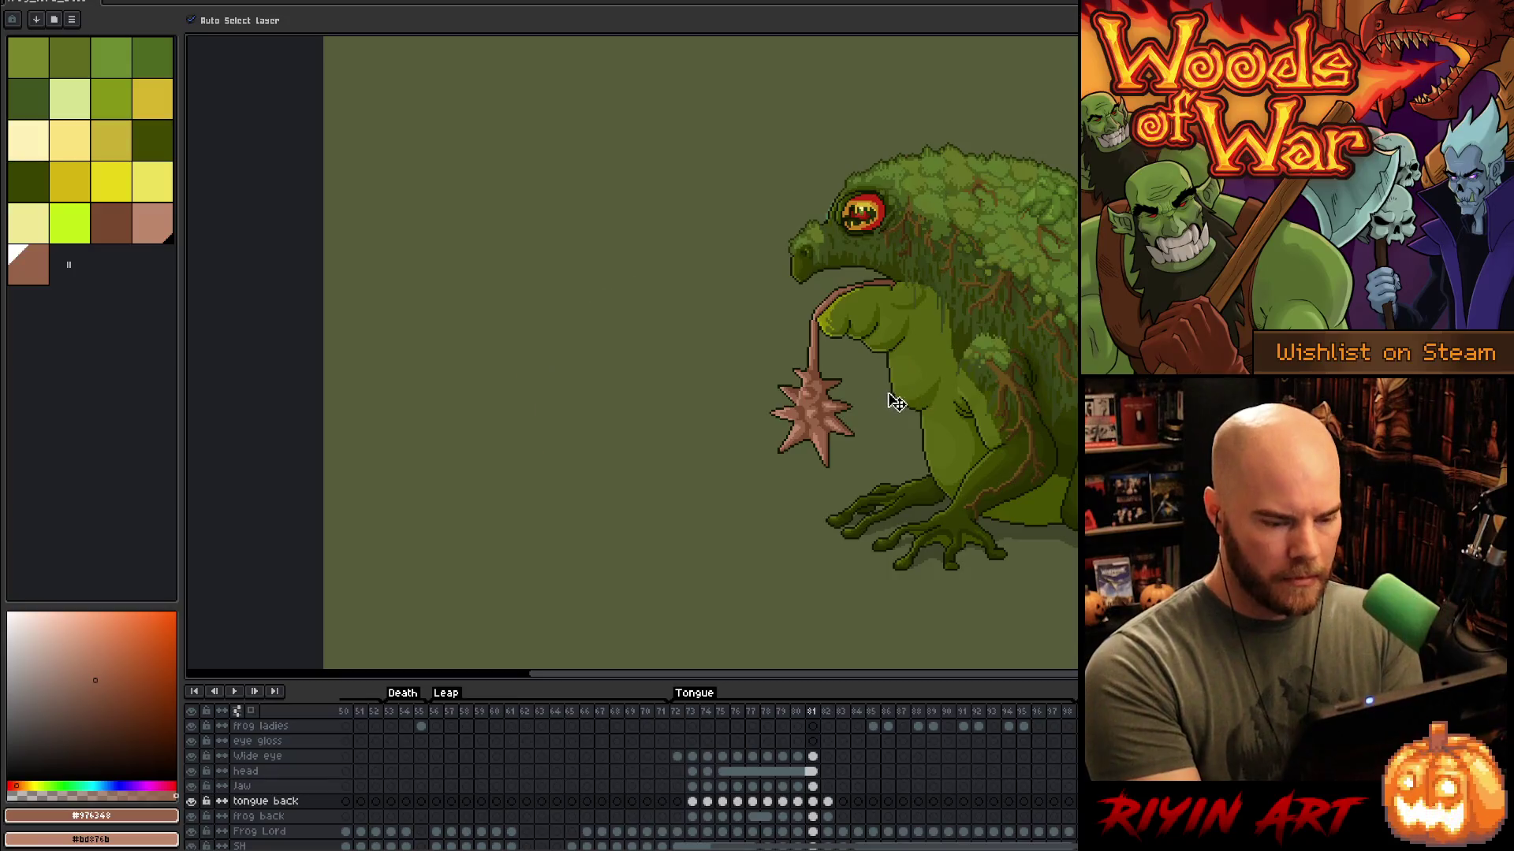
# Step: Compare frames 81 and 82, then drag the spiky ball up and to the right
pyautogui.press('Right')
pyautogui.press('Left')
pyautogui.press('Right')
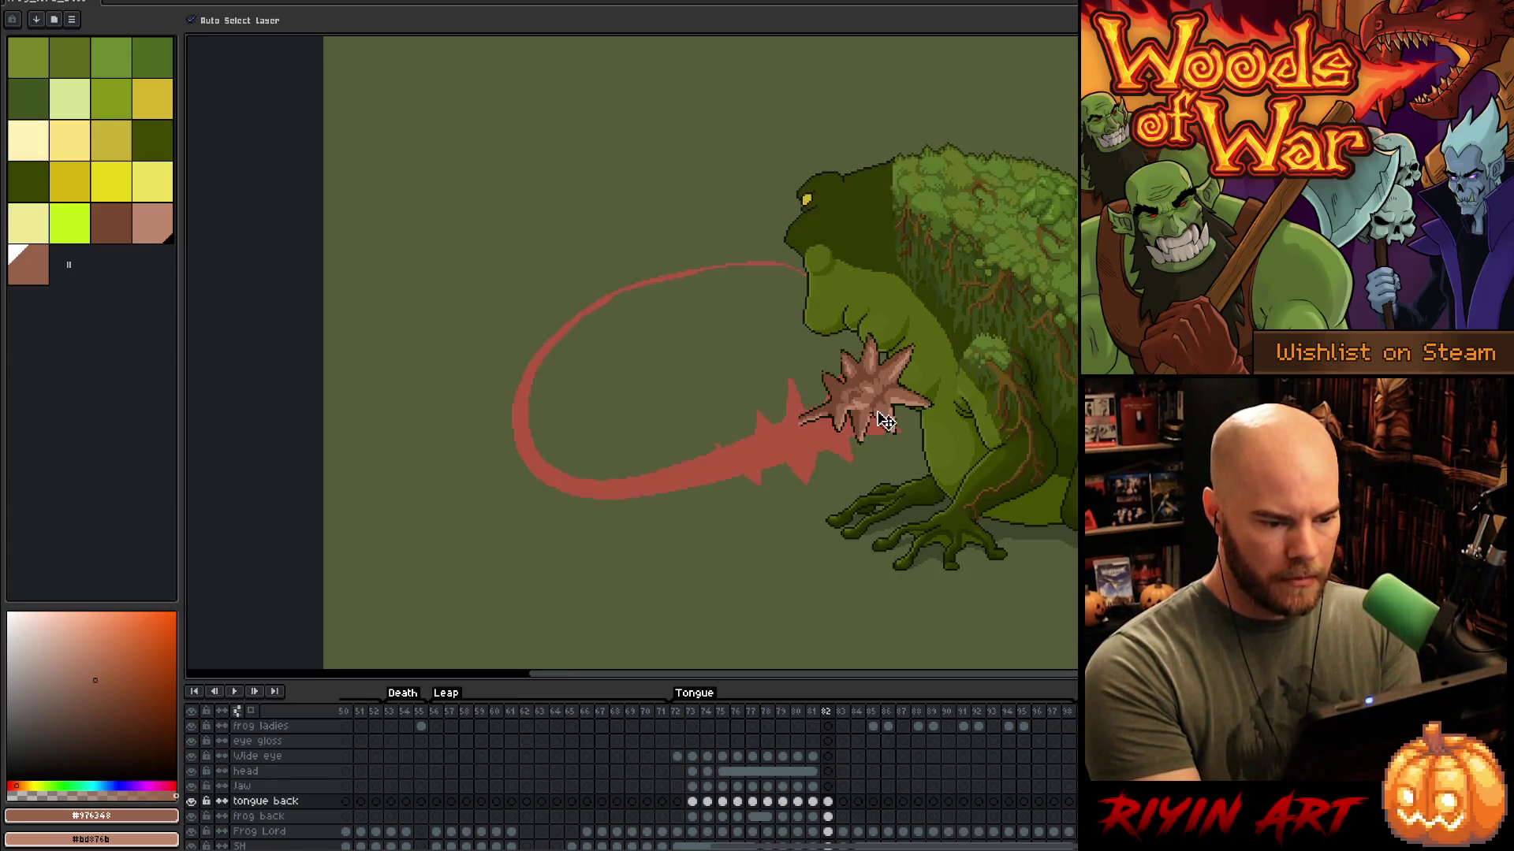
# Step: Flip between frames 81 and 82 to check the moved ball's alignment
pyautogui.press('Left')
pyautogui.press('Right')
pyautogui.moveTo(869, 409); pyautogui.dragTo(881, 386)
pyautogui.press('Left')
pyautogui.press('Right')
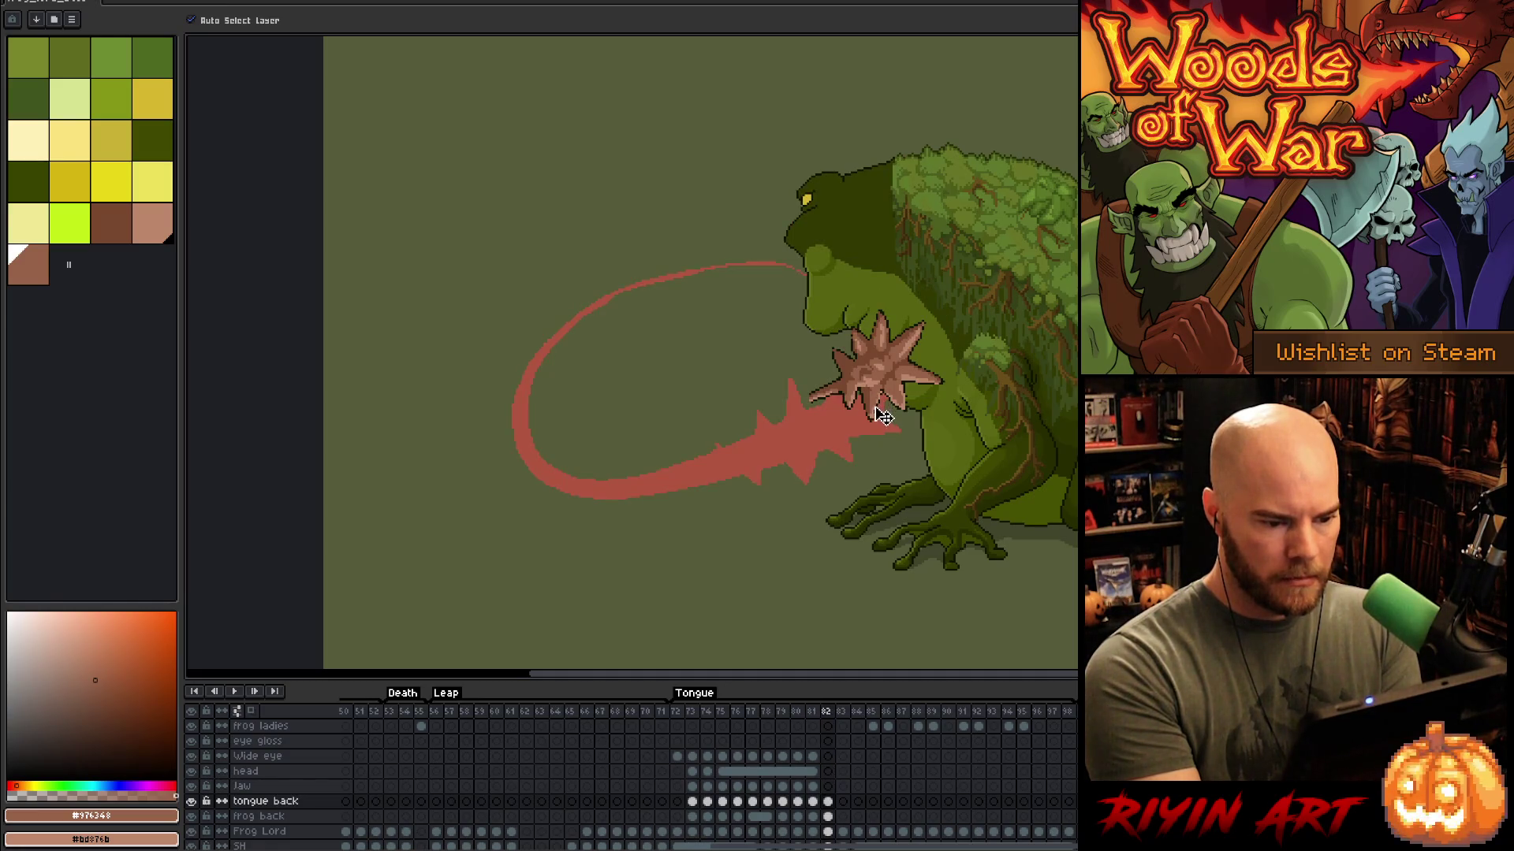
pyautogui.press('Left')
pyautogui.press('Right')
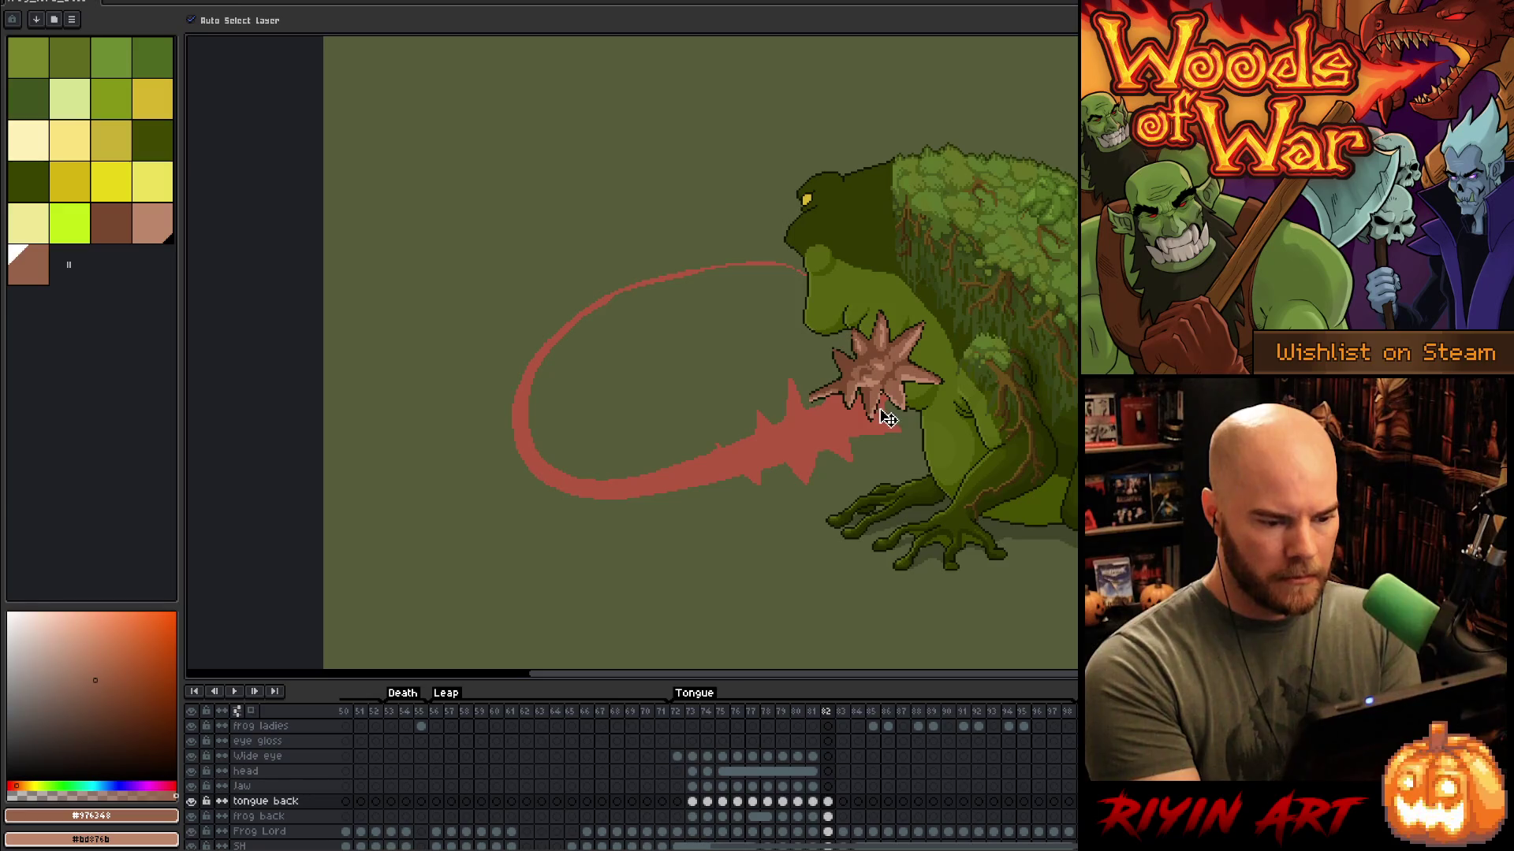
pyautogui.press('Left')
pyautogui.press('Right')
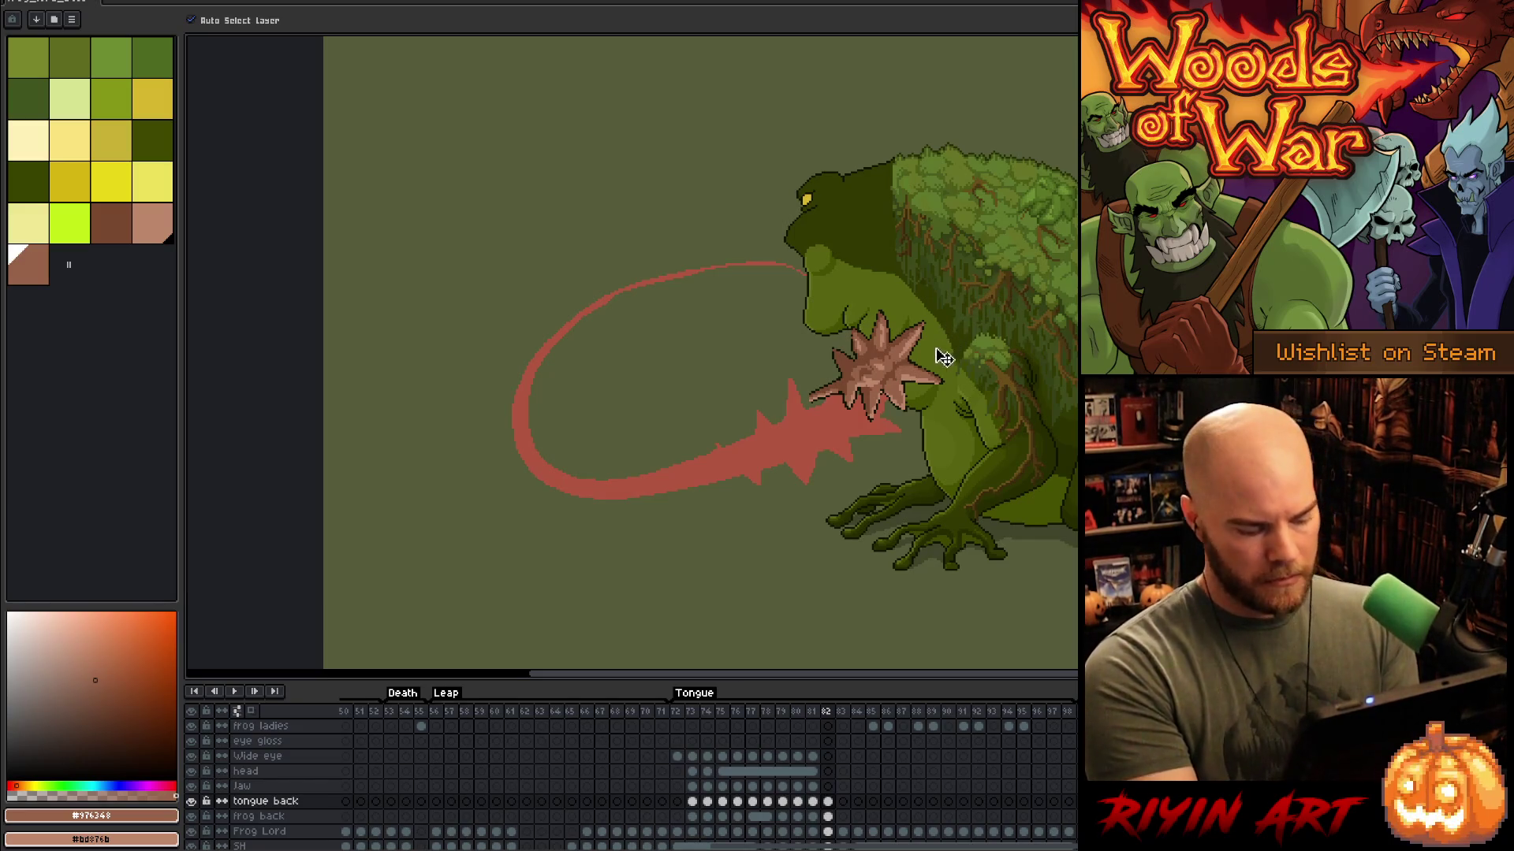
# Step: Use Replace Color to swap one of the ball's colours for a lighter pinkish tone
pyautogui.press('h')
pyautogui.hotkey('shift', 'r')
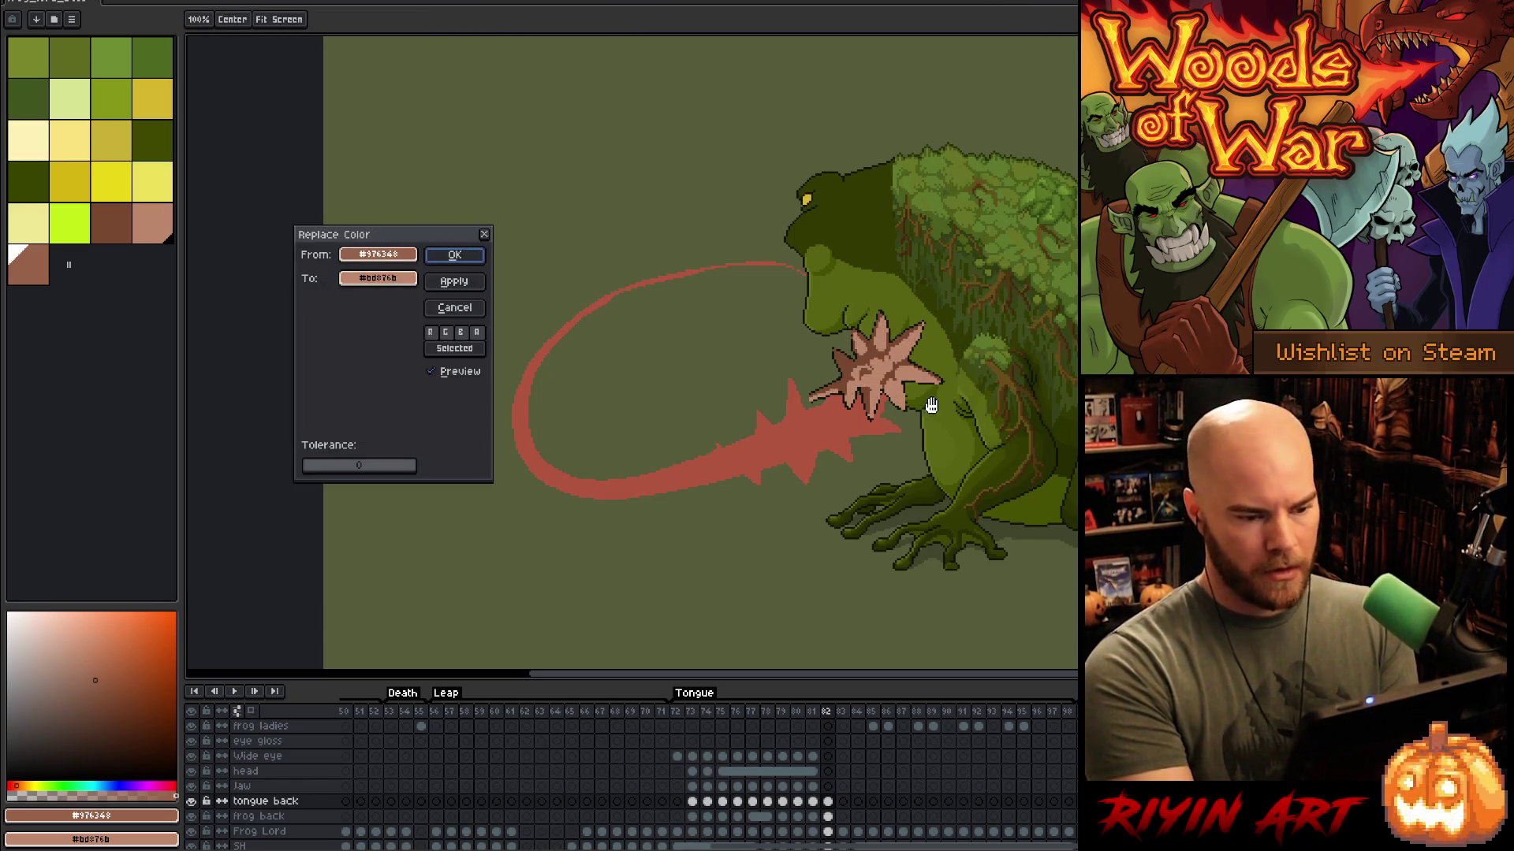
pyautogui.click(378, 254)
pyautogui.click(930, 325)
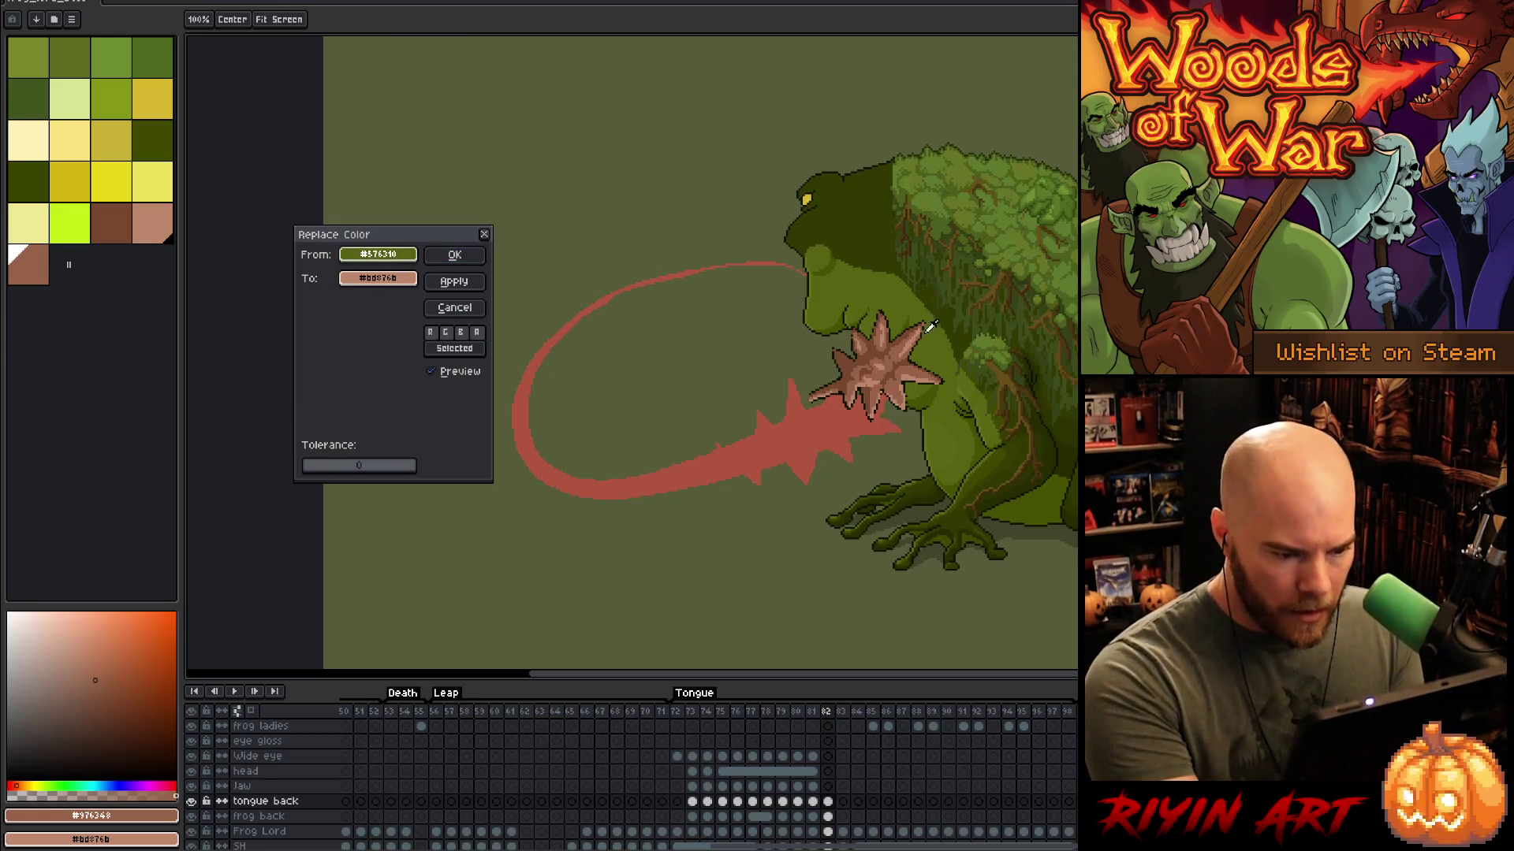
pyautogui.click(929, 327)
pyautogui.click(387, 277)
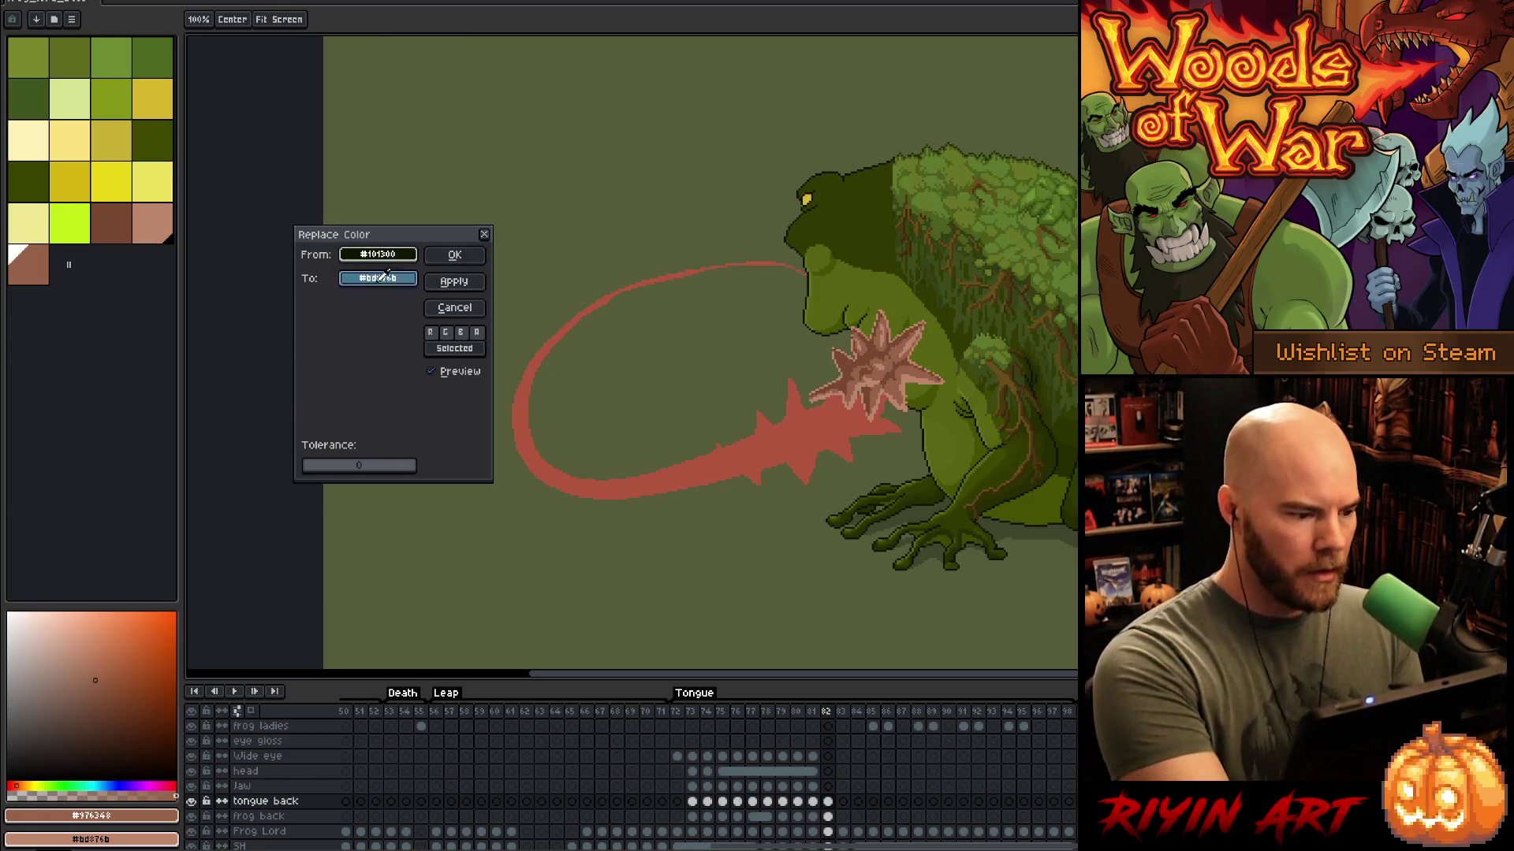
pyautogui.click(455, 254)
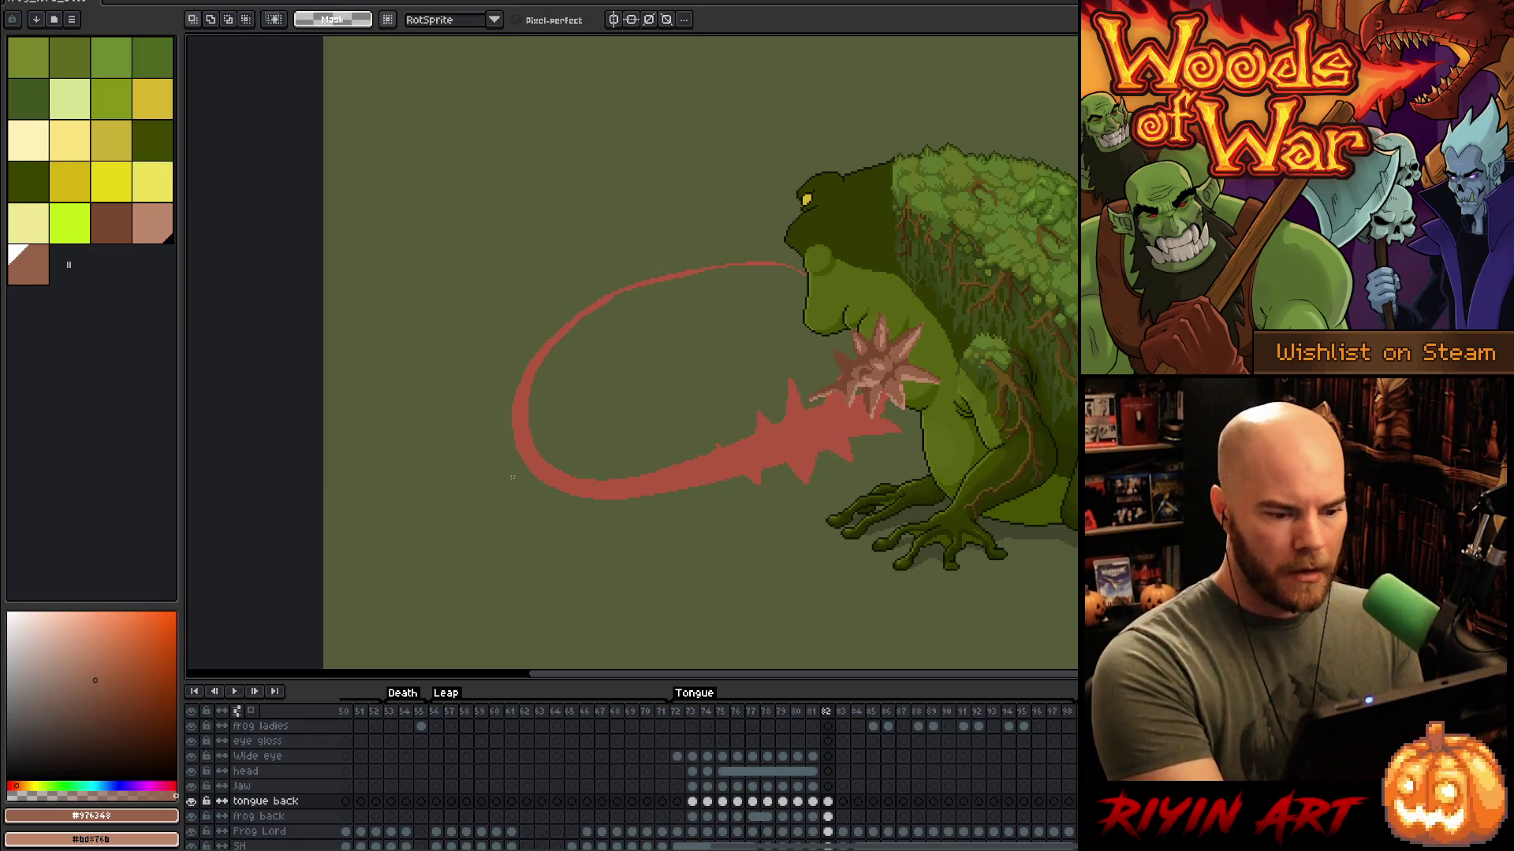
pyautogui.scroll(4, 928, 369)
# Step: Sample light tan #bd876b from the ball and start pencilling its edge pixels
pyautogui.press('i')
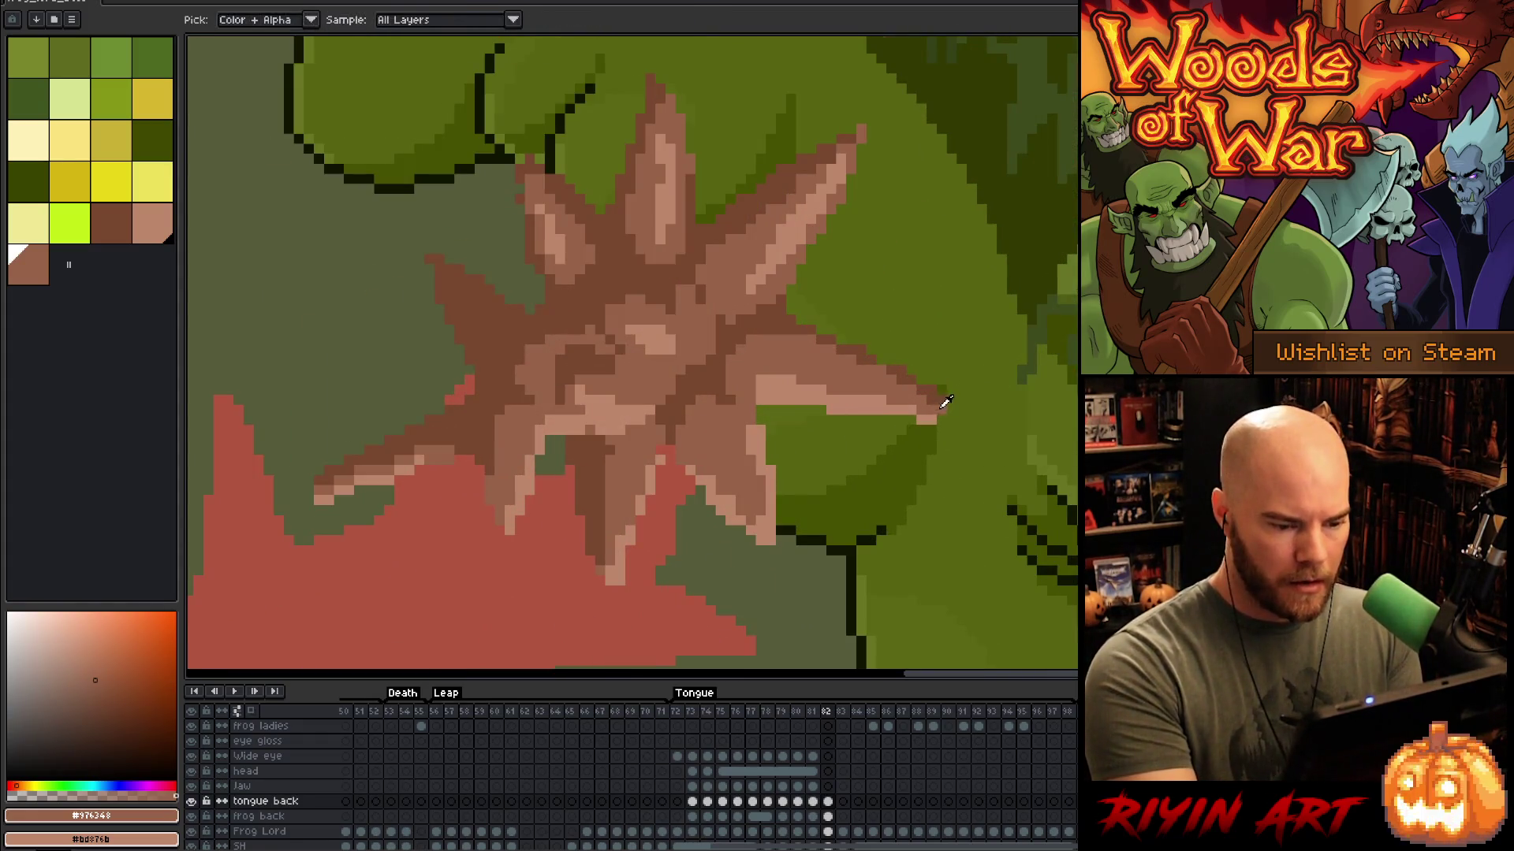
pyautogui.press('m')
pyautogui.press('v')
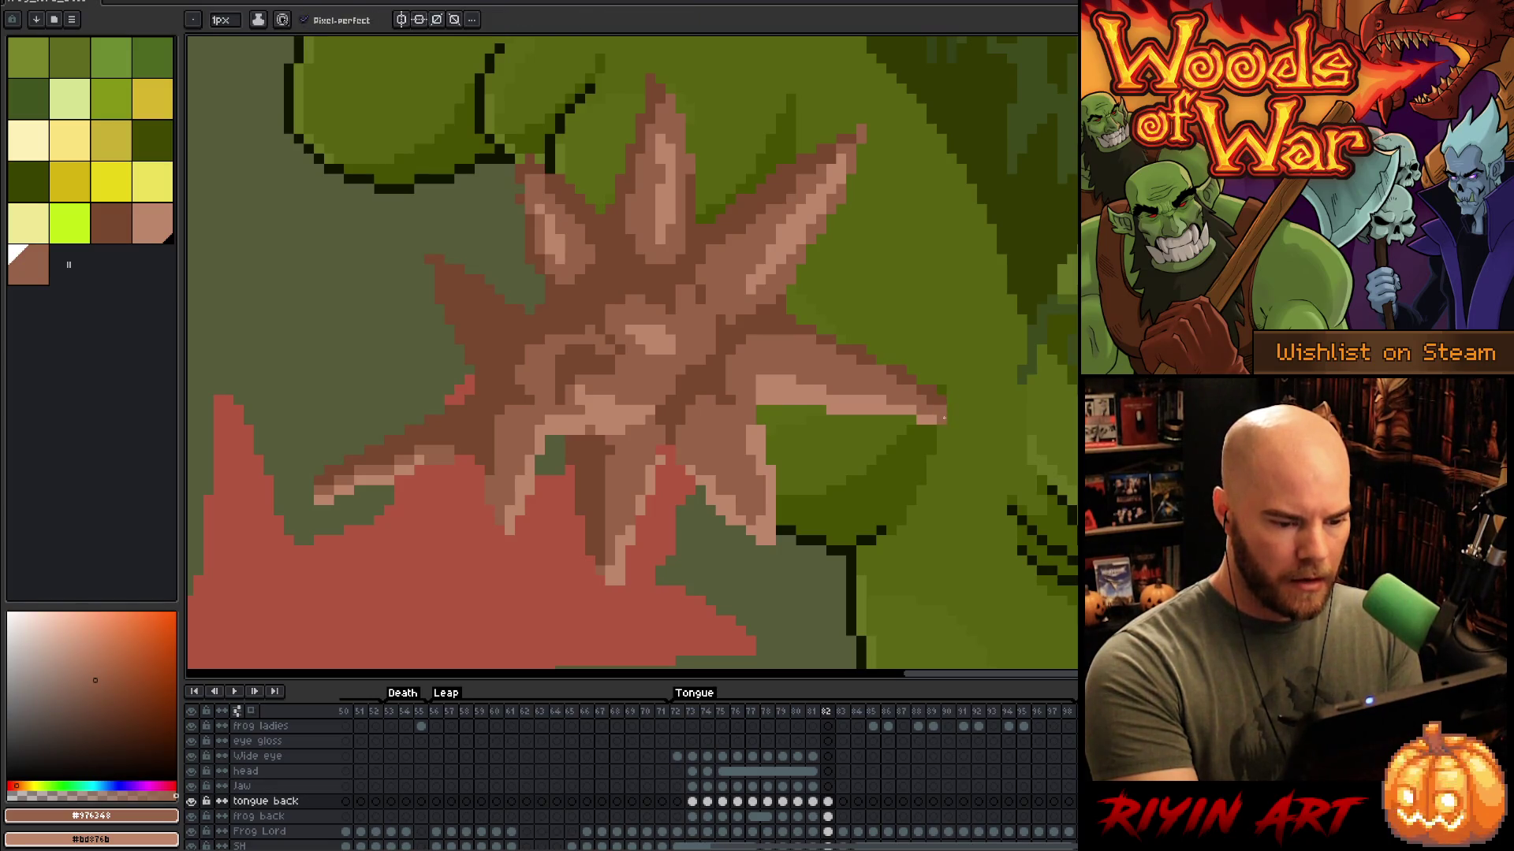
pyautogui.keyDown('alt'); pyautogui.click(944, 426); pyautogui.keyUp('alt')
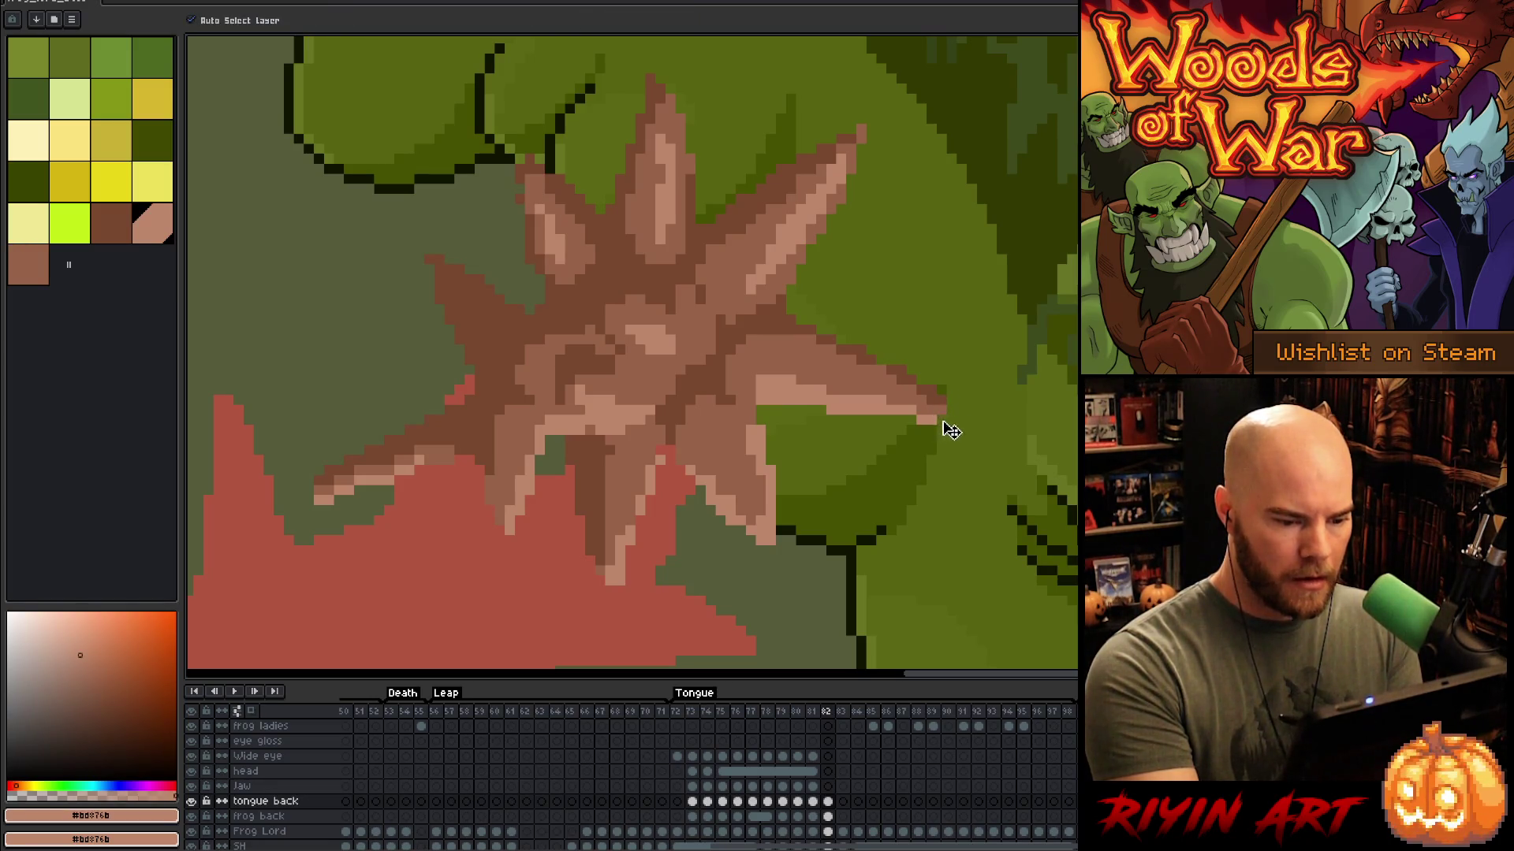
pyautogui.press('b')
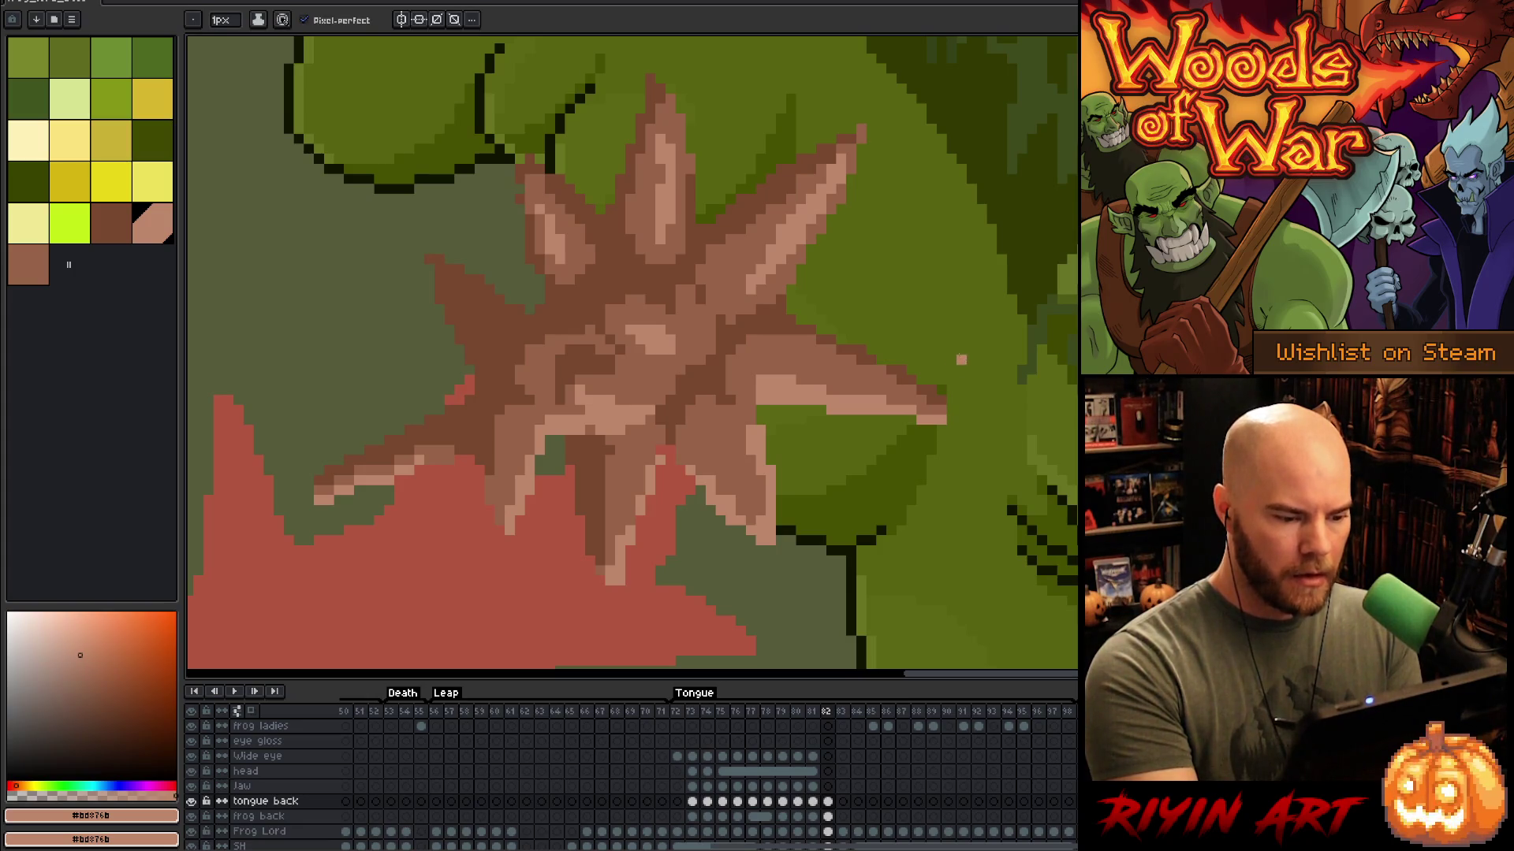
pyautogui.moveTo(950, 339)
pyautogui.mouseDown()
pyautogui.moveTo(1027, 391)
pyautogui.moveTo(1023, 374)
pyautogui.mouseUp()
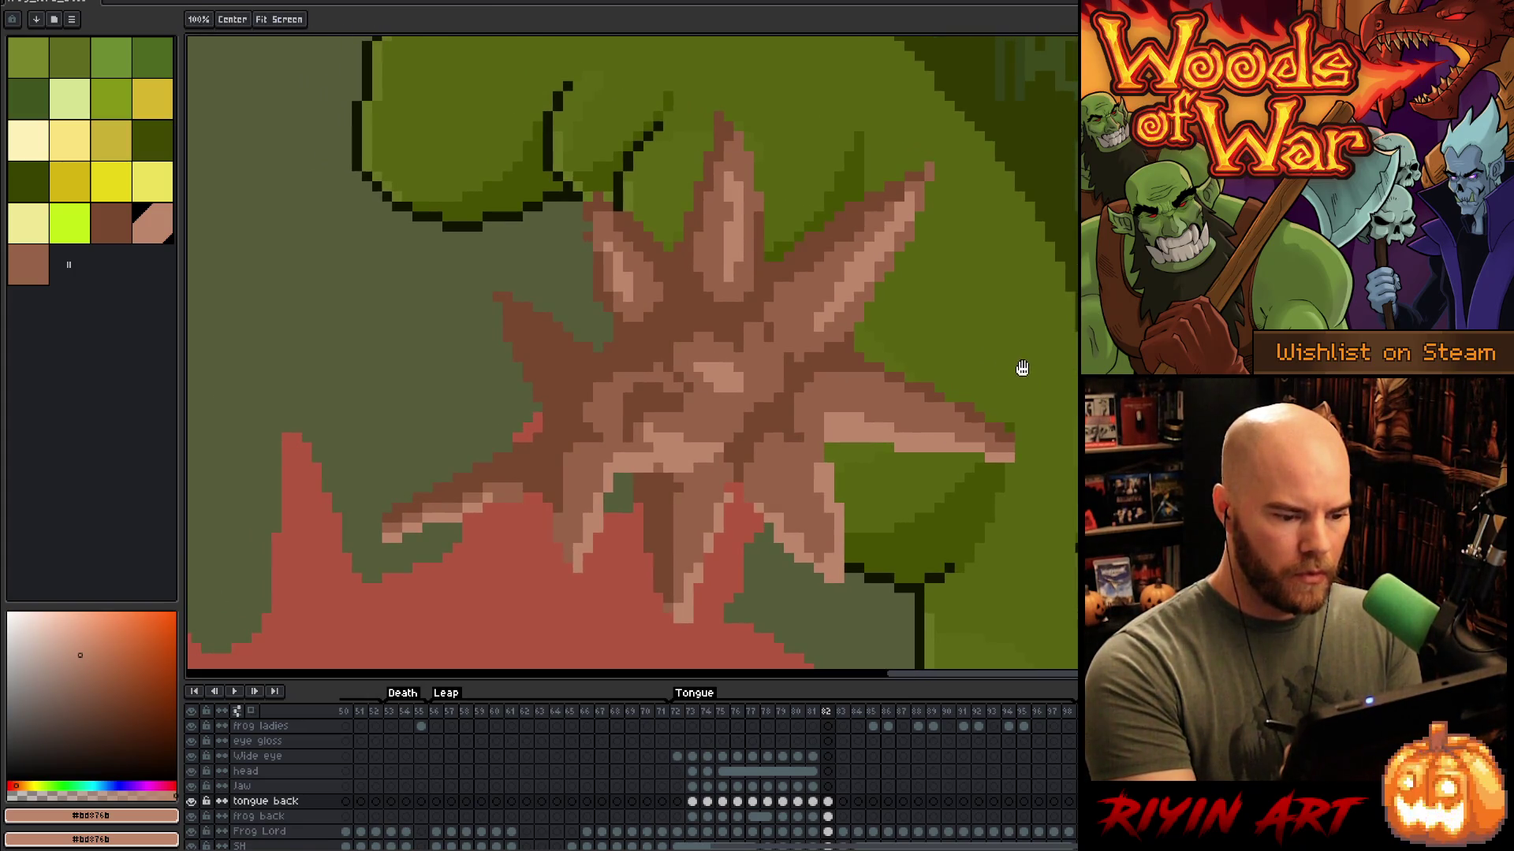
pyautogui.press('b')
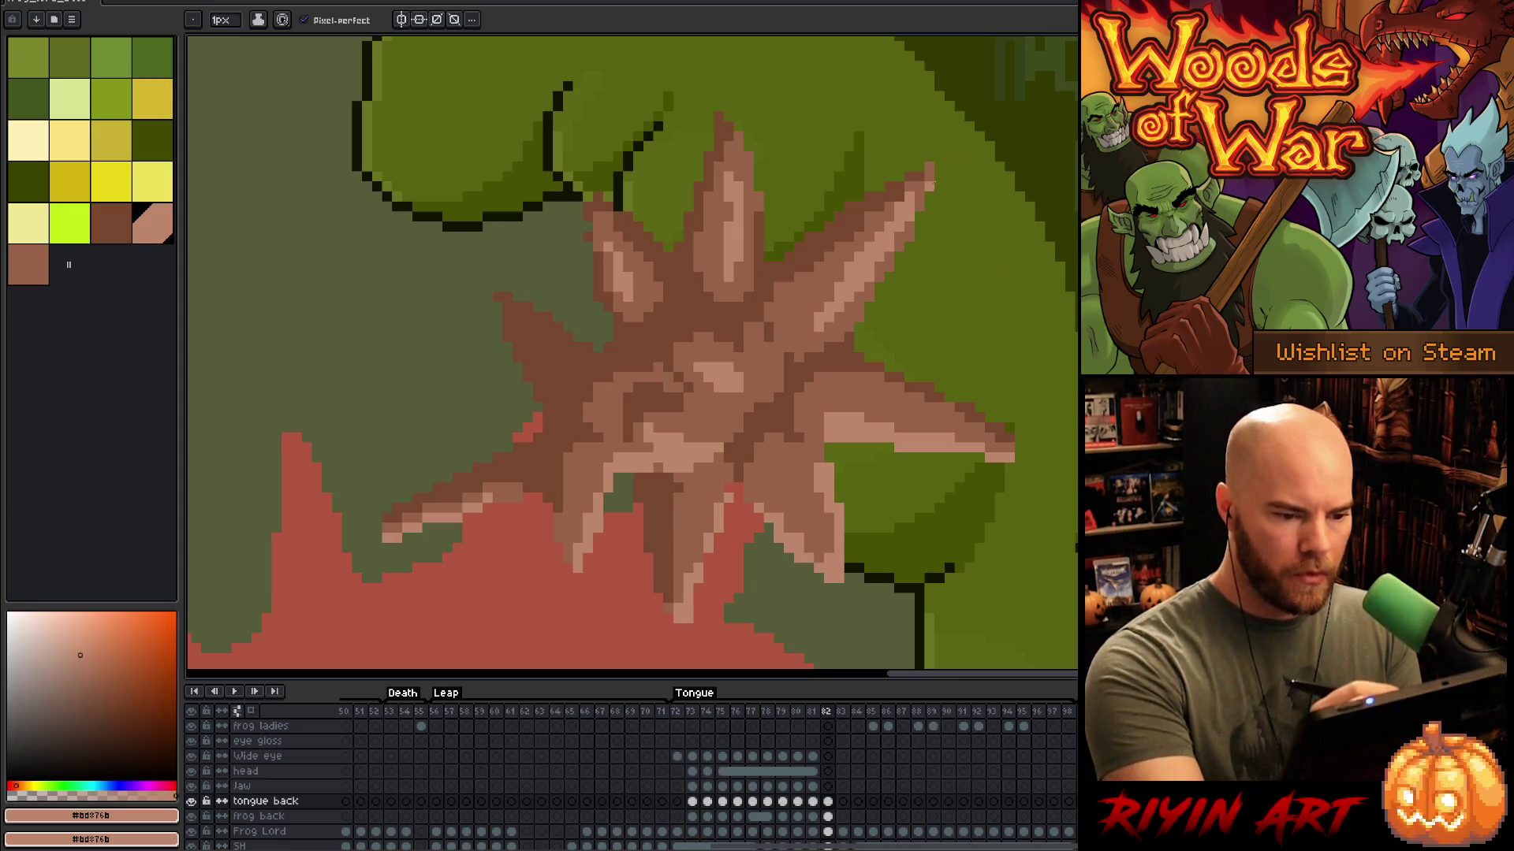
# Step: Touch up the spike tips with mid brown #976348 and dark brown #78482f
pyautogui.press('e')
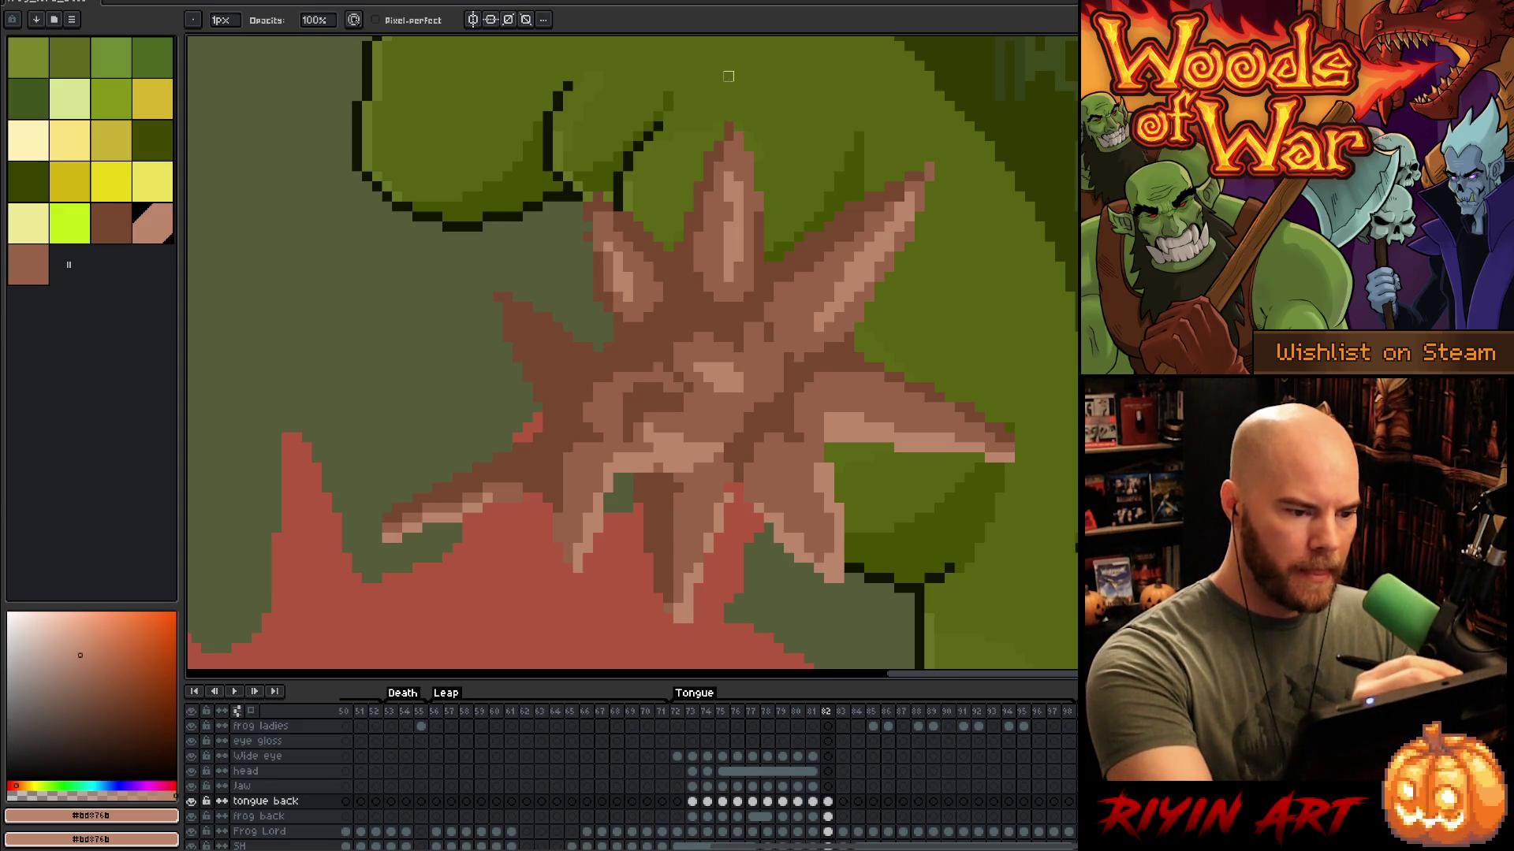
pyautogui.press('b')
pyautogui.keyDown('alt'); pyautogui.click(737, 134); pyautogui.keyUp('alt')
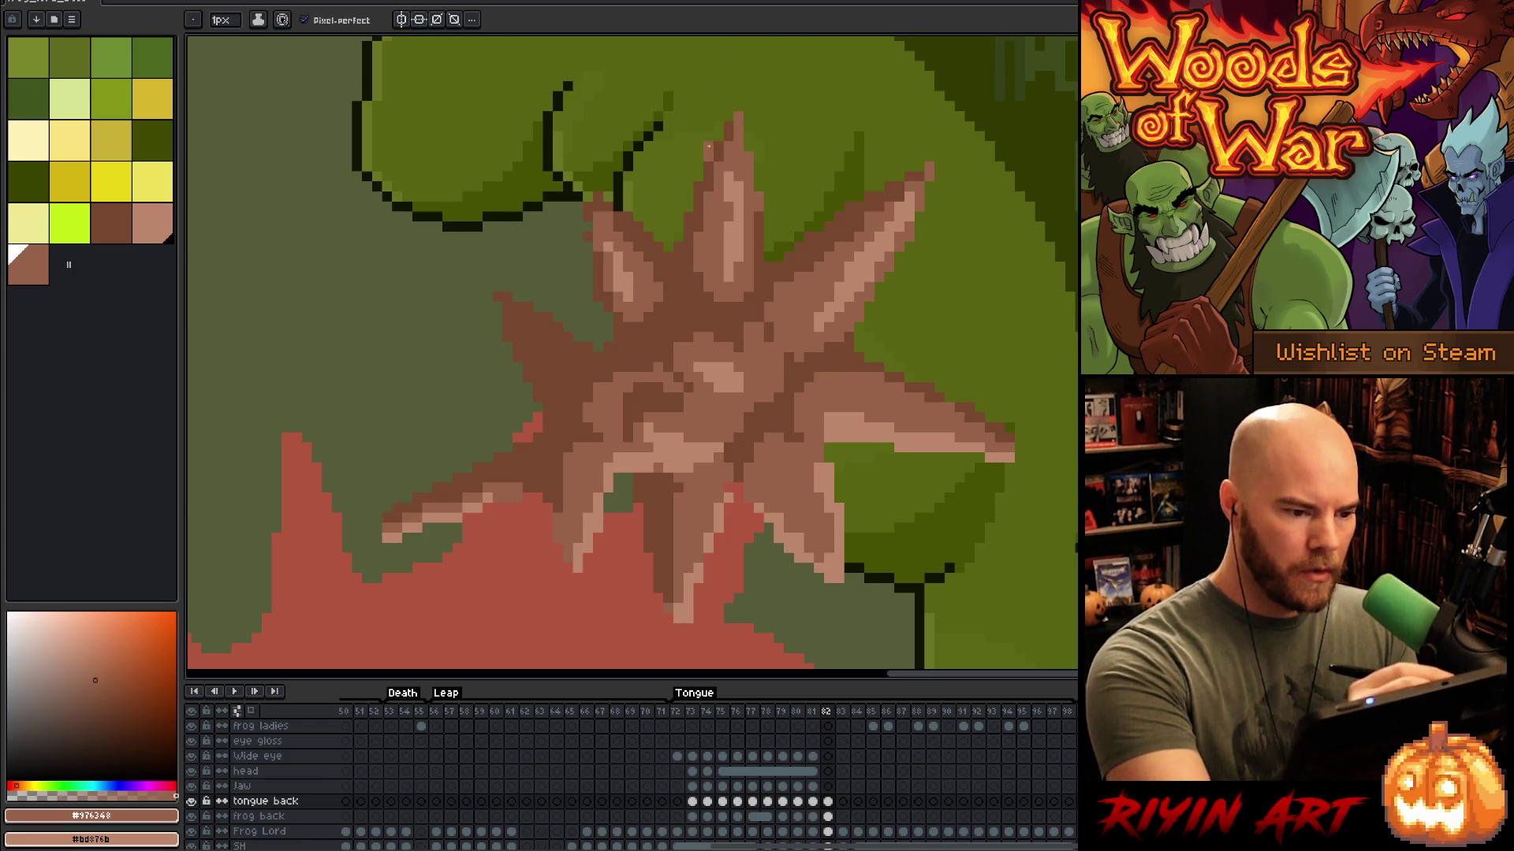
pyautogui.keyDown('alt'); pyautogui.click(585, 184); pyautogui.keyUp('alt')
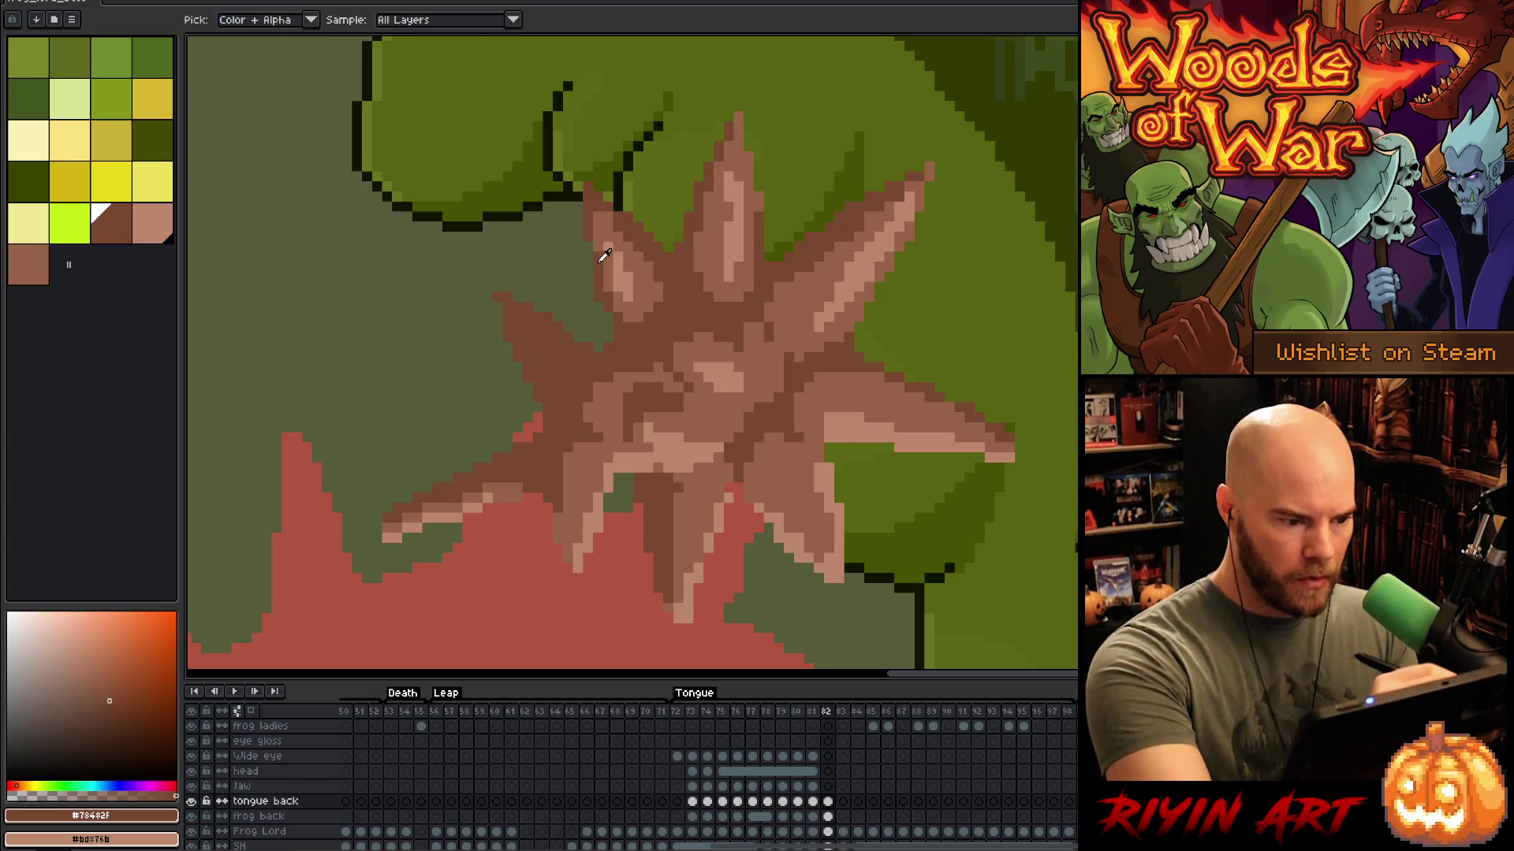
pyautogui.moveTo(944, 426); pyautogui.dragTo(1065, 392)
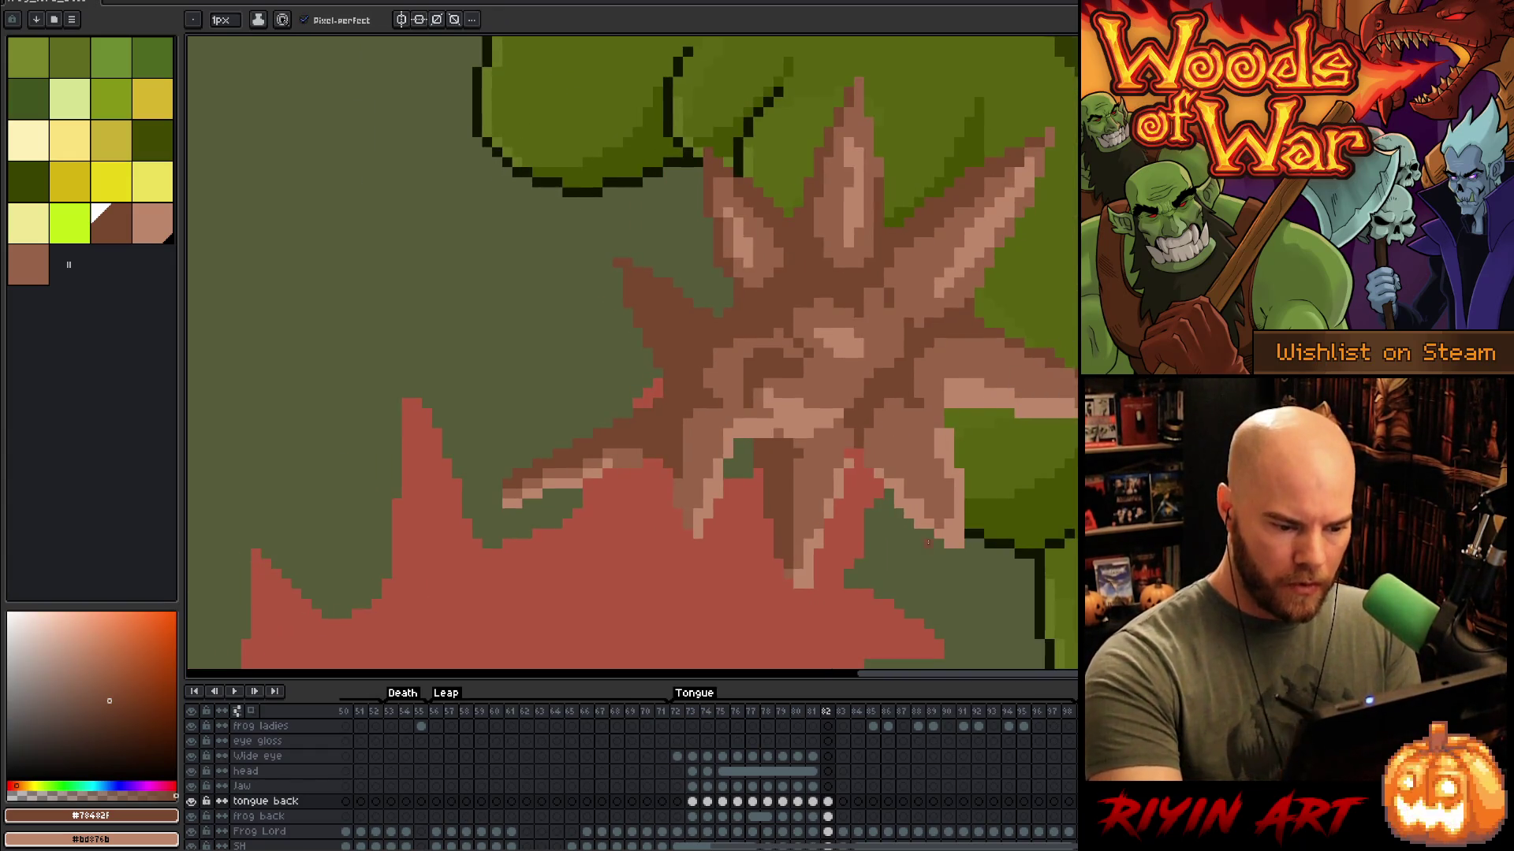
pyautogui.keyDown('alt'); pyautogui.click(916, 499); pyautogui.keyUp('alt')
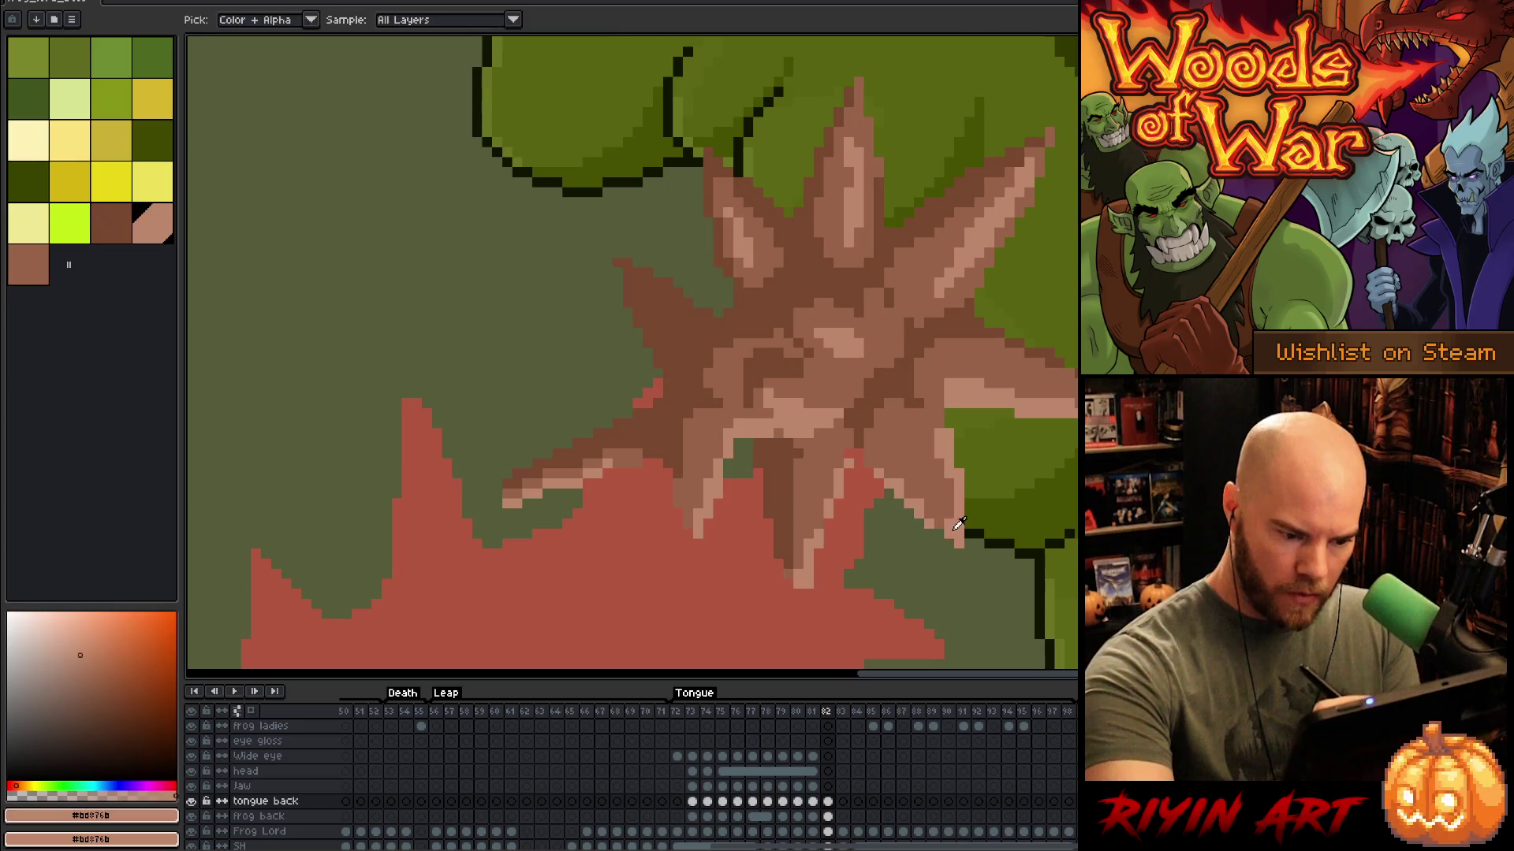
pyautogui.keyDown('alt'); pyautogui.click(909, 493); pyautogui.keyUp('alt')
pyautogui.moveTo(899, 481); pyautogui.dragTo(918, 504)
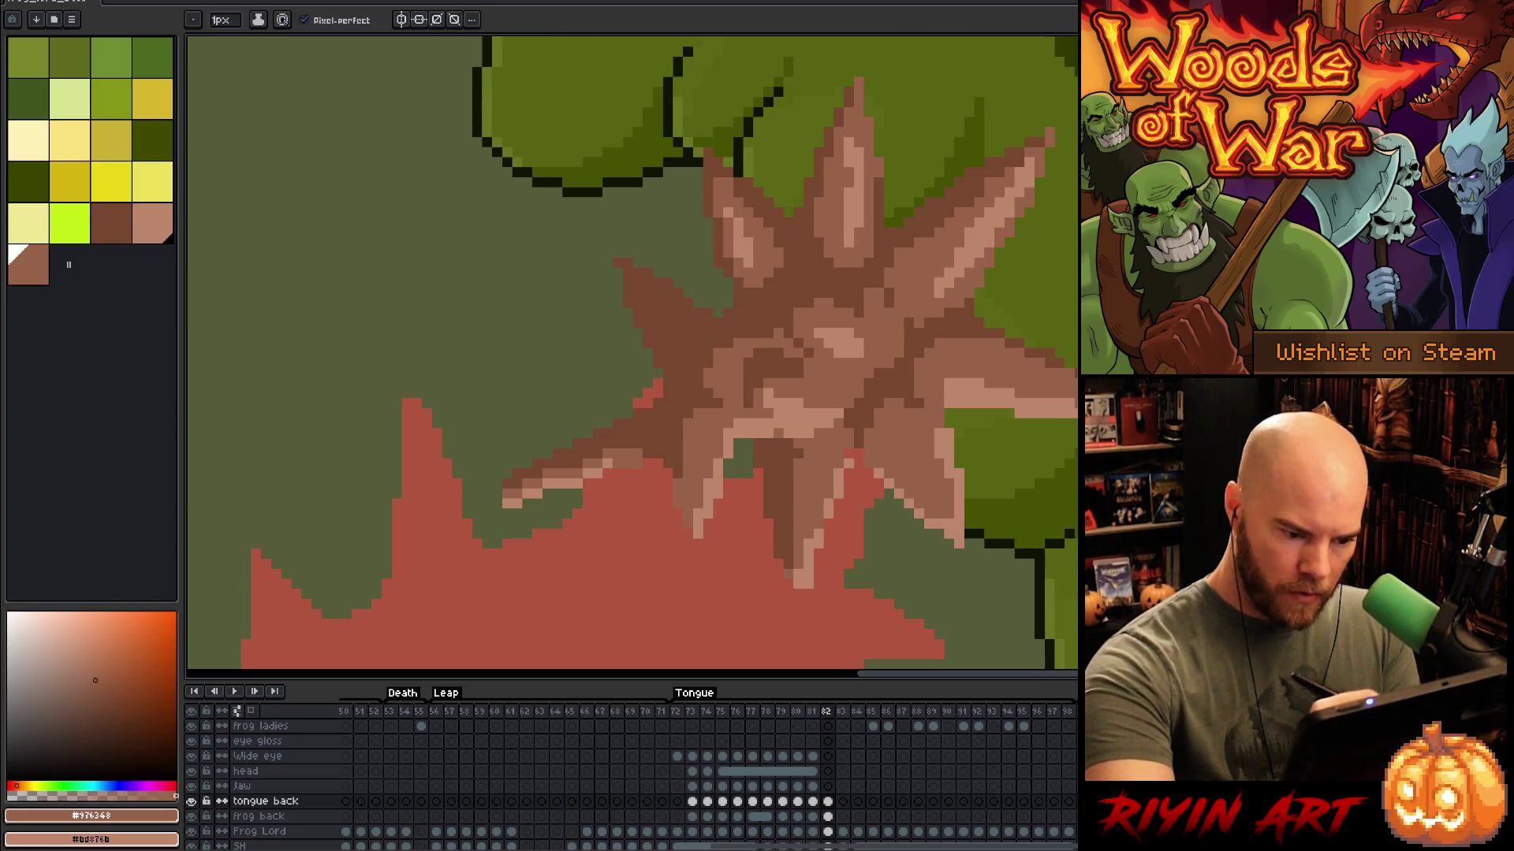
# Step: Refine the left spikes with light tan #bd876b and dark brown #78482f, erasing stray pixels
pyautogui.keyDown('alt'); pyautogui.click(877, 332); pyautogui.keyUp('alt')
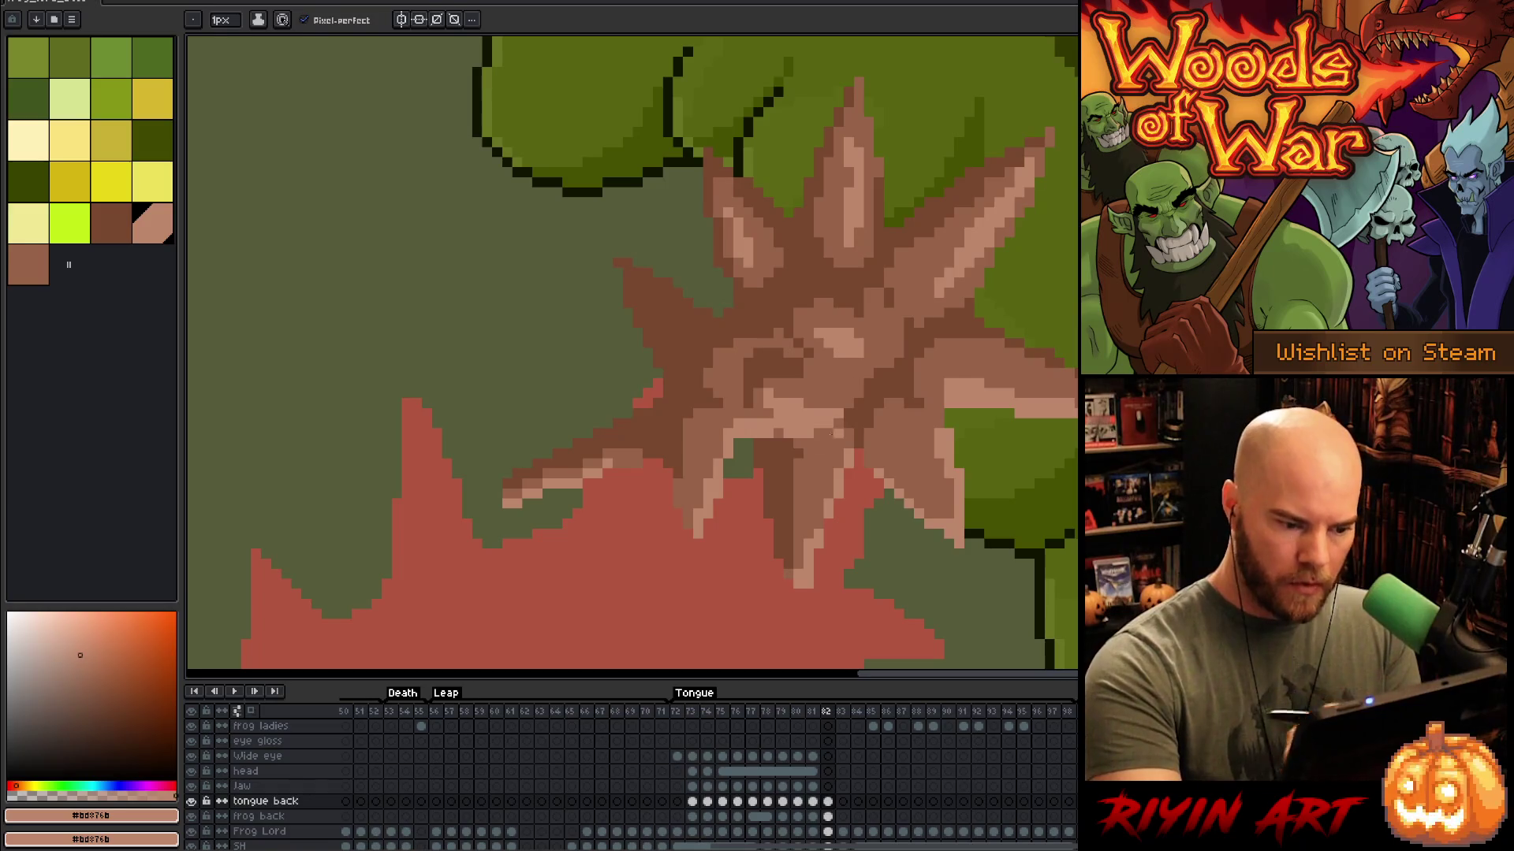
pyautogui.keyDown('alt'); pyautogui.click(830, 433); pyautogui.keyUp('alt')
pyautogui.keyDown('alt'); pyautogui.click(797, 413); pyautogui.keyUp('alt')
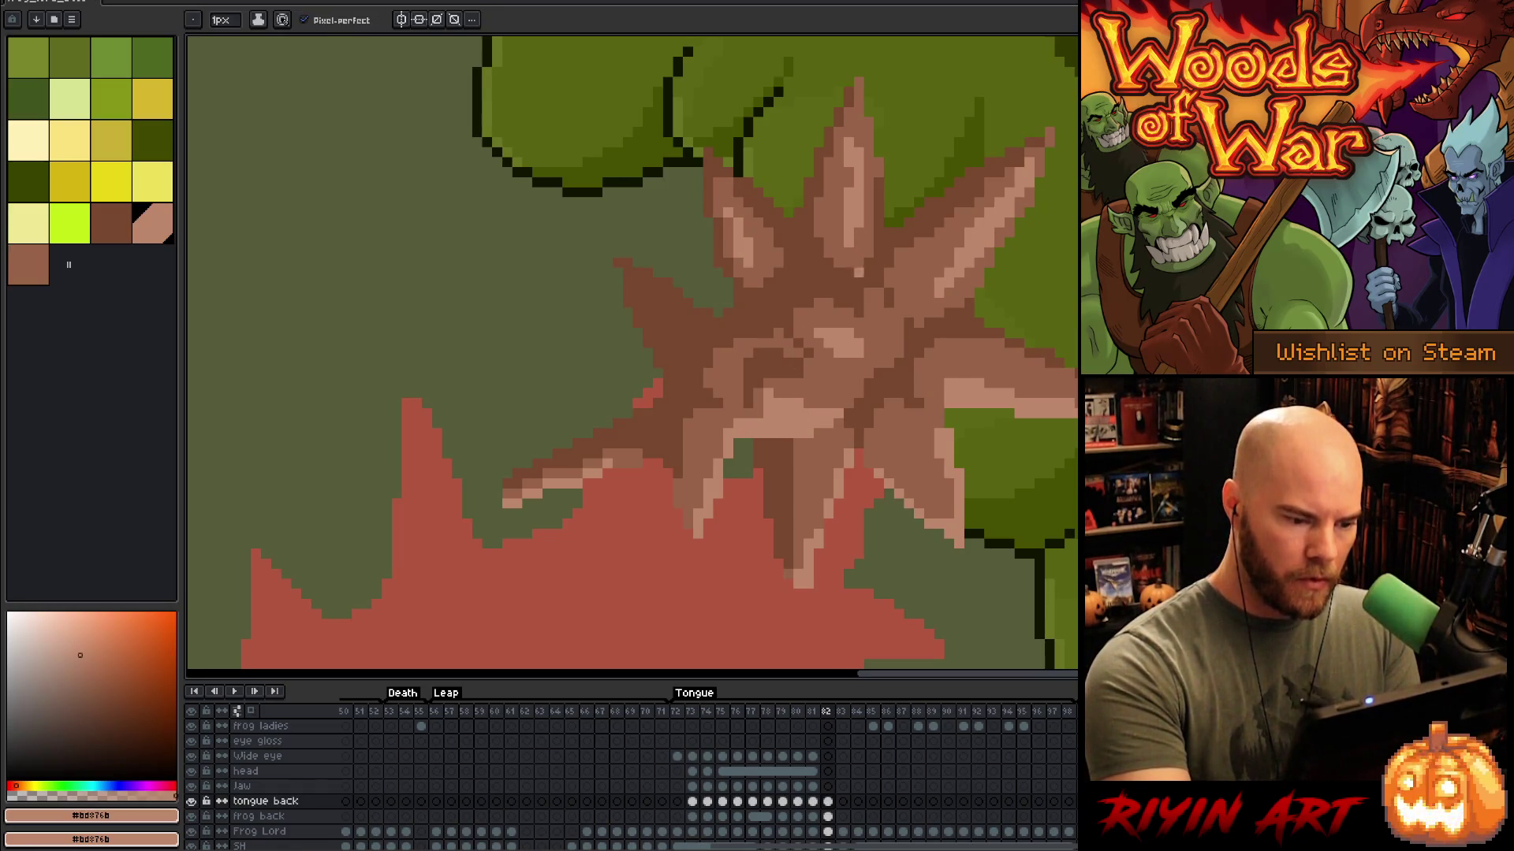
pyautogui.moveTo(847, 447)
pyautogui.mouseDown()
pyautogui.moveTo(906, 449)
pyautogui.moveTo(1031, 297)
pyautogui.mouseUp()
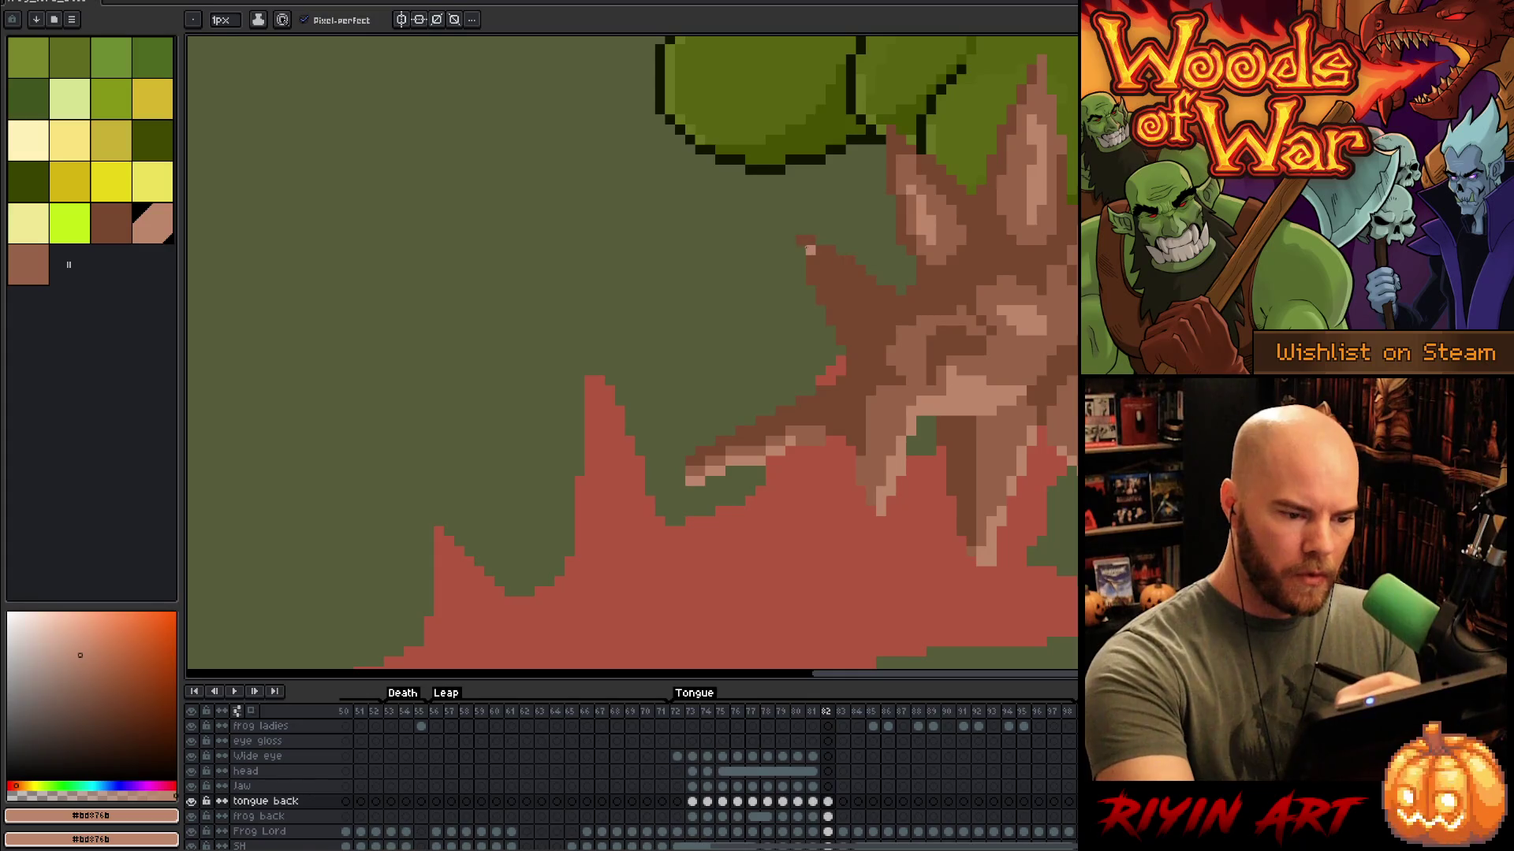
pyautogui.keyDown('alt'); pyautogui.click(817, 259); pyautogui.keyUp('alt')
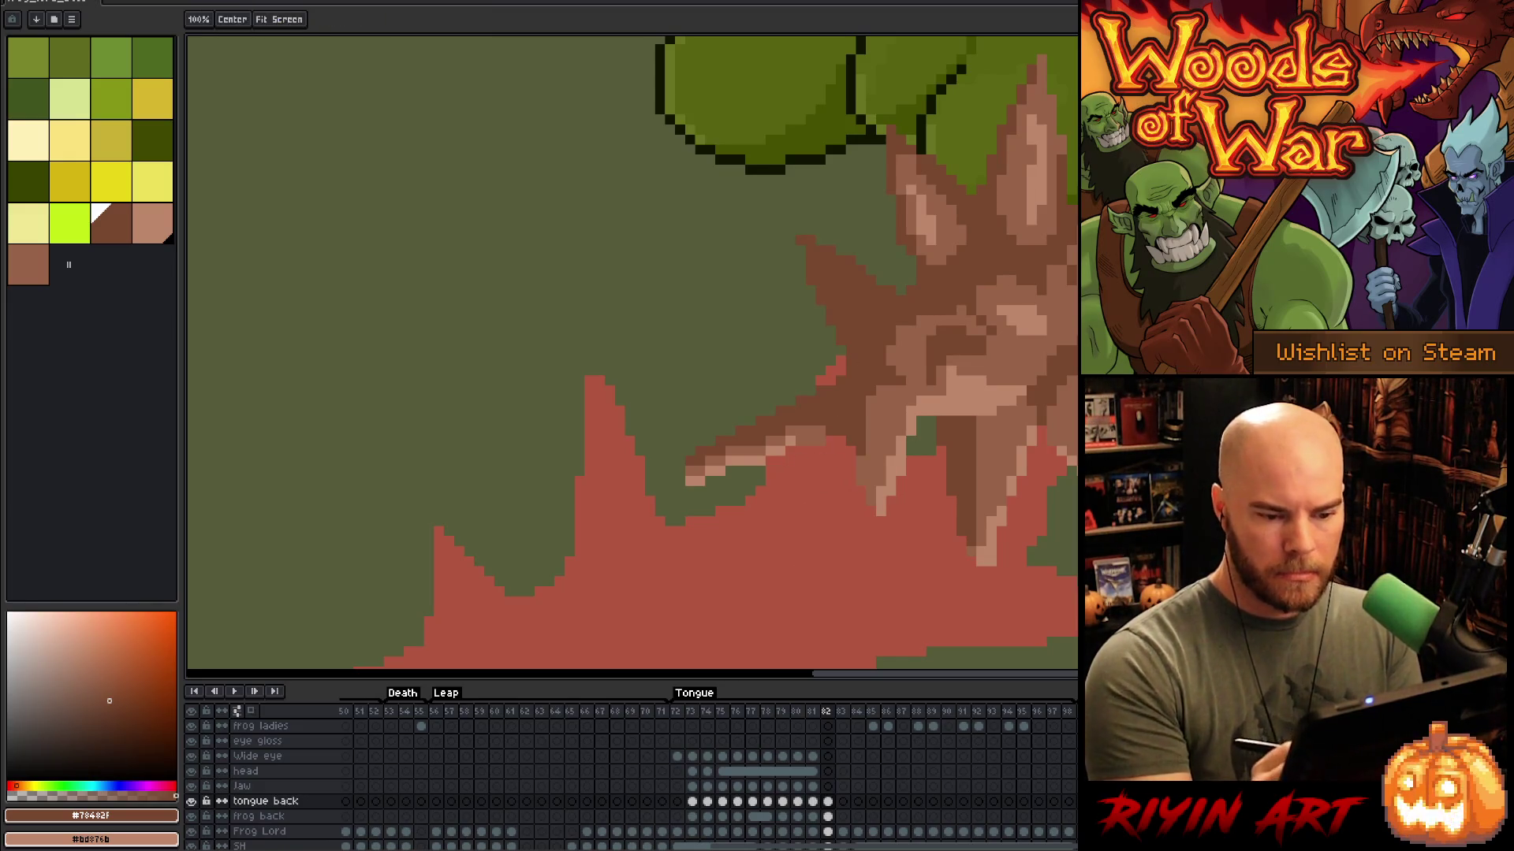
pyautogui.moveTo(1051, 278); pyautogui.dragTo(987, 310)
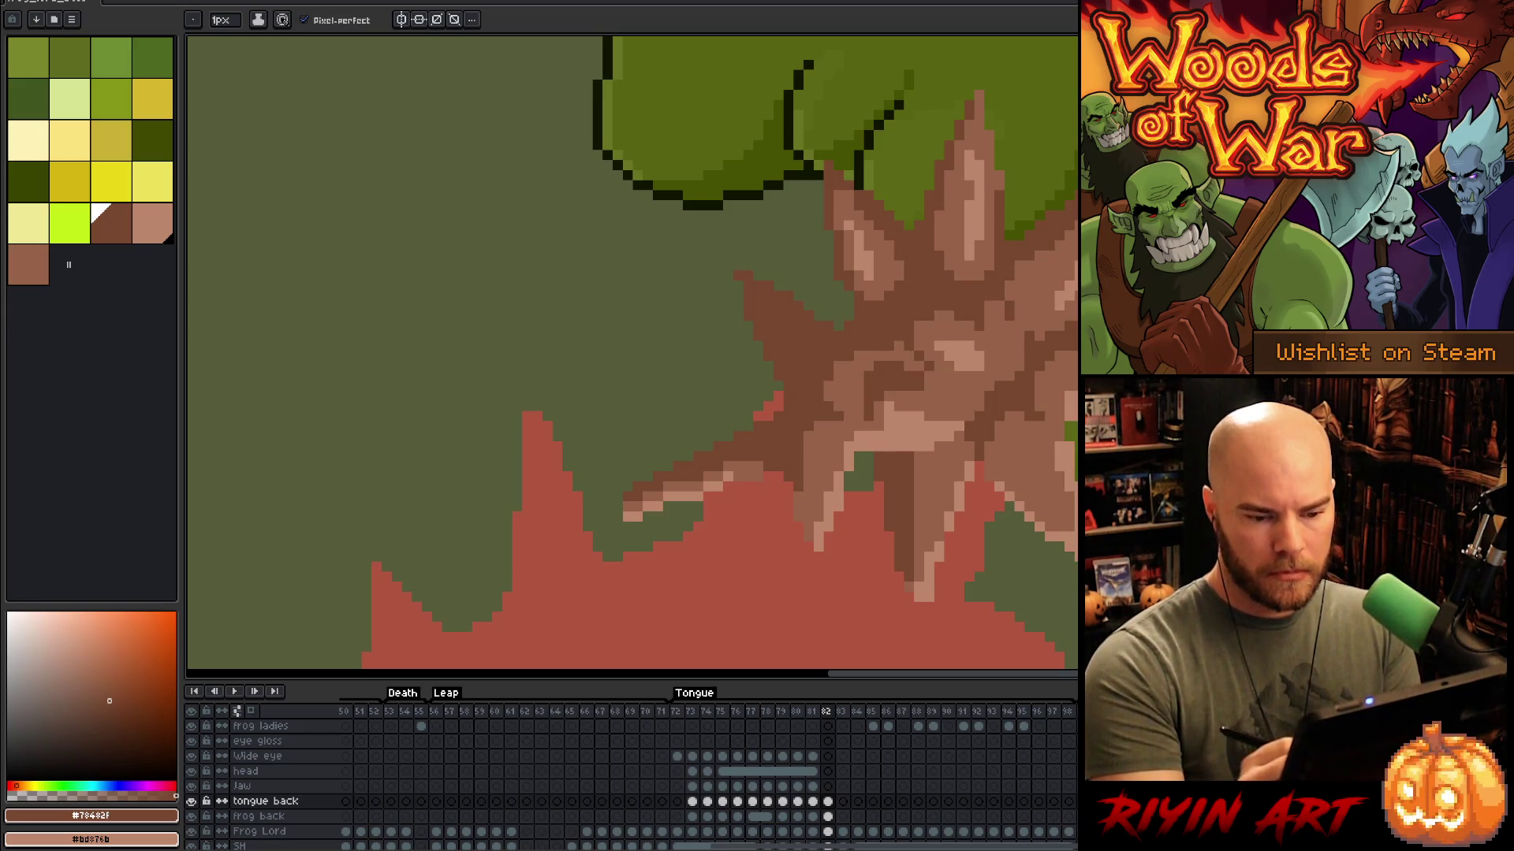
pyautogui.press('e')
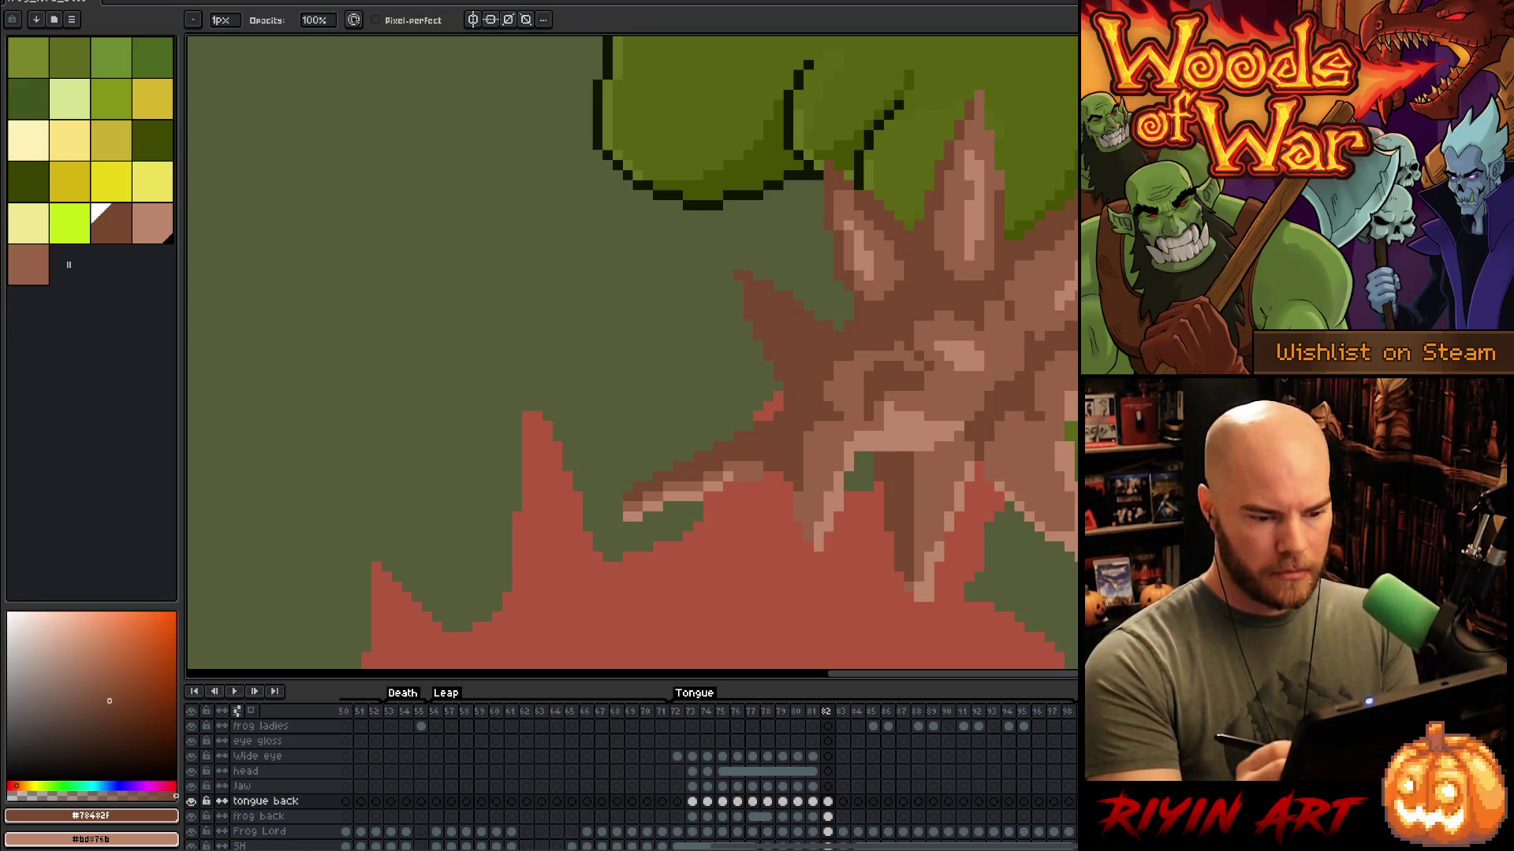
pyautogui.scroll(-3, 630, 355)
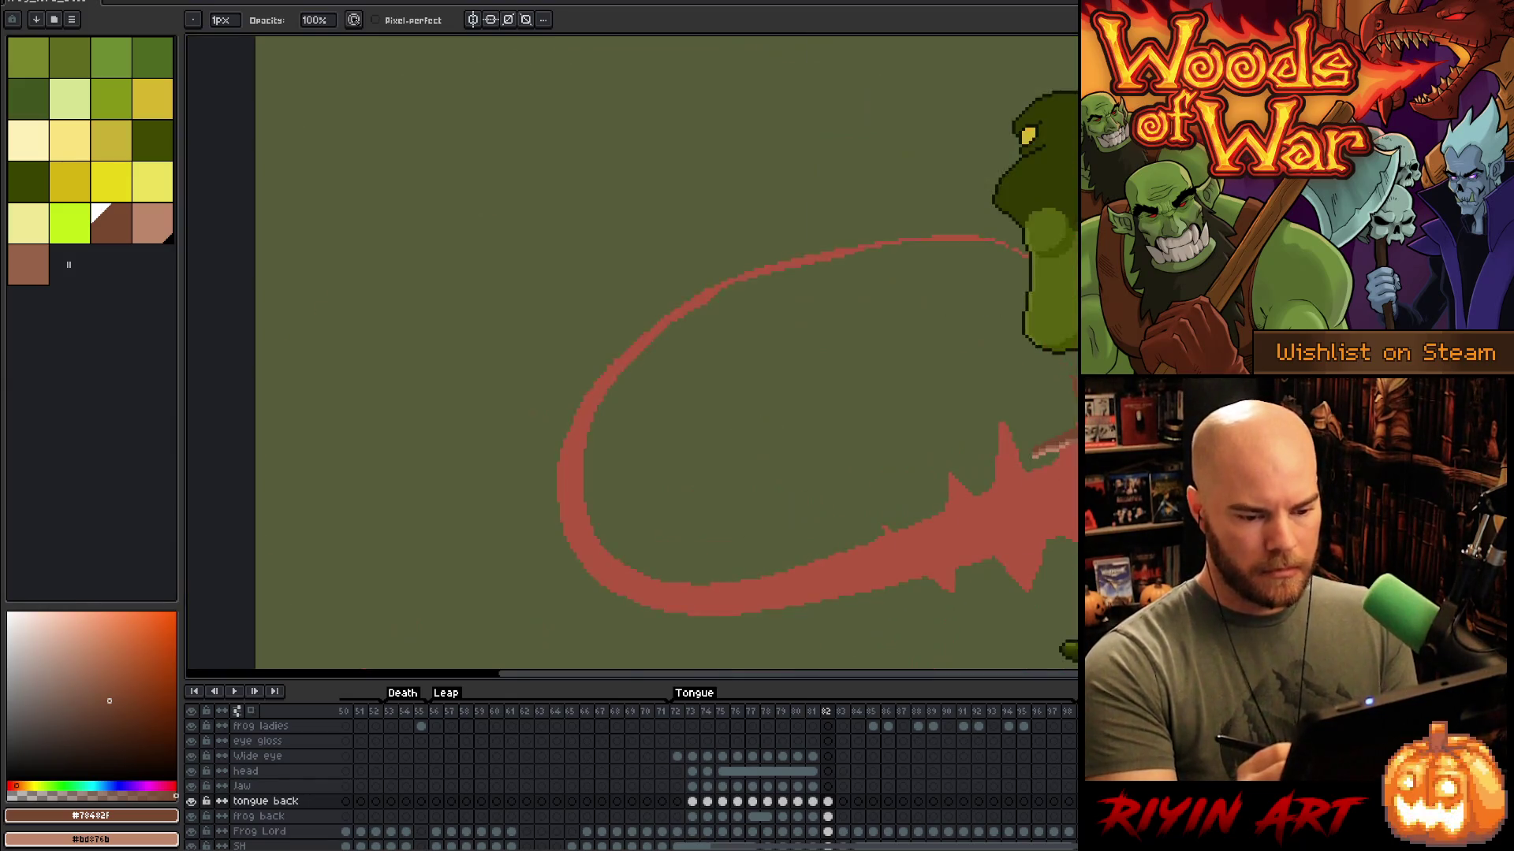
# Step: Replace the starburst's tan with #976348 via Replace Color, then return to frame 81
pyautogui.scroll(3, 631, 354)
pyautogui.moveTo(946, 315); pyautogui.dragTo(843, 376)
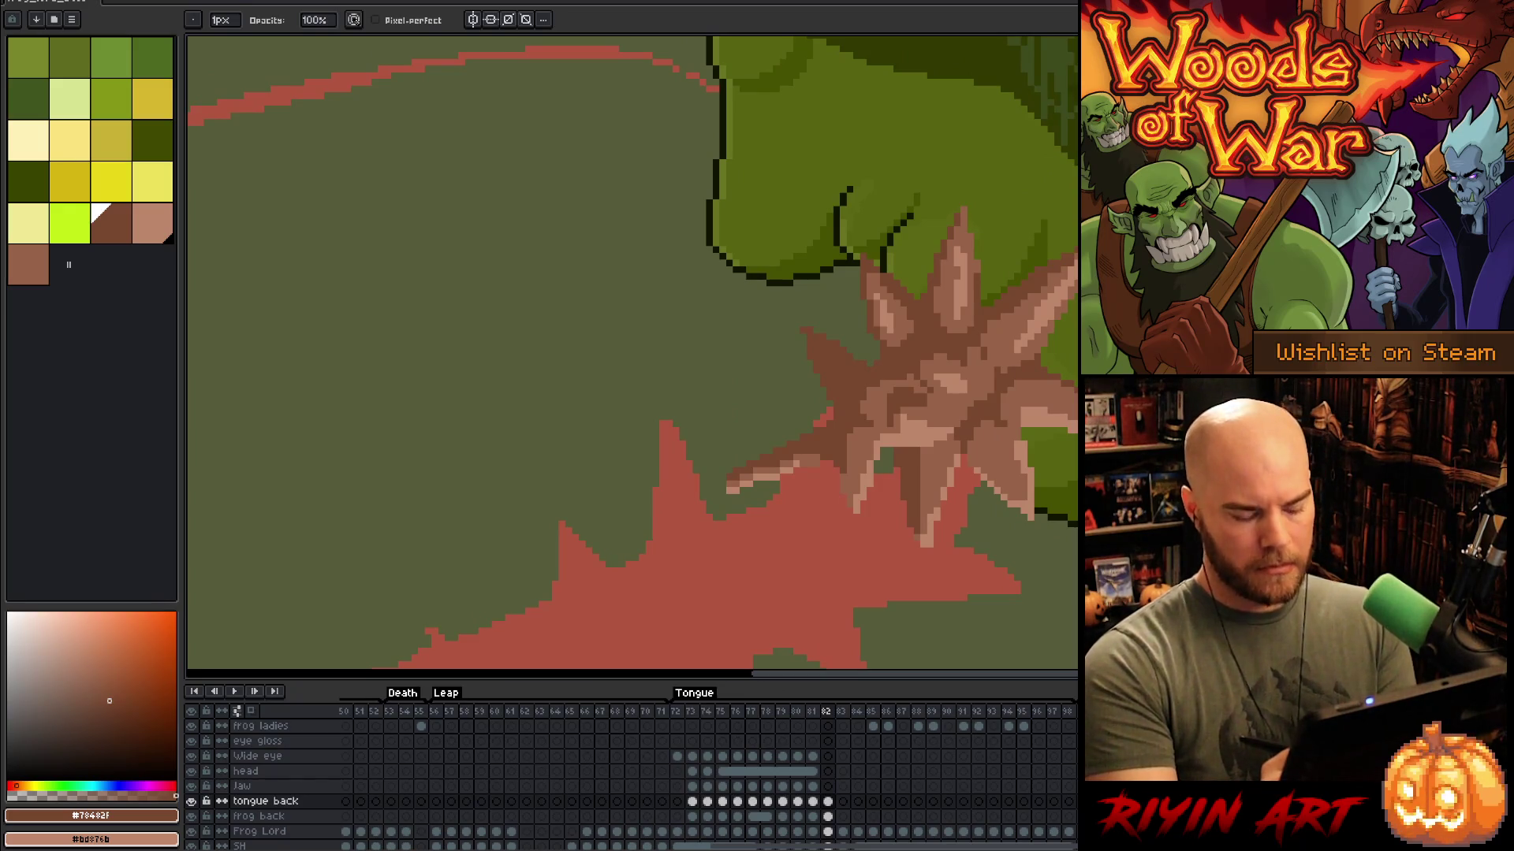
pyautogui.hotkey('shift', 'r')
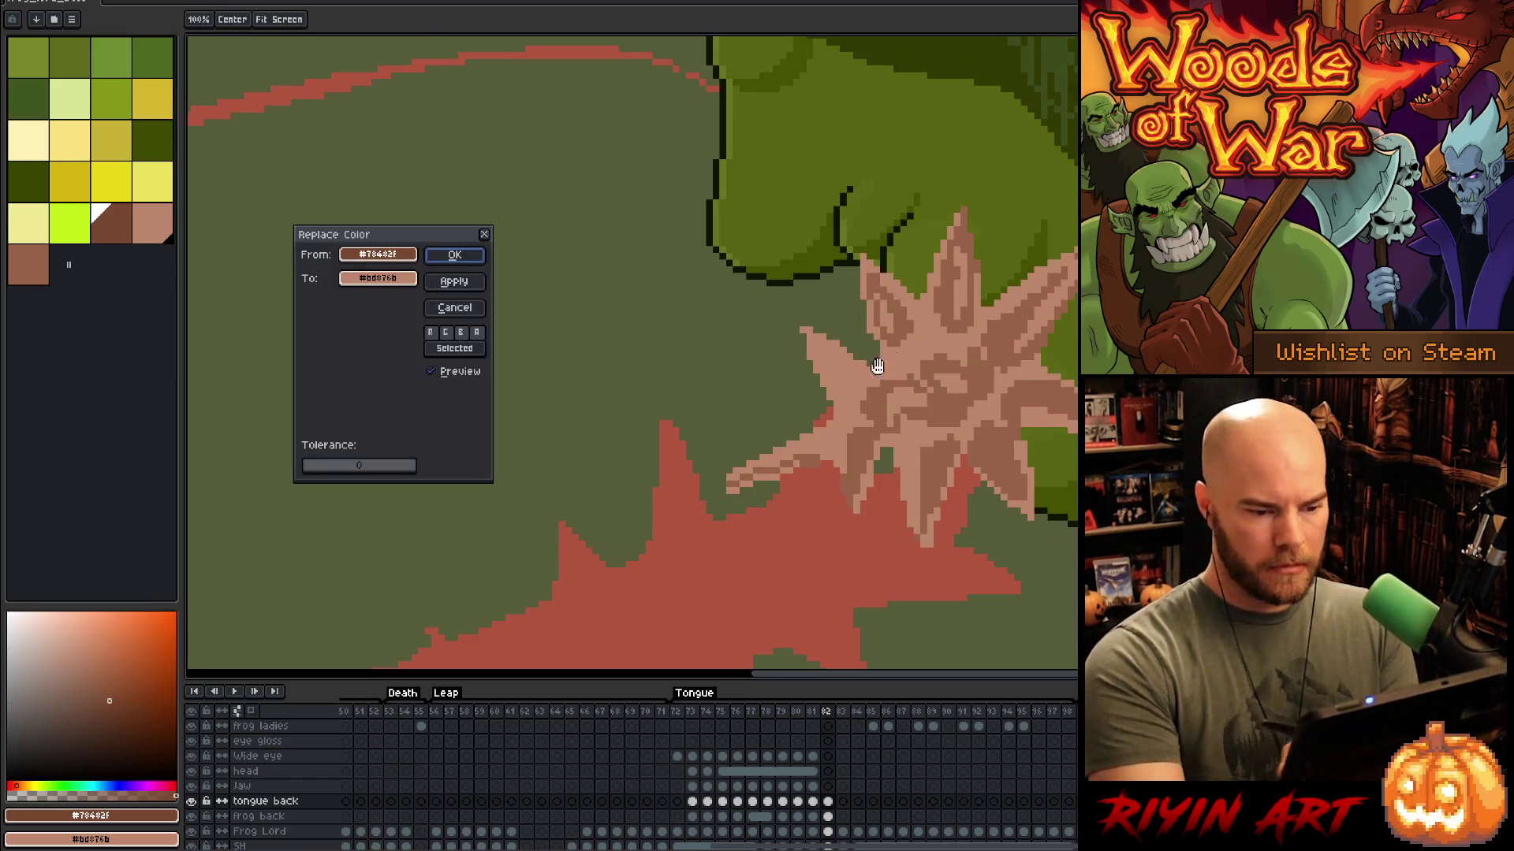
pyautogui.click(714, 386)
pyautogui.click(986, 355)
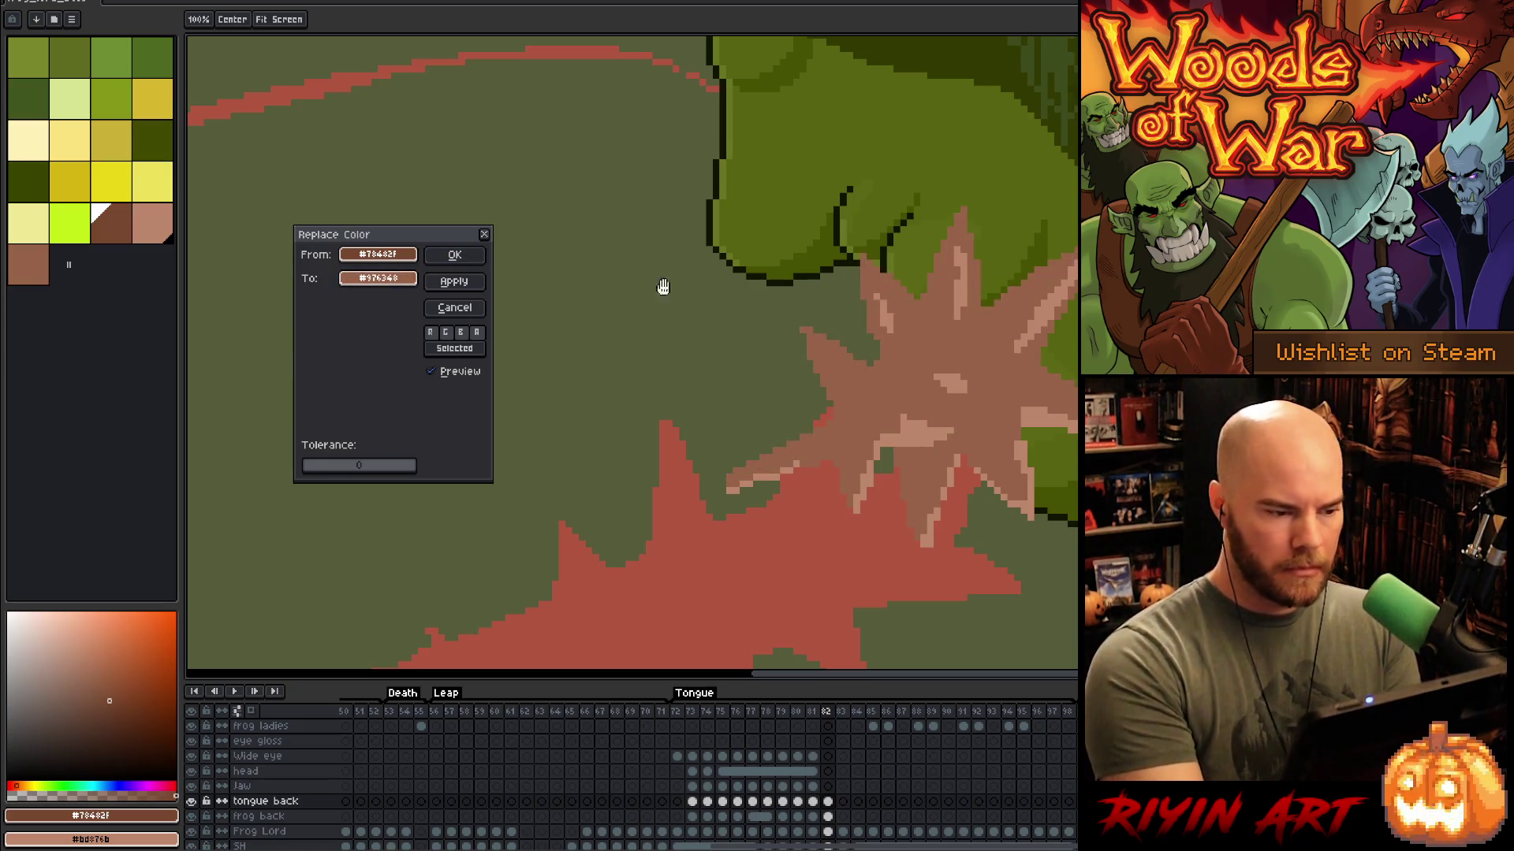
pyautogui.click(455, 281)
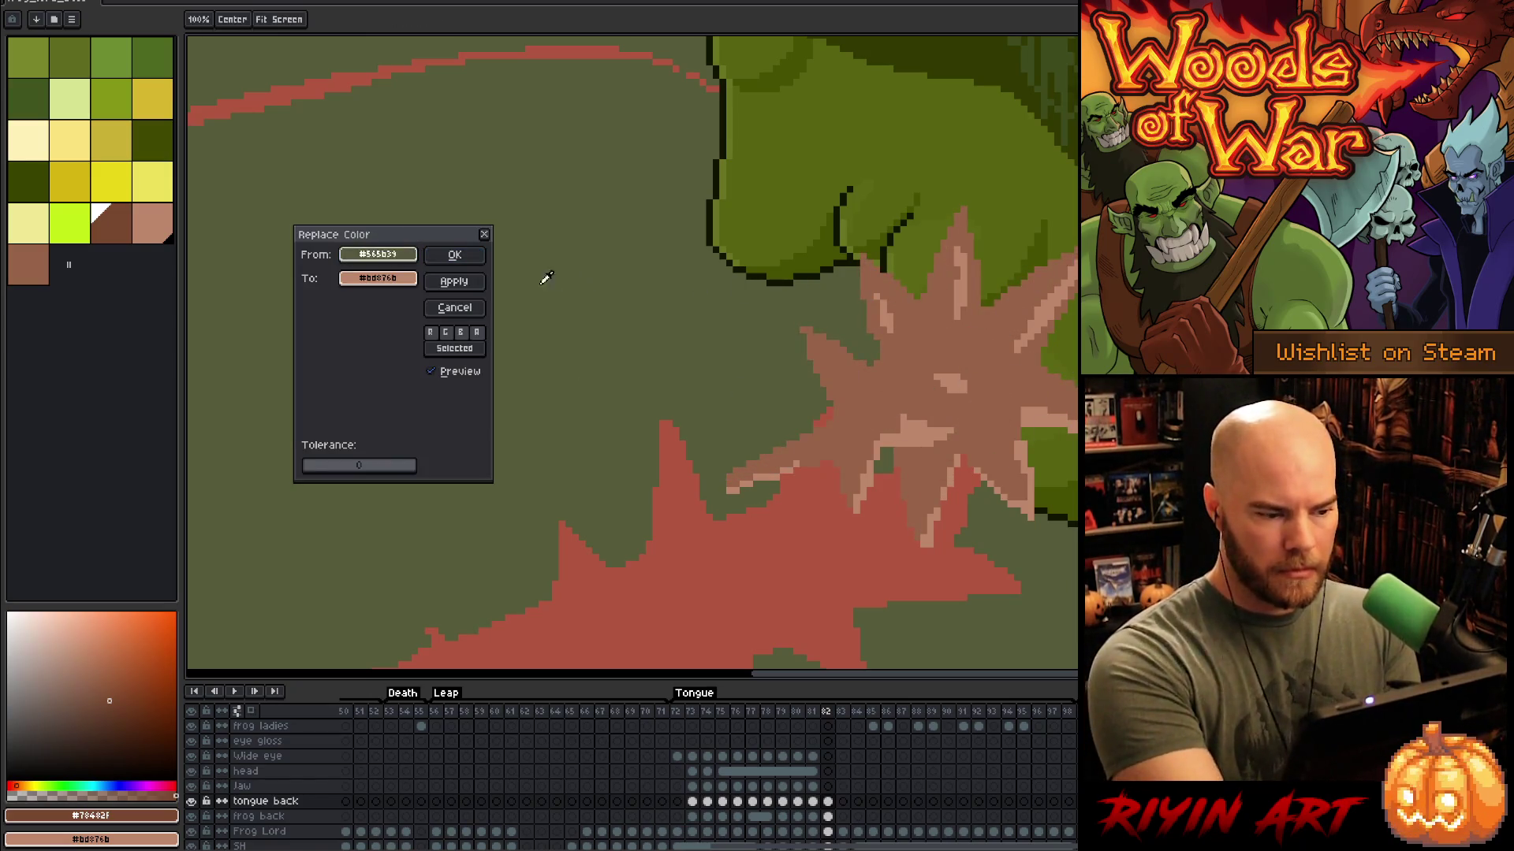
pyautogui.click(599, 314)
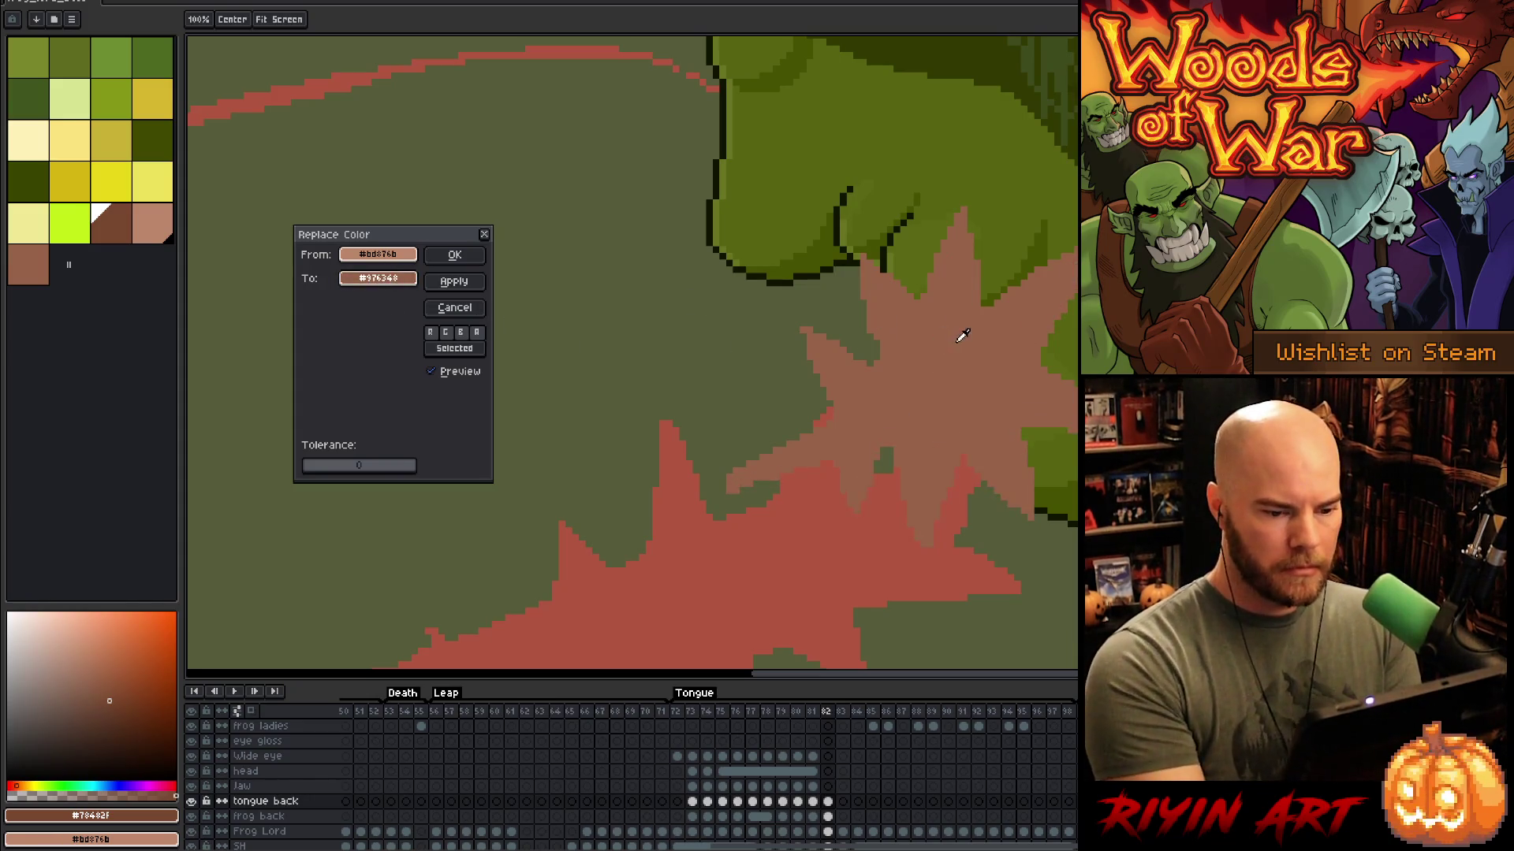
pyautogui.click(456, 256)
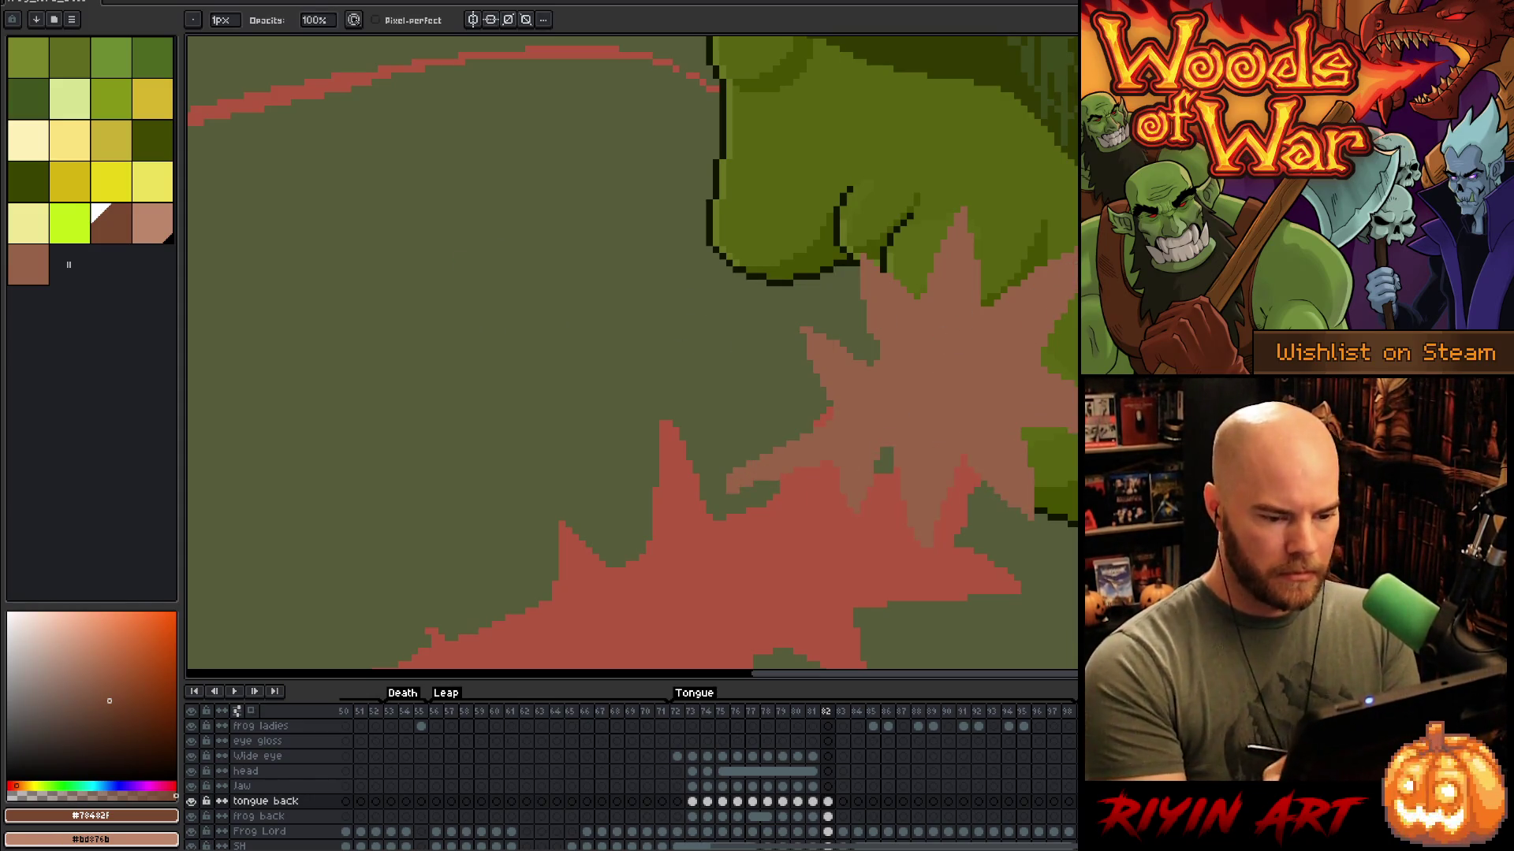
pyautogui.click(812, 801)
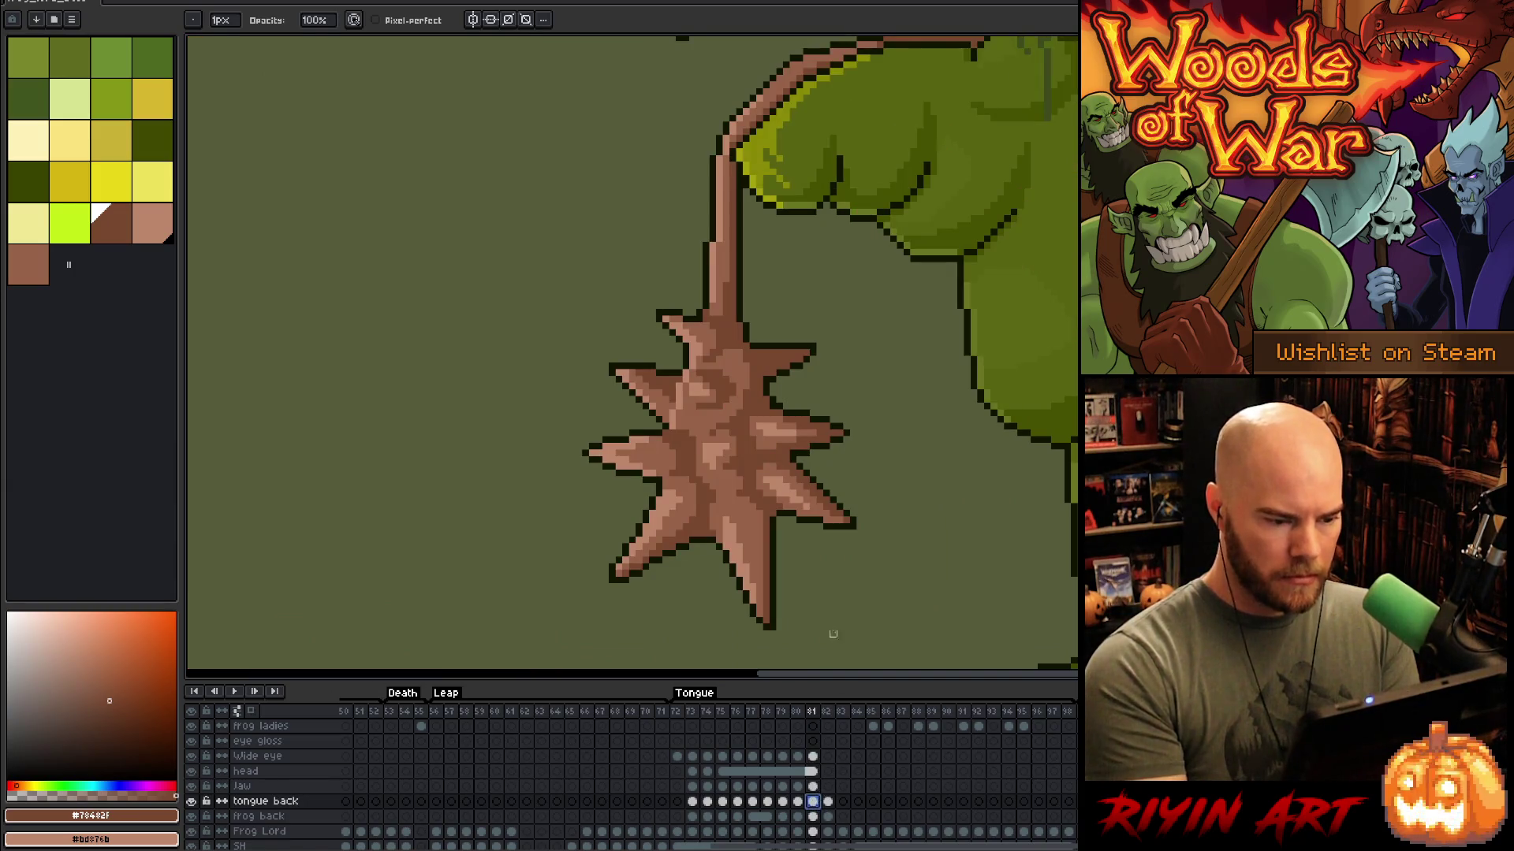
# Step: Lasso the spiked tongue on frame 81, paste it upper-left in frame 82, pick #976348
pyautogui.press('q')
pyautogui.moveTo(899, 559)
pyautogui.mouseDown()
pyautogui.moveTo(757, 643)
pyautogui.moveTo(733, 257)
pyautogui.moveTo(987, 466)
pyautogui.mouseUp()
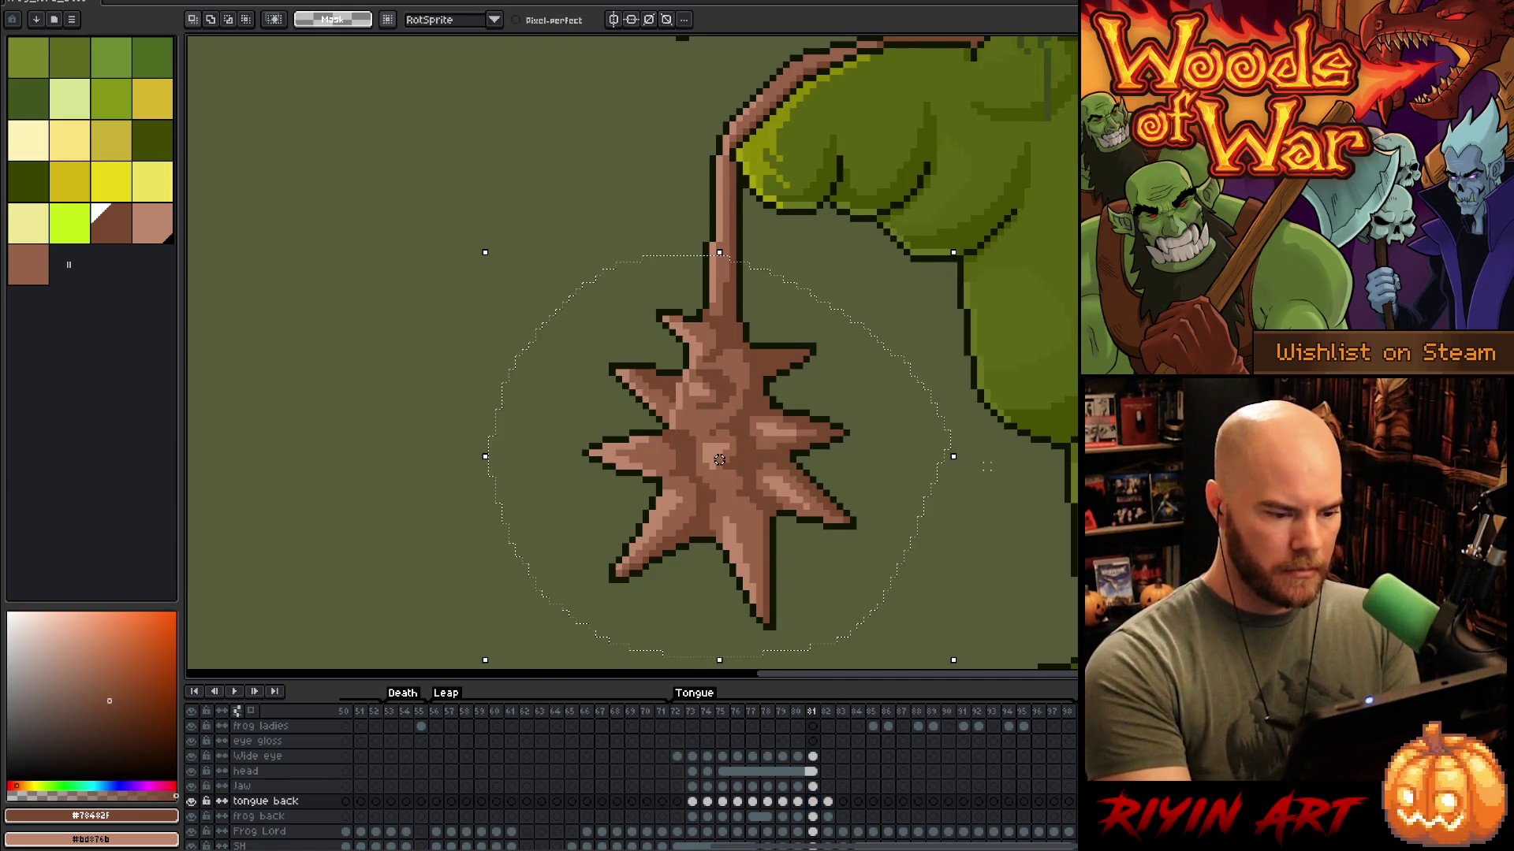
pyautogui.click(828, 801)
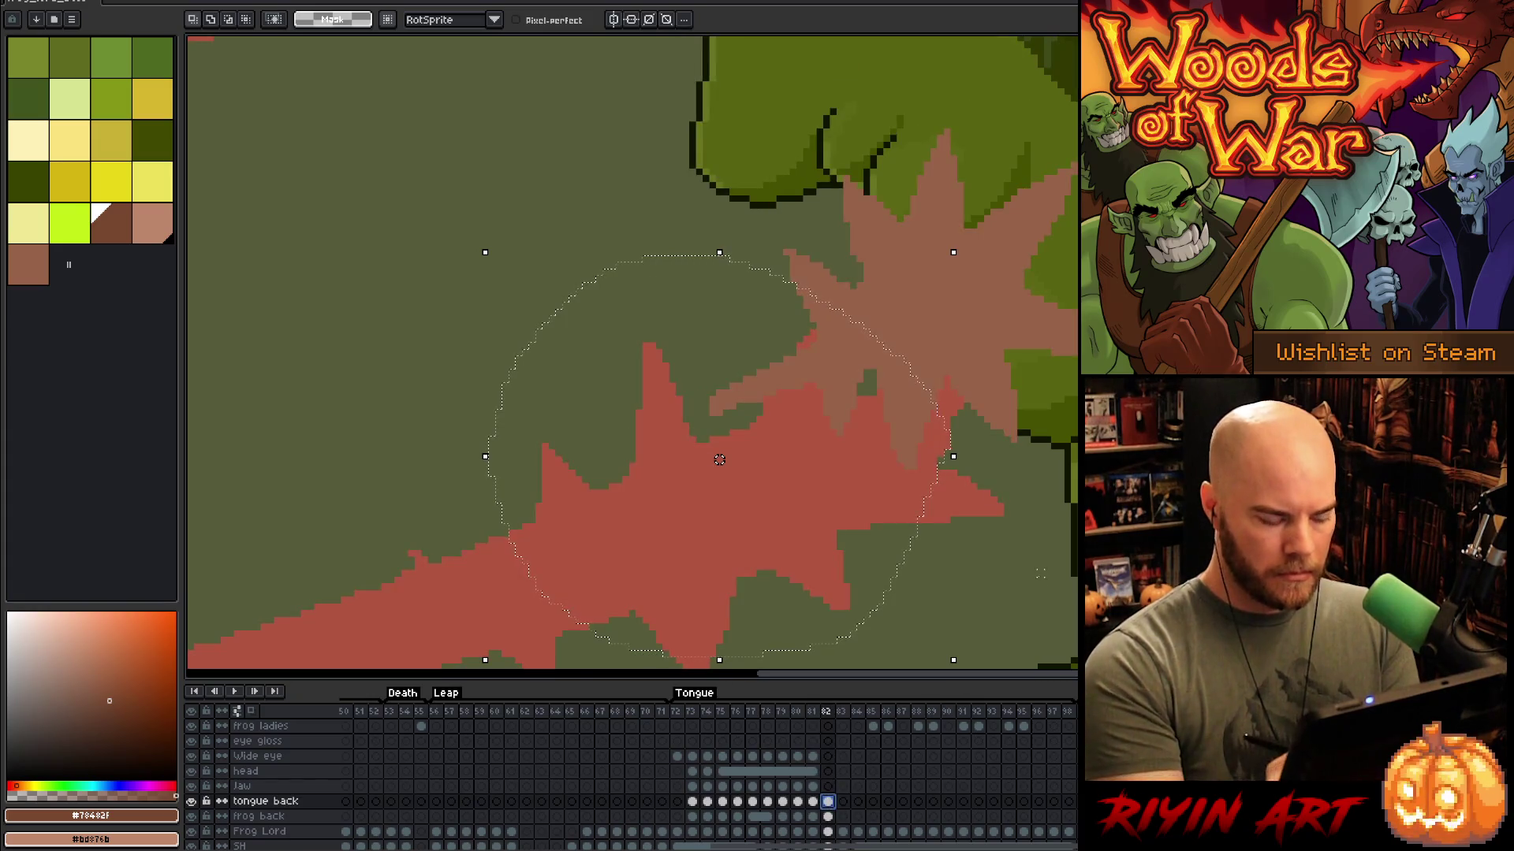
pyautogui.hotkey('ctrl', 'v')
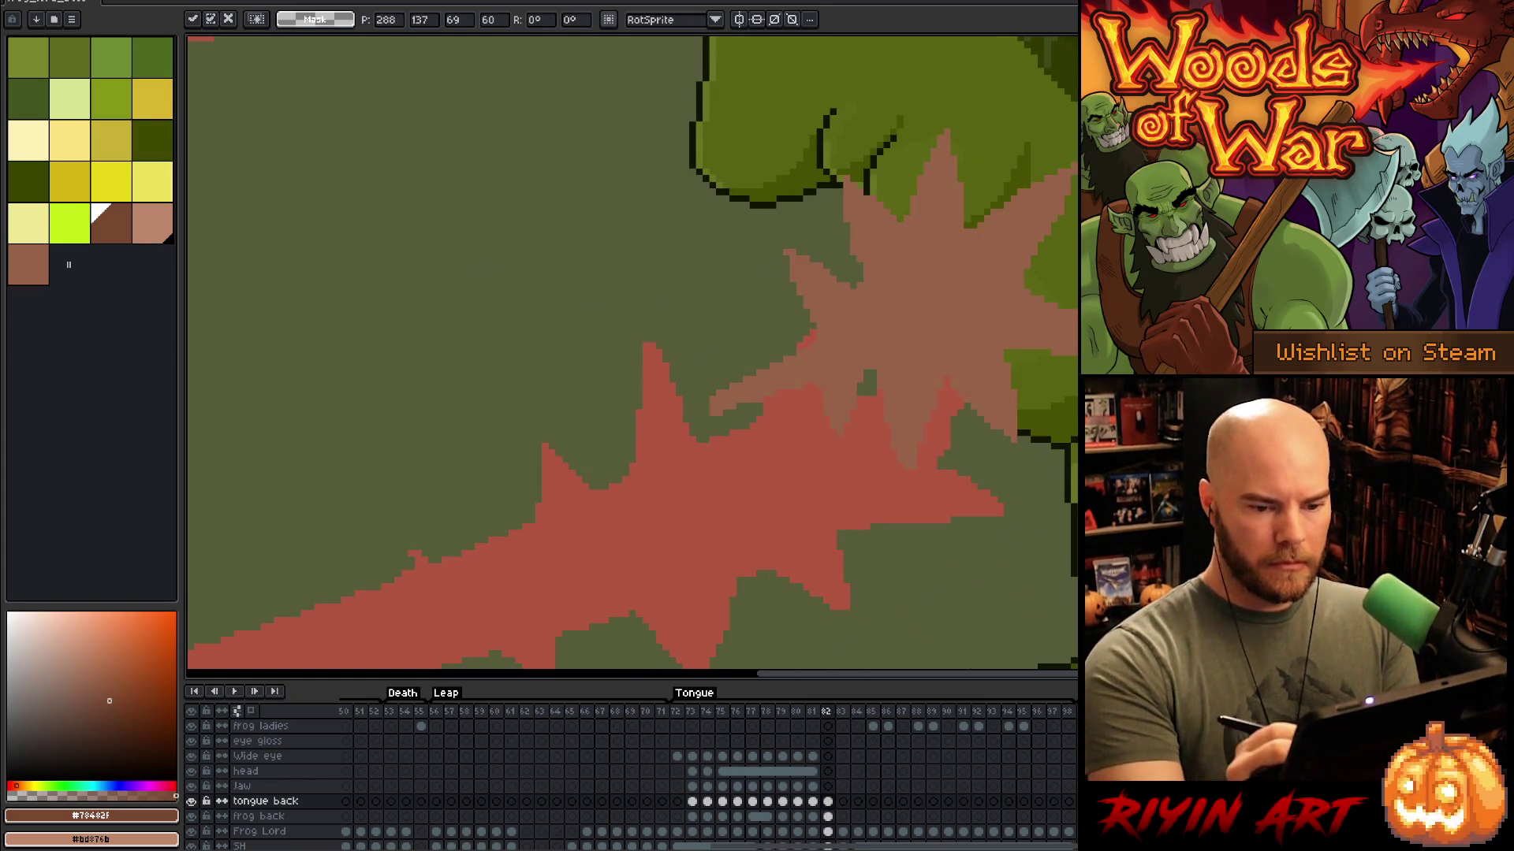
pyautogui.moveTo(898, 331)
pyautogui.mouseDown()
pyautogui.moveTo(463, 287)
pyautogui.moveTo(541, 287)
pyautogui.mouseUp()
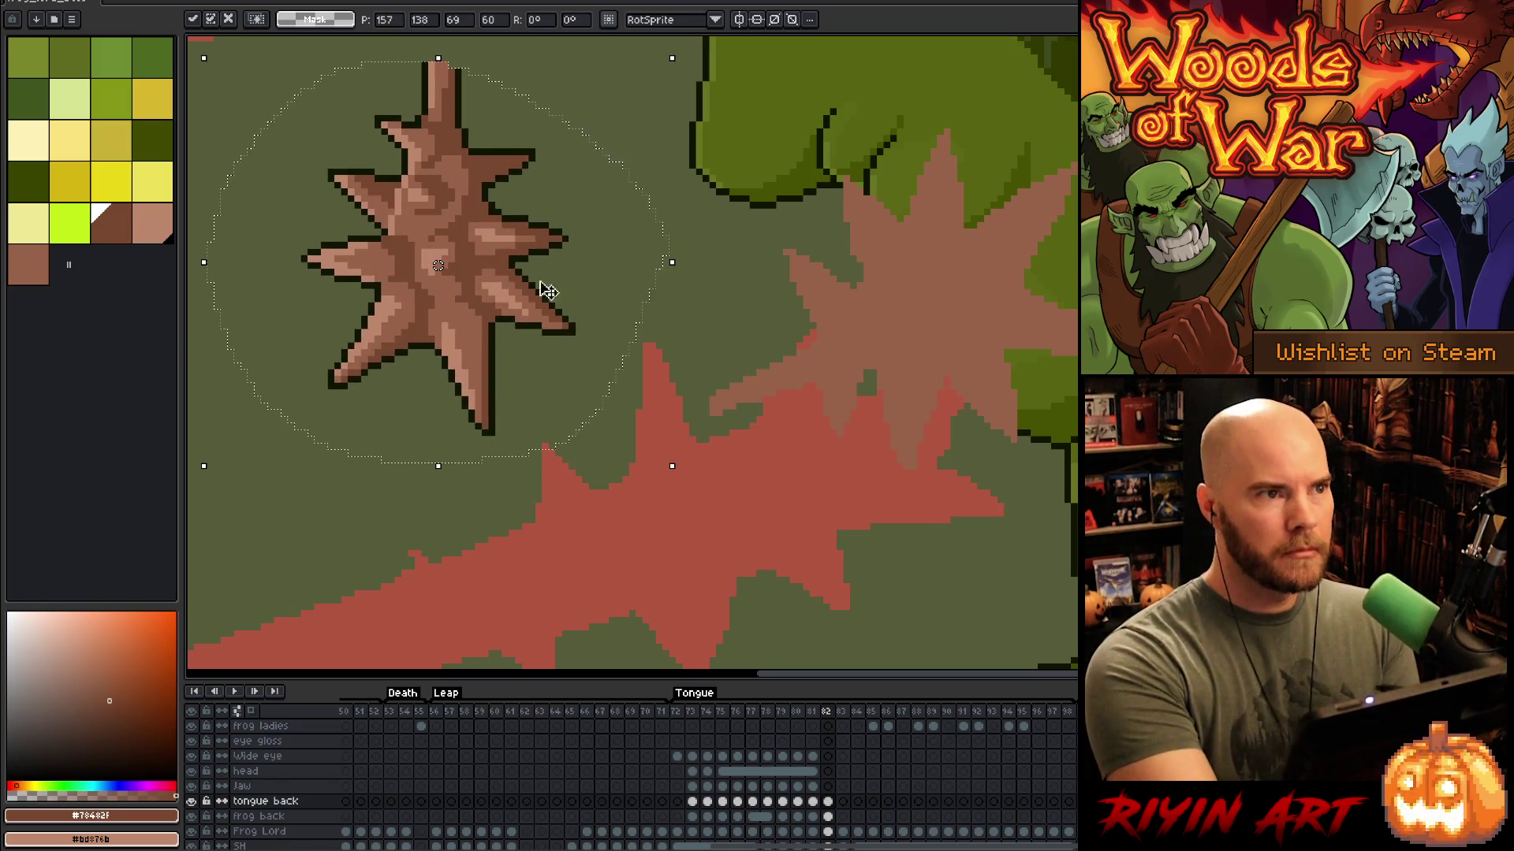
pyautogui.press('b')
pyautogui.moveTo(1000, 460); pyautogui.dragTo(923, 530)
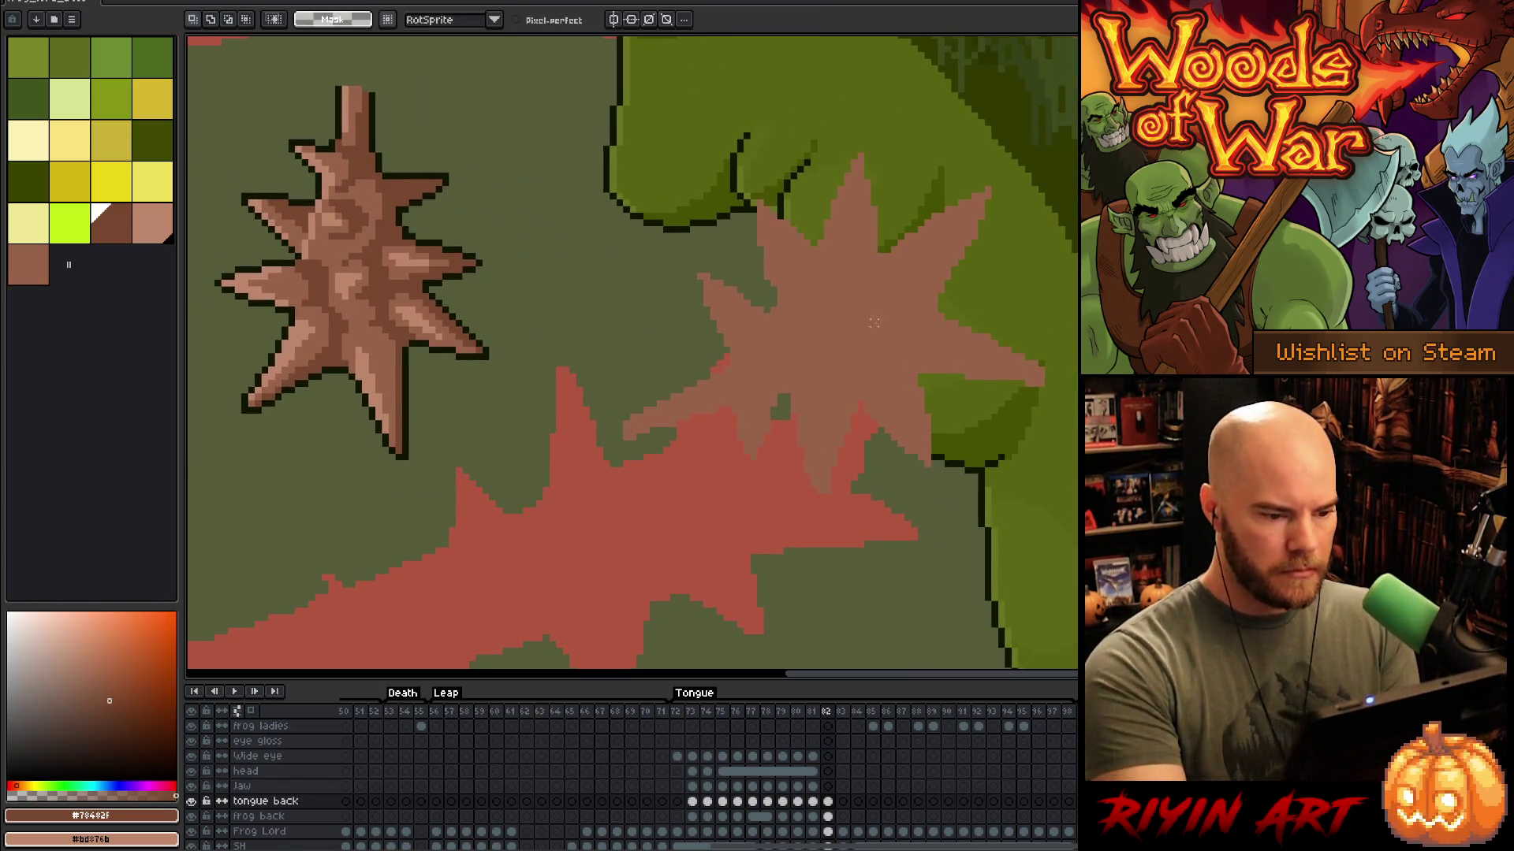
pyautogui.keyDown('alt'); pyautogui.click(831, 307); pyautogui.keyUp('alt')
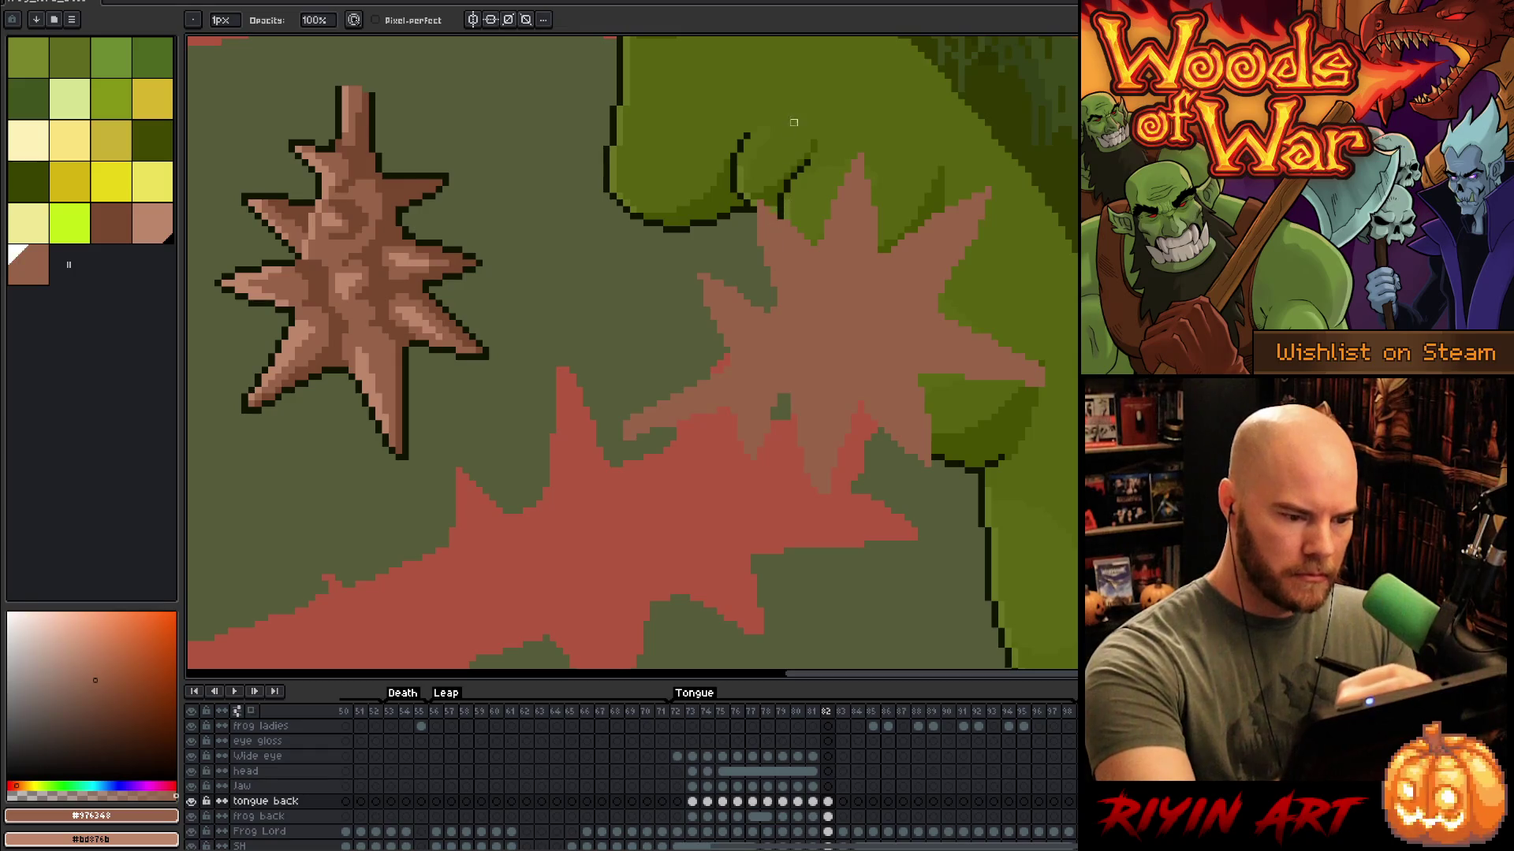
pyautogui.press('alt')
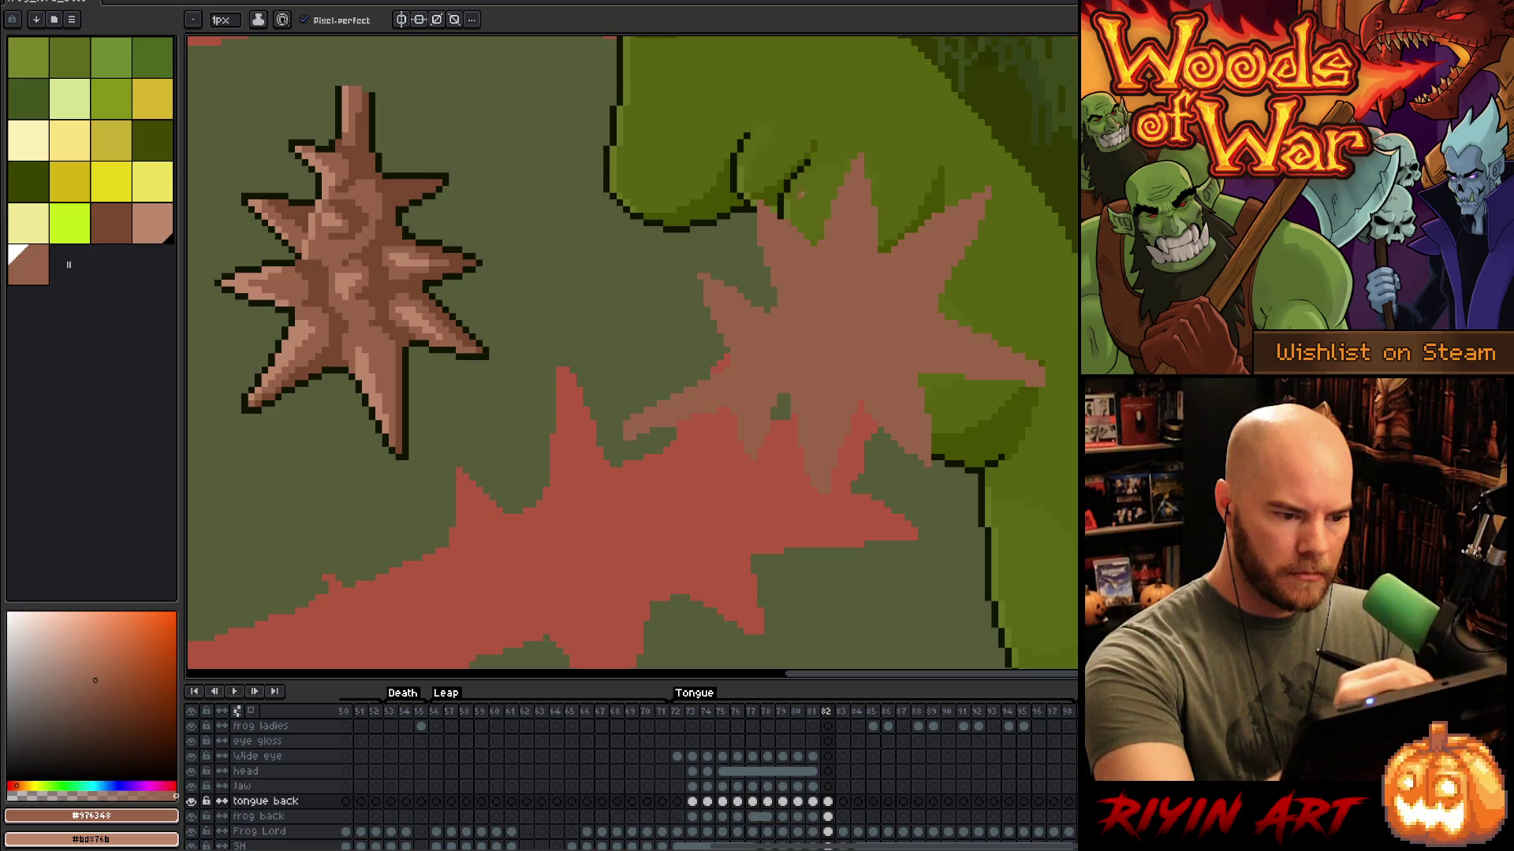
# Step: Fix the starburst's outline pixels, alternating between the pencil and the eraser
pyautogui.press('e')
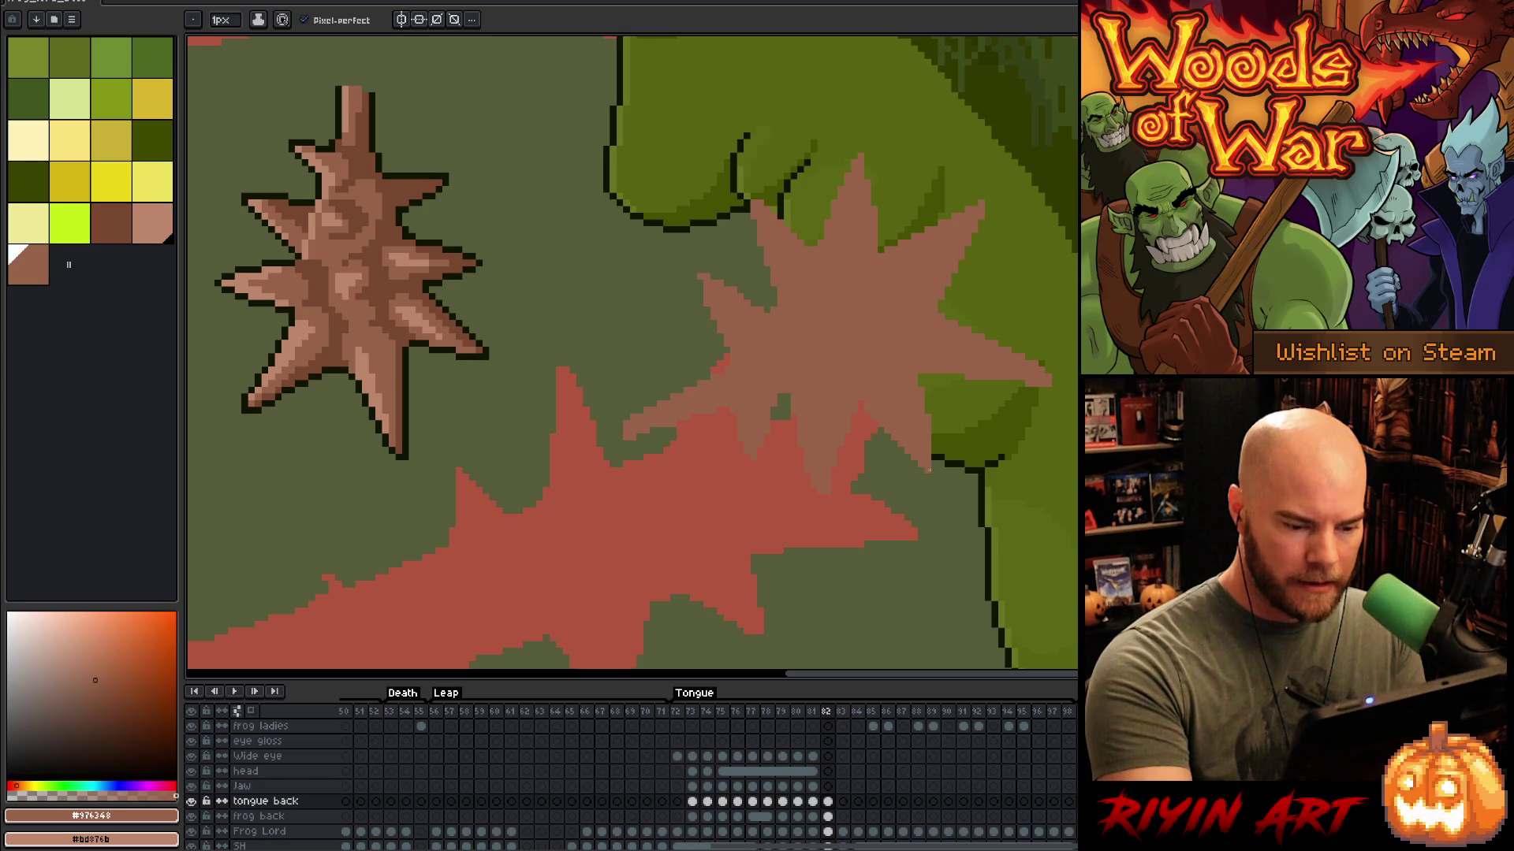
pyautogui.moveTo(934, 451); pyautogui.dragTo(934, 477)
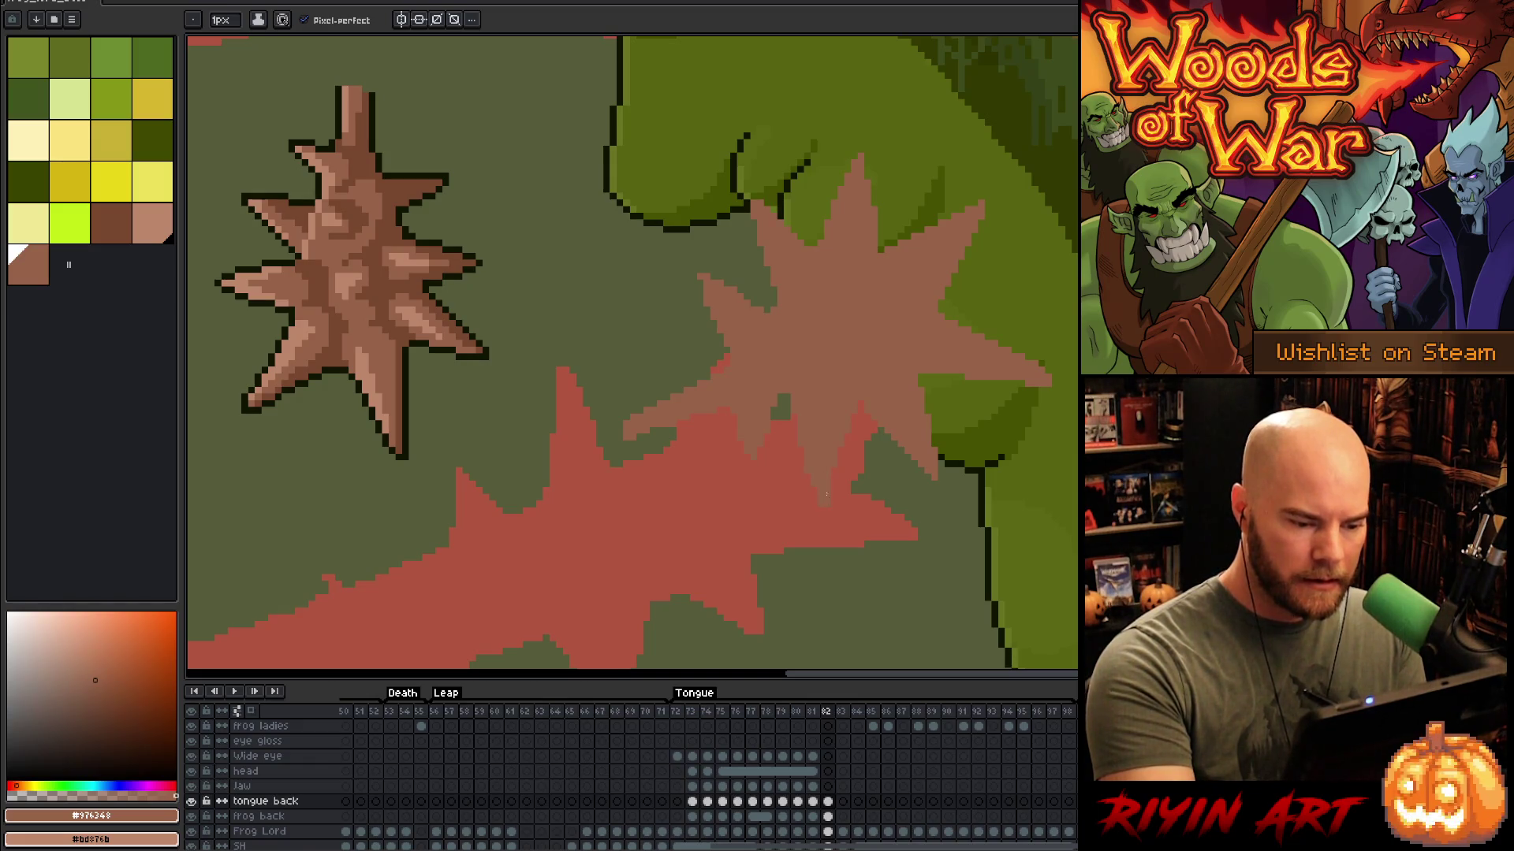
pyautogui.press('e')
pyautogui.press('b')
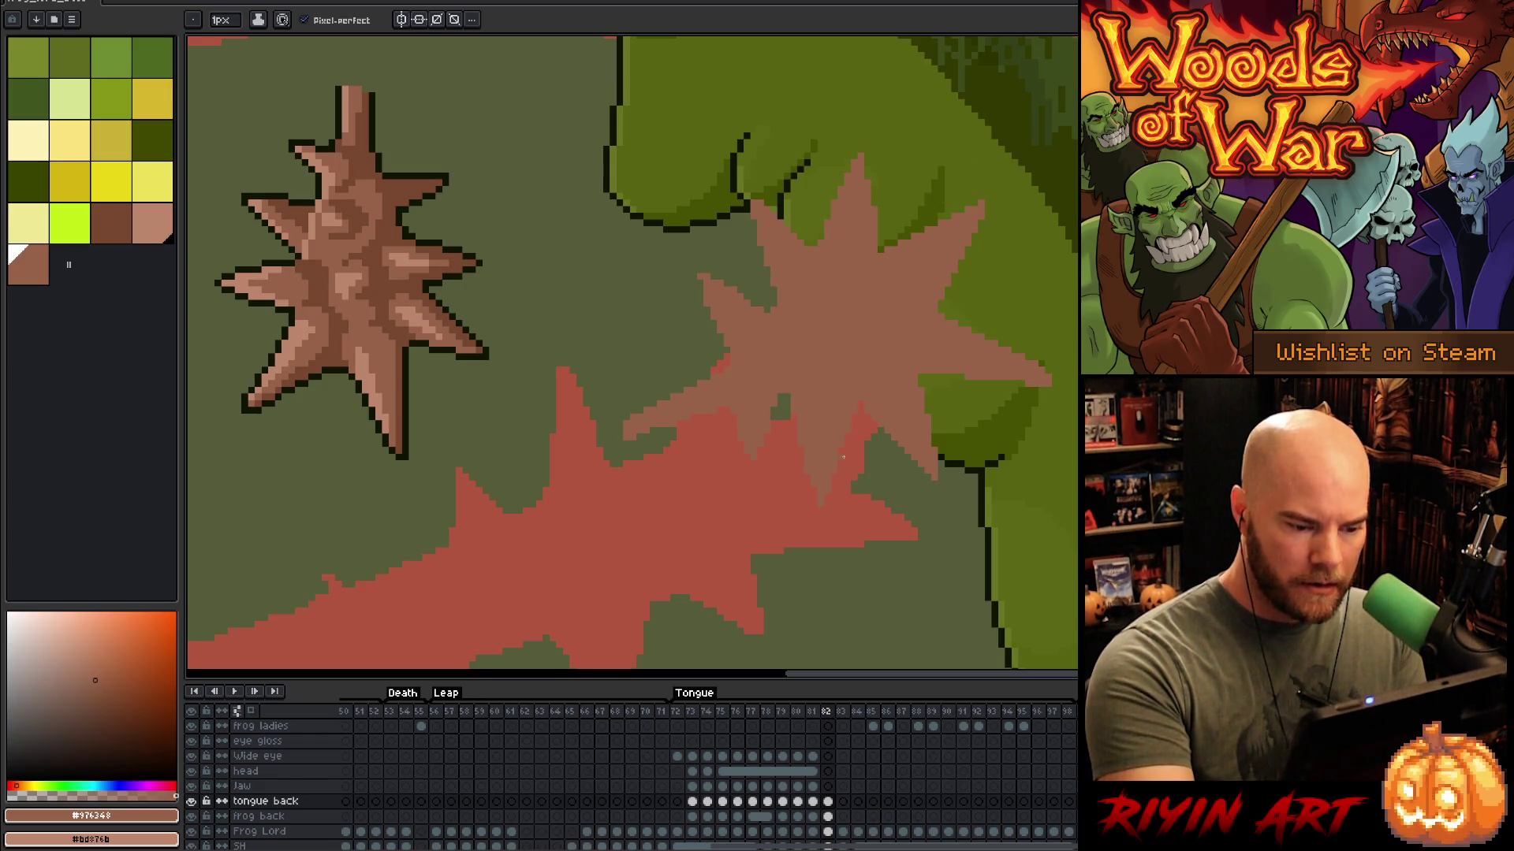
pyautogui.press('e')
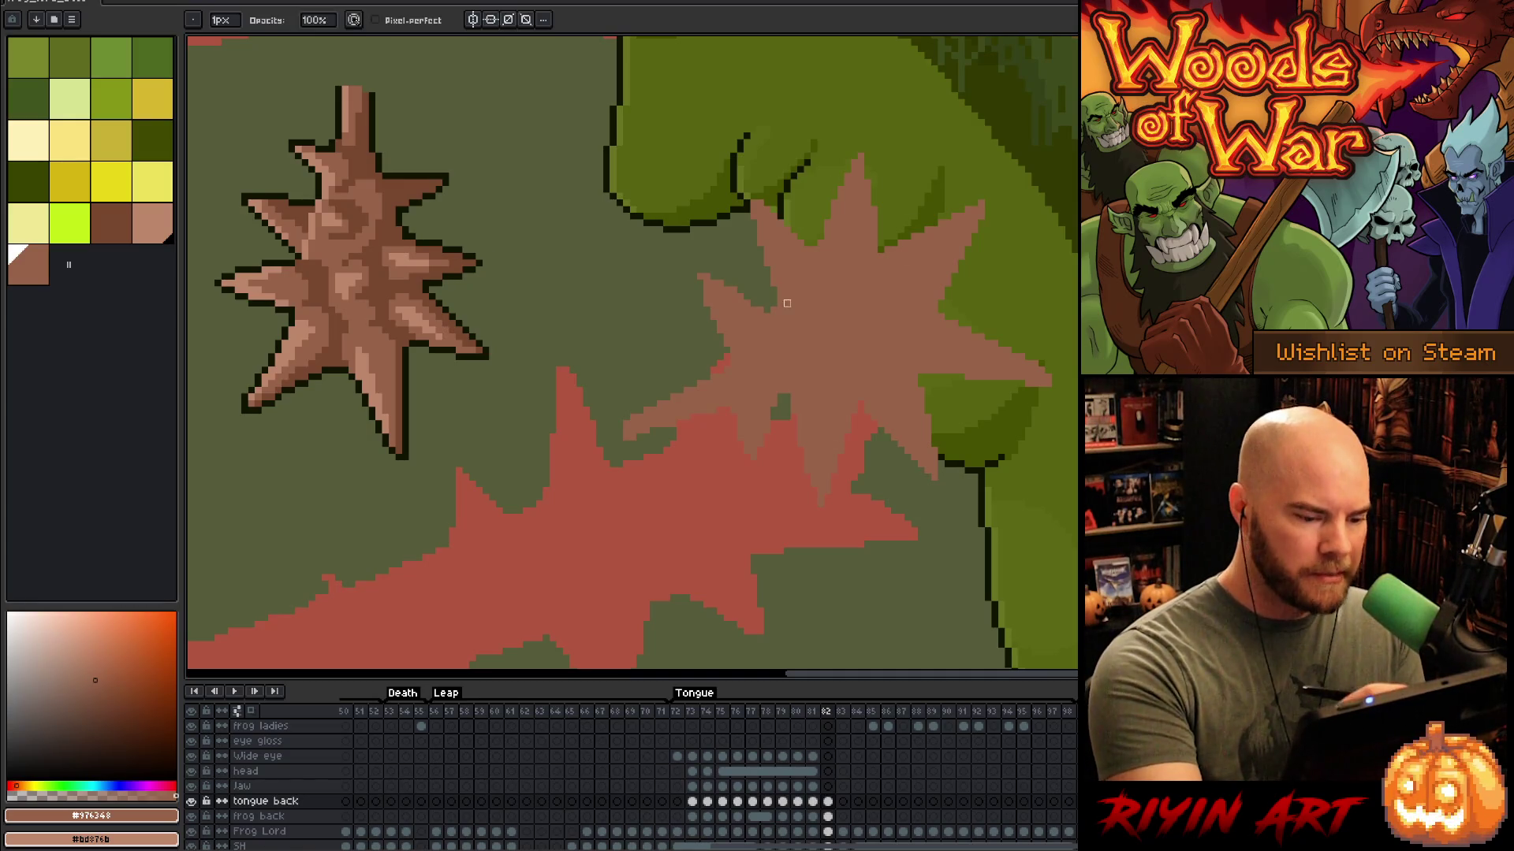
pyautogui.press('b')
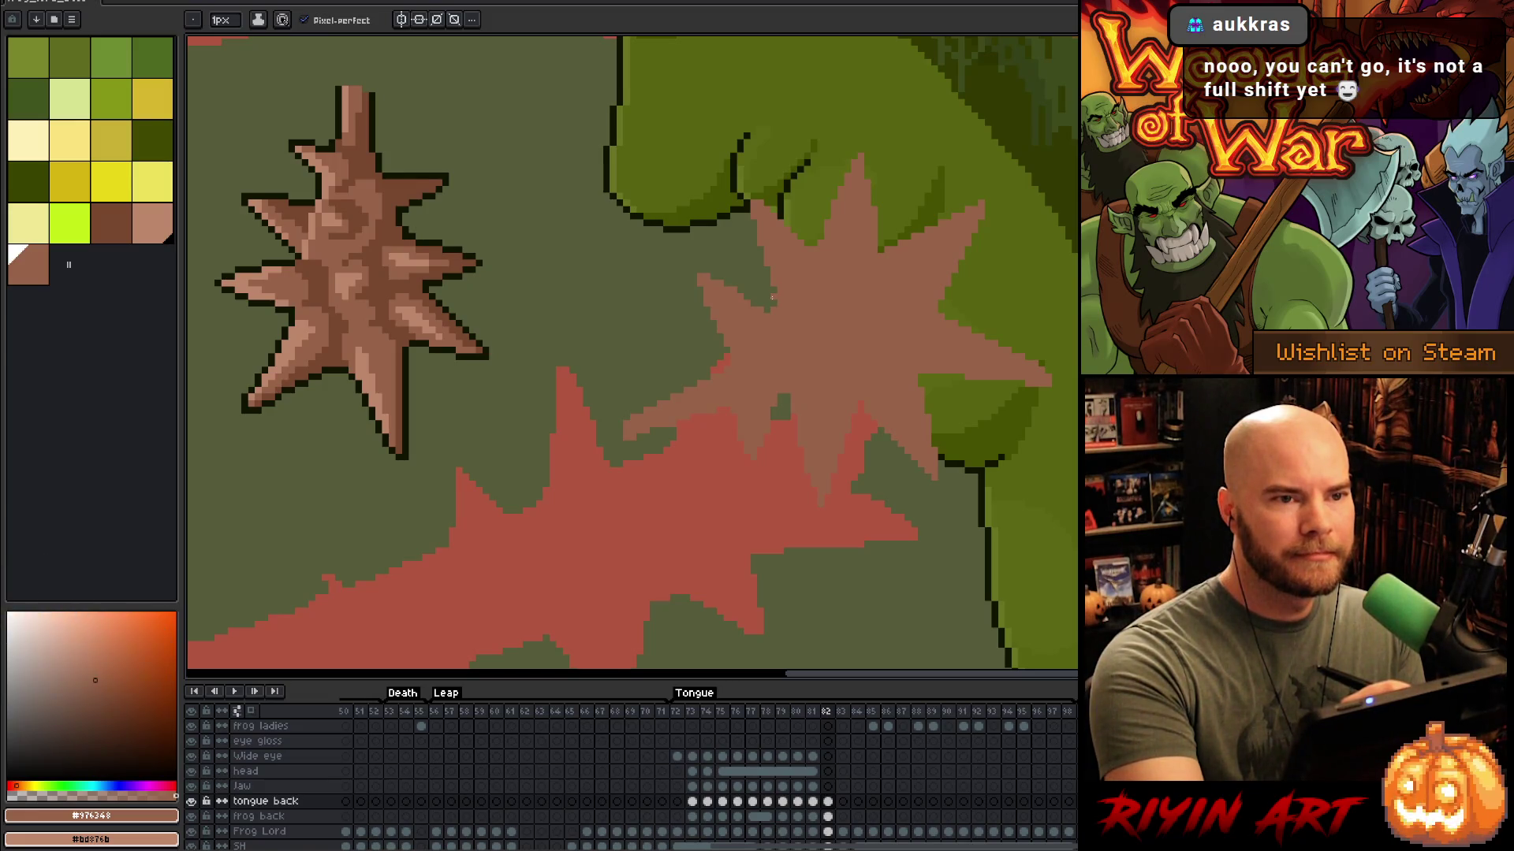
pyautogui.press('b')
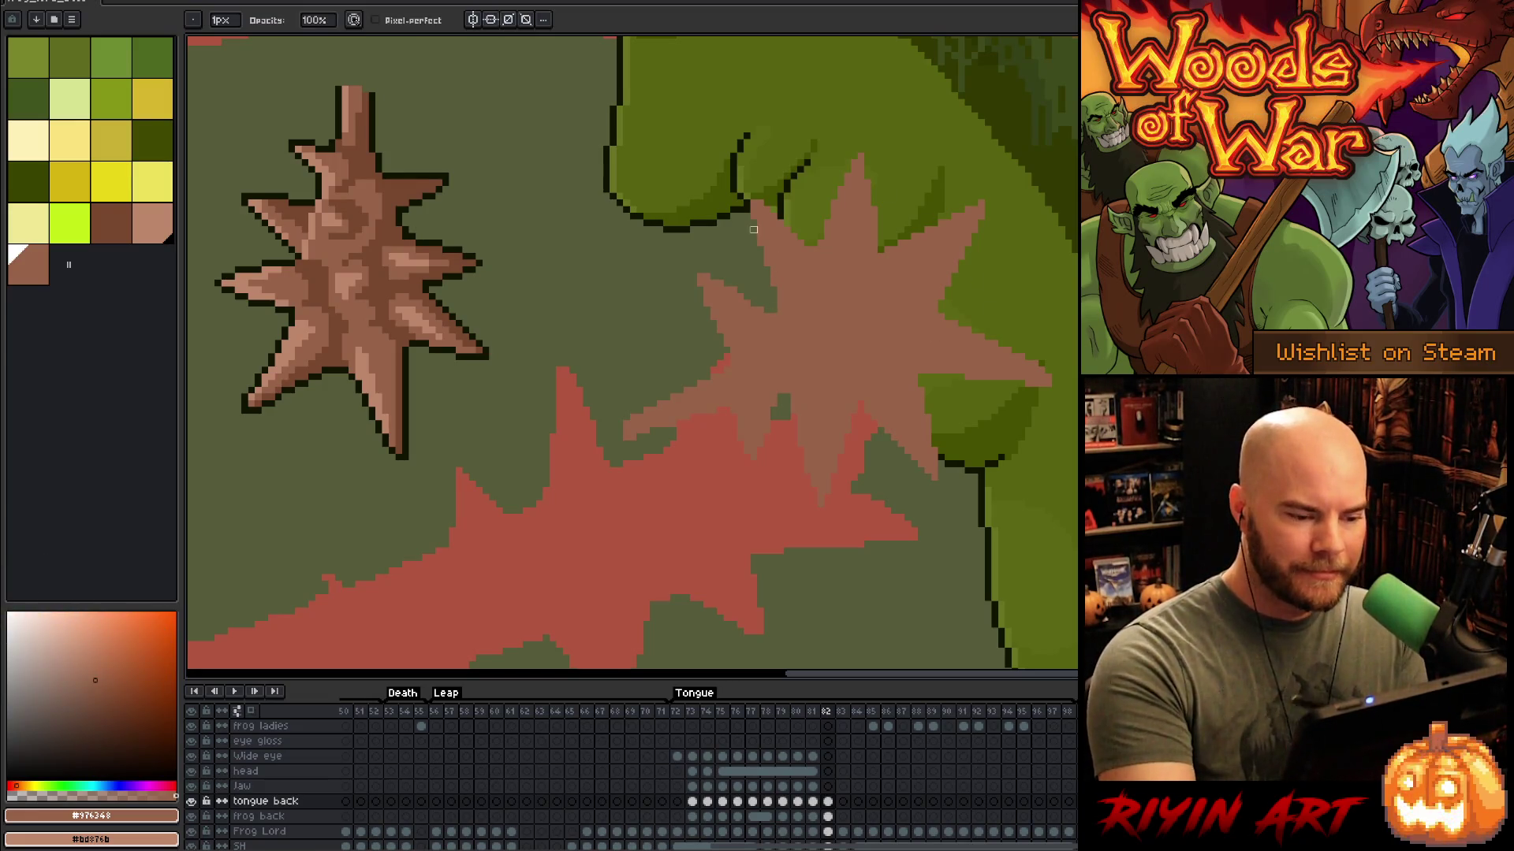
pyautogui.press('e')
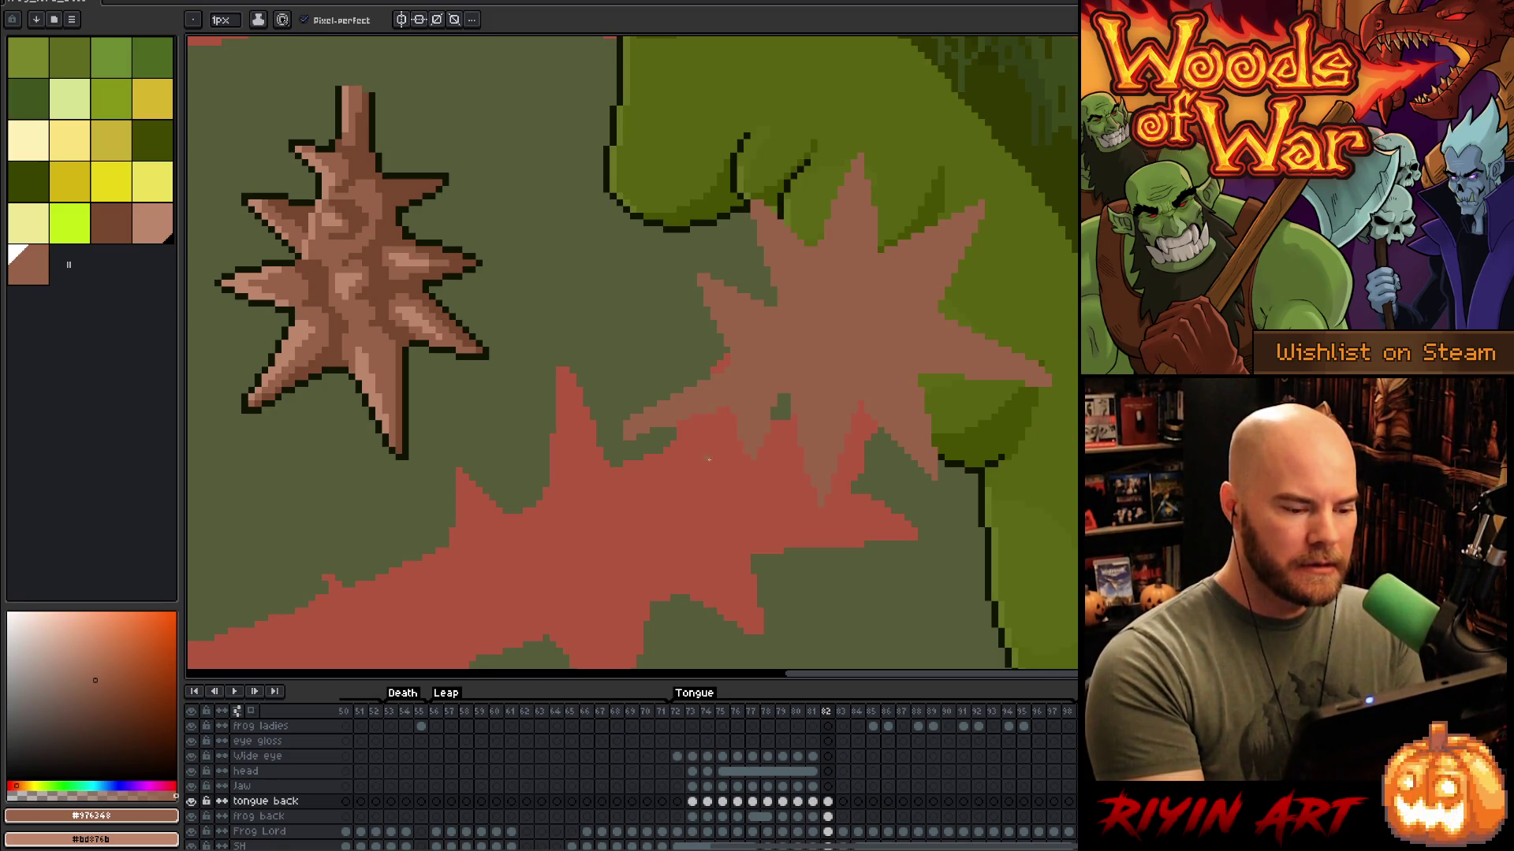
# Step: Save the file and pick dark brown #78482f as the drawing colour
pyautogui.rightClick(1047, 436)
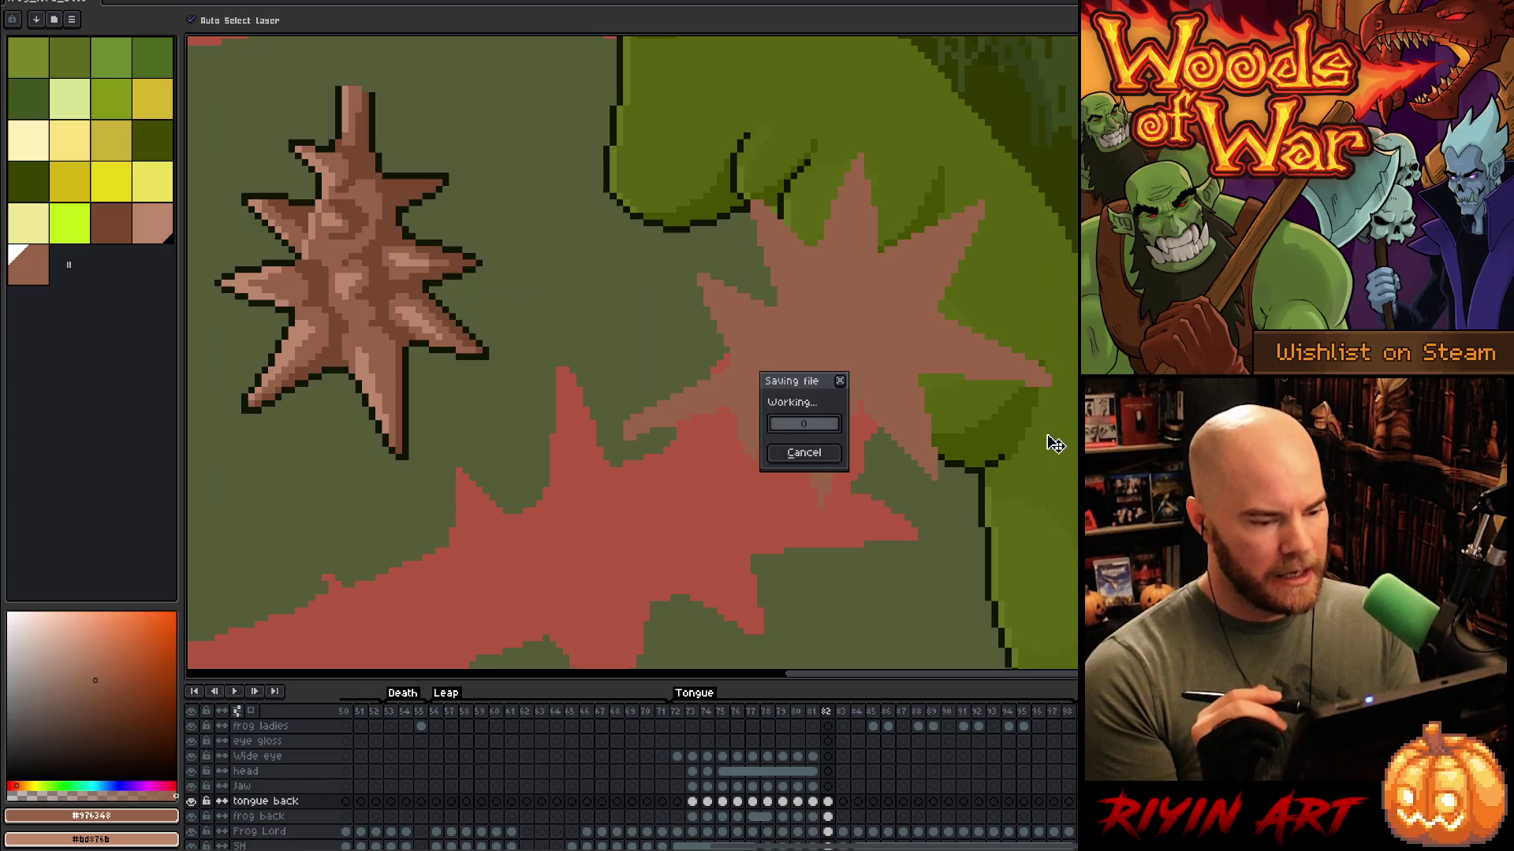
pyautogui.press('Escape')
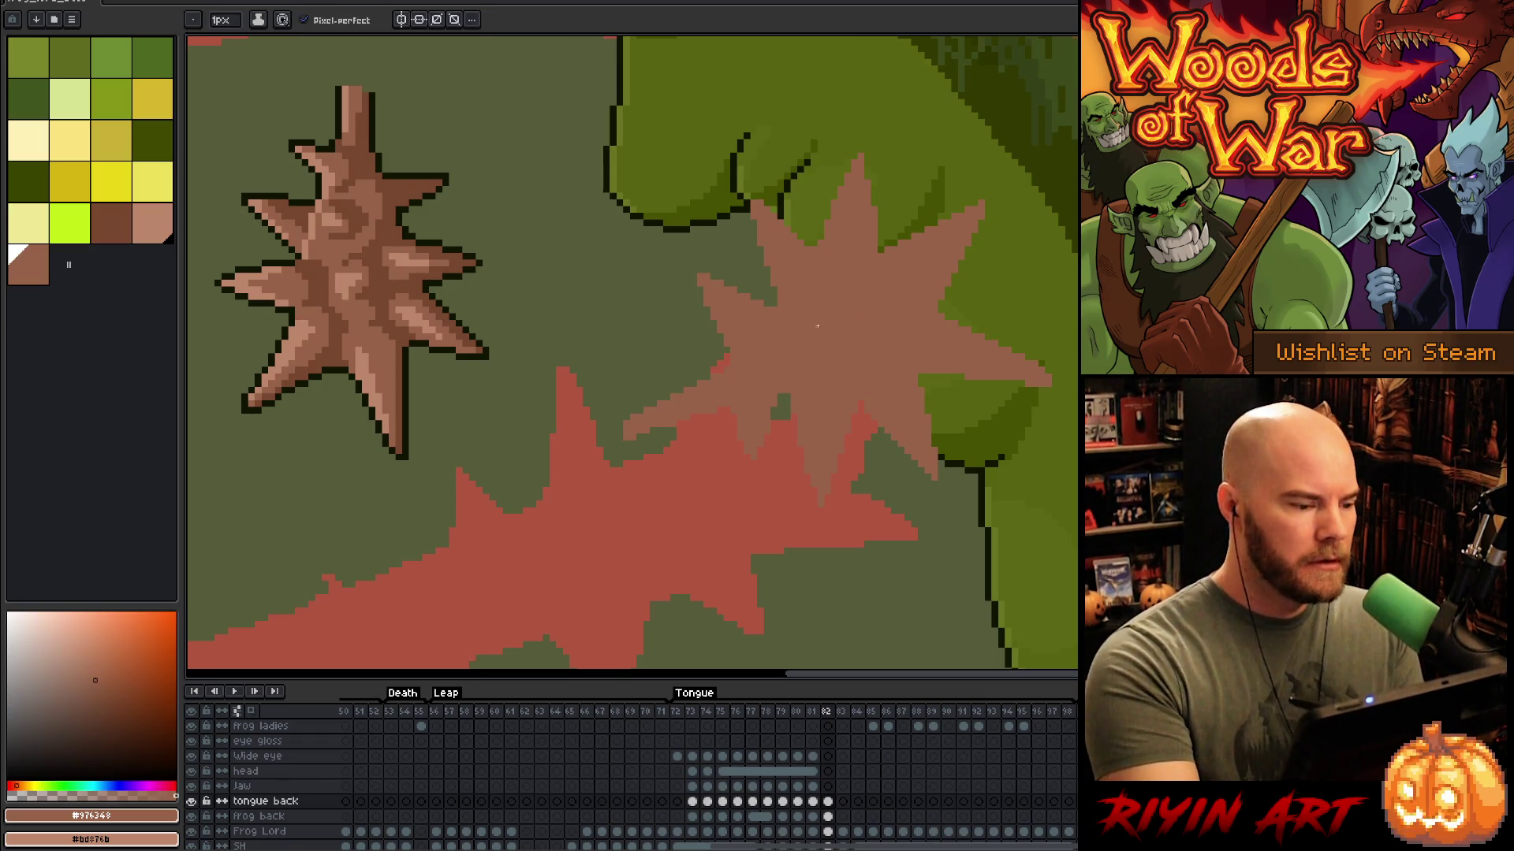
pyautogui.keyDown('alt'); pyautogui.click(907, 361); pyautogui.keyUp('alt')
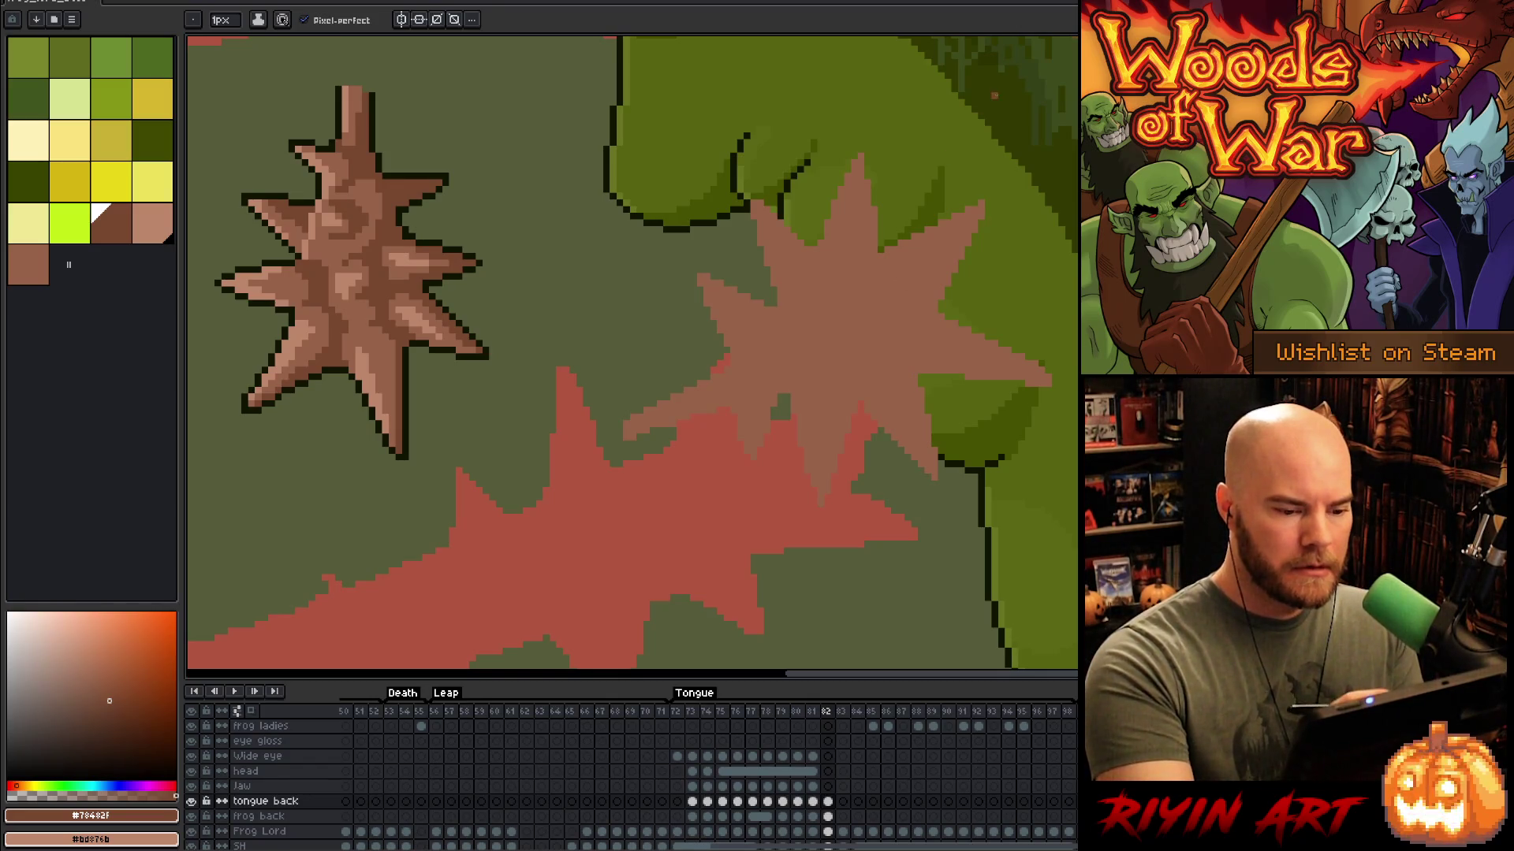
pyautogui.scroll(-4, 968, 404)
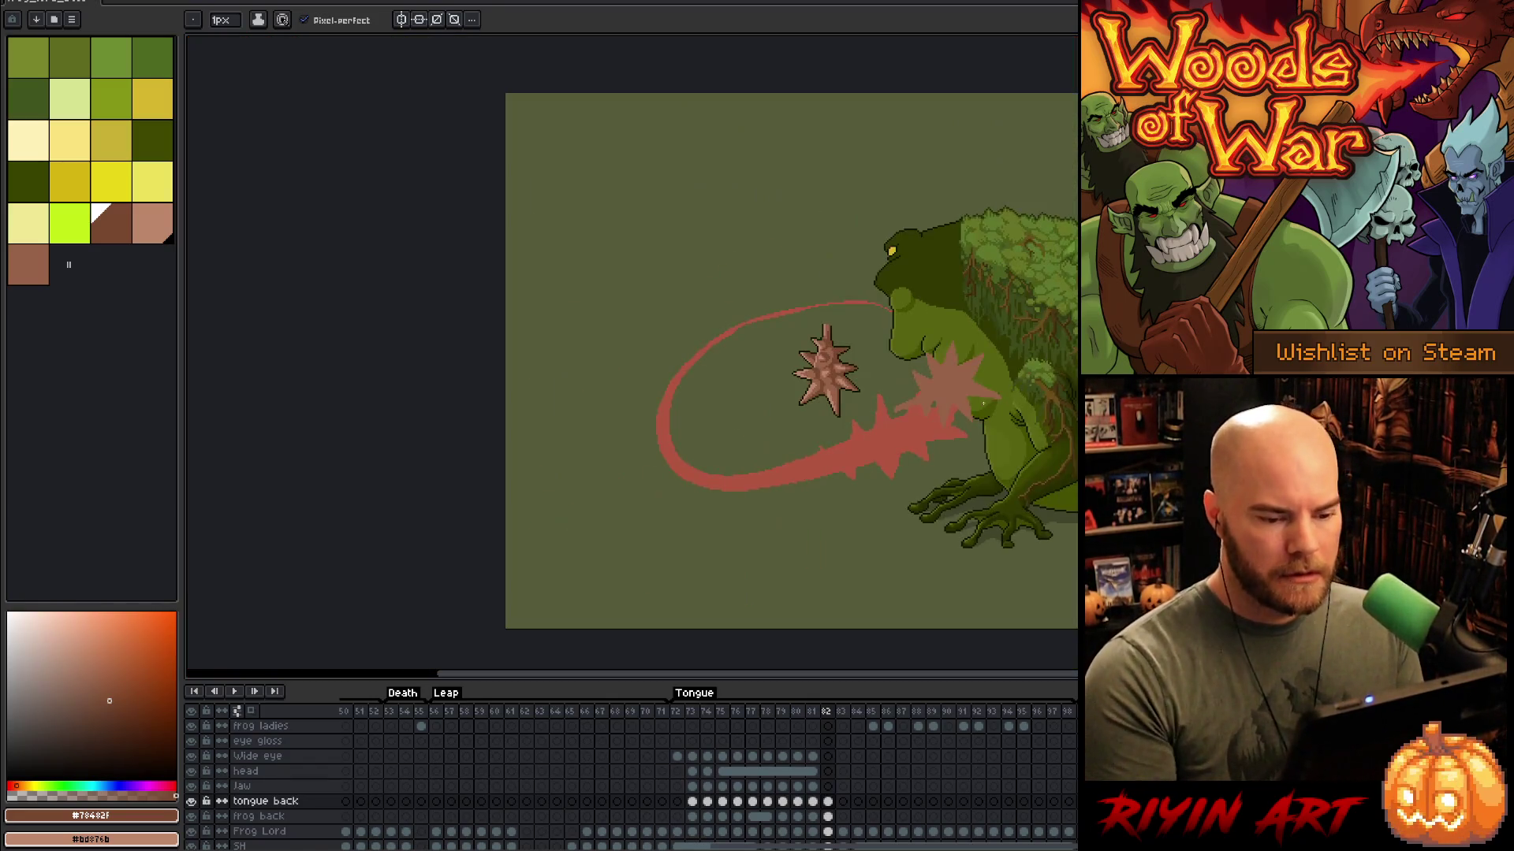
# Step: Magic-wand select the starburst's flat colour area, then deselect it
pyautogui.scroll(5, 966, 386)
pyautogui.scroll(-2, 967, 380)
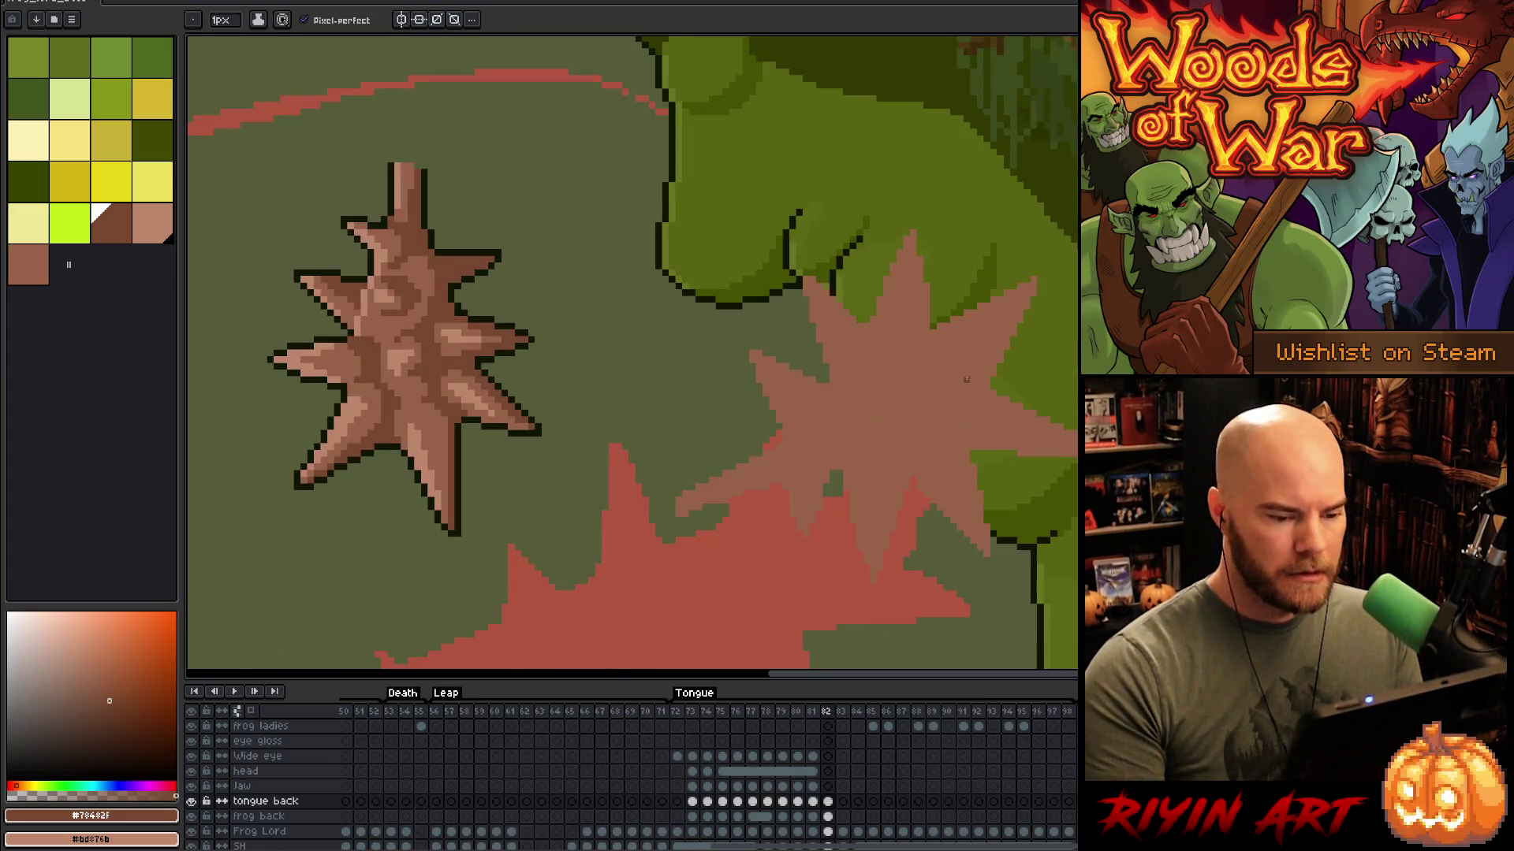
pyautogui.moveTo(966, 380); pyautogui.dragTo(1051, 377)
pyautogui.press('w')
pyautogui.click(1048, 368)
pyautogui.press('b')
pyautogui.hotkey('ctrl', 'd')
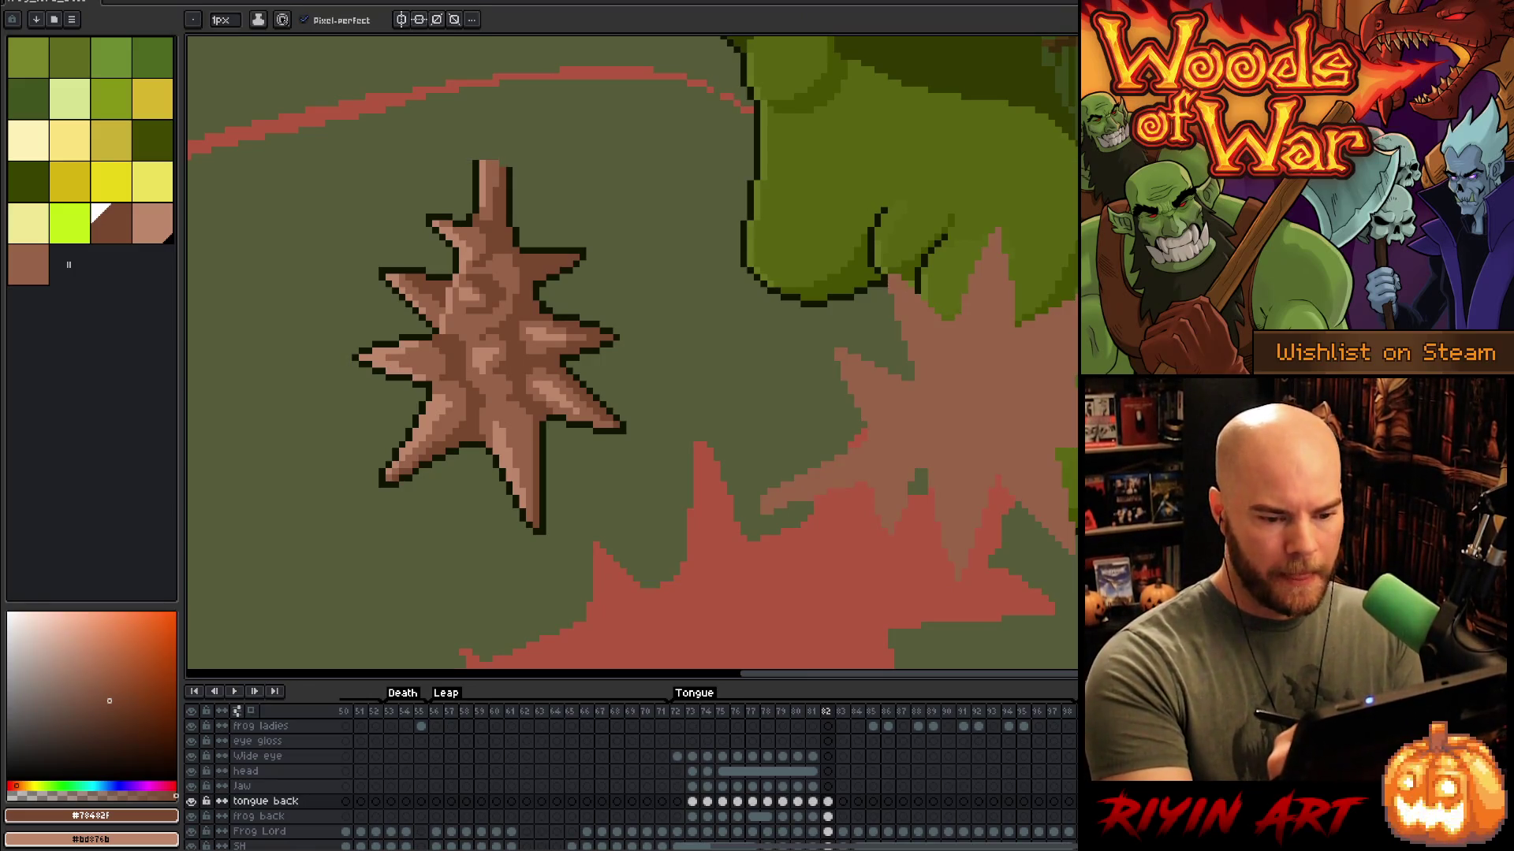
# Step: Draw a short dark brown stroke on the starburst and outline its right side
pyautogui.moveTo(1034, 376); pyautogui.dragTo(1016, 386)
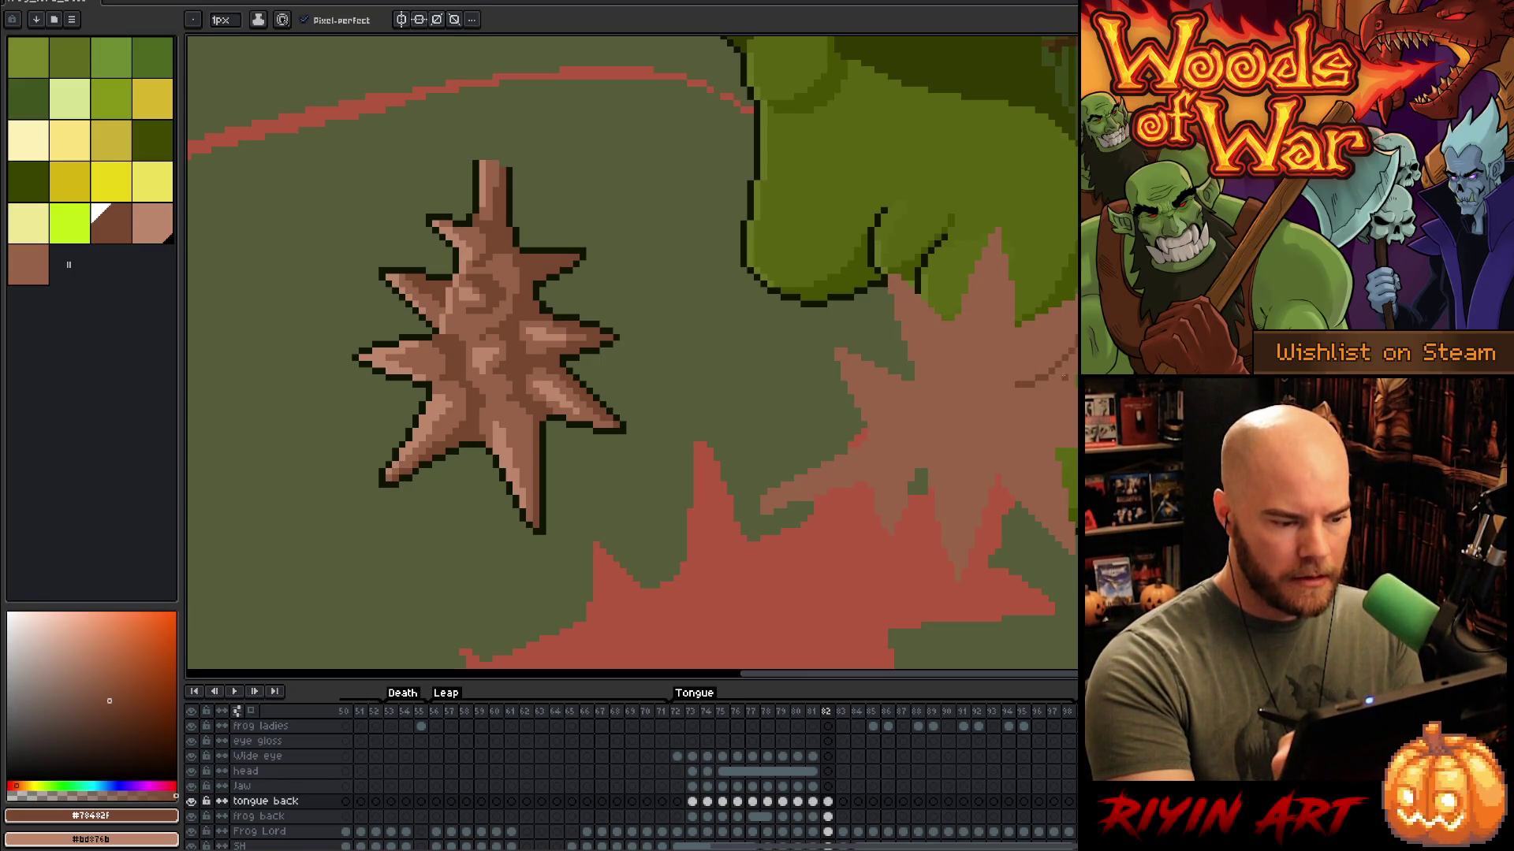
pyautogui.press('g')
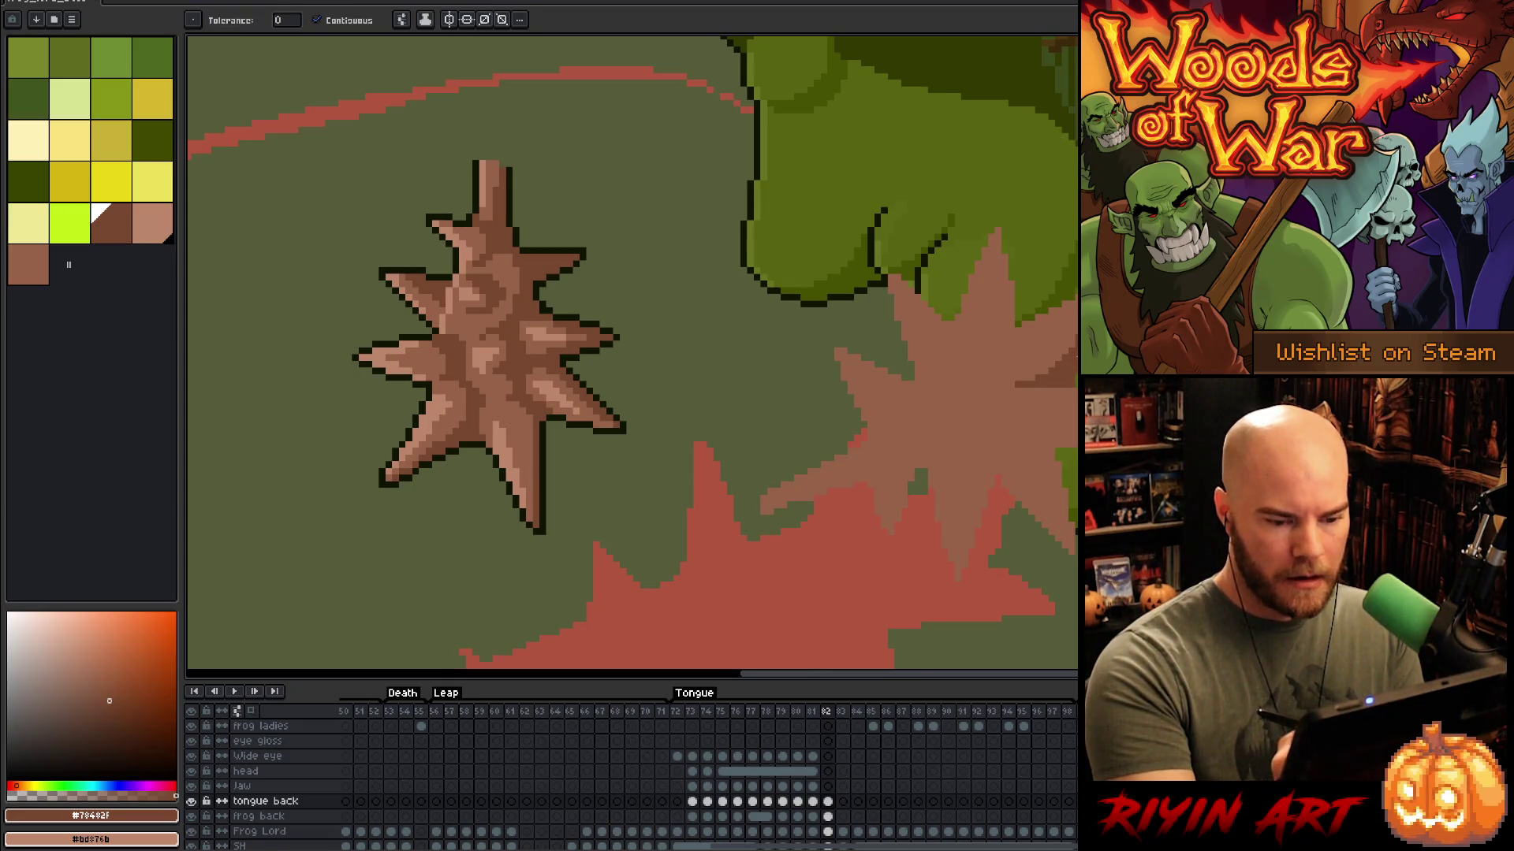
pyautogui.press('b')
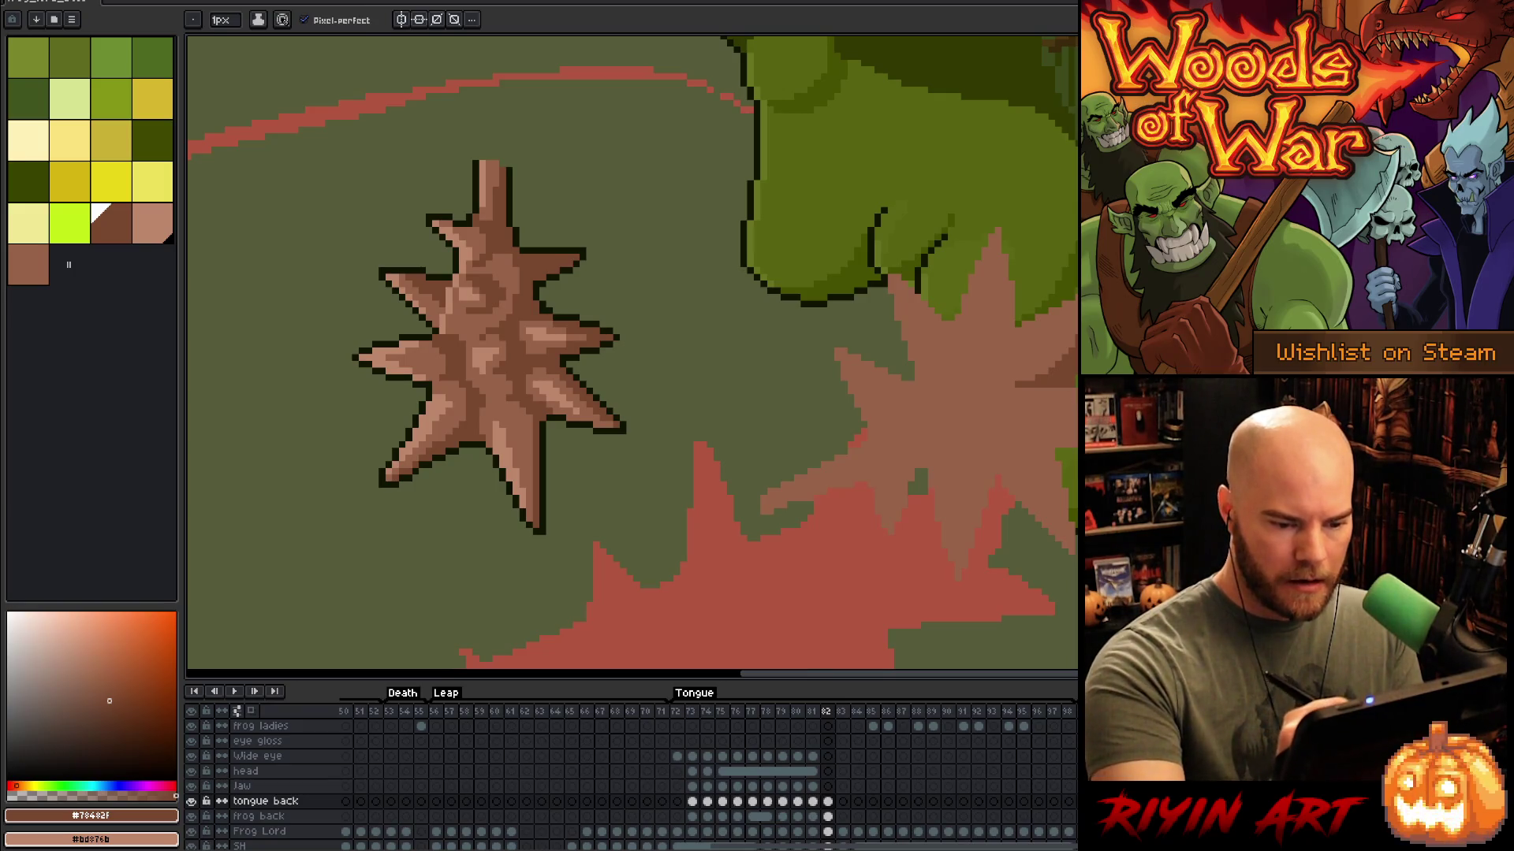
pyautogui.moveTo(1077, 438)
pyautogui.mouseDown()
pyautogui.moveTo(1041, 439)
pyautogui.moveTo(1068, 507)
pyautogui.mouseUp()
# Step: Draw dark brown outline strokes along the starburst's edges
pyautogui.moveTo(1023, 432)
pyautogui.mouseDown()
pyautogui.moveTo(1054, 465)
pyautogui.moveTo(1073, 556)
pyautogui.mouseUp()
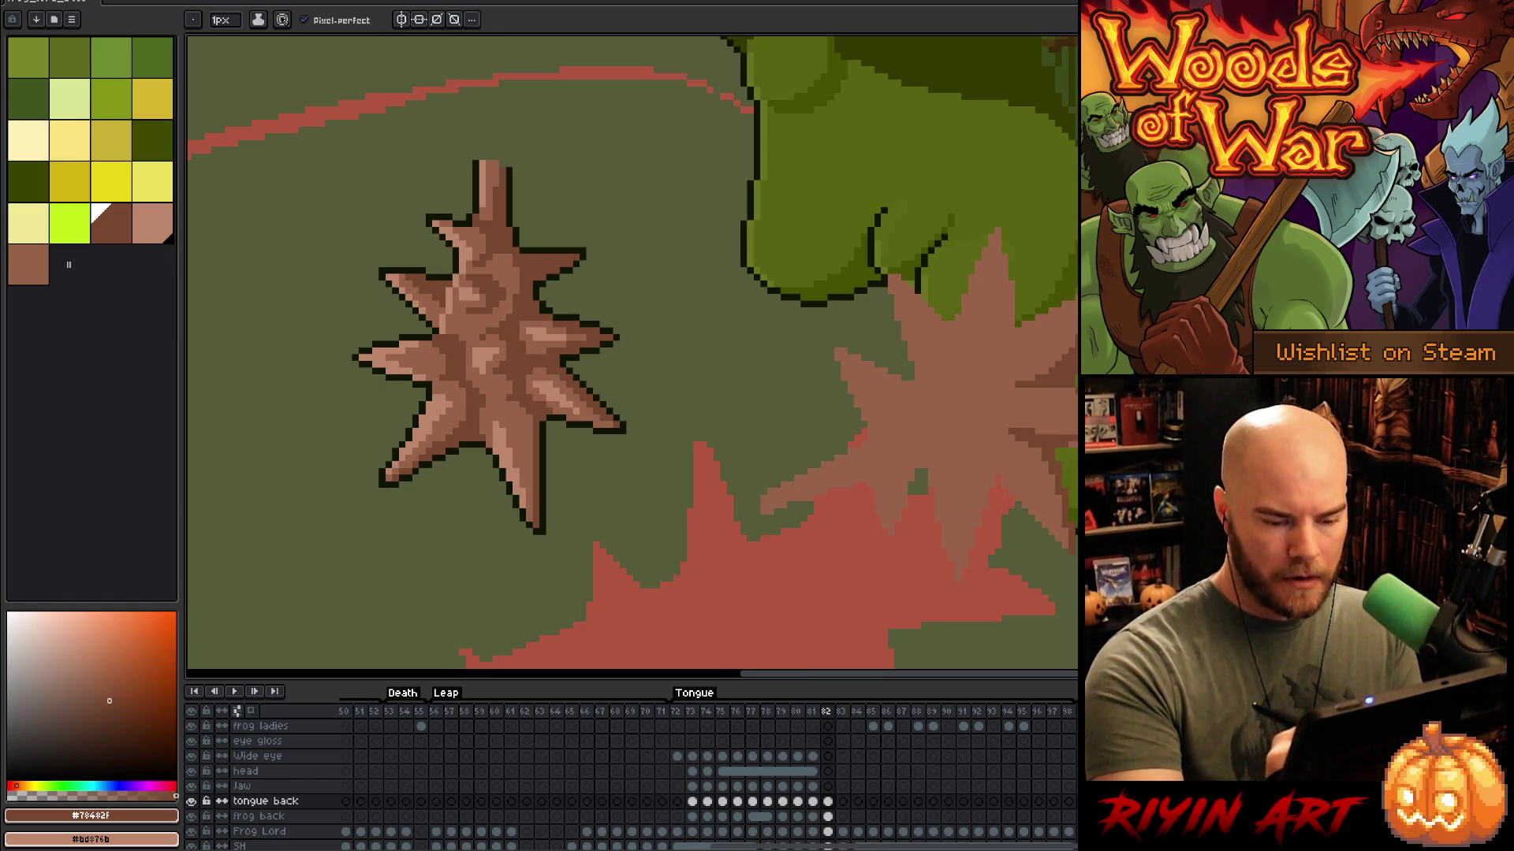
pyautogui.click(1072, 445)
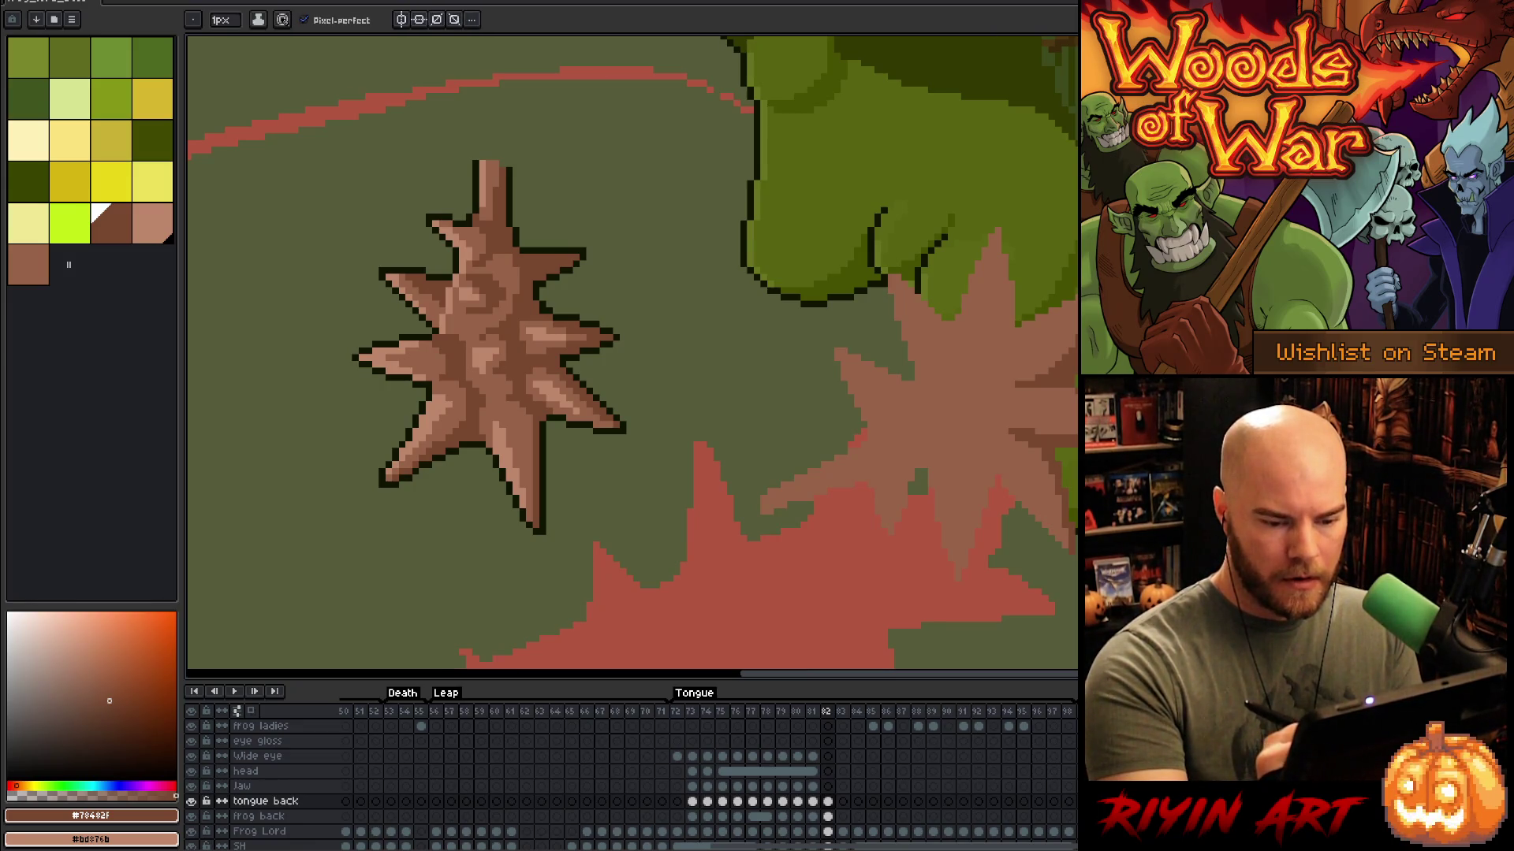
pyautogui.moveTo(969, 442); pyautogui.dragTo(994, 488)
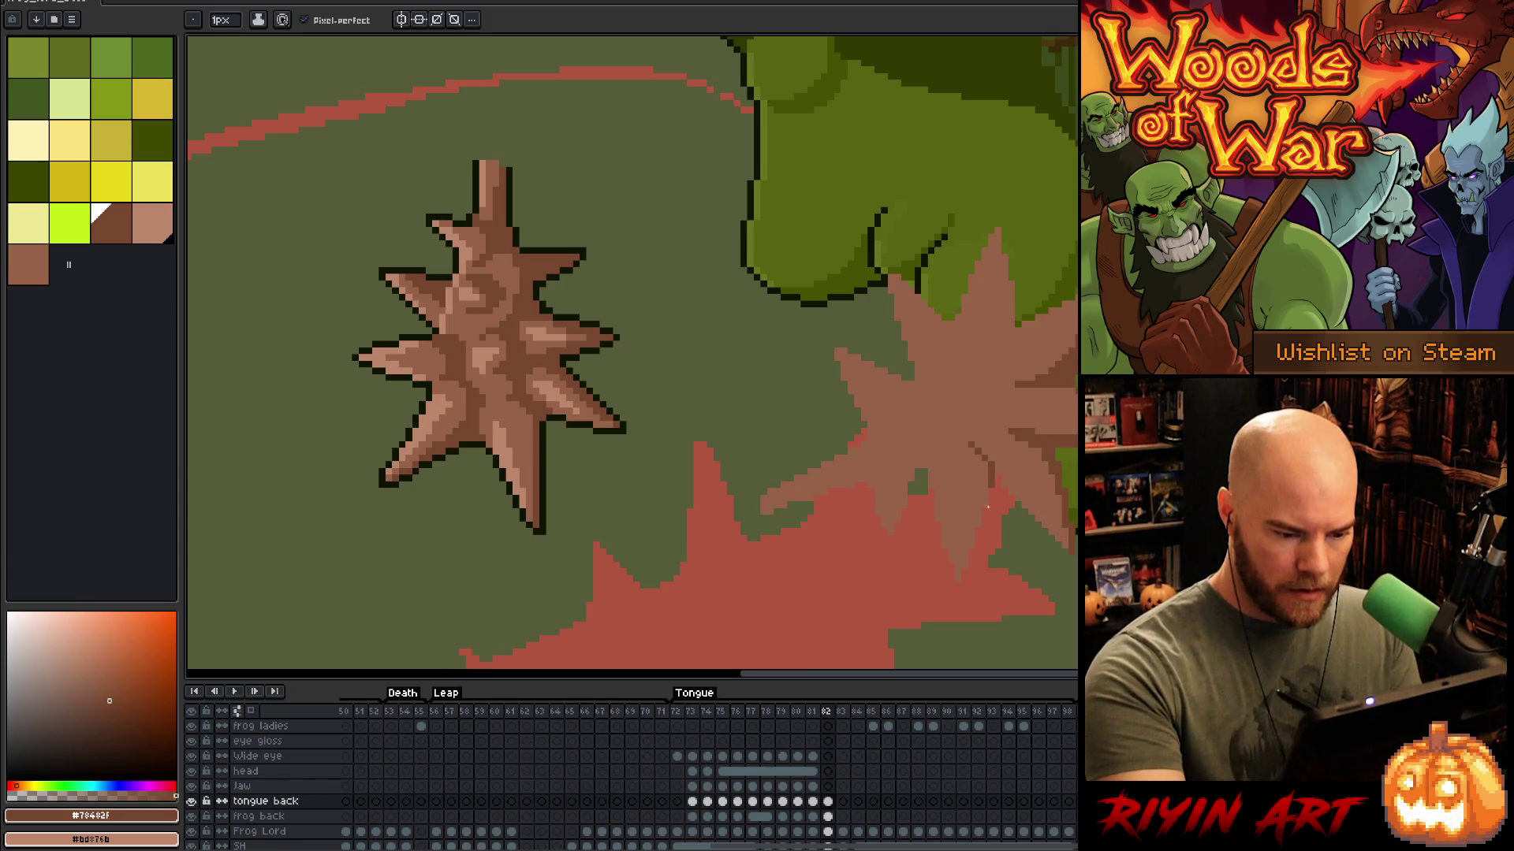
pyautogui.moveTo(962, 435)
pyautogui.mouseDown()
pyautogui.moveTo(995, 473)
pyautogui.moveTo(955, 573)
pyautogui.mouseUp()
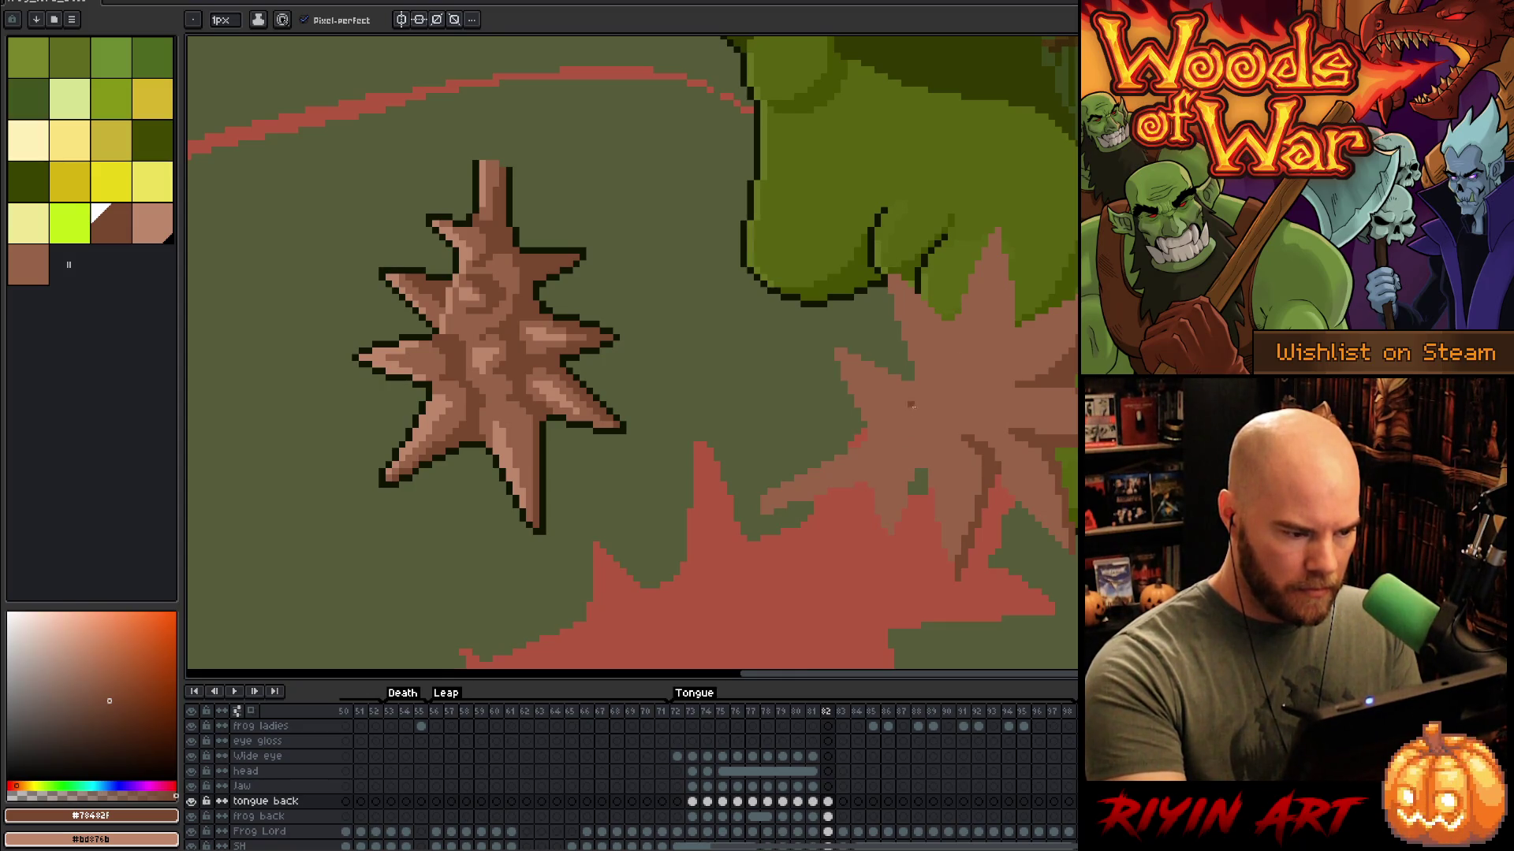
pyautogui.moveTo(909, 457); pyautogui.dragTo(888, 535)
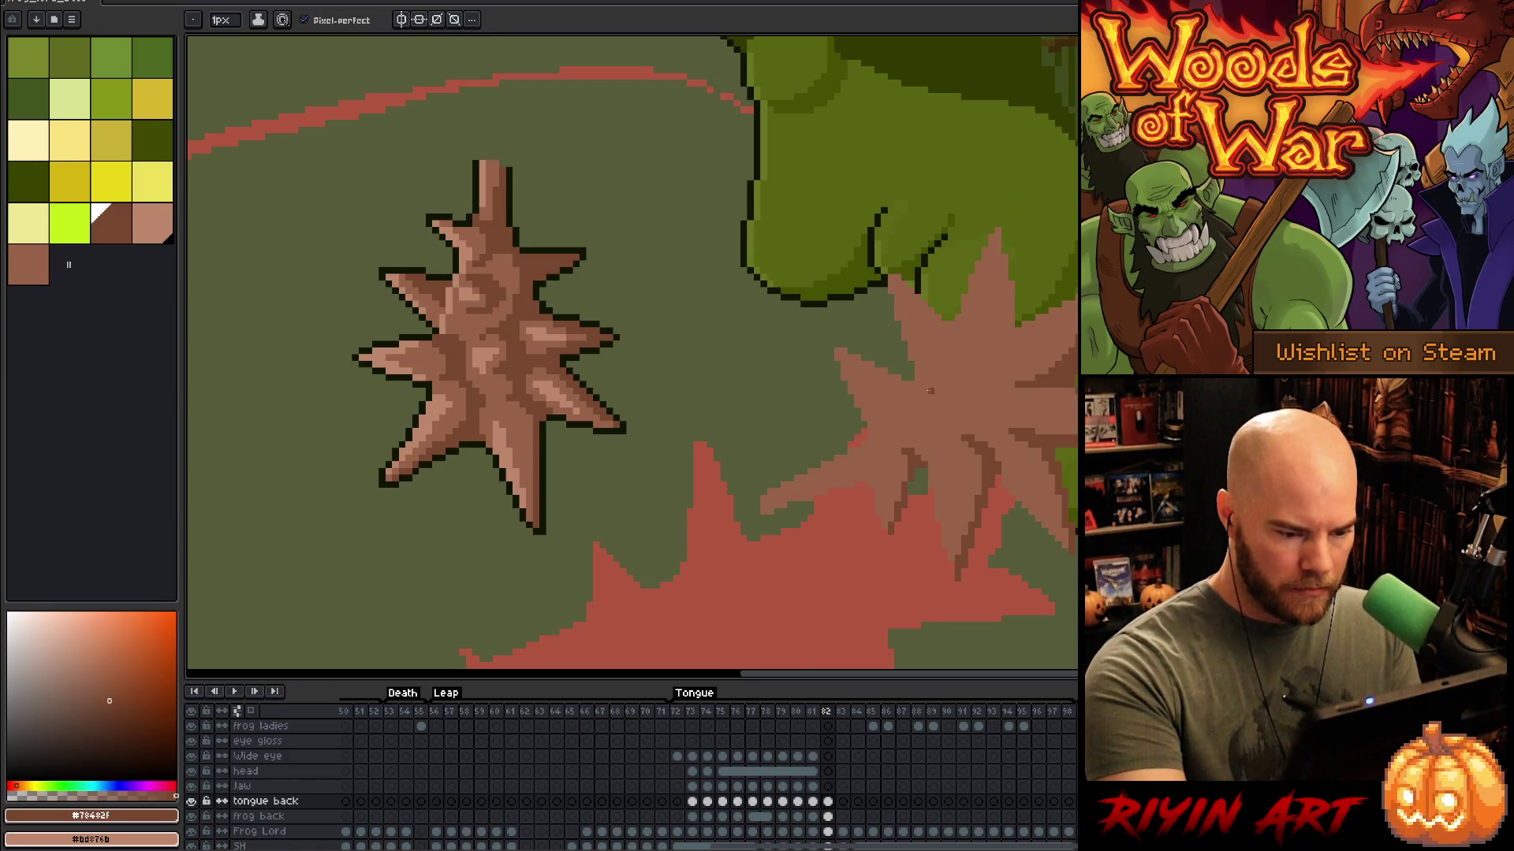
# Step: Shade the right spiky shape with dark brown strokes, resampling medium and dark browns
pyautogui.moveTo(927, 364)
pyautogui.mouseDown()
pyautogui.moveTo(937, 338)
pyautogui.moveTo(956, 402)
pyautogui.moveTo(939, 426)
pyautogui.mouseUp()
pyautogui.moveTo(946, 341); pyautogui.dragTo(965, 401)
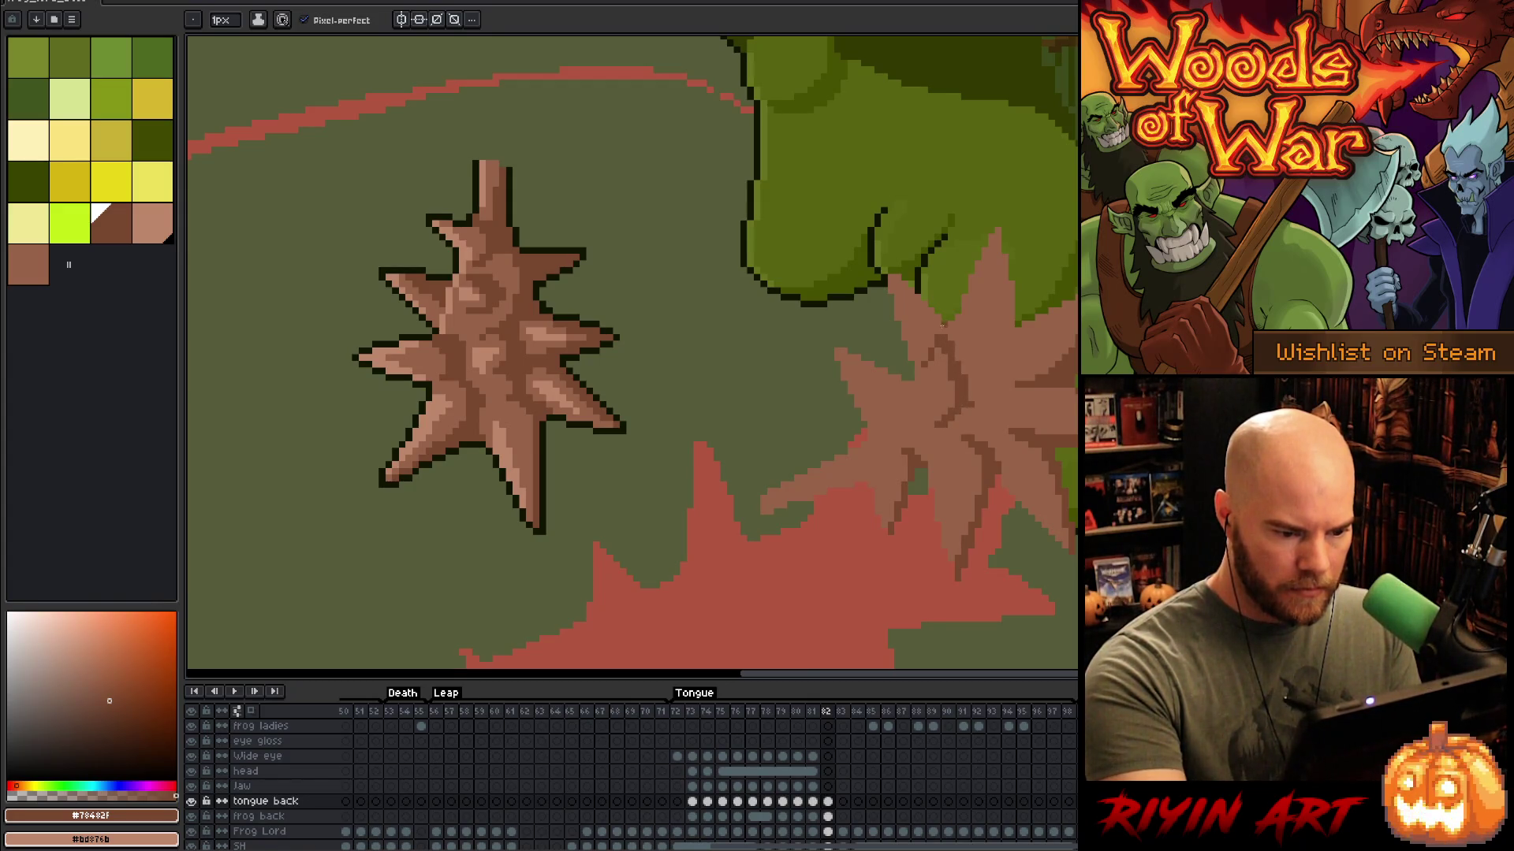
pyautogui.keyDown('alt'); pyautogui.click(939, 343); pyautogui.keyUp('alt')
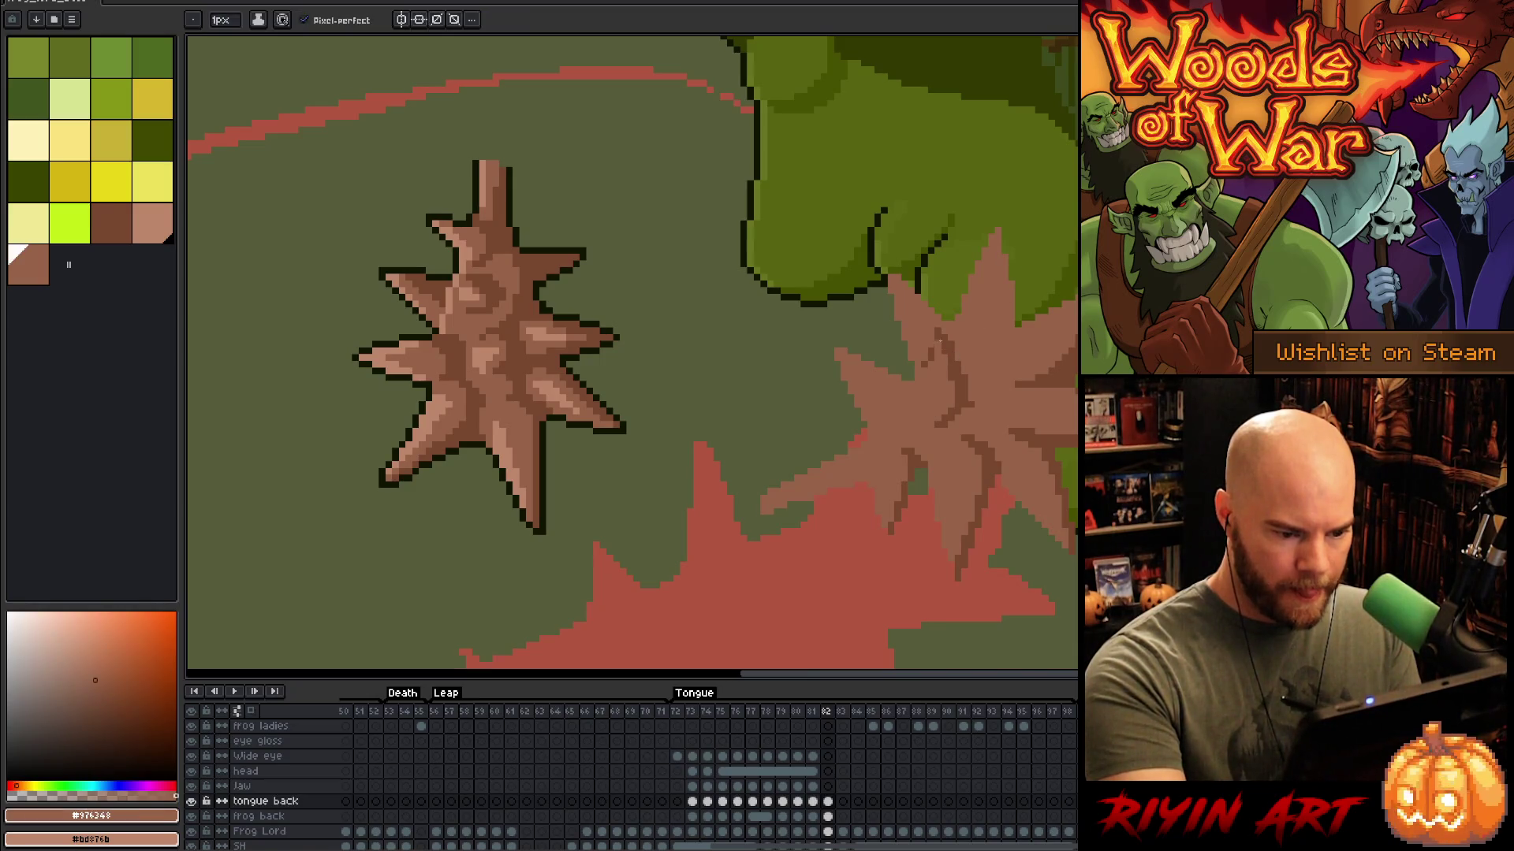
pyautogui.keyDown('alt'); pyautogui.click(937, 339); pyautogui.keyUp('alt')
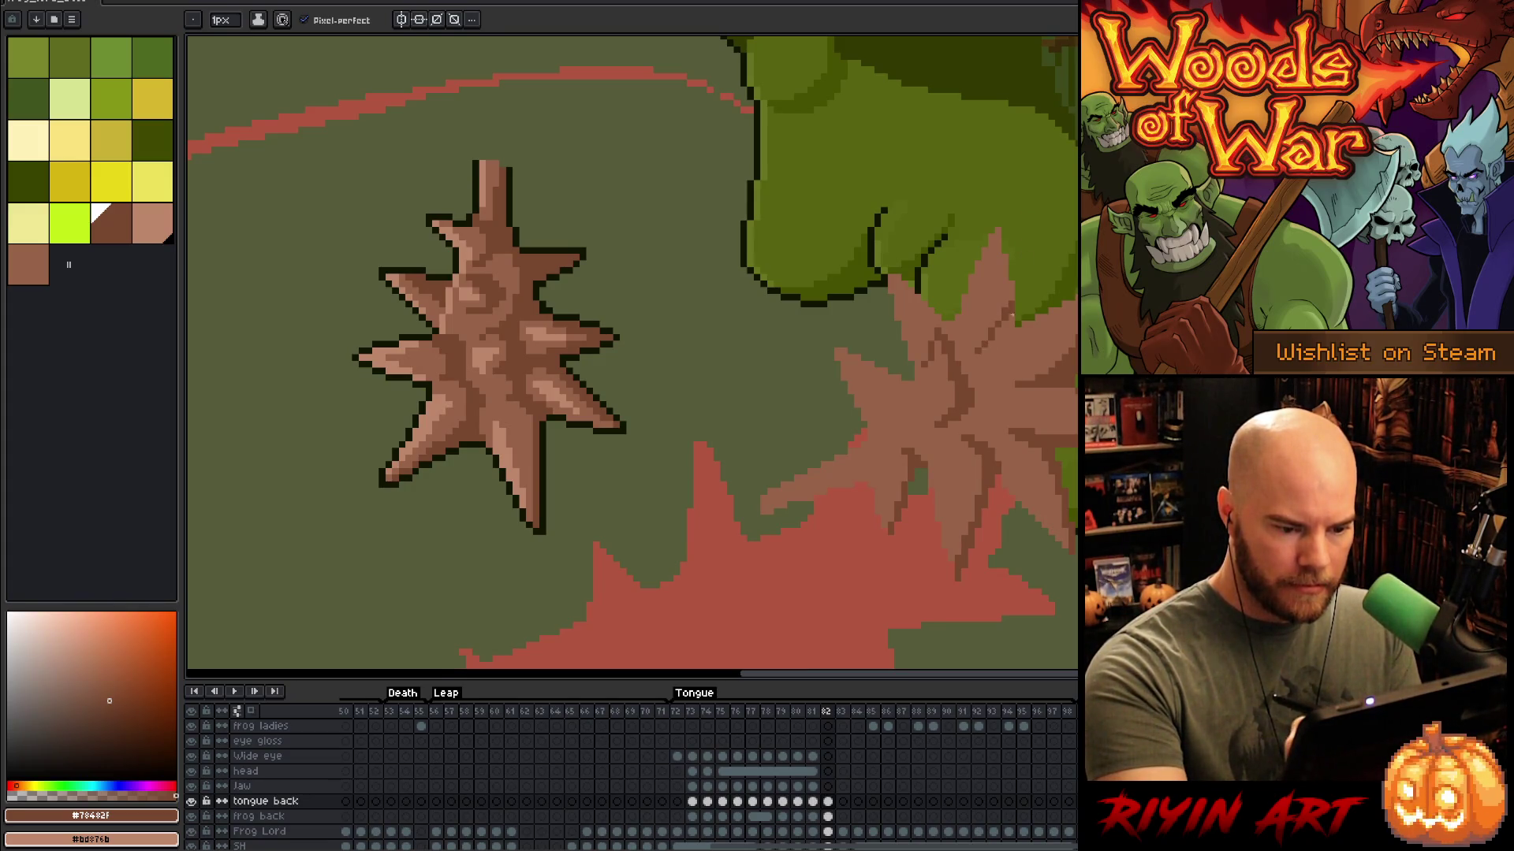
pyautogui.moveTo(1017, 357)
pyautogui.mouseDown()
pyautogui.moveTo(1016, 372)
pyautogui.moveTo(1014, 307)
pyautogui.moveTo(978, 344)
pyautogui.mouseUp()
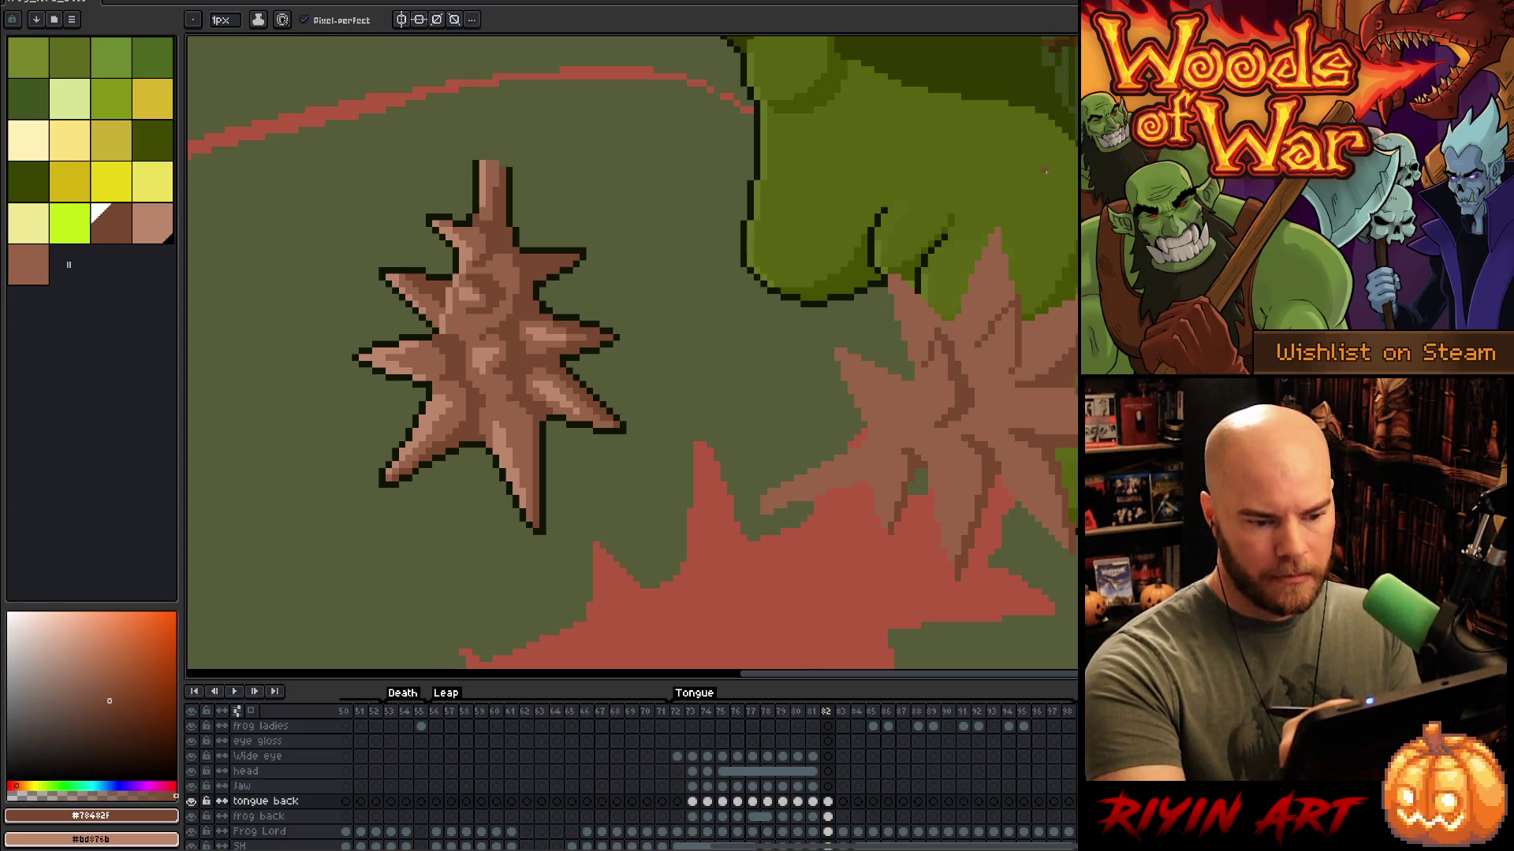
pyautogui.keyDown('alt'); pyautogui.click(979, 338); pyautogui.keyUp('alt')
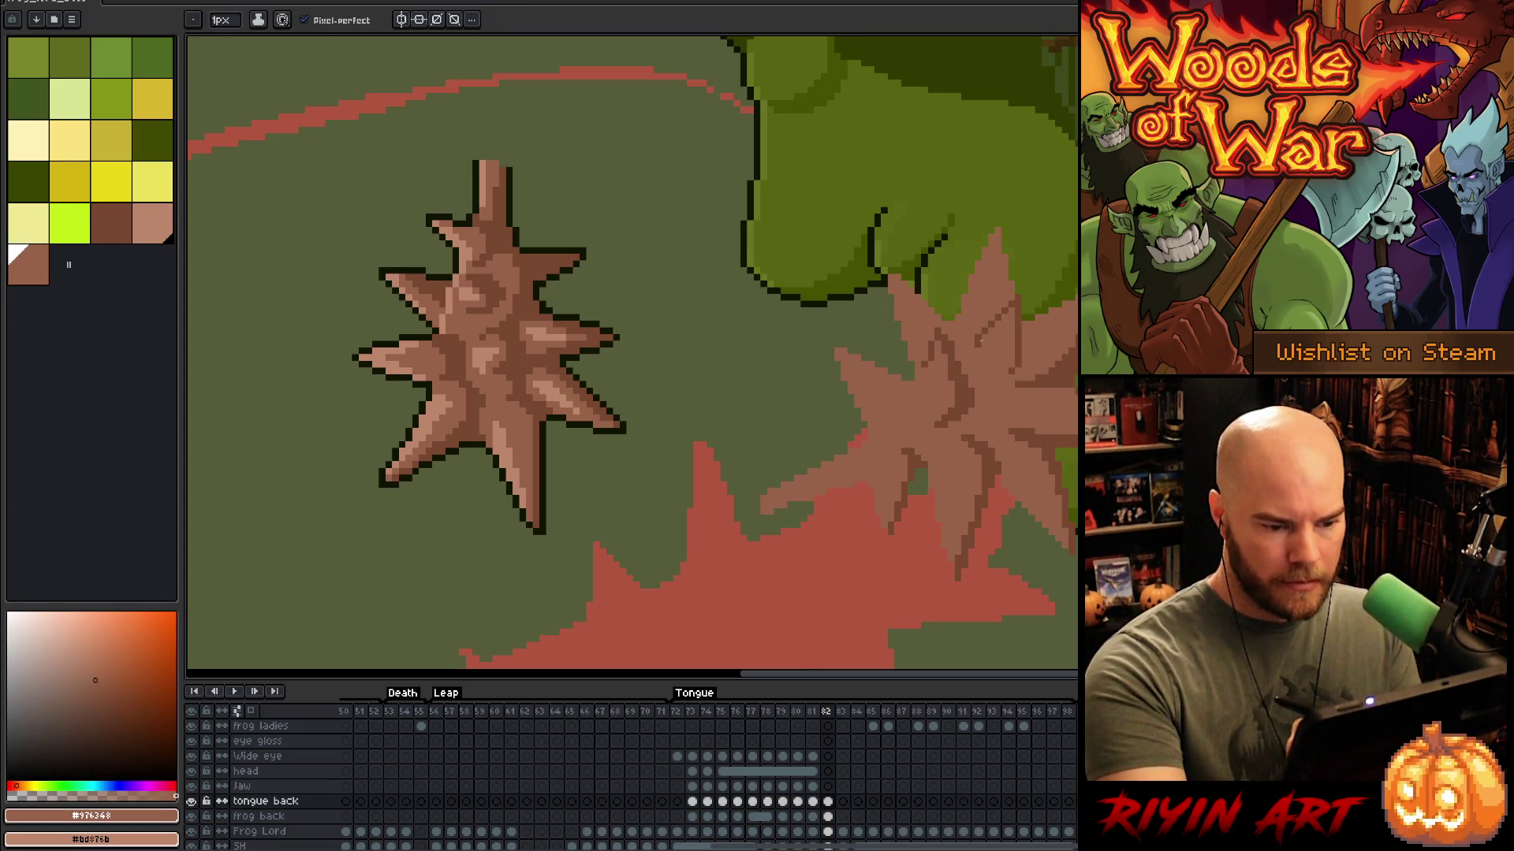
pyautogui.keyDown('alt'); pyautogui.click(991, 370); pyautogui.keyUp('alt')
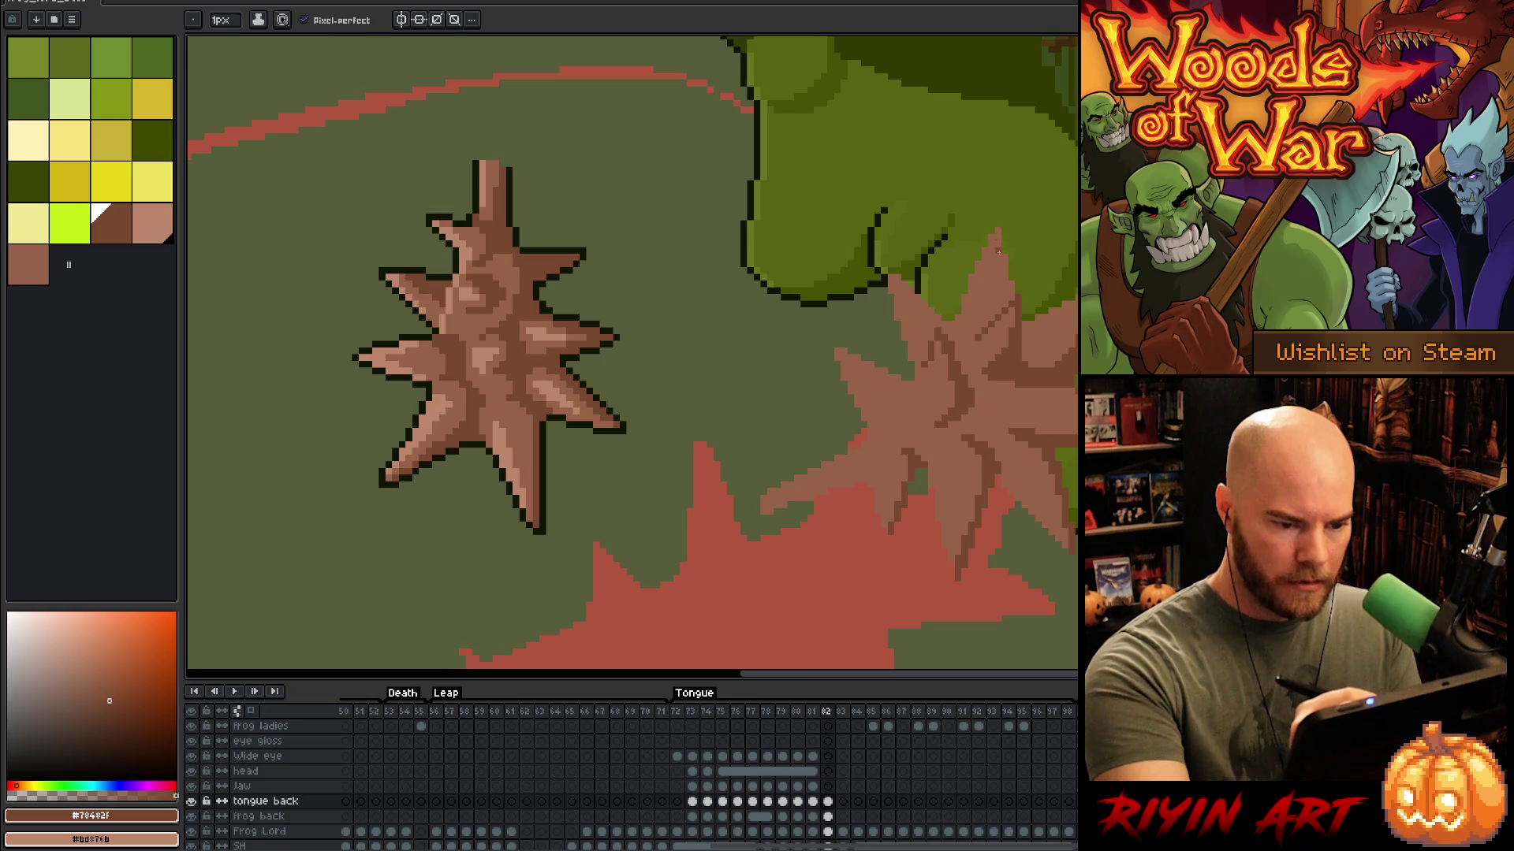
# Step: Magic-wand then deselect the right spiky shape, and add a dark vertical stroke on a spike
pyautogui.press('w')
pyautogui.click(998, 236)
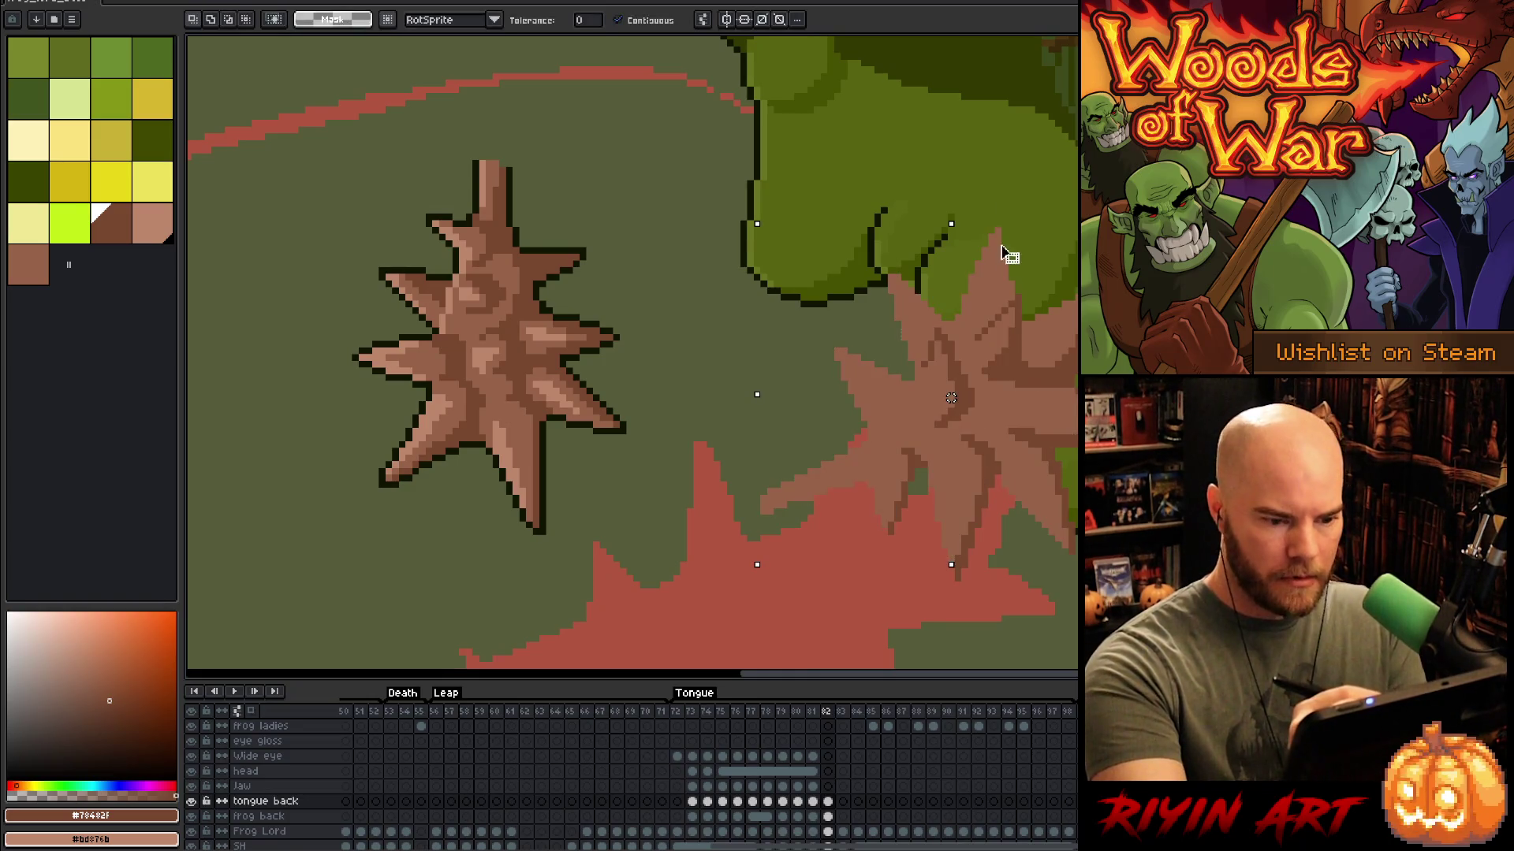
pyautogui.hotkey('ctrl', 'd')
pyautogui.press('b')
pyautogui.moveTo(1003, 267); pyautogui.dragTo(1003, 300)
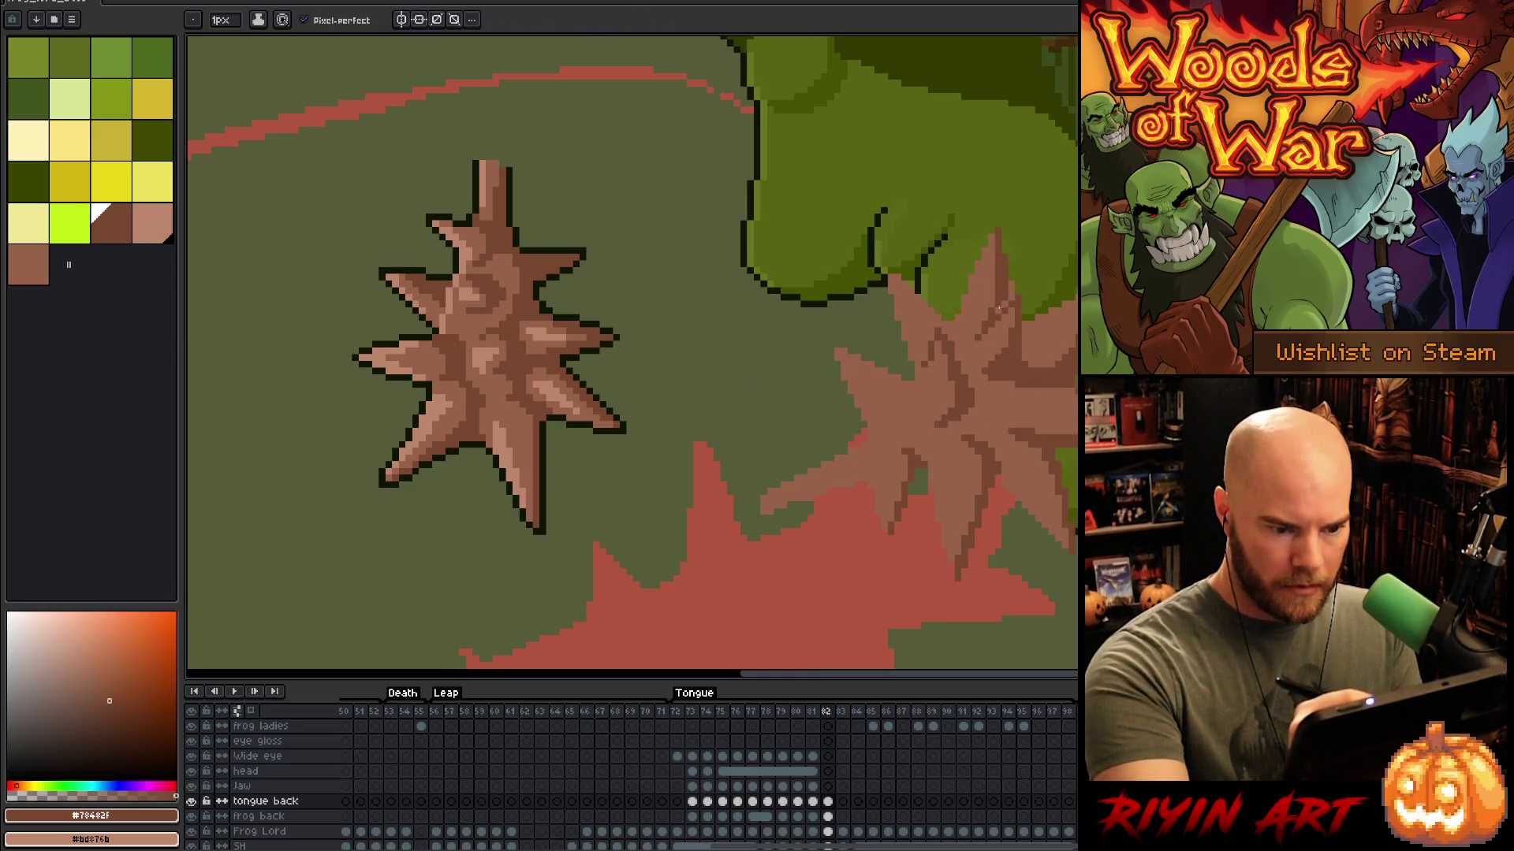
pyautogui.keyDown('alt'); pyautogui.click(991, 263); pyautogui.keyUp('alt')
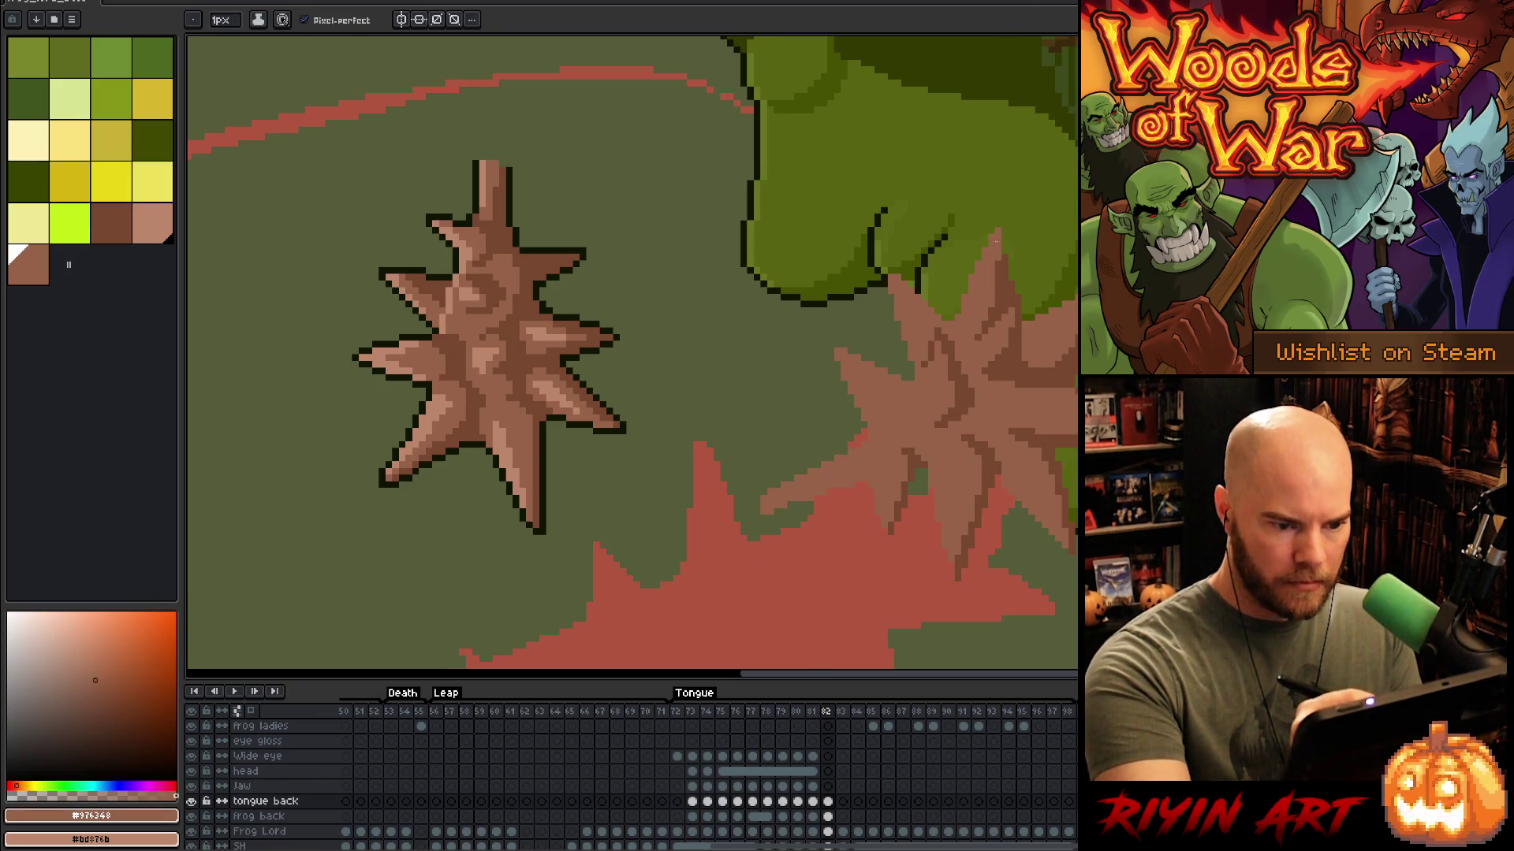
pyautogui.keyDown('alt'); pyautogui.click(1000, 275); pyautogui.keyUp('alt')
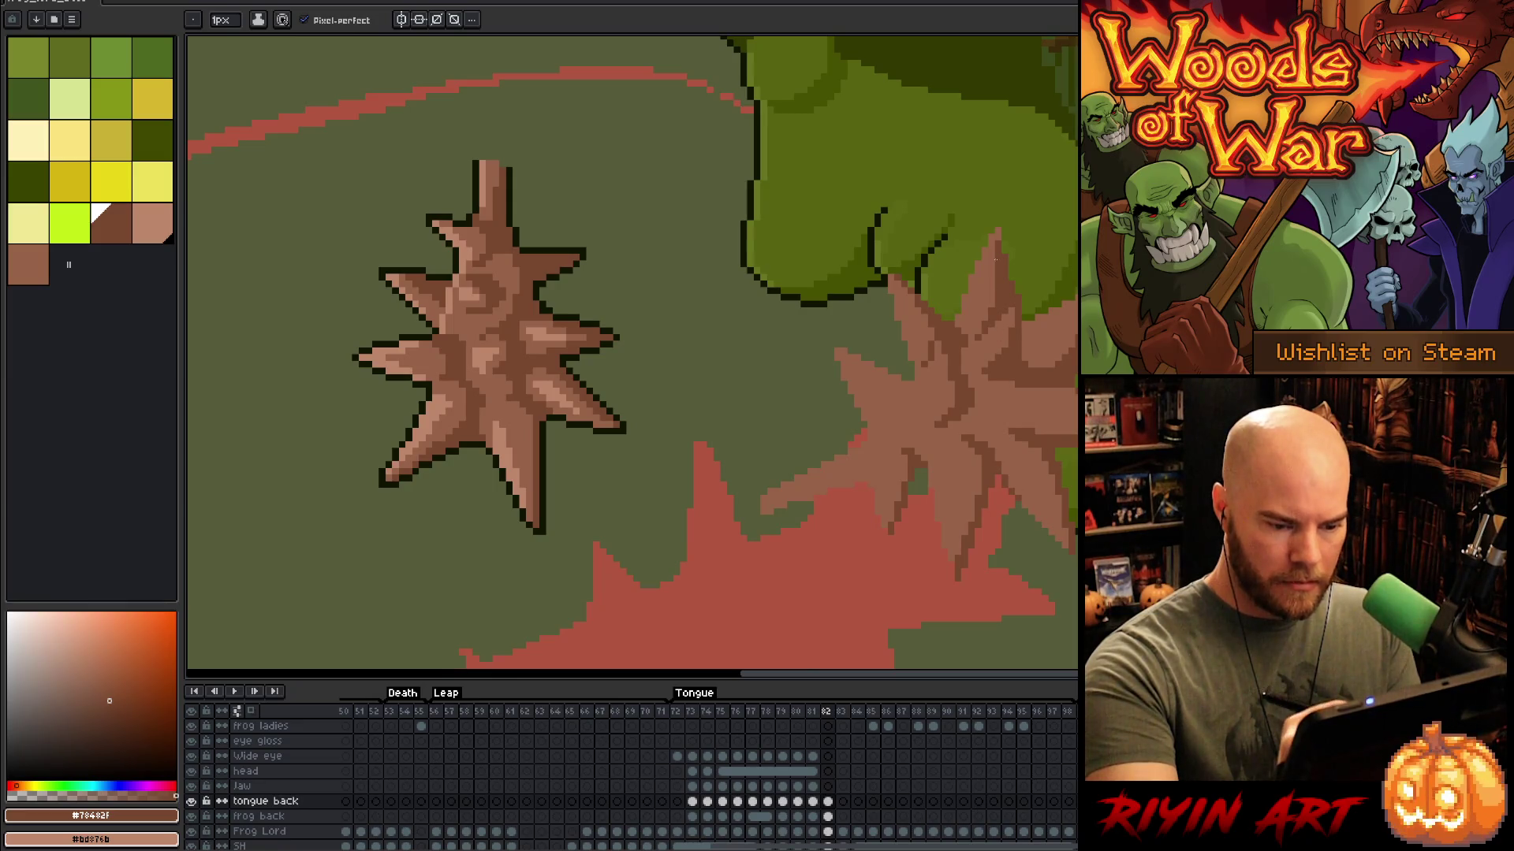
# Step: Outline the star's spike edges in dark brown, then sample medium, dark and light browns
pyautogui.moveTo(905, 459); pyautogui.dragTo(896, 501)
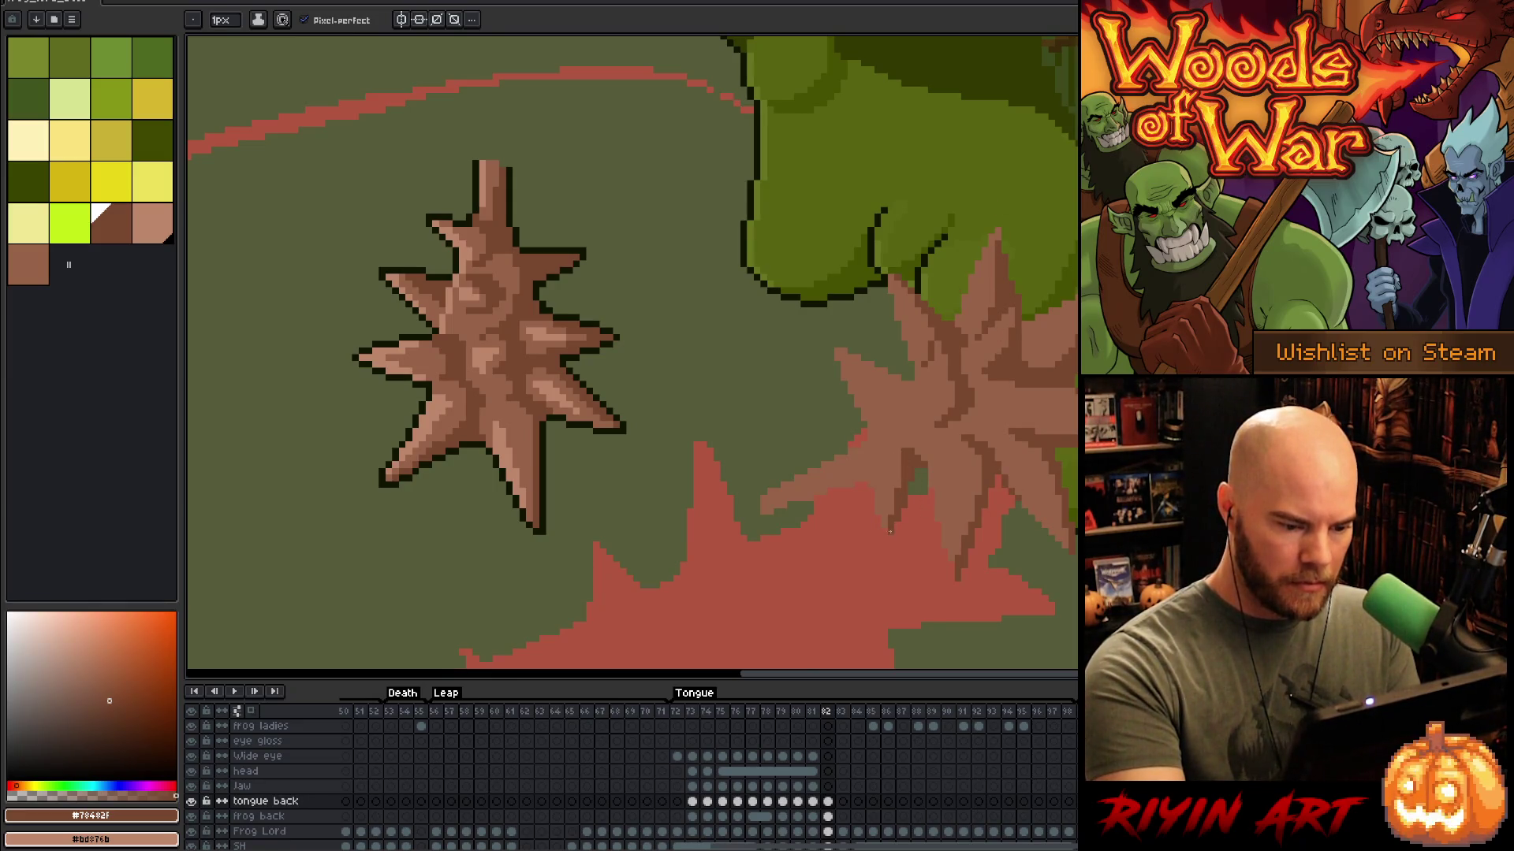
pyautogui.moveTo(842, 350)
pyautogui.mouseDown()
pyautogui.moveTo(882, 379)
pyautogui.moveTo(890, 420)
pyautogui.moveTo(915, 388)
pyautogui.mouseUp()
pyautogui.press('g')
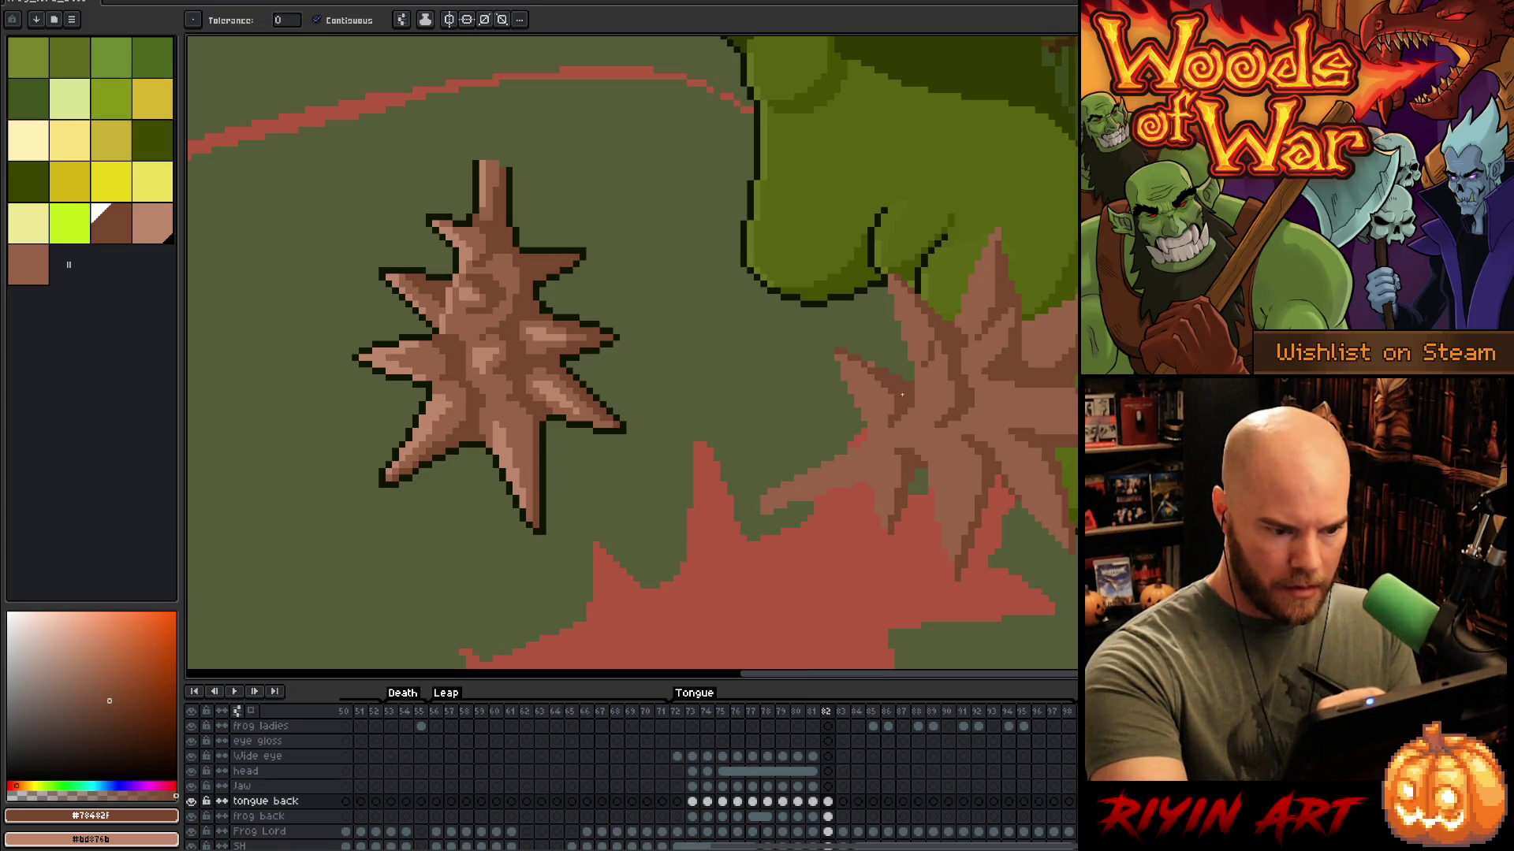
pyautogui.press('b')
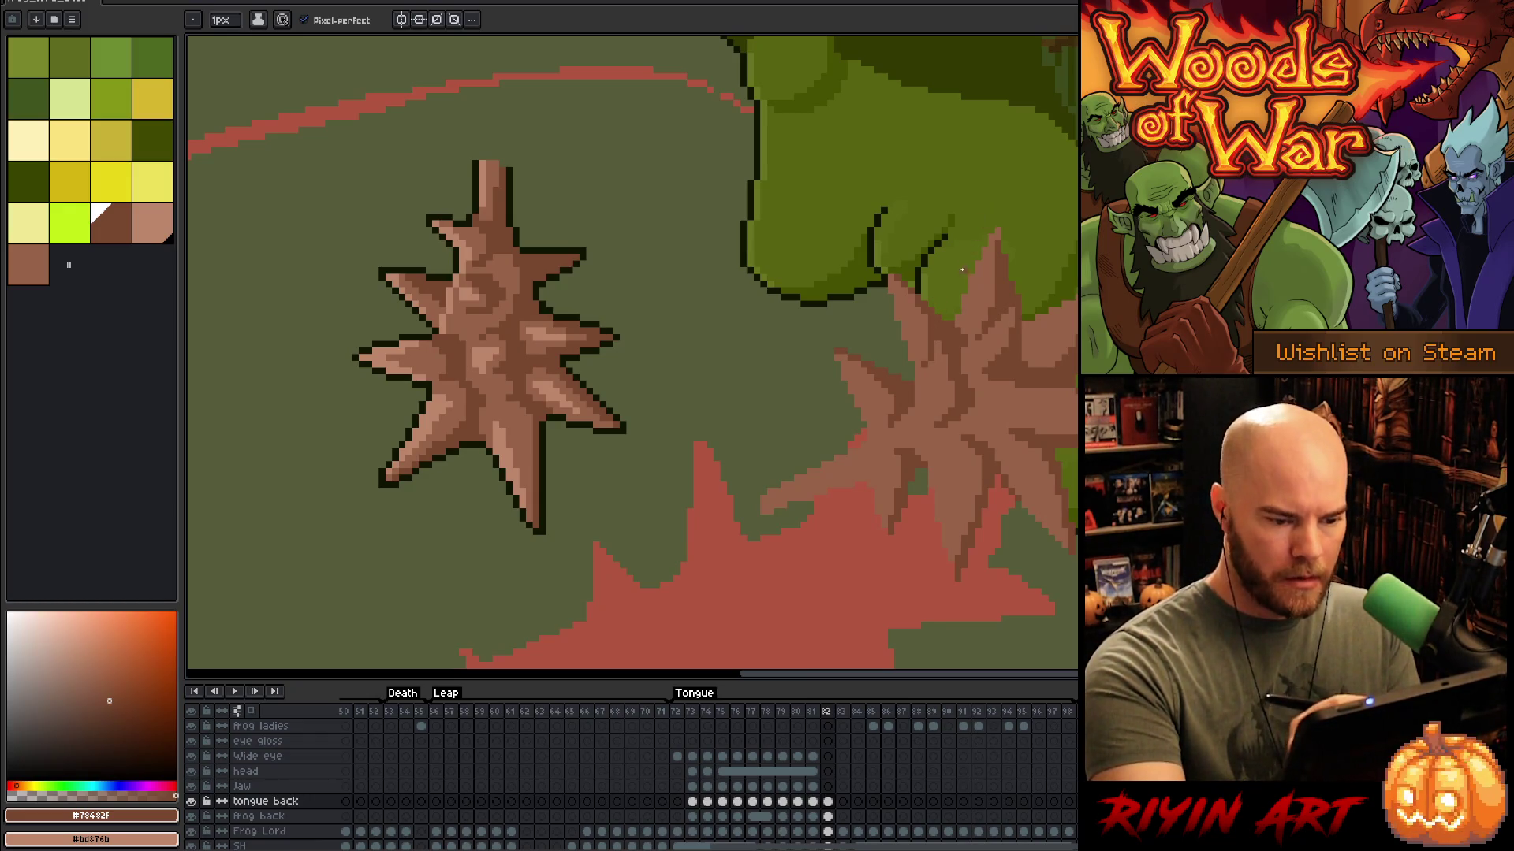
pyautogui.press('g')
pyautogui.press('b')
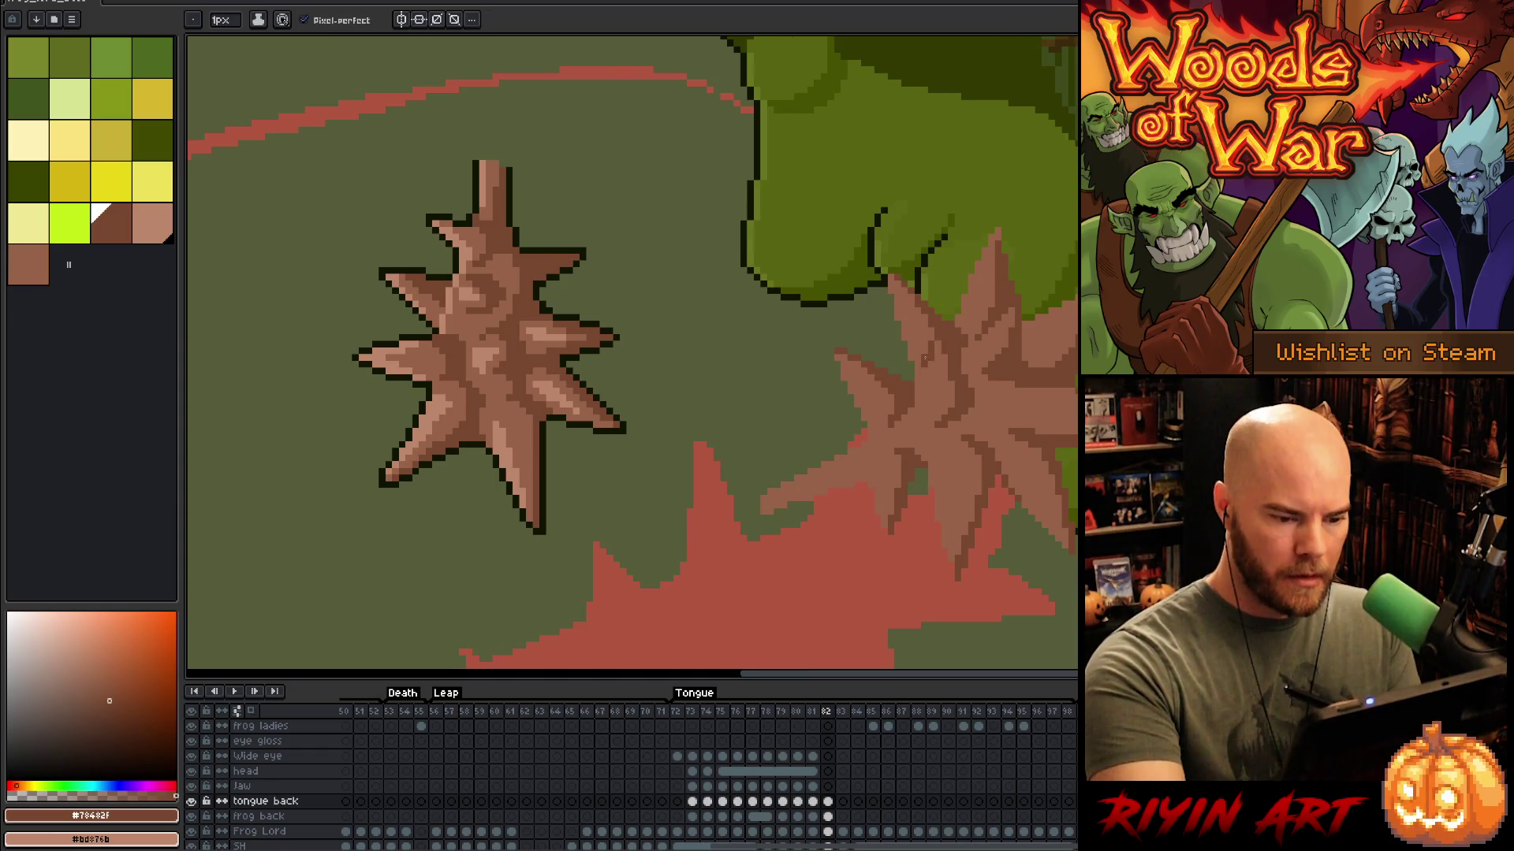
pyautogui.keyDown('alt'); pyautogui.click(937, 324); pyautogui.keyUp('alt')
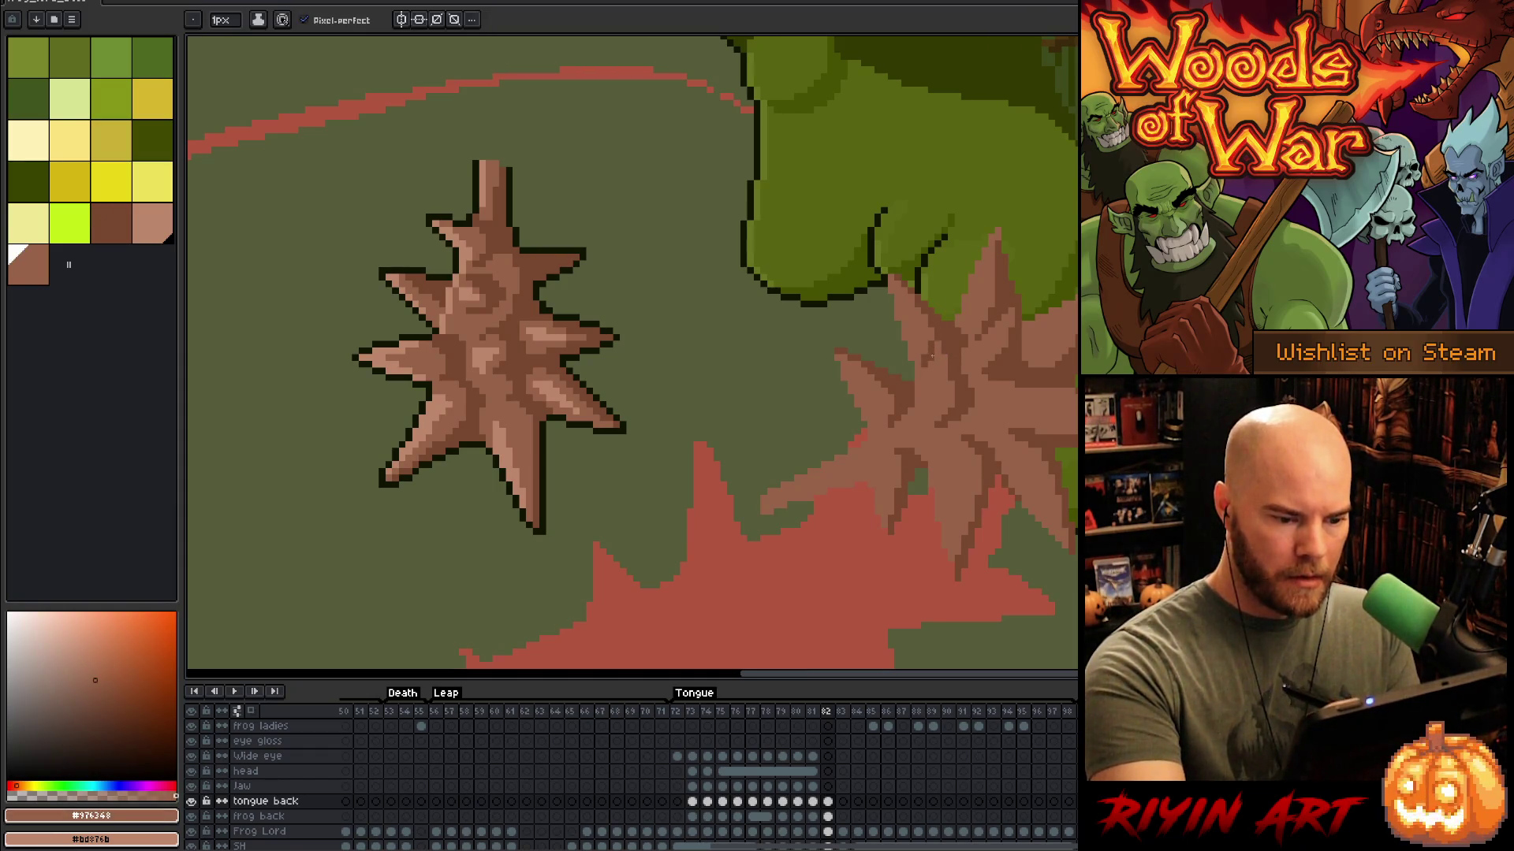
pyautogui.keyDown('alt'); pyautogui.click(931, 359); pyautogui.keyUp('alt')
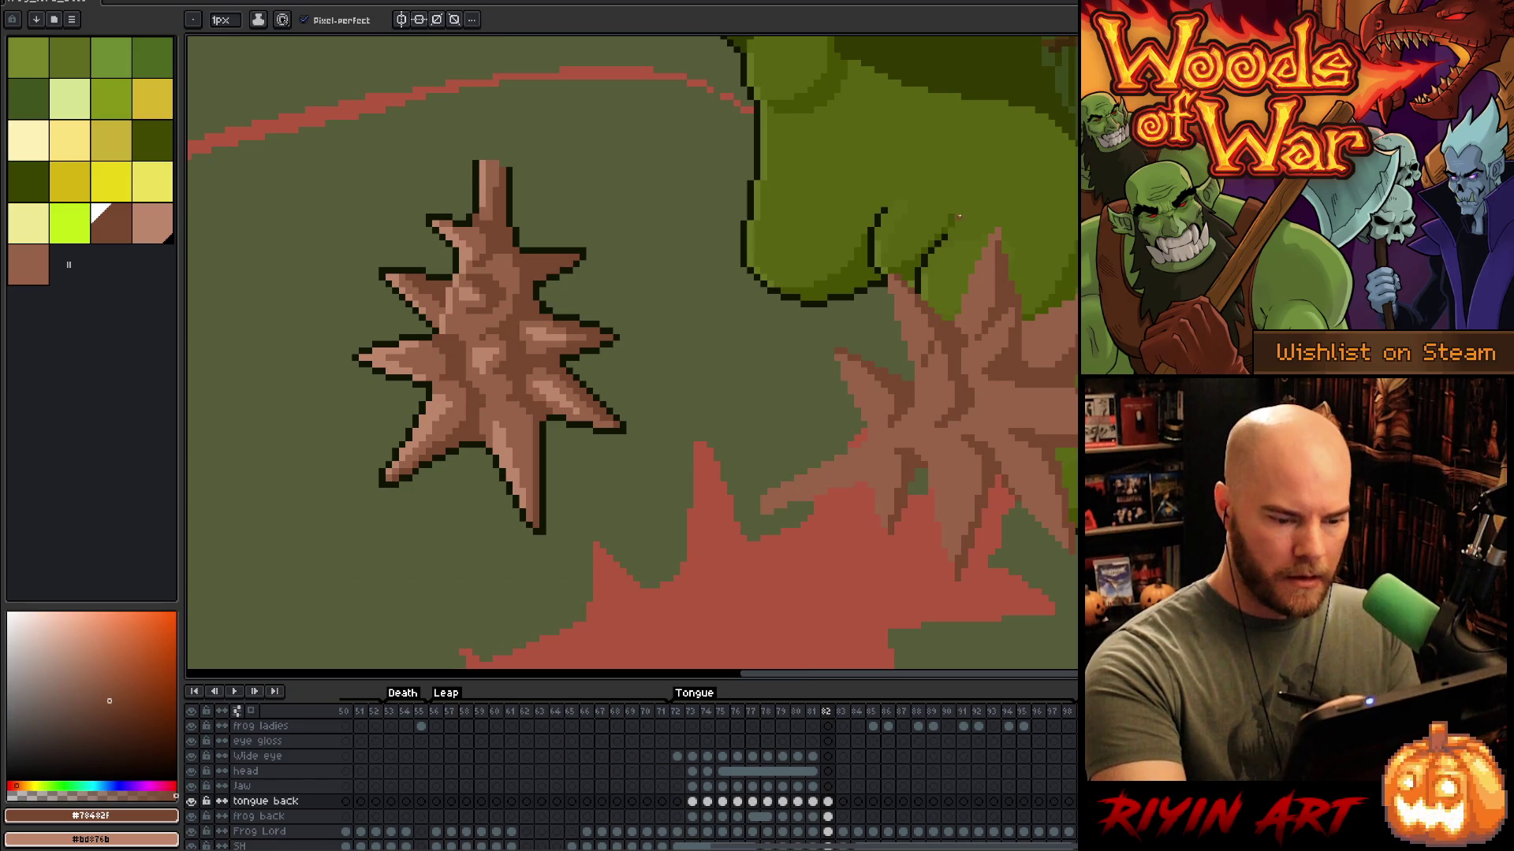
pyautogui.keyDown('alt'); pyautogui.click(926, 367); pyautogui.keyUp('alt')
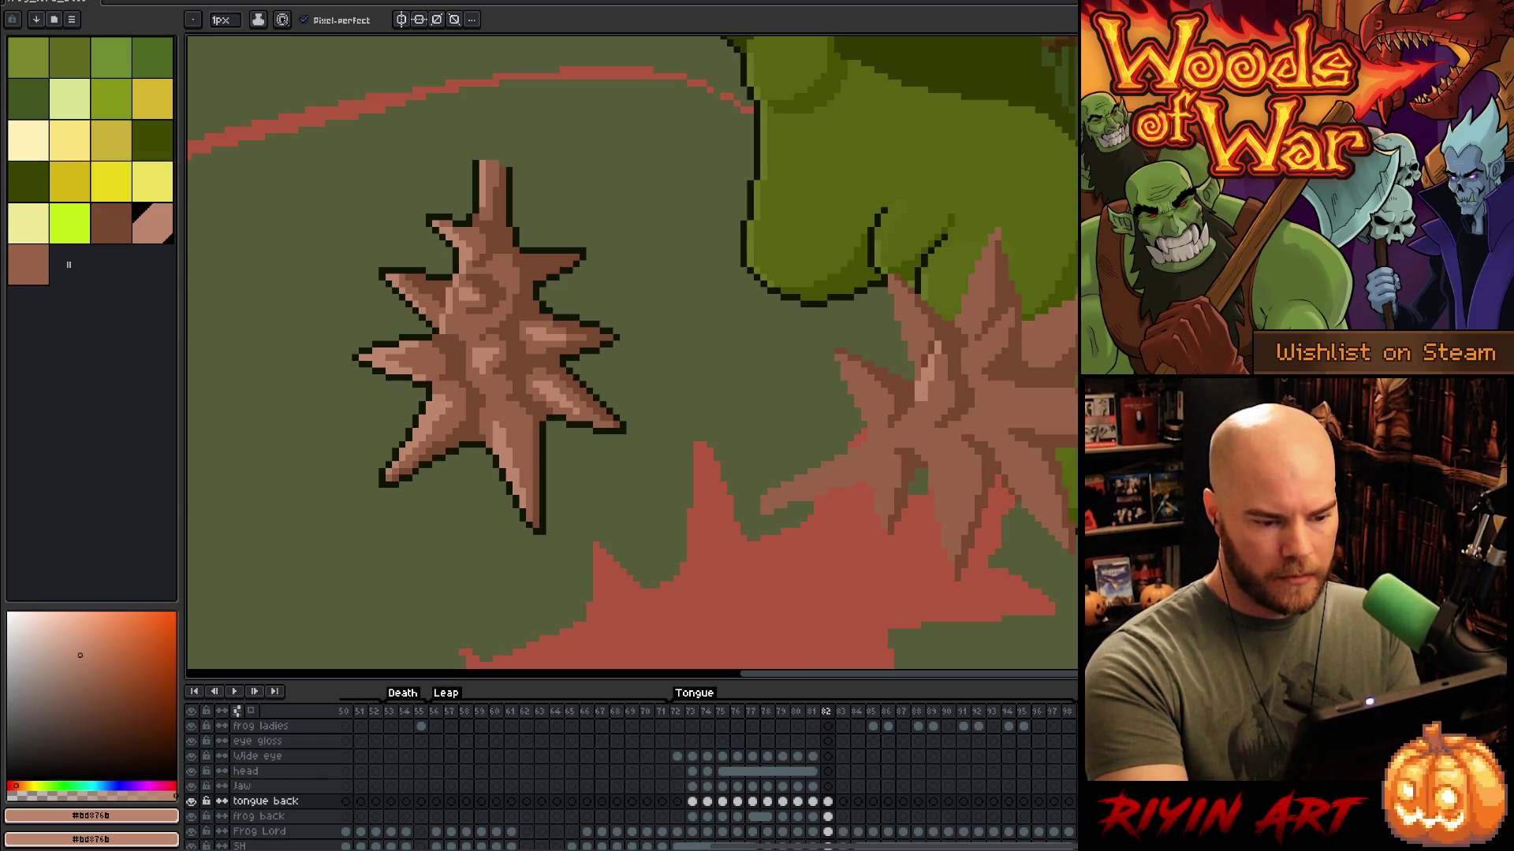
# Step: Sample medium and light browns and paint light highlights along the right mace's upper spikes
pyautogui.moveTo(889, 275)
pyautogui.mouseDown()
pyautogui.moveTo(918, 370)
pyautogui.moveTo(890, 276)
pyautogui.mouseUp()
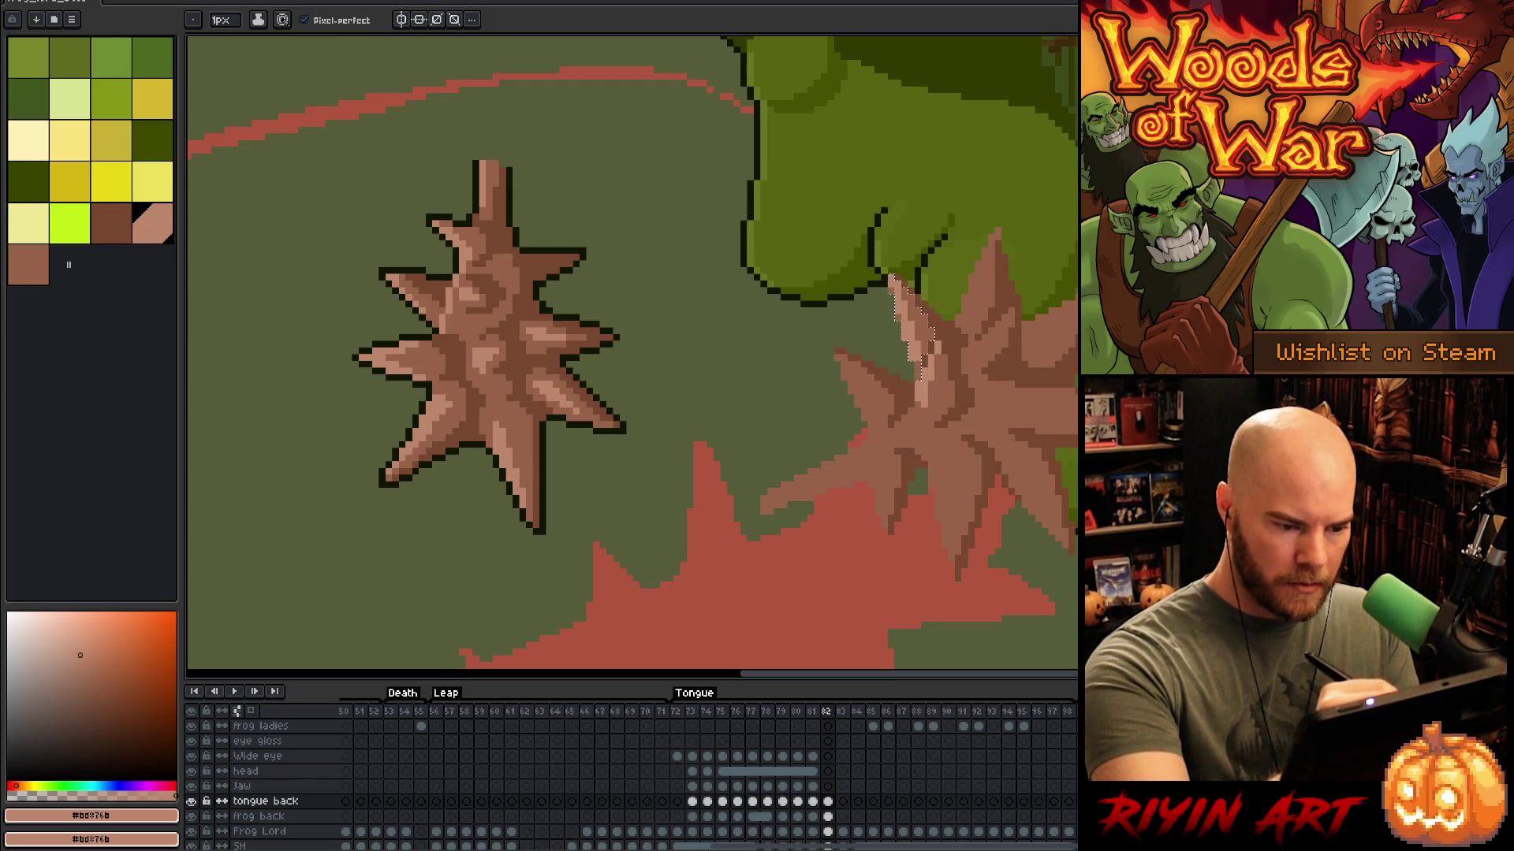
pyautogui.keyDown('alt'); pyautogui.click(946, 410); pyautogui.keyUp('alt')
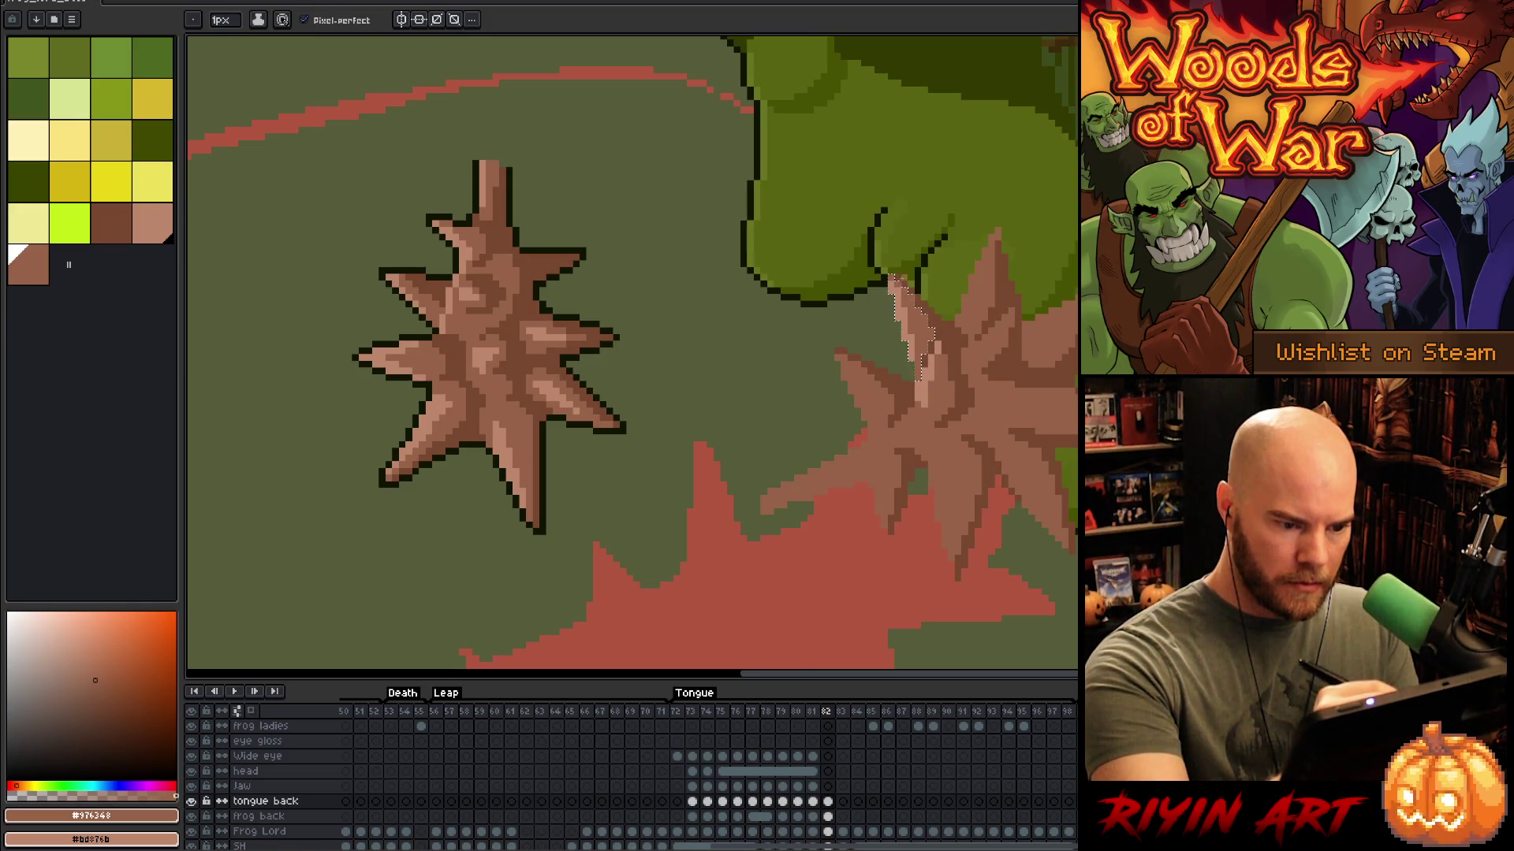
pyautogui.keyDown('alt'); pyautogui.click(950, 398); pyautogui.keyUp('alt')
pyautogui.press('m')
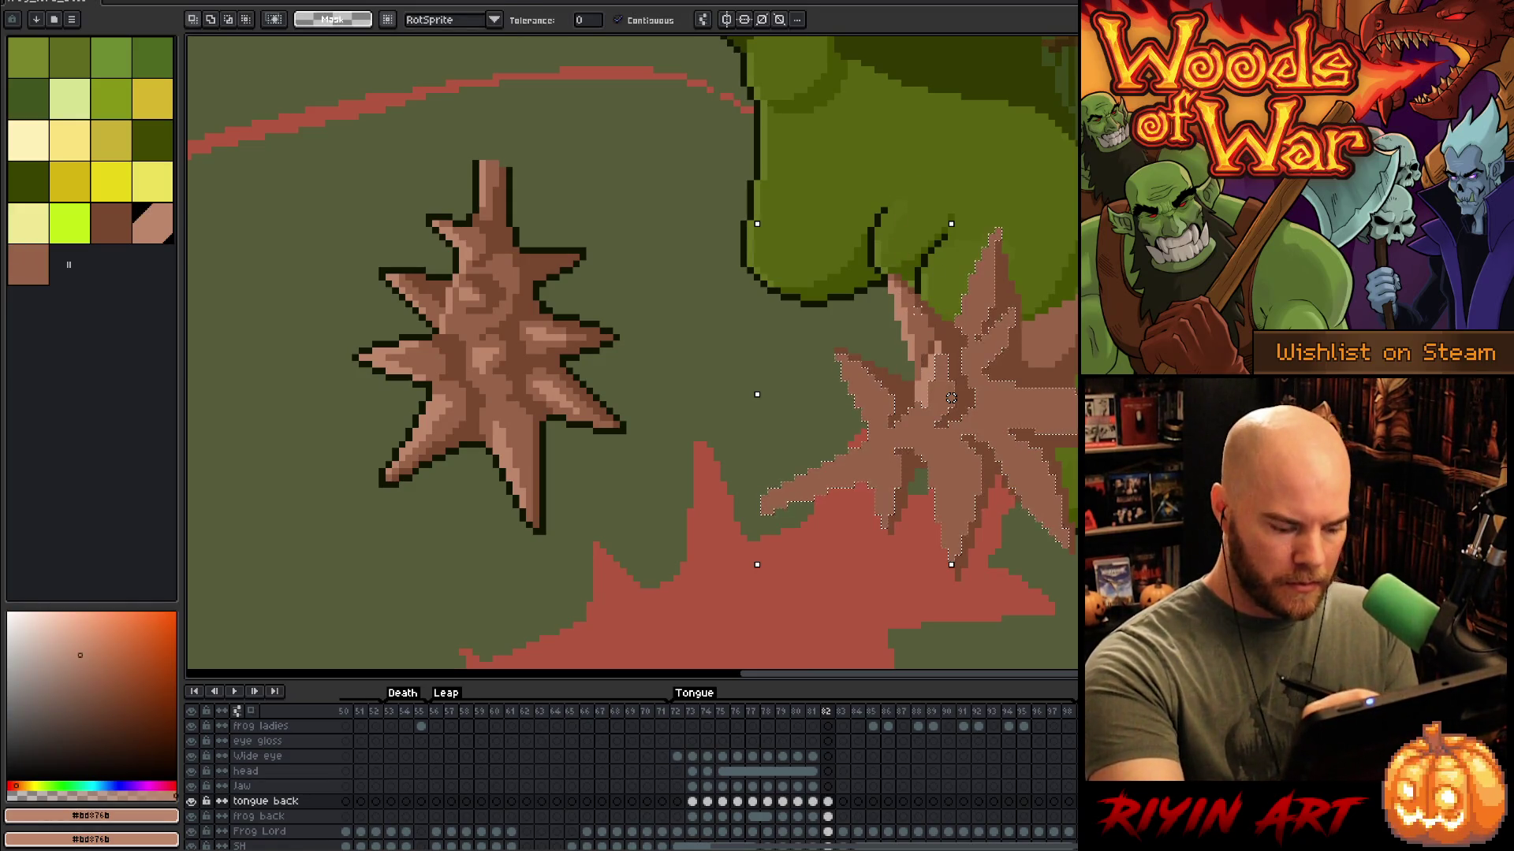
pyautogui.hotkey('ctrl', 'd')
pyautogui.press('b')
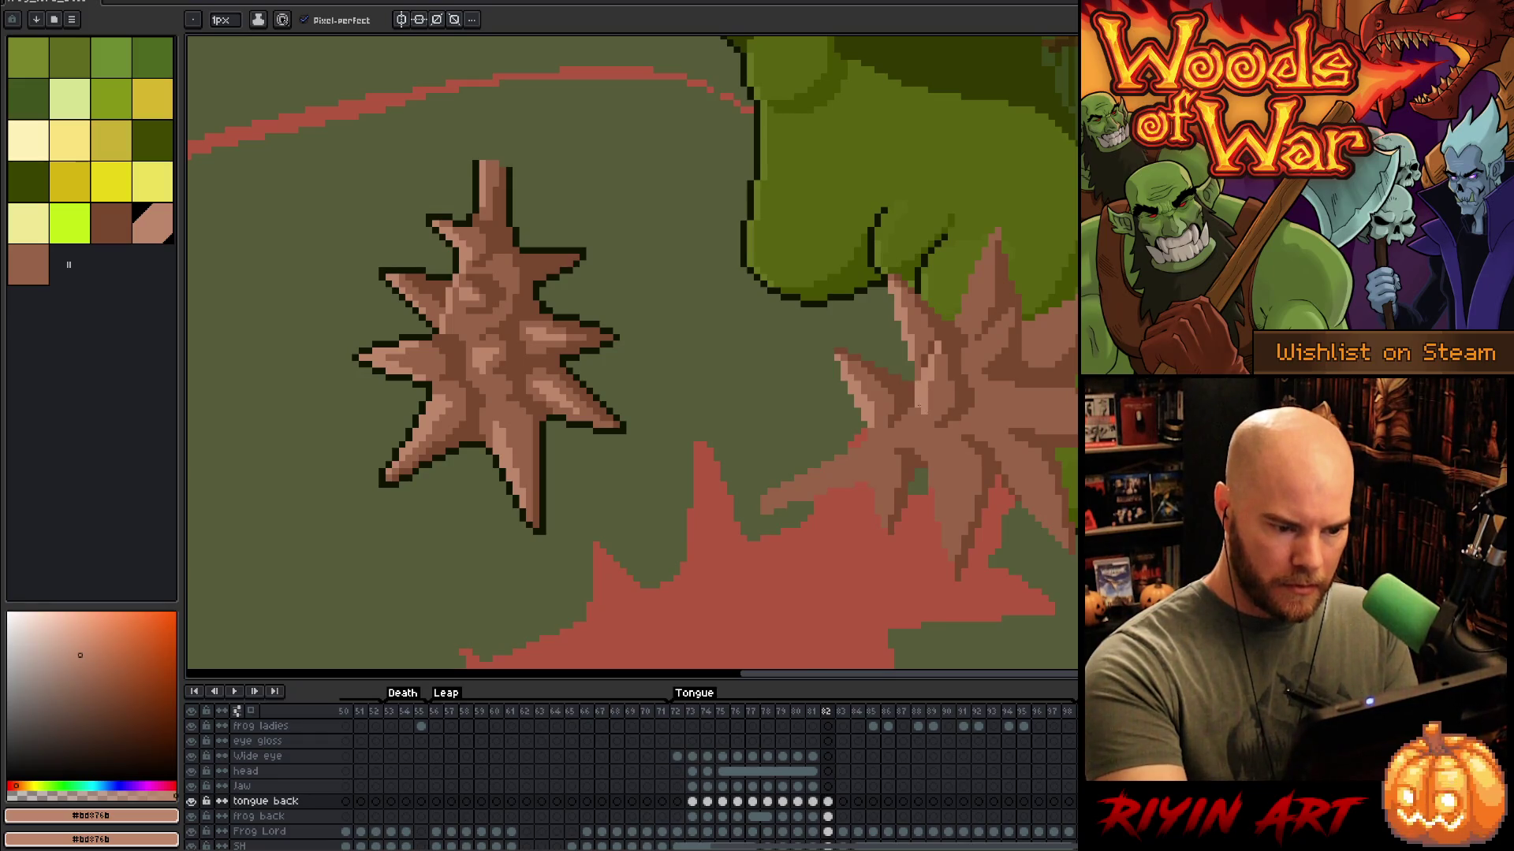
pyautogui.moveTo(990, 337); pyautogui.dragTo(1003, 328)
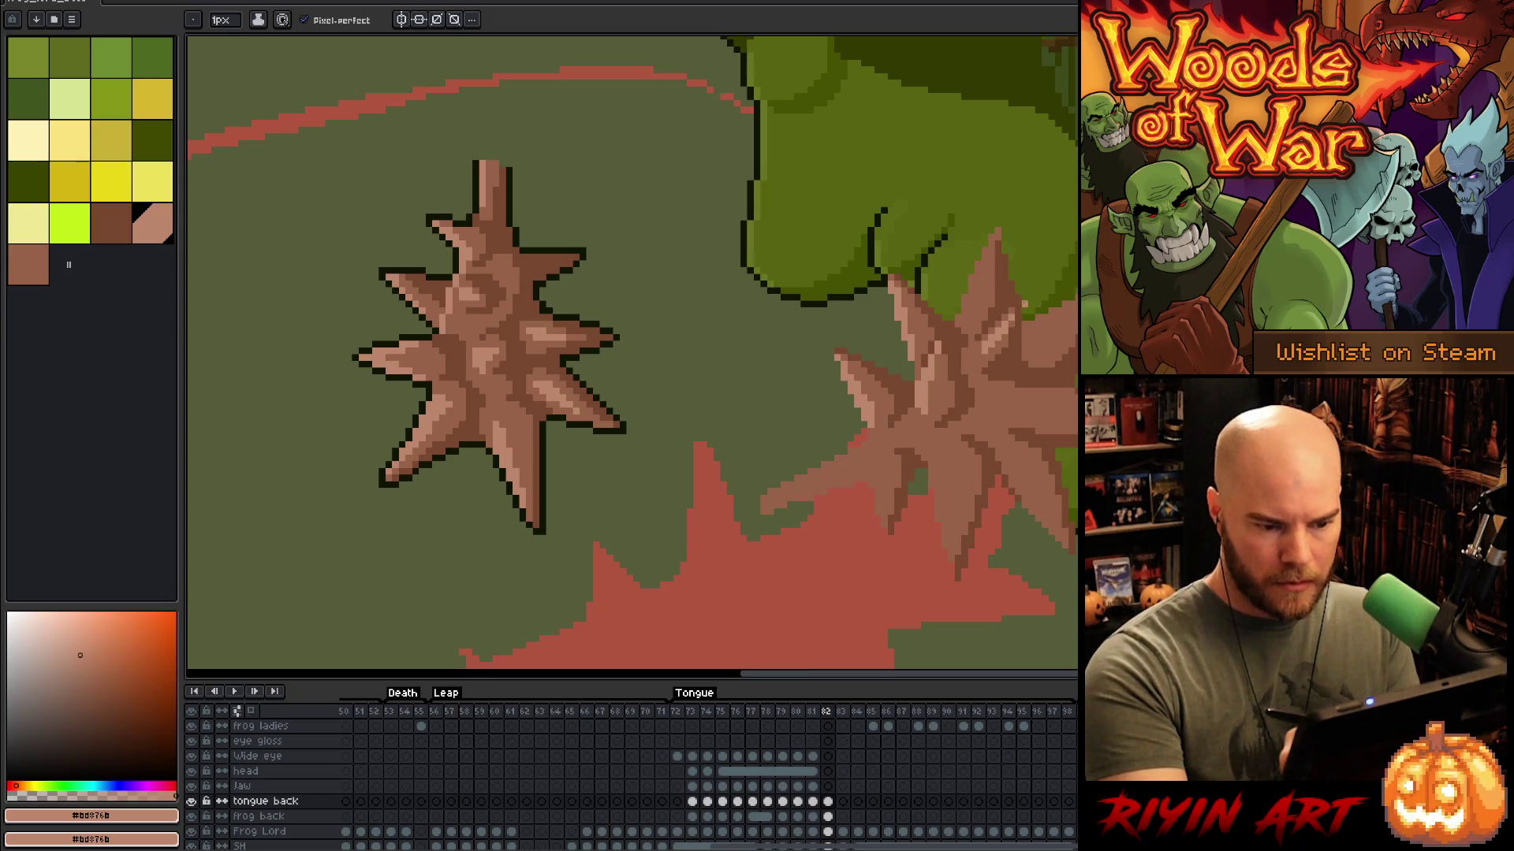
pyautogui.moveTo(987, 301)
pyautogui.mouseDown()
pyautogui.moveTo(976, 281)
pyautogui.moveTo(963, 312)
pyautogui.moveTo(1006, 207)
pyautogui.mouseUp()
pyautogui.hotkey('ctrl', 'z')
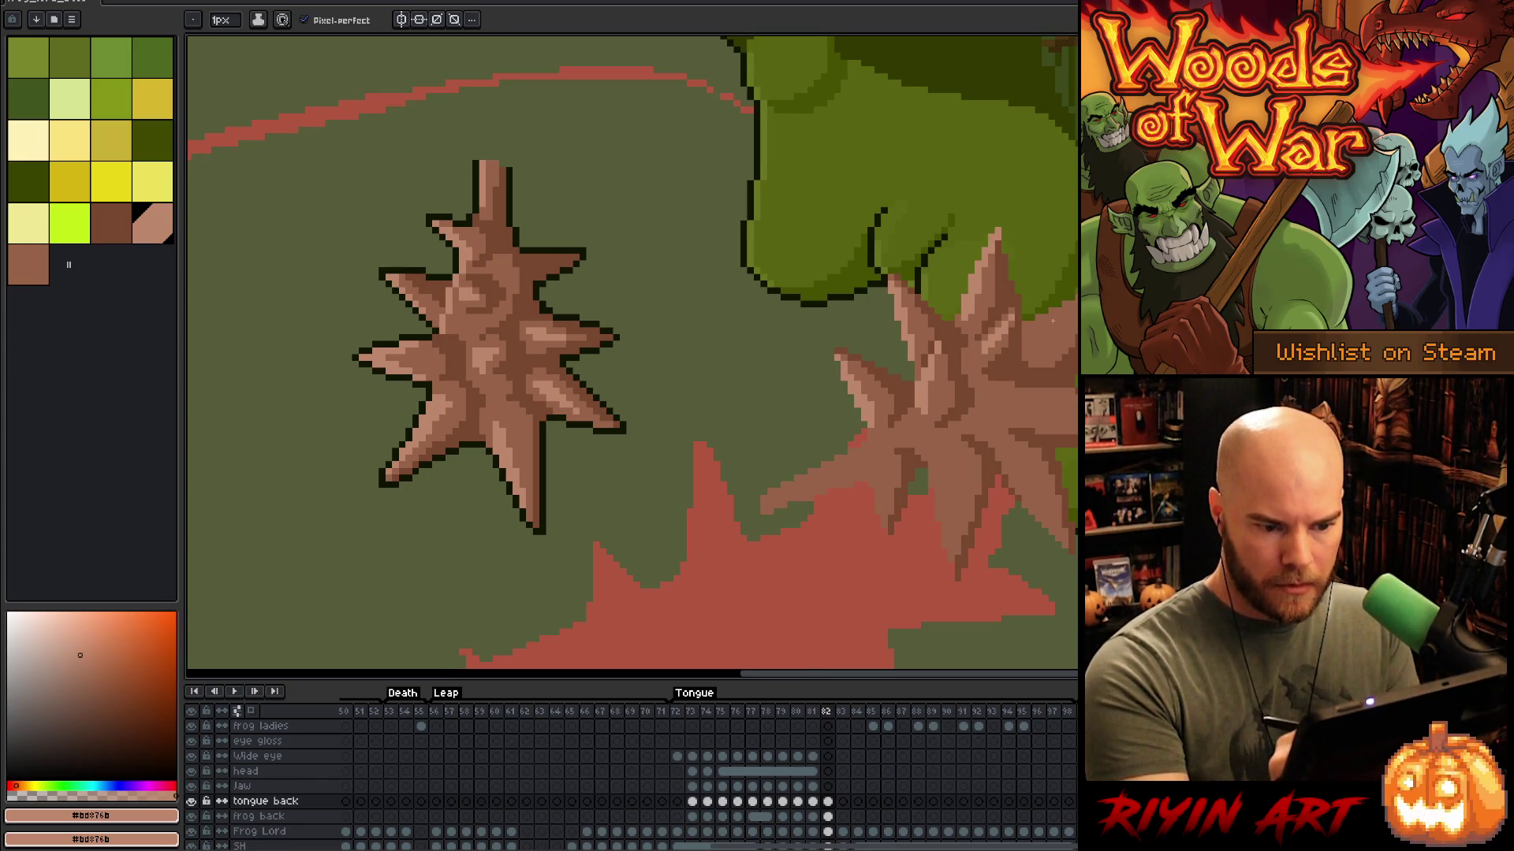
# Step: Resample the medium and light browns, select the whole right mace by colour, and save
pyautogui.press('q')
pyautogui.moveTo(1060, 307)
pyautogui.mouseDown()
pyautogui.moveTo(1053, 364)
pyautogui.moveTo(1076, 295)
pyautogui.mouseUp()
pyautogui.press('b')
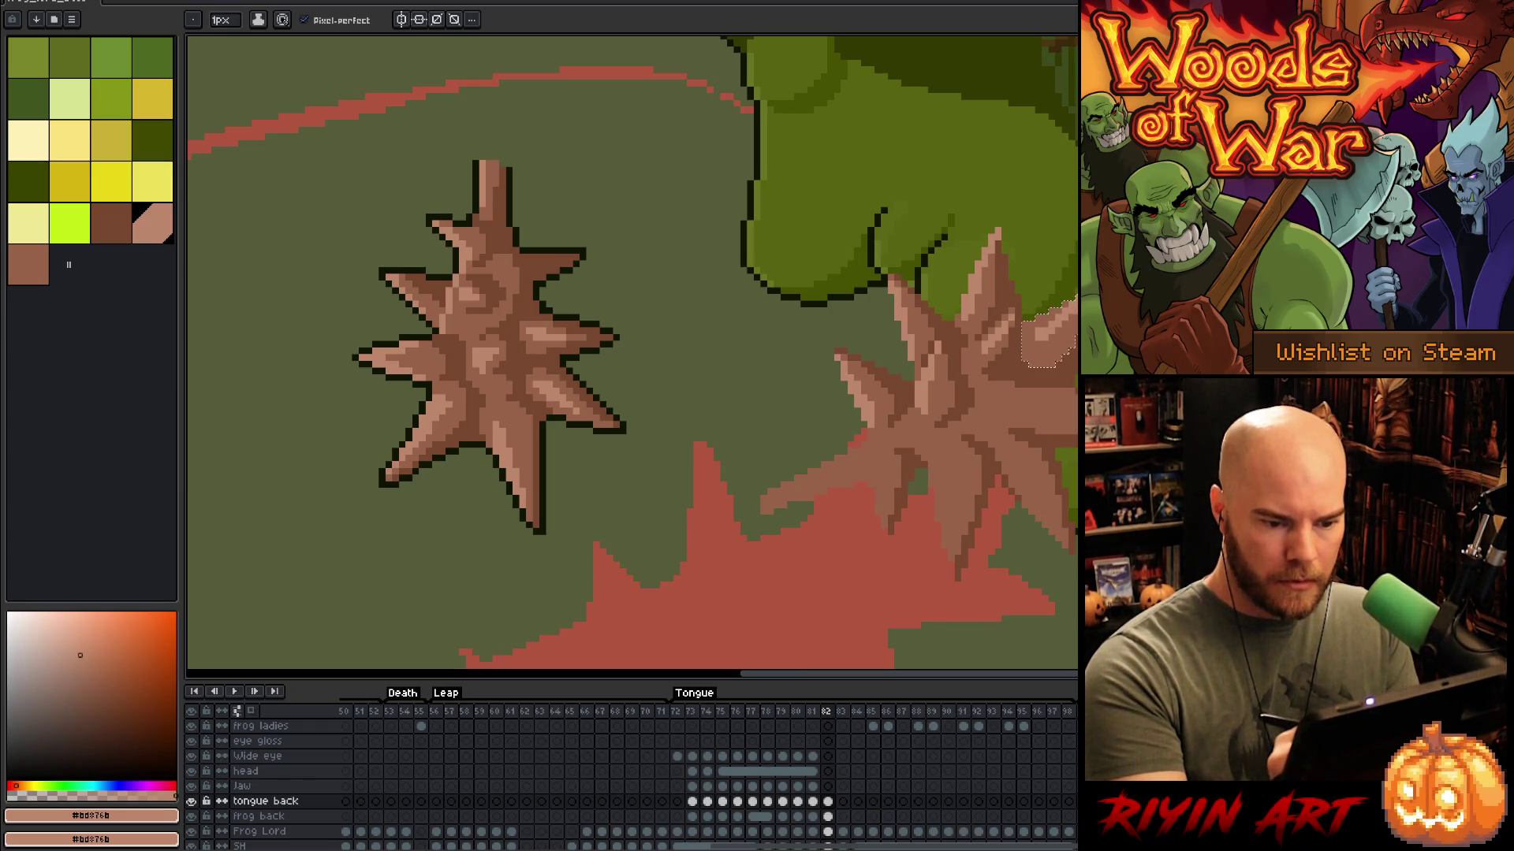
pyautogui.hotkey('ctrl', 'd')
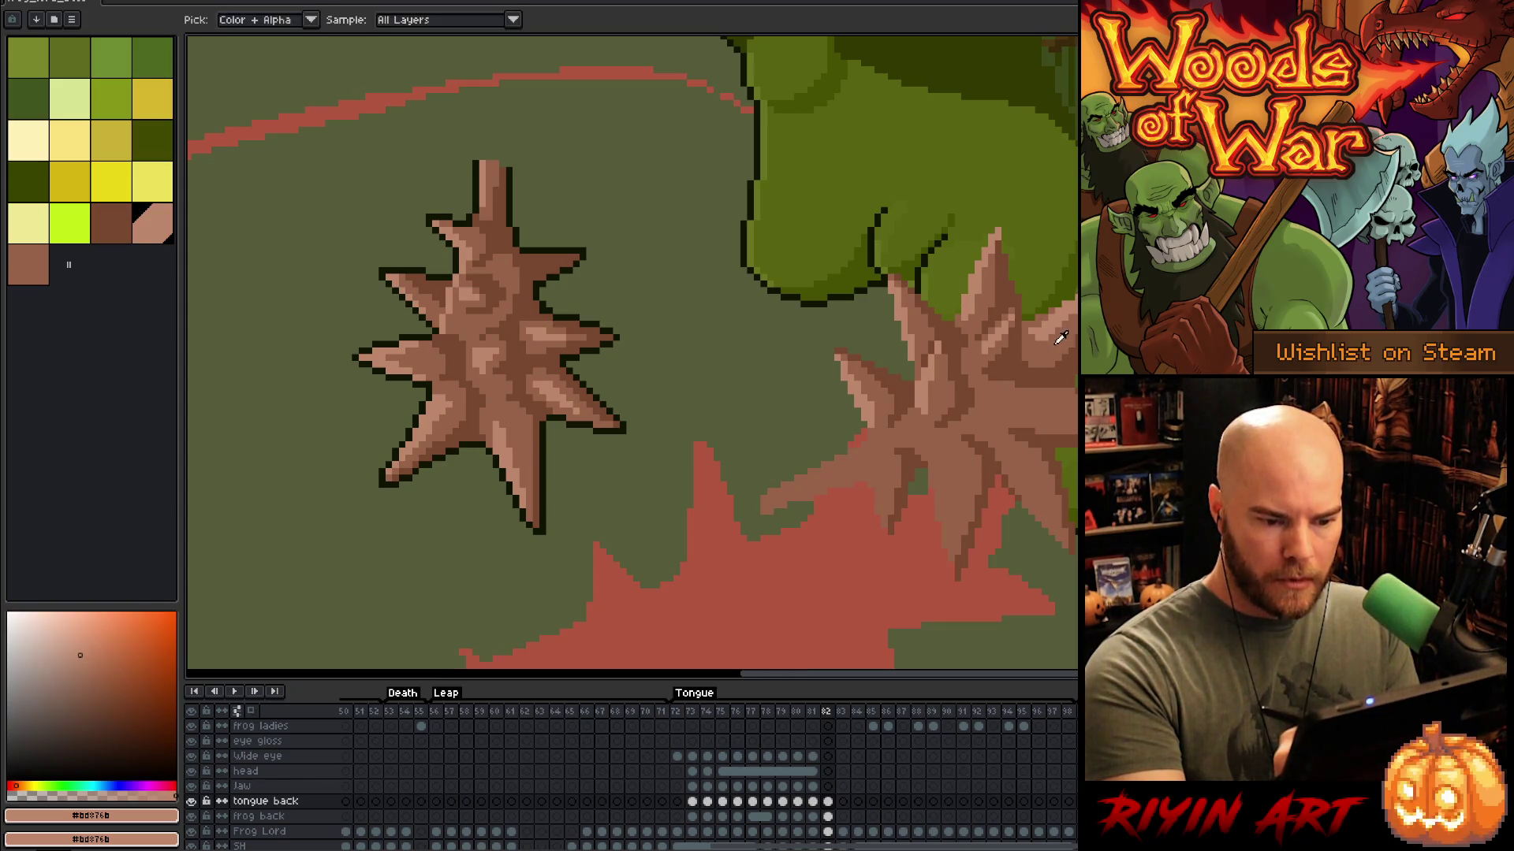
pyautogui.keyDown('alt'); pyautogui.click(1056, 339); pyautogui.keyUp('alt')
pyautogui.keyDown('alt'); pyautogui.click(1035, 339); pyautogui.keyUp('alt')
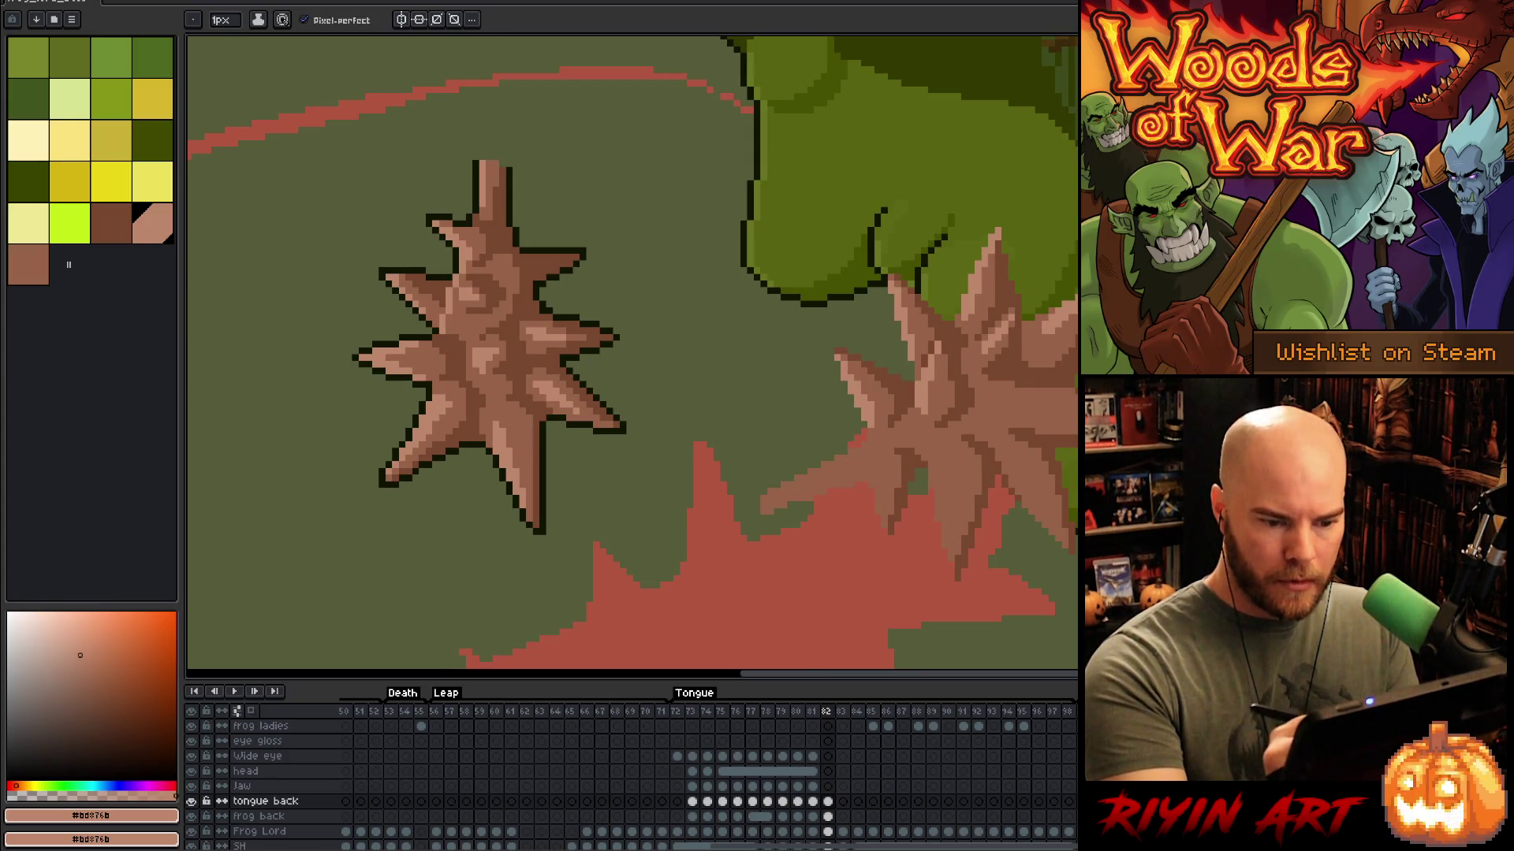
pyautogui.keyDown('alt'); pyautogui.click(1056, 339); pyautogui.keyUp('alt')
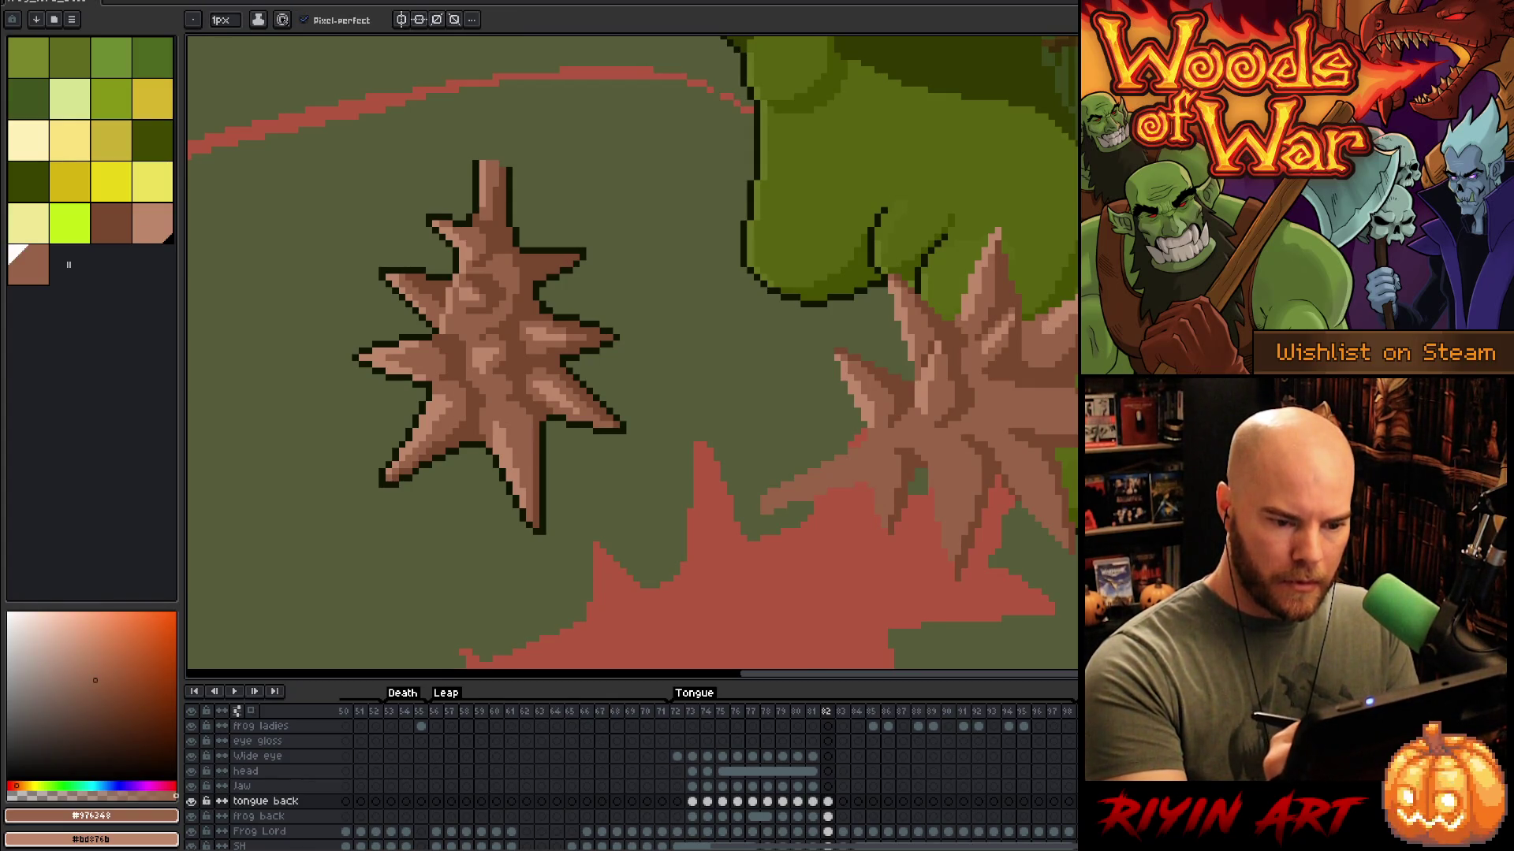
pyautogui.keyDown('alt'); pyautogui.click(1035, 338); pyautogui.keyUp('alt')
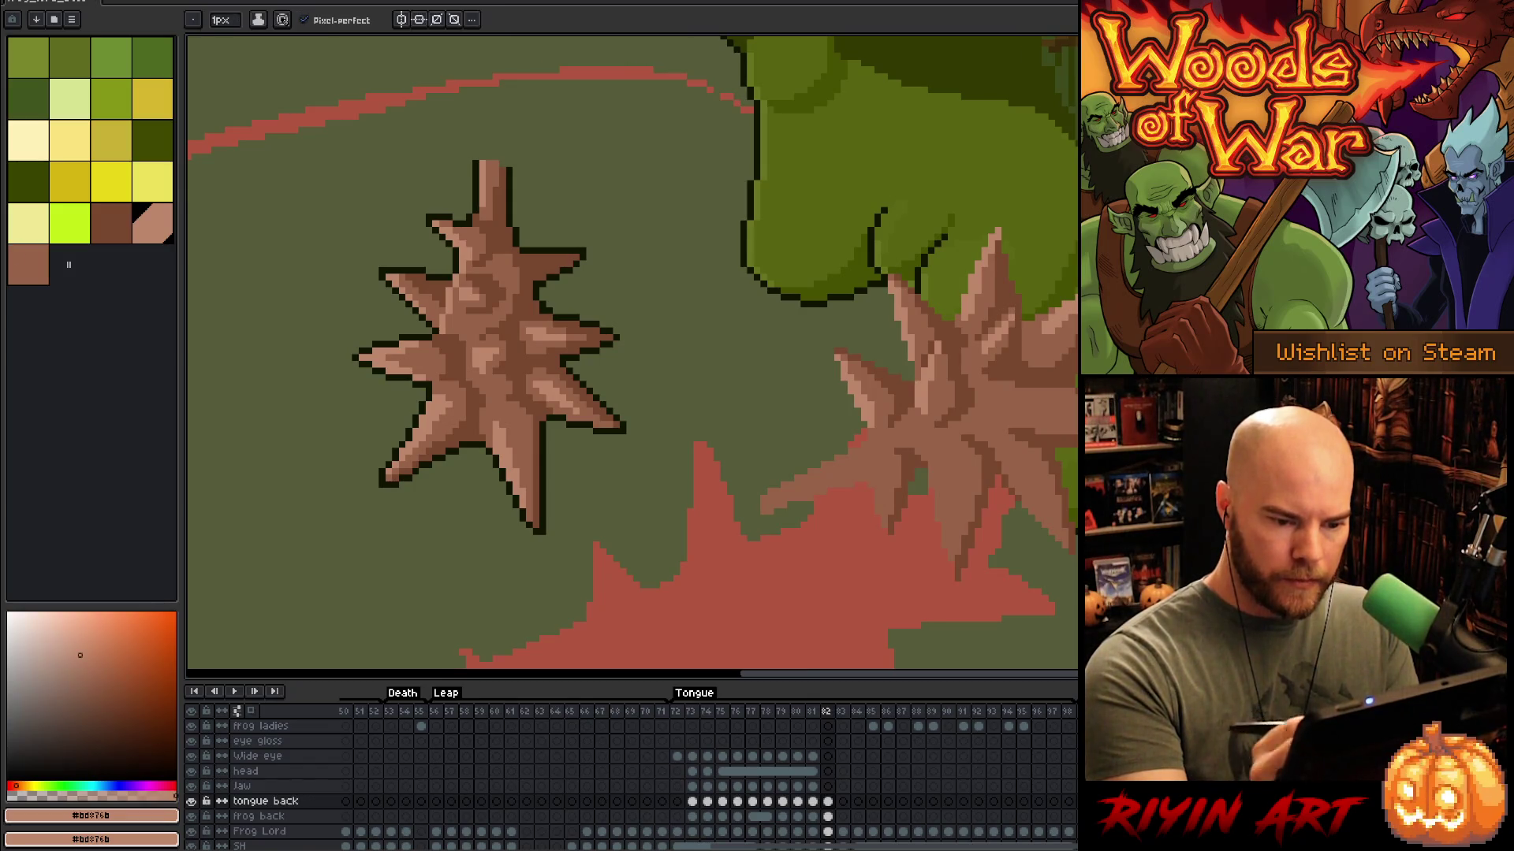
pyautogui.press('w')
pyautogui.click(951, 410)
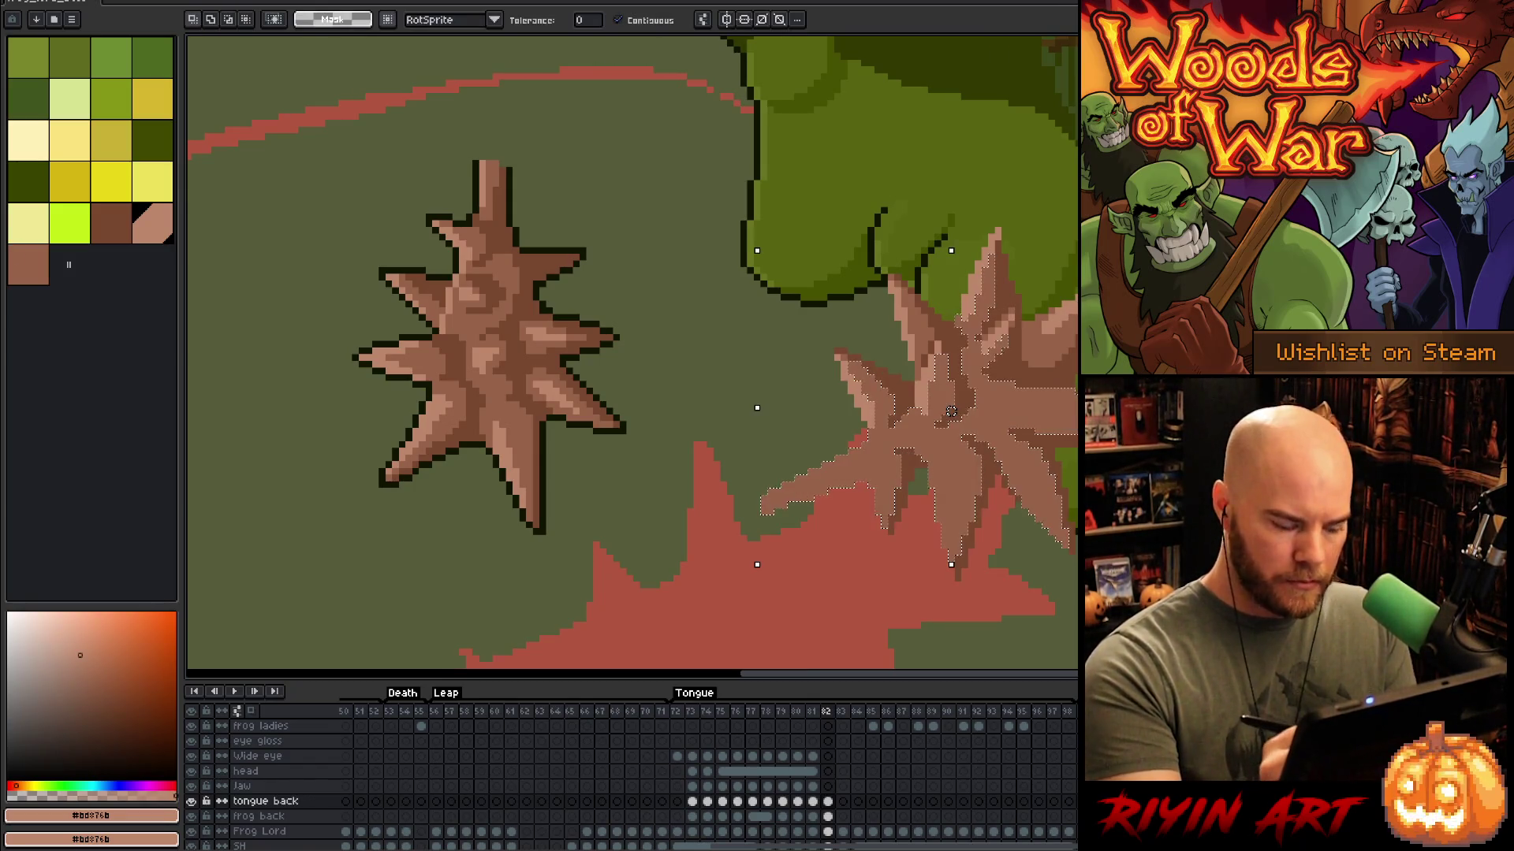
pyautogui.hotkey('ctrl', 's')
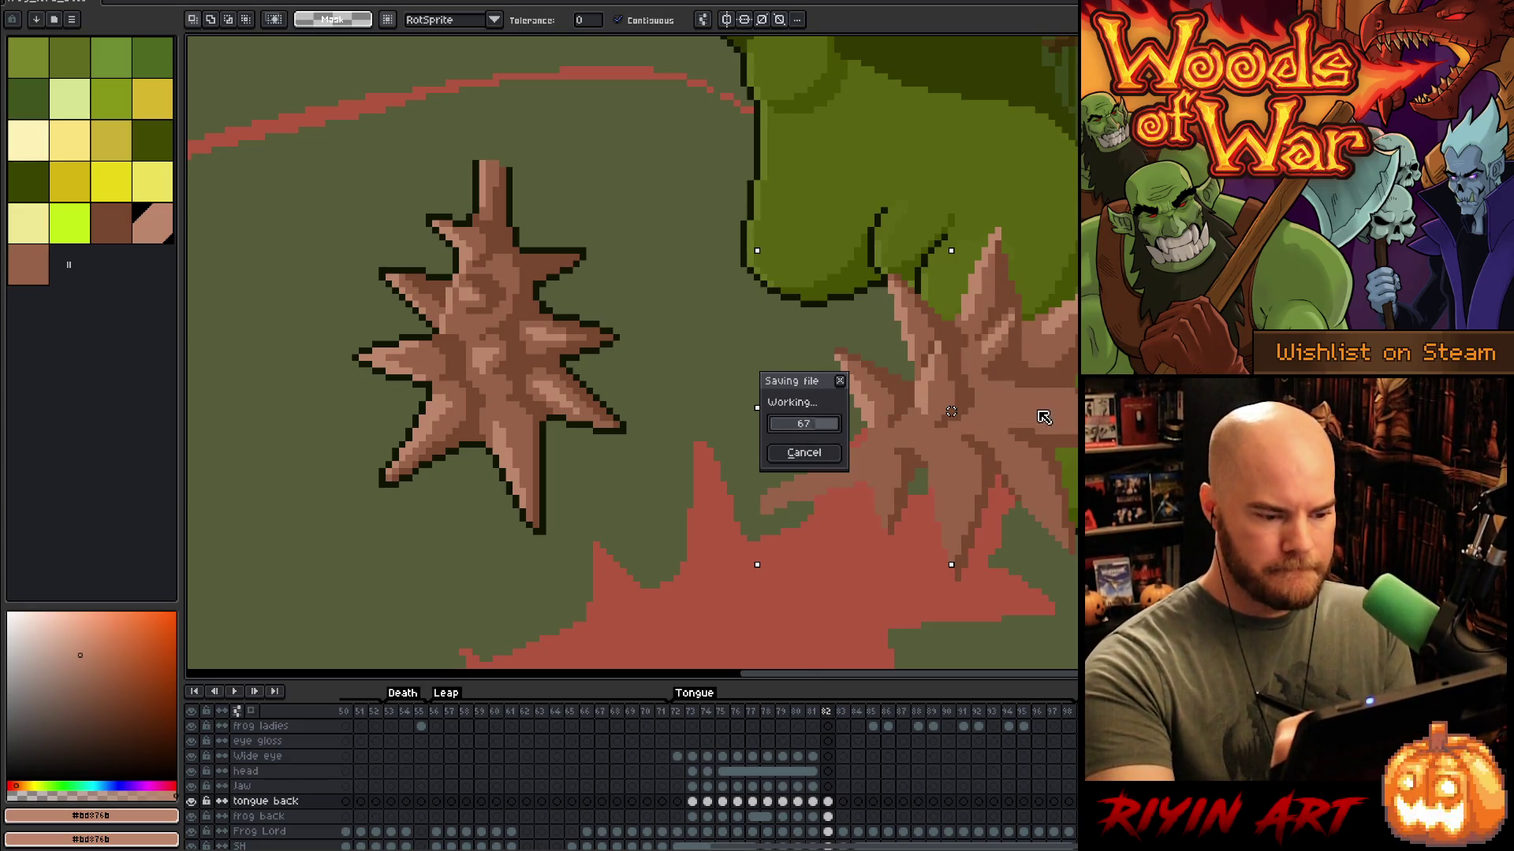
pyautogui.press('b')
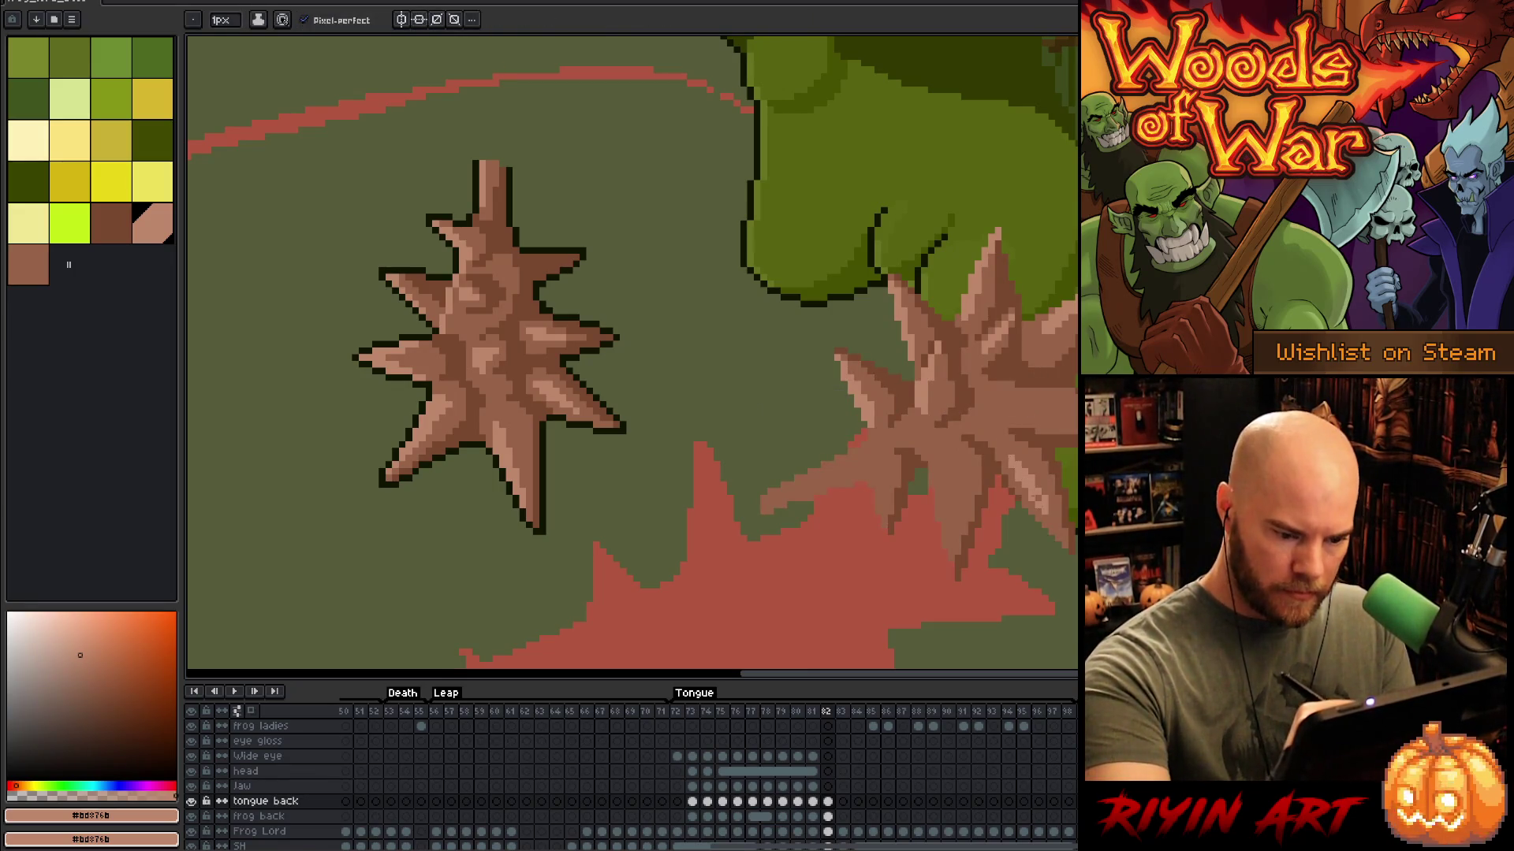
# Step: Paint light tan highlights along the mace's lower spike, left spike and lower-left spike
pyautogui.moveTo(951, 462); pyautogui.dragTo(948, 527)
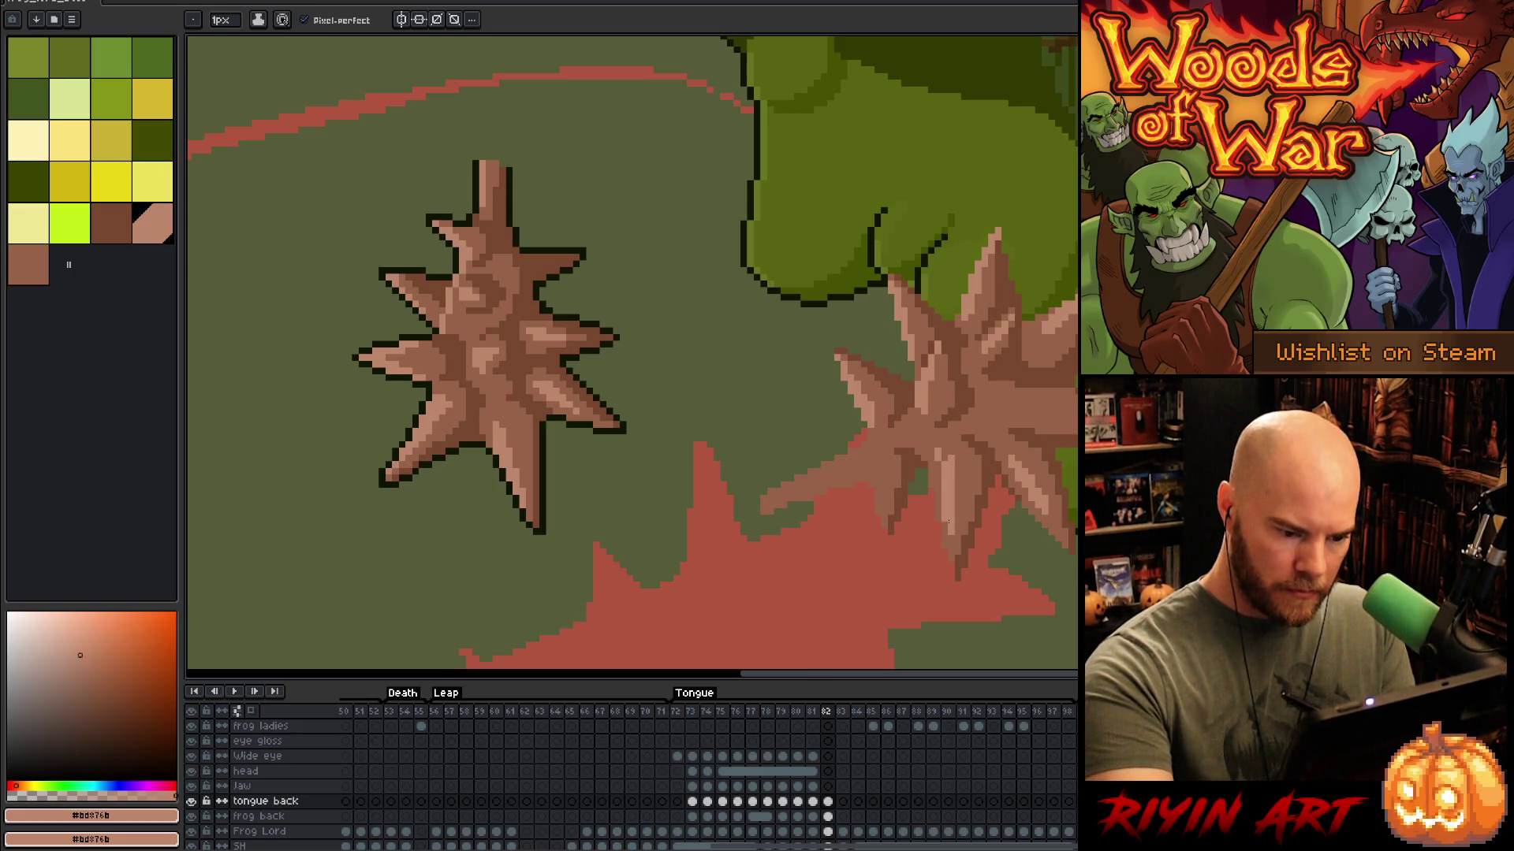
pyautogui.moveTo(944, 449)
pyautogui.mouseDown()
pyautogui.moveTo(950, 540)
pyautogui.moveTo(945, 475)
pyautogui.moveTo(951, 508)
pyautogui.mouseUp()
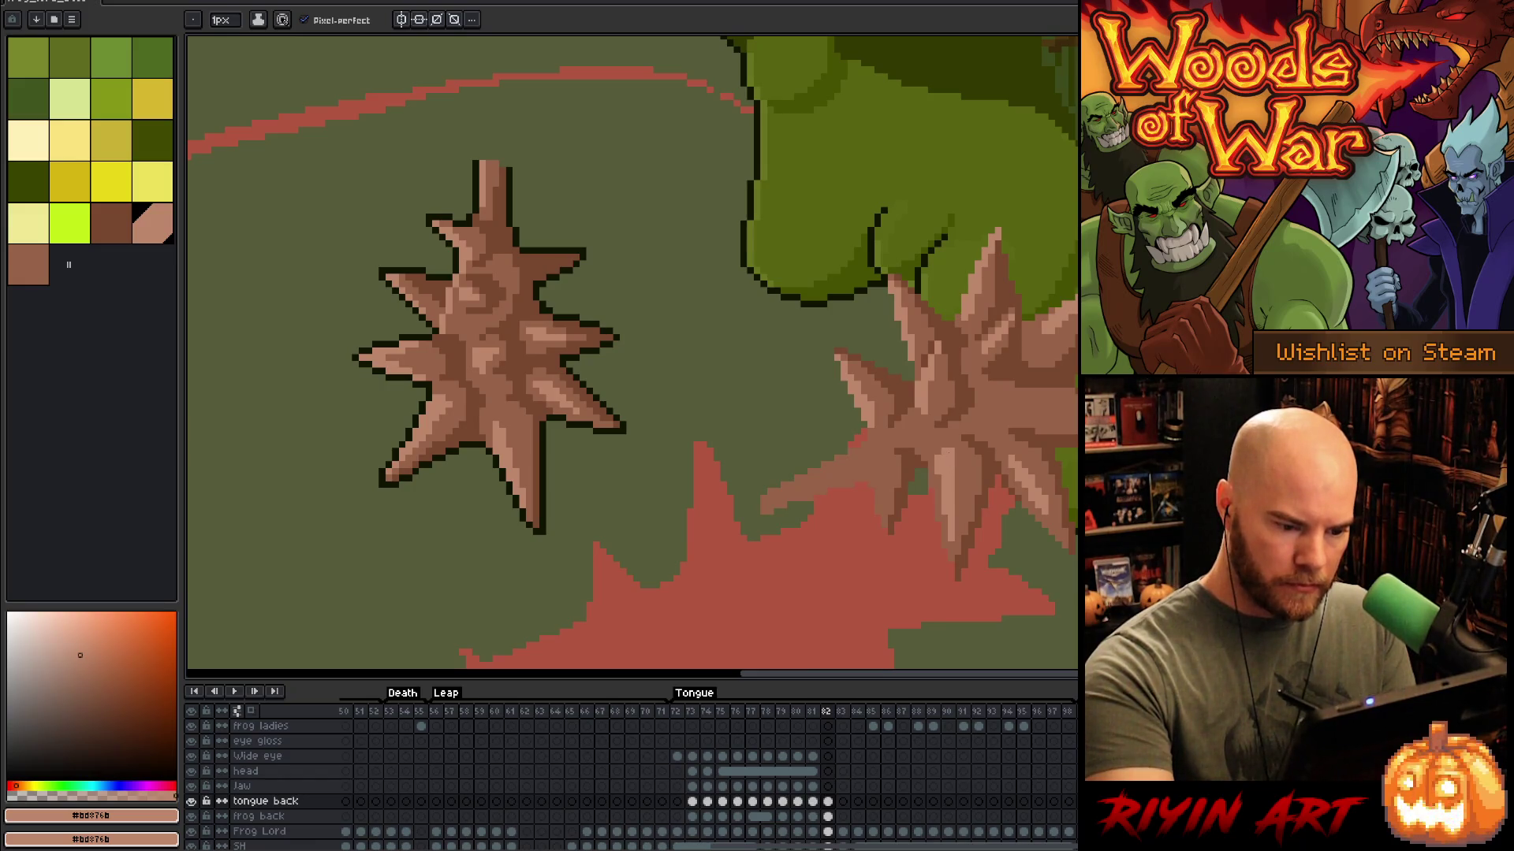
pyautogui.moveTo(877, 471)
pyautogui.mouseDown()
pyautogui.moveTo(877, 512)
pyautogui.moveTo(870, 485)
pyautogui.mouseUp()
pyautogui.click(878, 461)
pyautogui.click(885, 454)
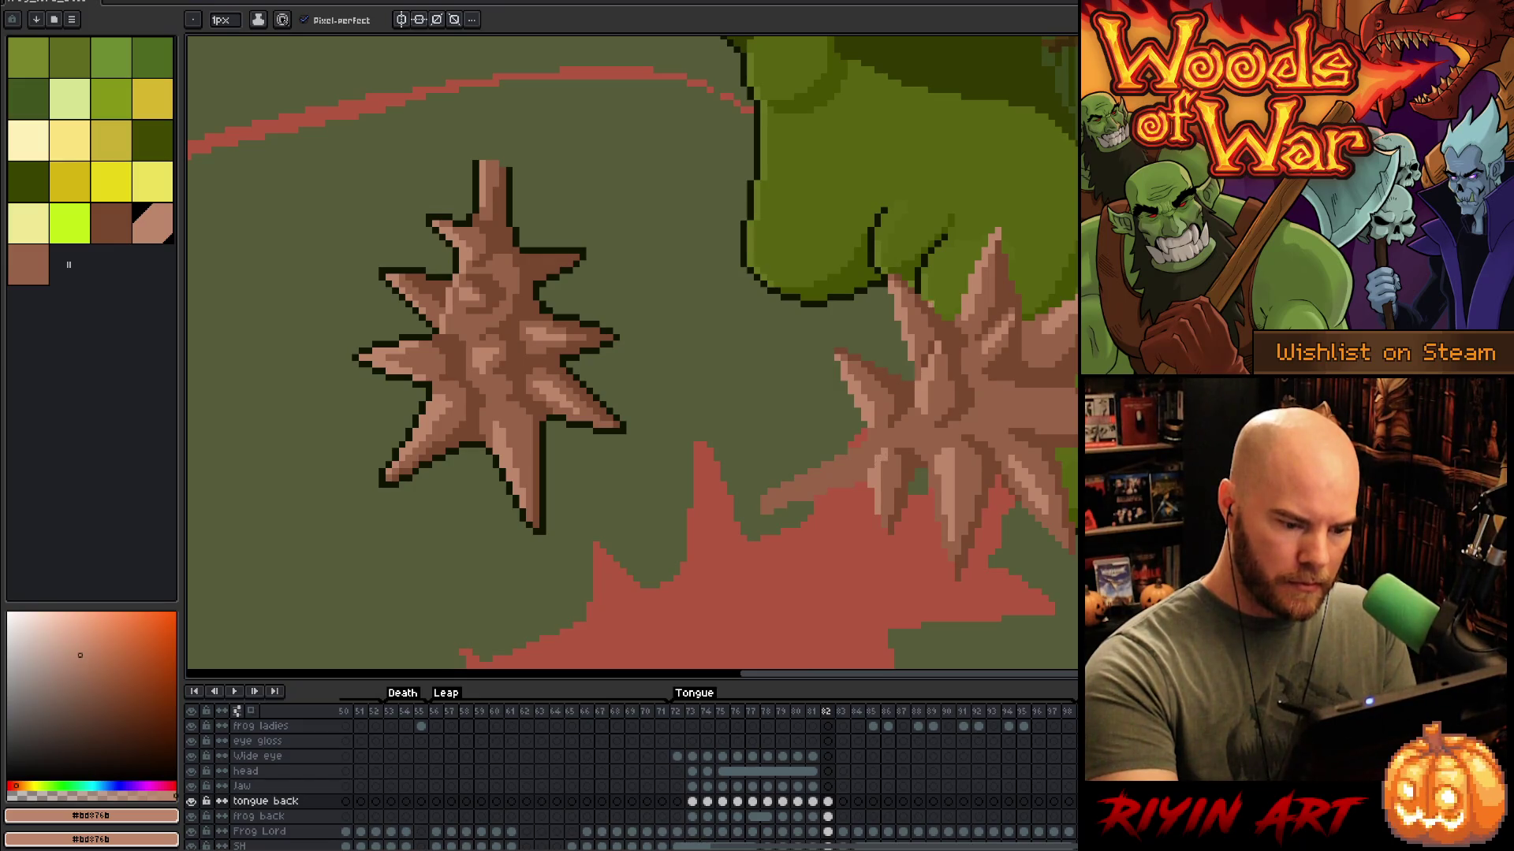
pyautogui.moveTo(830, 465); pyautogui.dragTo(765, 499)
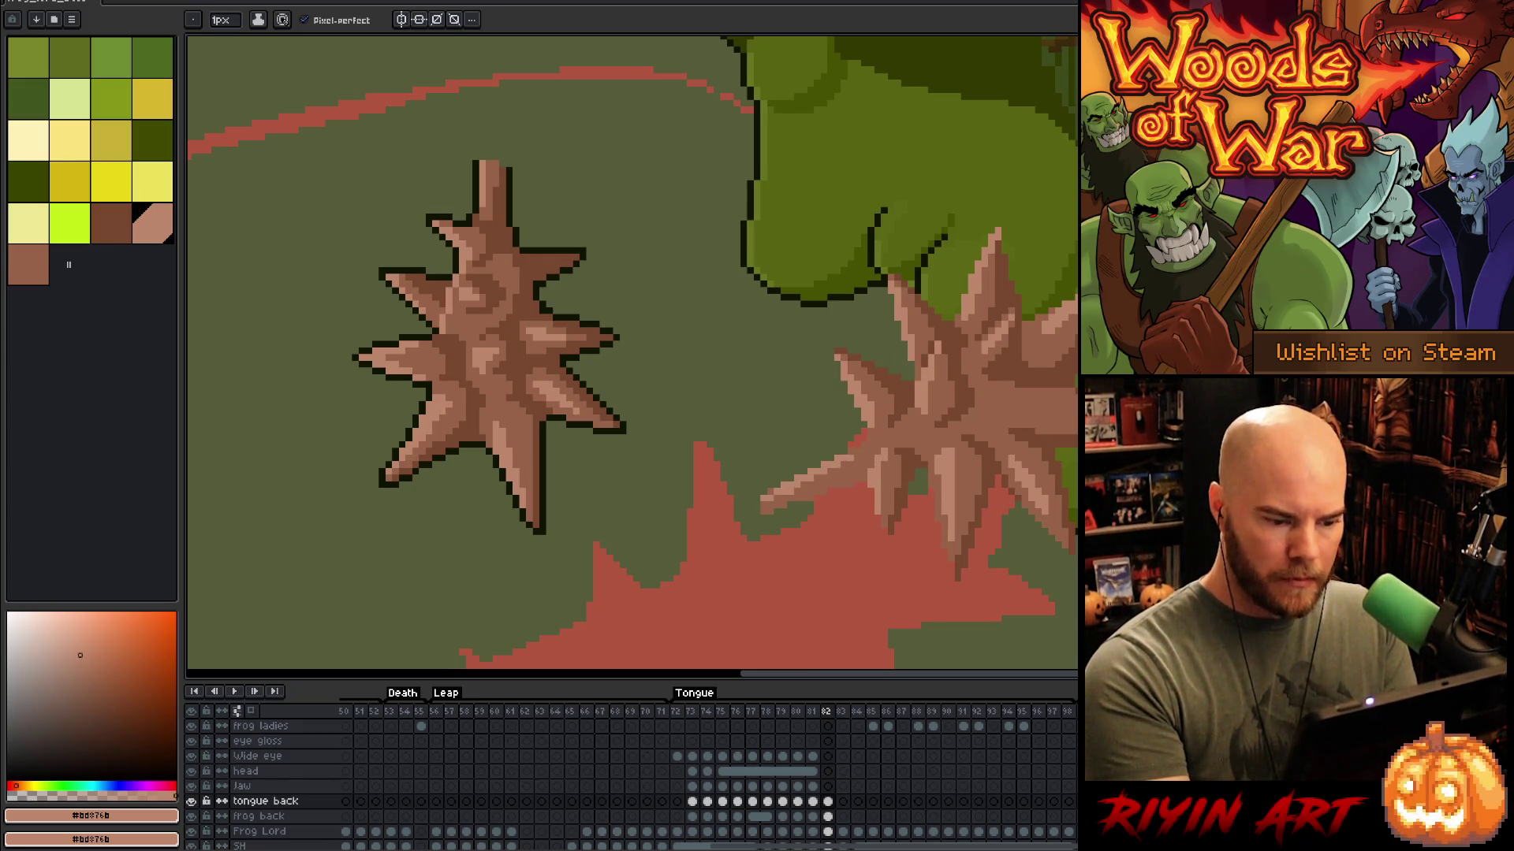
pyautogui.moveTo(874, 434); pyautogui.dragTo(849, 454)
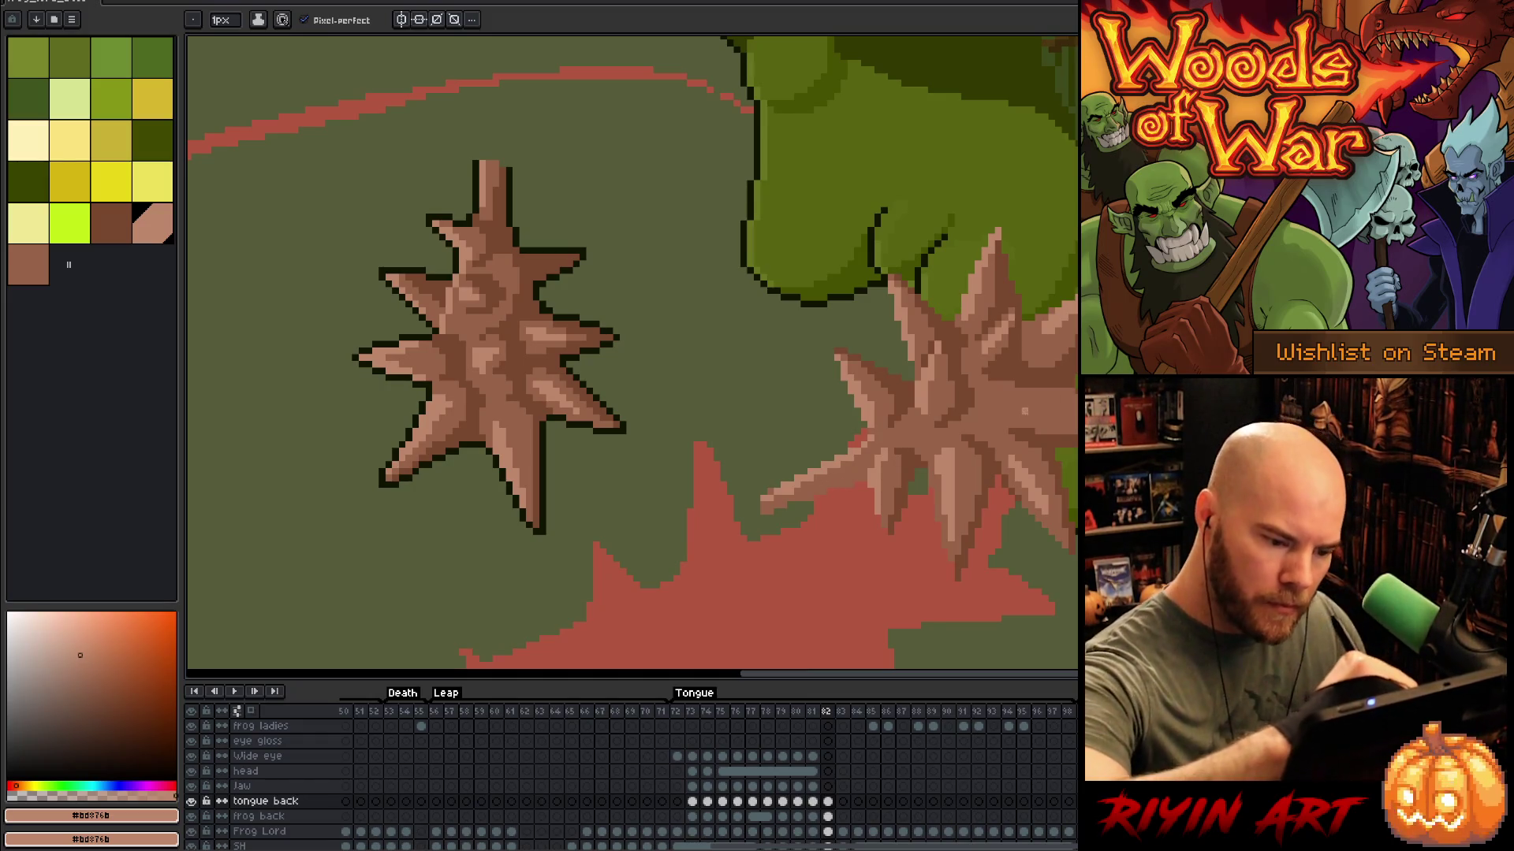
# Step: Add dark-brown shading on the right mace, eyedropping light and mid browns from its spikes
pyautogui.keyDown('alt'); pyautogui.click(1033, 405); pyautogui.keyUp('alt')
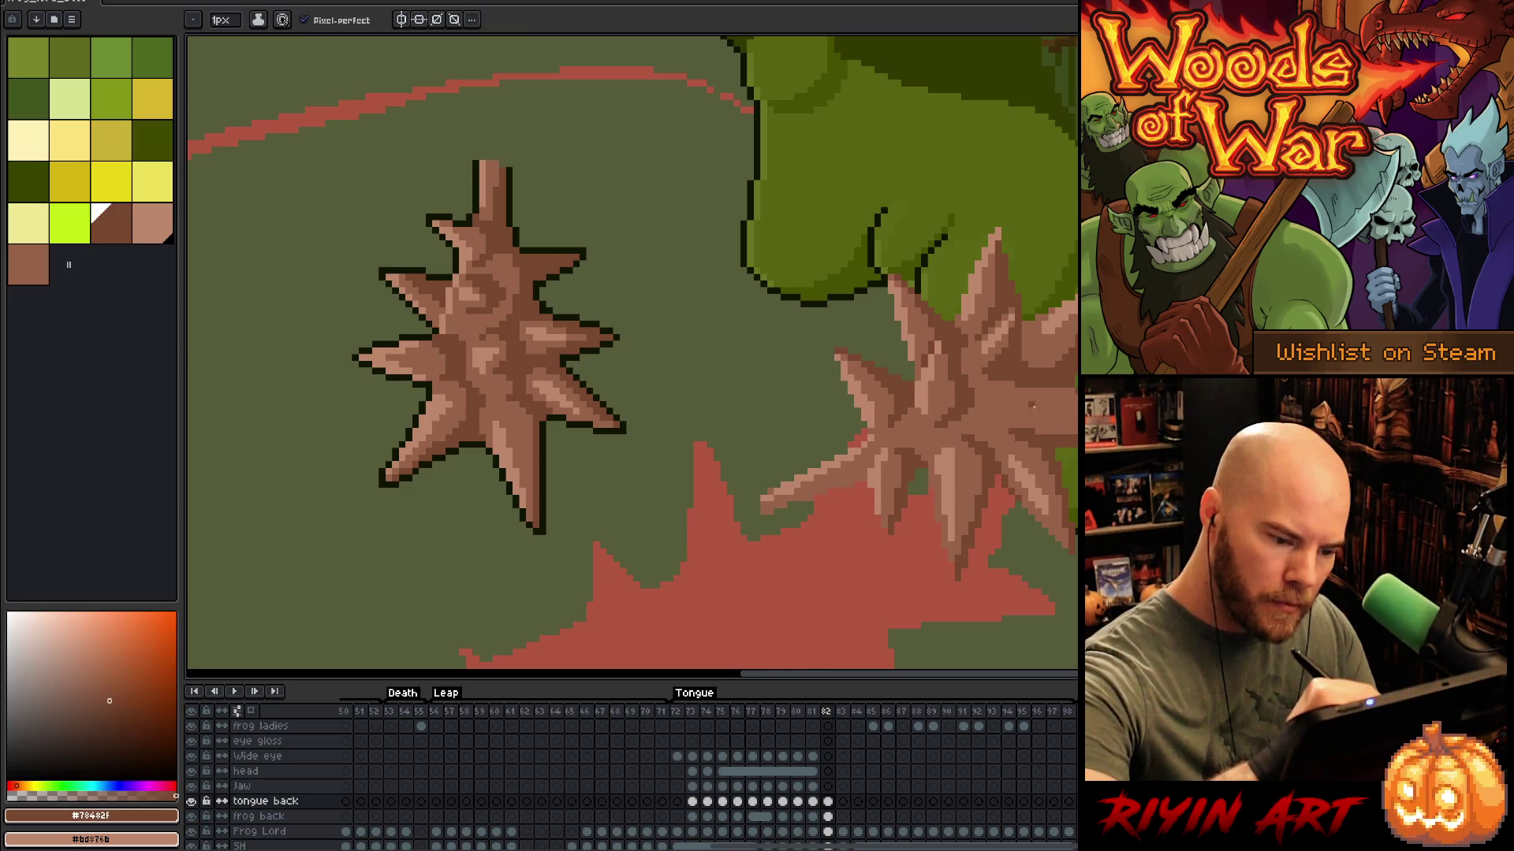
pyautogui.moveTo(1029, 398); pyautogui.dragTo(1027, 427)
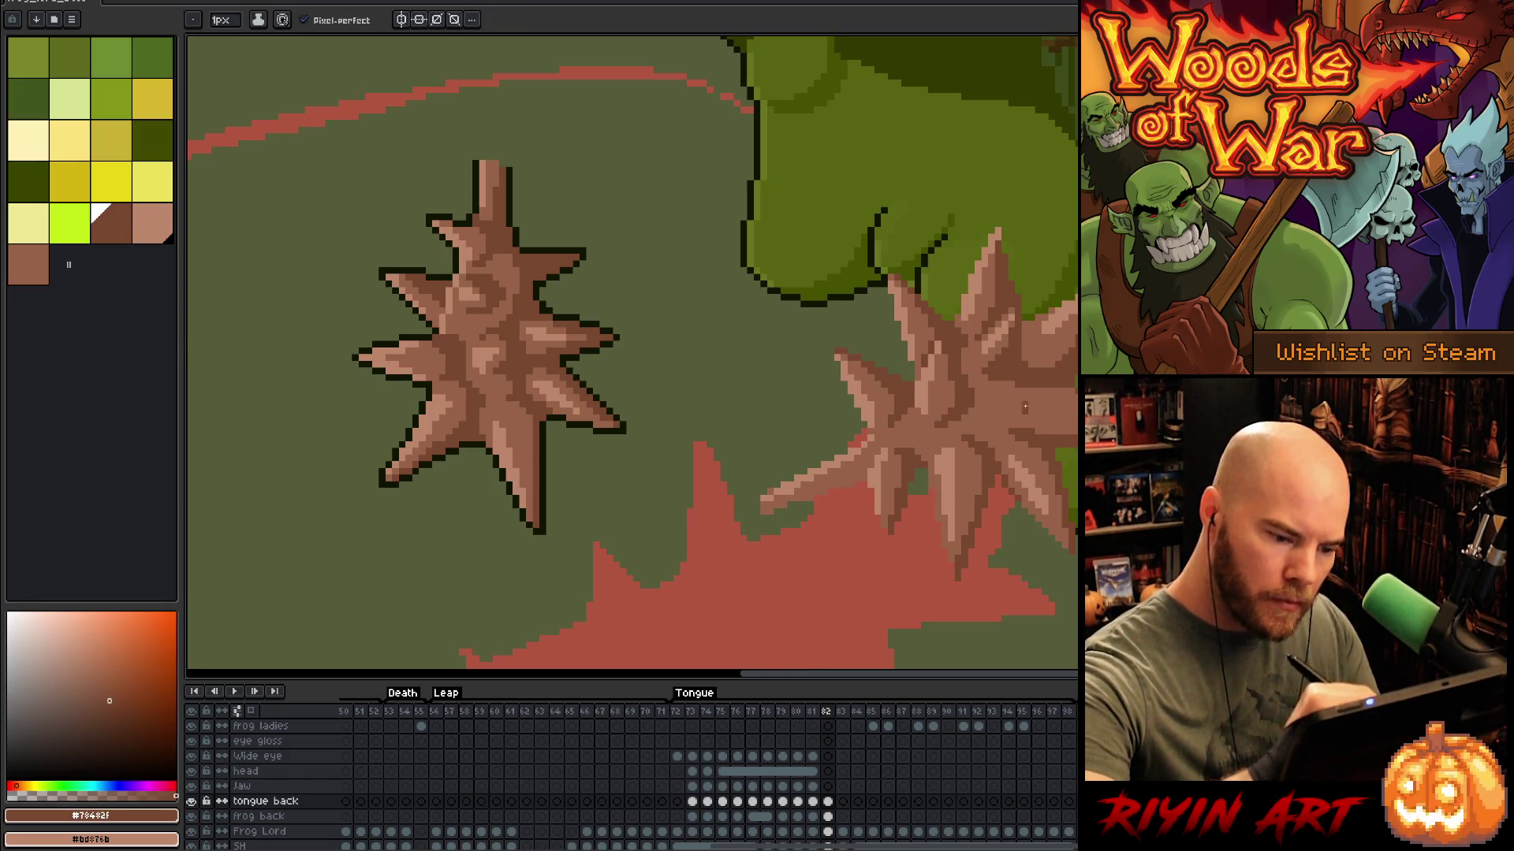
pyautogui.press('alt')
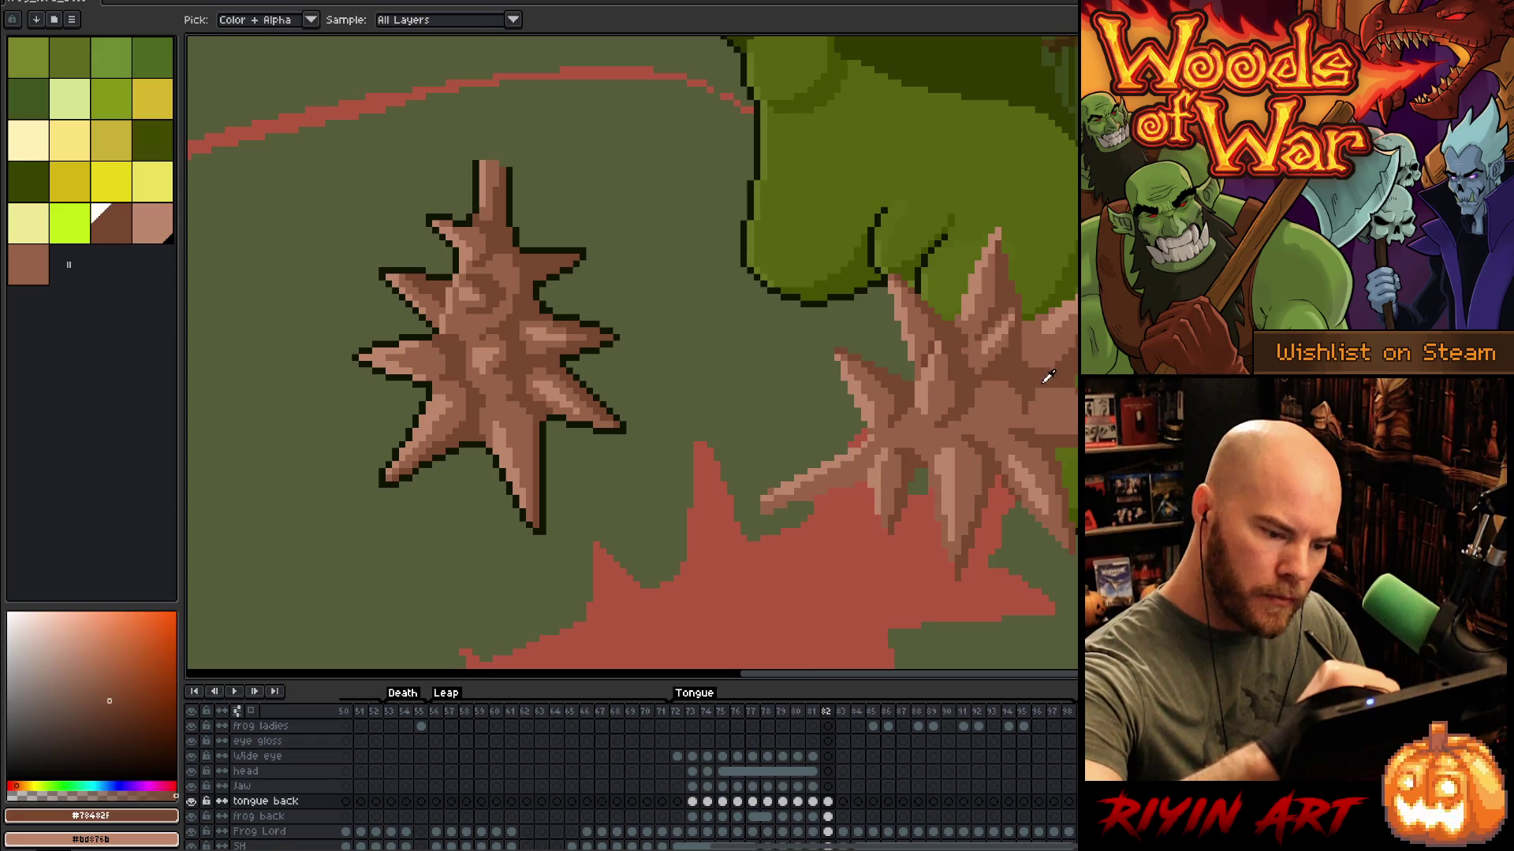
pyautogui.keyDown('alt'); pyautogui.click(1036, 307); pyautogui.keyUp('alt')
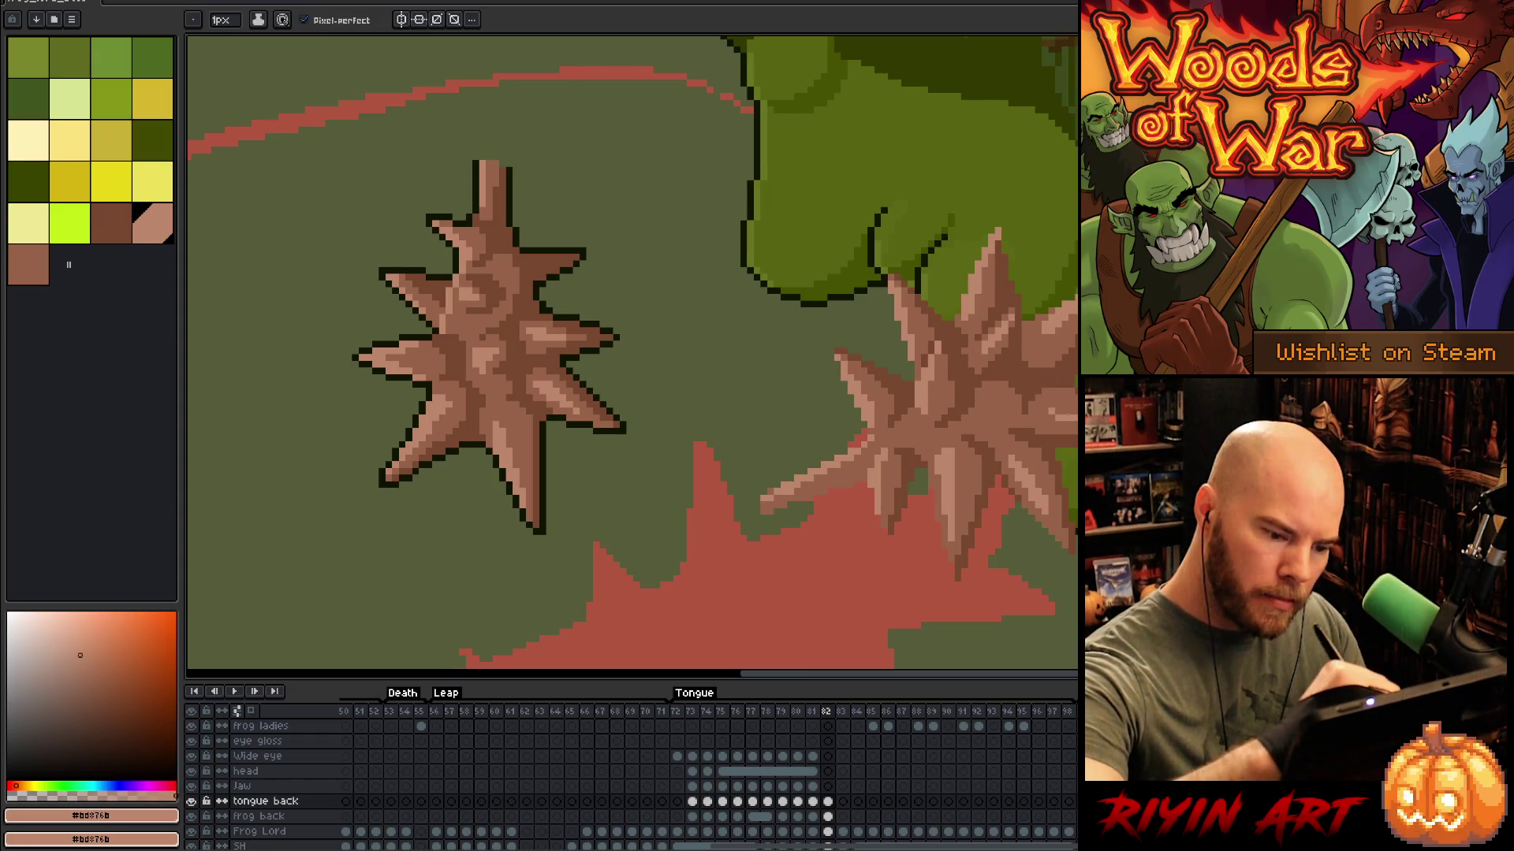
pyautogui.keyDown('alt'); pyautogui.click(1018, 357); pyautogui.keyUp('alt')
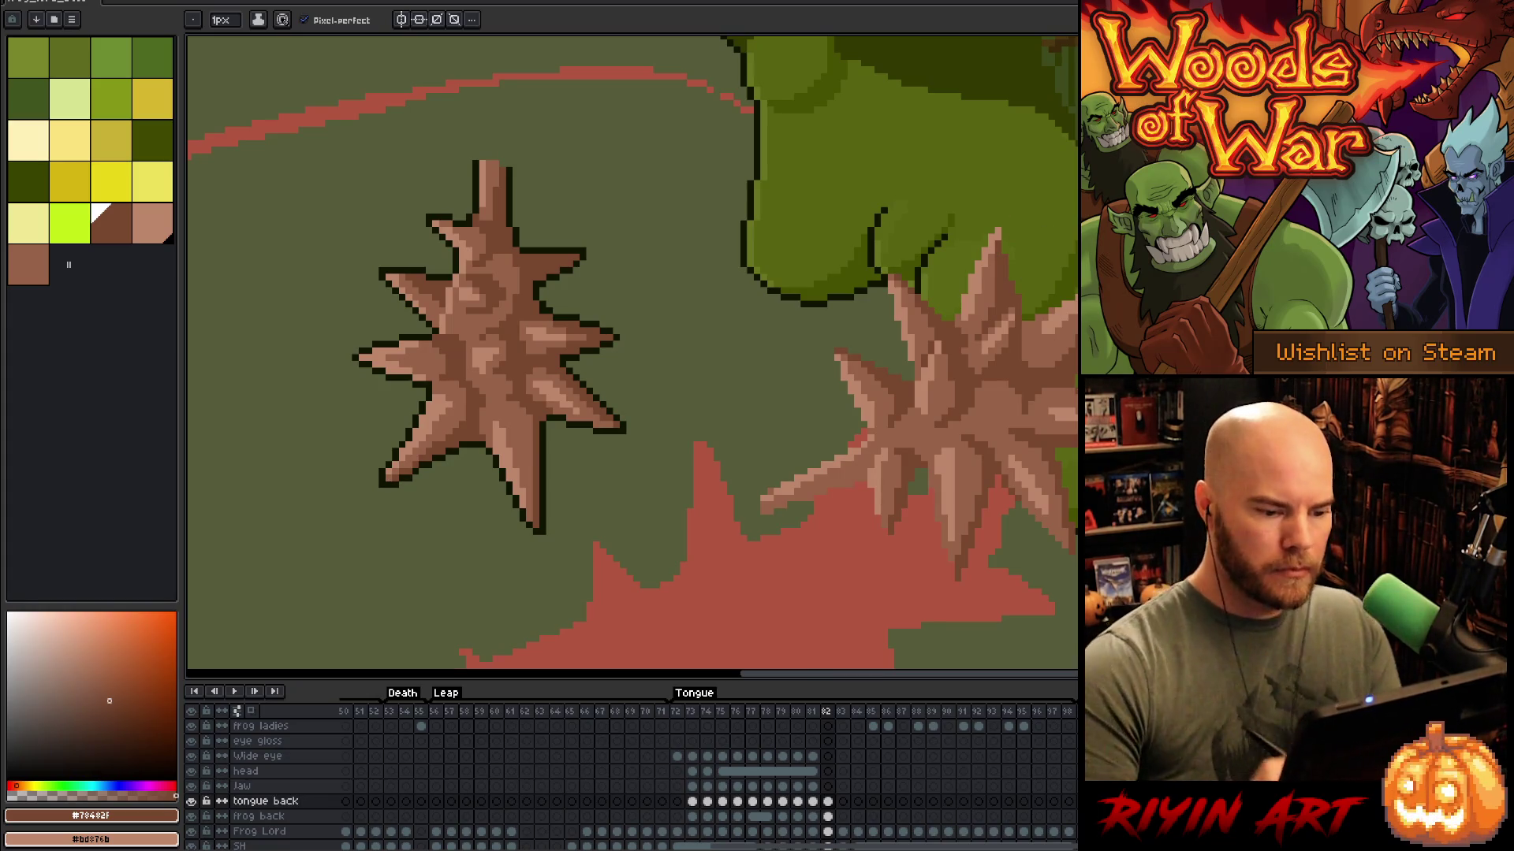
pyautogui.keyDown('alt'); pyautogui.click(888, 388); pyautogui.keyUp('alt')
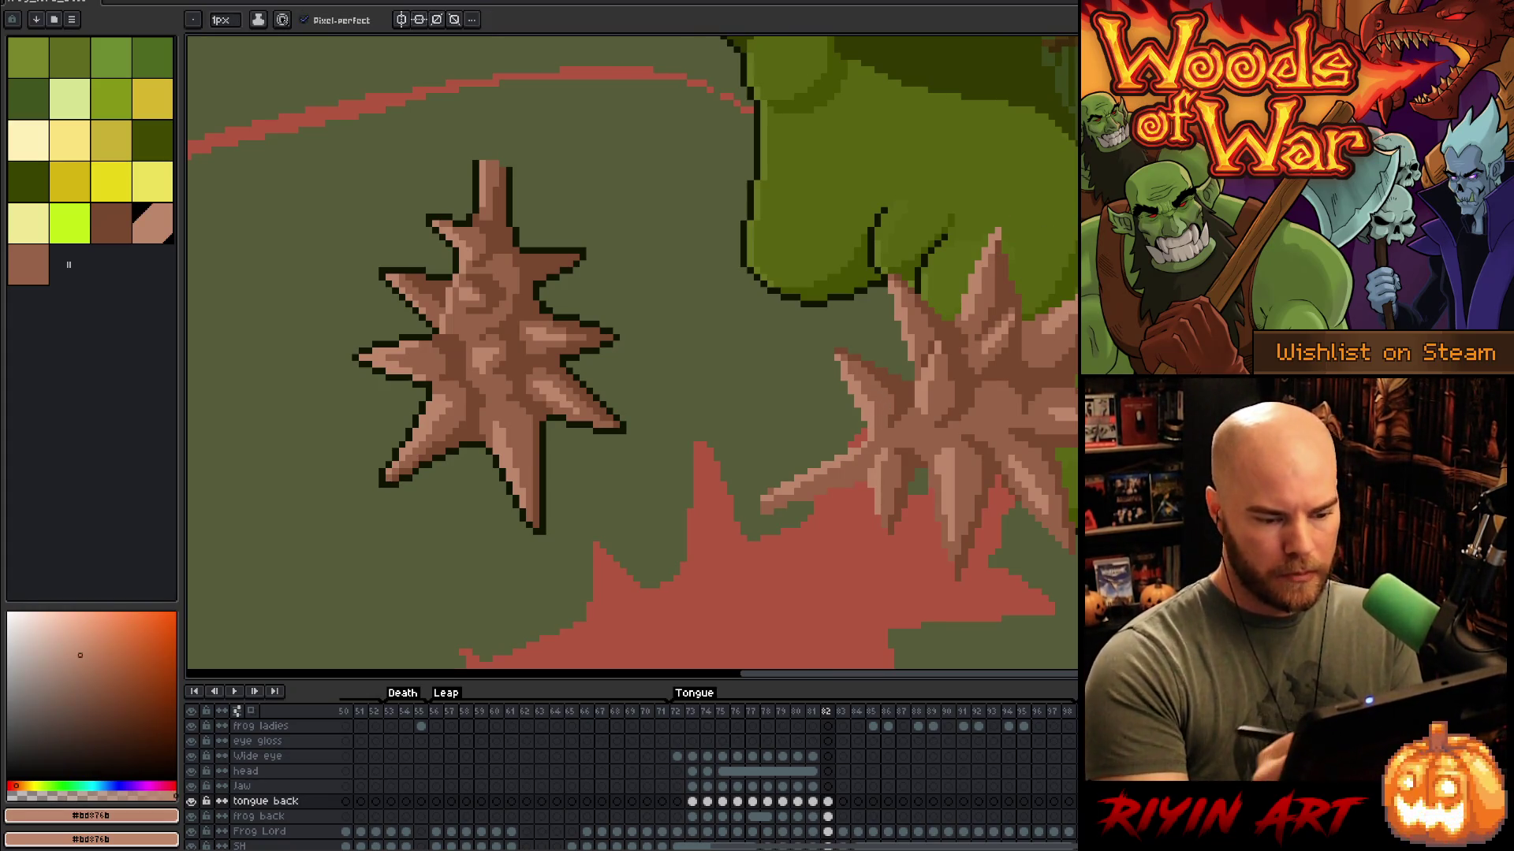
pyautogui.keyDown('alt'); pyautogui.click(887, 412); pyautogui.keyUp('alt')
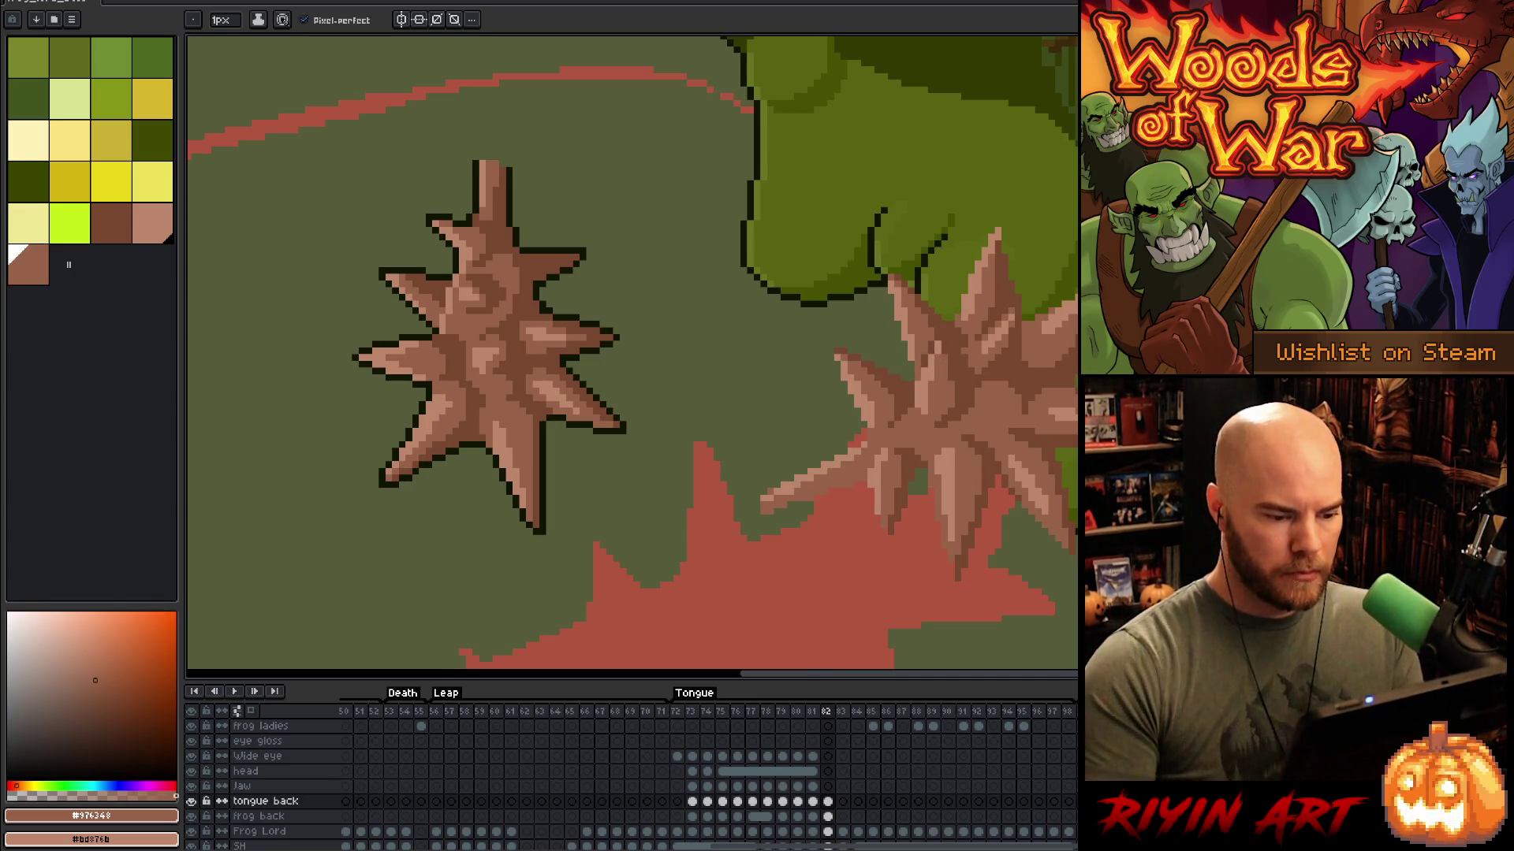
pyautogui.keyDown('alt'); pyautogui.click(768, 493); pyautogui.keyUp('alt')
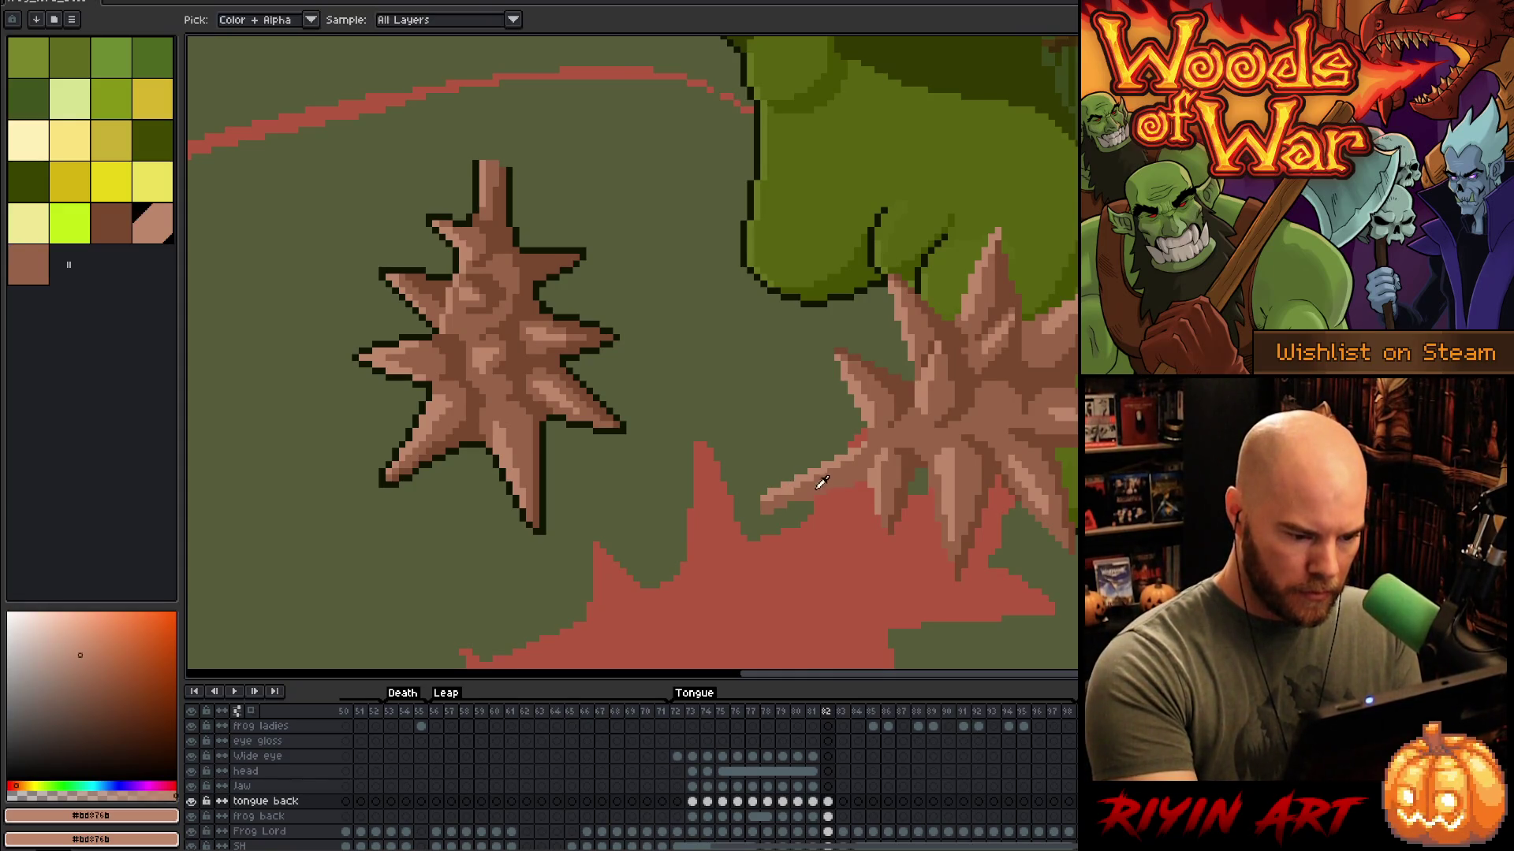
pyautogui.keyDown('alt'); pyautogui.click(789, 492); pyautogui.keyUp('alt')
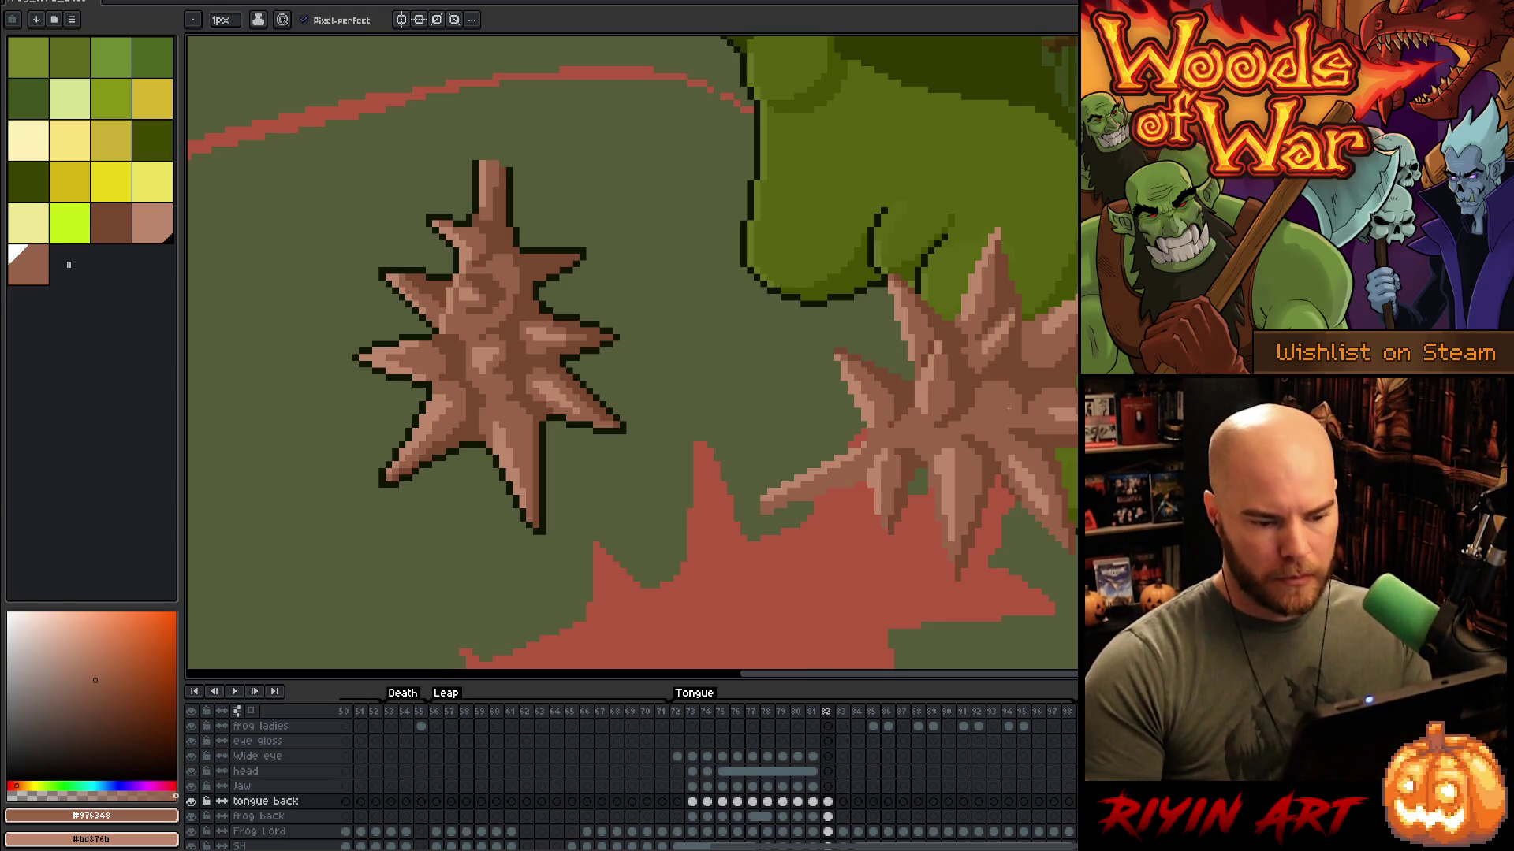
pyautogui.scroll(-3, 1024, 392)
pyautogui.scroll(1, 1025, 392)
pyautogui.scroll(3, 930, 436)
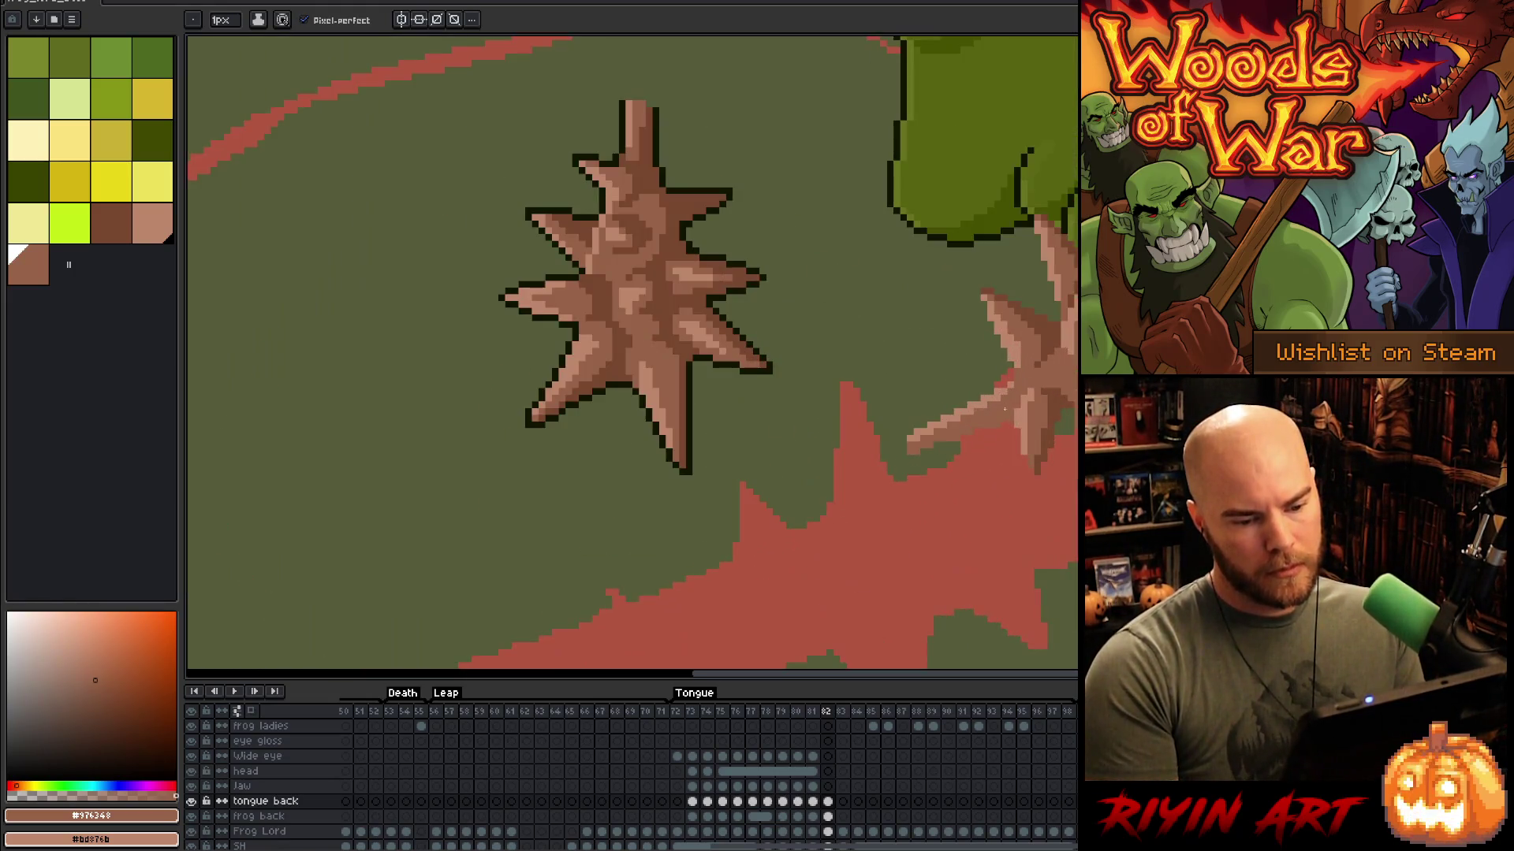
# Step: Step to the next frame and pan the view over the curled tongue loop
pyautogui.scroll(-2, 938, 430)
pyautogui.press('Right')
pyautogui.press('b')
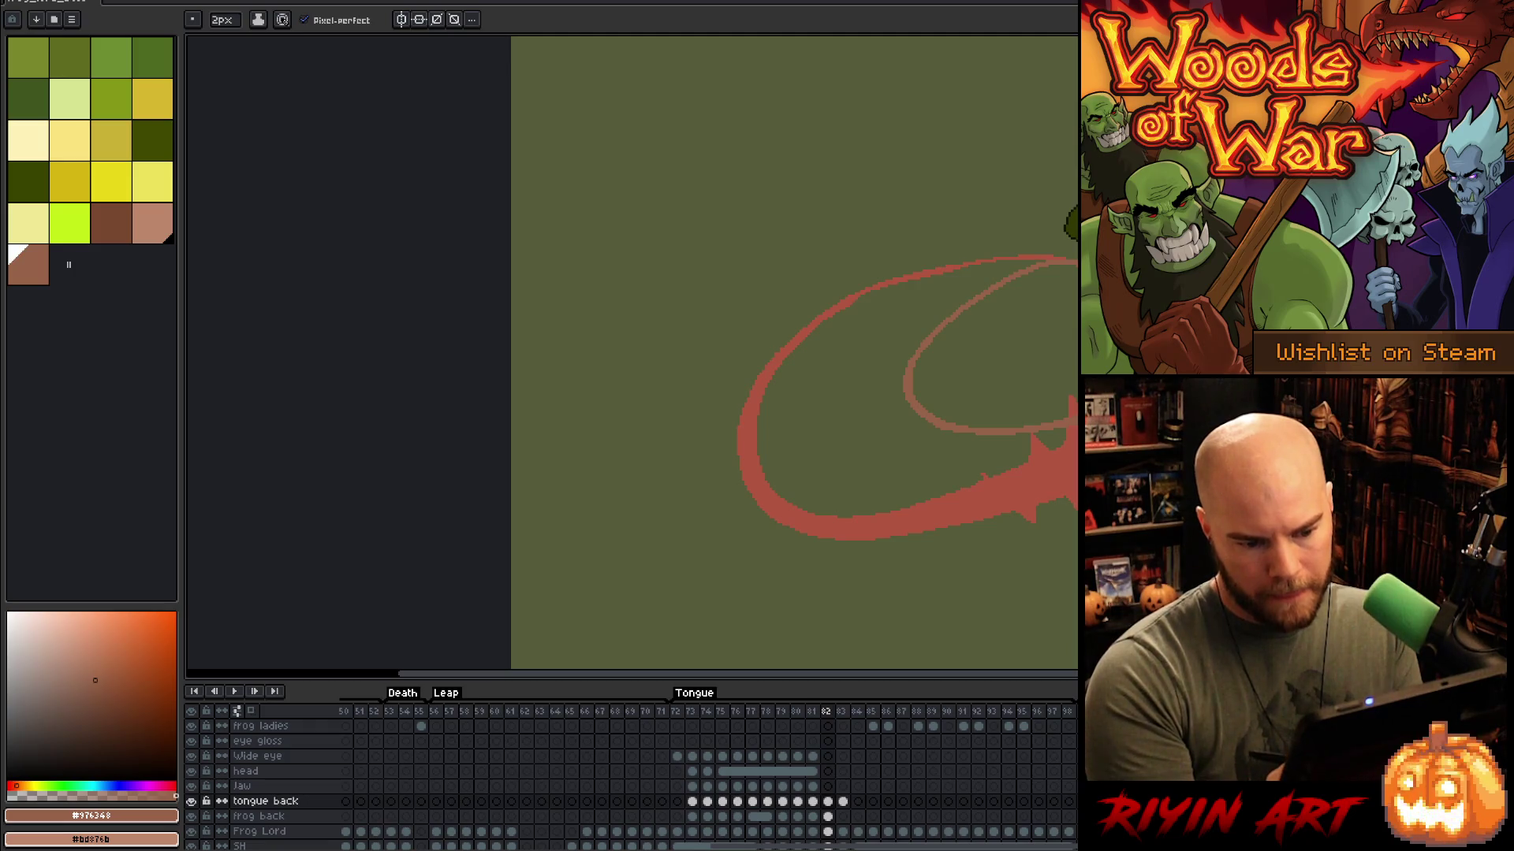
pyautogui.scroll(2, 960, 142)
pyautogui.press('e')
pyautogui.moveTo(960, 143); pyautogui.dragTo(1076, 133)
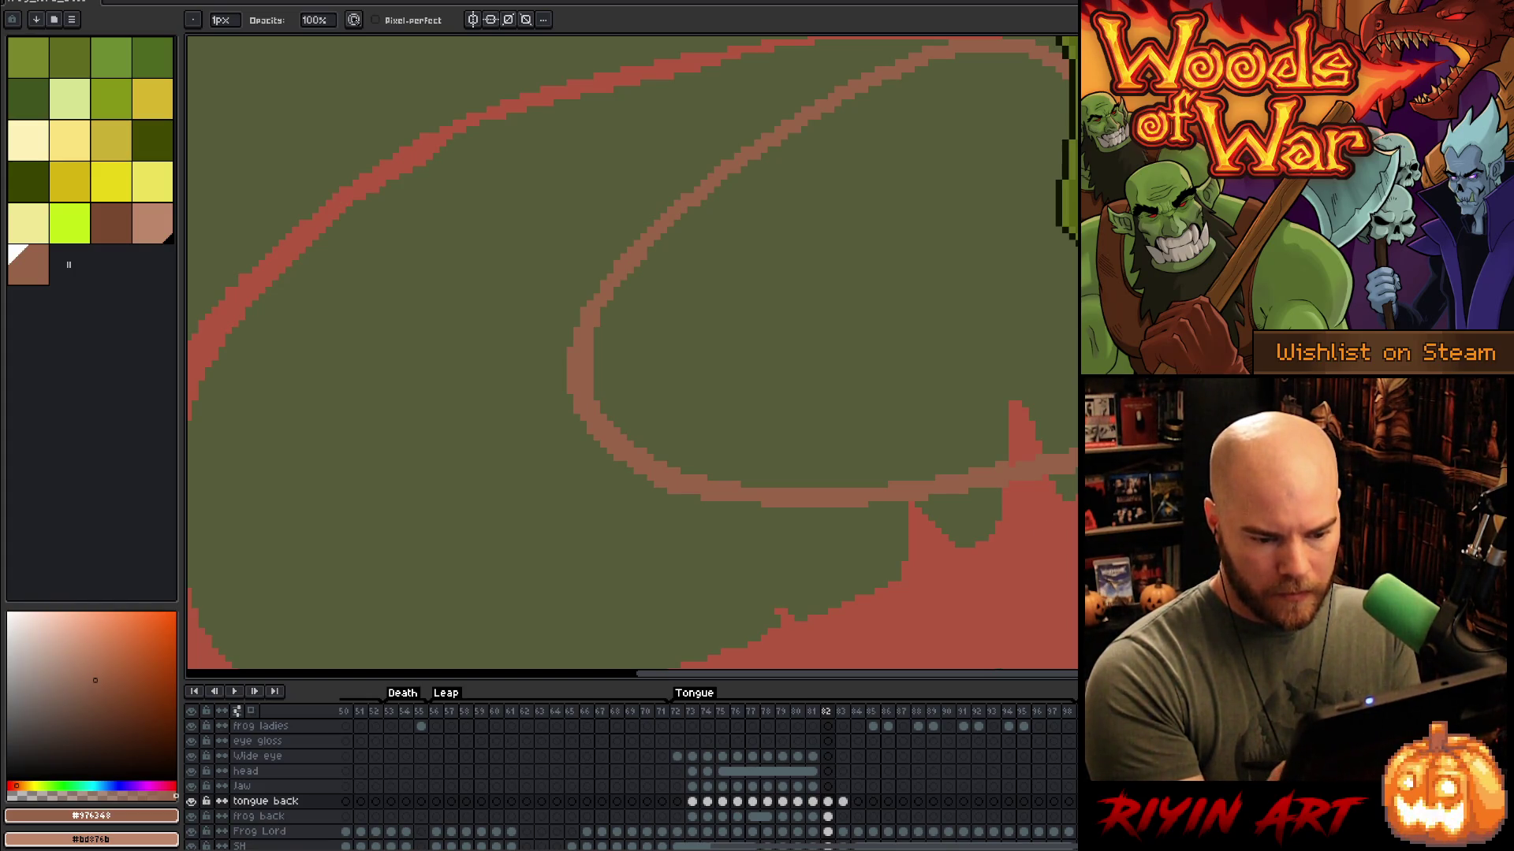
# Step: Lasso the inner tongue curve, choose dark green #101300, and apply the outline
pyautogui.press('m')
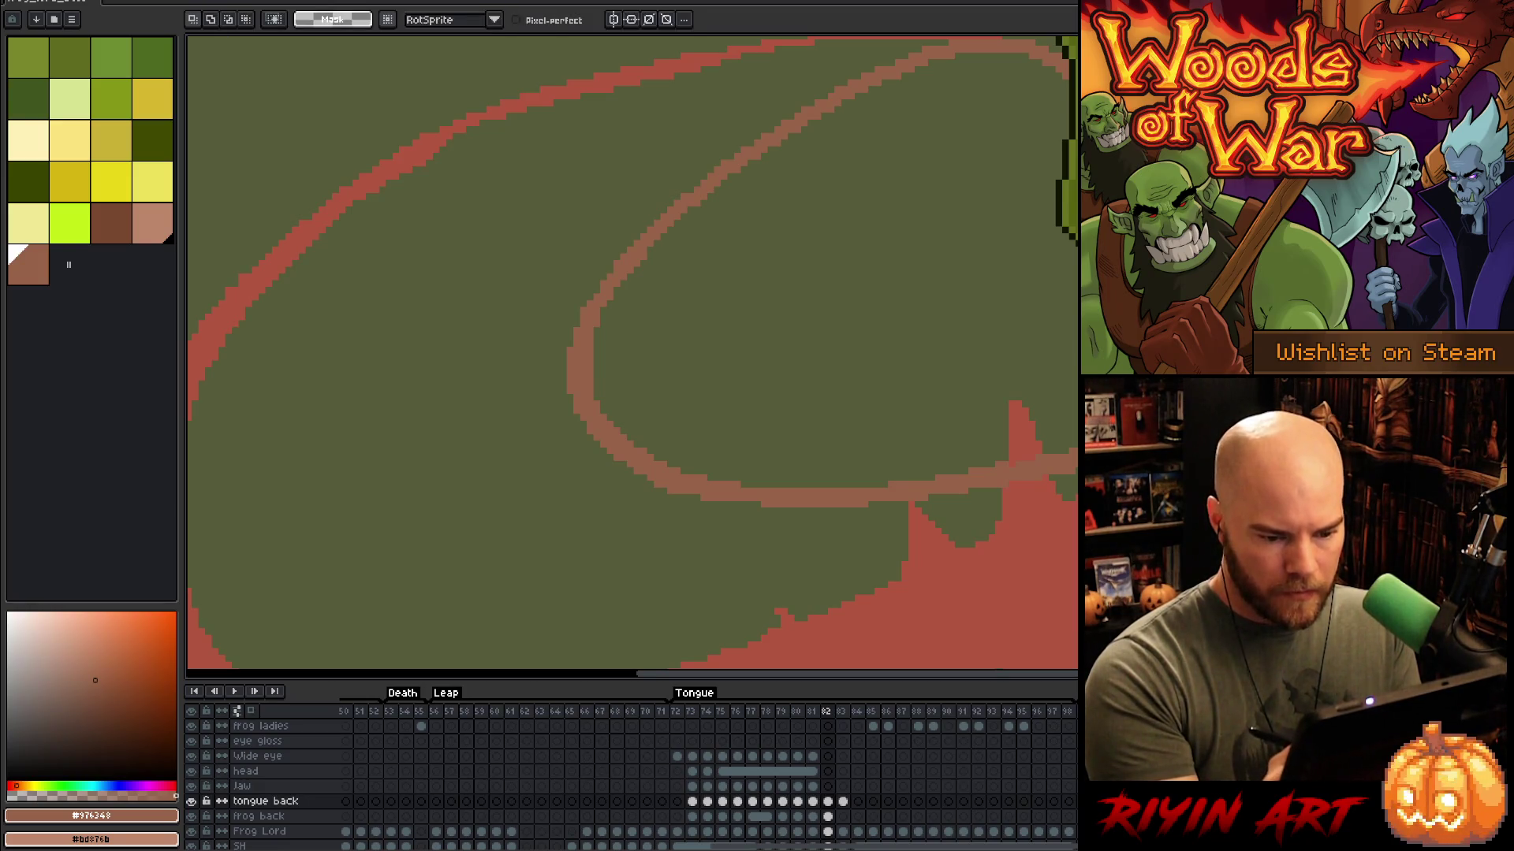
pyautogui.moveTo(1074, 448)
pyautogui.mouseDown()
pyautogui.moveTo(1029, 280)
pyautogui.moveTo(1071, 64)
pyautogui.moveTo(1057, 40)
pyautogui.moveTo(544, 339)
pyautogui.moveTo(447, 620)
pyautogui.moveTo(507, 635)
pyautogui.moveTo(1074, 462)
pyautogui.mouseUp()
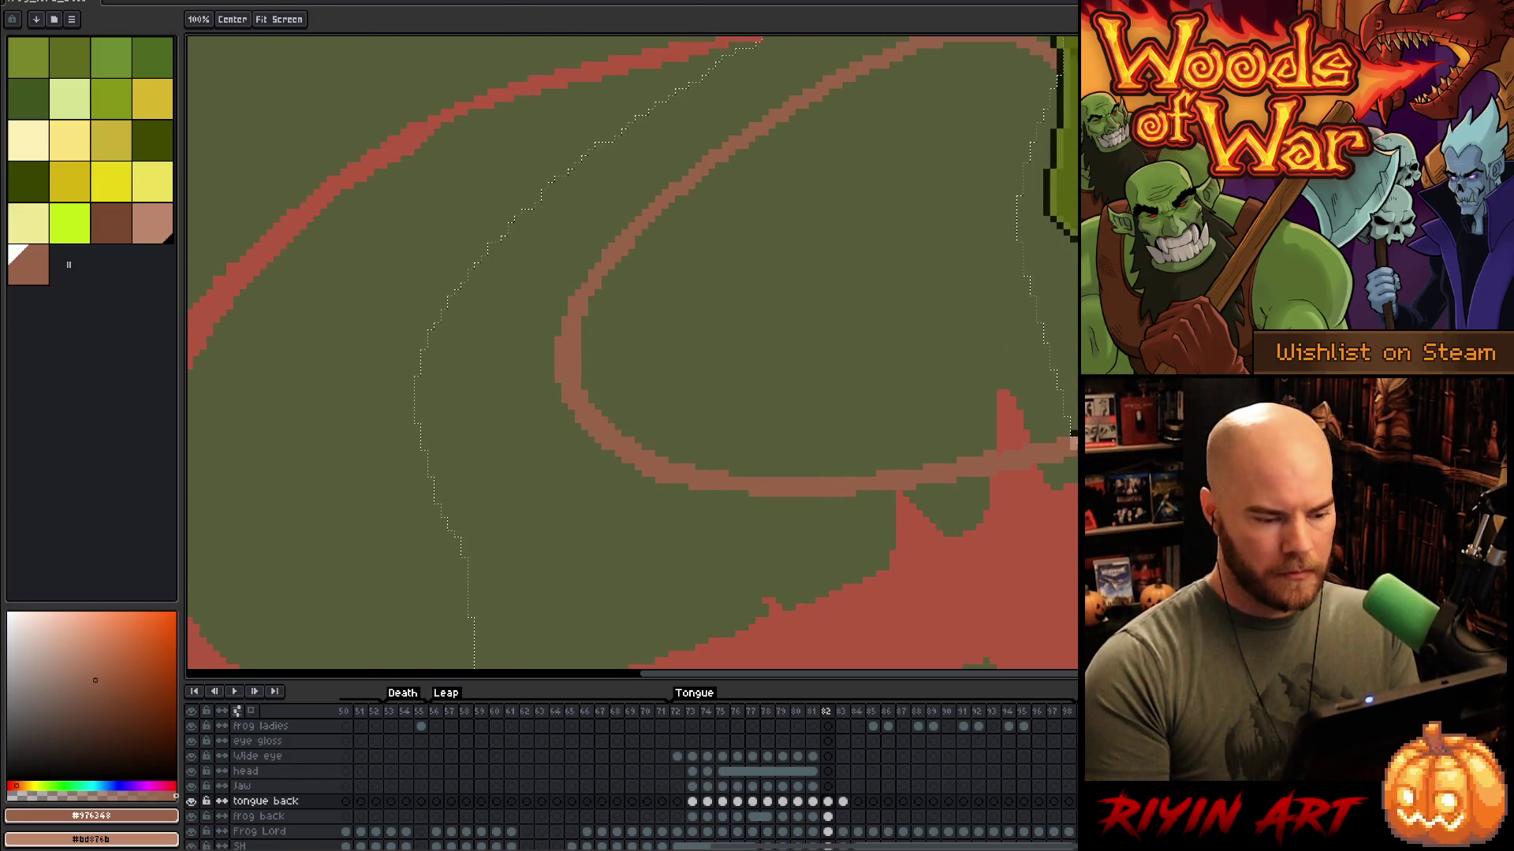
pyautogui.moveTo(646, 333); pyautogui.dragTo(733, 412)
pyautogui.press('b')
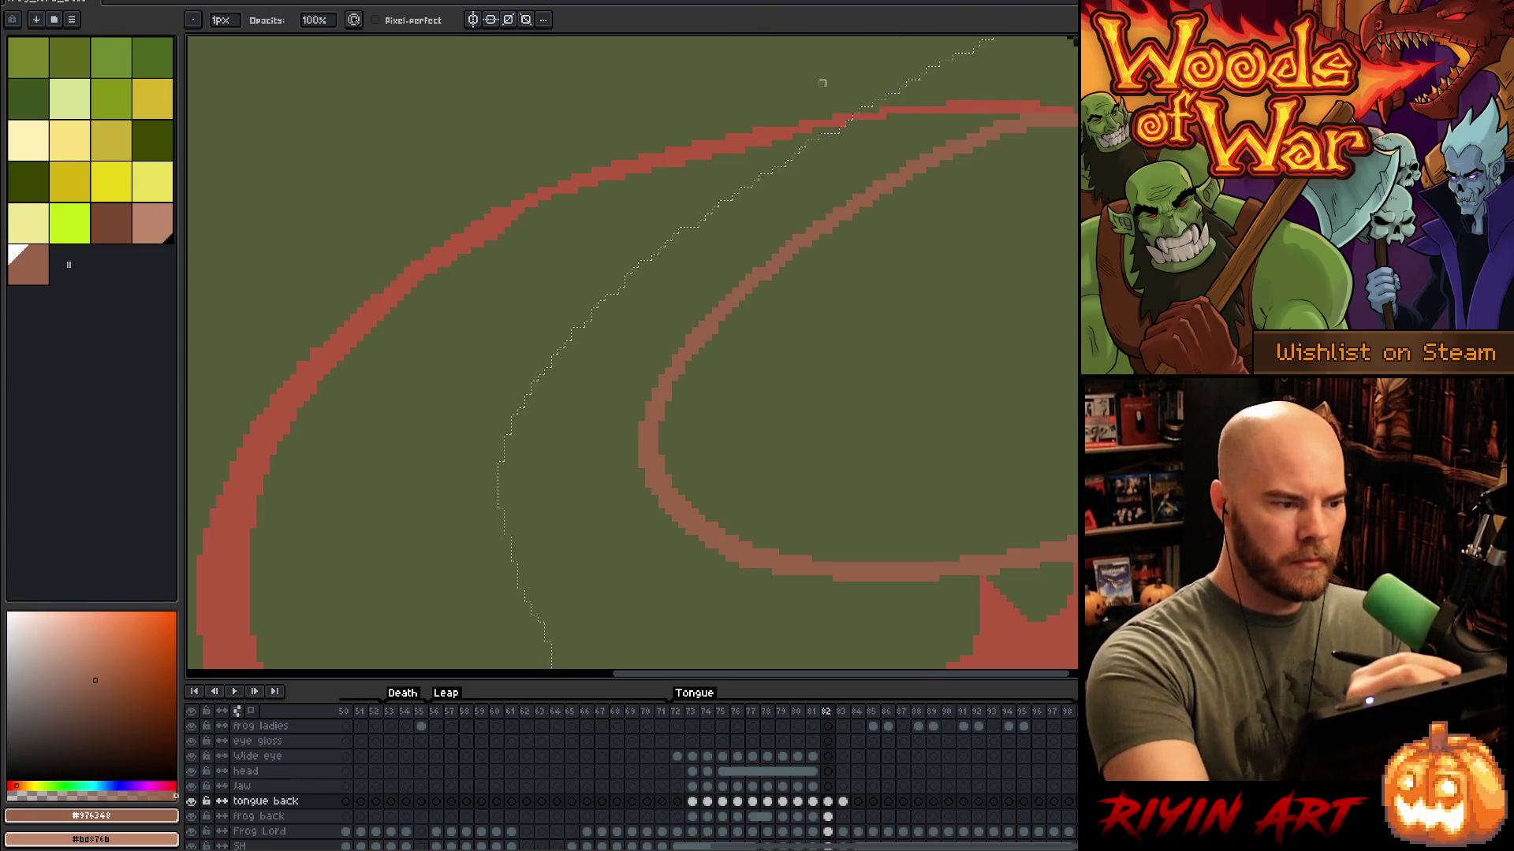
pyautogui.press('g')
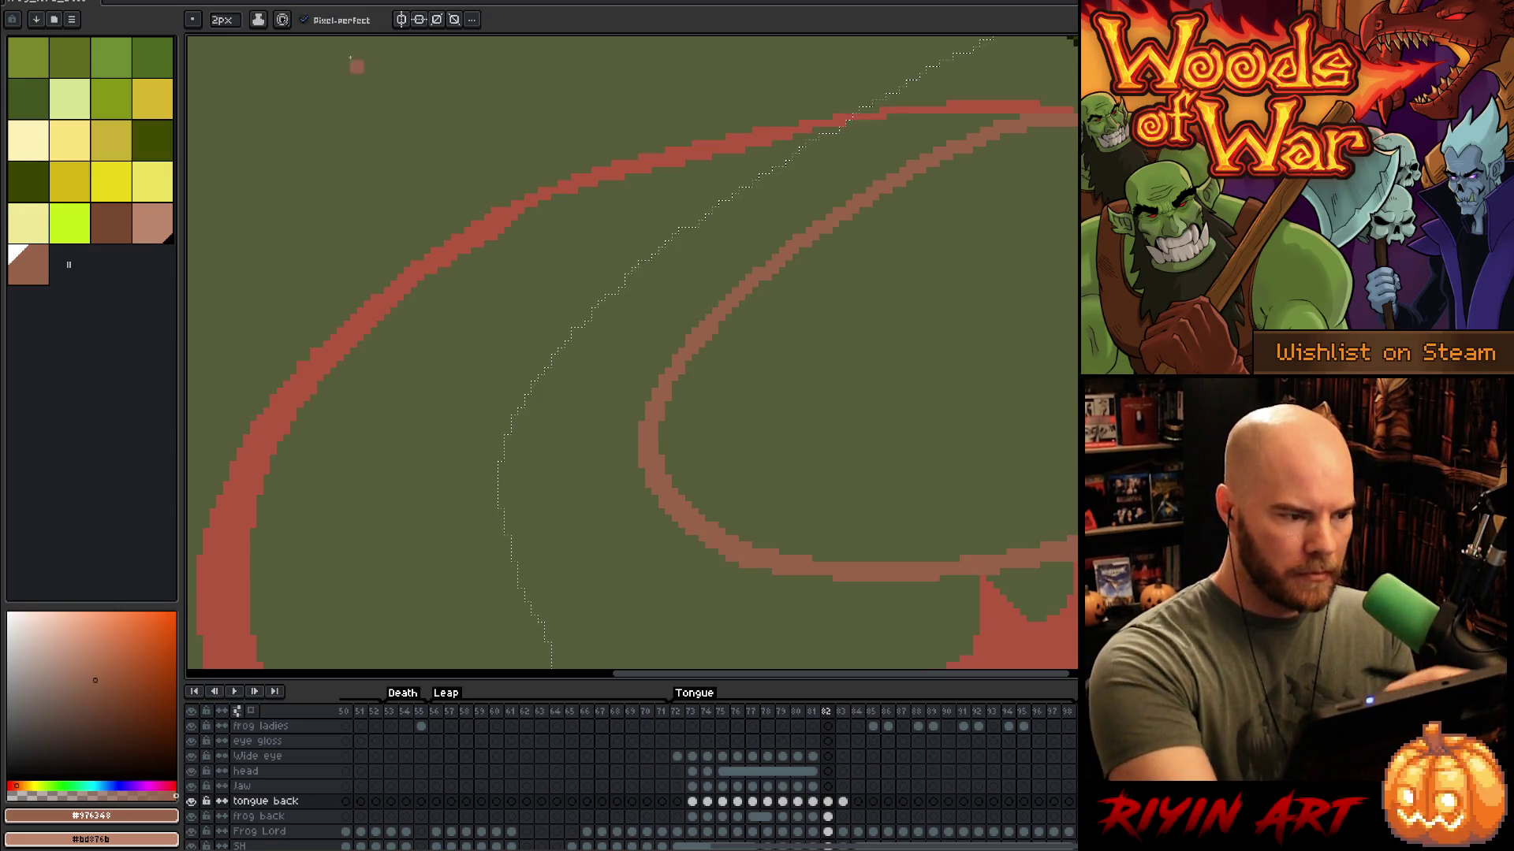
pyautogui.press('b')
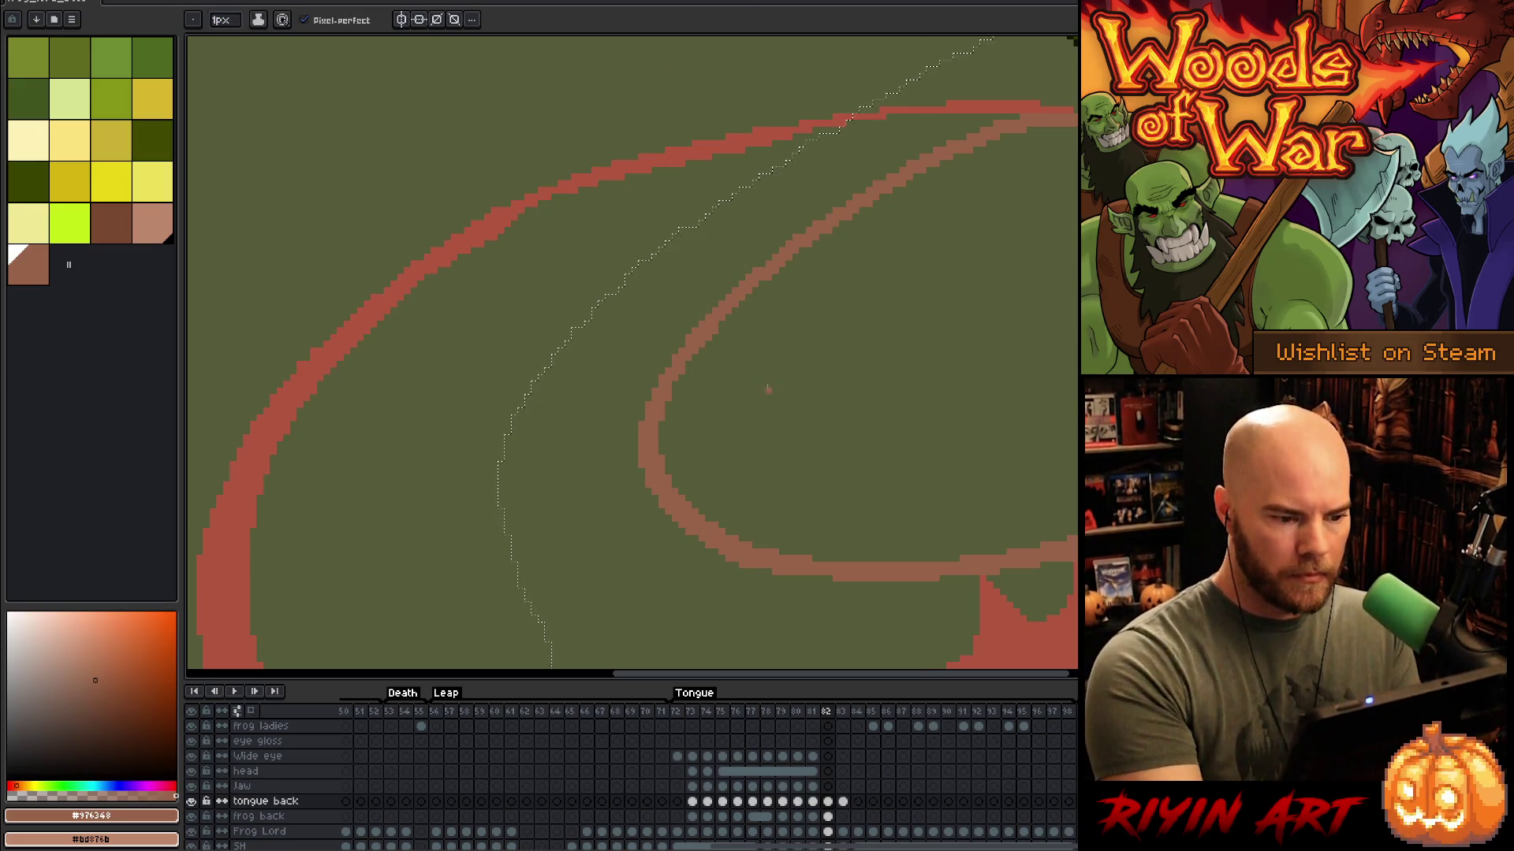
pyautogui.press('e')
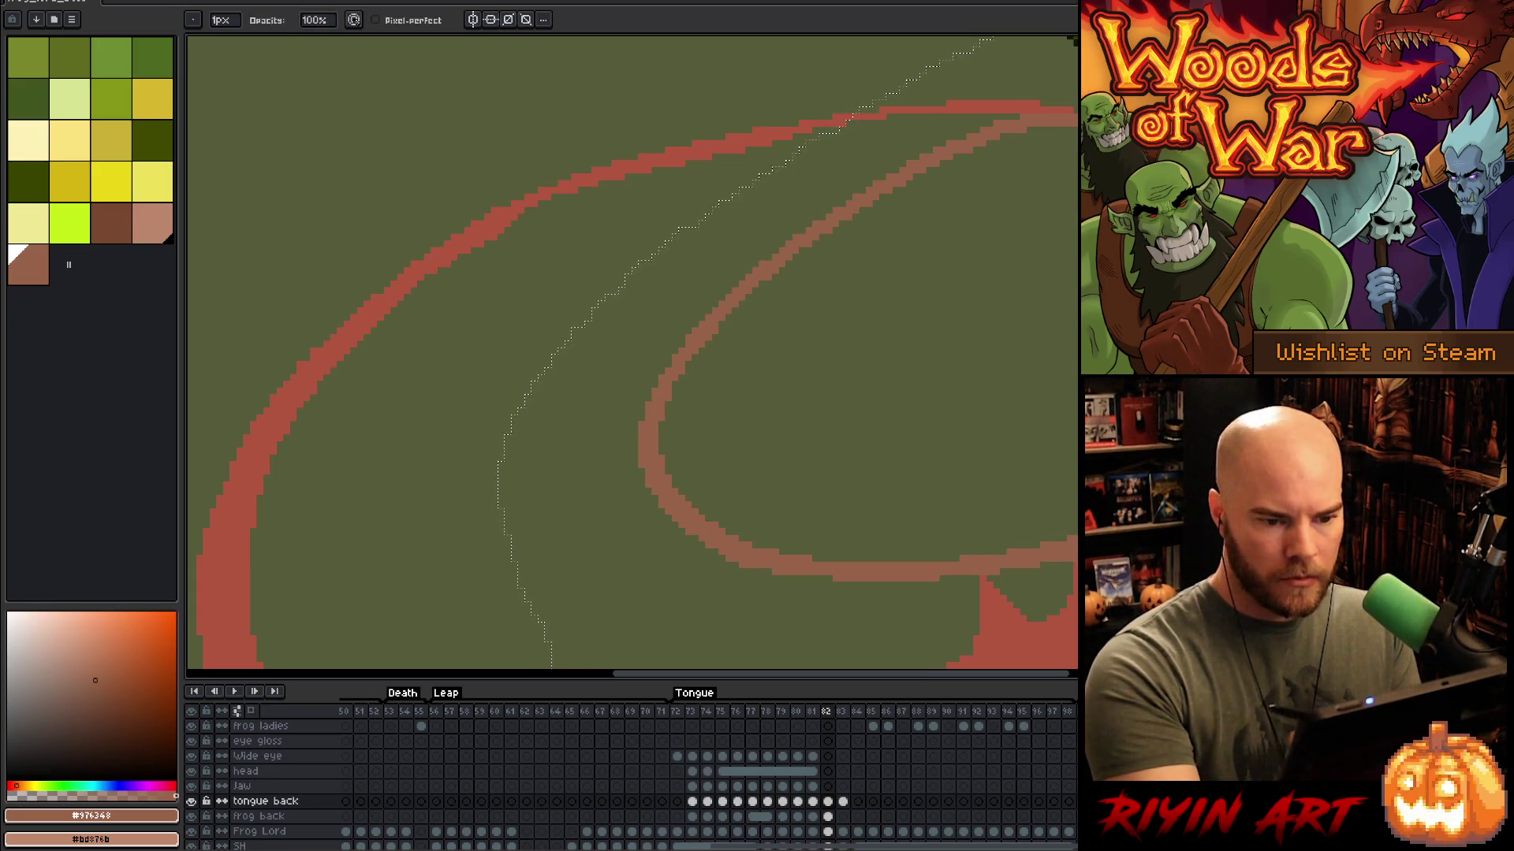
pyautogui.press('b')
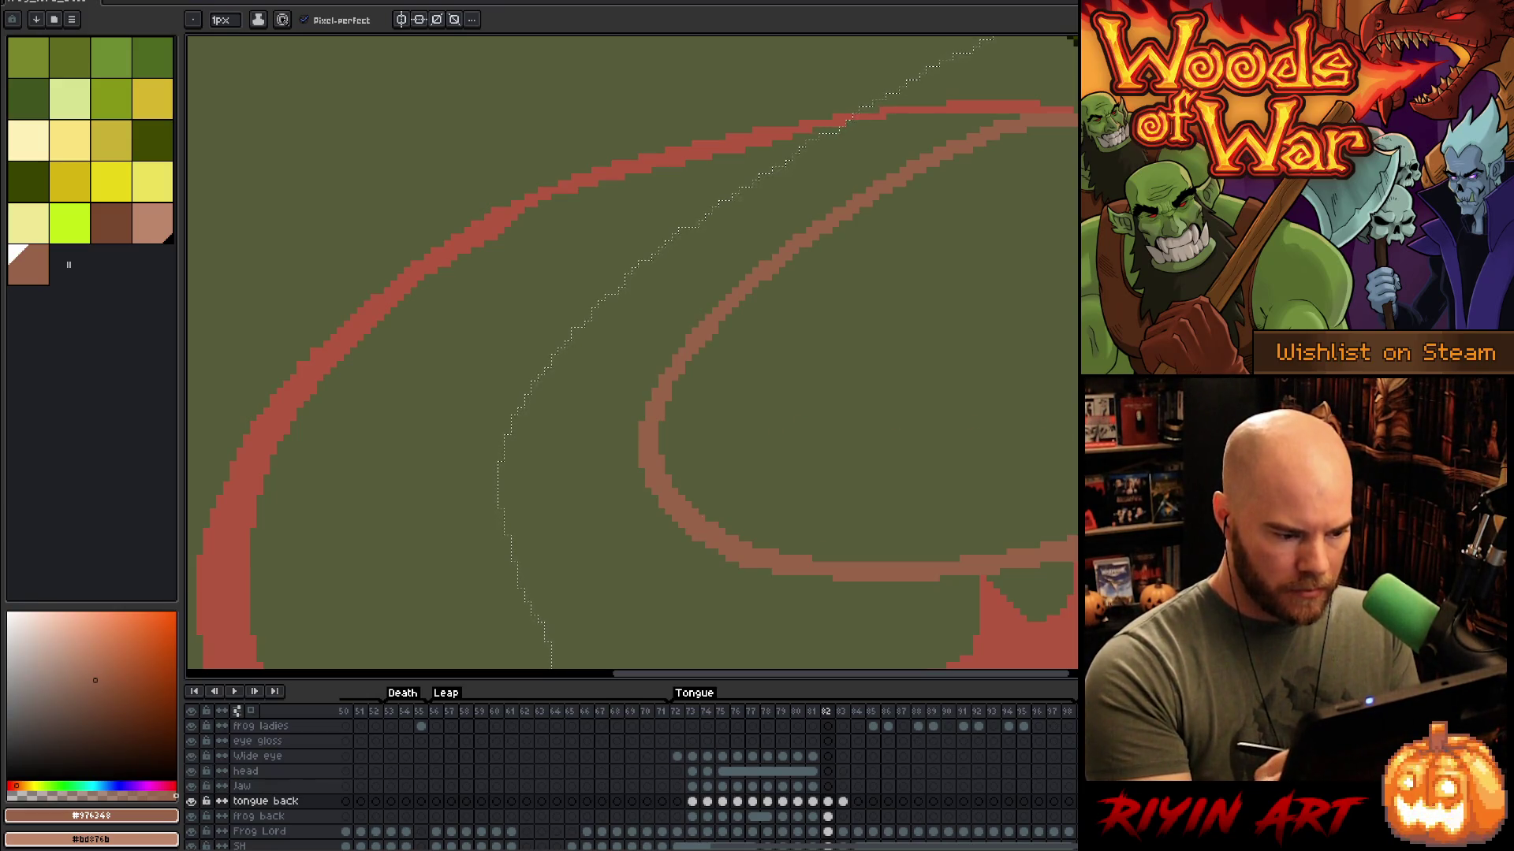
pyautogui.click(176, 769)
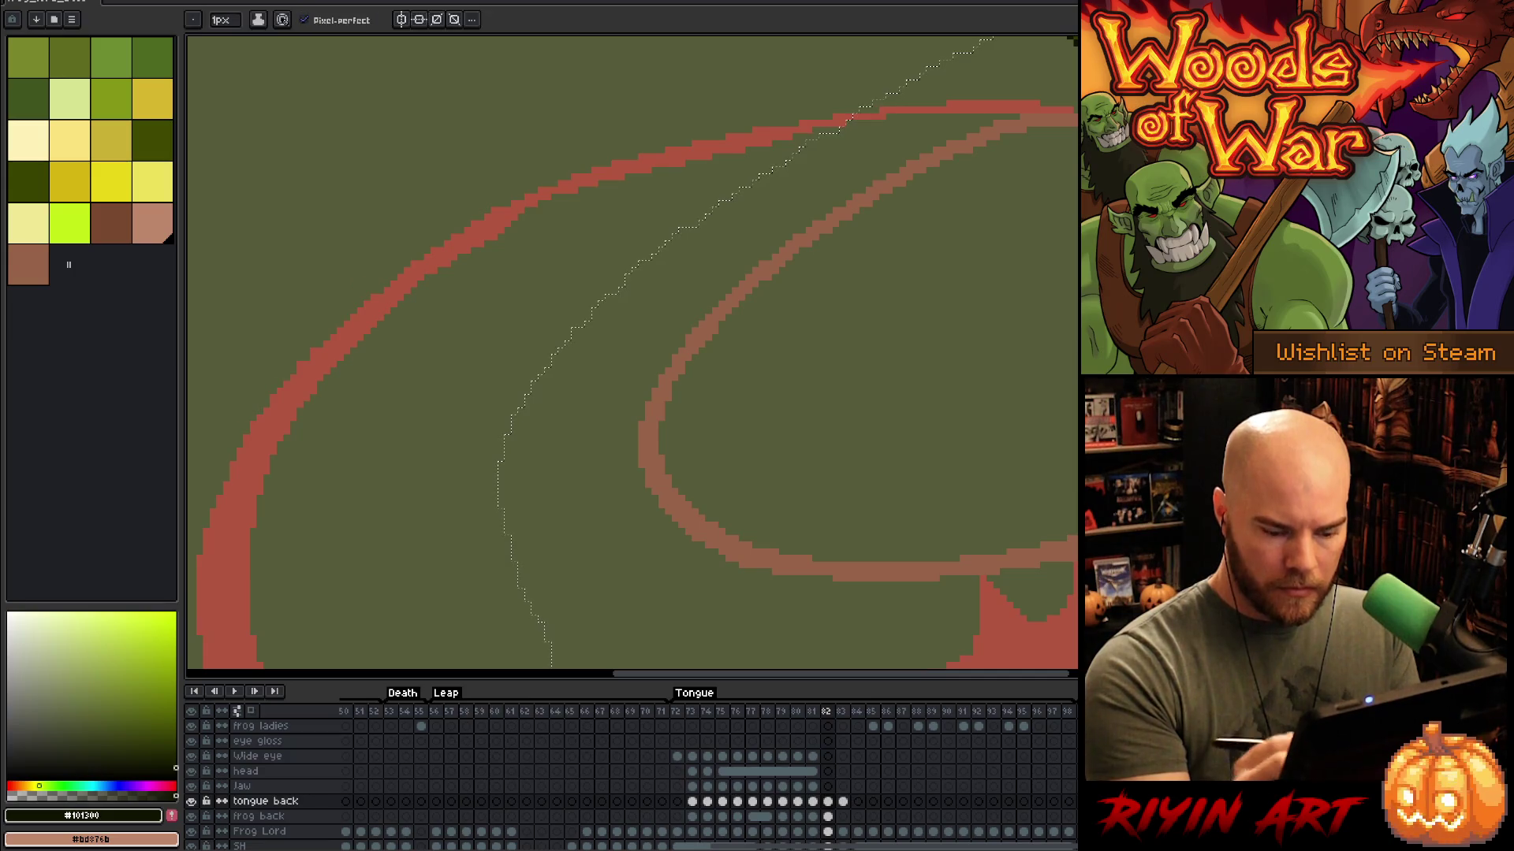
pyautogui.hotkey('shift', 'o')
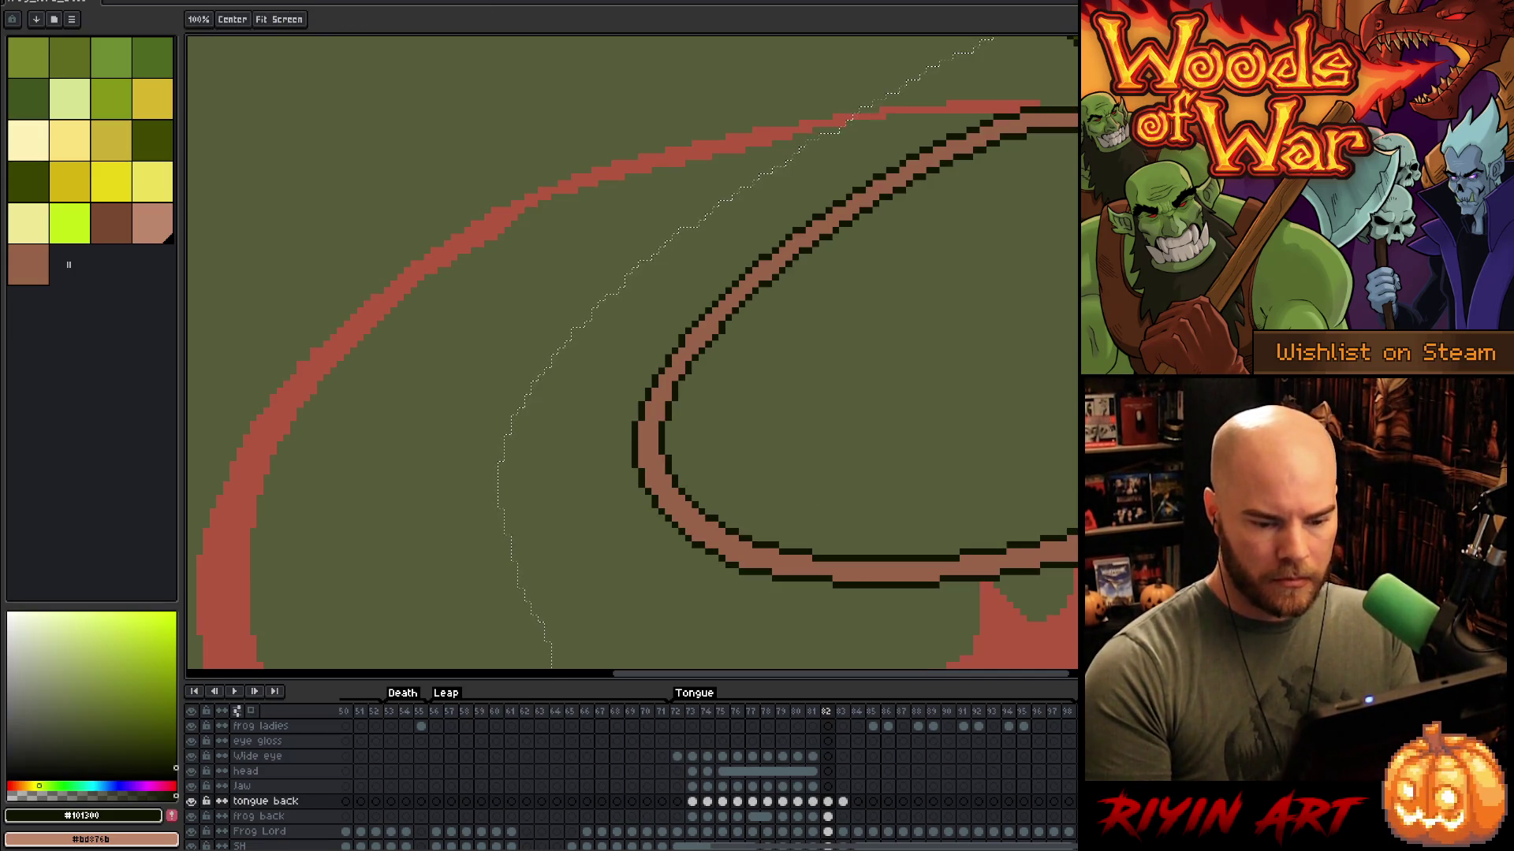
# Step: Clear the selection and sample the tongue's dark brown, panning along the tongue loop
pyautogui.hotkey('ctrl', 'd')
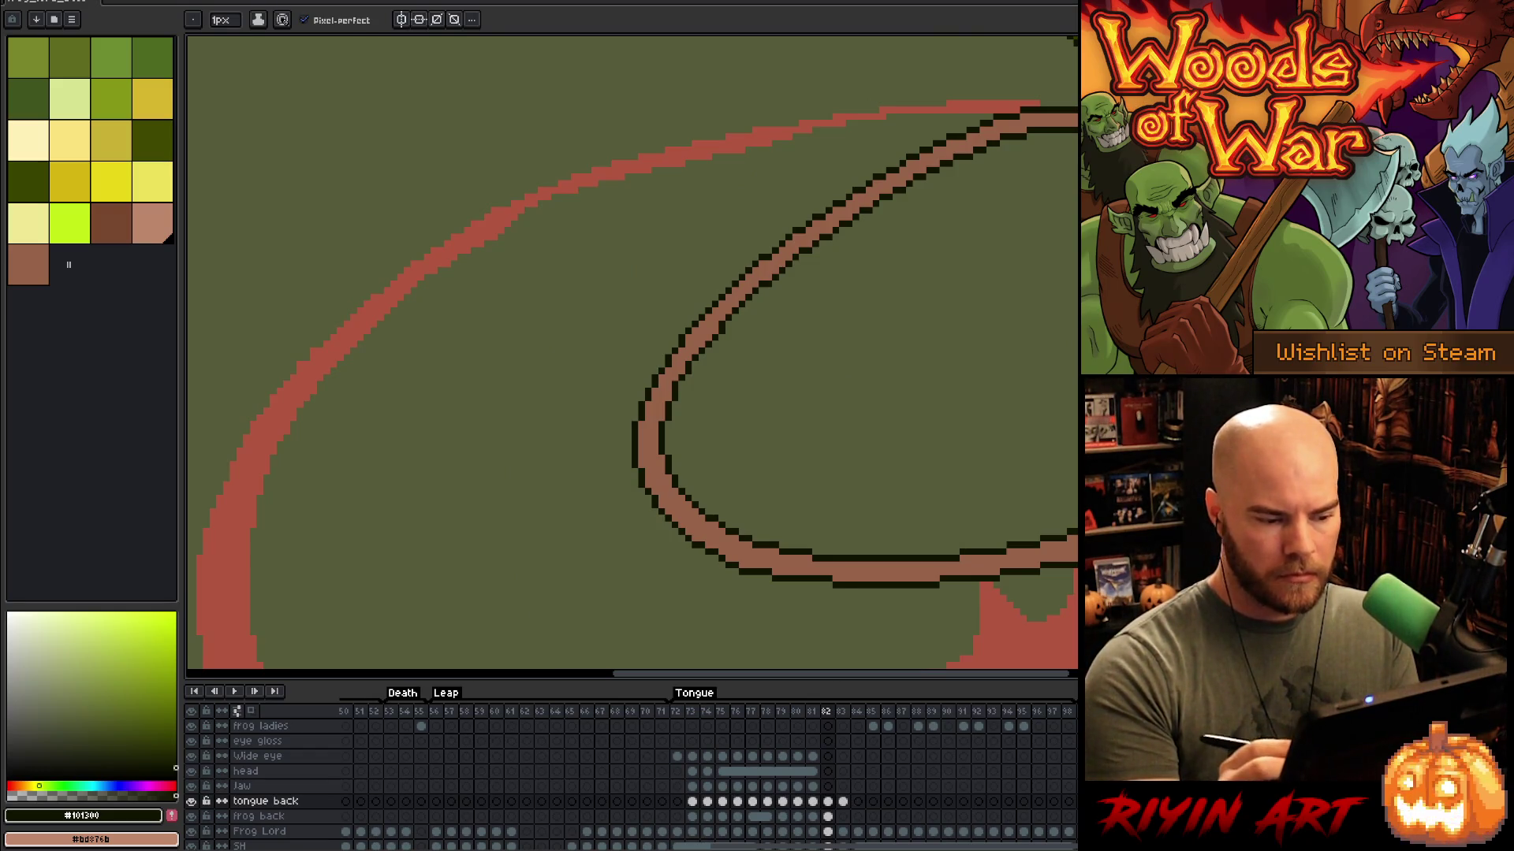
pyautogui.click(641, 429)
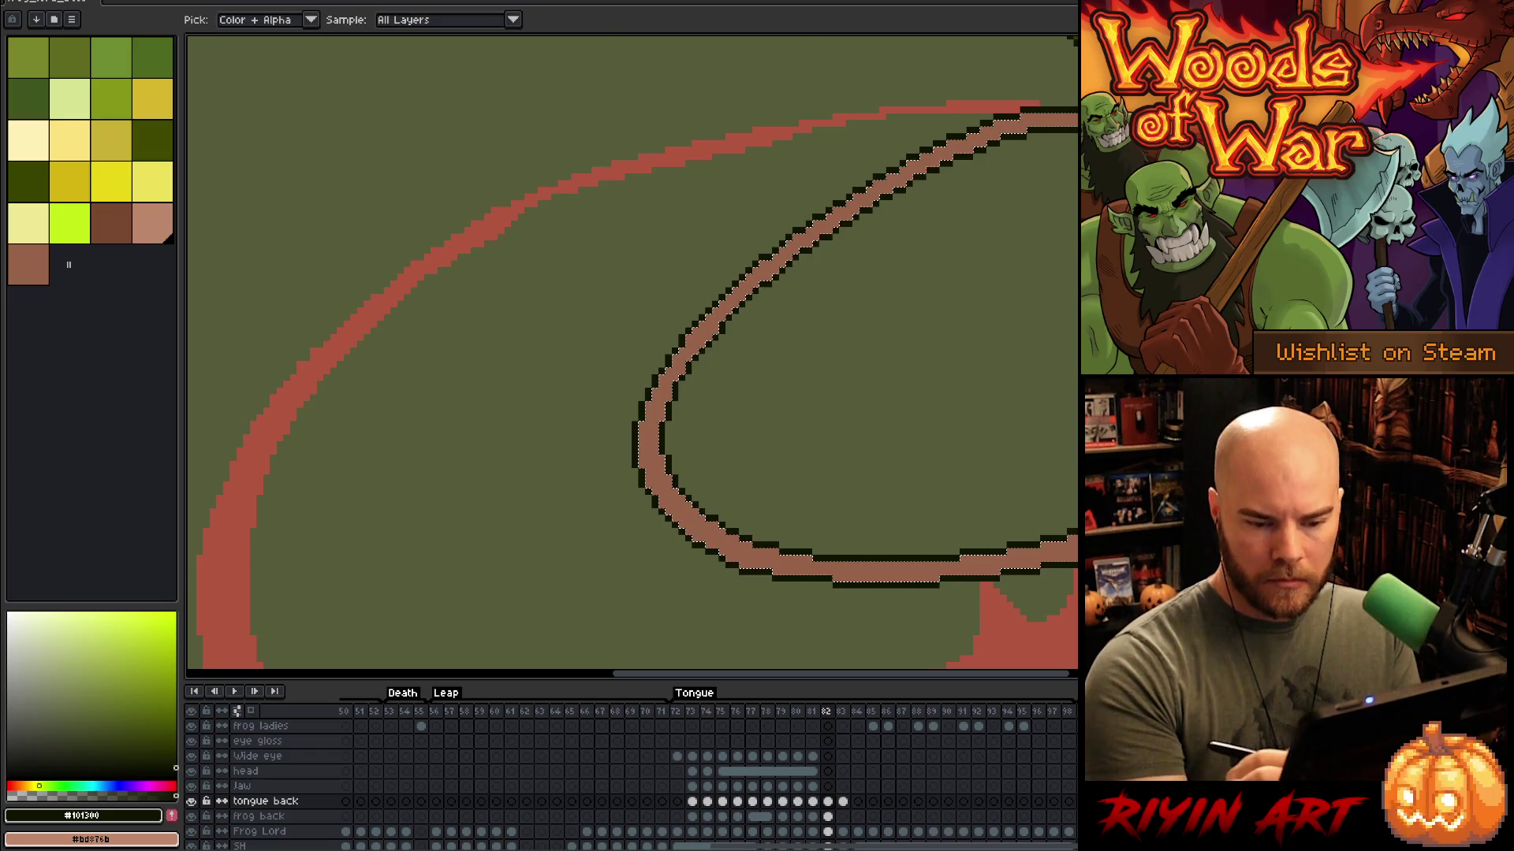
pyautogui.click(112, 223)
pyautogui.moveTo(631, 394); pyautogui.dragTo(717, 343)
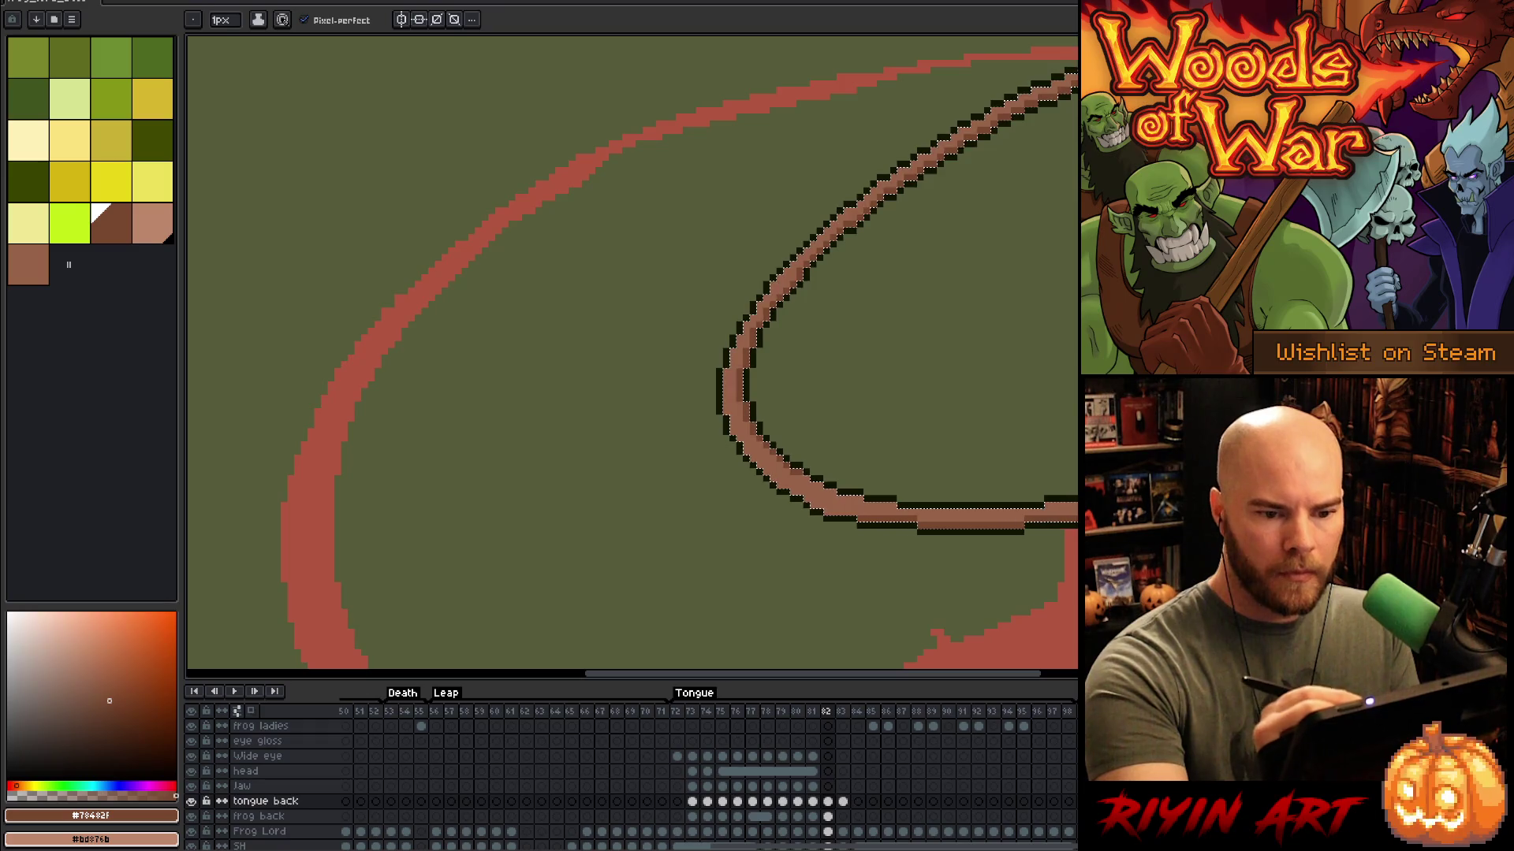
# Step: Deselect and eyedrop the dark outline brown and lighter brown from the tongue
pyautogui.press('i')
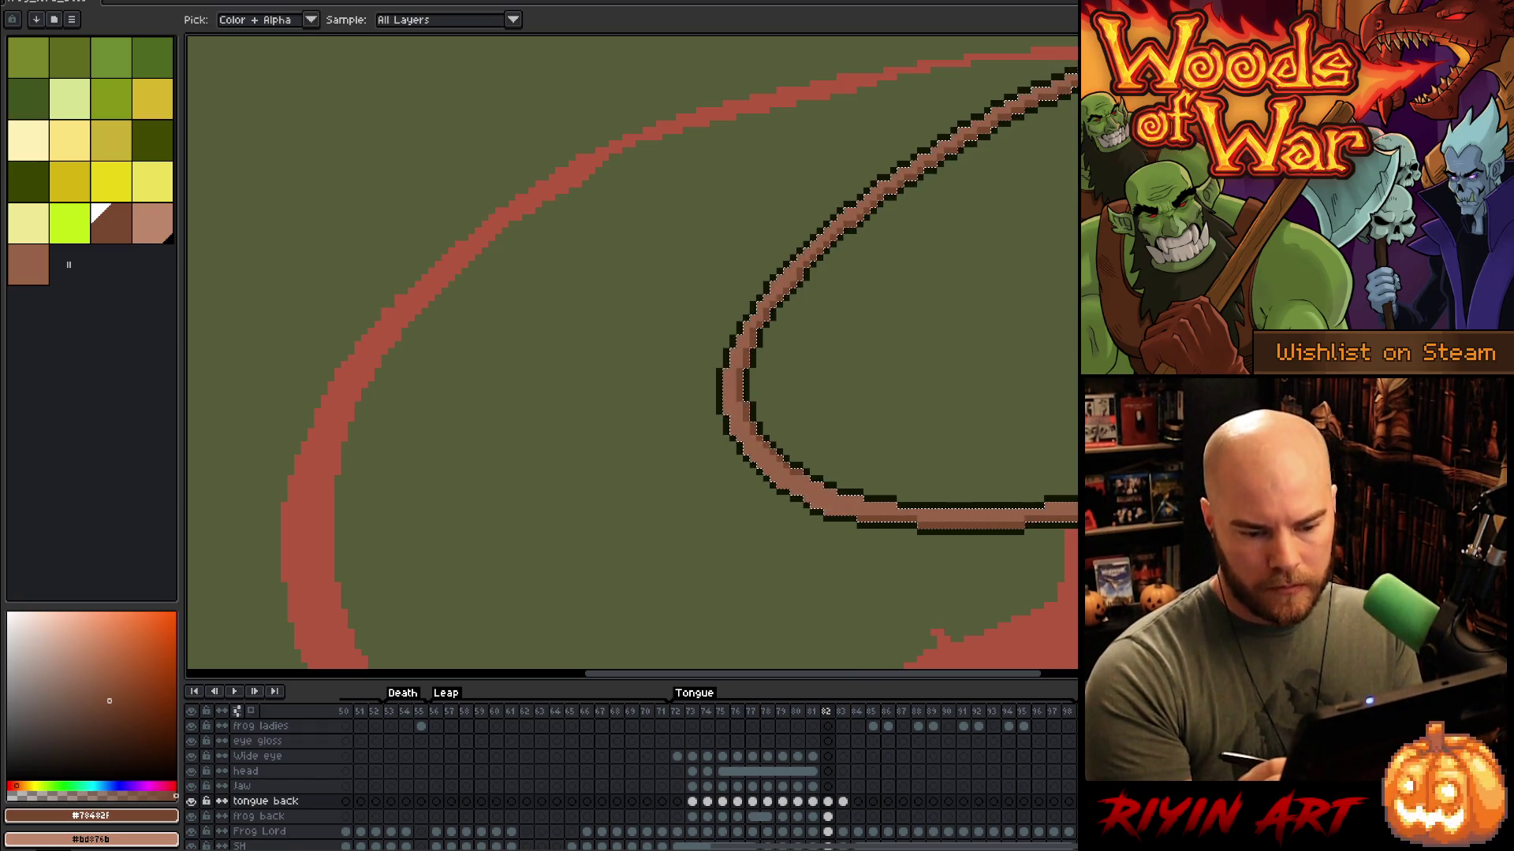
pyautogui.keyDown('alt'); pyautogui.click(946, 522); pyautogui.keyUp('alt')
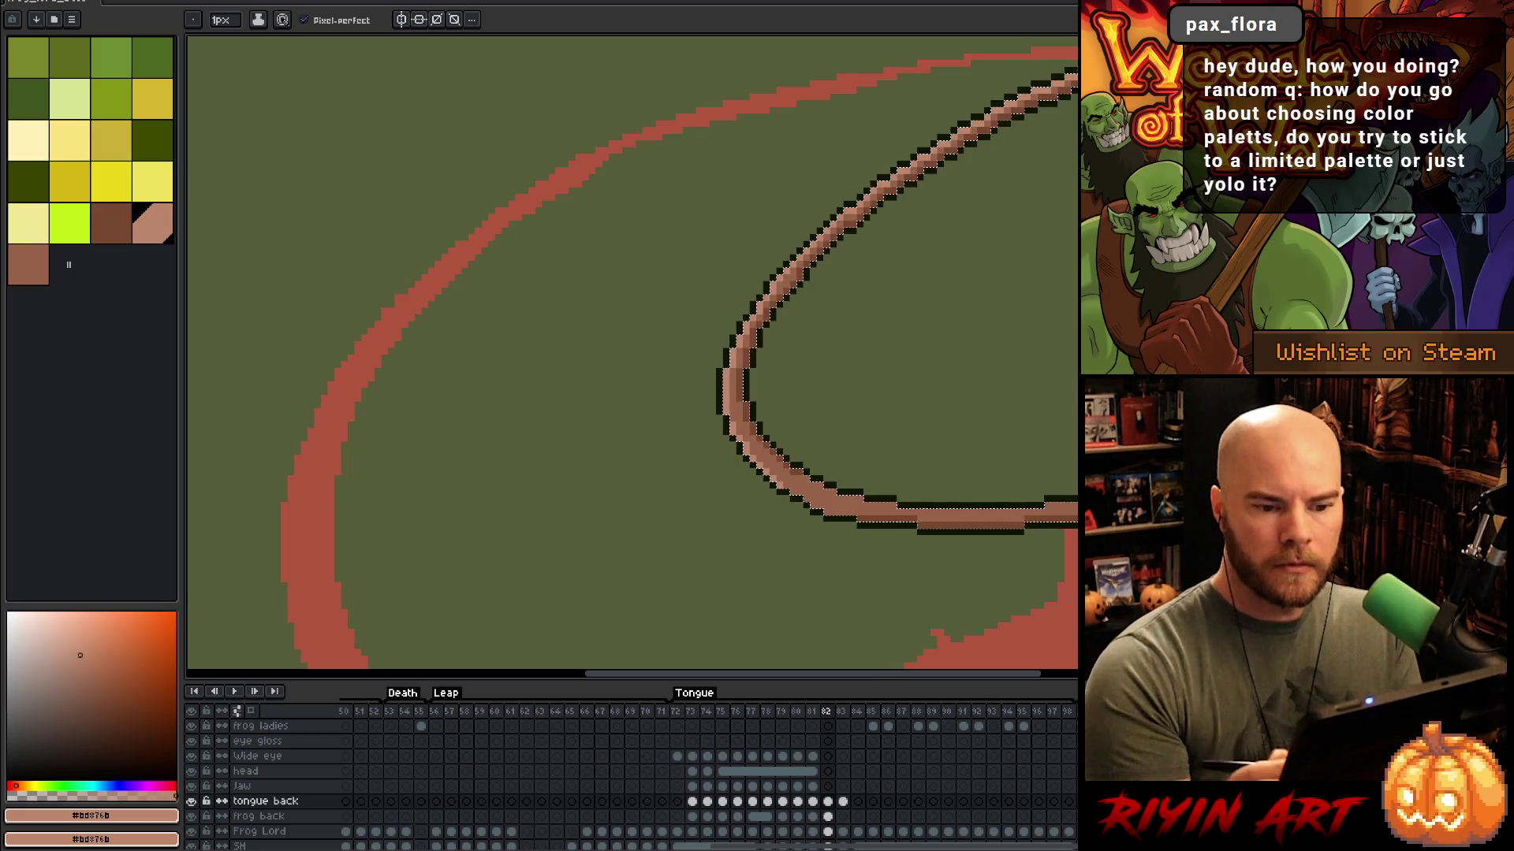
pyautogui.hotkey('ctrl', 'd')
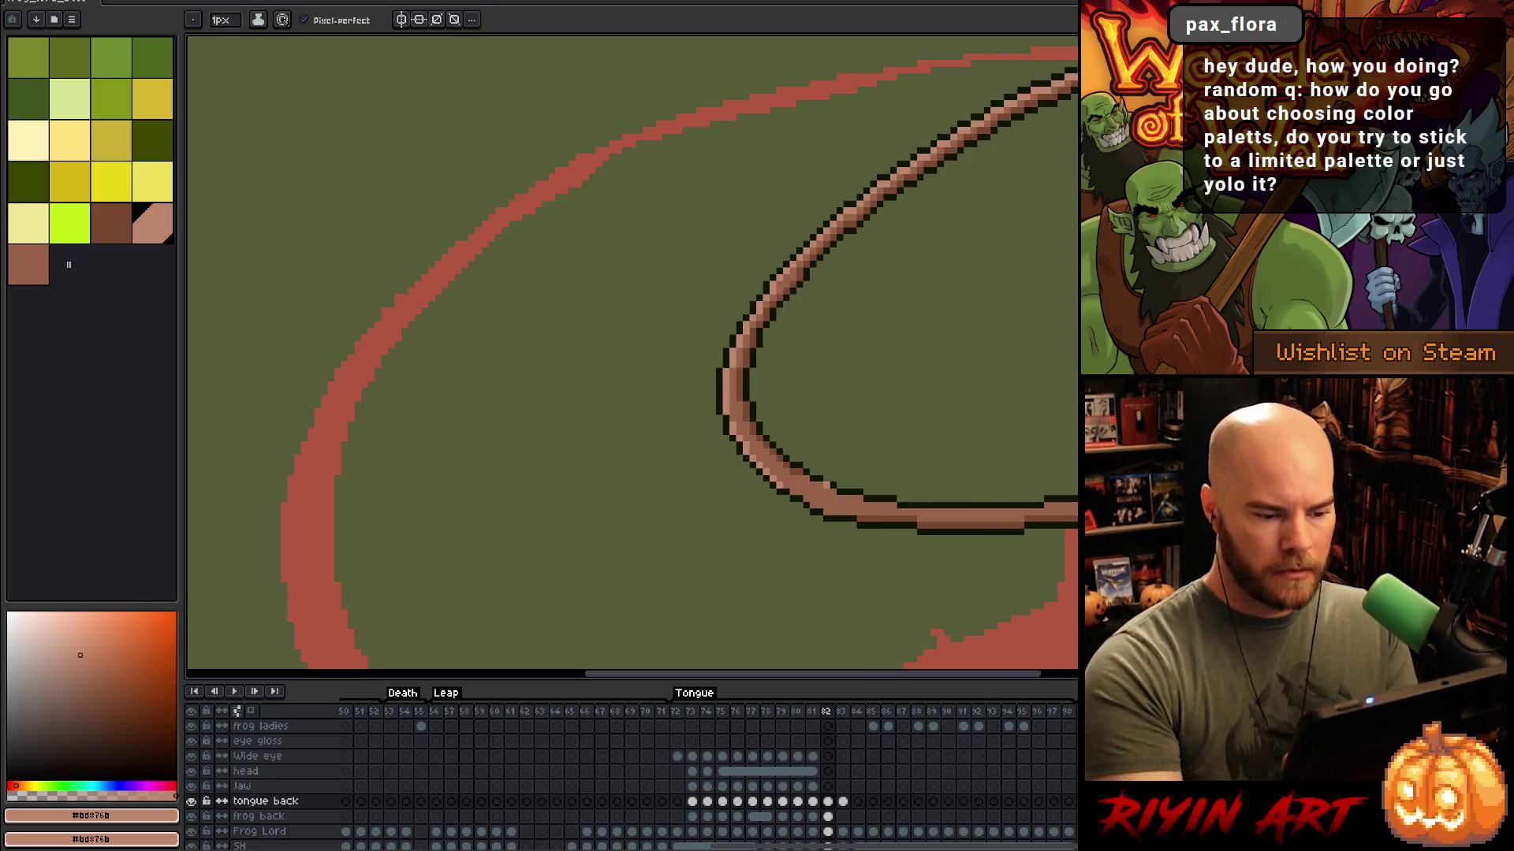
pyautogui.press('alt')
pyautogui.keyDown('alt'); pyautogui.click(804, 467); pyautogui.keyUp('alt')
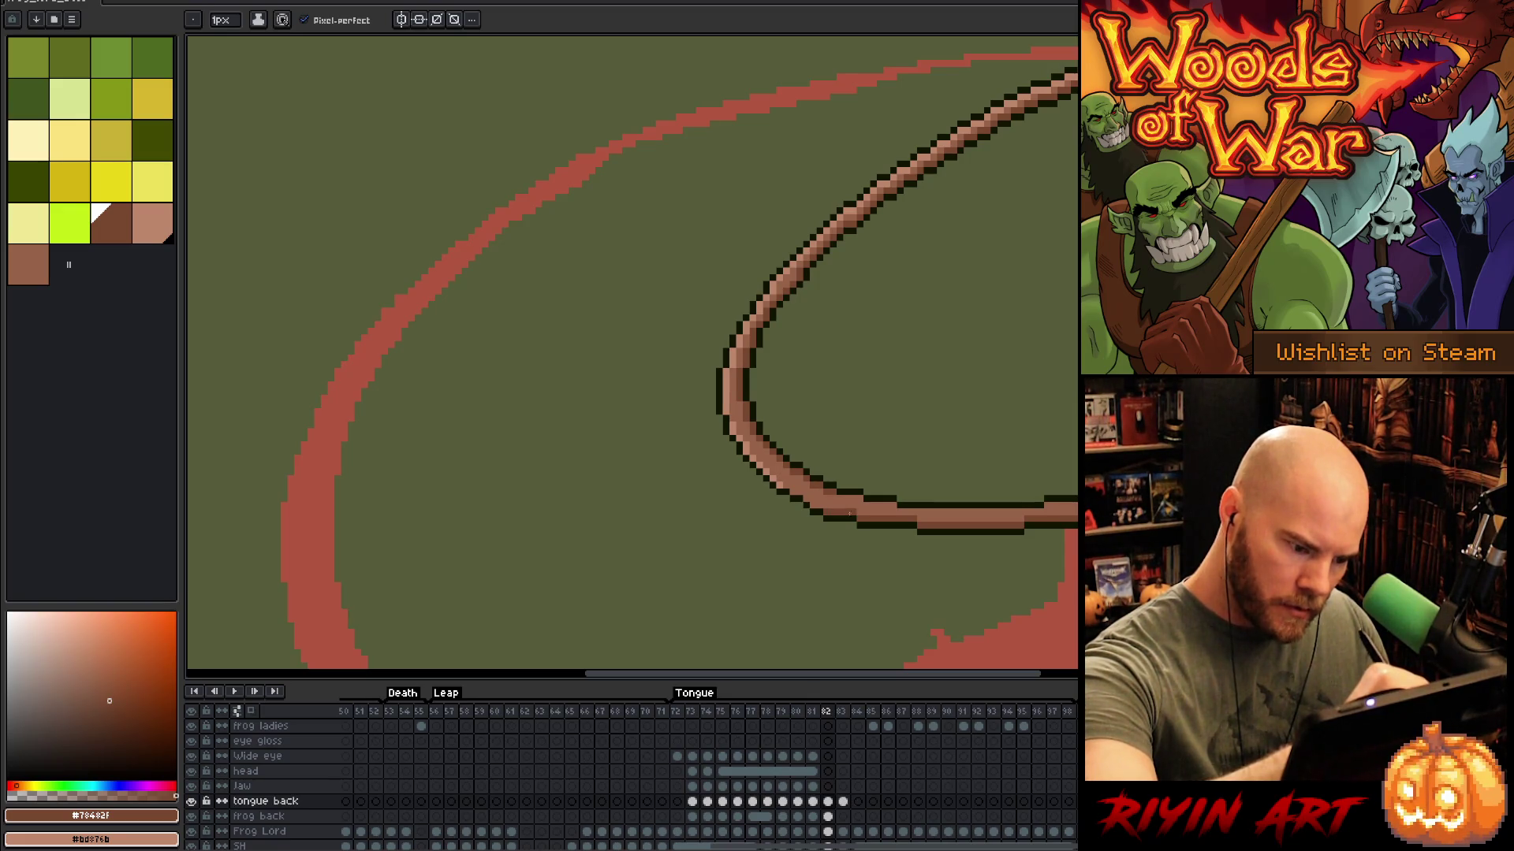
pyautogui.keyDown('alt'); pyautogui.click(783, 473); pyautogui.keyUp('alt')
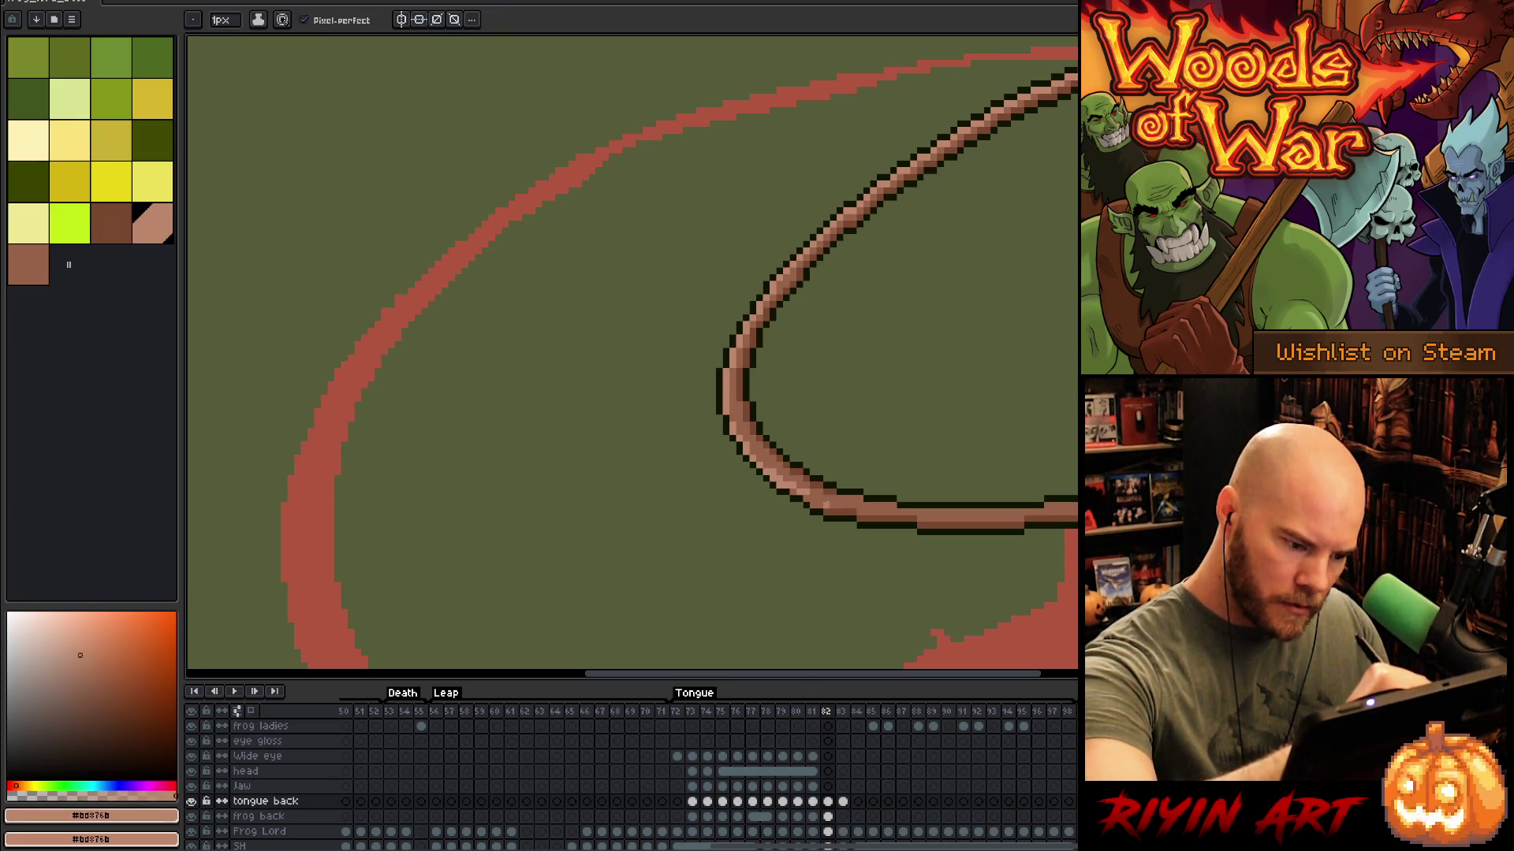
# Step: Pencil light brown #bd876b pixels along the tongue's lower outline and save the file
pyautogui.moveTo(825, 499); pyautogui.dragTo(759, 459)
pyautogui.hotkey('ctrl', 'z')
pyautogui.moveTo(824, 499); pyautogui.dragTo(778, 478)
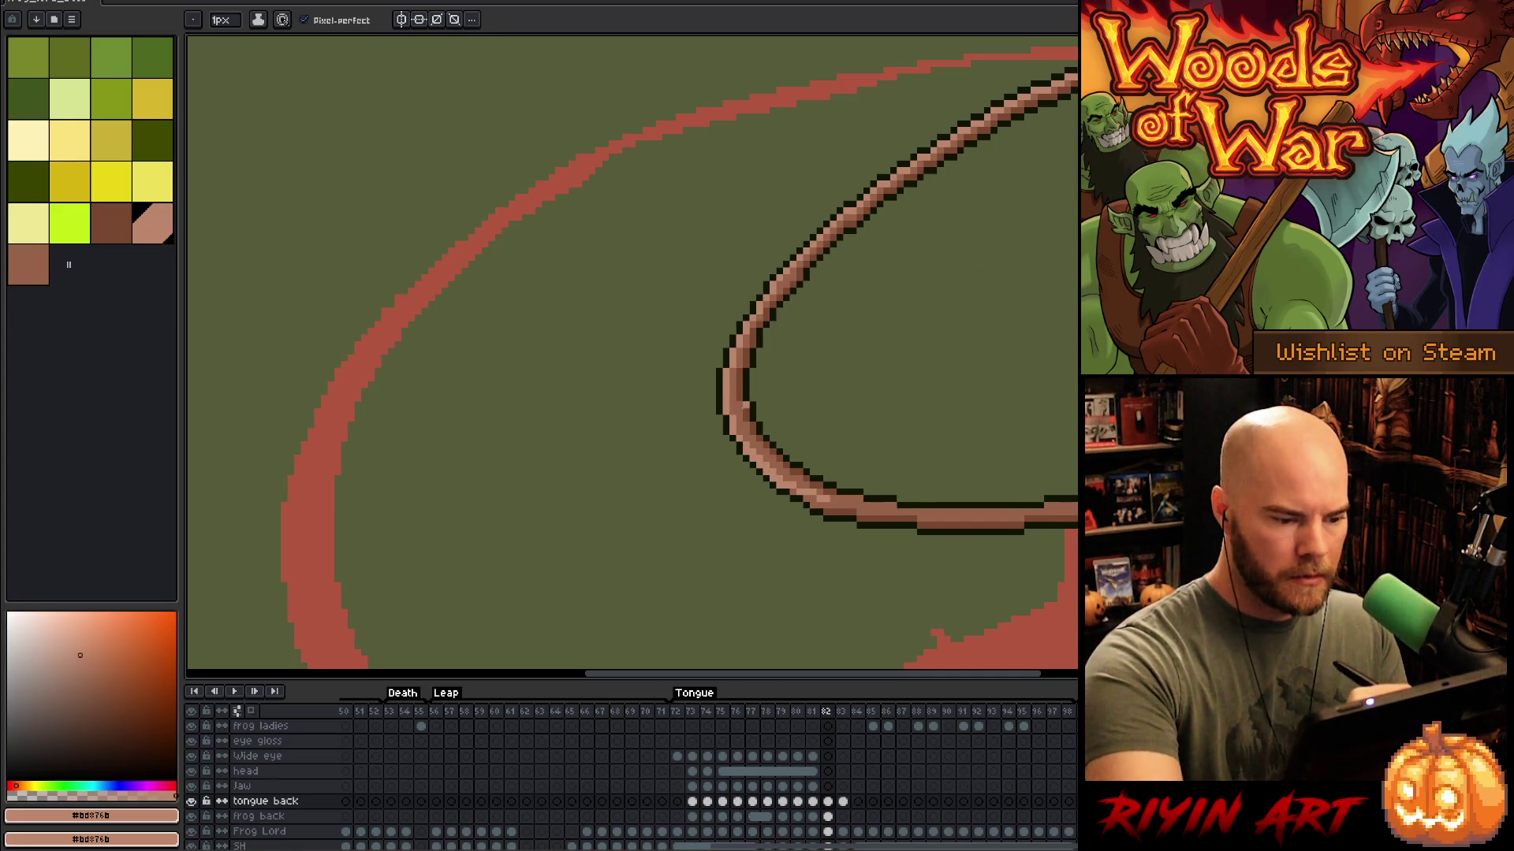
pyautogui.hotkey('ctrl', 's')
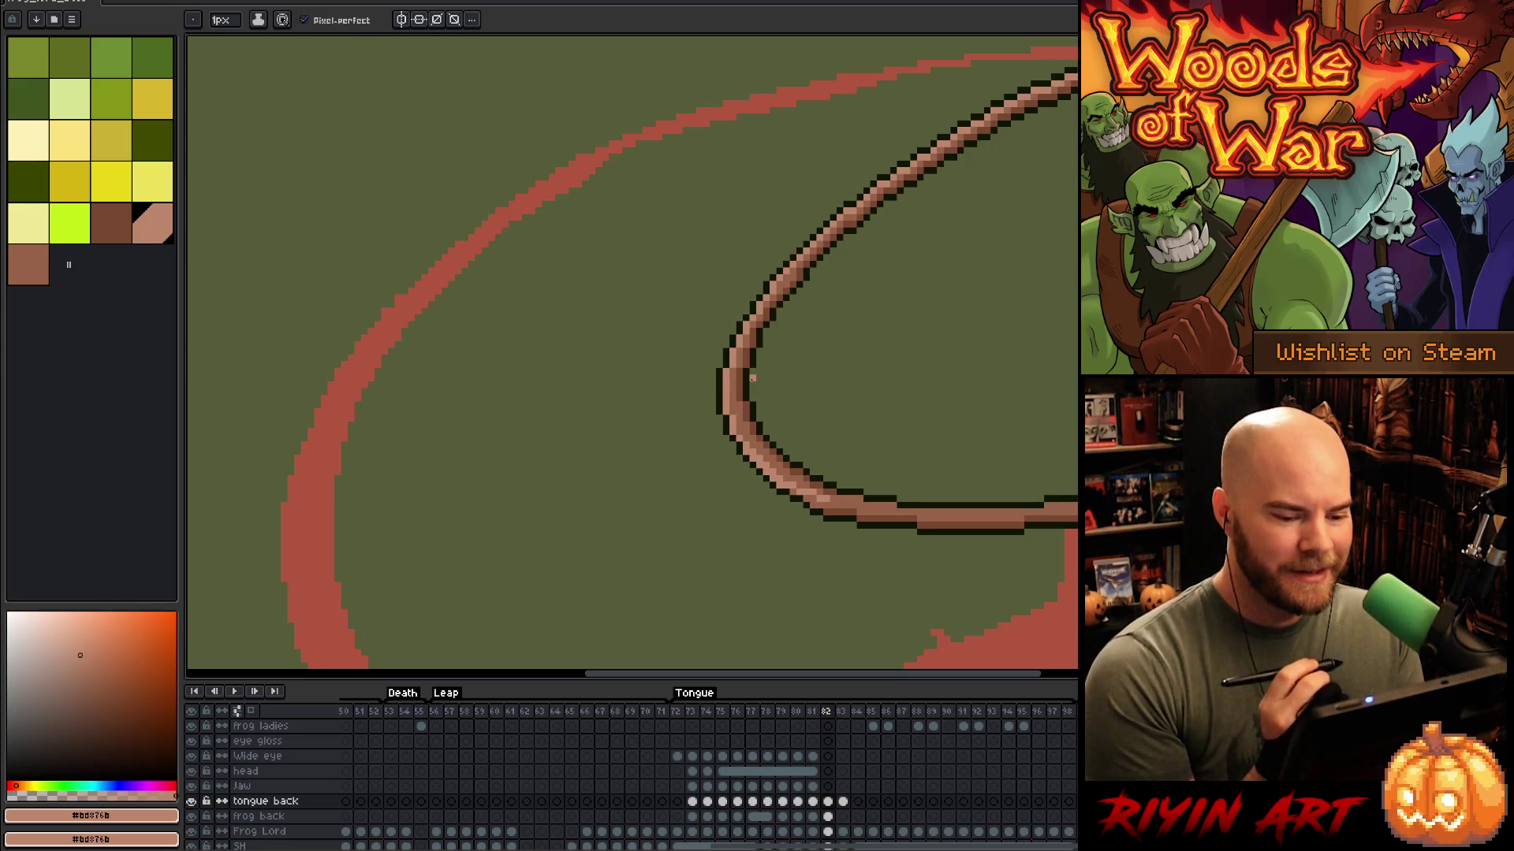
pyautogui.keyDown('alt'); pyautogui.click(745, 380); pyautogui.keyUp('alt')
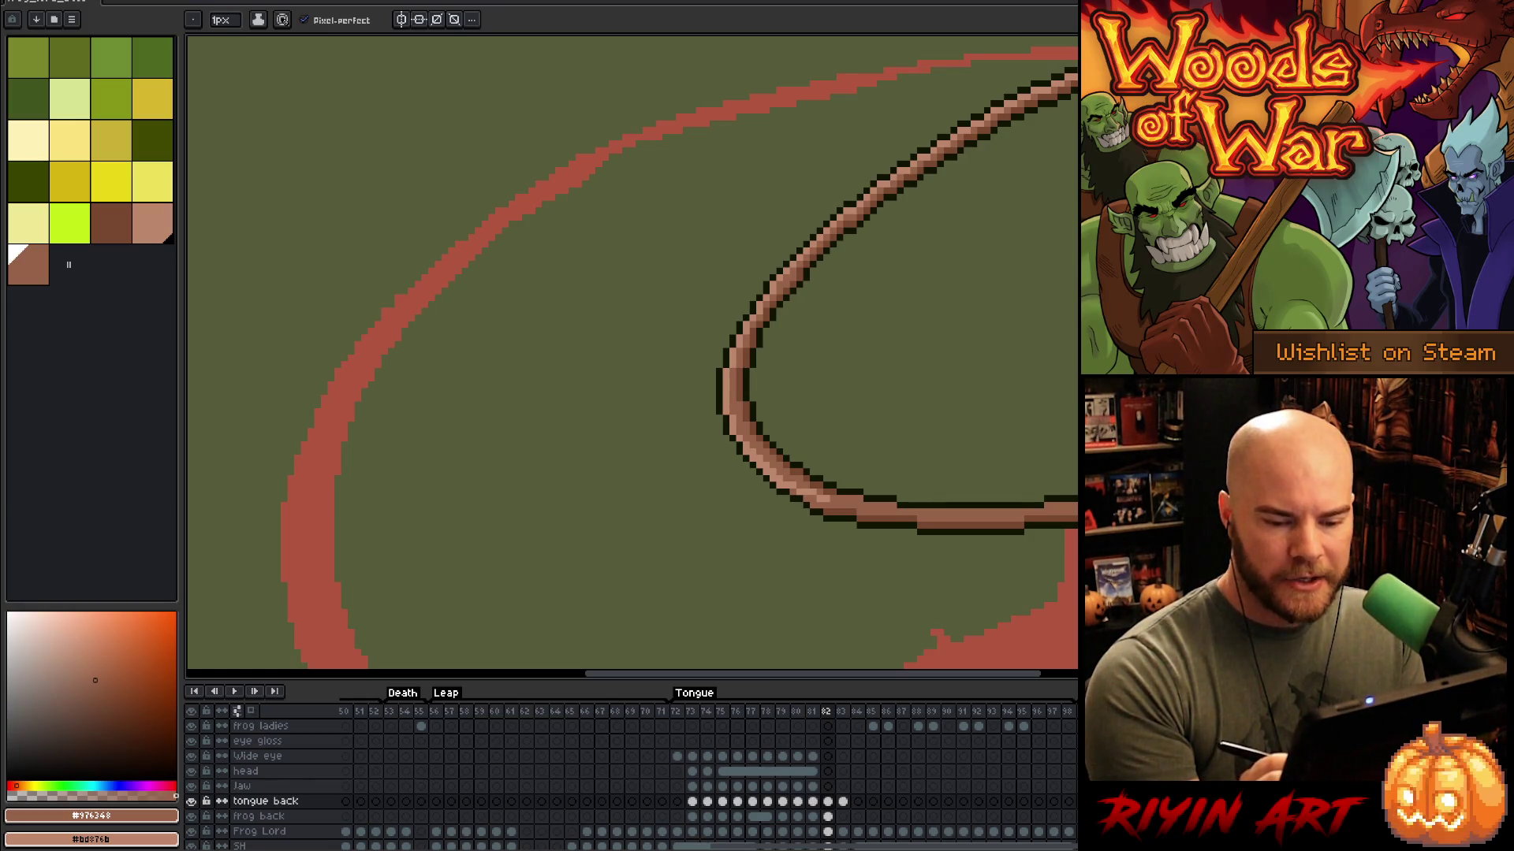
pyautogui.moveTo(709, 355); pyautogui.dragTo(434, 418)
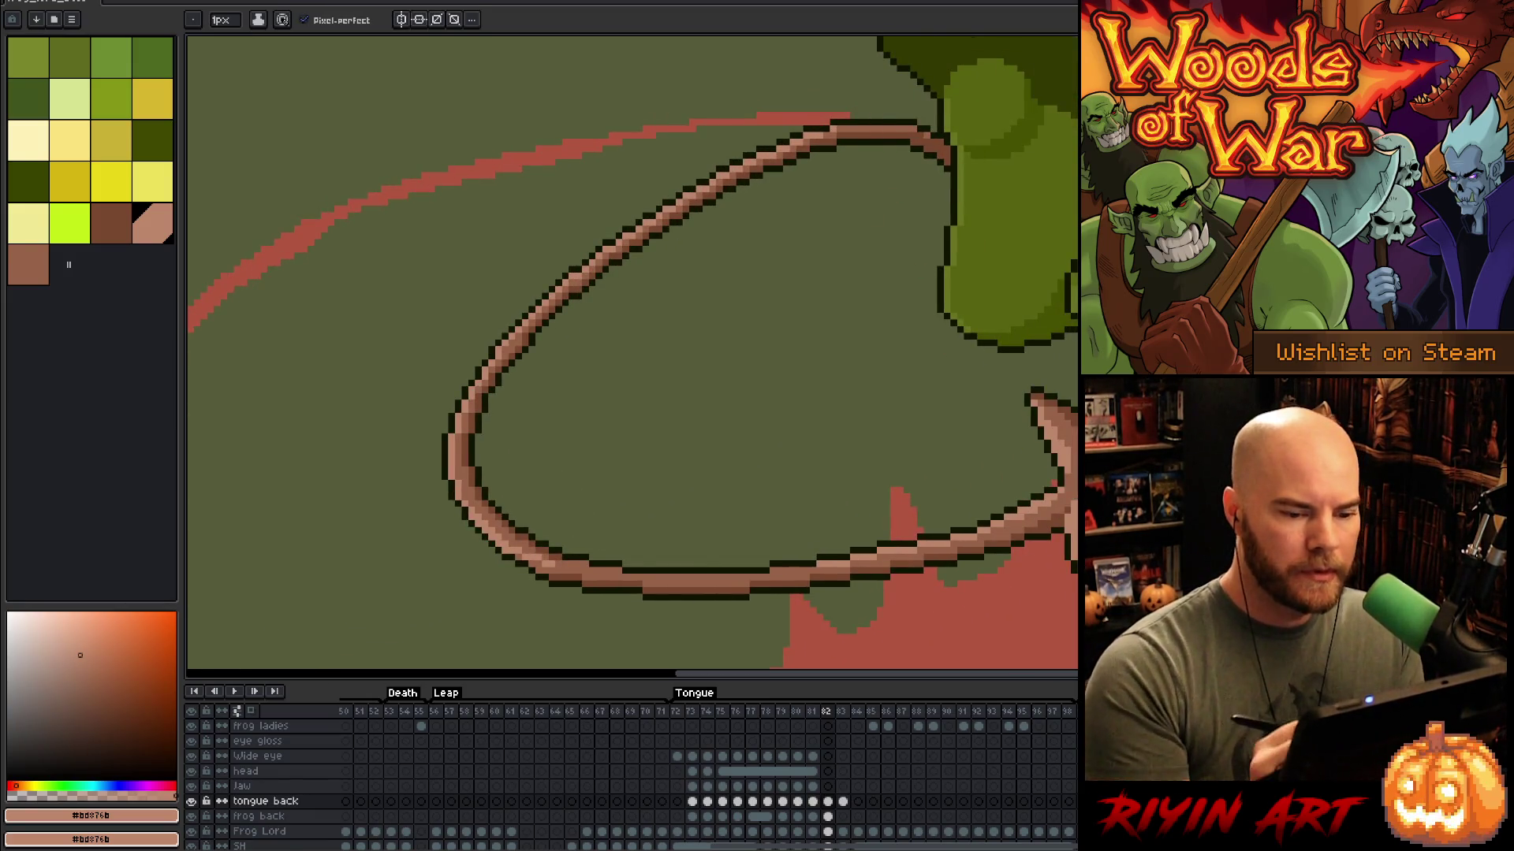
pyautogui.keyDown('alt'); pyautogui.click(1012, 246); pyautogui.keyUp('alt')
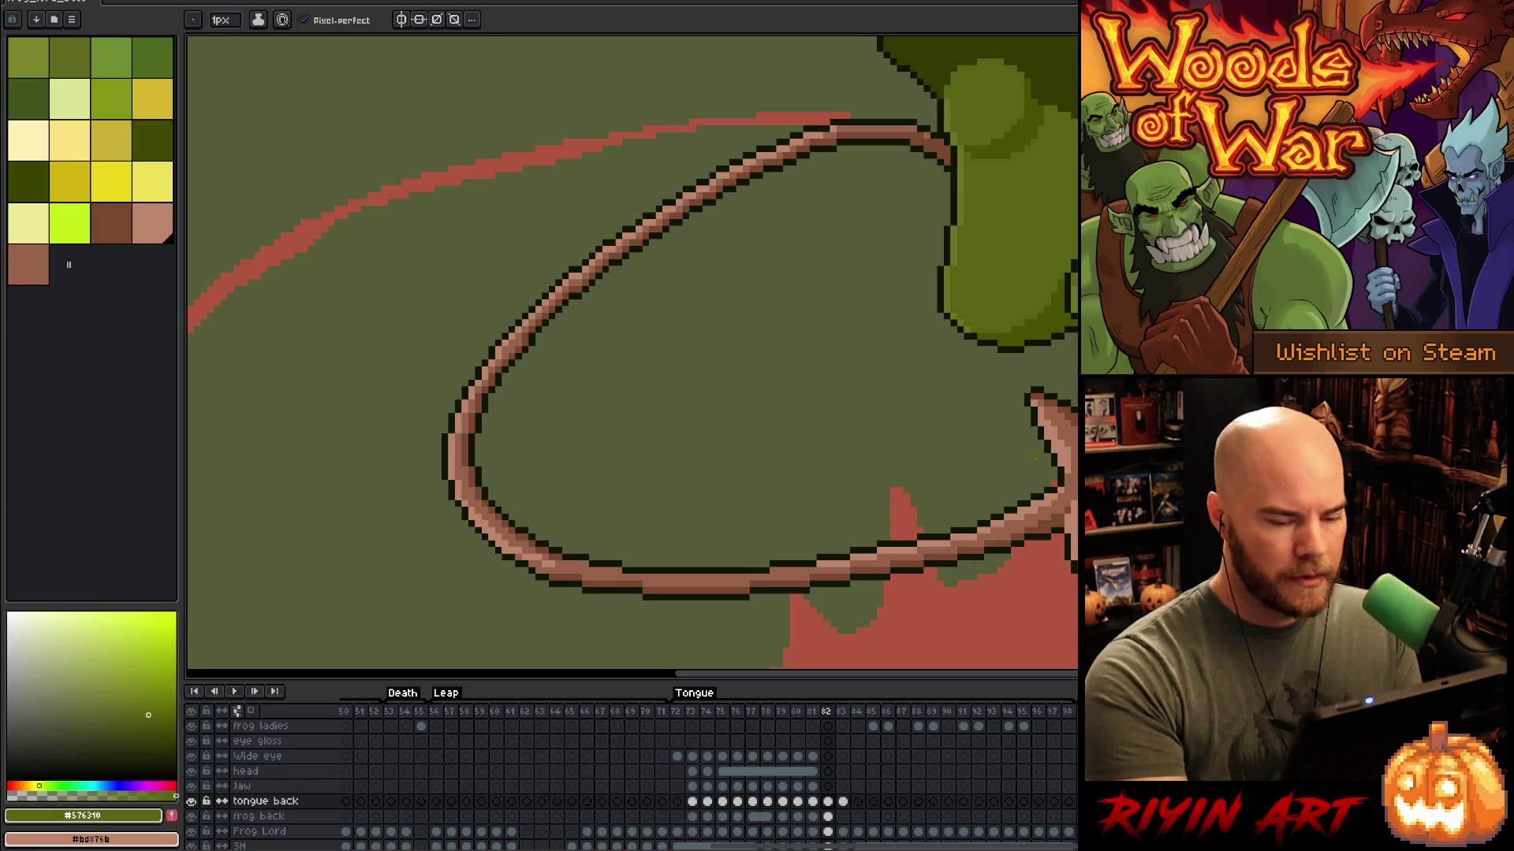
pyautogui.press('alt')
pyautogui.click(29, 264)
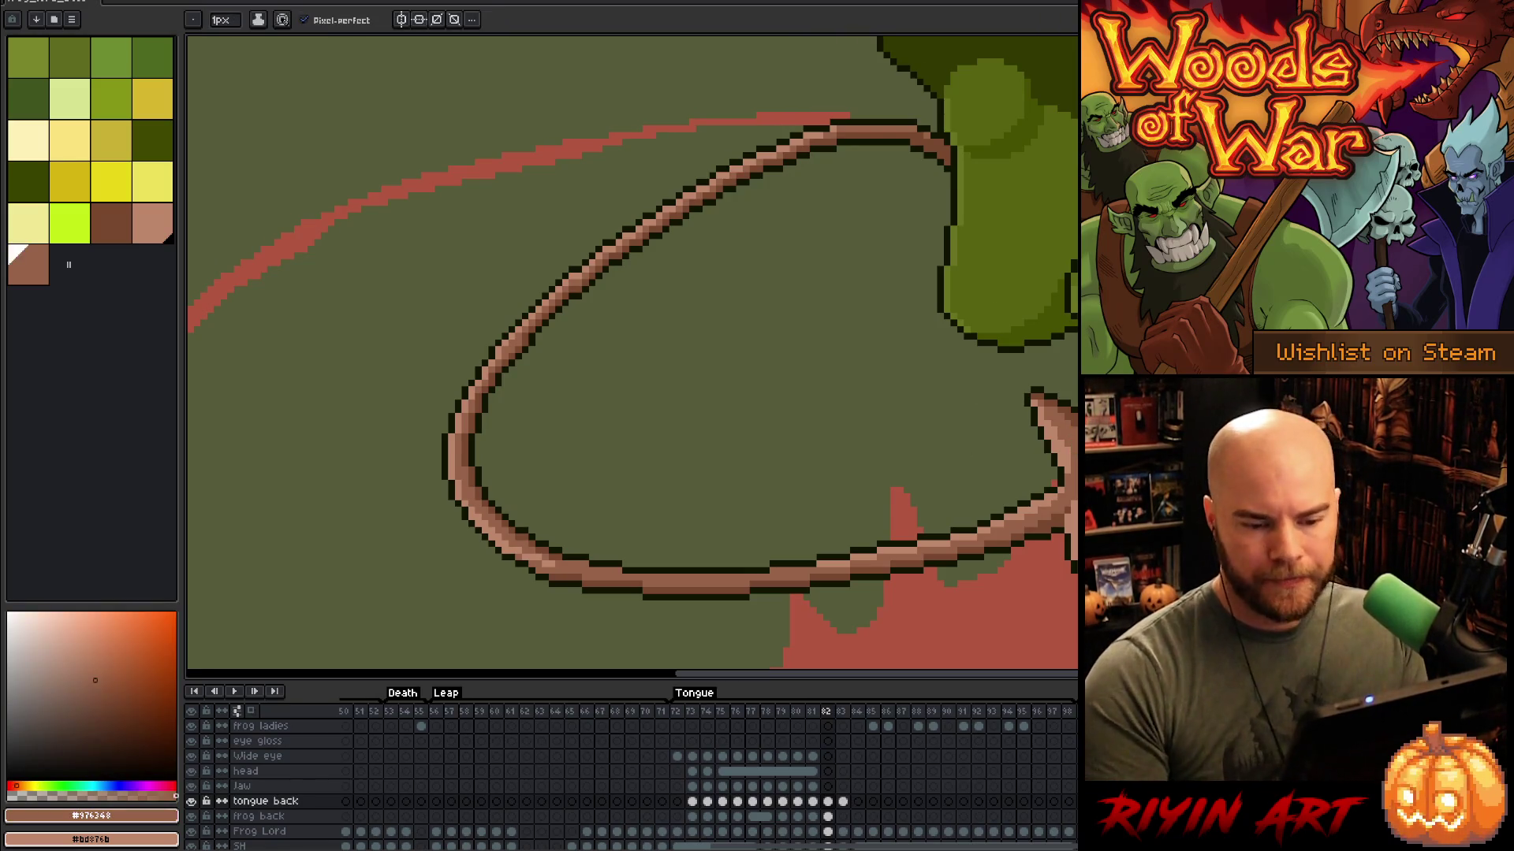
pyautogui.scroll(-5, 764, 288)
pyautogui.scroll(3, 764, 288)
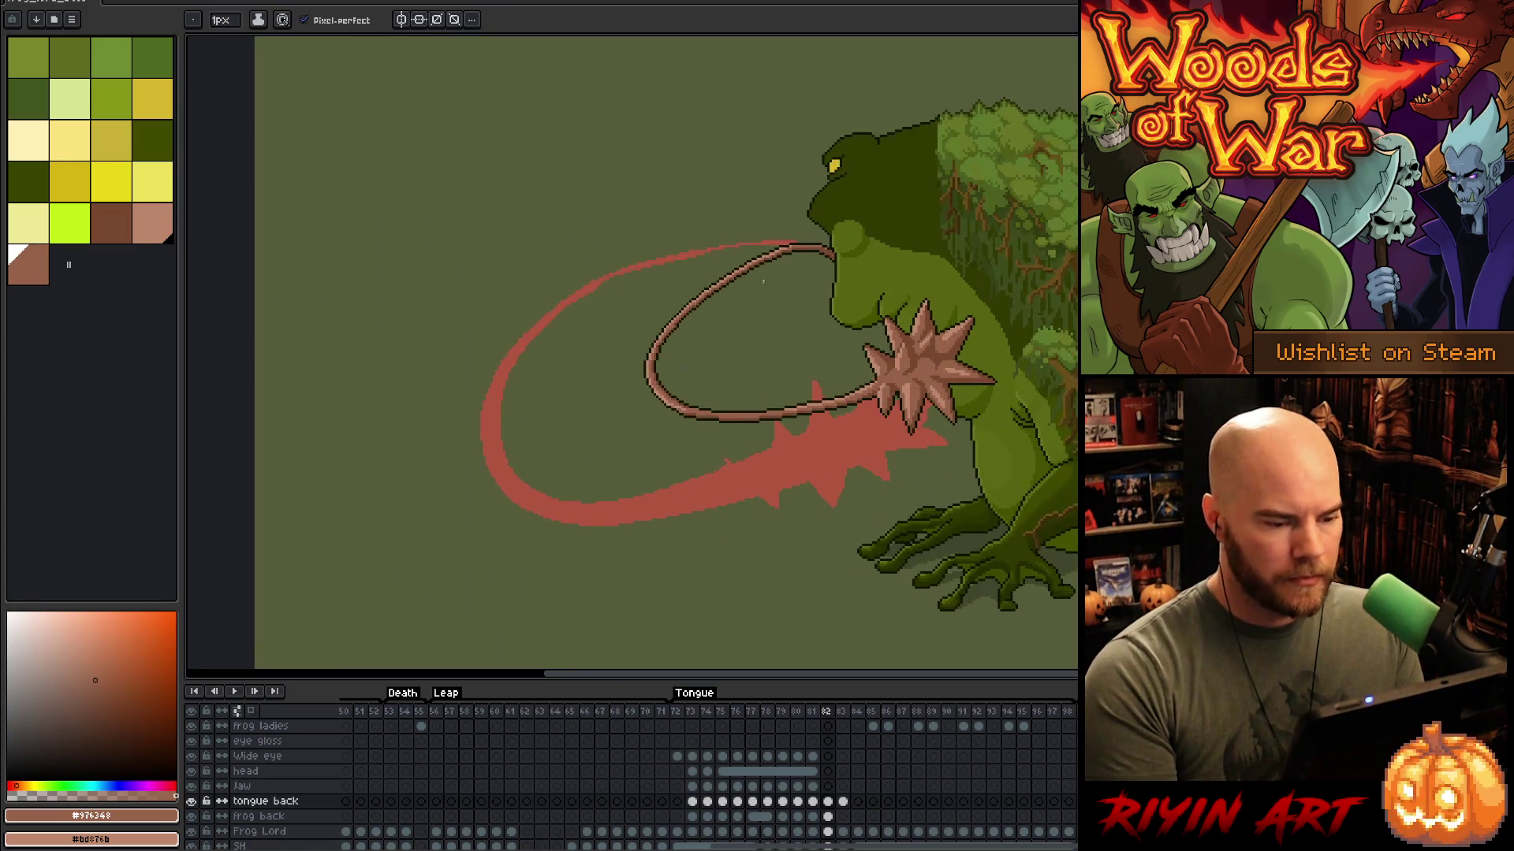
pyautogui.scroll(3, 765, 287)
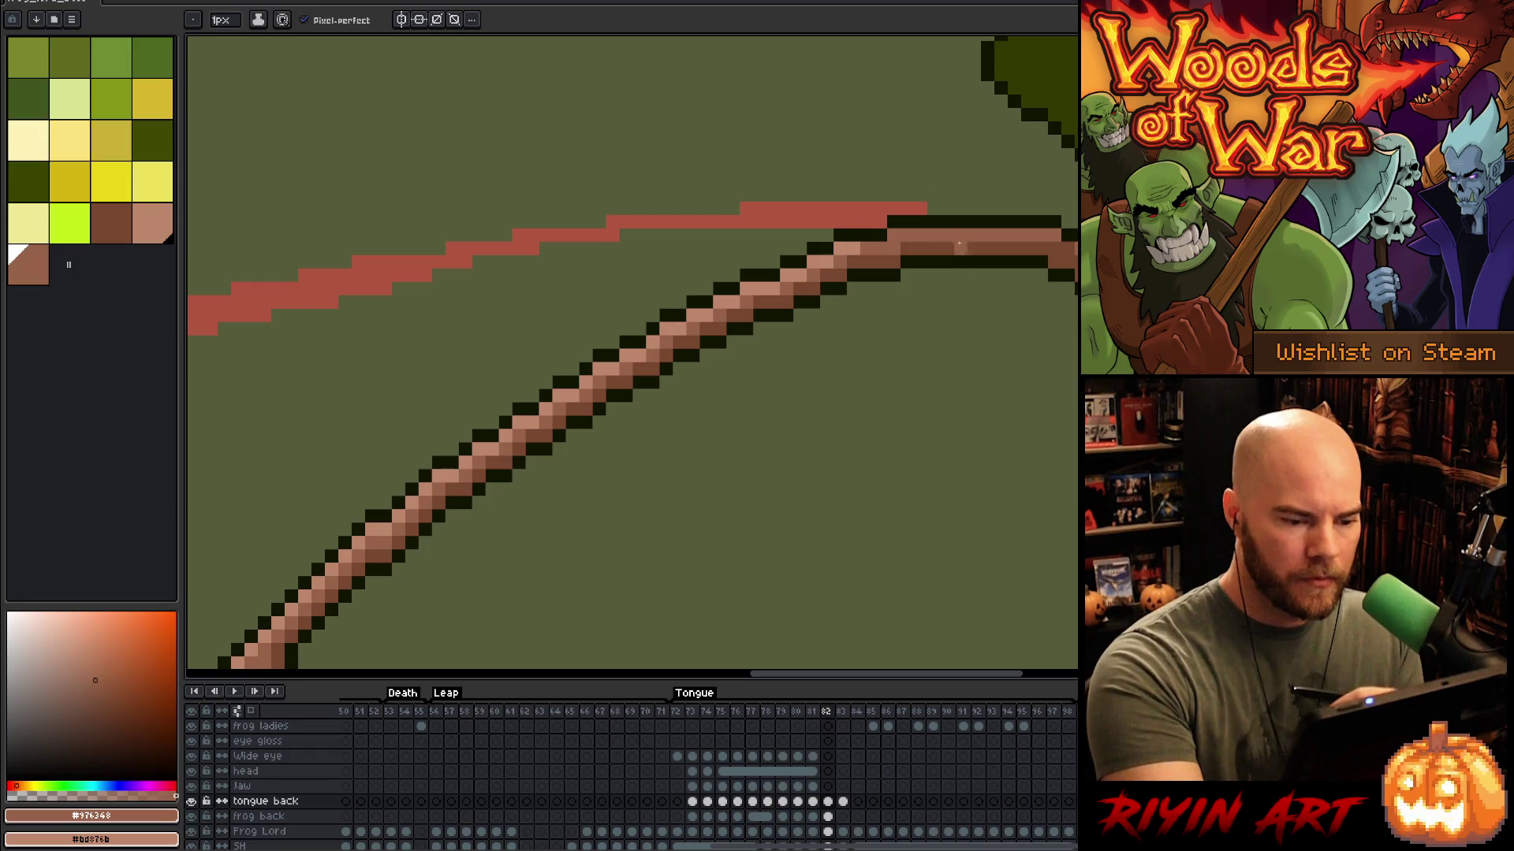
pyautogui.scroll(-5, 878, 395)
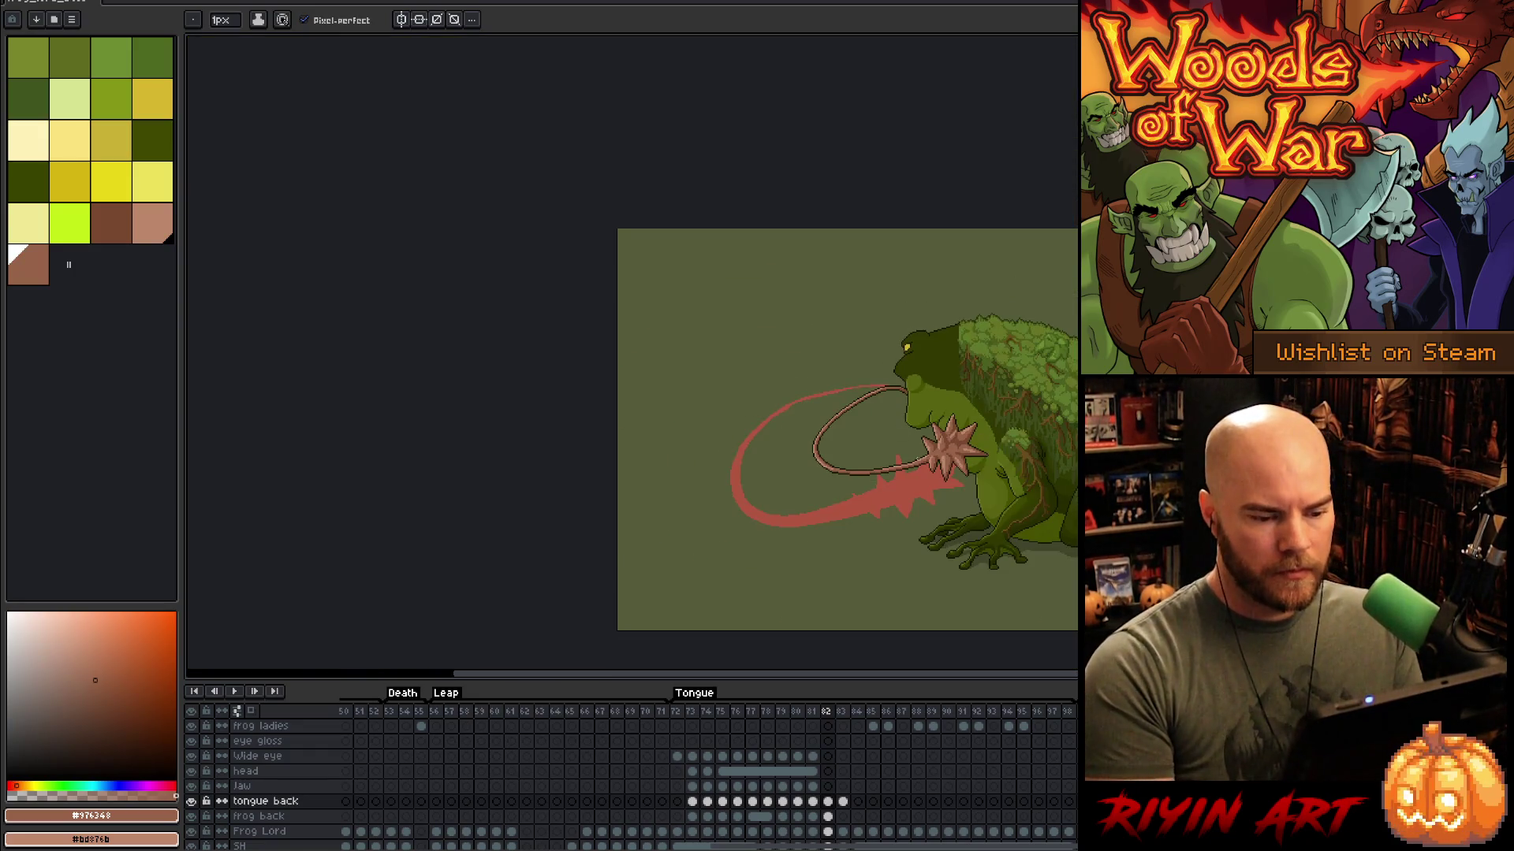
pyautogui.scroll(3, 930, 496)
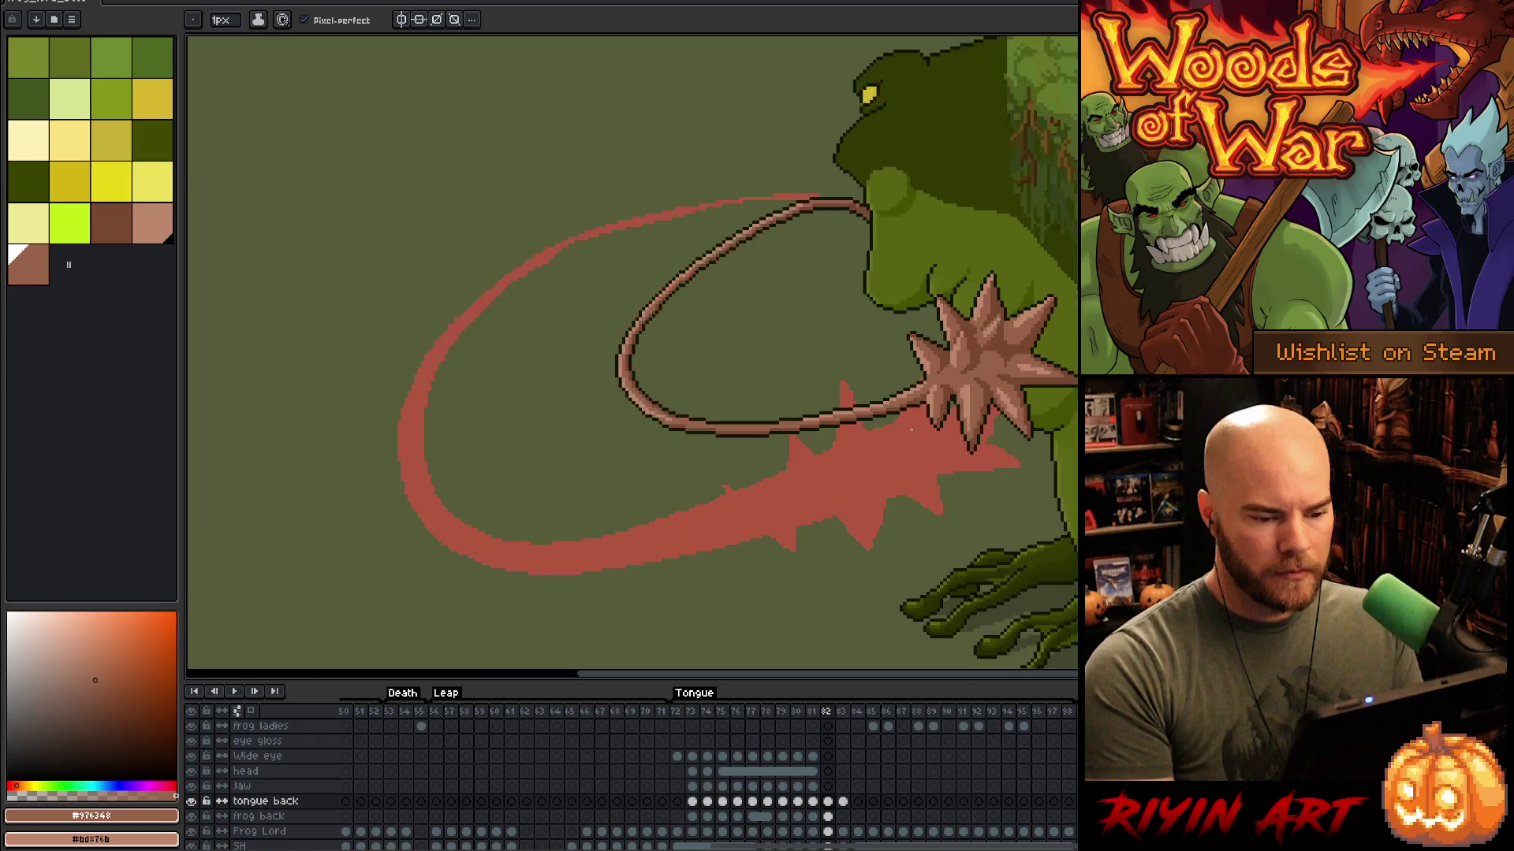
pyautogui.scroll(-2, 880, 409)
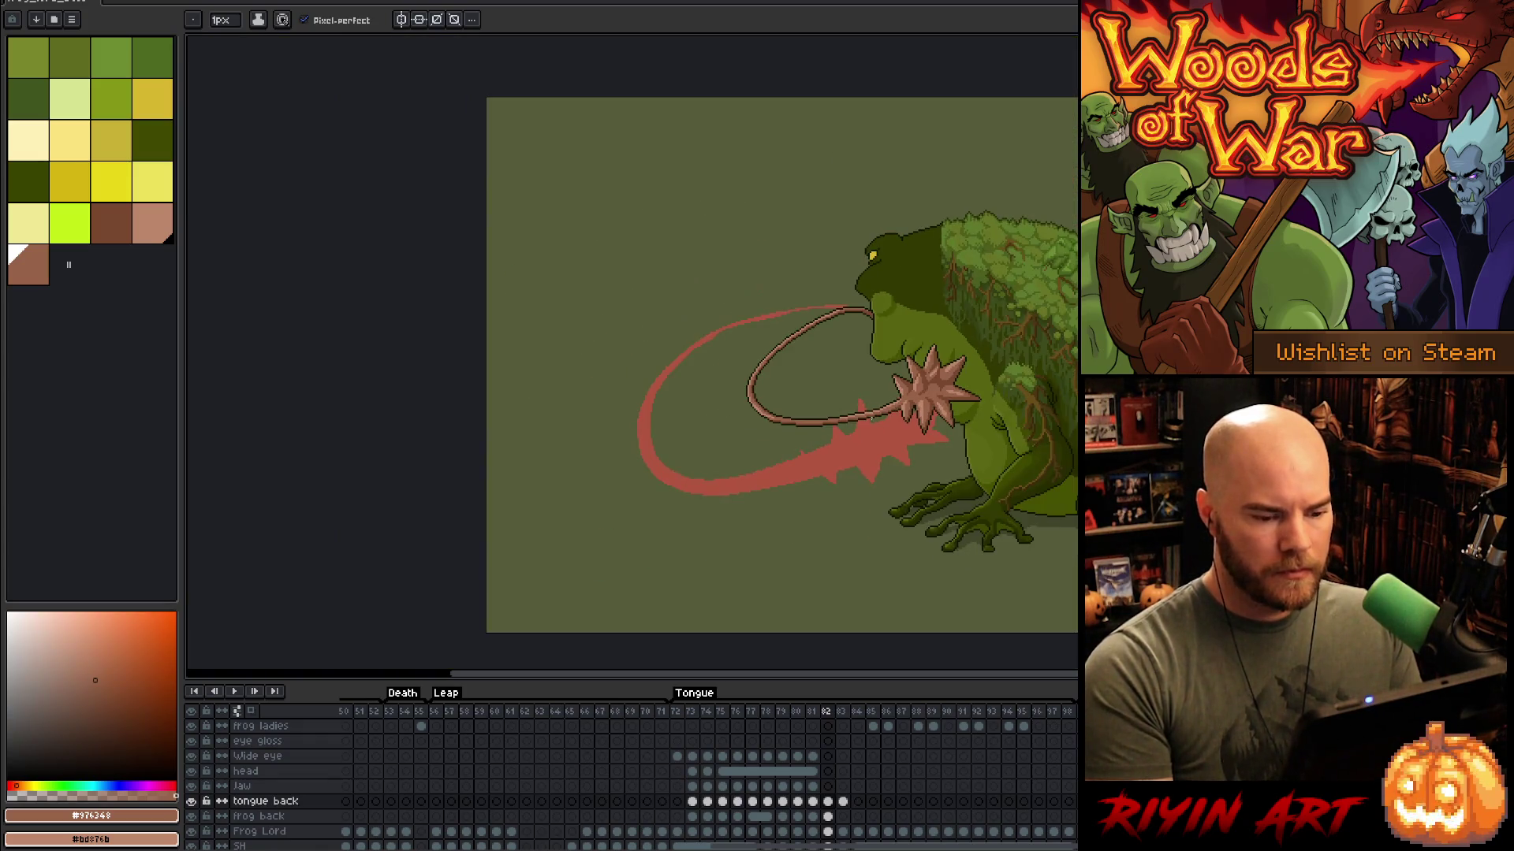
# Step: Magic-wand and delete the red tongue-swing sketch on the Frog Lord layer at frame 82
pyautogui.scroll(-3, 905, 736)
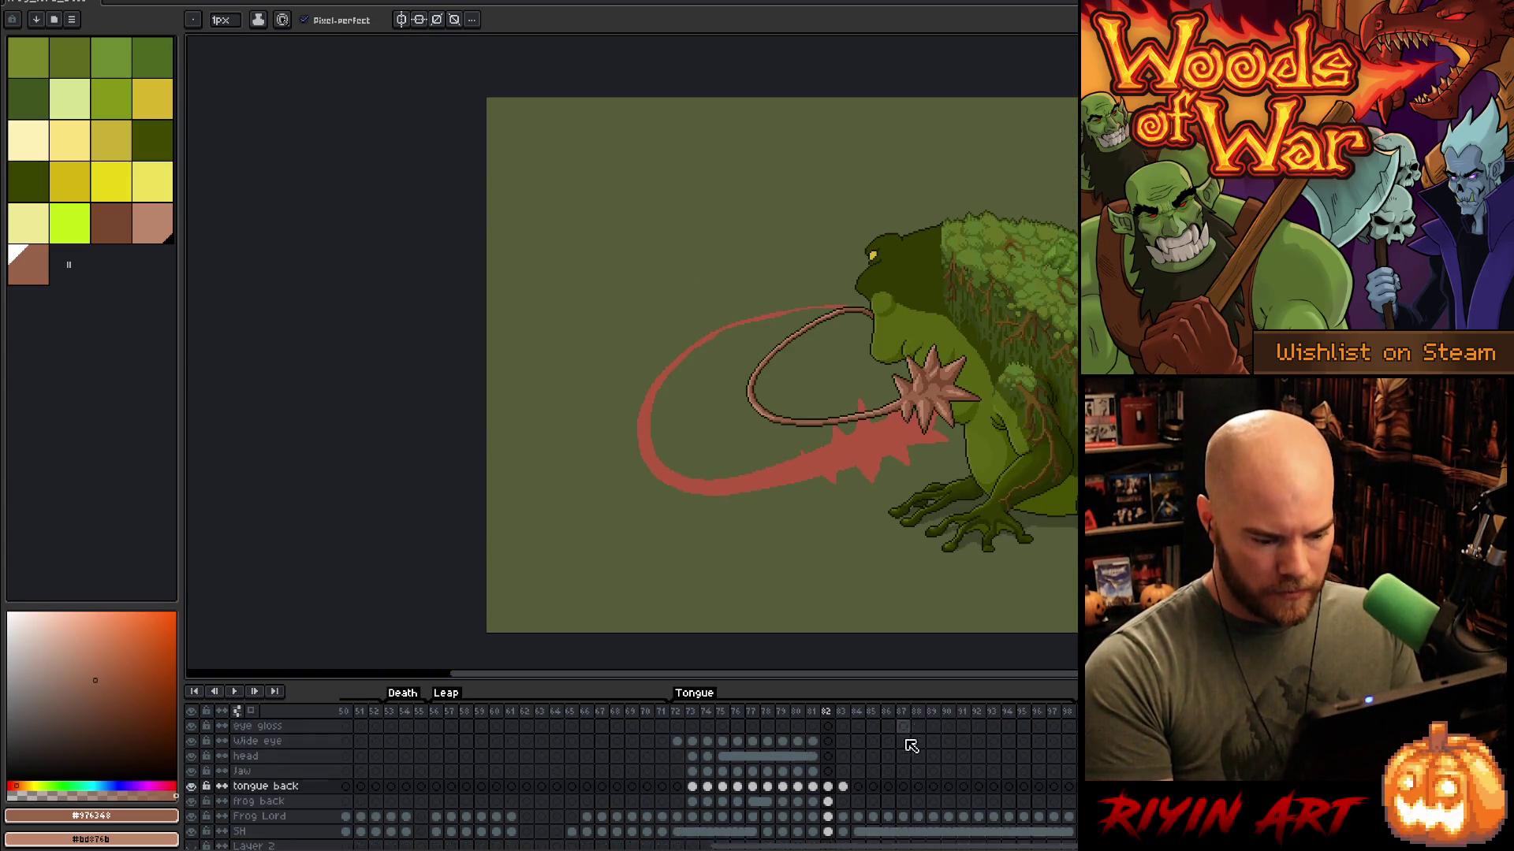
pyautogui.click(833, 772)
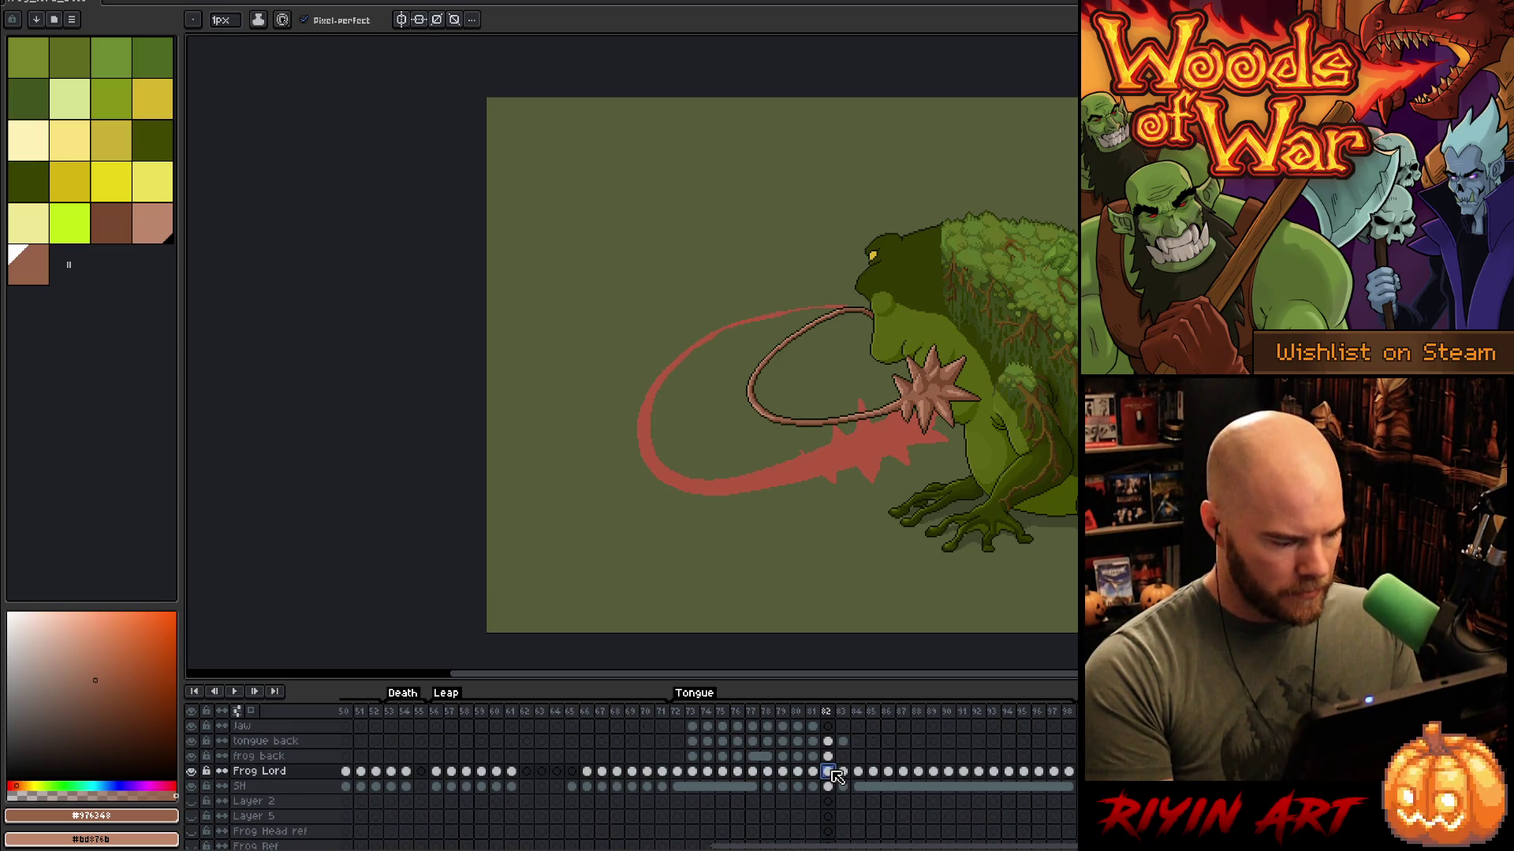
pyautogui.press('w')
pyautogui.click(788, 489)
pyautogui.press('Delete')
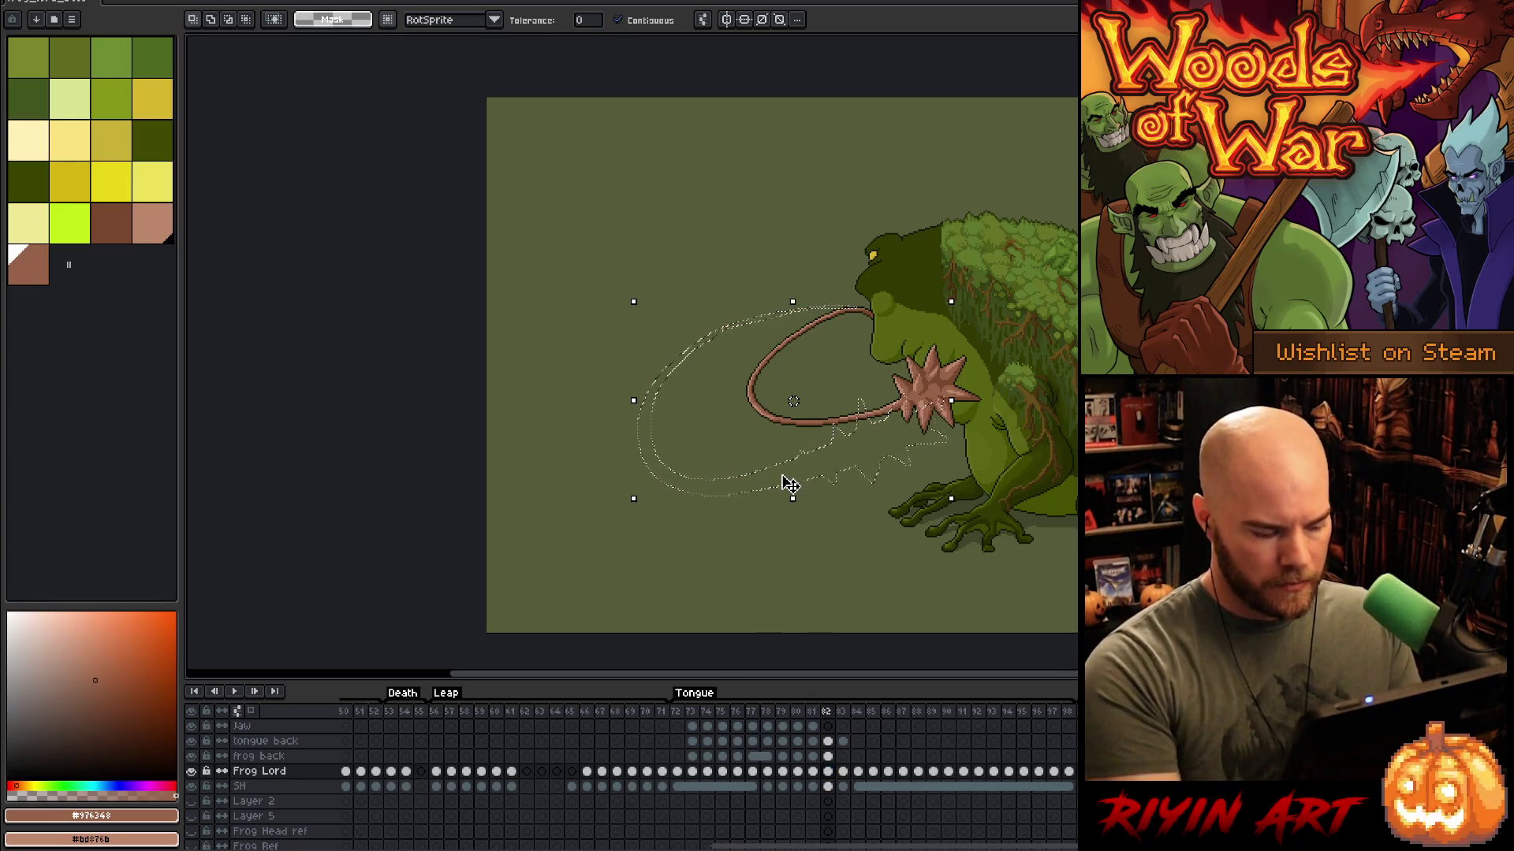
pyautogui.hotkey('ctrl', 'd')
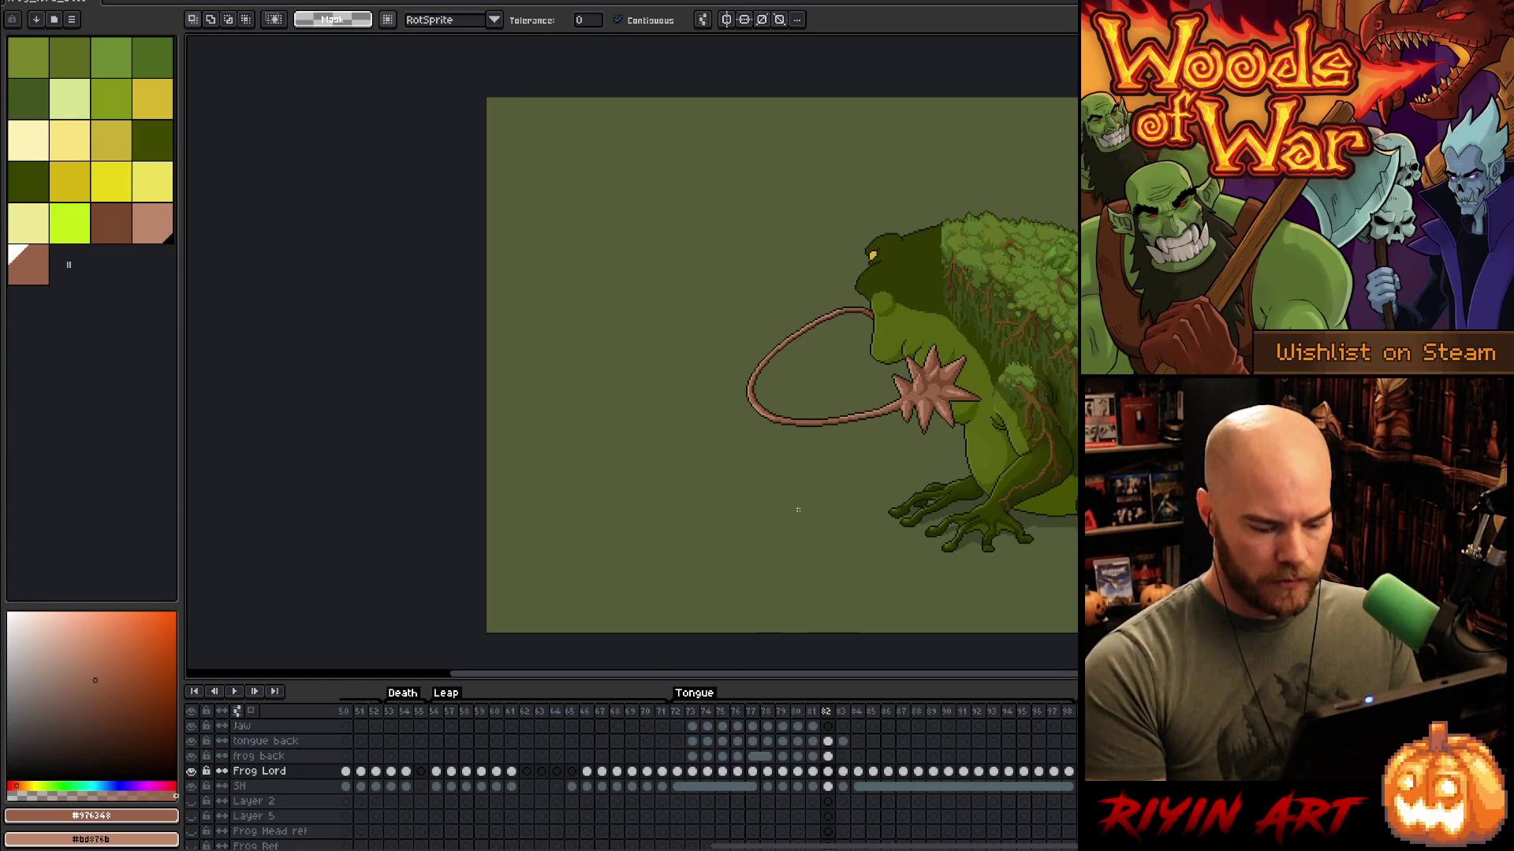
# Step: Flip between frames 81 and 82 to compare the poses
pyautogui.press('Left')
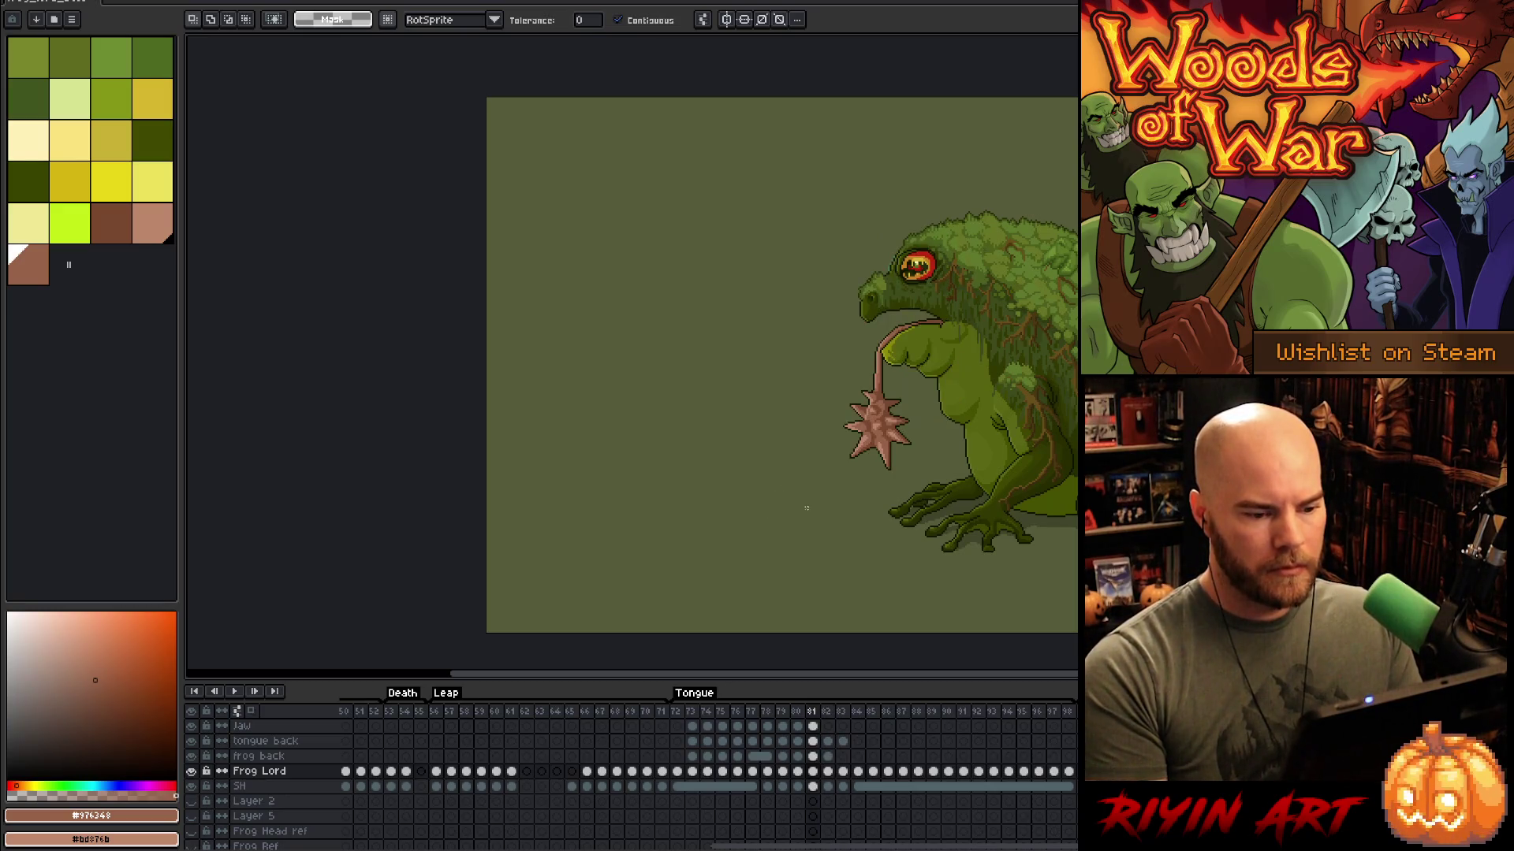
pyautogui.press('Right')
pyautogui.press('Left')
pyautogui.press('Right')
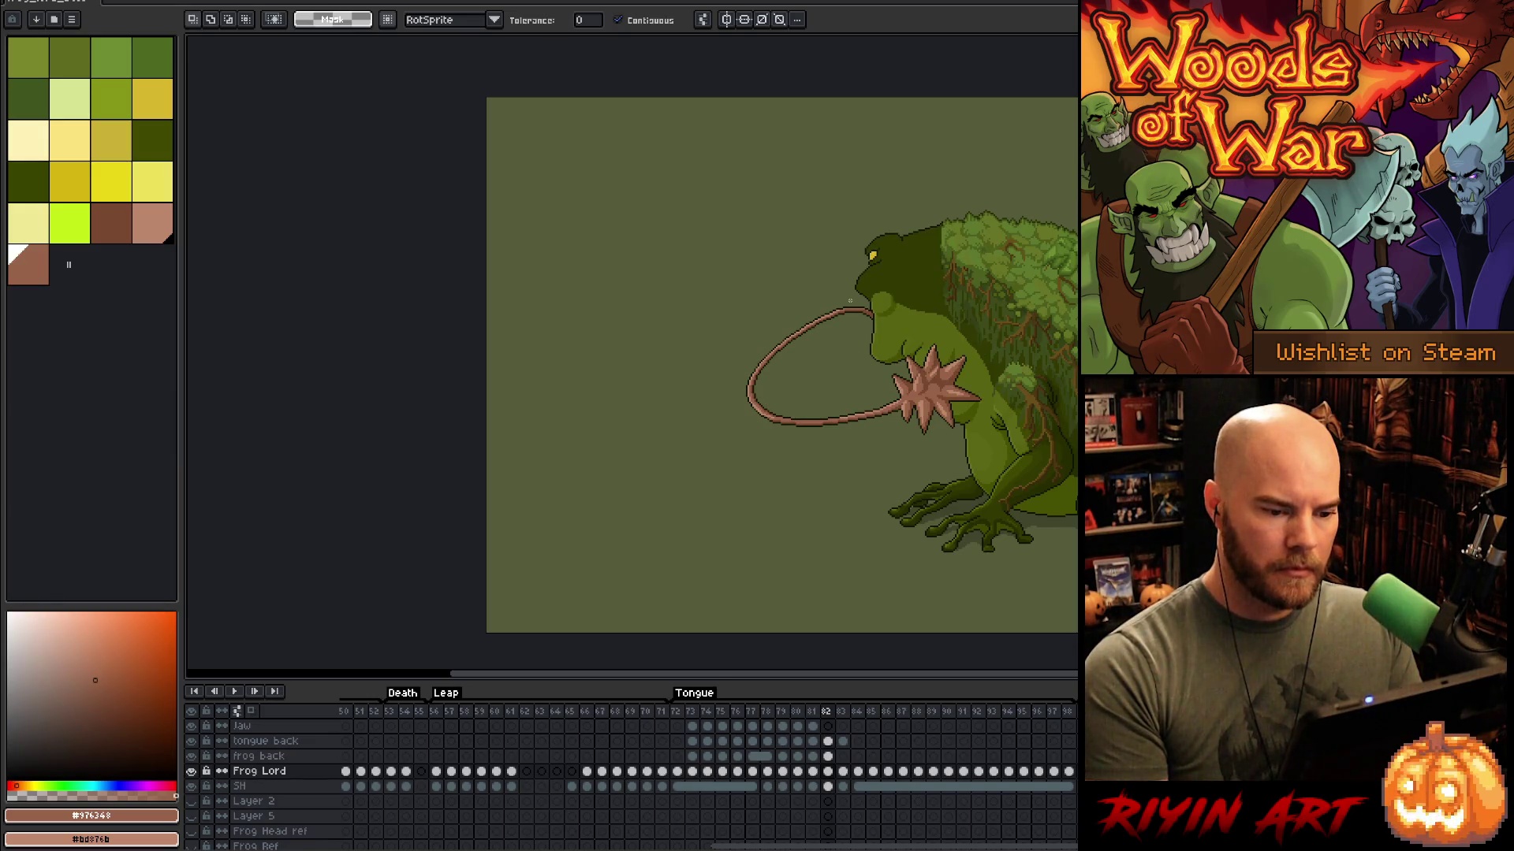
pyautogui.press('Left')
pyautogui.press('Right')
pyautogui.press('Left')
pyautogui.press('Right')
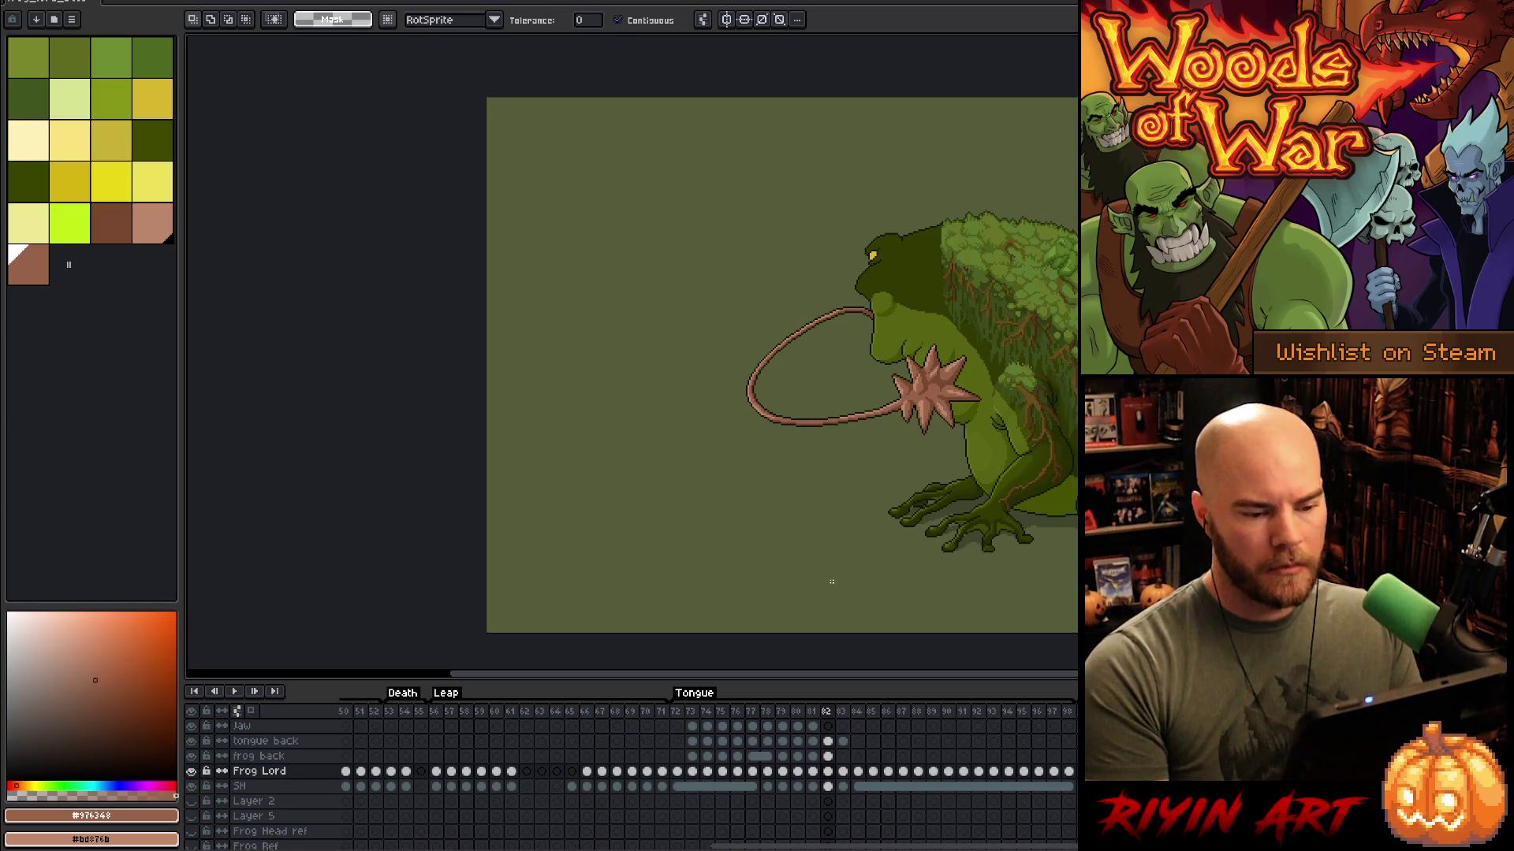
# Step: Flip between frames 82 and 83, then return to frame 82's frog back layer
pyautogui.press('Right')
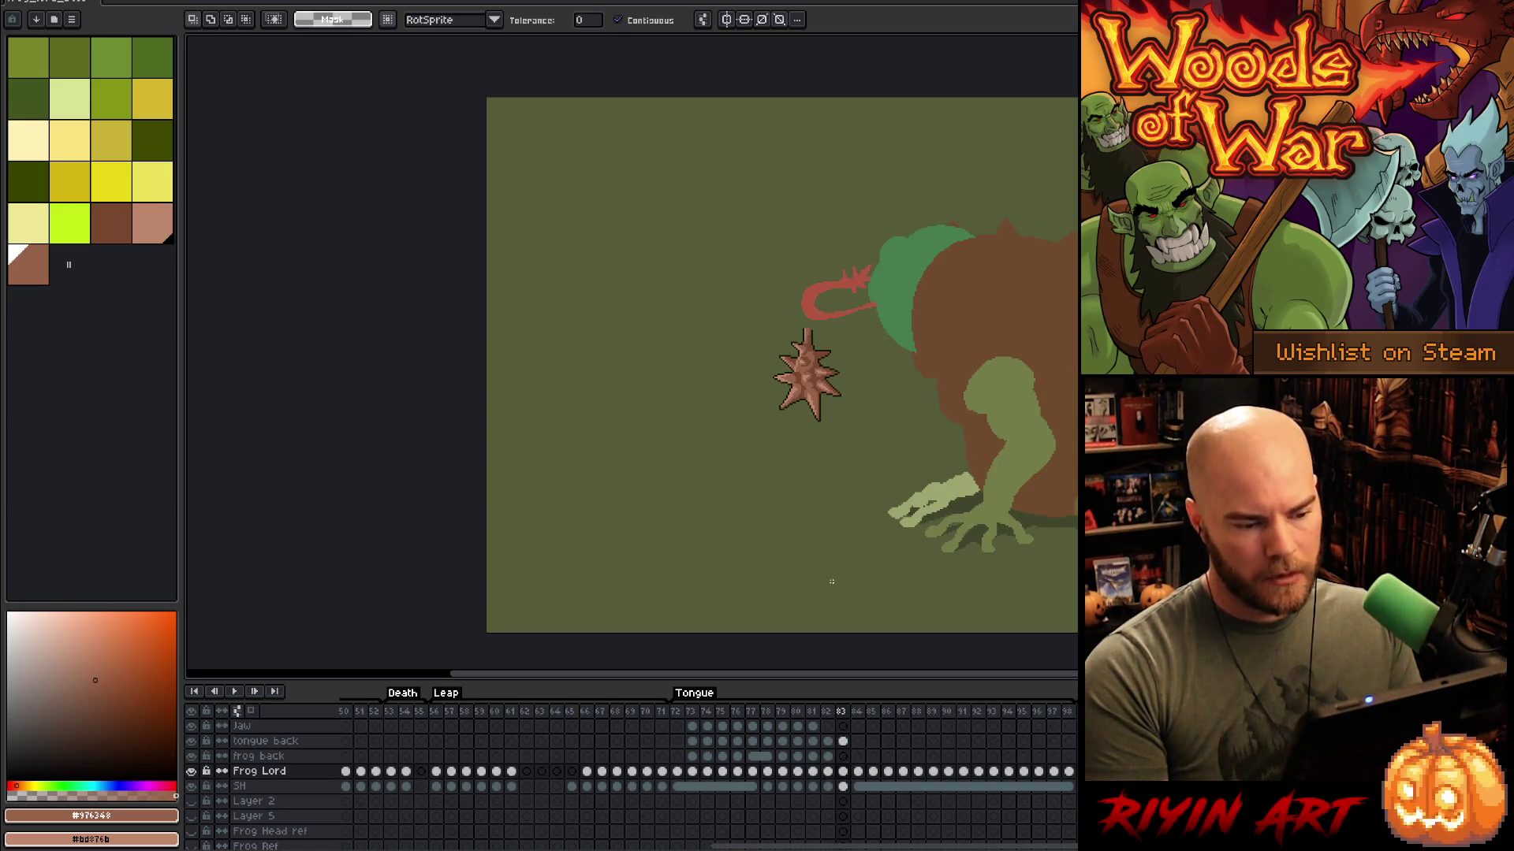
pyautogui.press('Left')
pyautogui.press('Right')
pyautogui.press('Right')
pyautogui.press('Left')
pyautogui.press('Left')
pyautogui.press('Right')
pyautogui.press('Left')
pyautogui.press('Right')
pyautogui.press('Left')
pyautogui.press('Right')
pyautogui.press('Left')
pyautogui.press('Right')
pyautogui.press('Left')
pyautogui.press('Right')
pyautogui.press('Left')
pyautogui.press('Left')
pyautogui.press('Right')
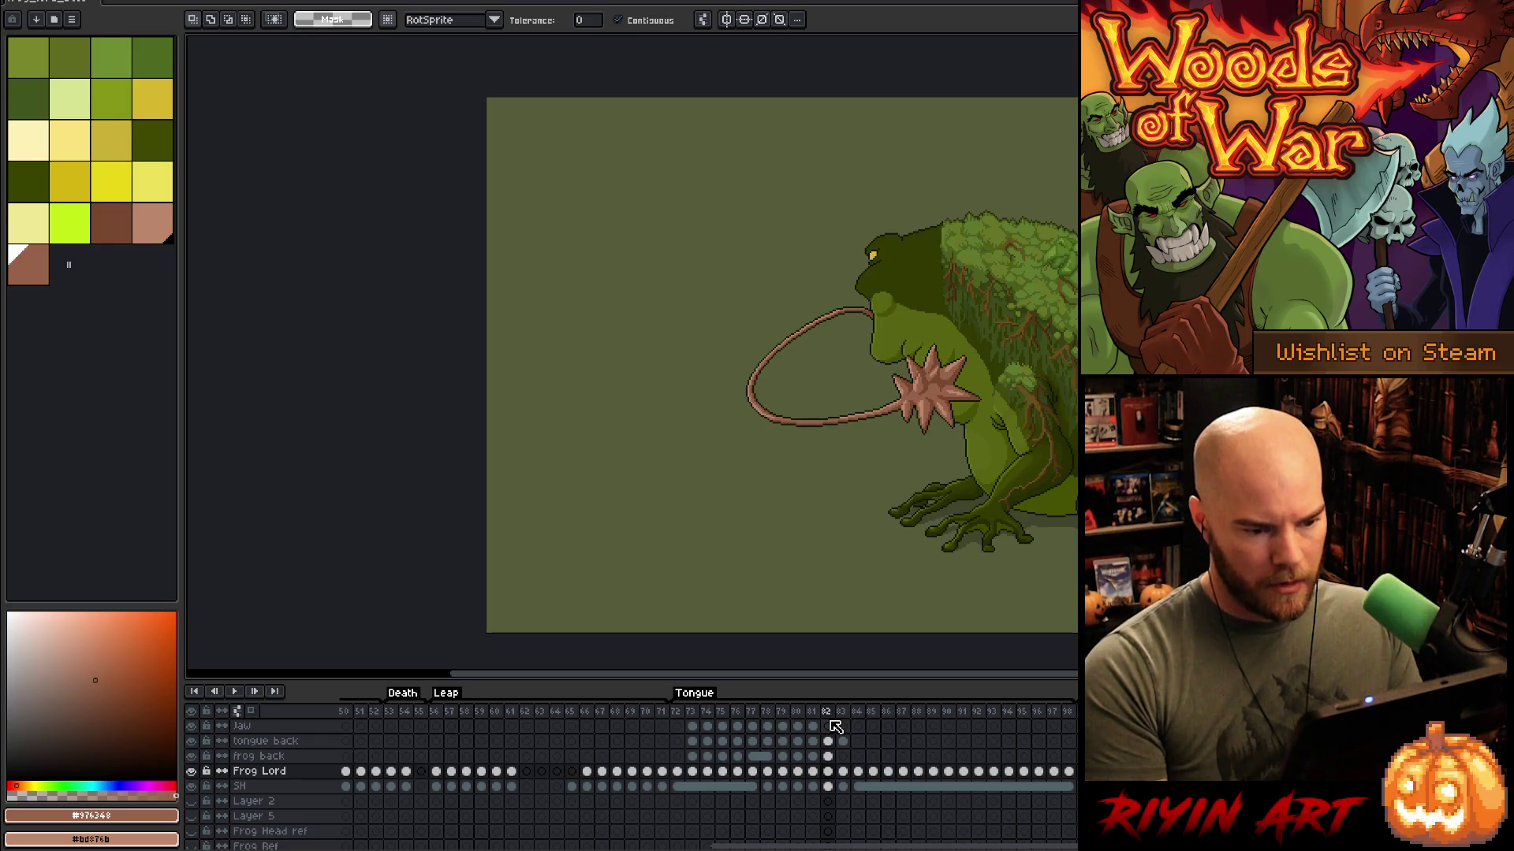
pyautogui.press('Right')
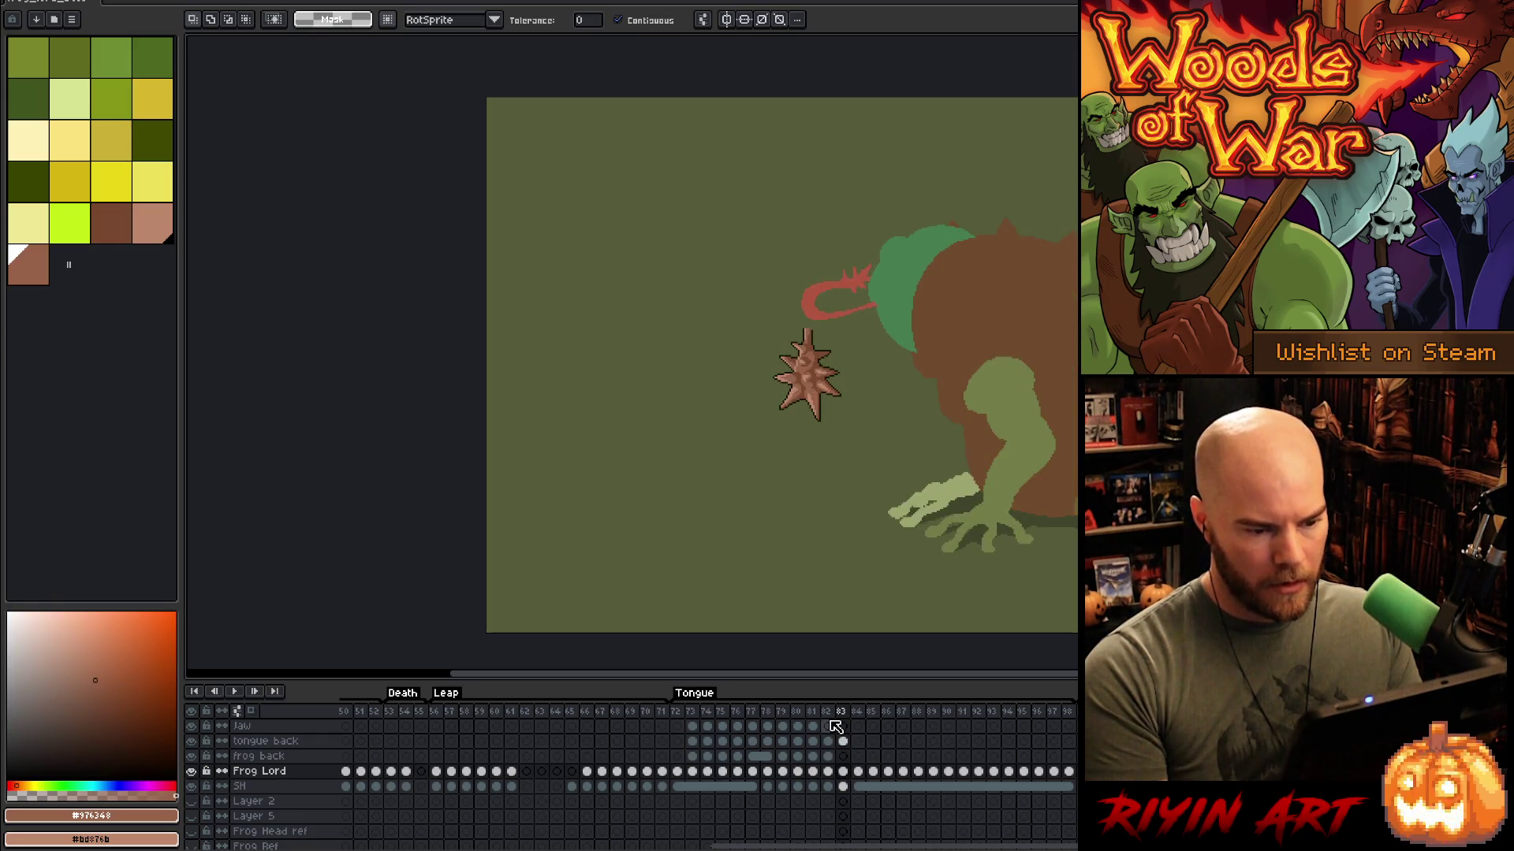
pyautogui.click(829, 769)
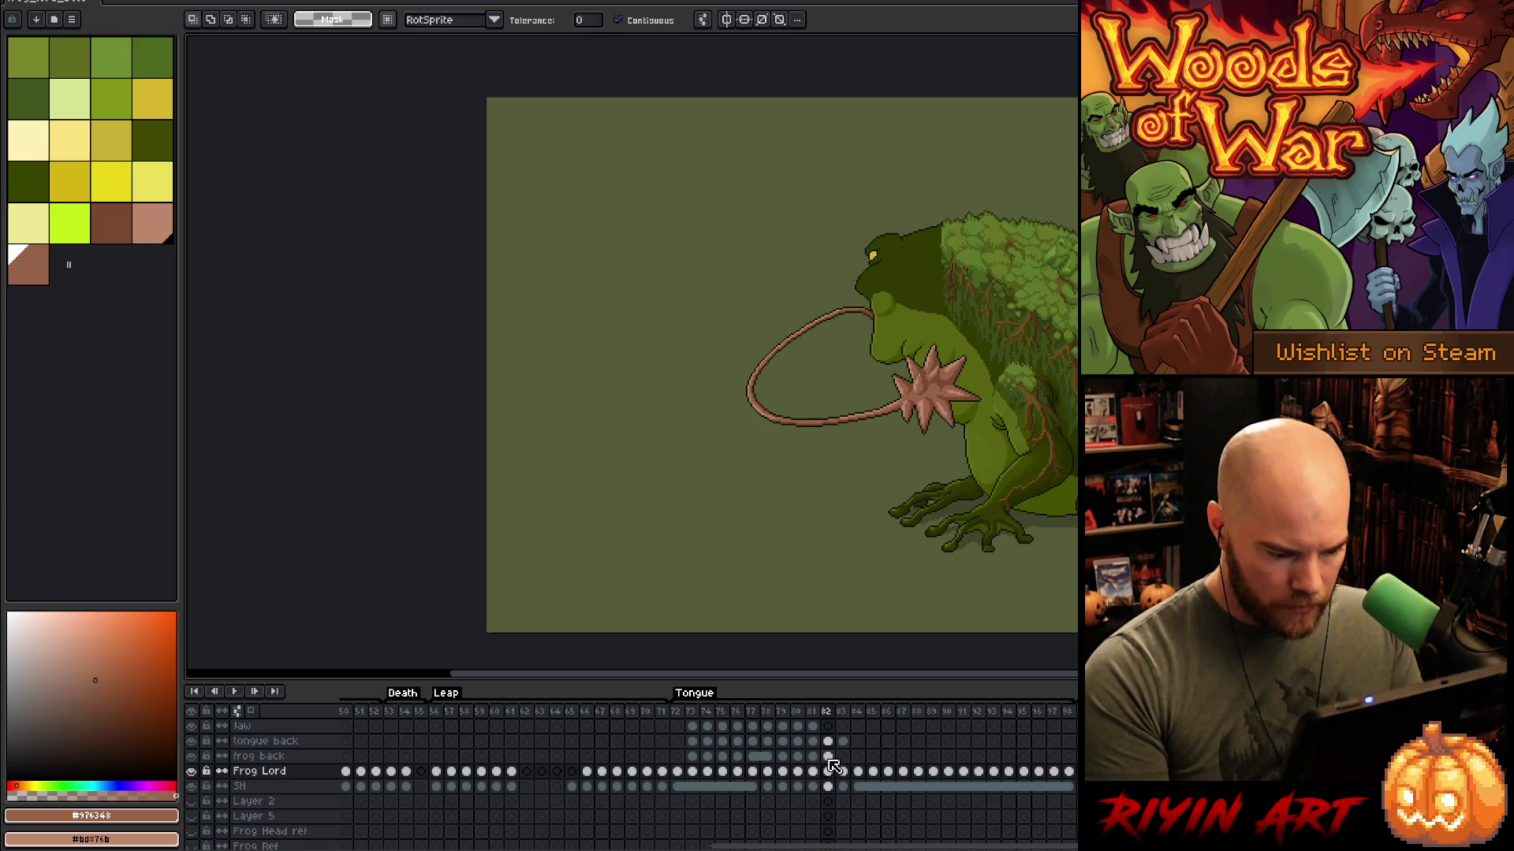
pyautogui.click(828, 756)
pyautogui.scroll(1, 920, 359)
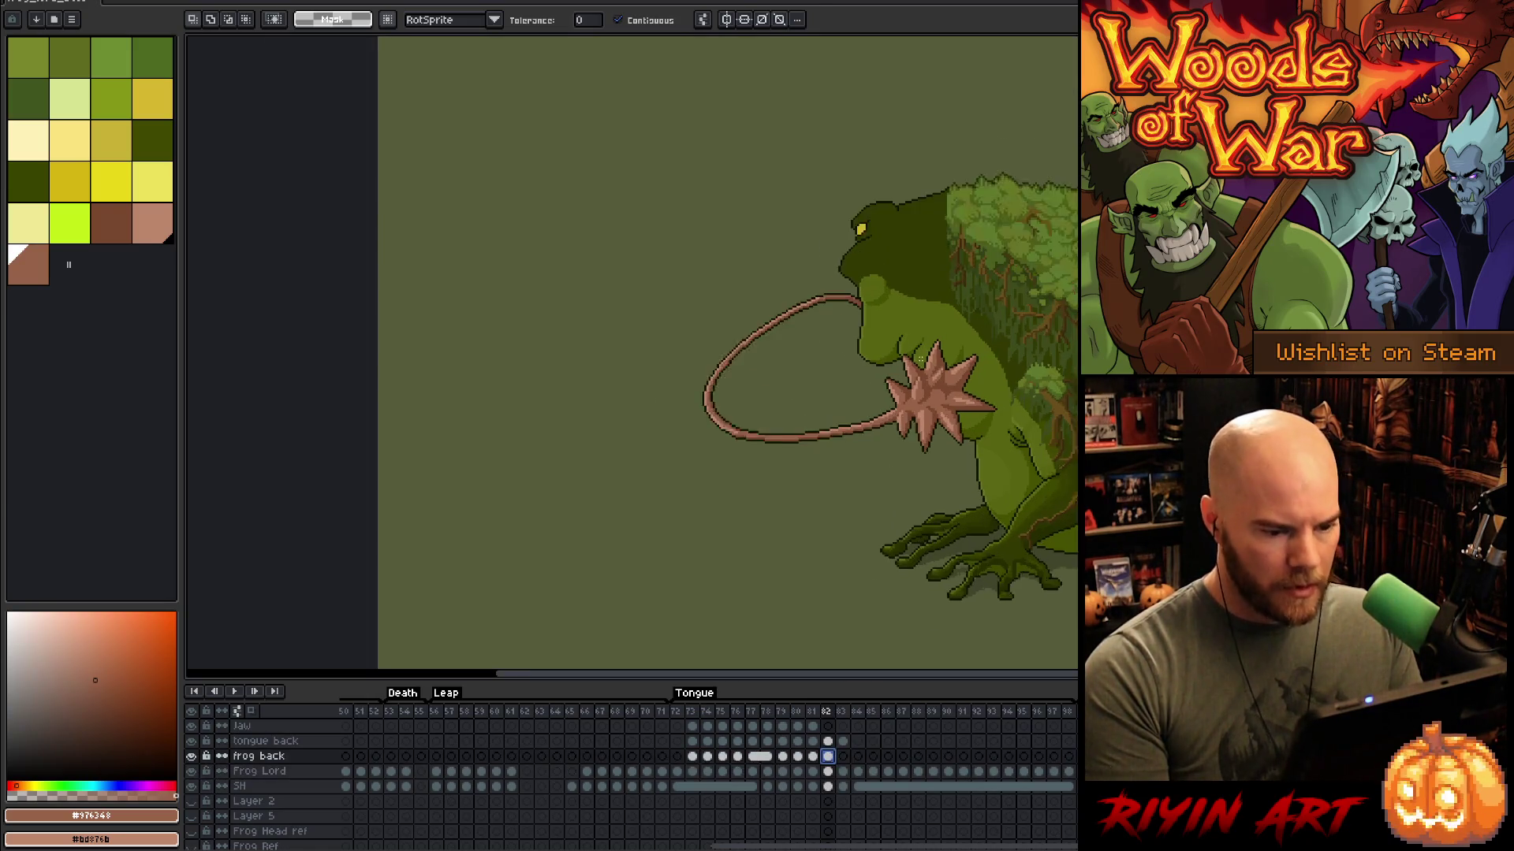
# Step: Lasso-select and commit the spiked tongue tip on frame 83's tongue back layer
pyautogui.scroll(2, 920, 358)
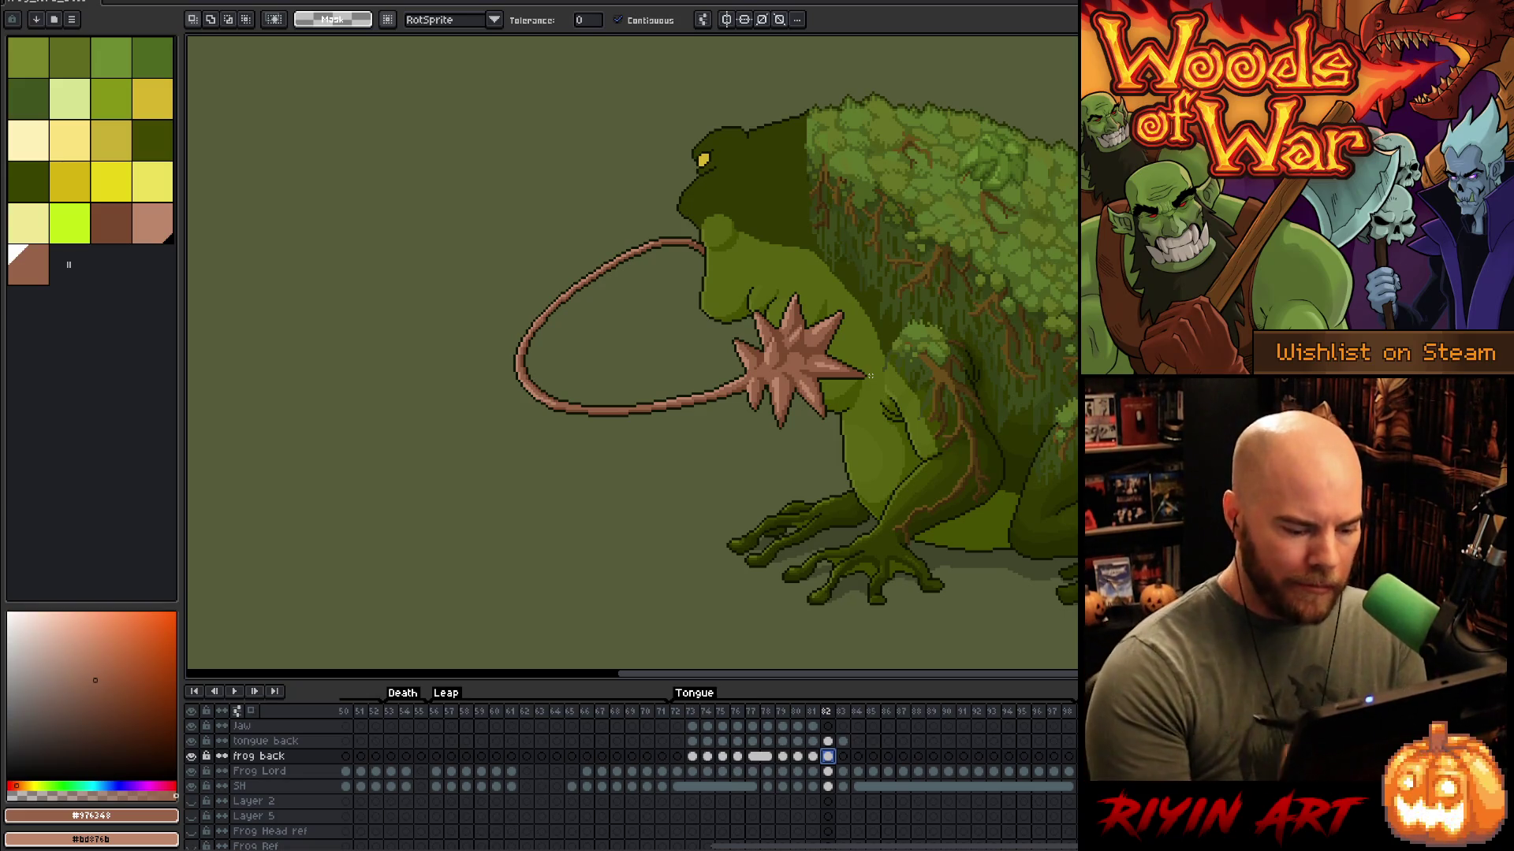
pyautogui.press('Right')
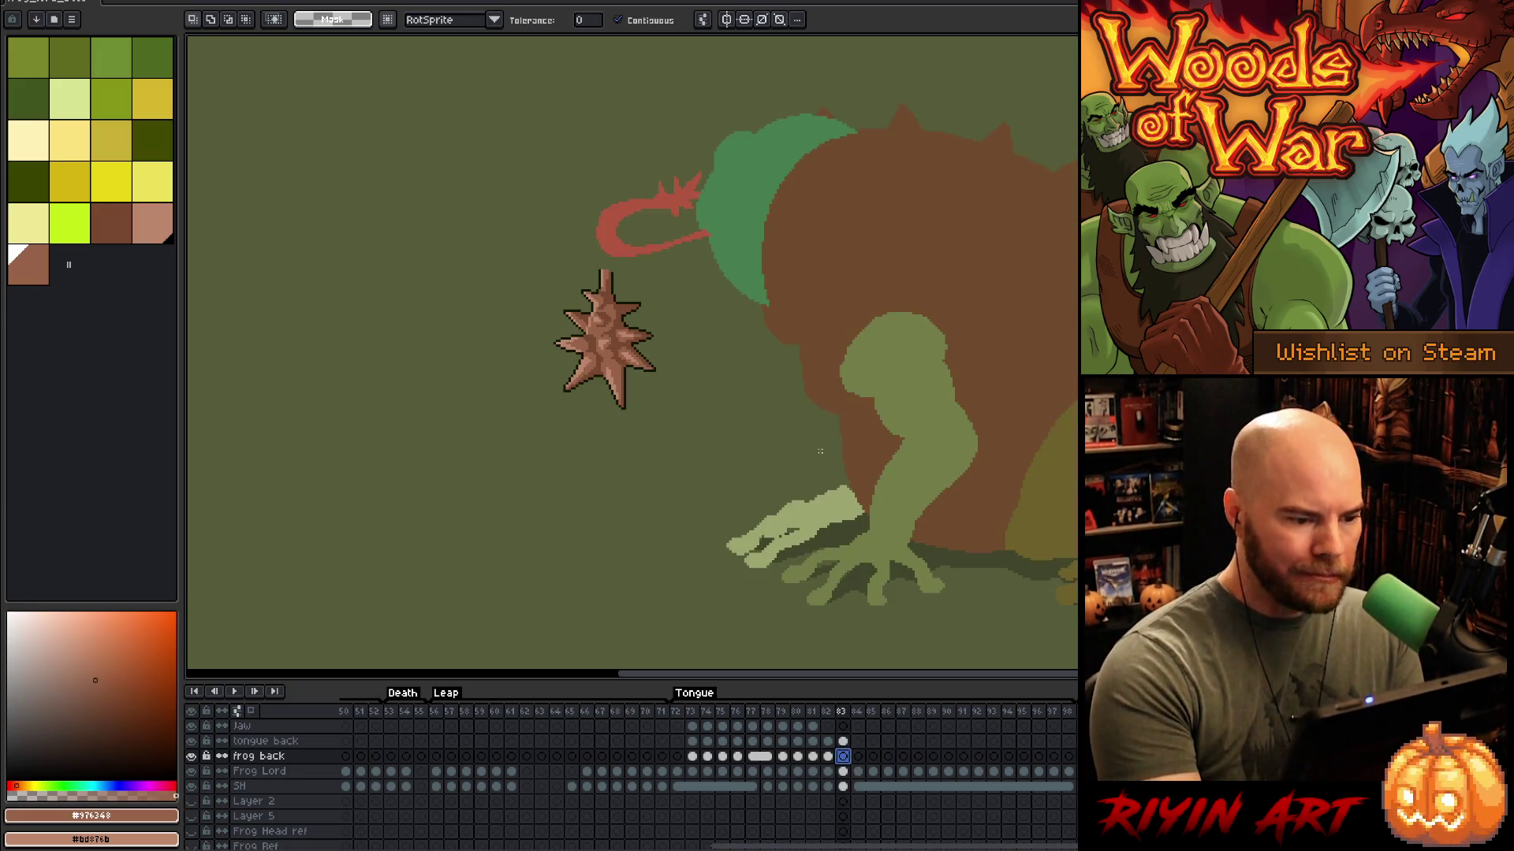
pyautogui.click(843, 741)
pyautogui.press('b')
pyautogui.moveTo(691, 402)
pyautogui.mouseDown()
pyautogui.moveTo(631, 282)
pyautogui.moveTo(691, 402)
pyautogui.moveTo(451, 347)
pyautogui.mouseUp()
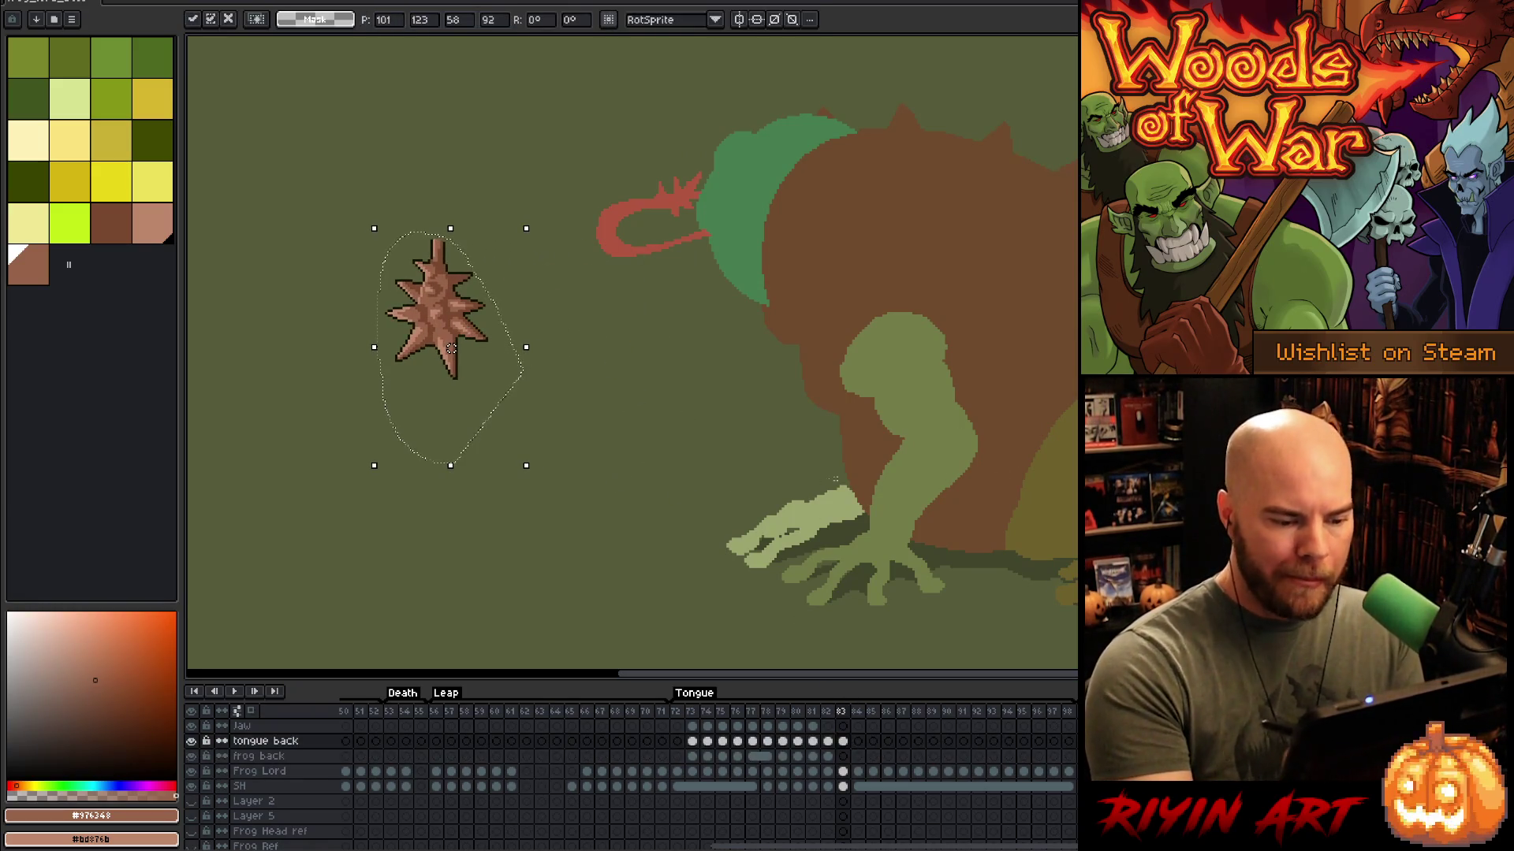
pyautogui.press('Return')
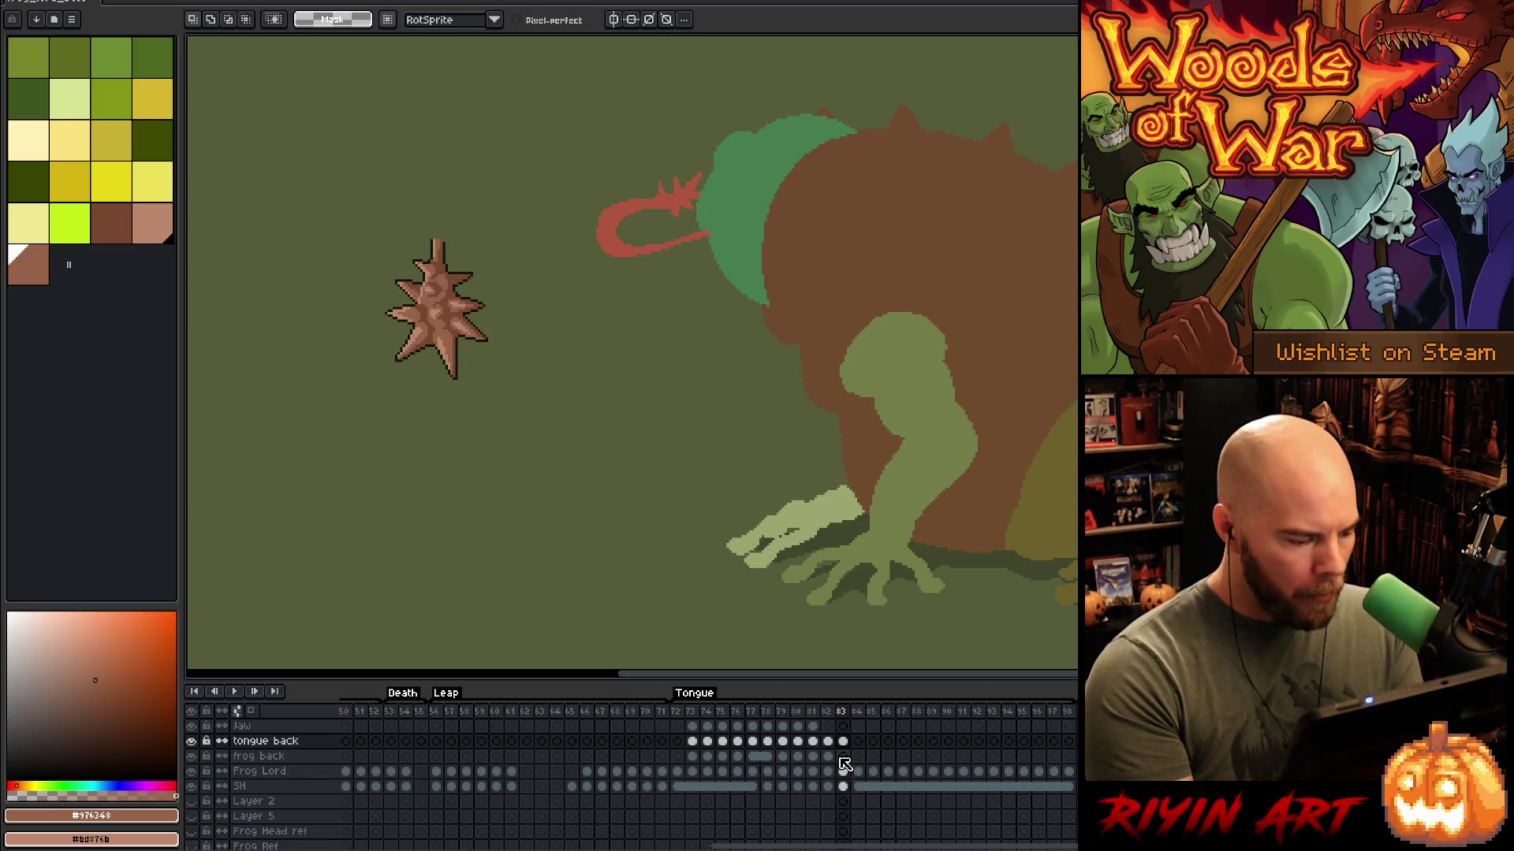
pyautogui.click(827, 756)
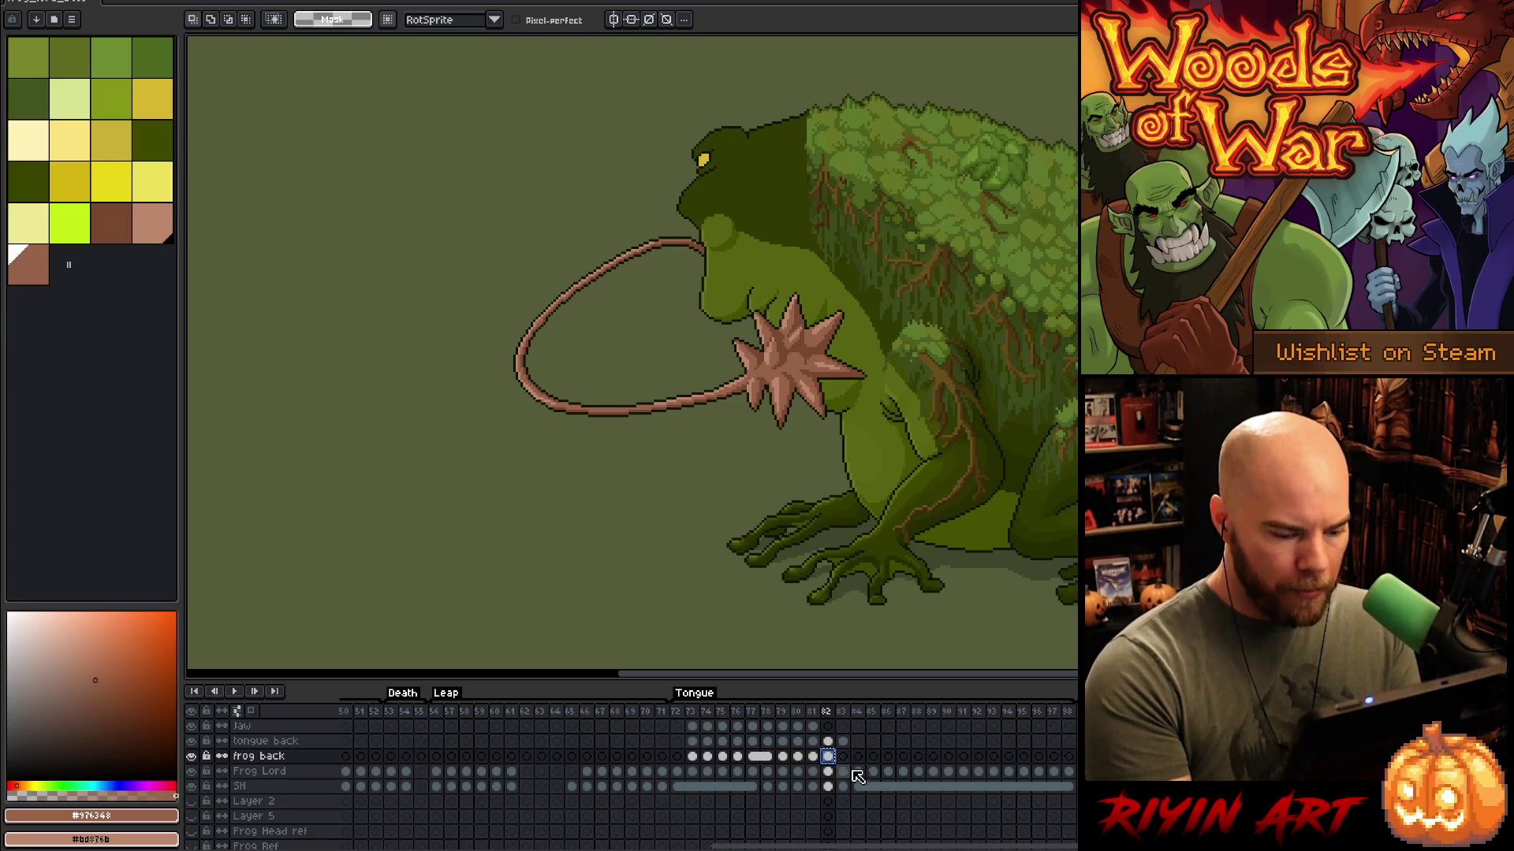
# Step: On frame 83, lasso an area left of the frog's mouth, clear it, and scroll the timeline back
pyautogui.click(847, 758)
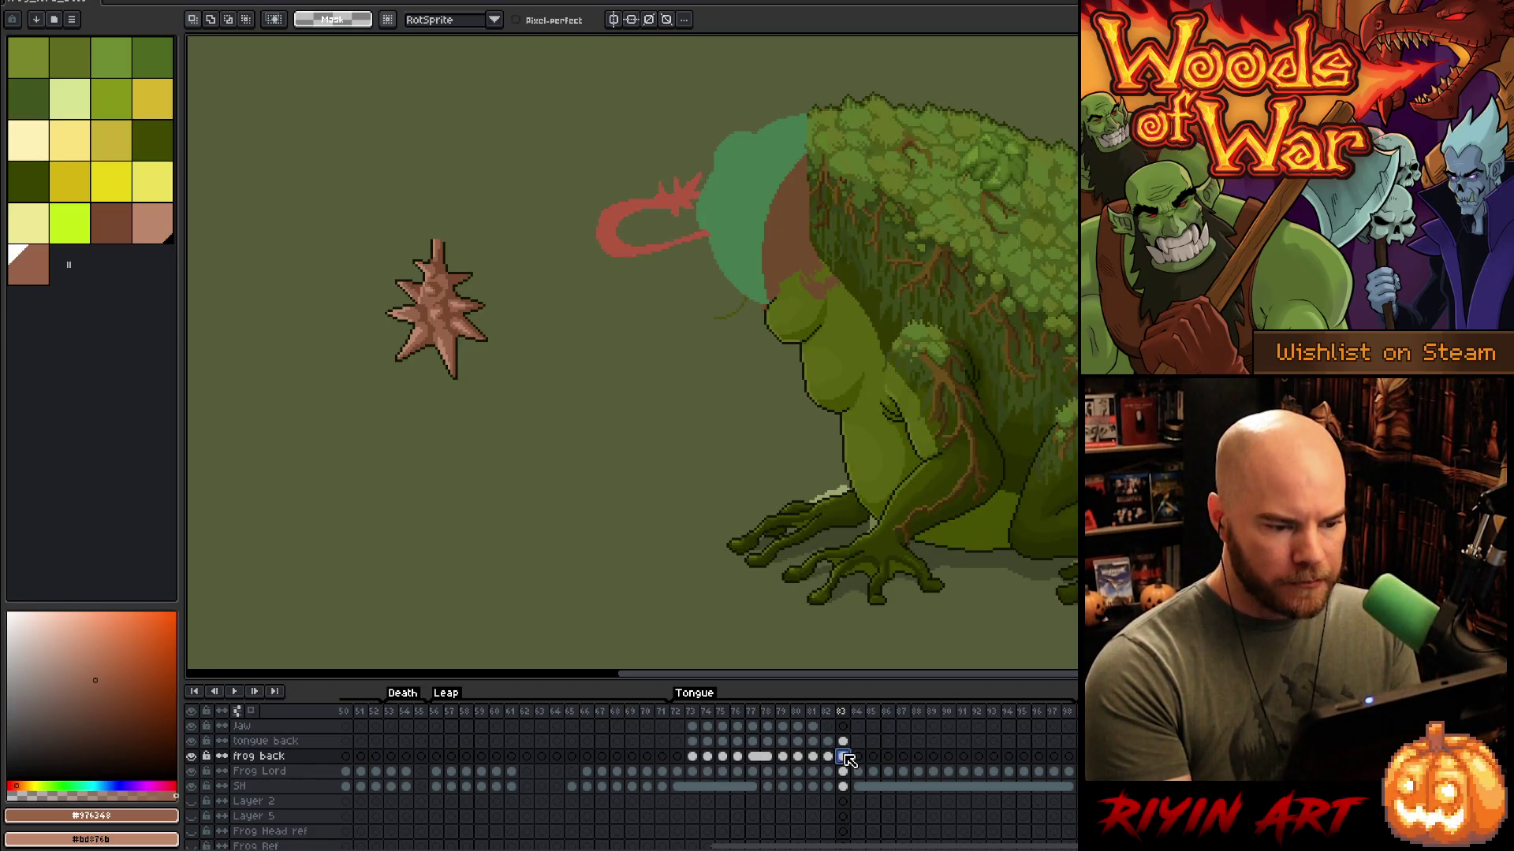
pyautogui.moveTo(754, 314); pyautogui.dragTo(726, 346)
pyautogui.click(694, 391)
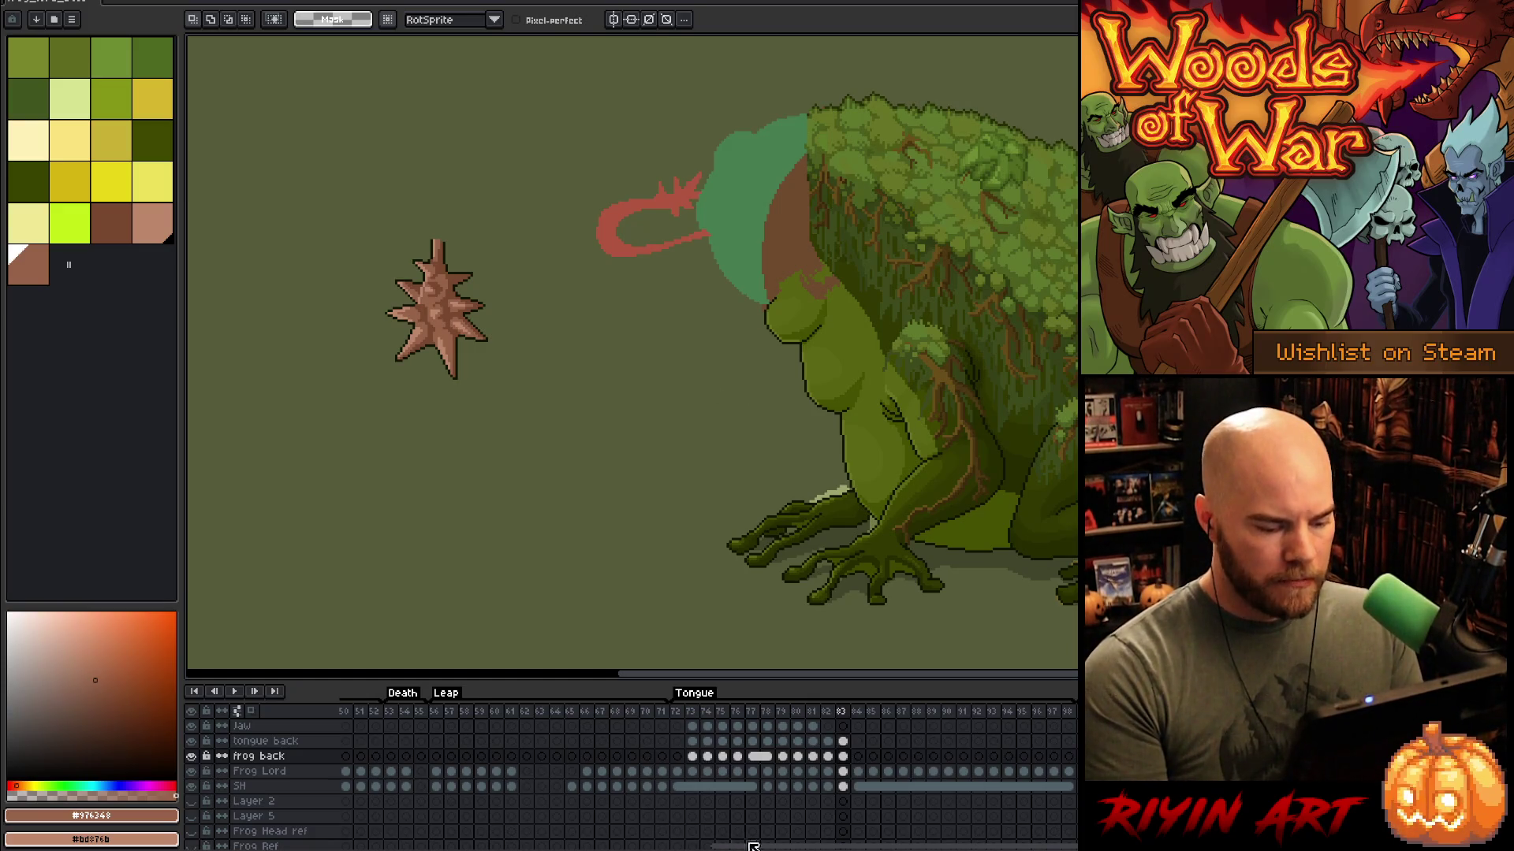
pyautogui.moveTo(789, 848); pyautogui.dragTo(417, 848)
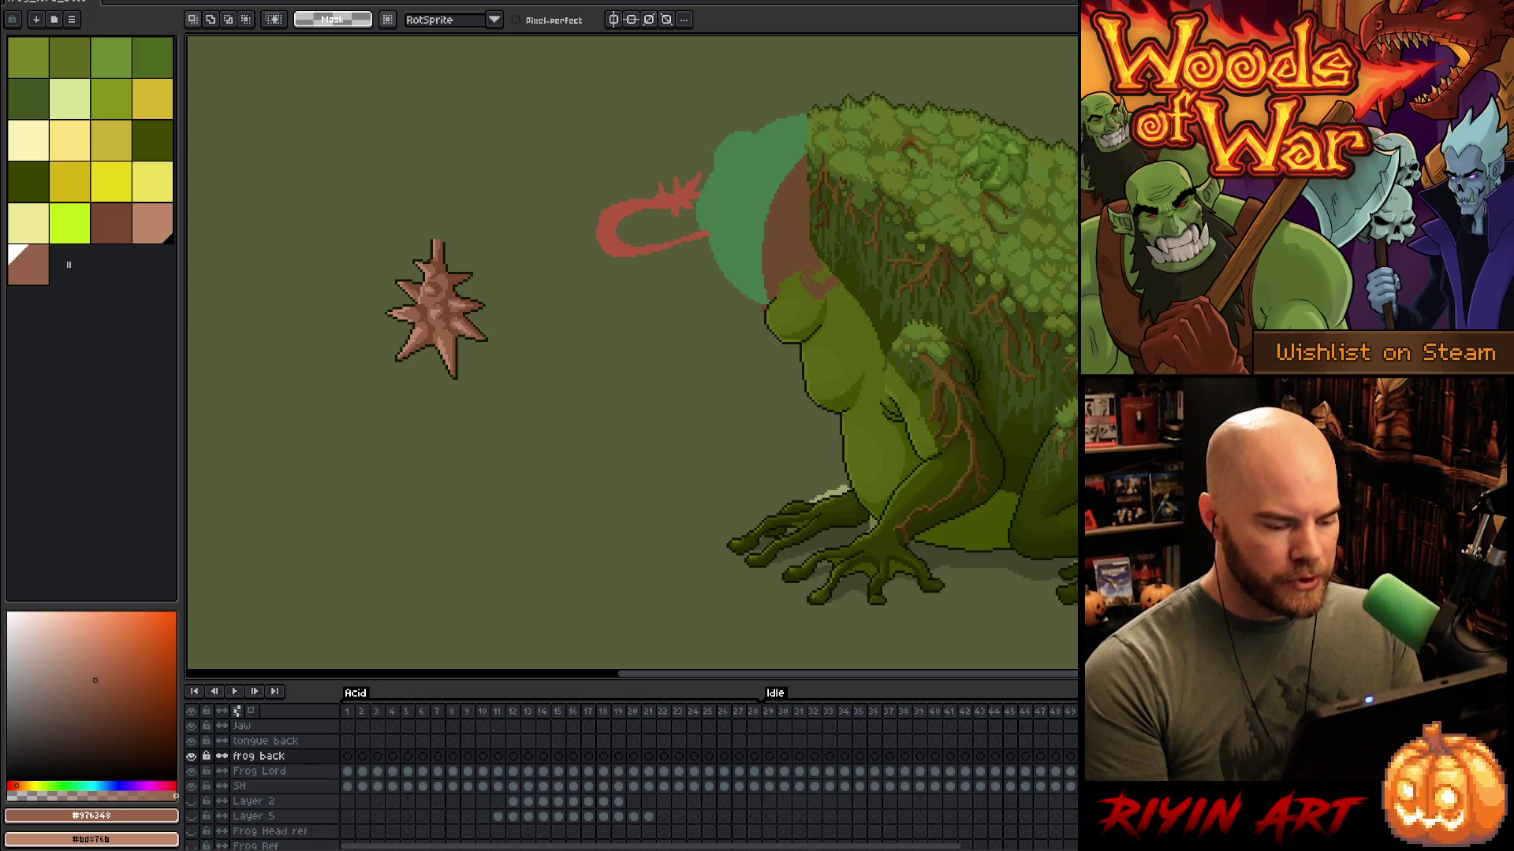
# Step: Scrub back and flip between frames 1, 2 and 28 to compare the frog's head and body poses
pyautogui.moveTo(469, 721); pyautogui.dragTo(352, 716)
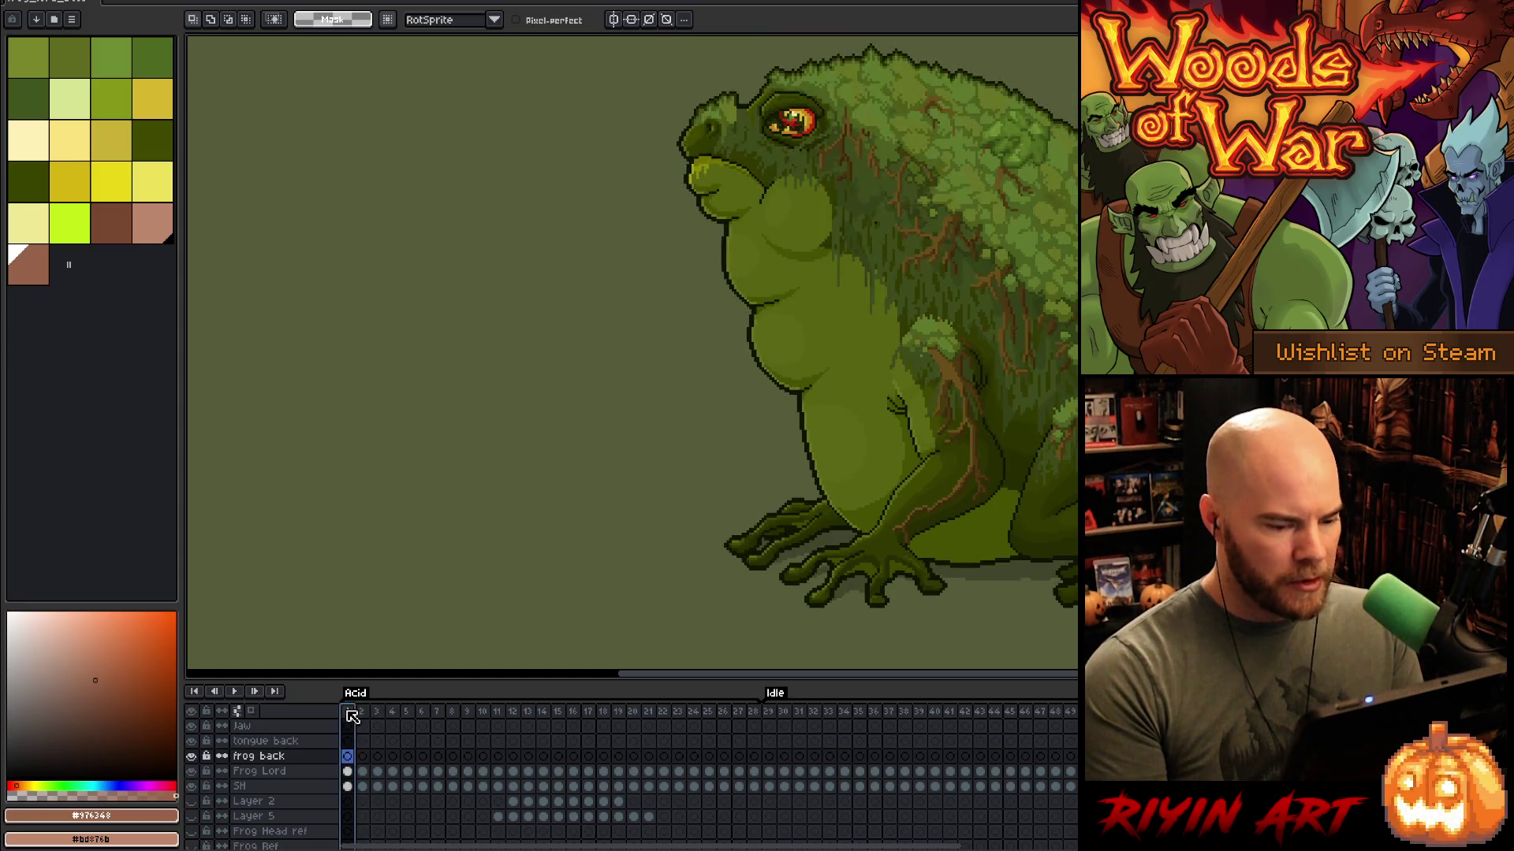
pyautogui.press('Left')
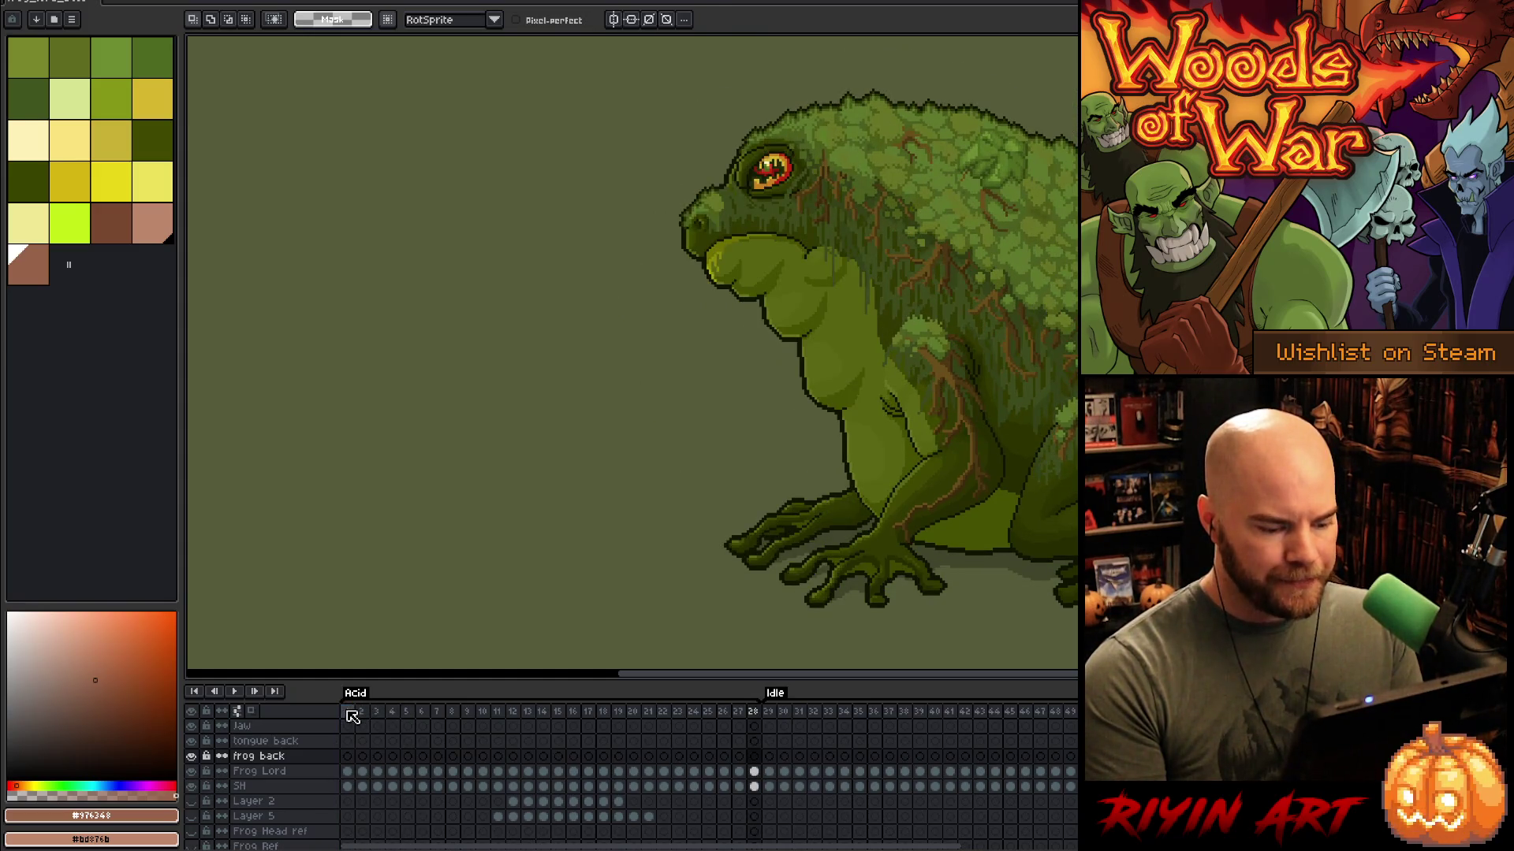
pyautogui.press('Right')
pyautogui.press('Left')
pyautogui.press('Right')
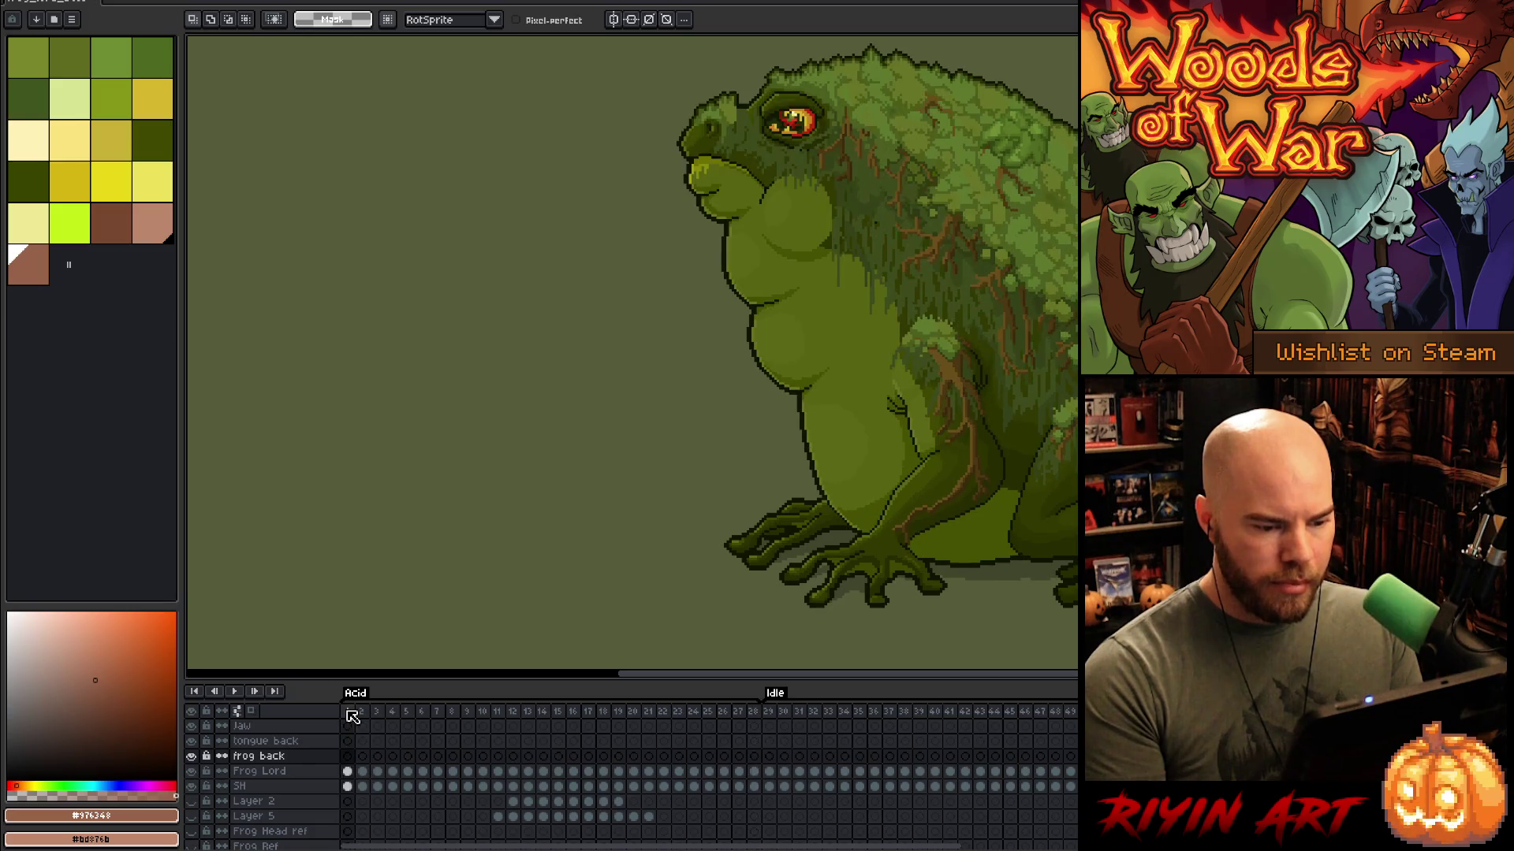
pyautogui.press('Left')
pyautogui.press('Right')
pyautogui.press('Right')
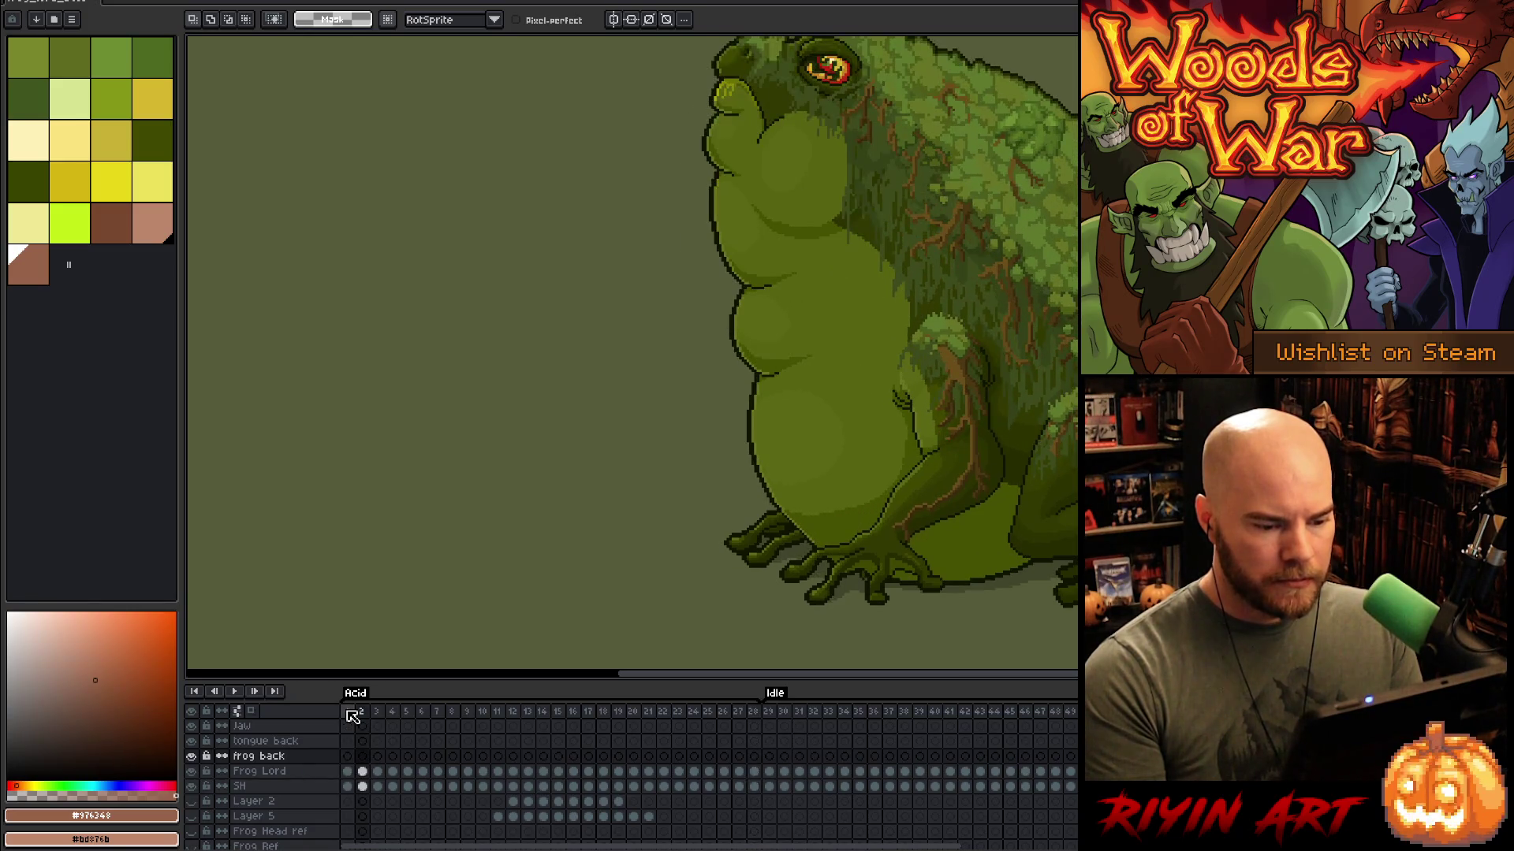
pyautogui.press('Left')
pyautogui.press('Left')
pyautogui.press('Right')
pyautogui.press('Left')
pyautogui.press('Right')
pyautogui.press('Left')
pyautogui.press('Right')
pyautogui.press('Left')
pyautogui.press('Right')
pyautogui.press('Left')
pyautogui.press('Right')
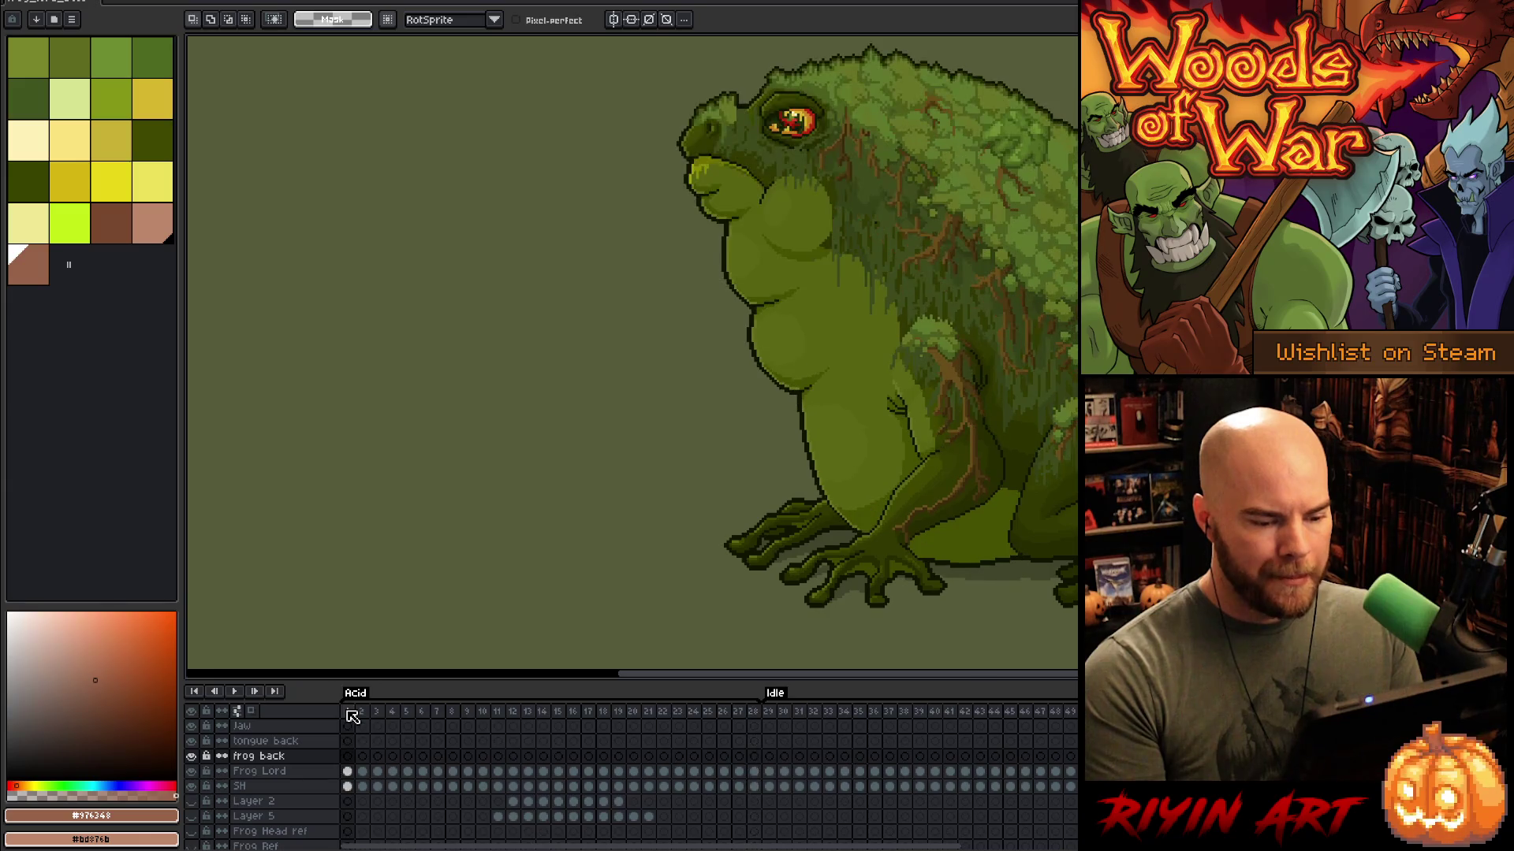
pyautogui.press('Right')
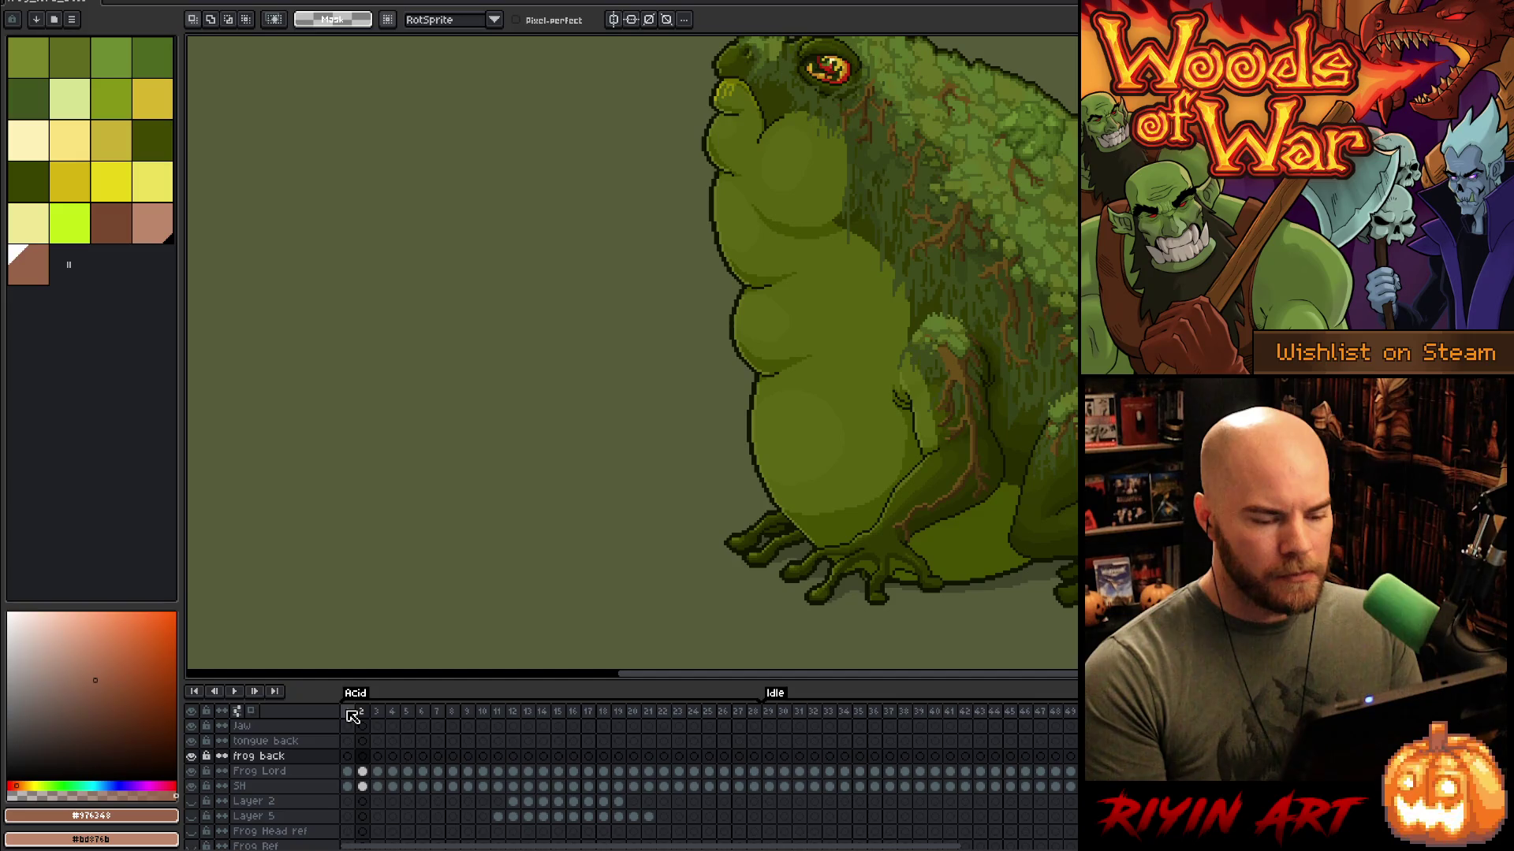
pyautogui.press('Left')
pyautogui.press('Right')
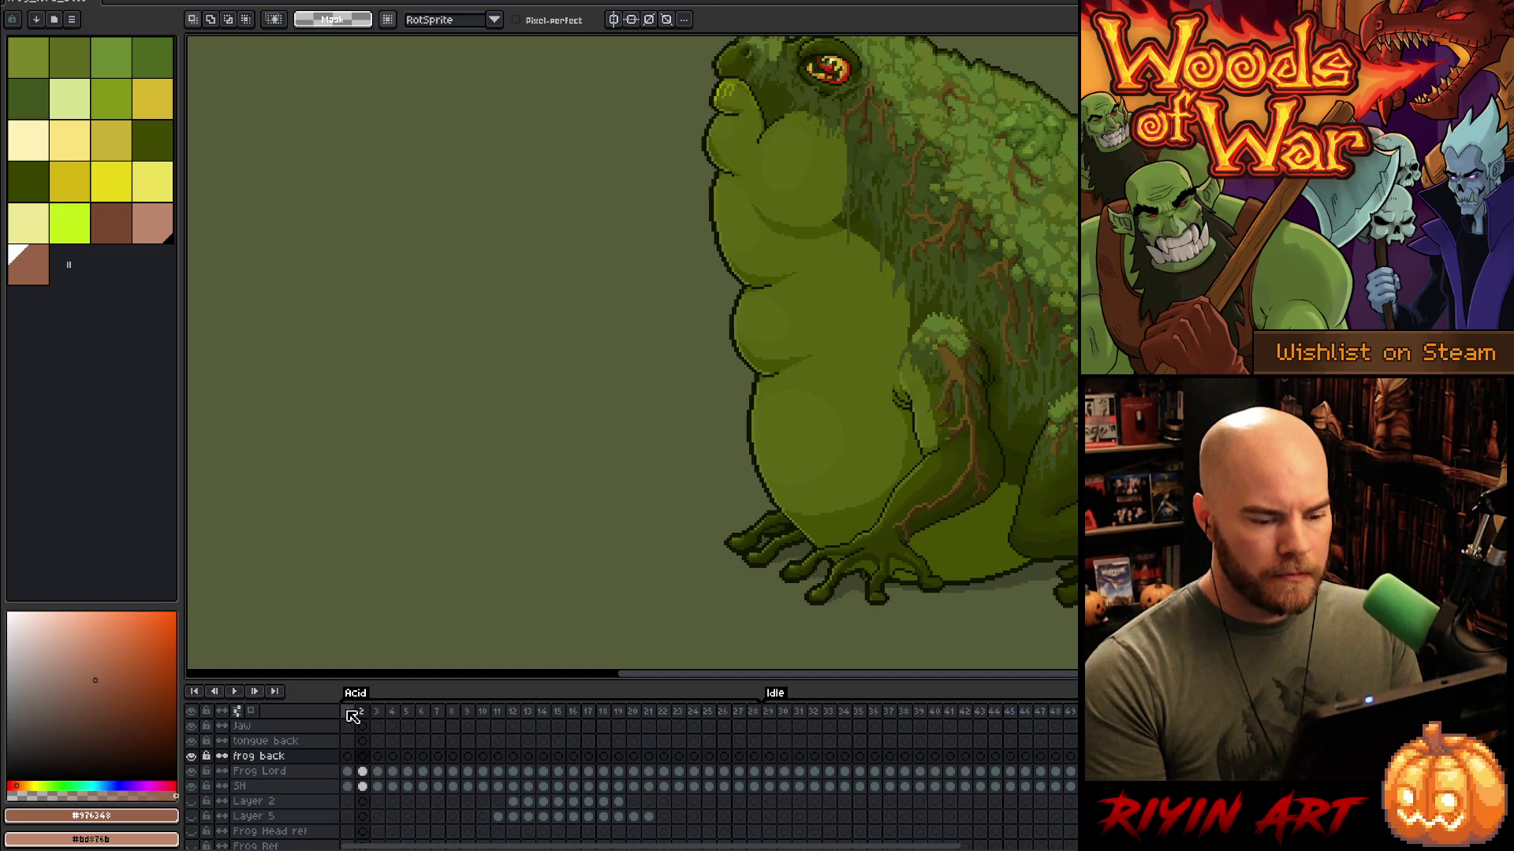
# Step: Step through frames 2–7 and the inflated-body poses, then play the animation from Idle frame 35
pyautogui.press('Right')
pyautogui.press('Right')
pyautogui.press('Right')
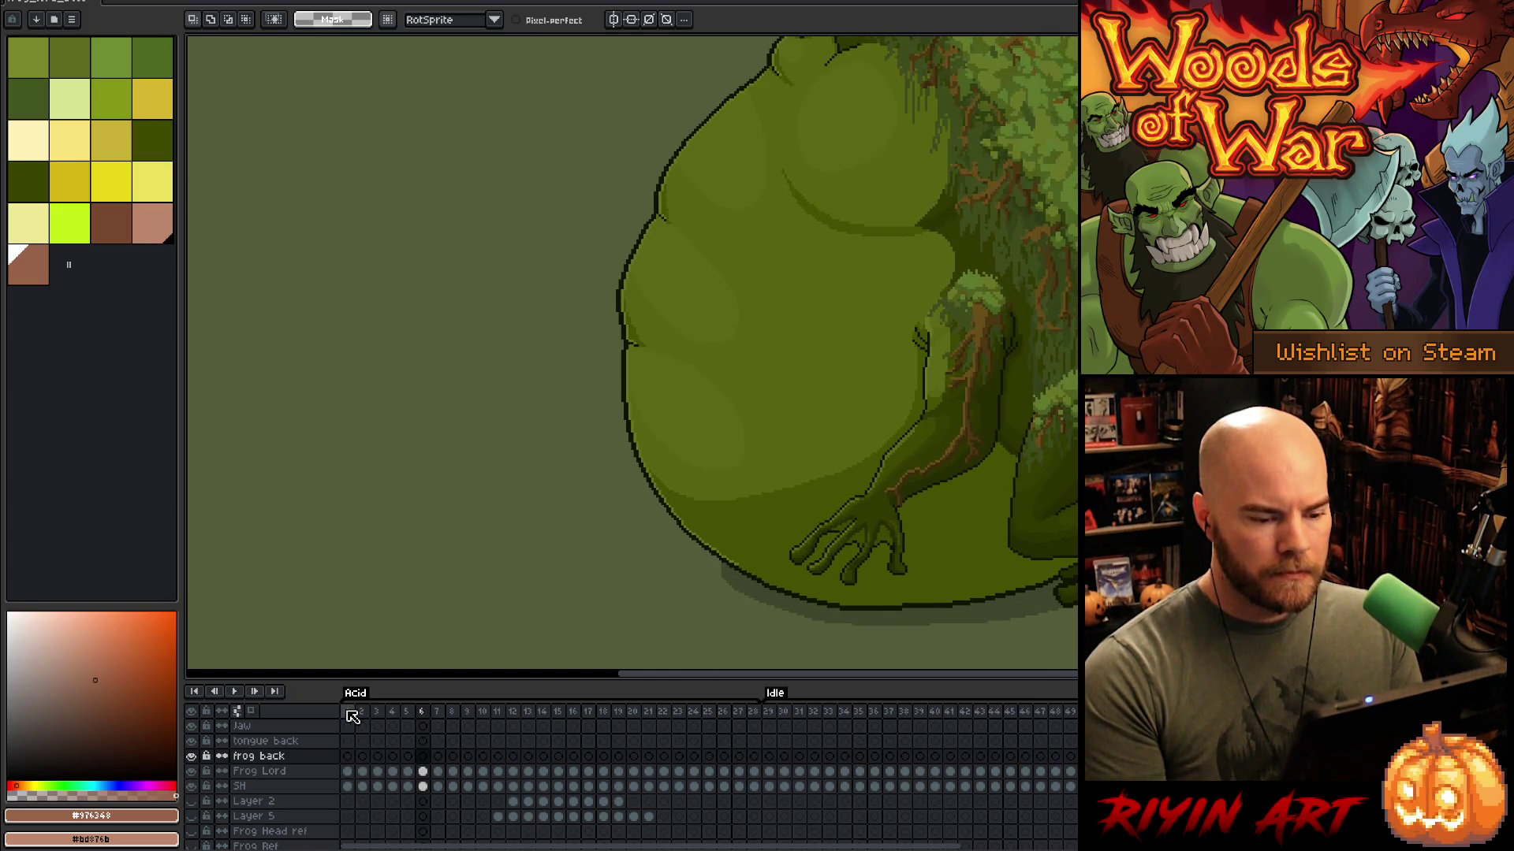
pyautogui.press('Left')
pyautogui.press('Left')
pyautogui.press('Left')
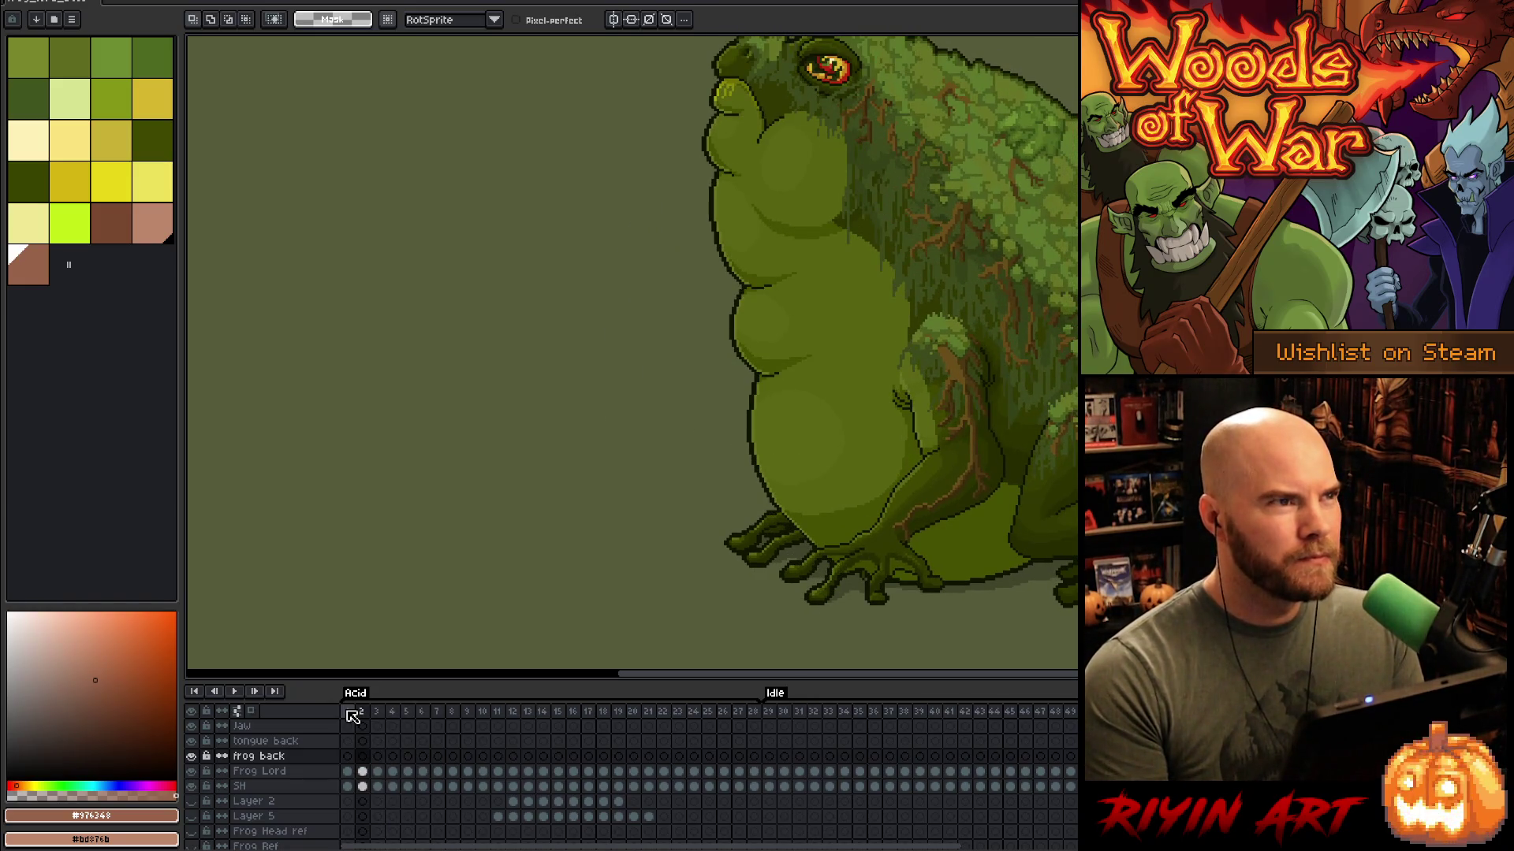
pyautogui.press('Left')
pyautogui.press('Left')
pyautogui.press('Right')
pyautogui.press('Right')
pyautogui.press('Right')
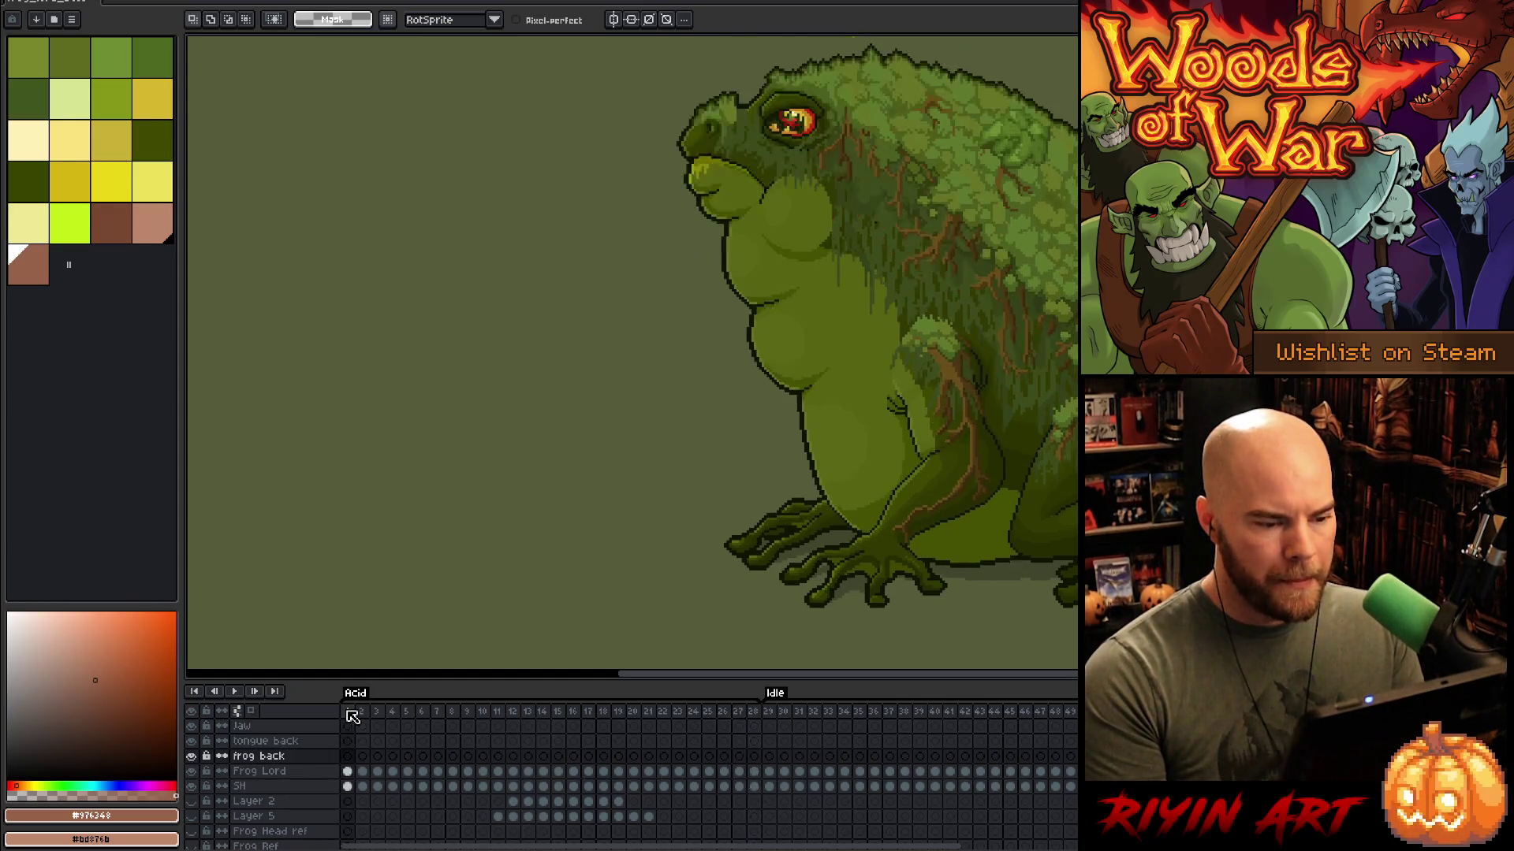
pyautogui.press('Right')
pyautogui.press('Right')
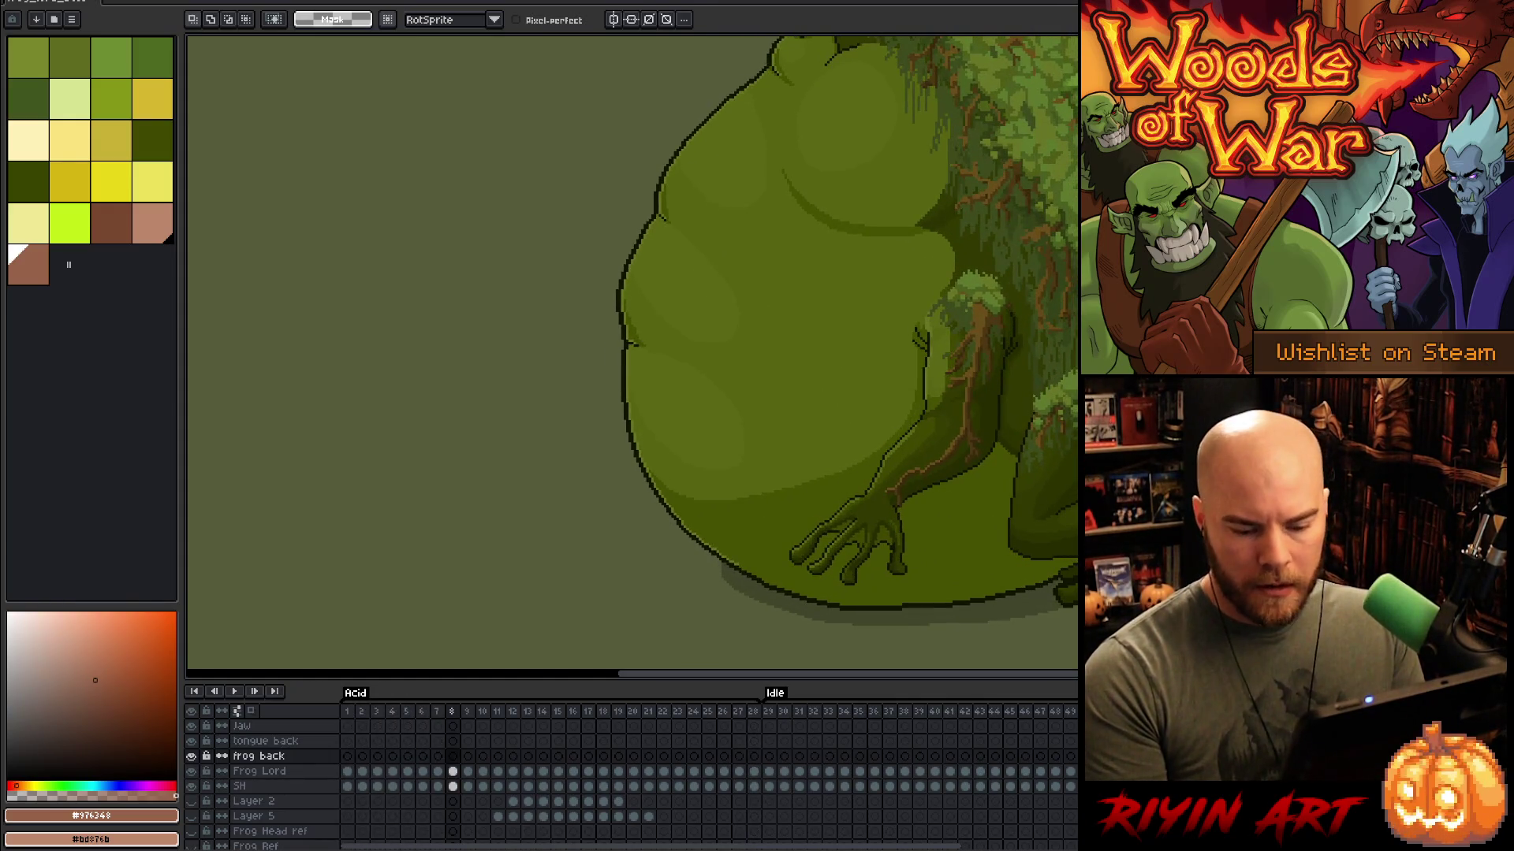
pyautogui.press('Home')
pyautogui.press('Right')
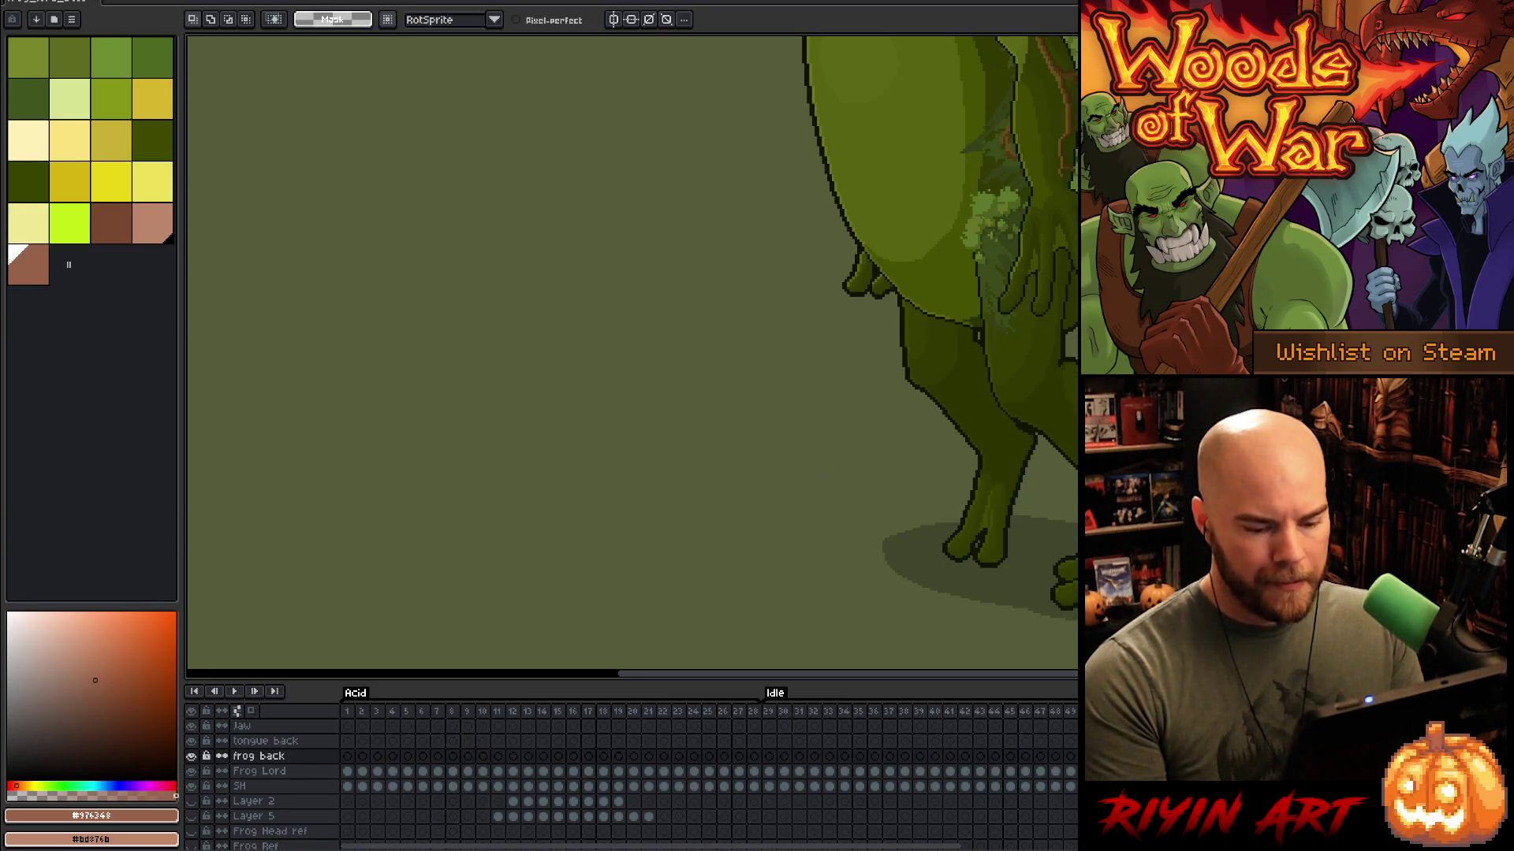
pyautogui.click(864, 712)
pyautogui.press('Return')
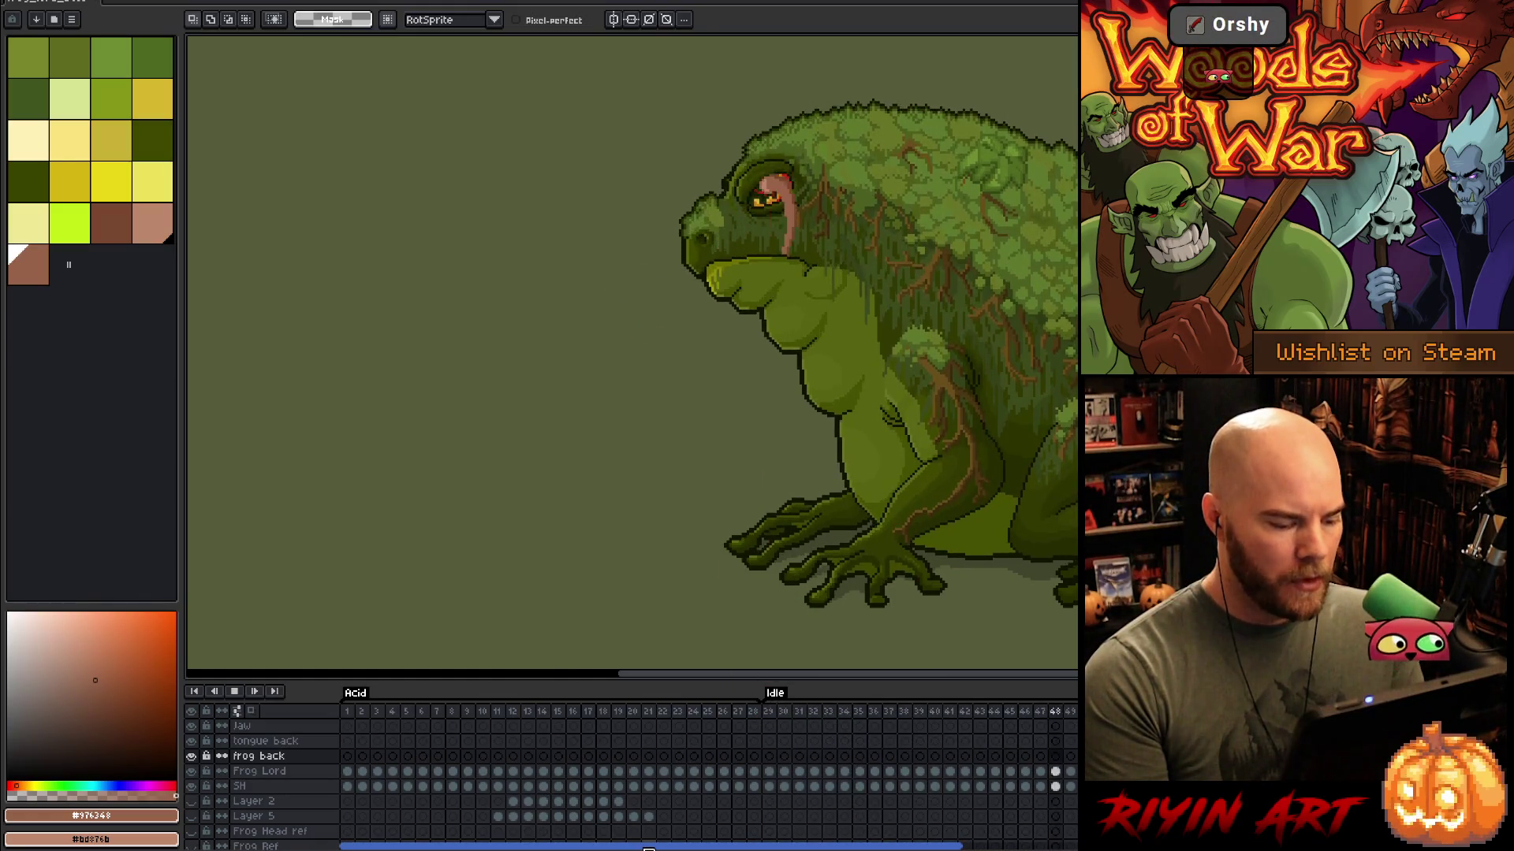
# Step: Scroll back to the Tongue frames and flip between frames 82 and 83, settling on 83
pyautogui.moveTo(648, 848); pyautogui.dragTo(1048, 832)
pyautogui.click(741, 713)
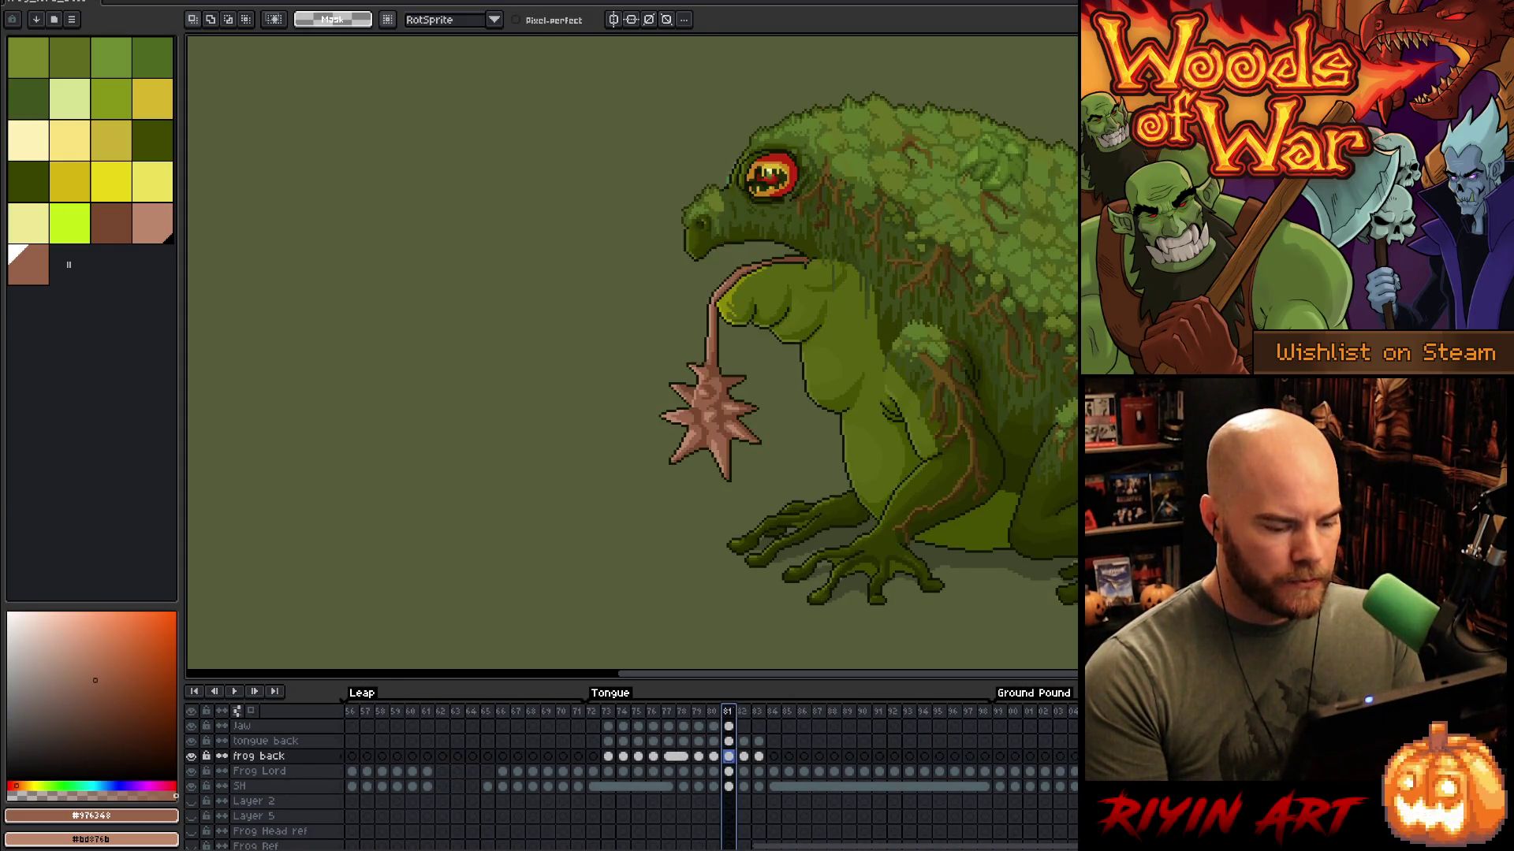
pyautogui.press('Right')
pyautogui.press('Left')
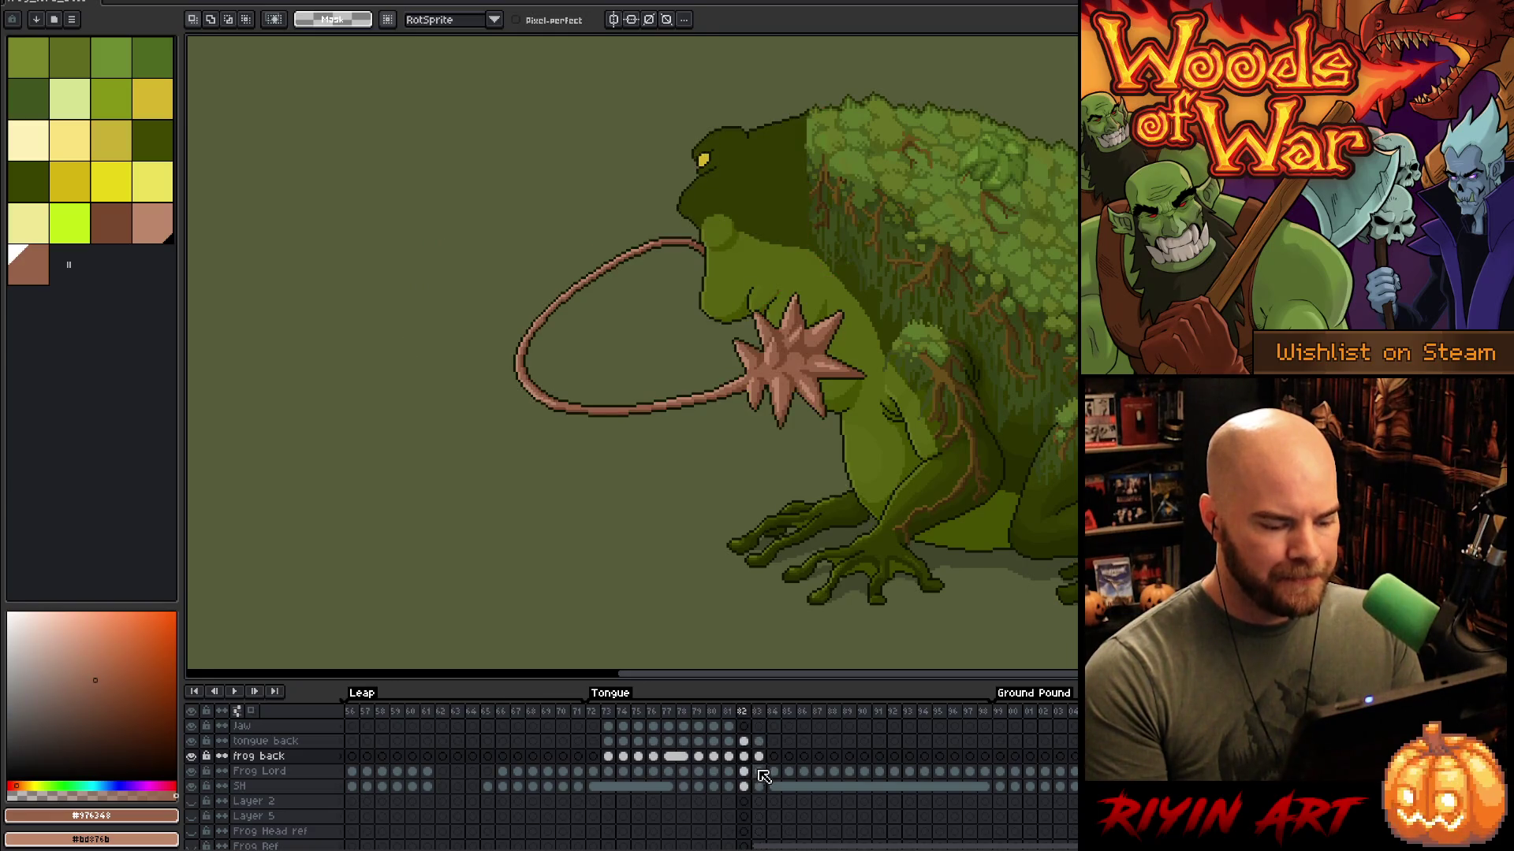
pyautogui.click(761, 779)
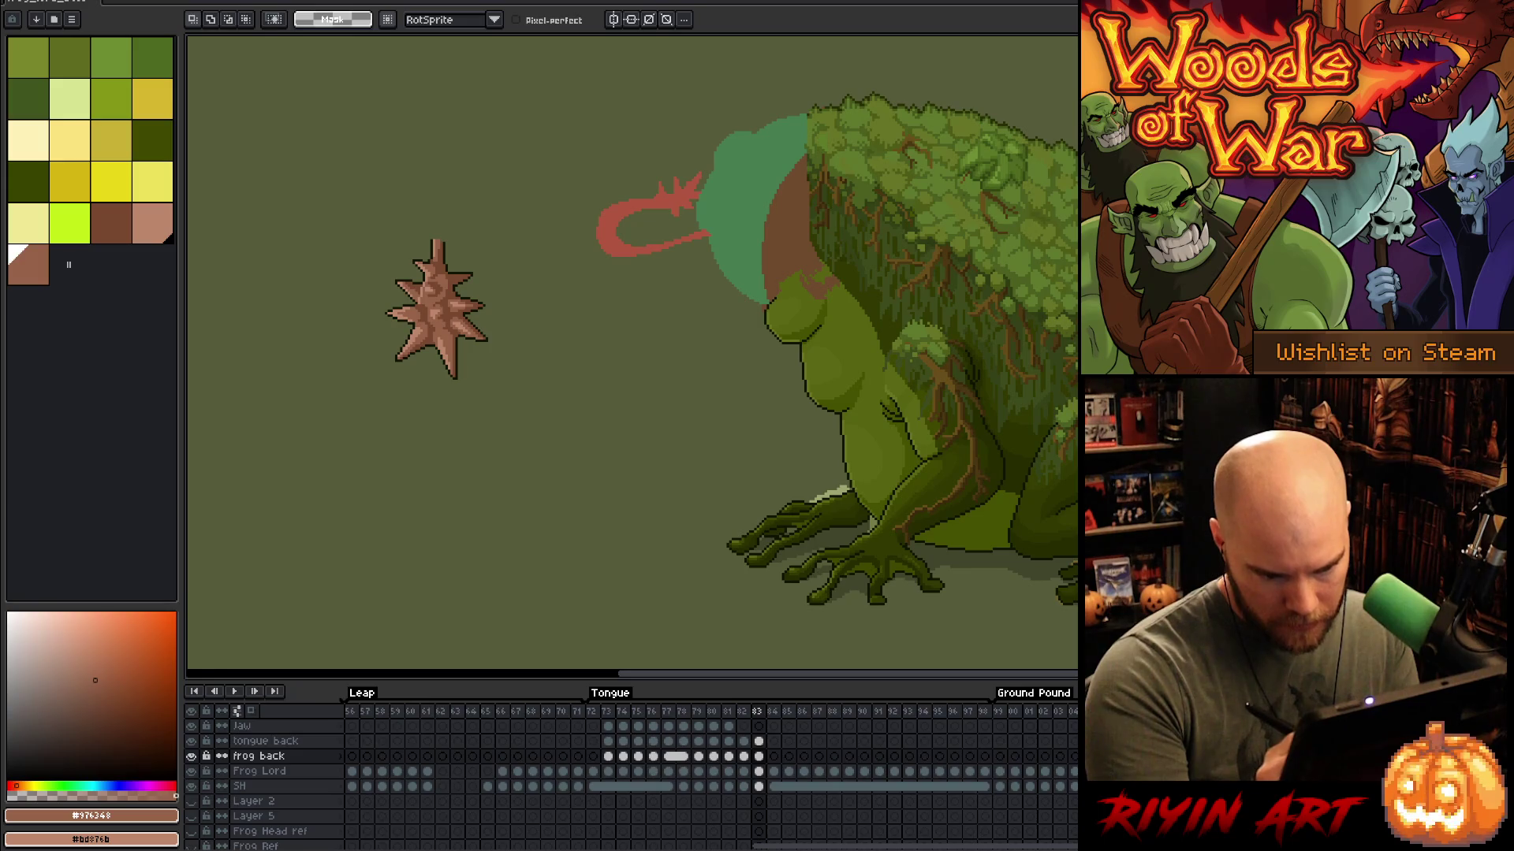
# Step: Lasso the frog's back and body on frame 83 and nudge it up and left
pyautogui.moveTo(1079, 497)
pyautogui.mouseDown()
pyautogui.moveTo(1039, 530)
pyautogui.moveTo(981, 532)
pyautogui.moveTo(1011, 469)
pyautogui.moveTo(991, 420)
pyautogui.moveTo(953, 459)
pyautogui.mouseUp()
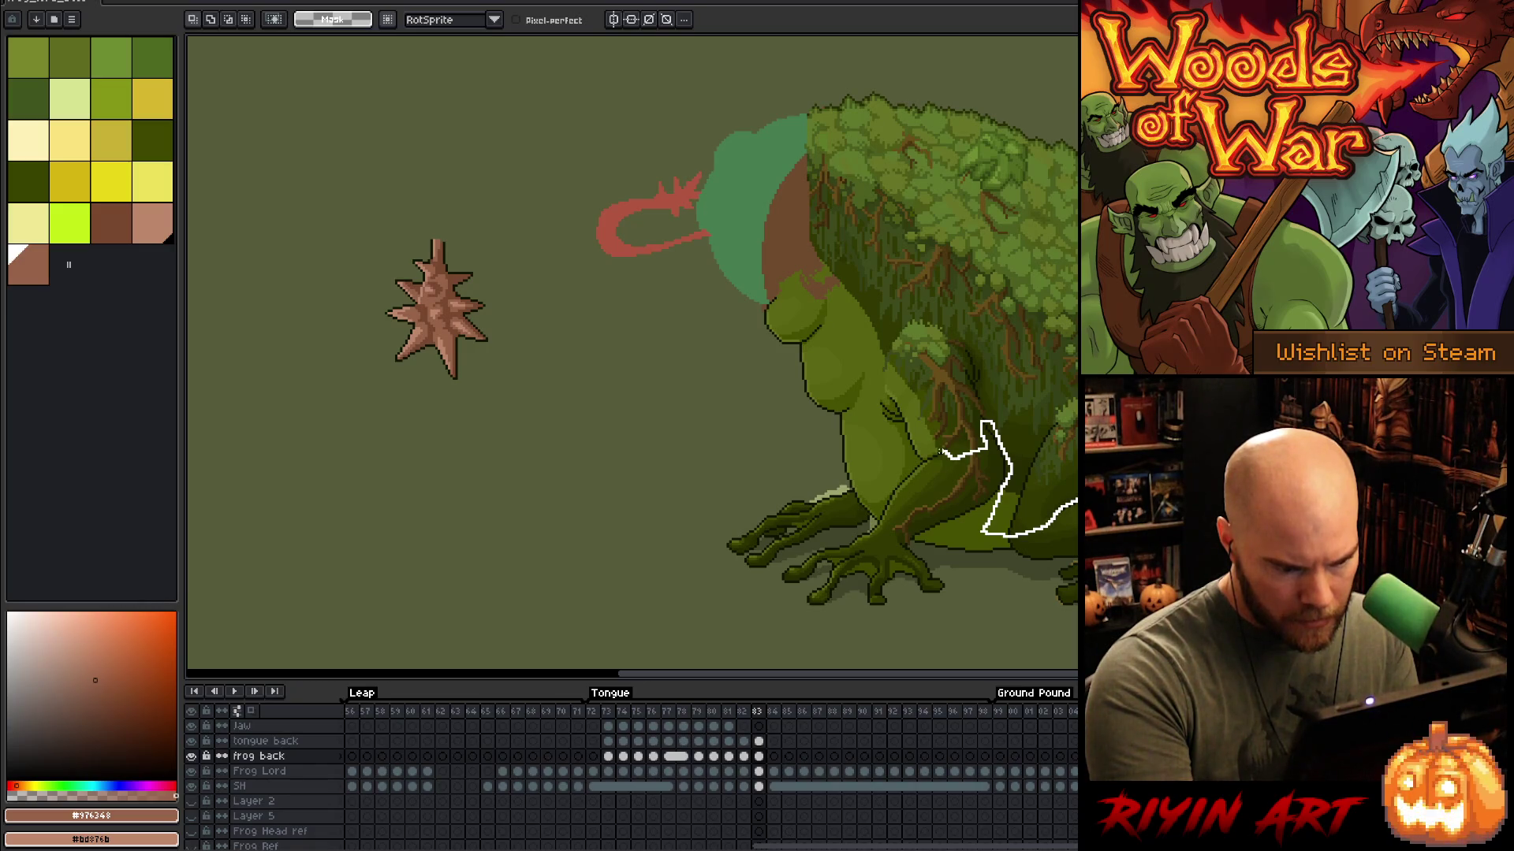
pyautogui.moveTo(938, 457)
pyautogui.mouseDown()
pyautogui.moveTo(901, 466)
pyautogui.moveTo(861, 416)
pyautogui.mouseUp()
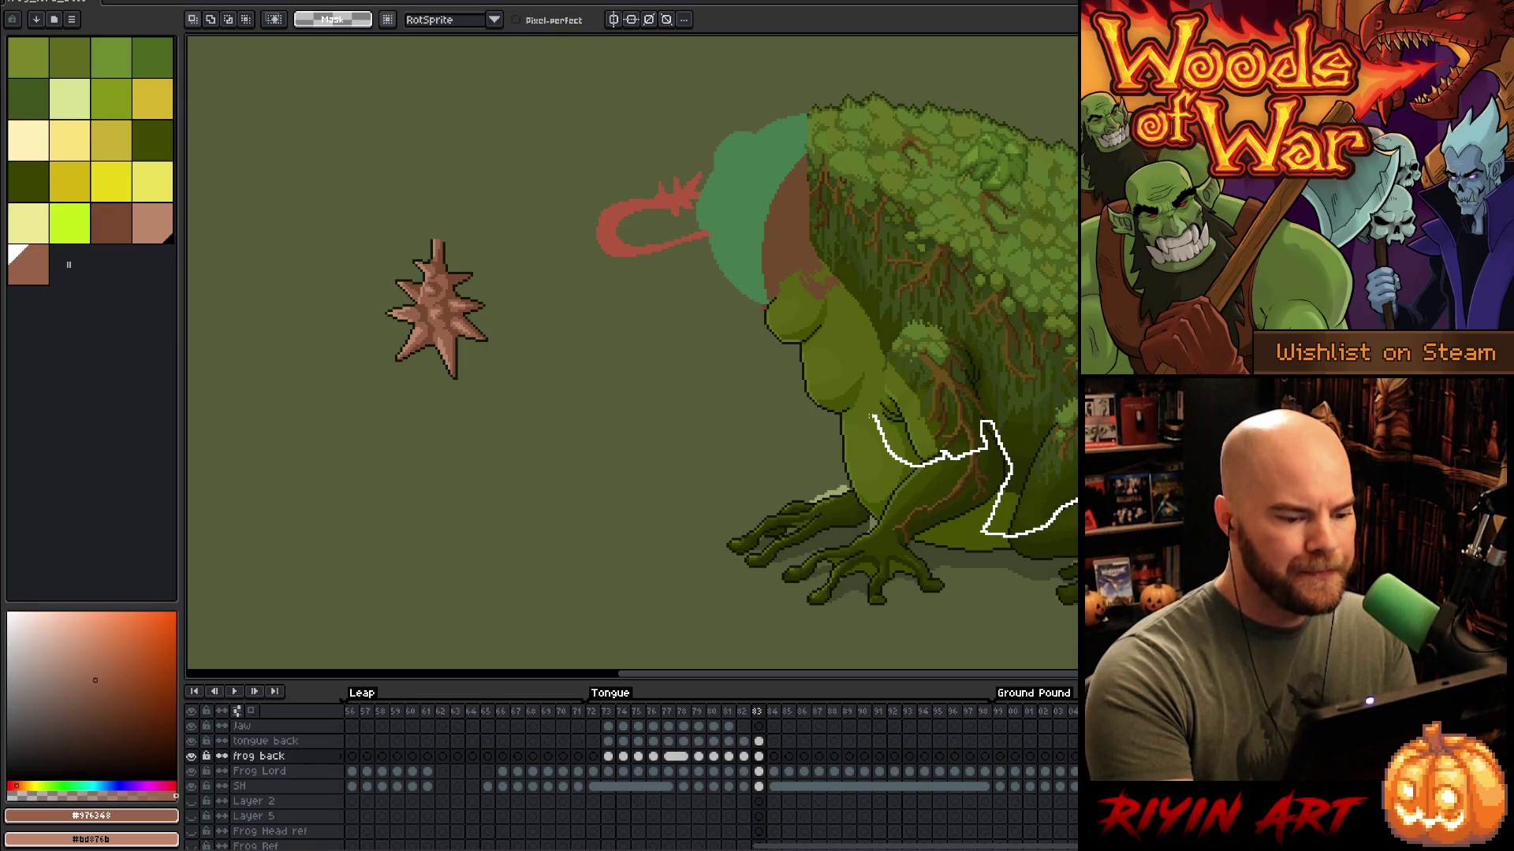
pyautogui.moveTo(861, 414)
pyautogui.mouseDown()
pyautogui.moveTo(860, 331)
pyautogui.moveTo(820, 276)
pyautogui.moveTo(901, 54)
pyautogui.moveTo(1072, 83)
pyautogui.mouseUp()
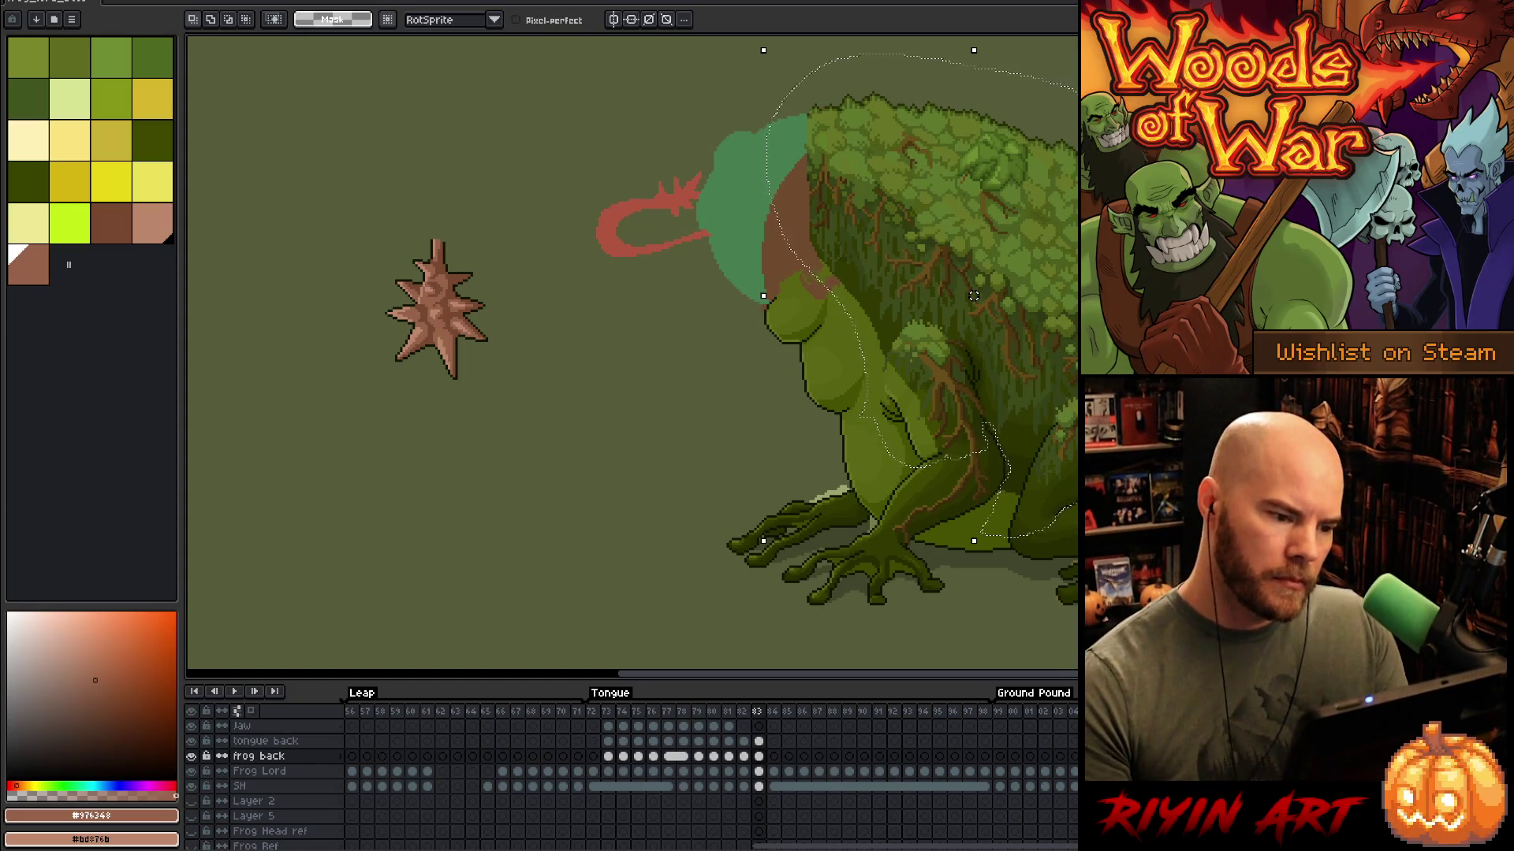
pyautogui.press('Up')
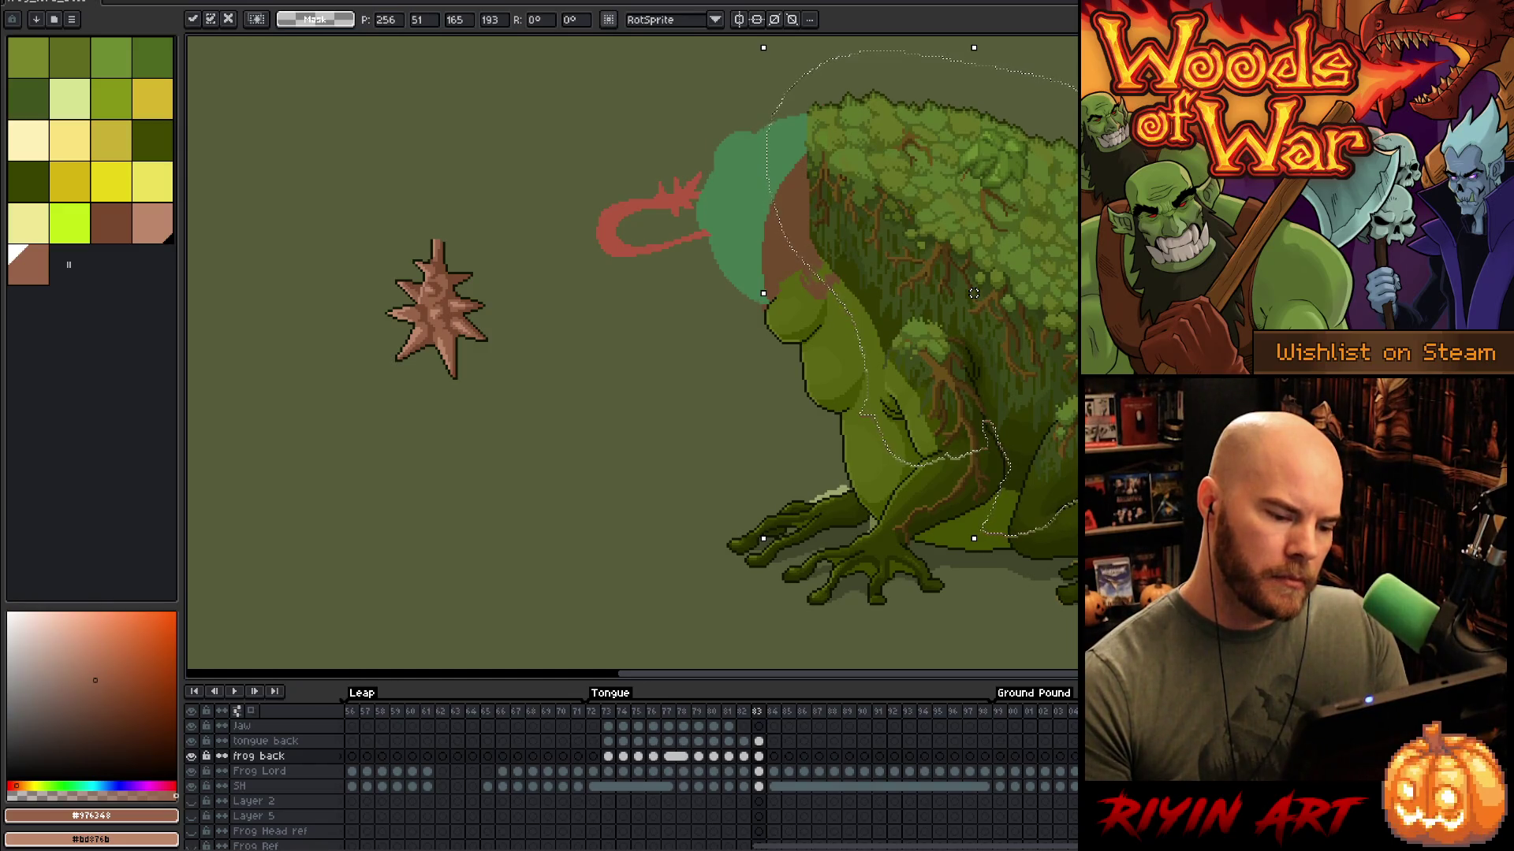
pyautogui.press('Left')
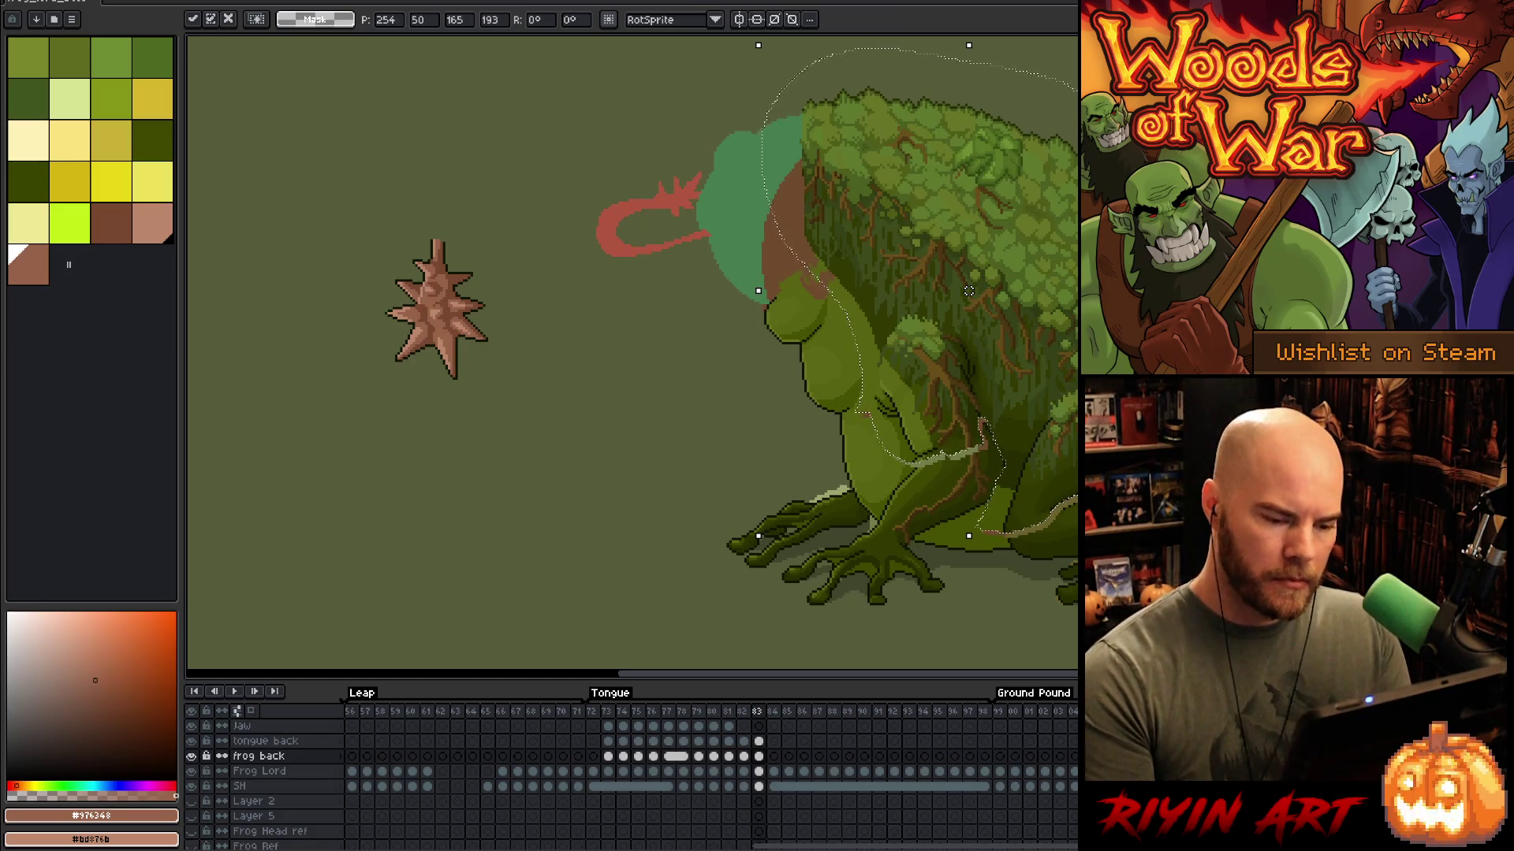
# Step: Flip between frames 82 and 83 to check the shifted back
pyautogui.press(',')
pyautogui.press('.')
pyautogui.press(',')
pyautogui.press('.')
pyautogui.press(',')
pyautogui.press('.')
pyautogui.press(',')
pyautogui.press('.')
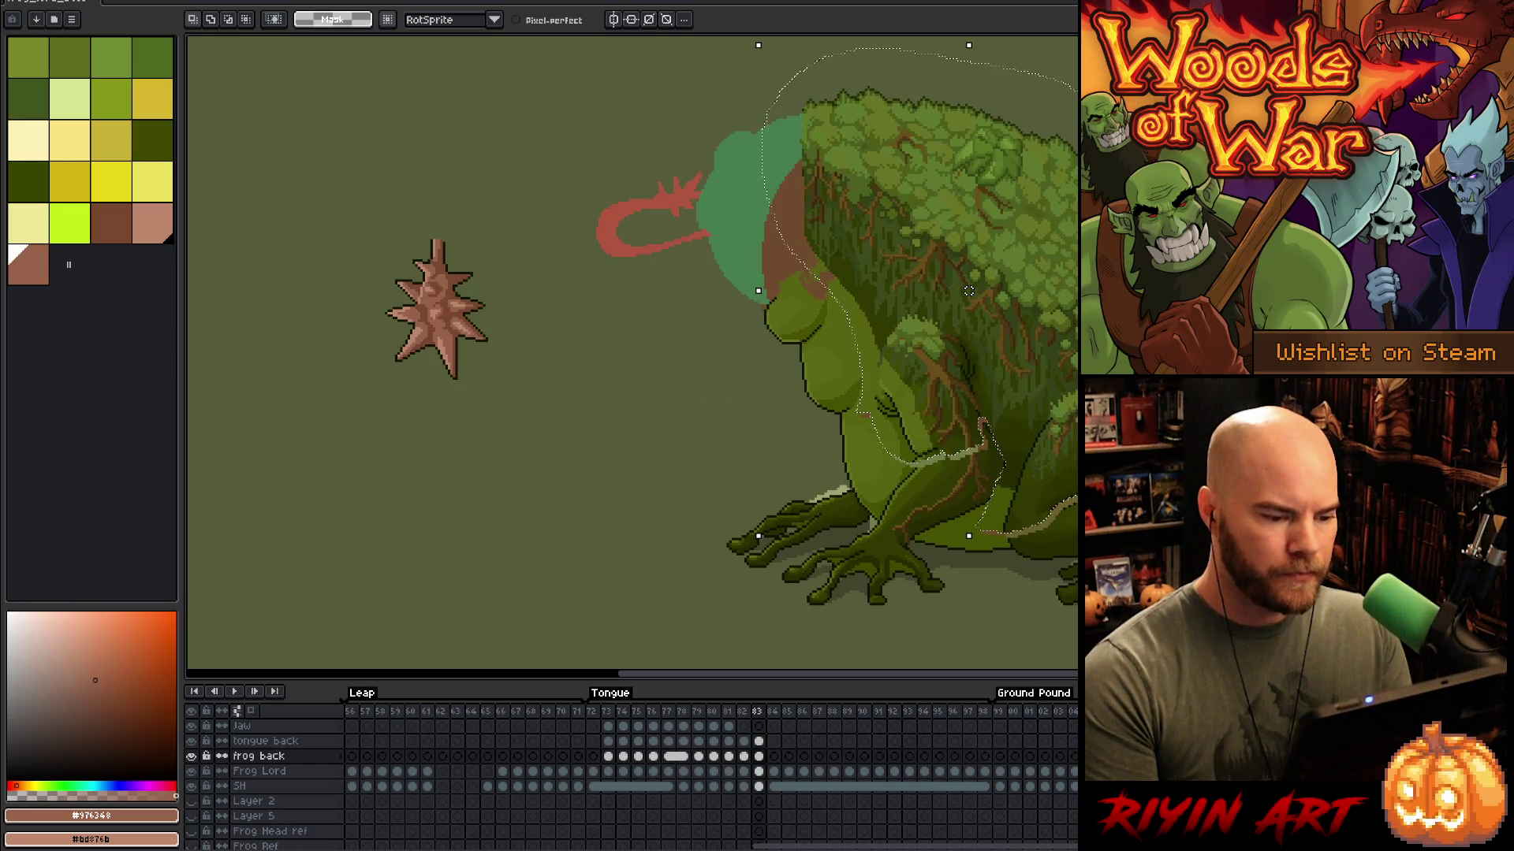
# Step: Lasso the frog's chin, shoulder and part of the front leg on frame 83 and reposition it
pyautogui.moveTo(749, 289)
pyautogui.mouseDown()
pyautogui.moveTo(738, 326)
pyautogui.moveTo(788, 264)
pyautogui.moveTo(820, 284)
pyautogui.moveTo(887, 440)
pyautogui.mouseUp()
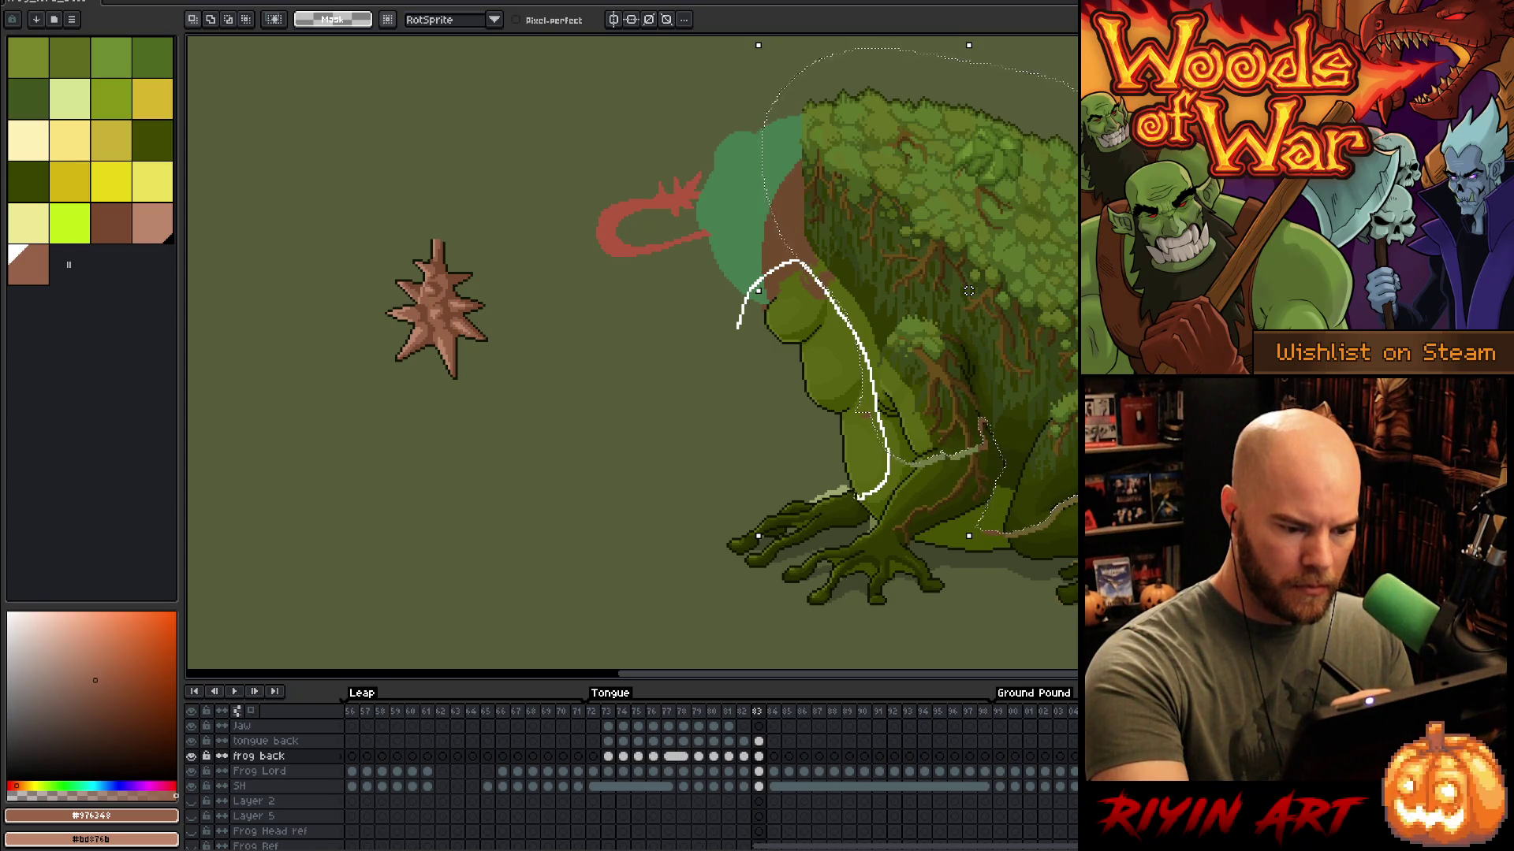
pyautogui.moveTo(808, 418); pyautogui.dragTo(810, 381)
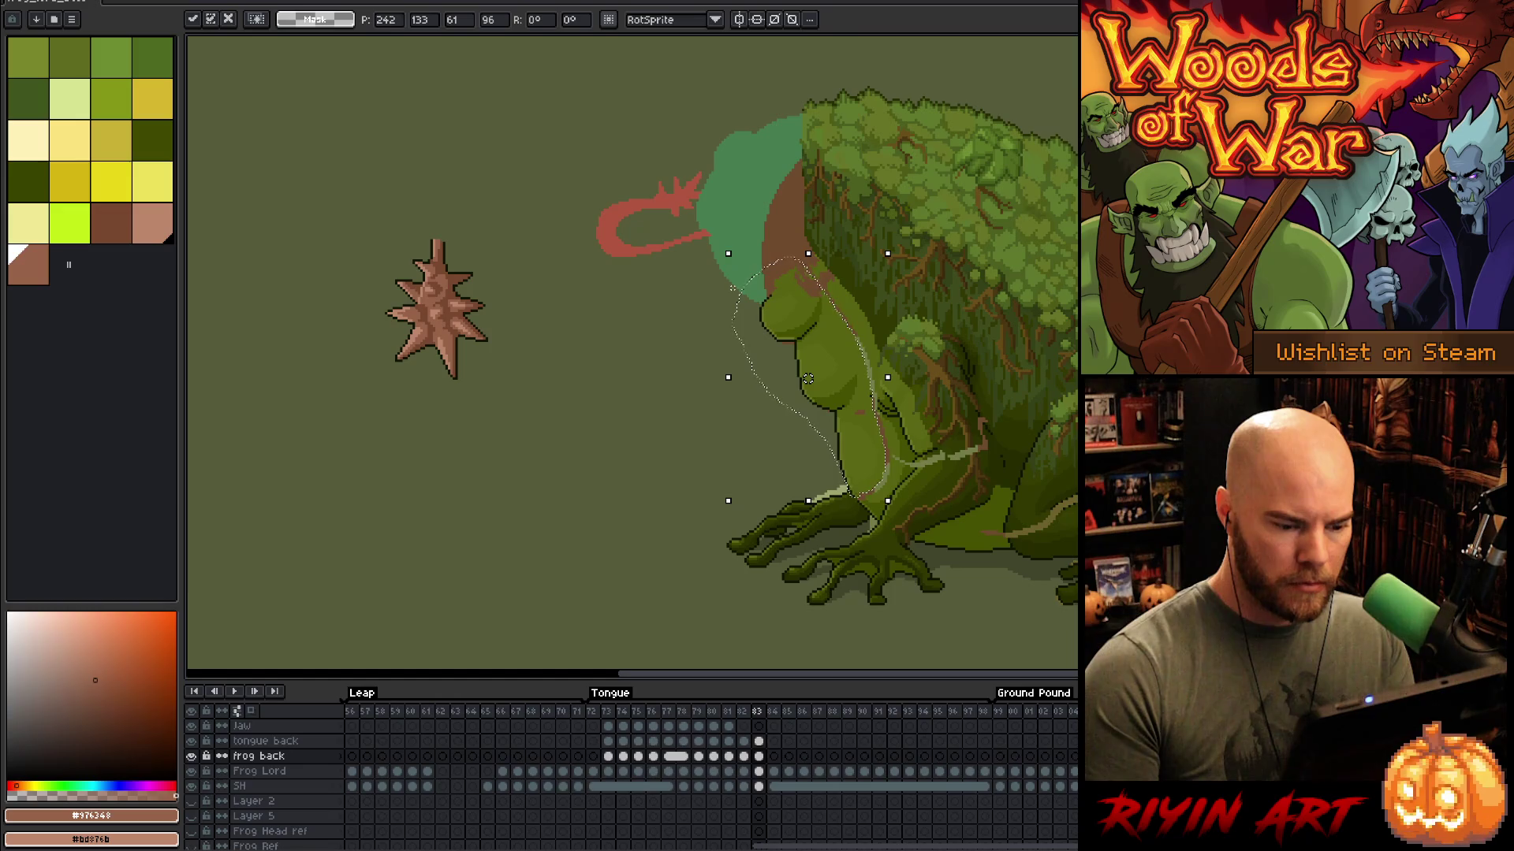
pyautogui.press('Return')
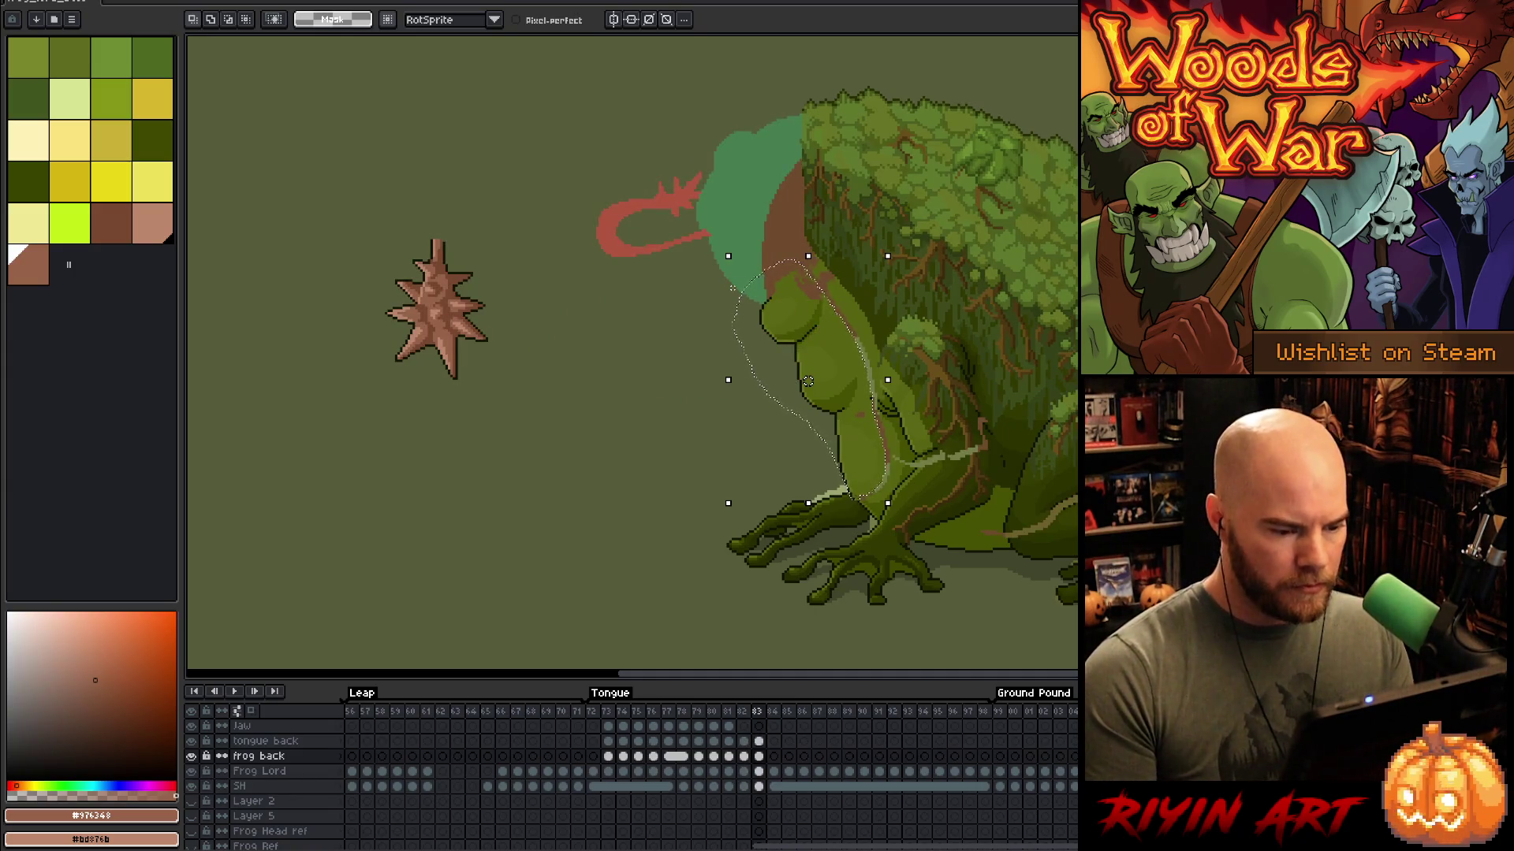
pyautogui.moveTo(847, 209)
pyautogui.mouseDown()
pyautogui.moveTo(804, 199)
pyautogui.moveTo(784, 272)
pyautogui.mouseUp()
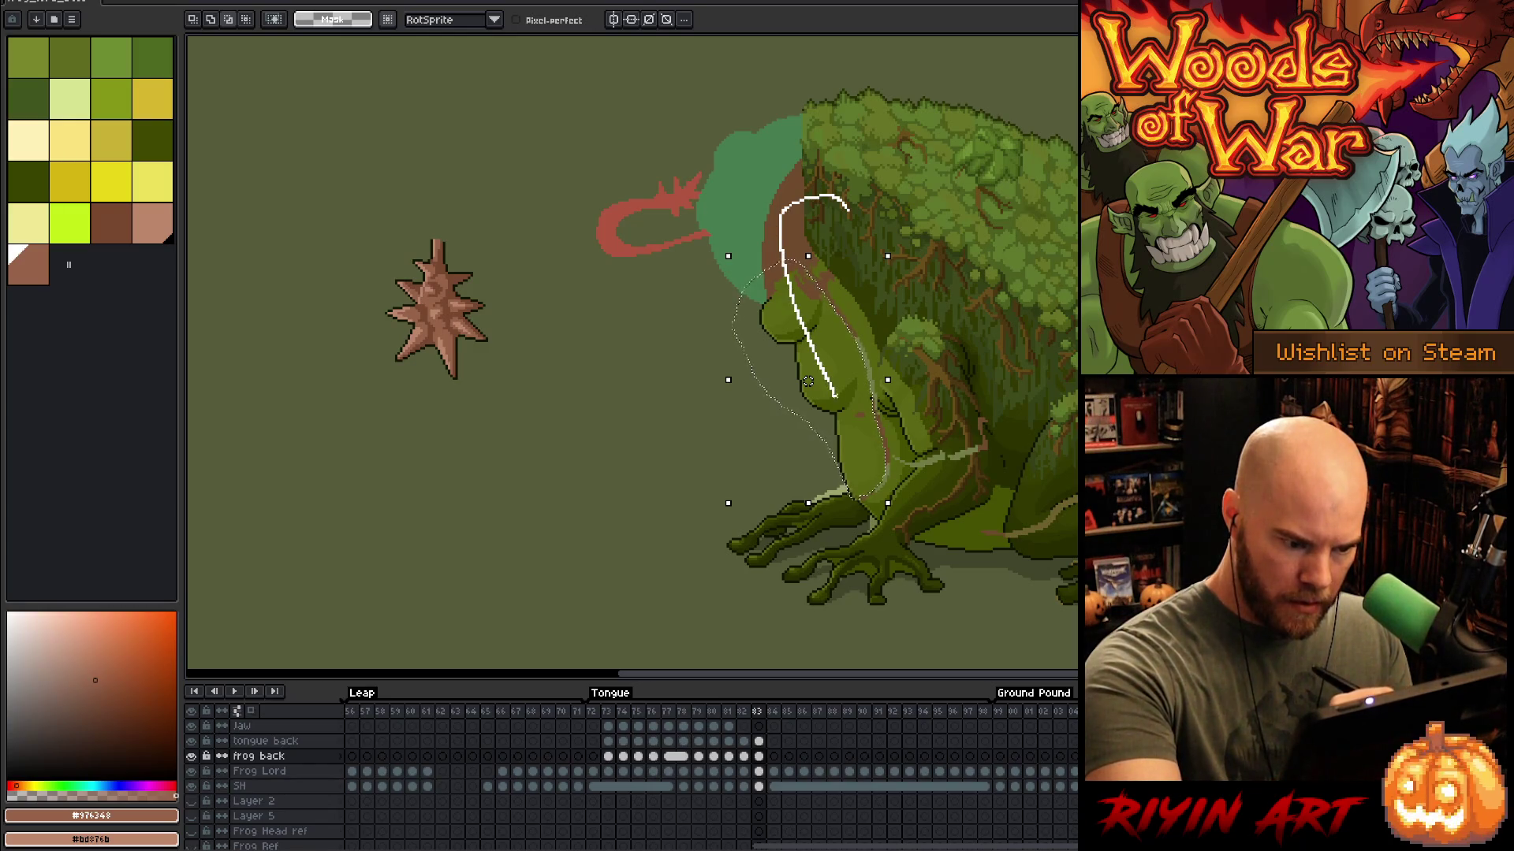
pyautogui.moveTo(887, 501); pyautogui.dragTo(887, 500)
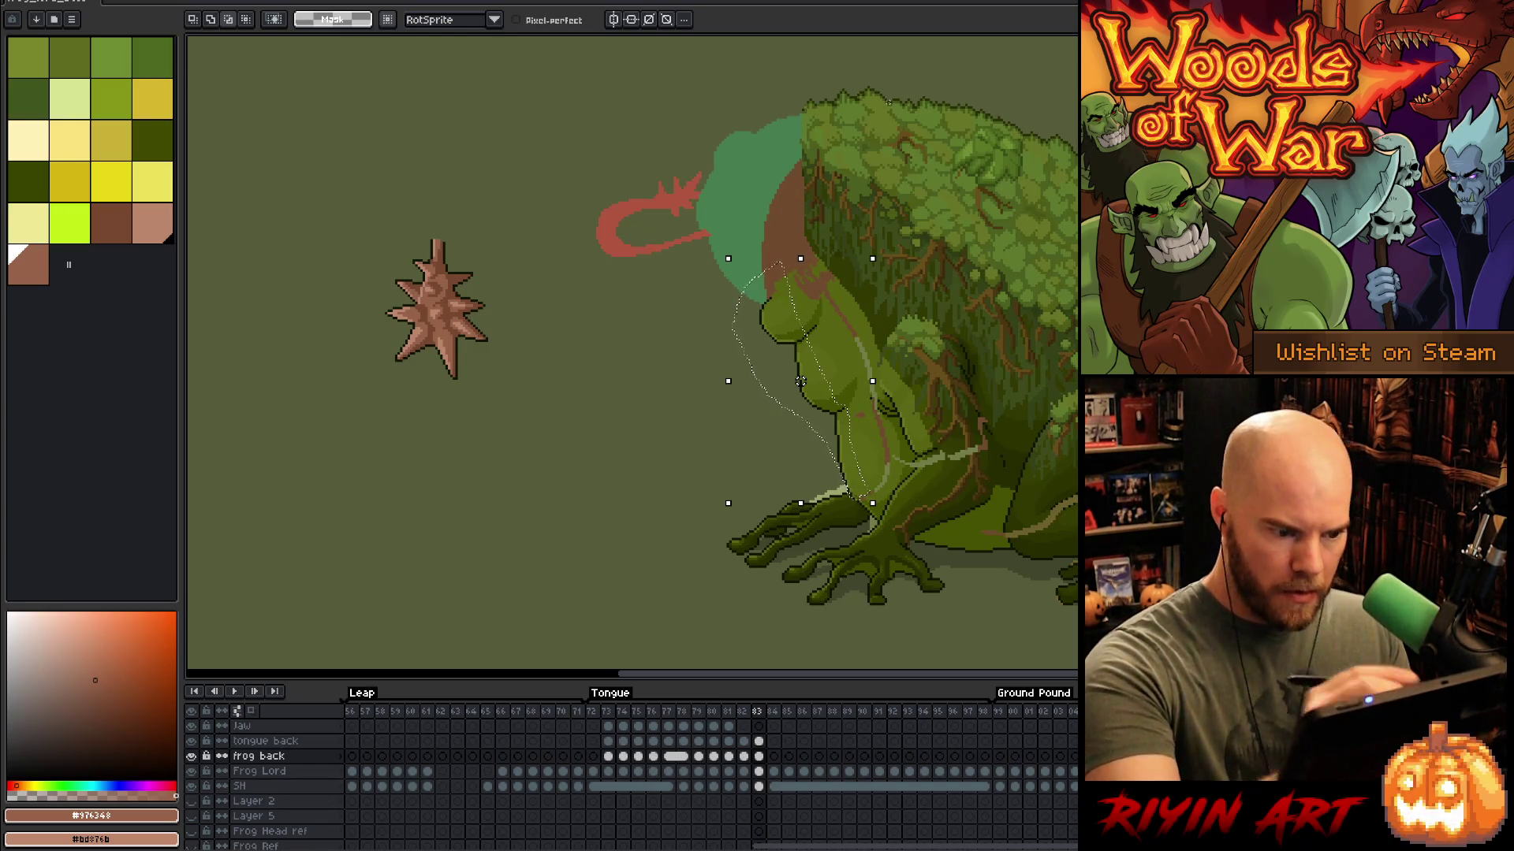
pyautogui.hotkey('ctrl', 't')
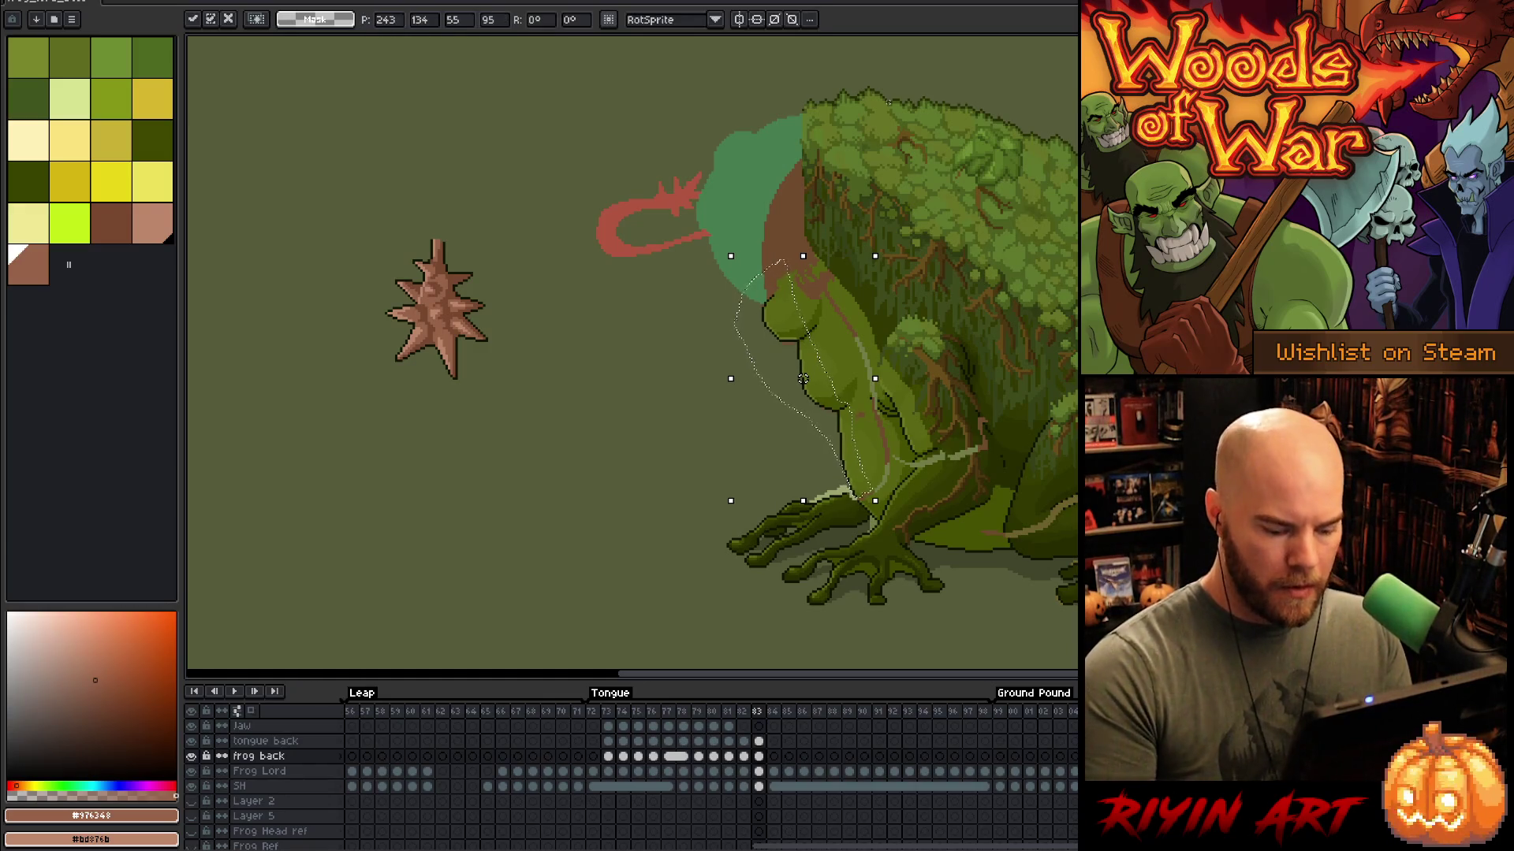
# Step: Toggle between frames 82 and 83 to compare the leg against the tongue pose, ending on 83
pyautogui.press(',')
pyautogui.press('.')
pyautogui.press(',')
pyautogui.press('.')
pyautogui.press(',')
pyautogui.press('.')
pyautogui.press(',')
pyautogui.press('.')
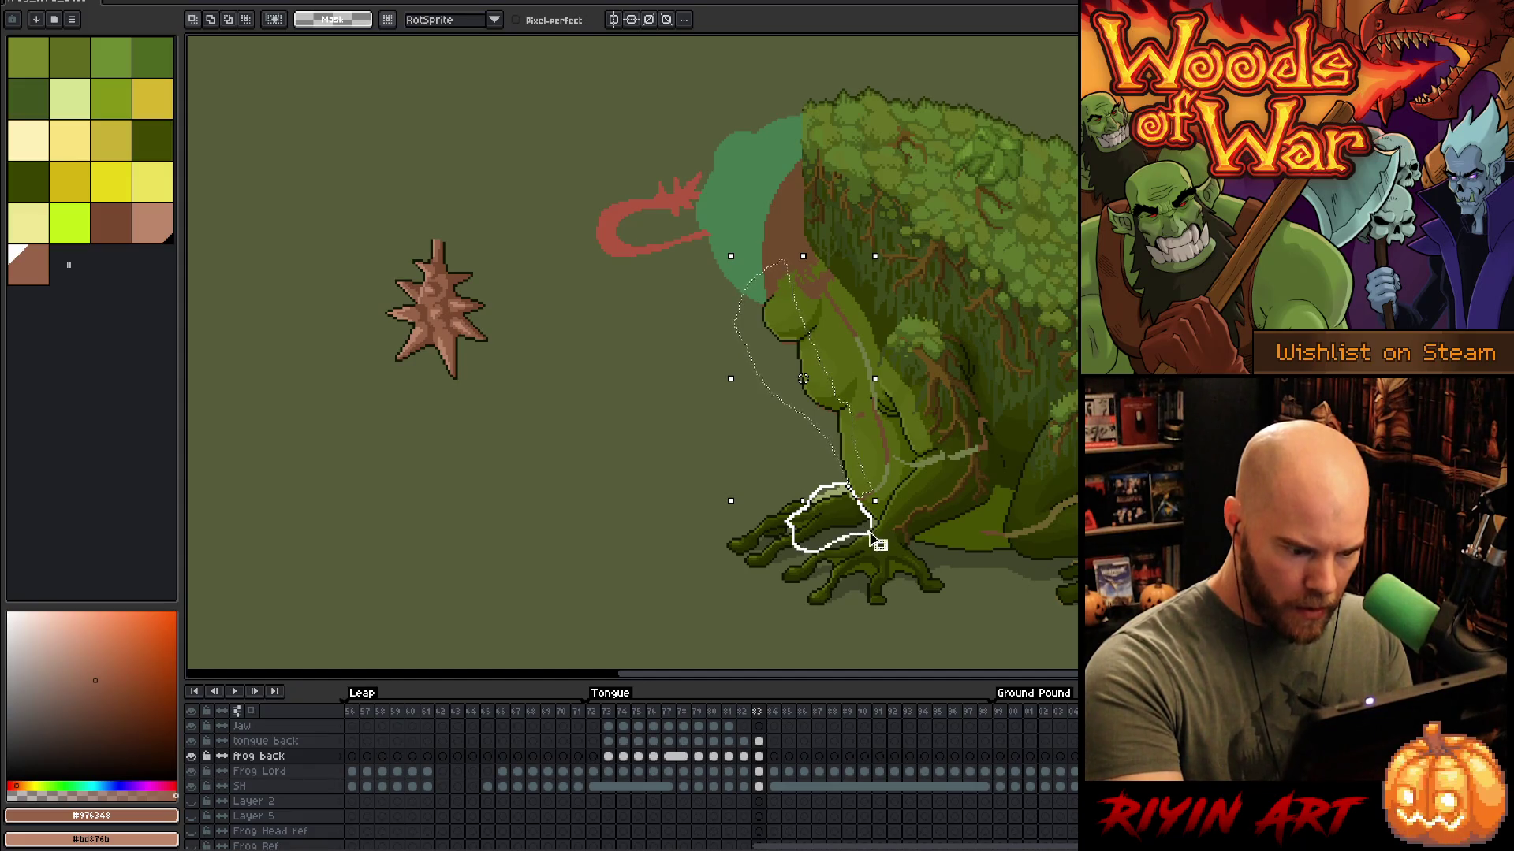
# Step: Lasso sections of the frog's front hand, nudge them up, and commit the adjustment
pyautogui.moveTo(790, 524); pyautogui.dragTo(792, 521)
pyautogui.moveTo(881, 544)
pyautogui.mouseDown()
pyautogui.moveTo(879, 525)
pyautogui.moveTo(800, 556)
pyautogui.mouseUp()
pyautogui.press('Up')
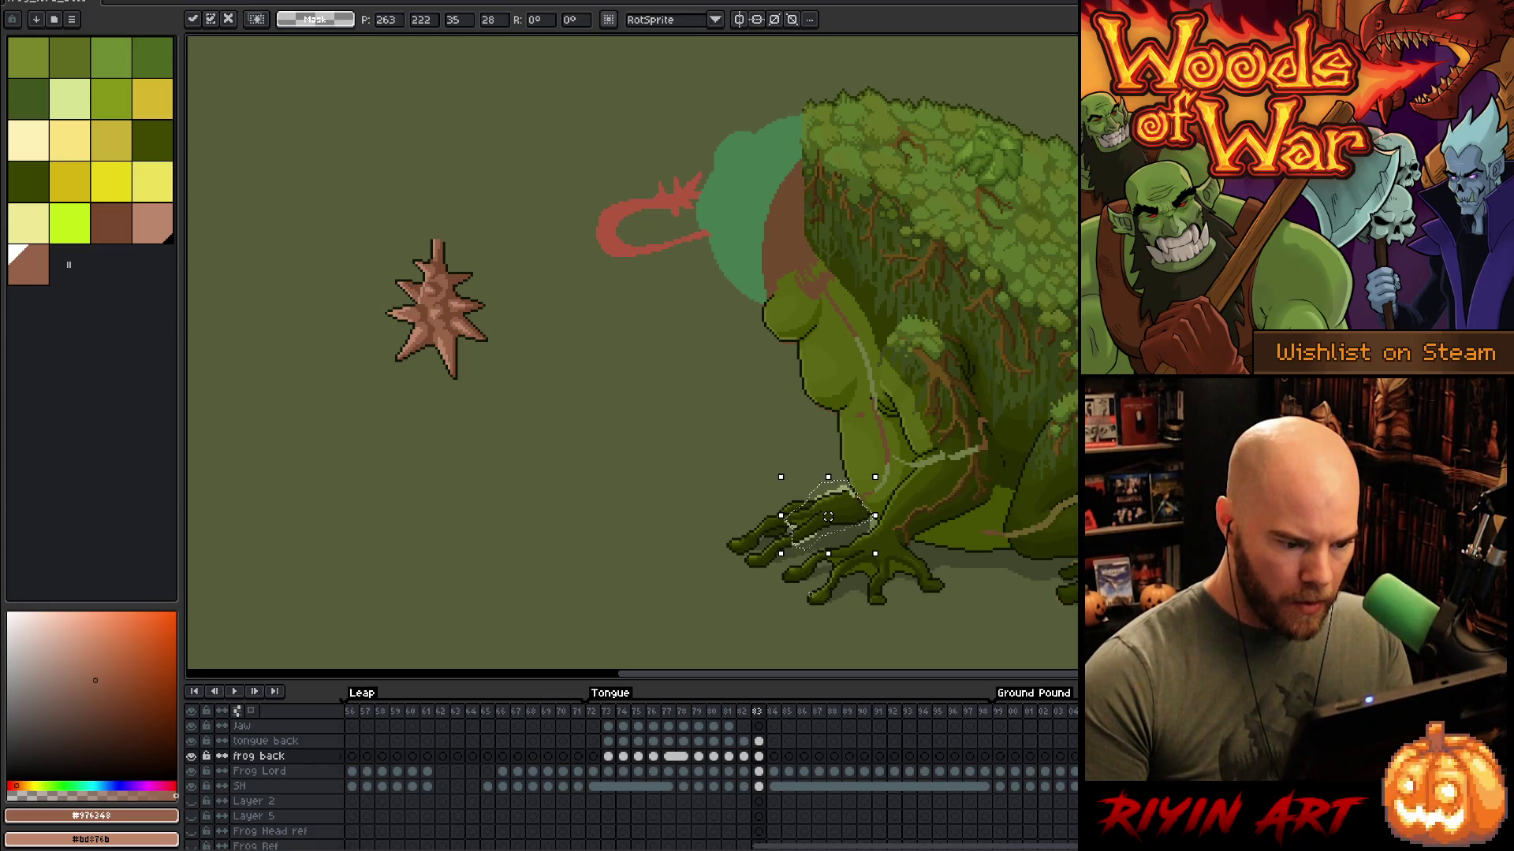
pyautogui.moveTo(756, 477)
pyautogui.mouseDown()
pyautogui.moveTo(792, 489)
pyautogui.moveTo(817, 536)
pyautogui.moveTo(776, 564)
pyautogui.mouseUp()
pyautogui.press('Up')
pyautogui.moveTo(860, 410)
pyautogui.mouseDown()
pyautogui.moveTo(867, 560)
pyautogui.moveTo(820, 532)
pyautogui.moveTo(956, 588)
pyautogui.mouseUp()
pyautogui.press('Up')
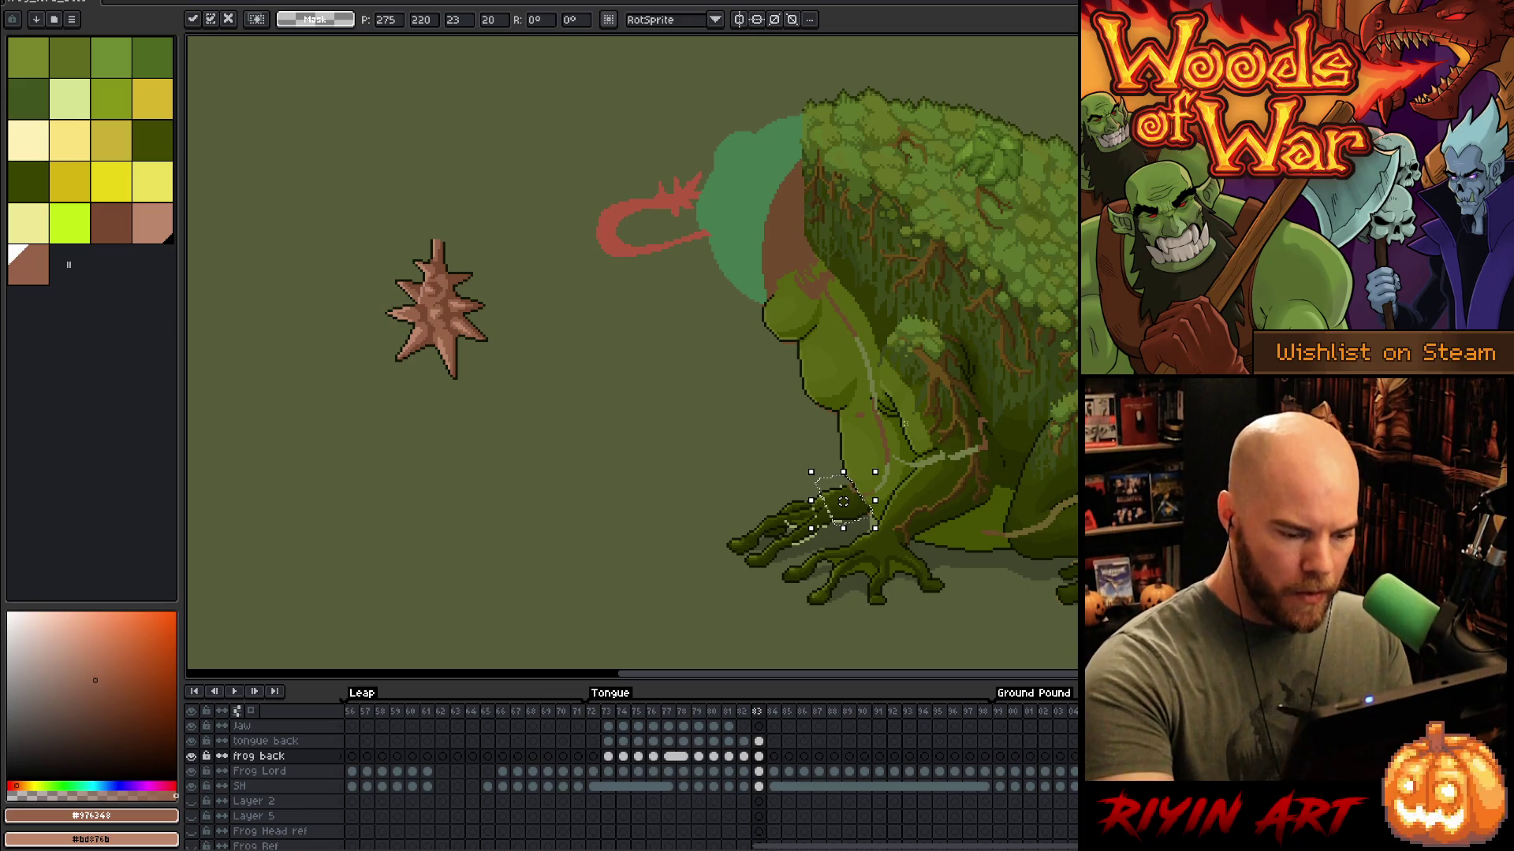
pyautogui.press('Return')
# Step: Select two more small pieces of the hand, nudge each up and commit them
pyautogui.moveTo(903, 408)
pyautogui.mouseDown()
pyautogui.moveTo(867, 401)
pyautogui.moveTo(830, 455)
pyautogui.mouseUp()
pyautogui.moveTo(850, 544); pyautogui.dragTo(852, 546)
pyautogui.press('Up')
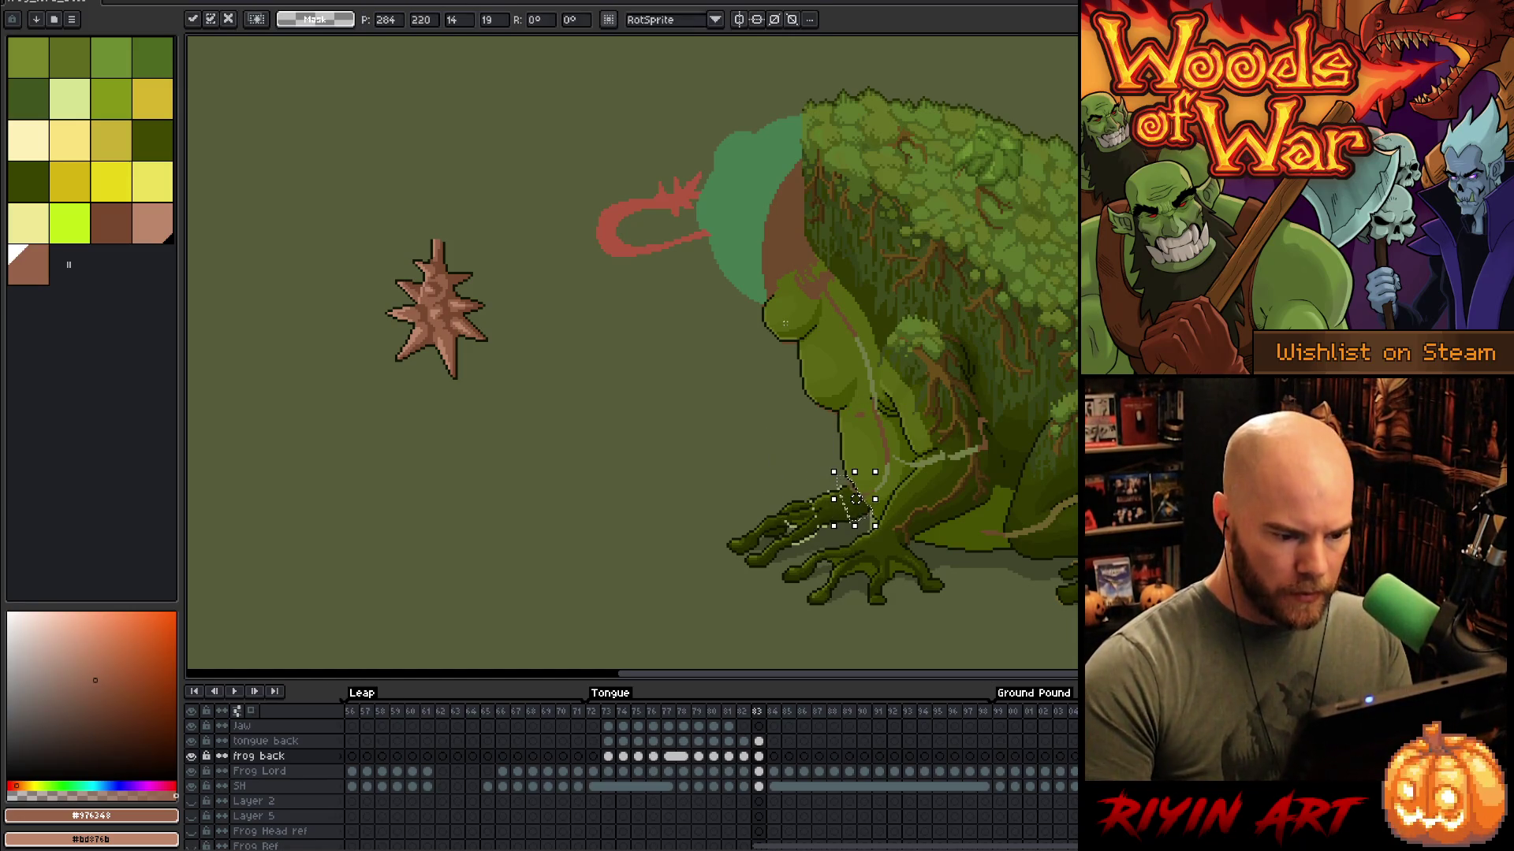
pyautogui.press('Return')
pyautogui.moveTo(830, 432)
pyautogui.mouseDown()
pyautogui.moveTo(838, 477)
pyautogui.moveTo(753, 544)
pyautogui.moveTo(750, 473)
pyautogui.mouseUp()
pyautogui.press('Up')
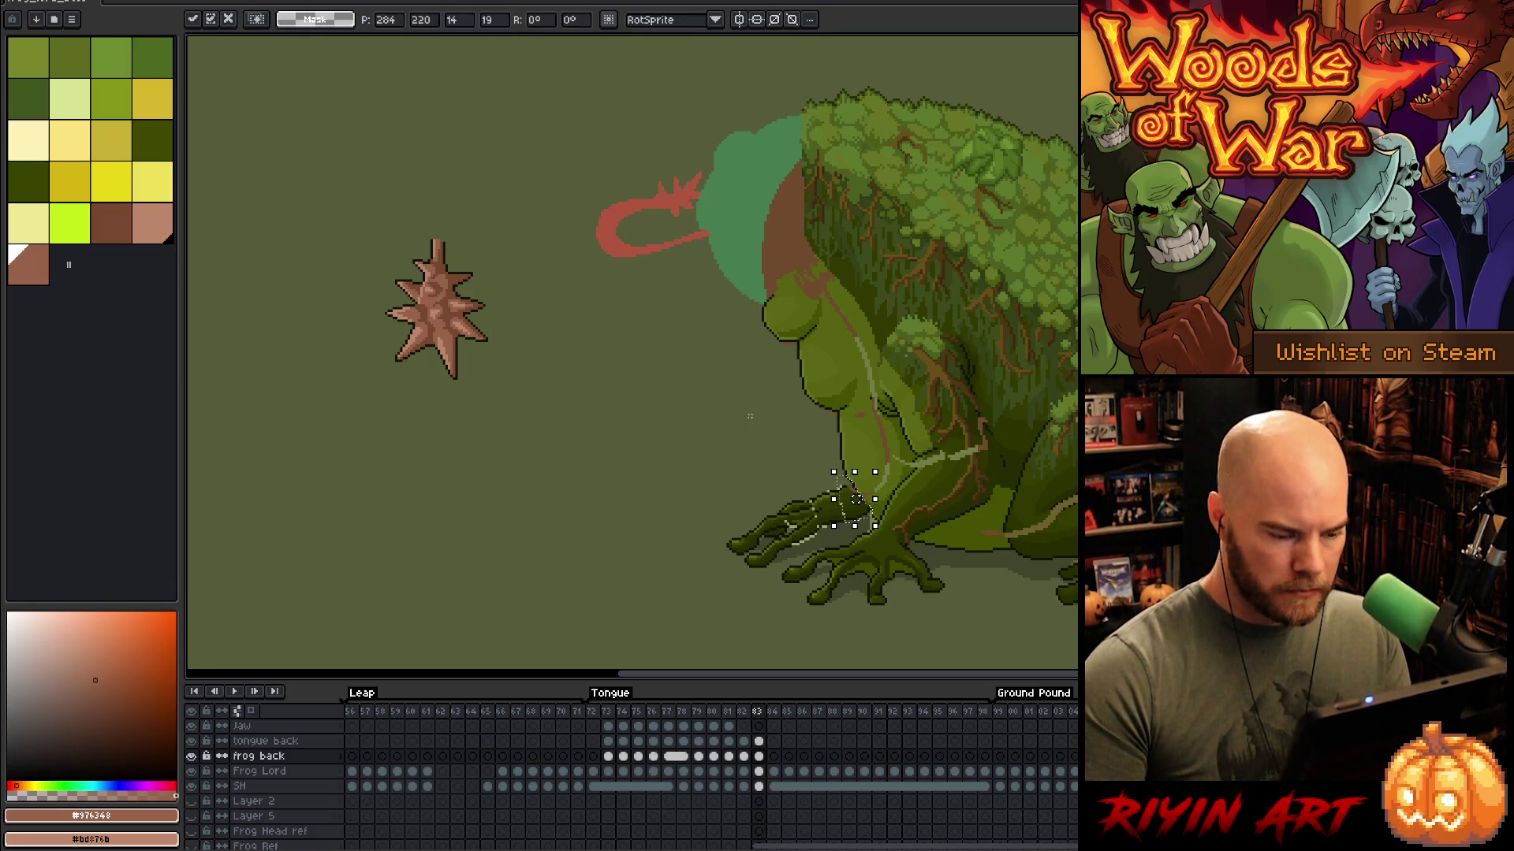
pyautogui.press('Return')
pyautogui.scroll(3, 749, 416)
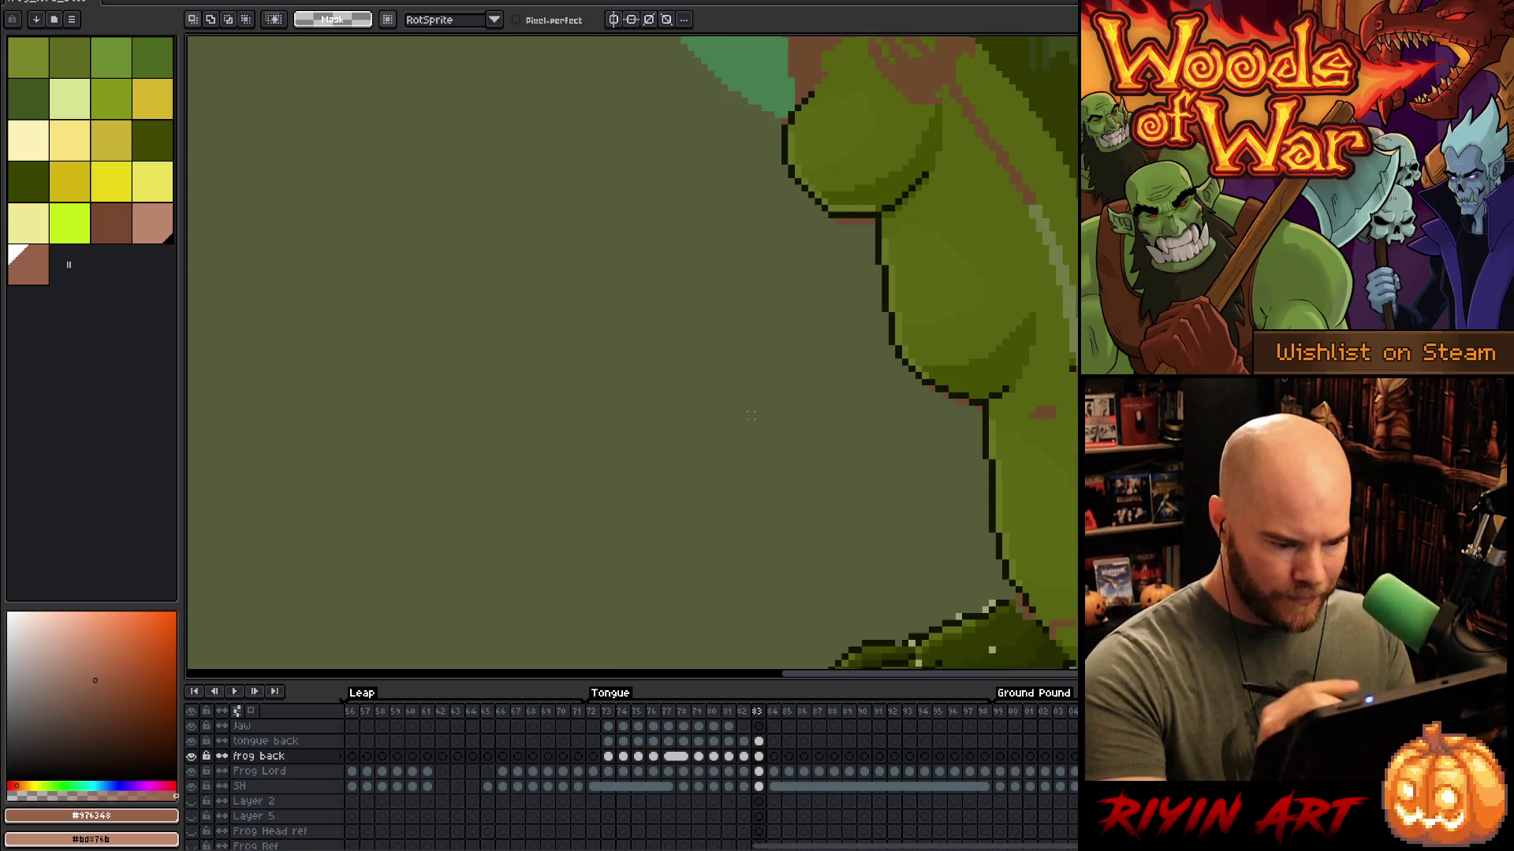
# Step: With the Pencil, eyedrop the dark outline and several greens from the frog's hand and body
pyautogui.moveTo(946, 410); pyautogui.dragTo(1018, 299)
pyautogui.press('b')
pyautogui.keyDown('alt'); pyautogui.click(811, 253); pyautogui.keyUp('alt')
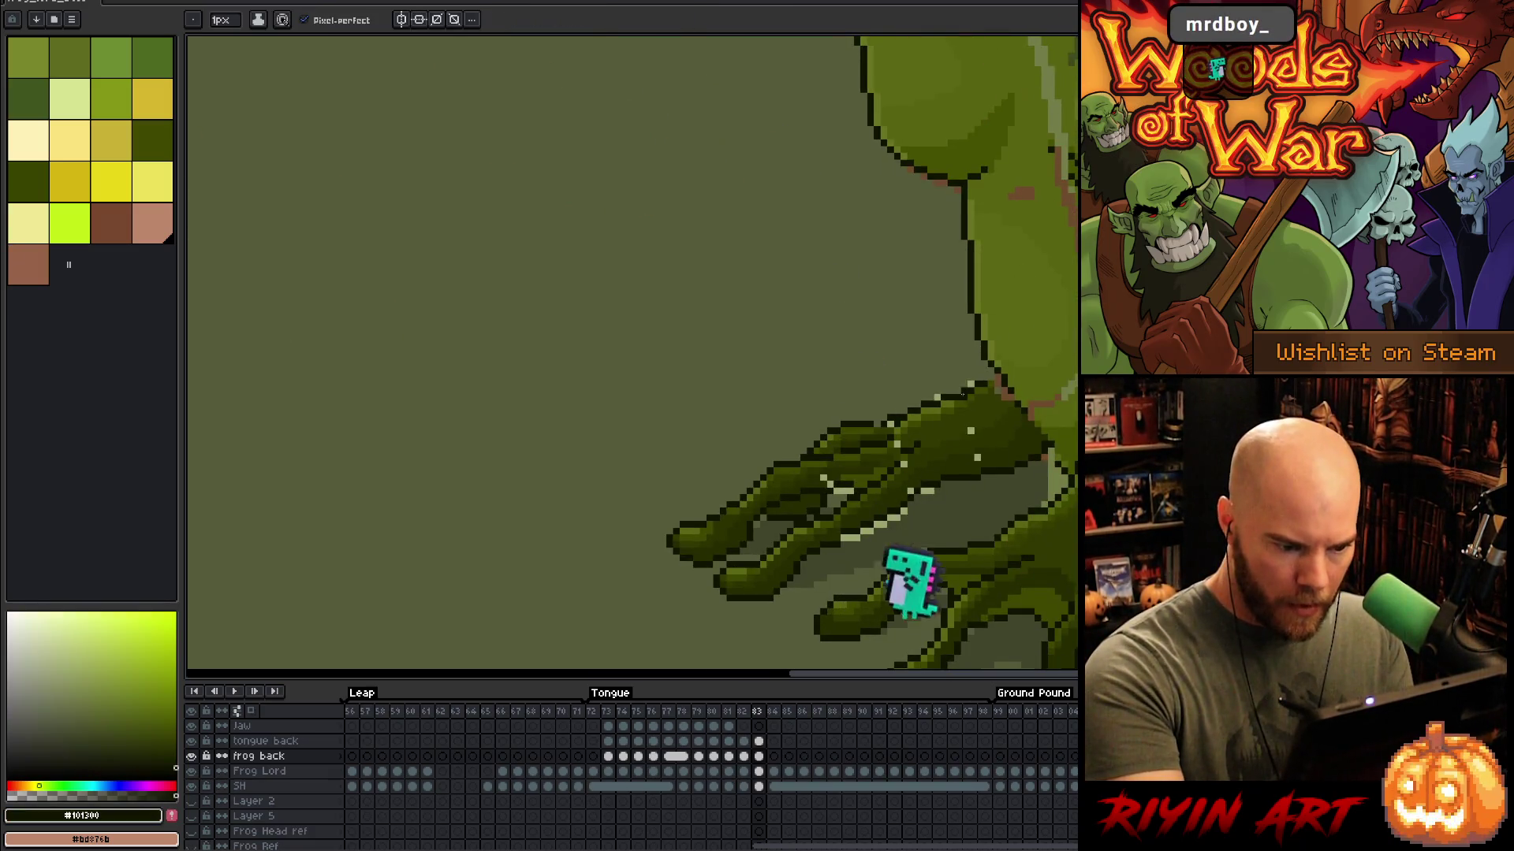
pyautogui.keyDown('alt'); pyautogui.click(1045, 316); pyautogui.keyUp('alt')
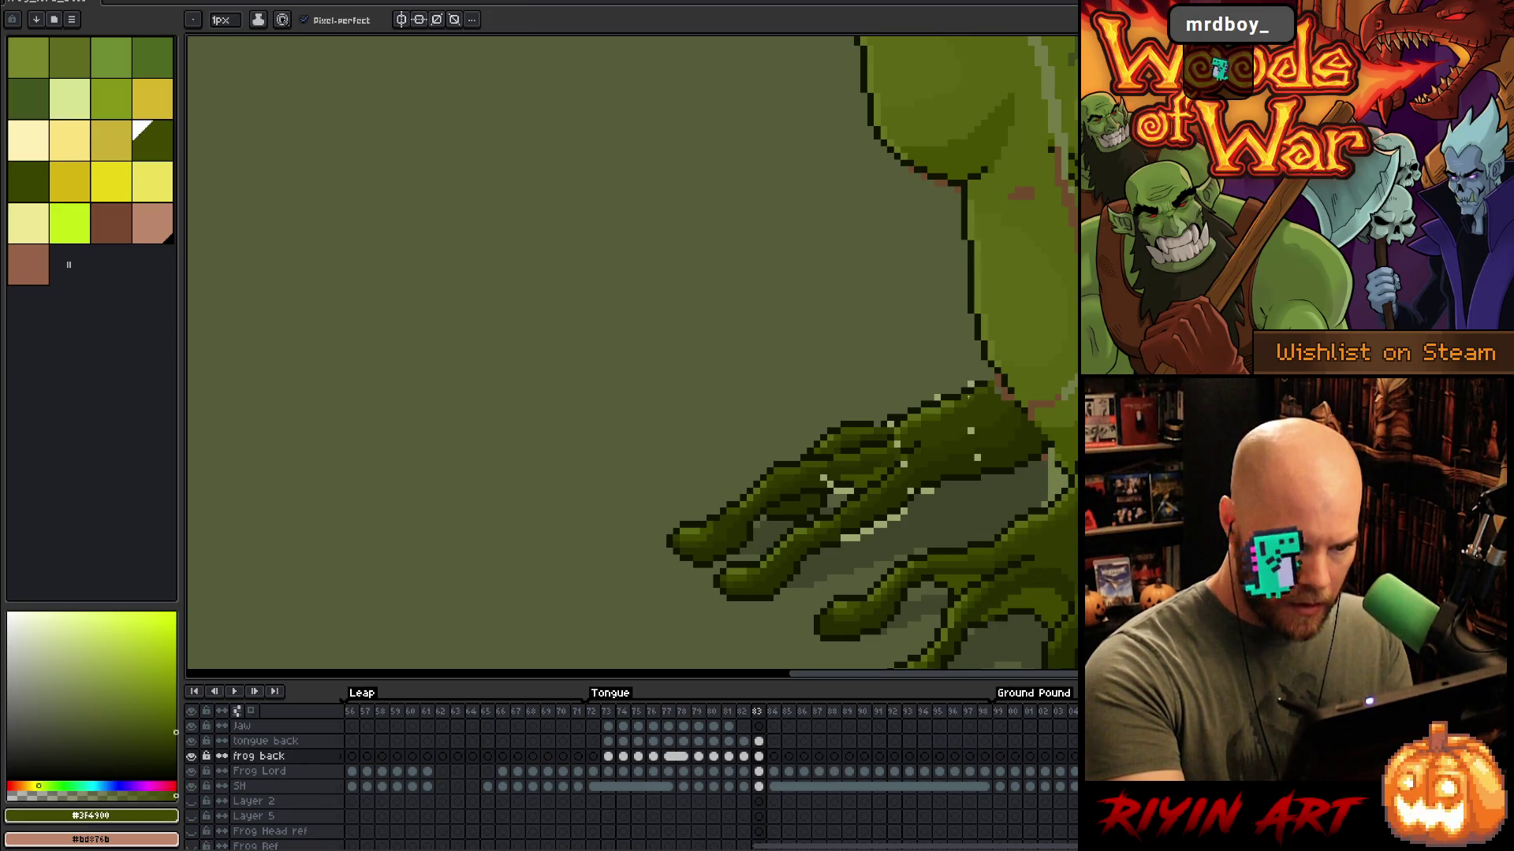
pyautogui.keyDown('alt'); pyautogui.click(891, 425); pyautogui.keyUp('alt')
pyautogui.keyDown('alt'); pyautogui.click(879, 423); pyautogui.keyUp('alt')
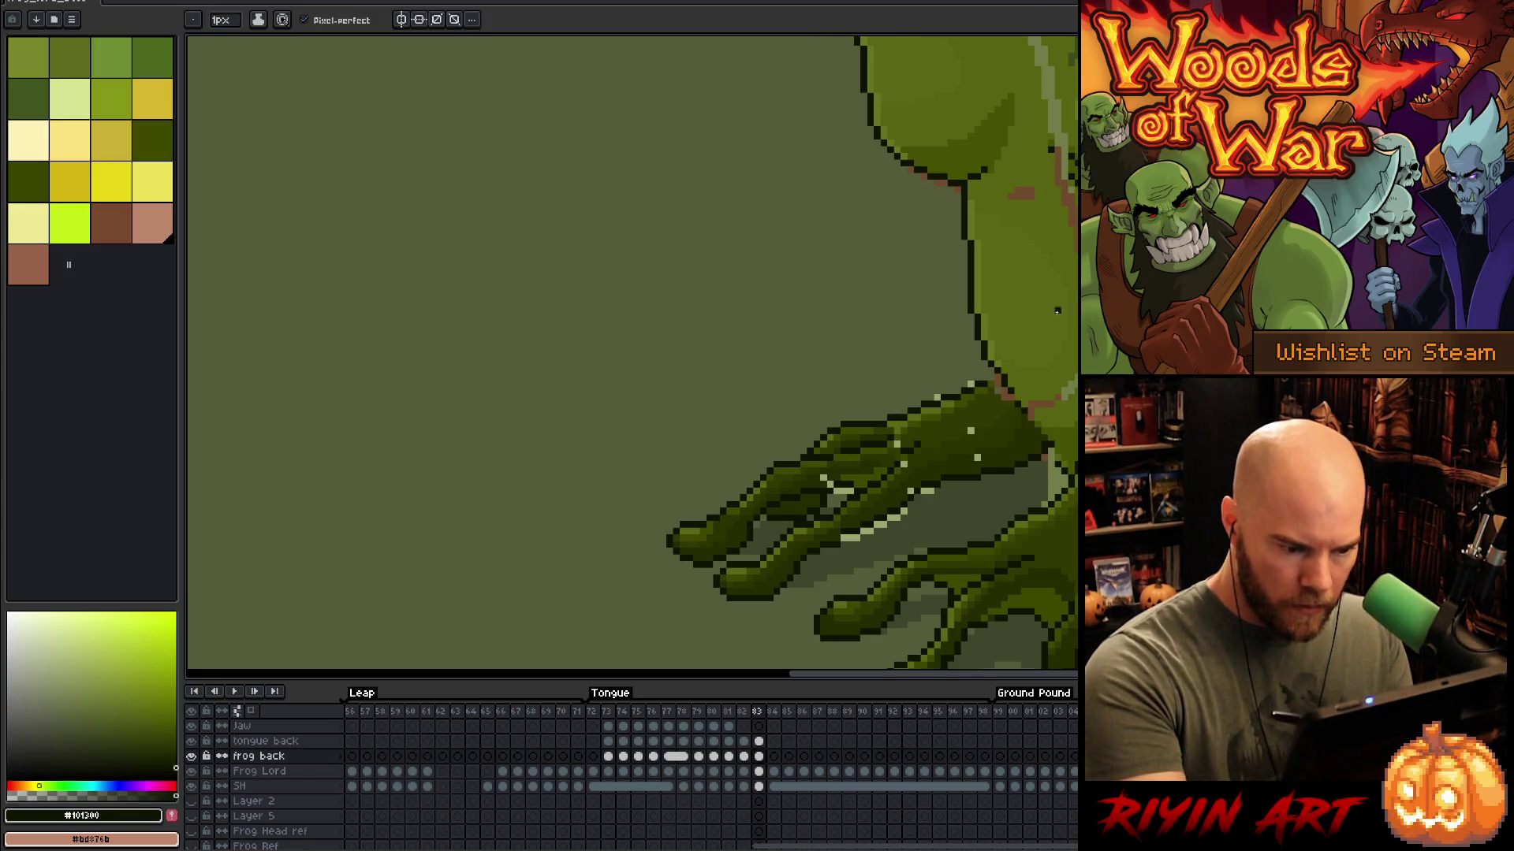
pyautogui.keyDown('alt'); pyautogui.click(985, 439); pyautogui.keyUp('alt')
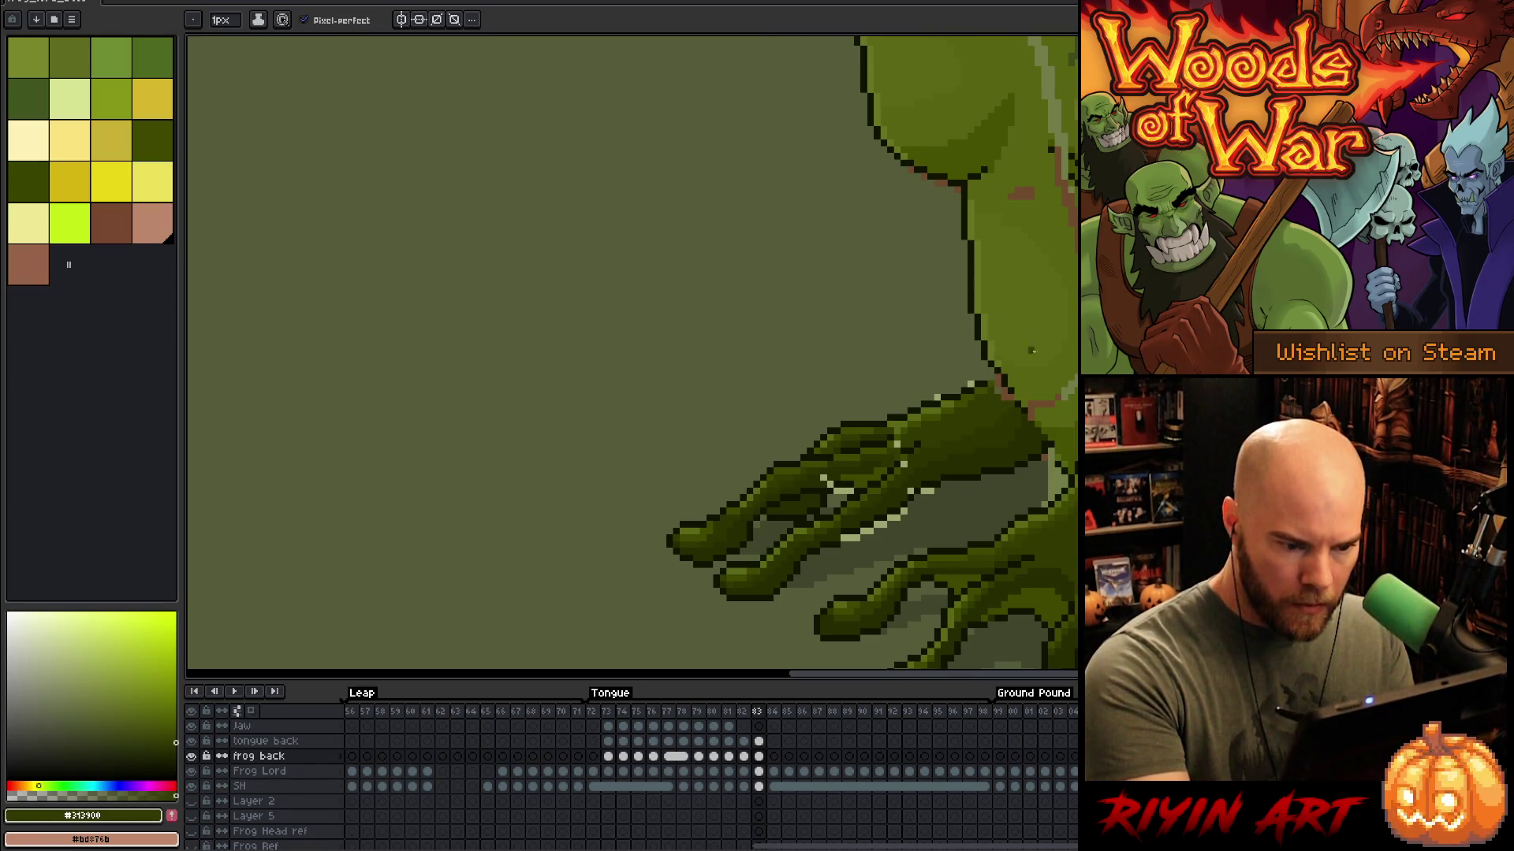
pyautogui.scroll(-1, 1025, 350)
pyautogui.scroll(-2, 1043, 376)
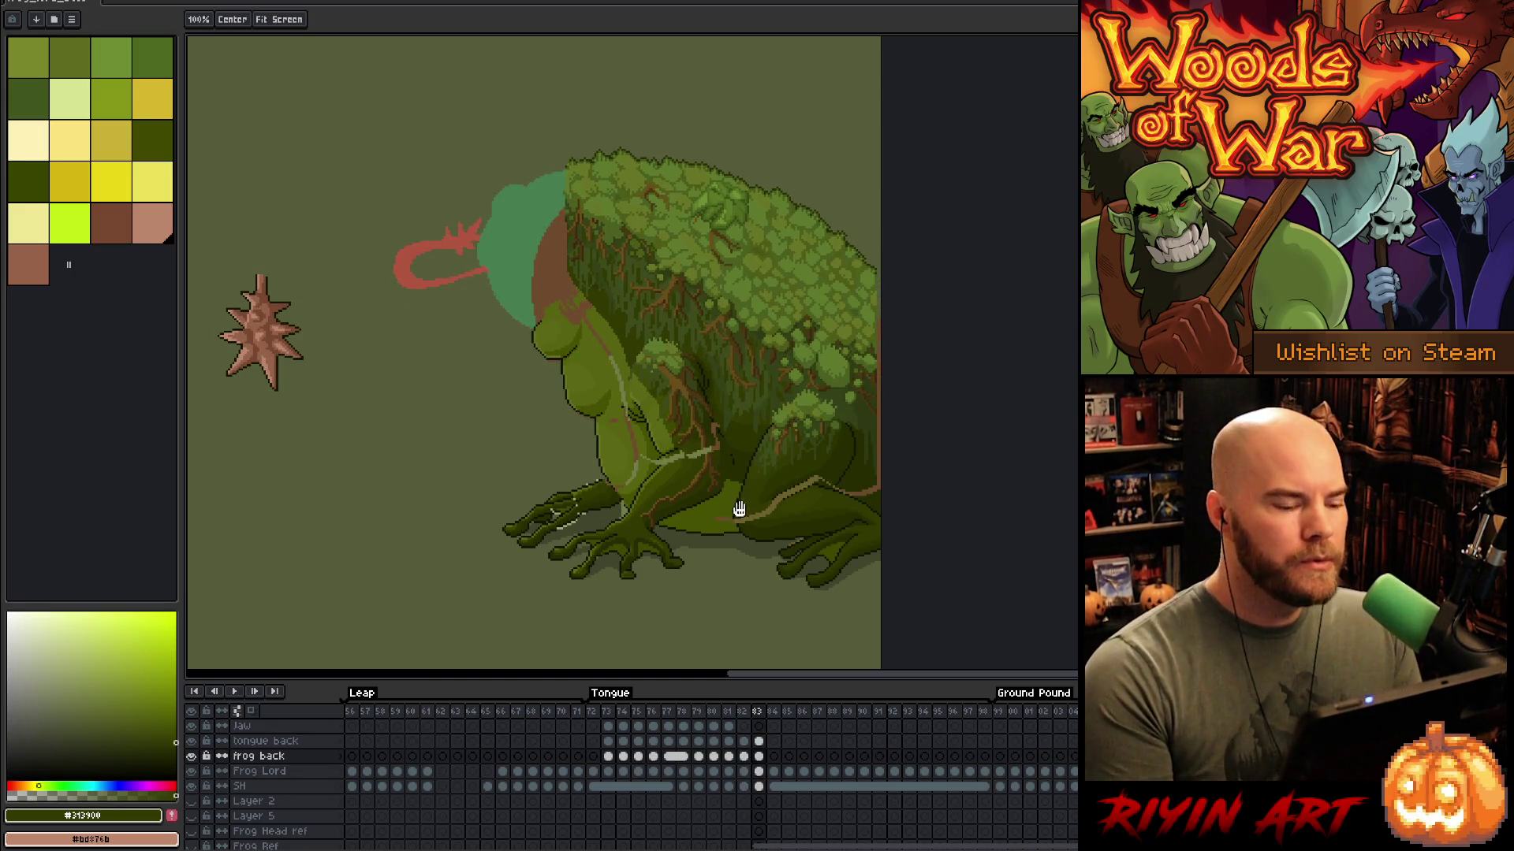
# Step: Lasso the area around the frog's leg, then scroll the timeline back to the start
pyautogui.scroll(1, 895, 429)
pyautogui.scroll(1, 862, 402)
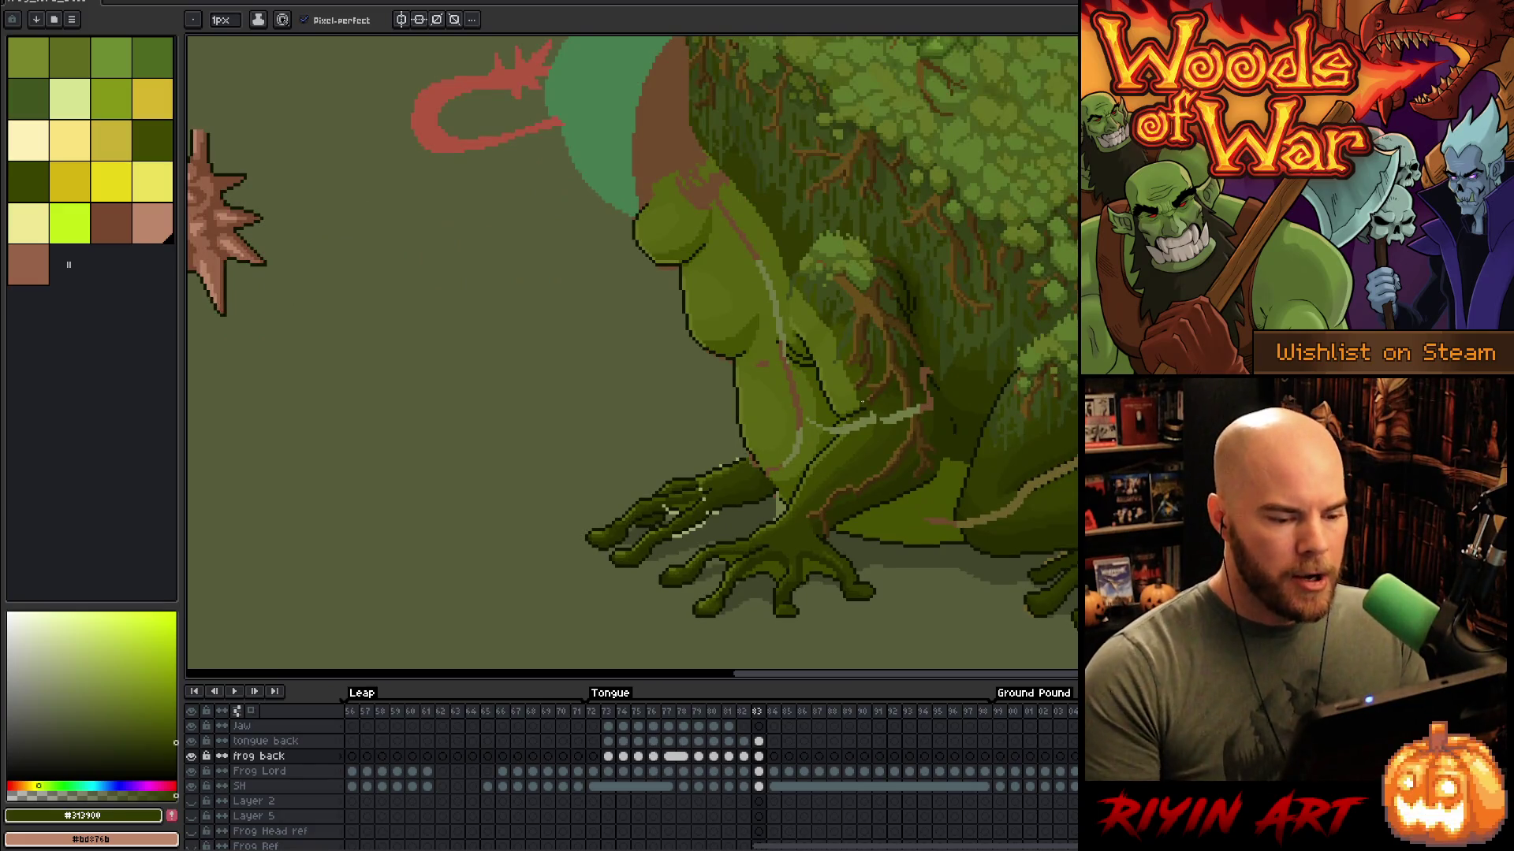
pyautogui.press('m')
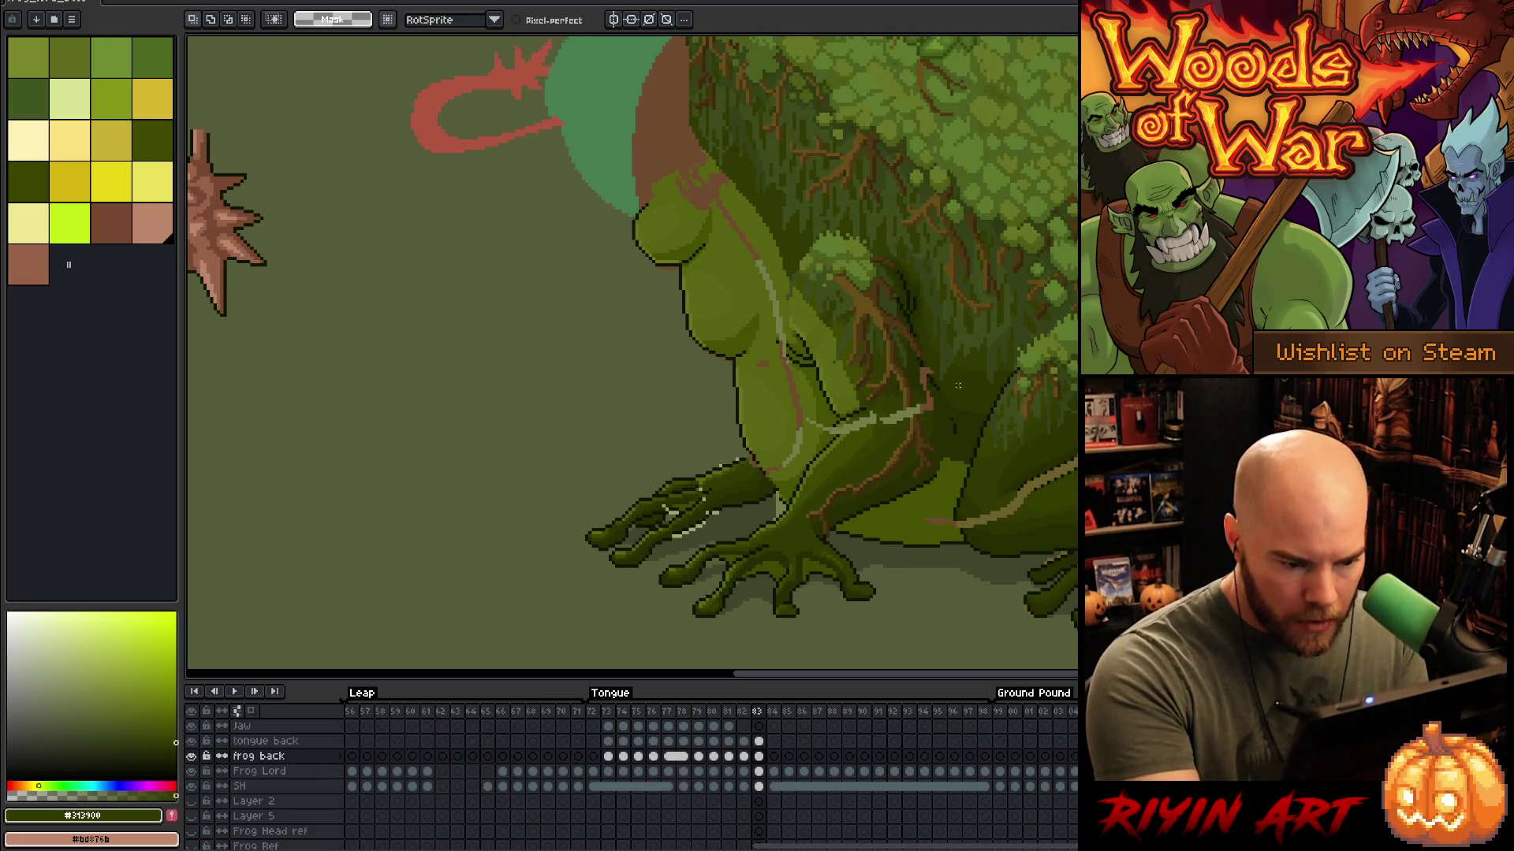
pyautogui.moveTo(940, 396)
pyautogui.mouseDown()
pyautogui.moveTo(954, 451)
pyautogui.moveTo(930, 498)
pyautogui.moveTo(942, 398)
pyautogui.mouseUp()
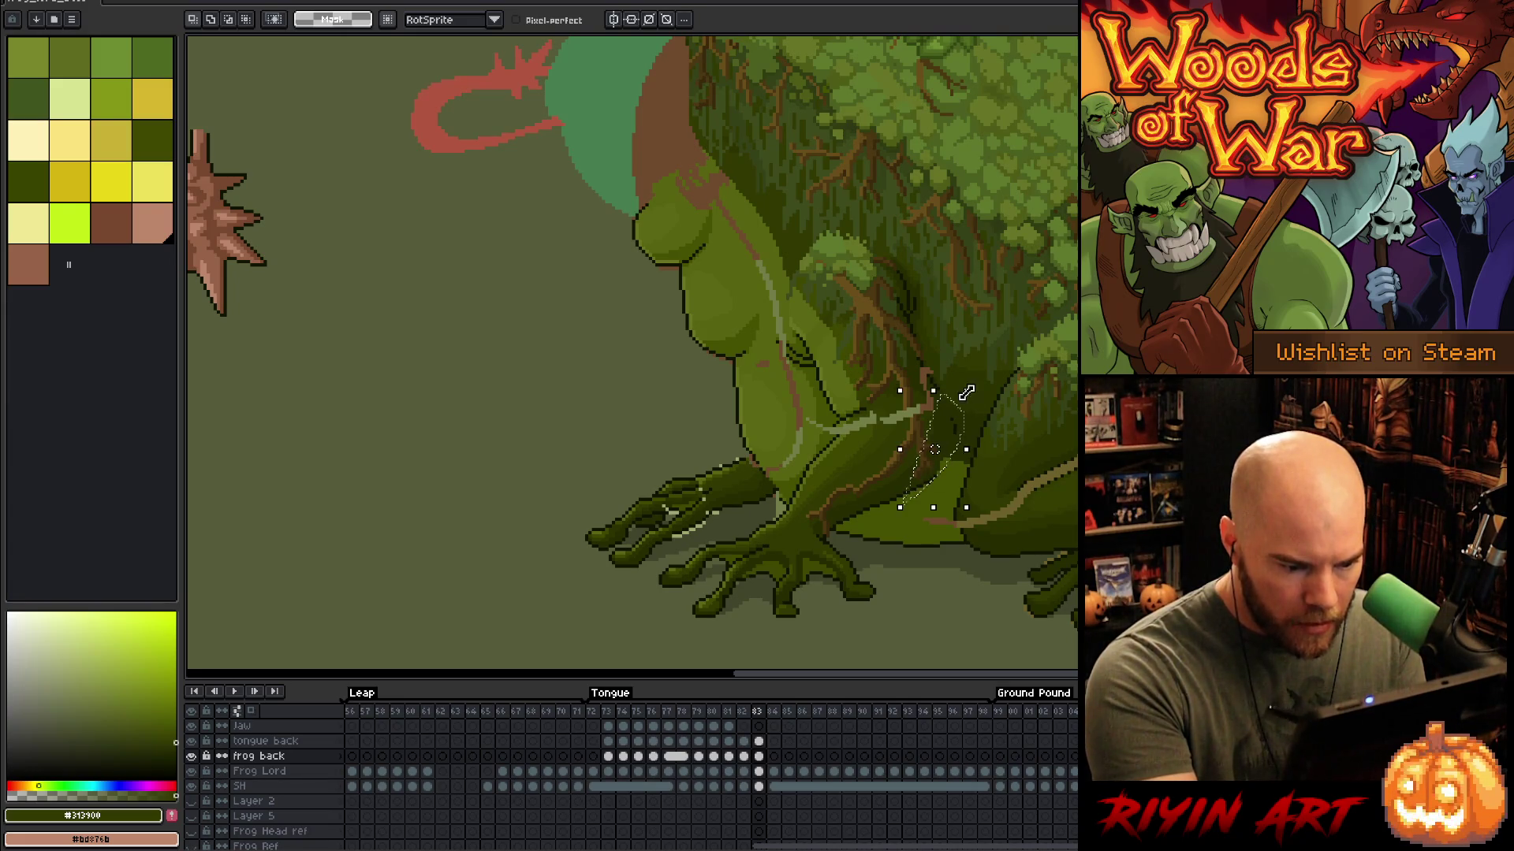
pyautogui.click(952, 407)
pyautogui.moveTo(888, 509); pyautogui.dragTo(942, 398)
pyautogui.scroll(-1, 875, 483)
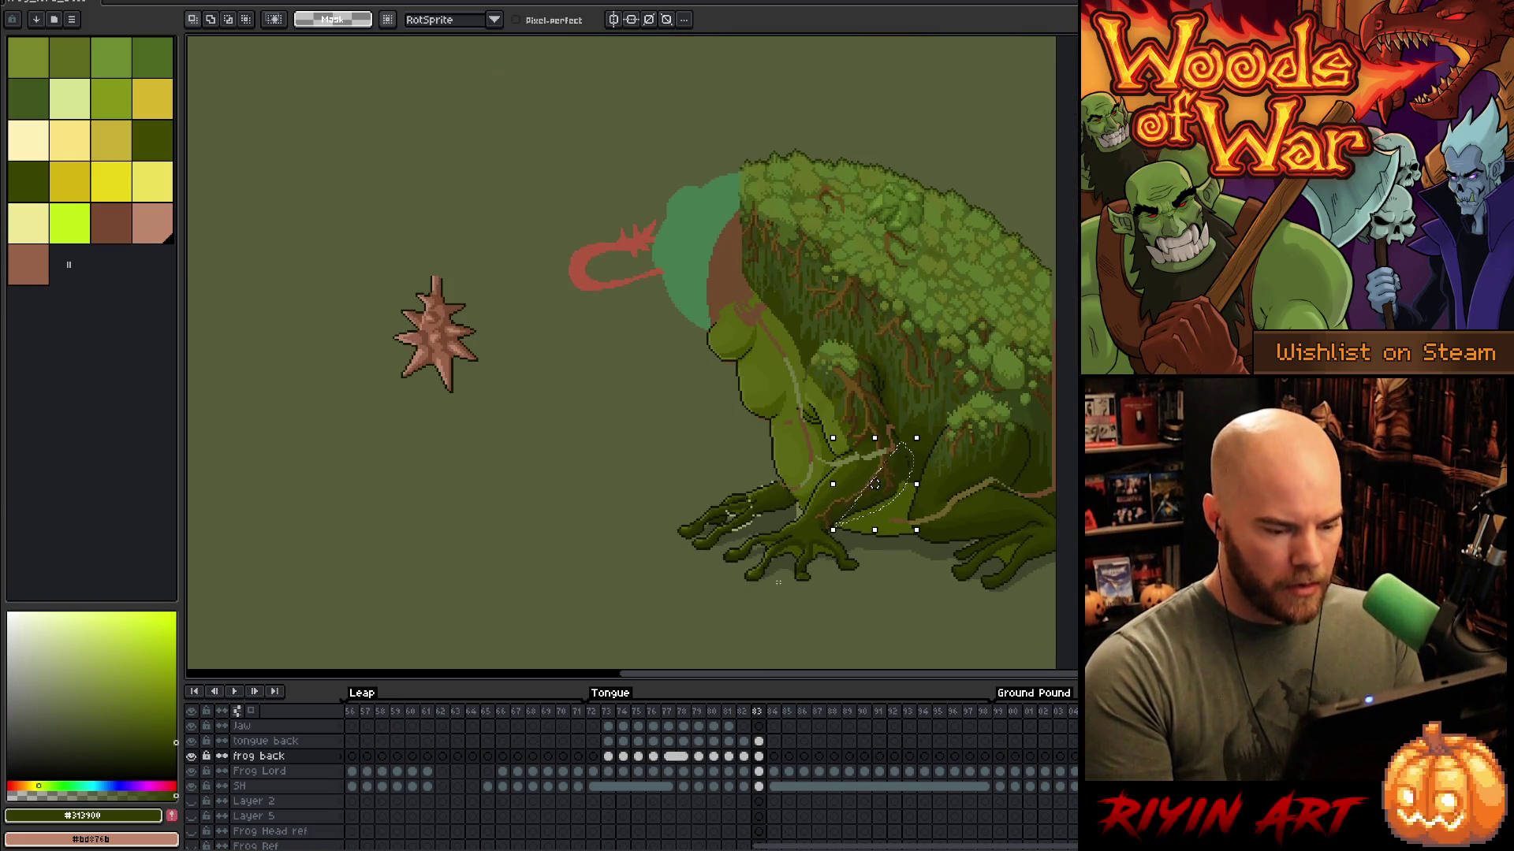
pyautogui.moveTo(789, 848); pyautogui.dragTo(241, 845)
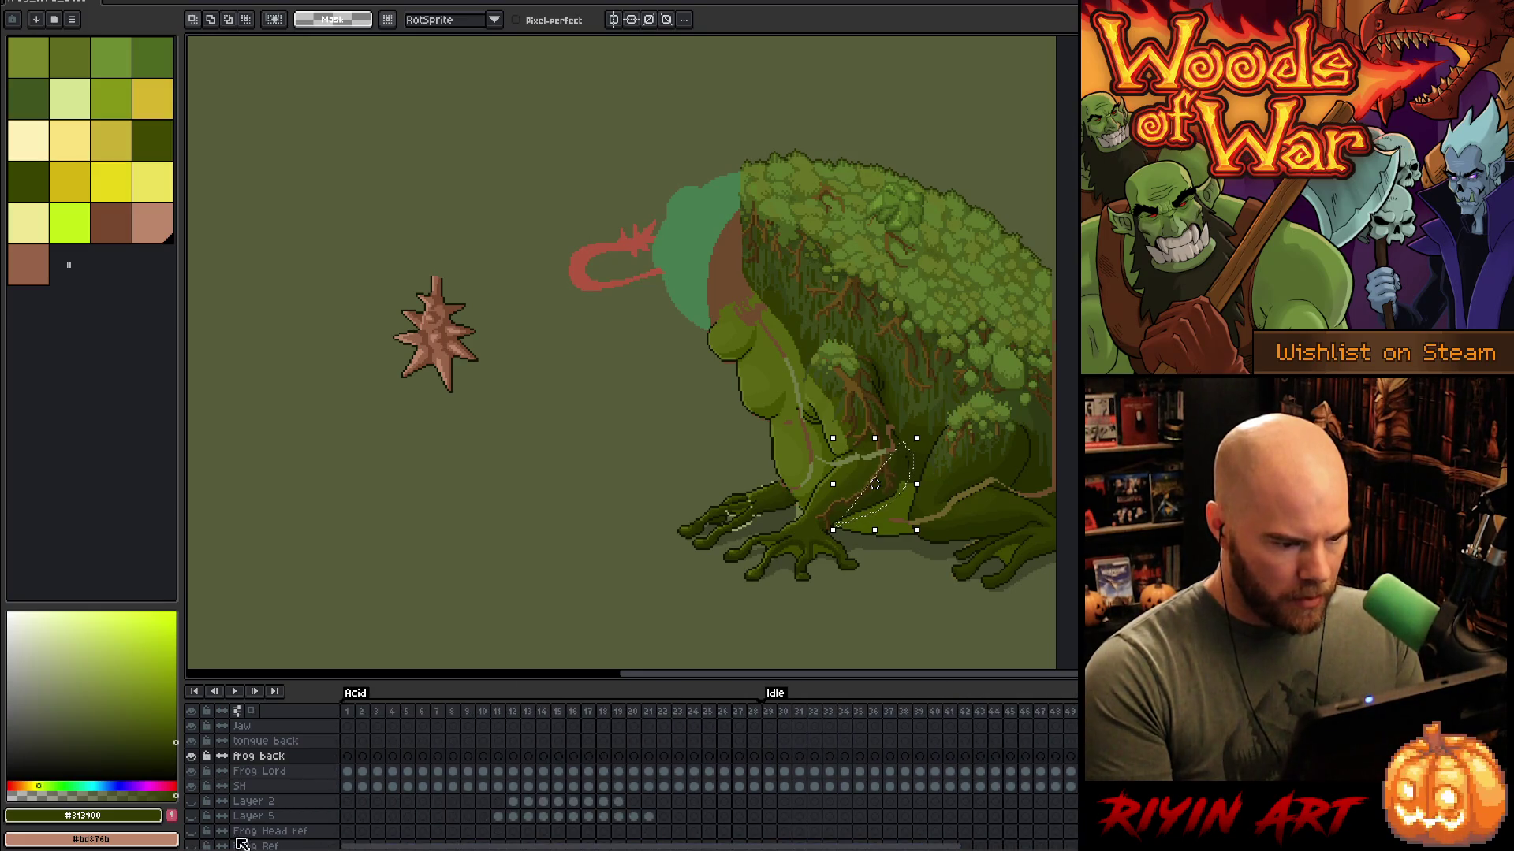
# Step: Flip between Acid frames 1, 2 and 3 to compare the frog's leg
pyautogui.click(351, 719)
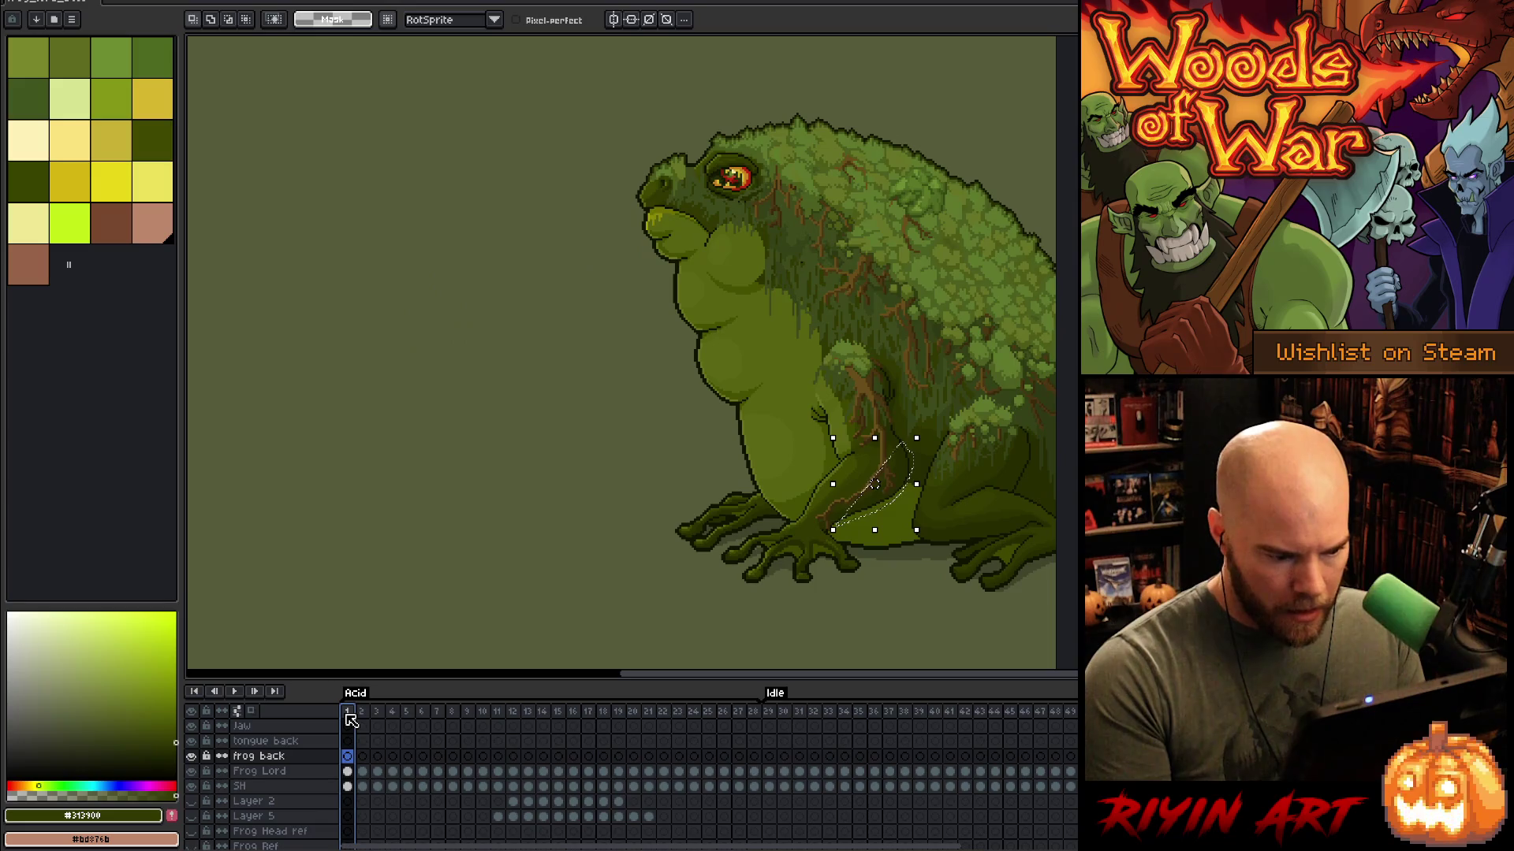
pyautogui.press('Right')
pyautogui.press('Left')
pyautogui.press('Right')
pyautogui.press('Right')
pyautogui.press('Left')
pyautogui.press('Right')
pyautogui.scroll(1, 961, 489)
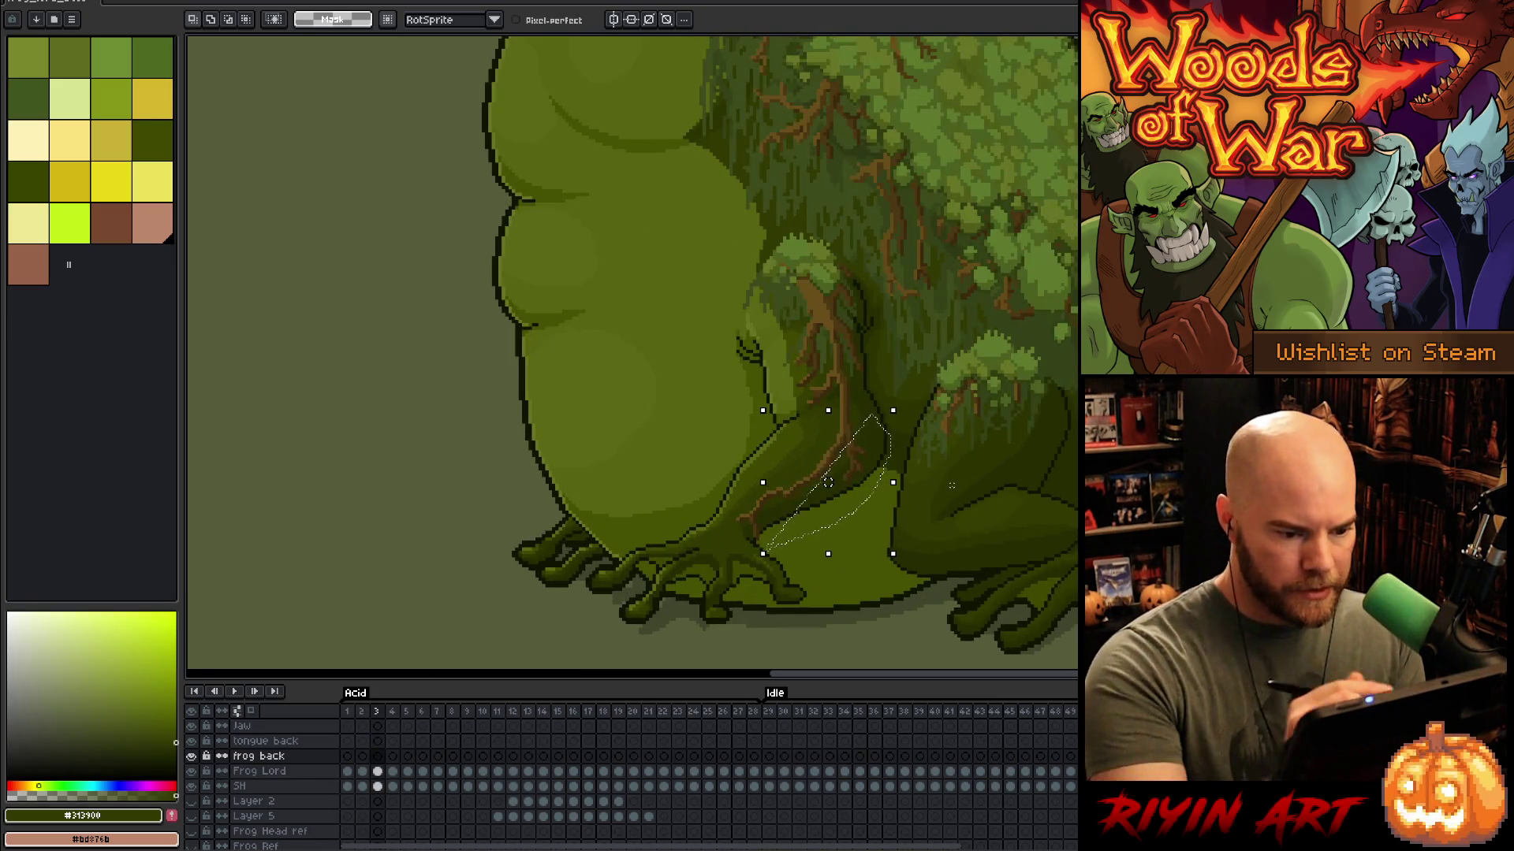
# Step: Deselect, lasso the frog's arm, switch to Move, and return to frame 83 of frog back
pyautogui.hotkey('ctrl', 'd')
pyautogui.moveTo(889, 422)
pyautogui.mouseDown()
pyautogui.moveTo(845, 500)
pyautogui.moveTo(763, 542)
pyautogui.moveTo(709, 492)
pyautogui.moveTo(775, 426)
pyautogui.mouseUp()
pyautogui.moveTo(872, 390); pyautogui.dragTo(906, 382)
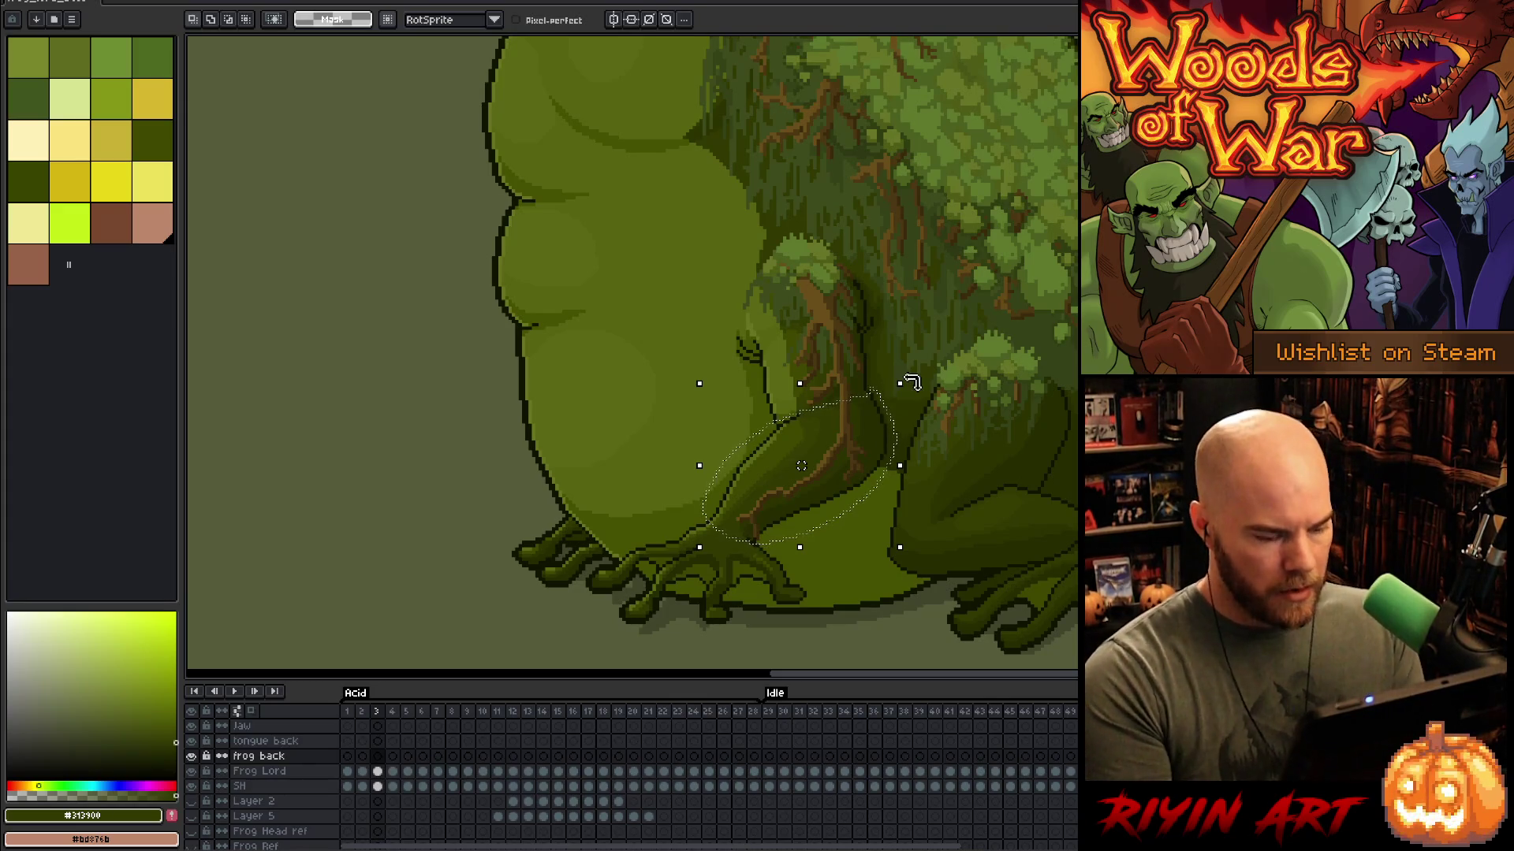
pyautogui.press('v')
pyautogui.click(804, 485)
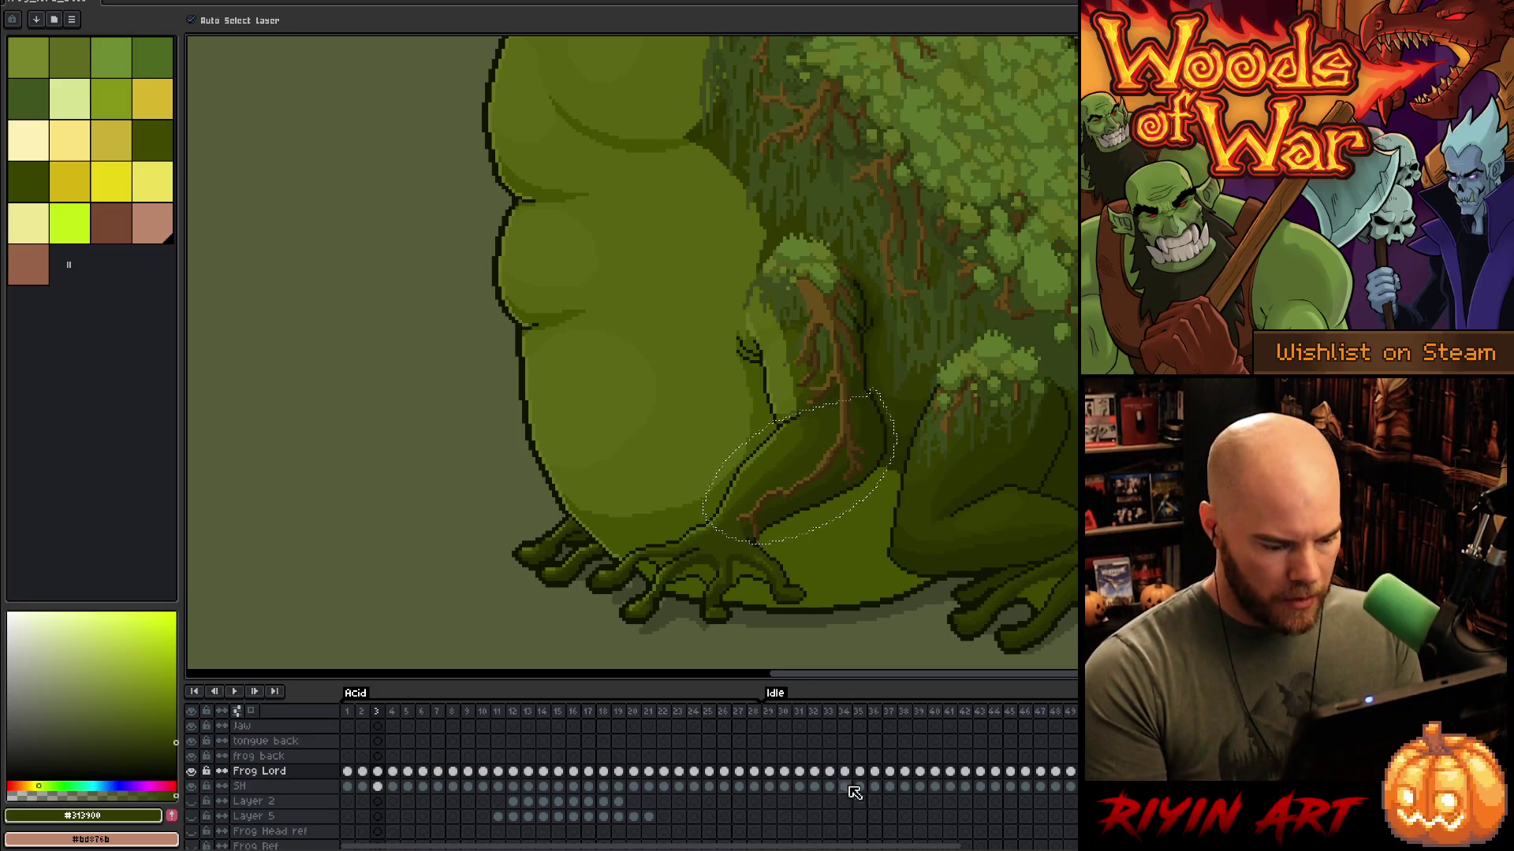
pyautogui.moveTo(650, 846); pyautogui.dragTo(784, 846)
pyautogui.hscroll(5, 915, 772)
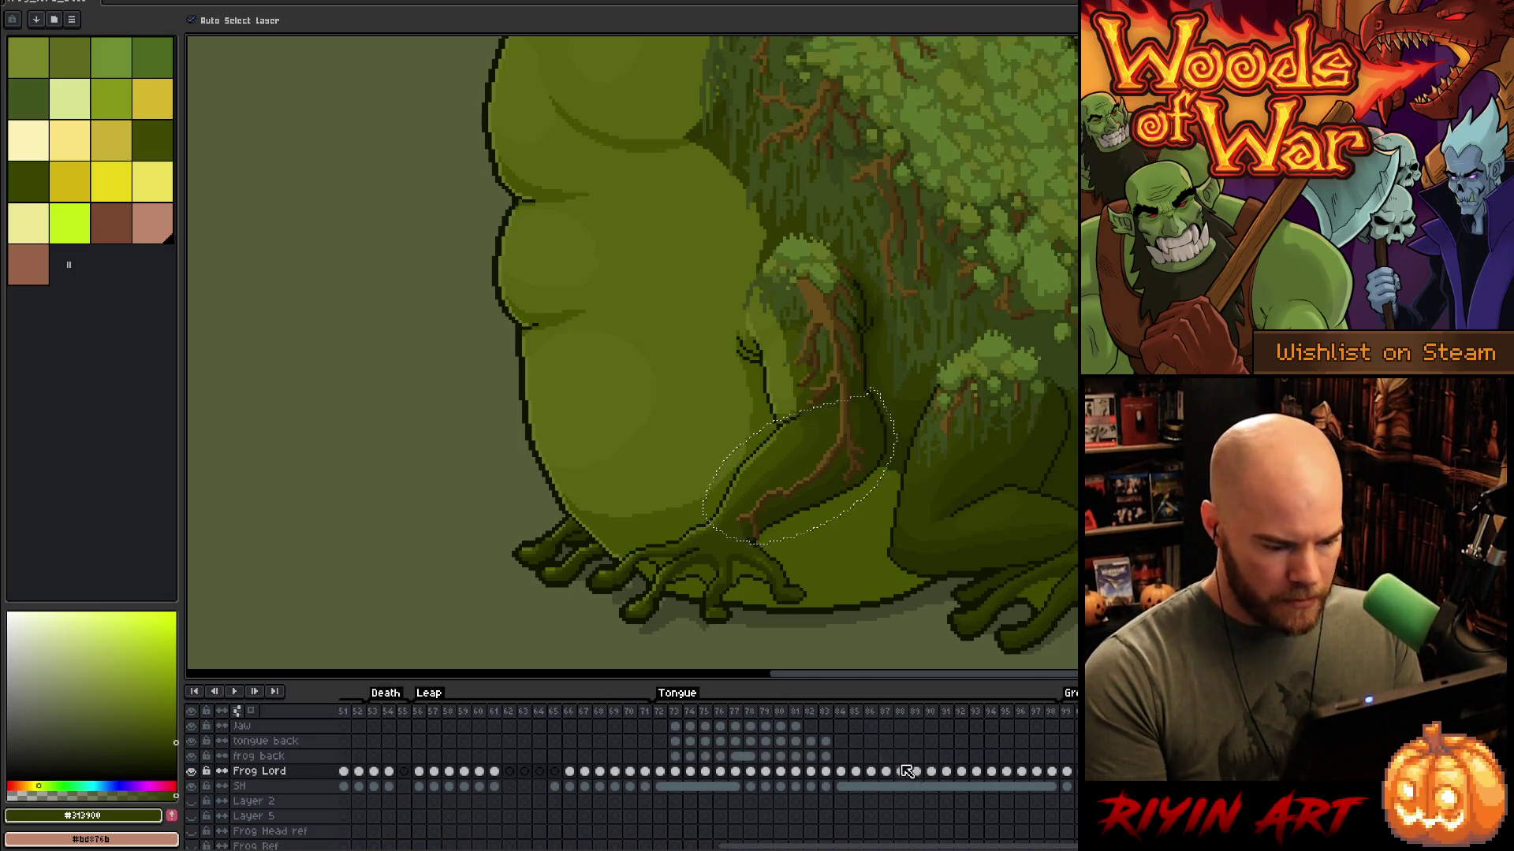
pyautogui.click(828, 757)
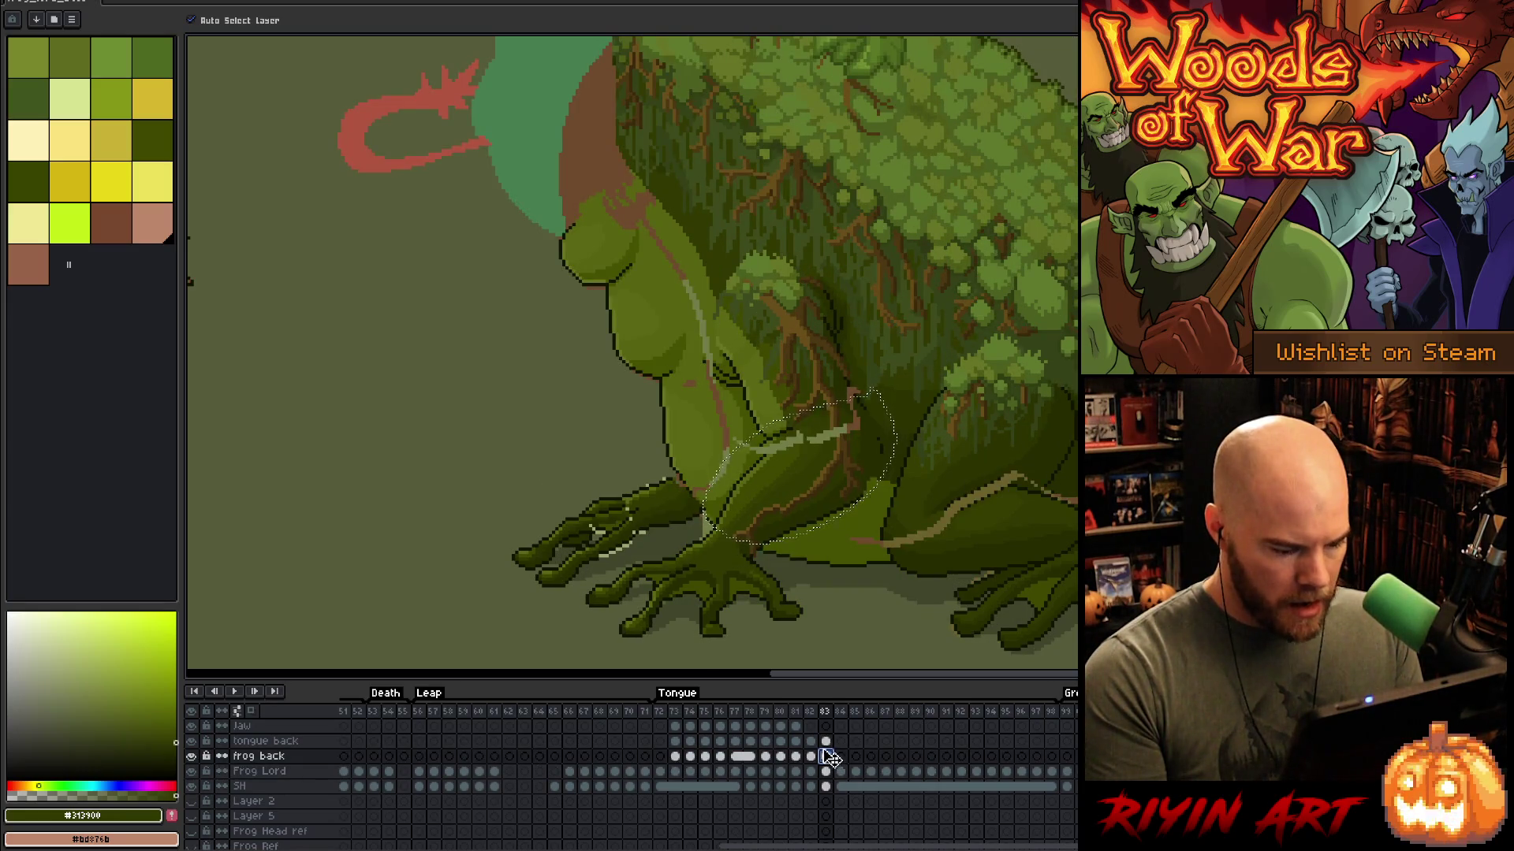
# Step: On the Jaw layer at frame 83, shift the selected leg region slightly, then view frame 82
pyautogui.click(827, 727)
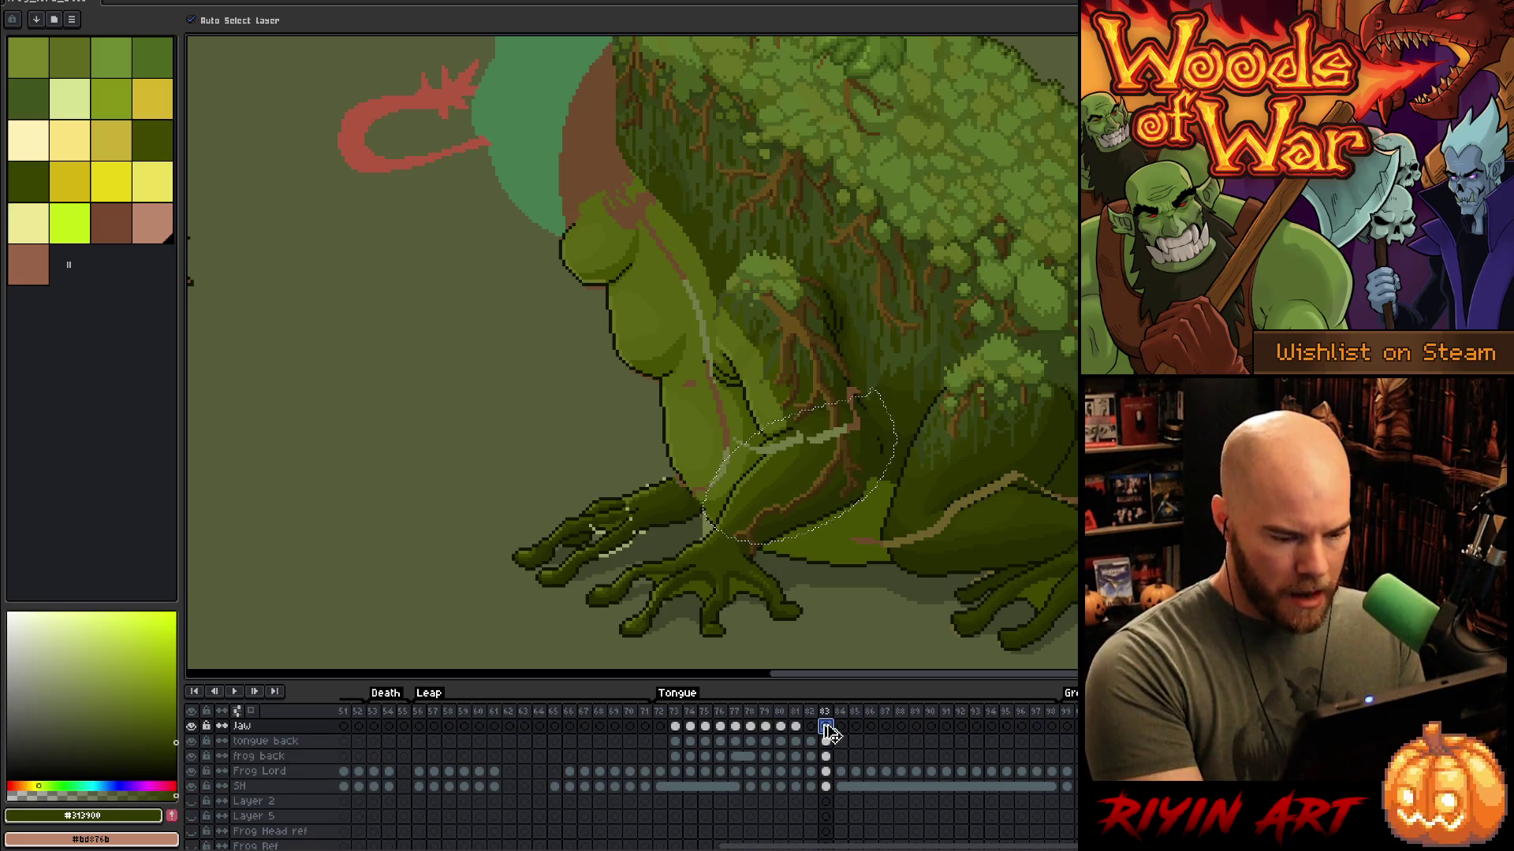
pyautogui.hotkey('ctrl', 't')
pyautogui.moveTo(822, 463)
pyautogui.mouseDown()
pyautogui.moveTo(801, 483)
pyautogui.moveTo(827, 460)
pyautogui.moveTo(823, 475)
pyautogui.mouseUp()
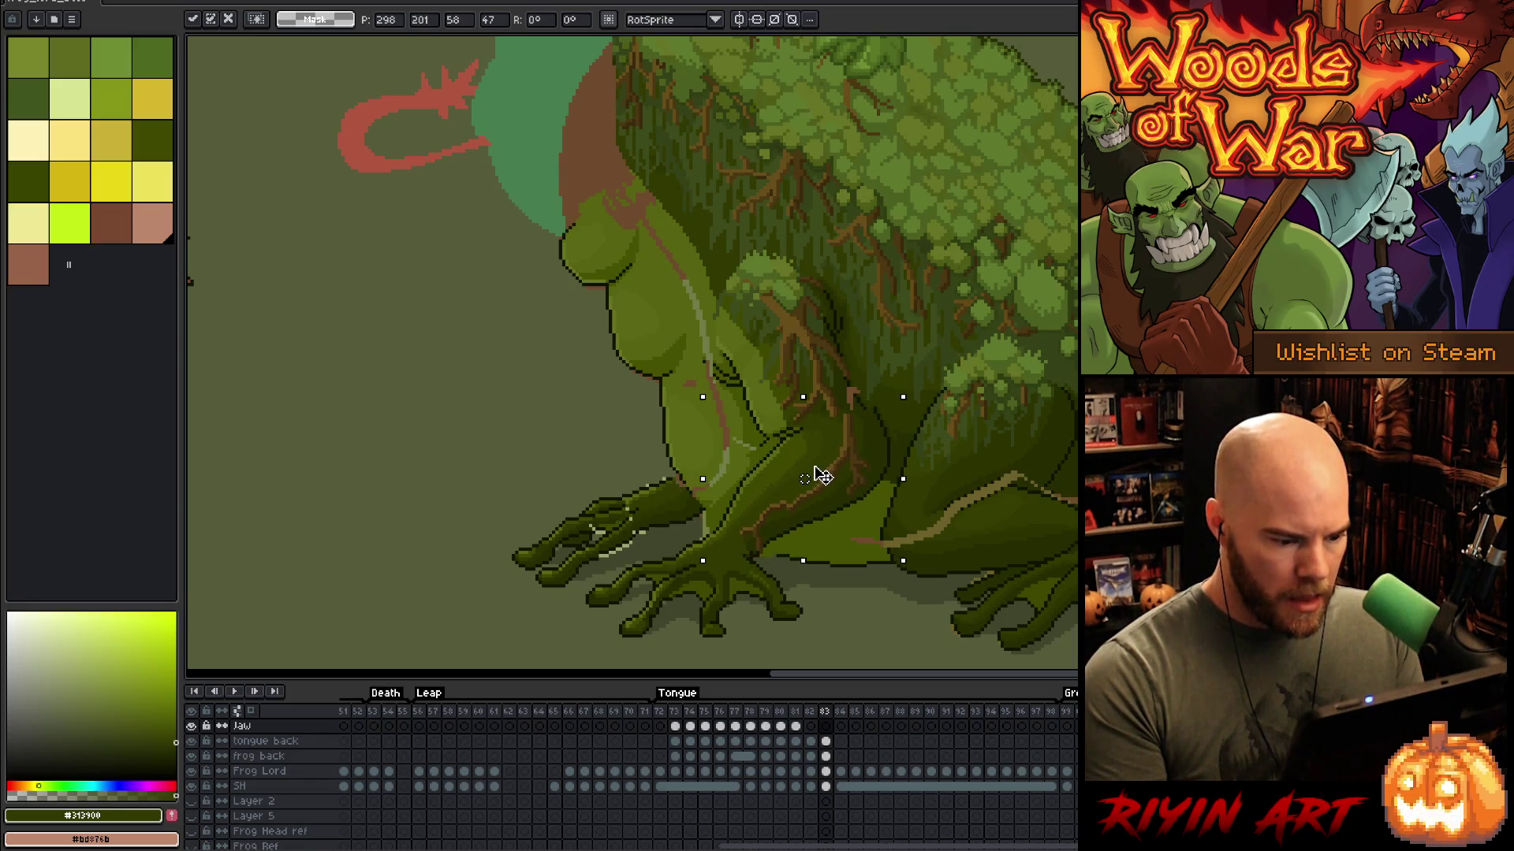
pyautogui.moveTo(812, 480); pyautogui.dragTo(815, 477)
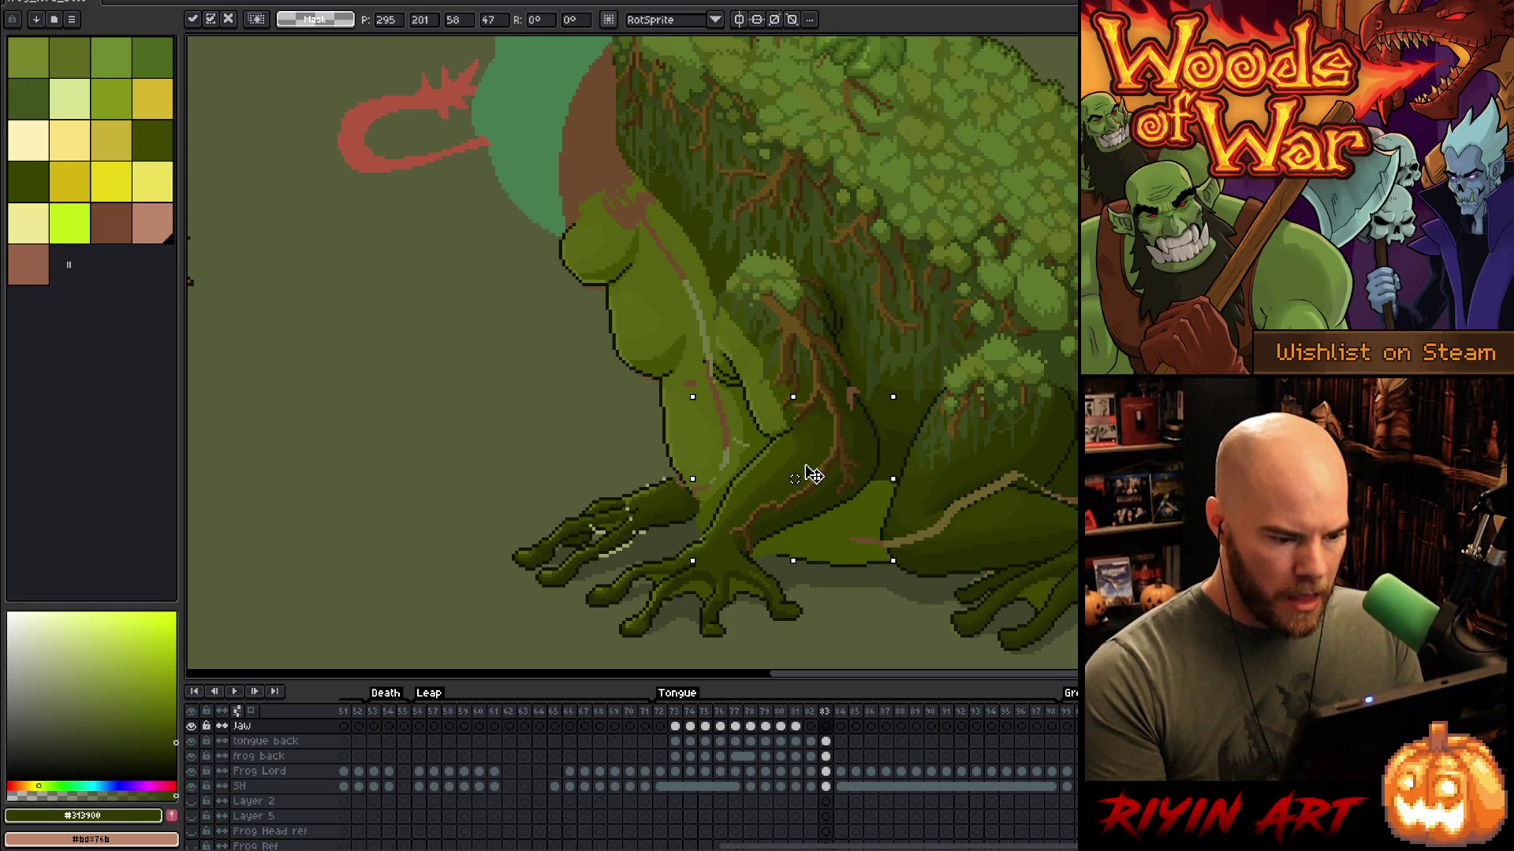
pyautogui.press('Return')
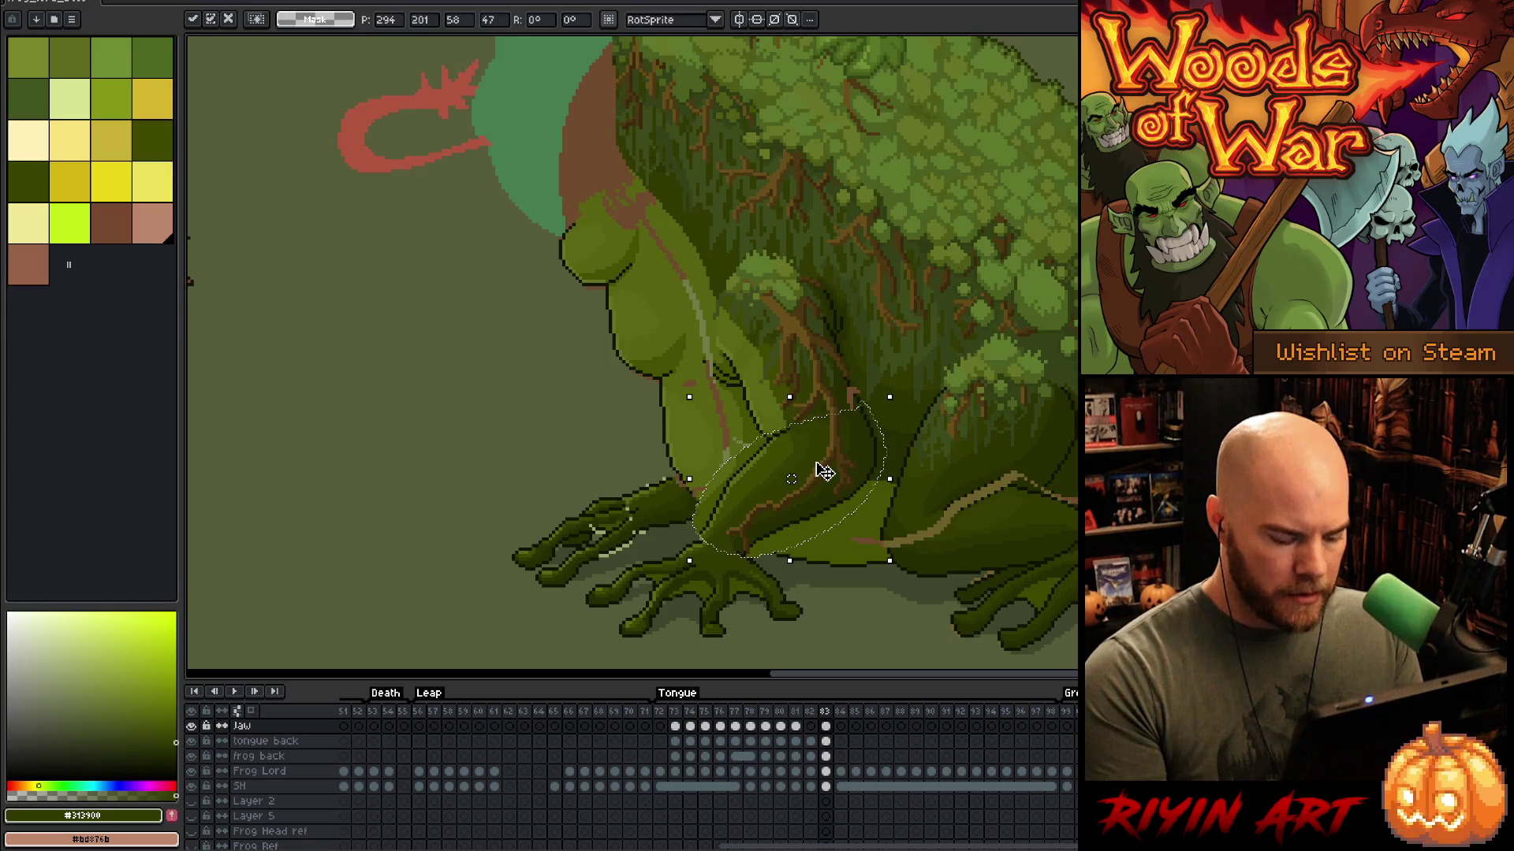
pyautogui.press(',')
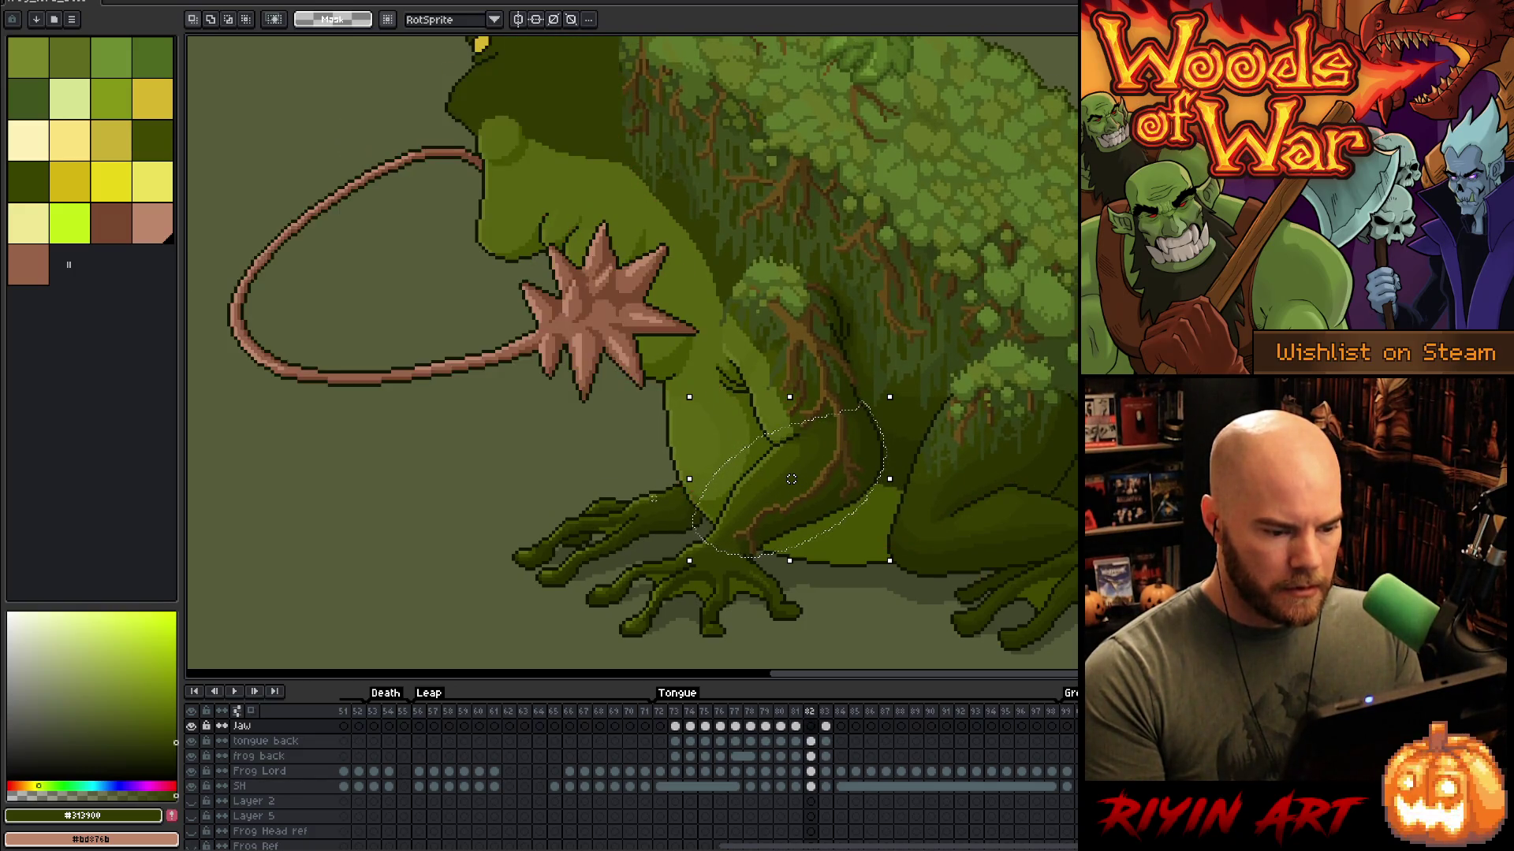
# Step: Select the leg's light highlight strip by colour, try moving it down-left, then undo
pyautogui.scroll(-1, 665, 524)
pyautogui.scroll(2, 665, 524)
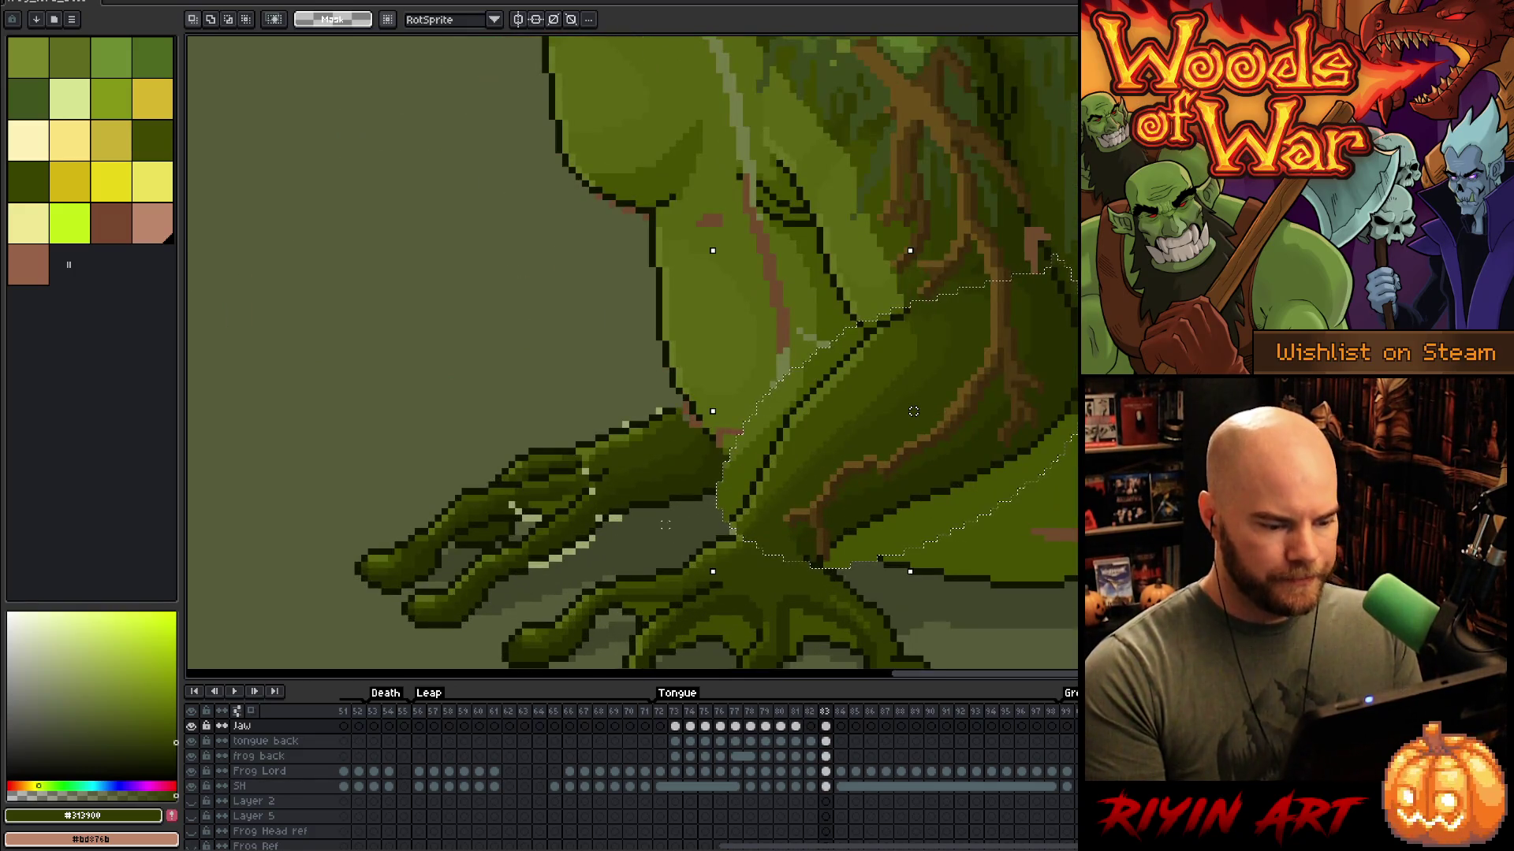
pyautogui.press('w')
pyautogui.click(824, 371)
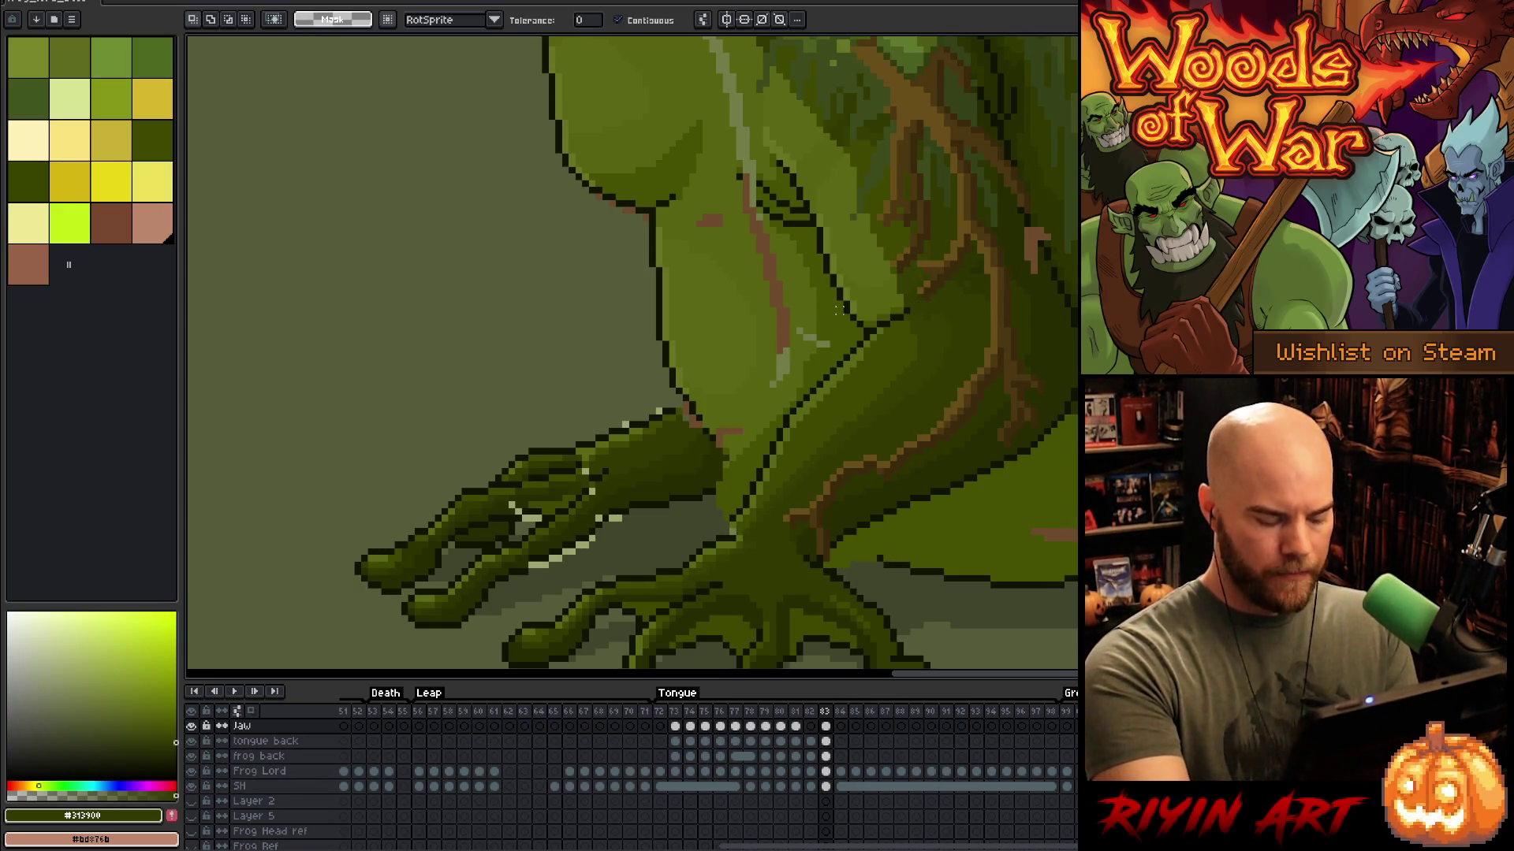
pyautogui.press('Delete')
pyautogui.moveTo(828, 367); pyautogui.dragTo(768, 425)
pyautogui.hotkey('ctrl', 'z')
# Step: Fill the lower-right toe edge with lighter green and undo the stray dark outline pixels
pyautogui.click(954, 491)
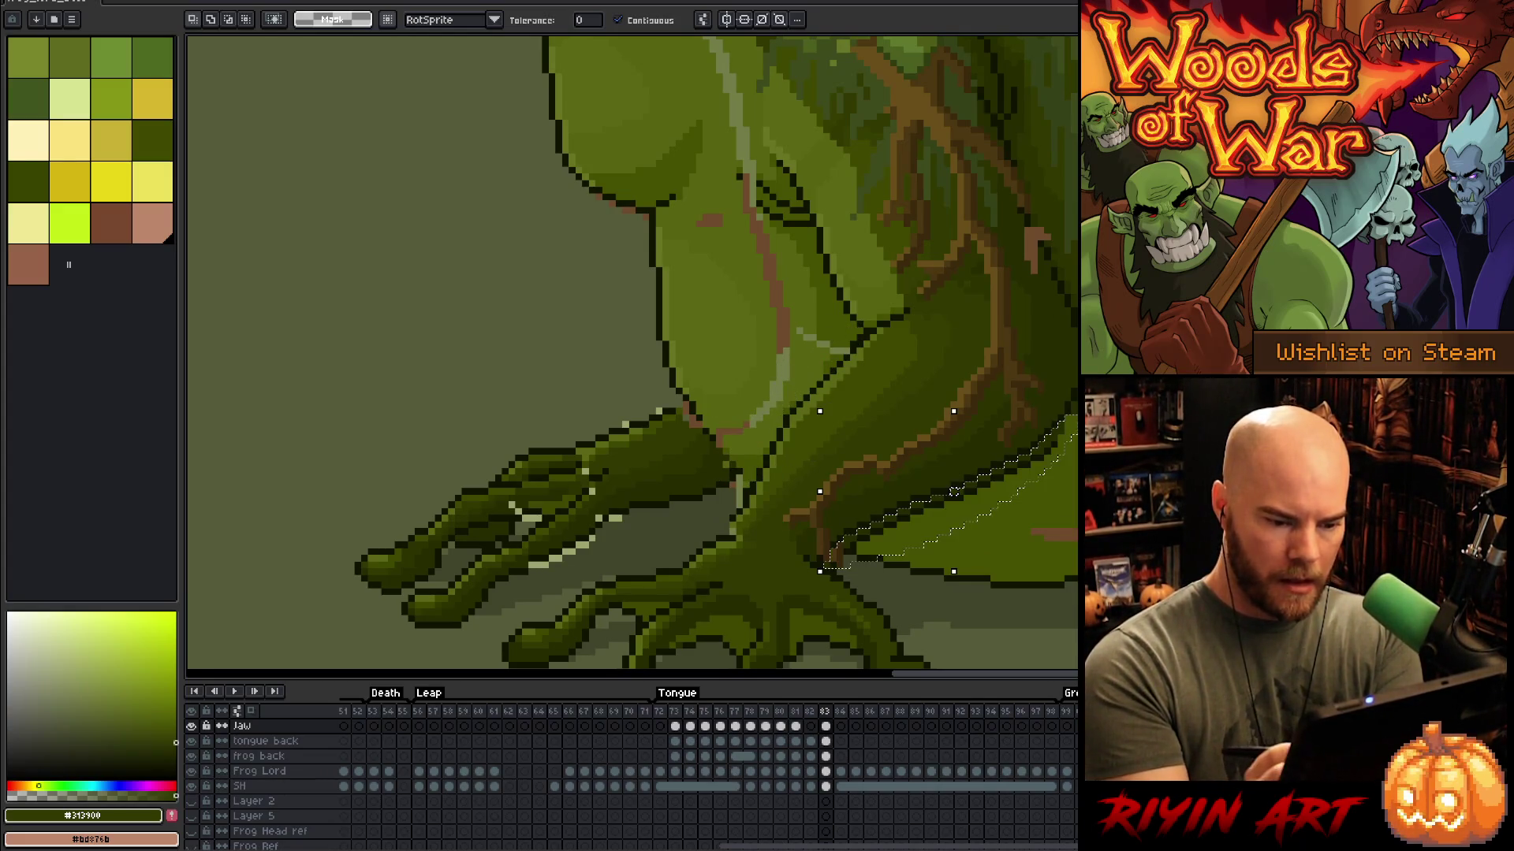
pyautogui.press('f')
pyautogui.hotkey('ctrl', 'd')
pyautogui.press('b')
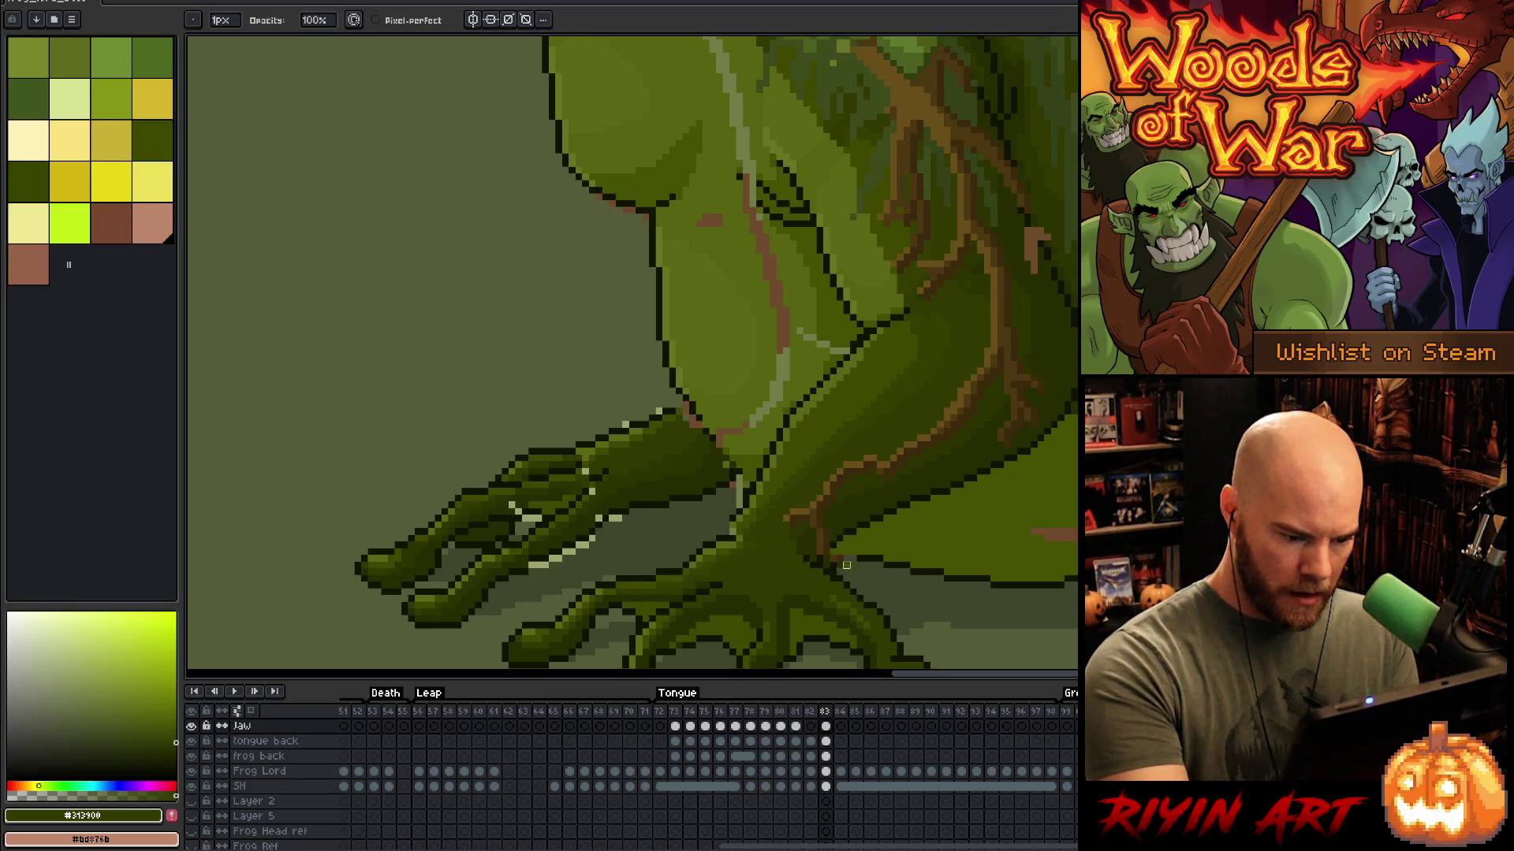
pyautogui.hotkey('ctrl', 'z')
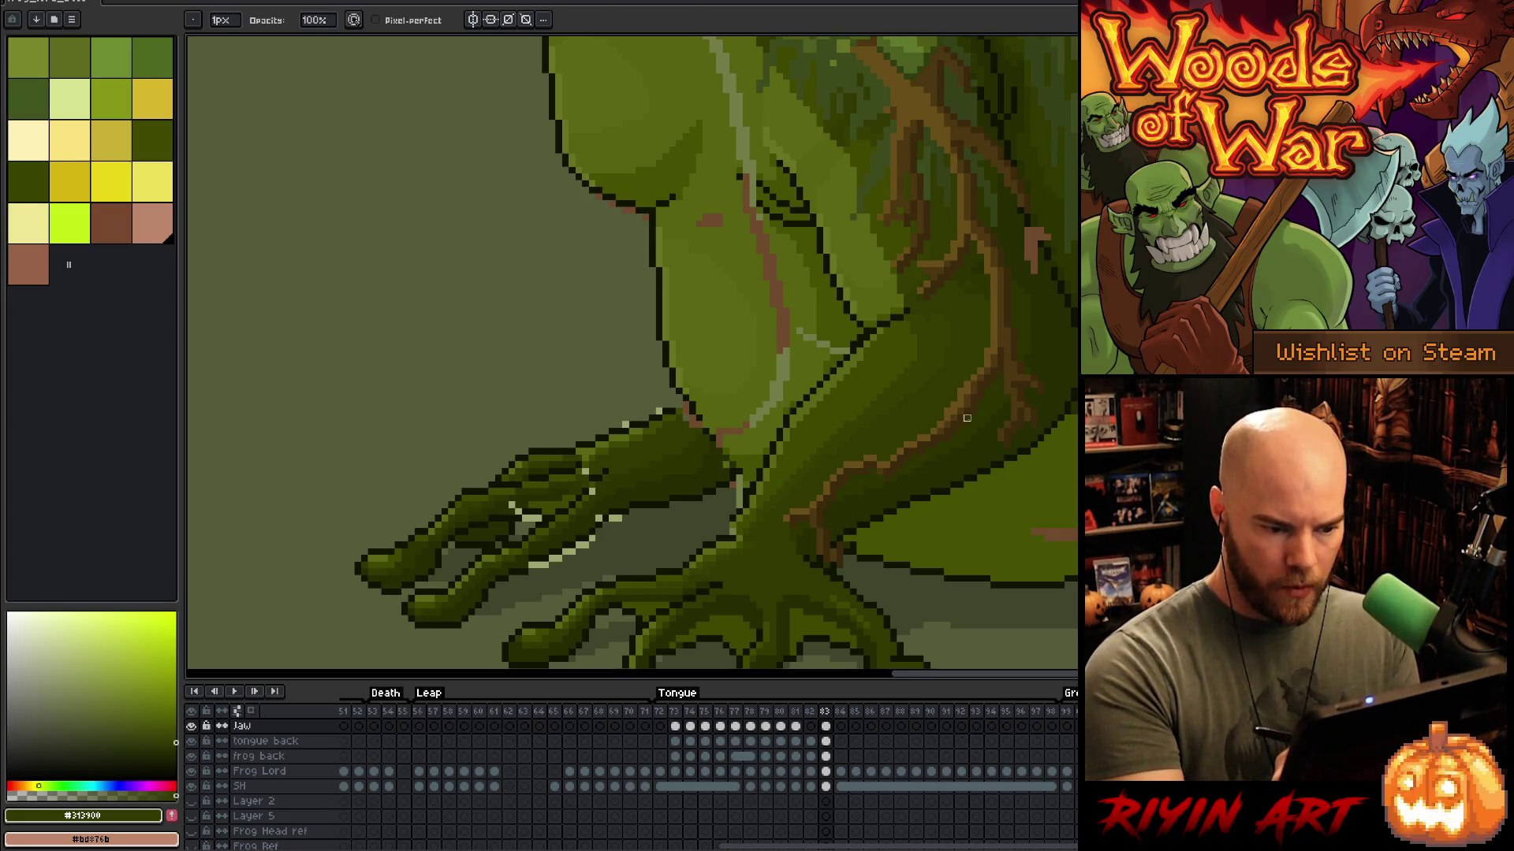
pyautogui.press('m')
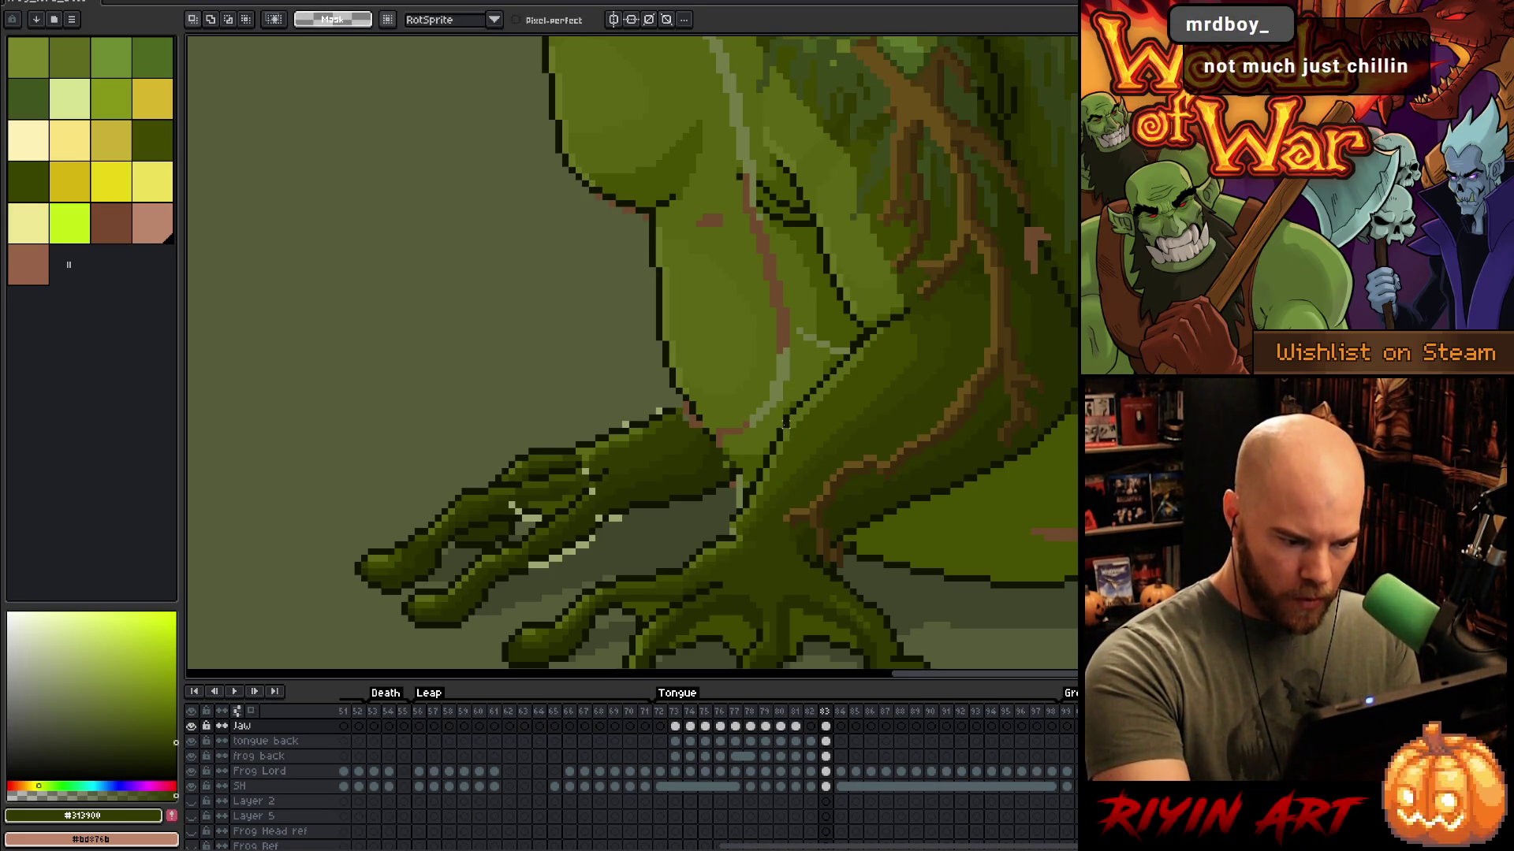
# Step: Lasso the lower leg and foot, shift them right with a small drag and a one-pixel nudge, and commit
pyautogui.moveTo(831, 360)
pyautogui.mouseDown()
pyautogui.moveTo(907, 423)
pyautogui.moveTo(927, 483)
pyautogui.moveTo(905, 492)
pyautogui.moveTo(920, 548)
pyautogui.mouseUp()
pyautogui.moveTo(832, 599); pyautogui.dragTo(706, 398)
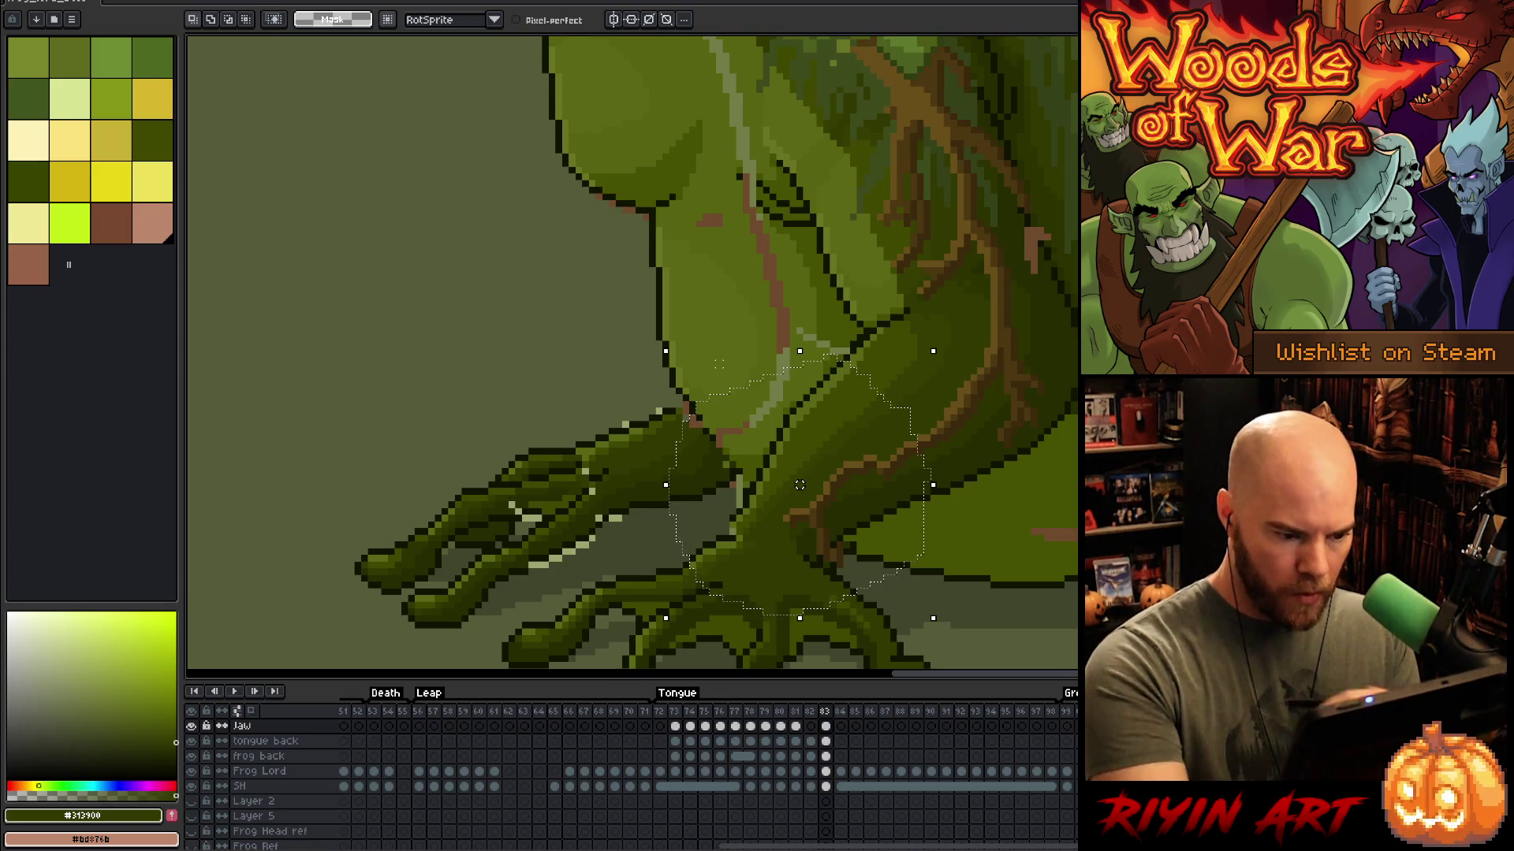
pyautogui.moveTo(799, 485); pyautogui.dragTo(806, 484)
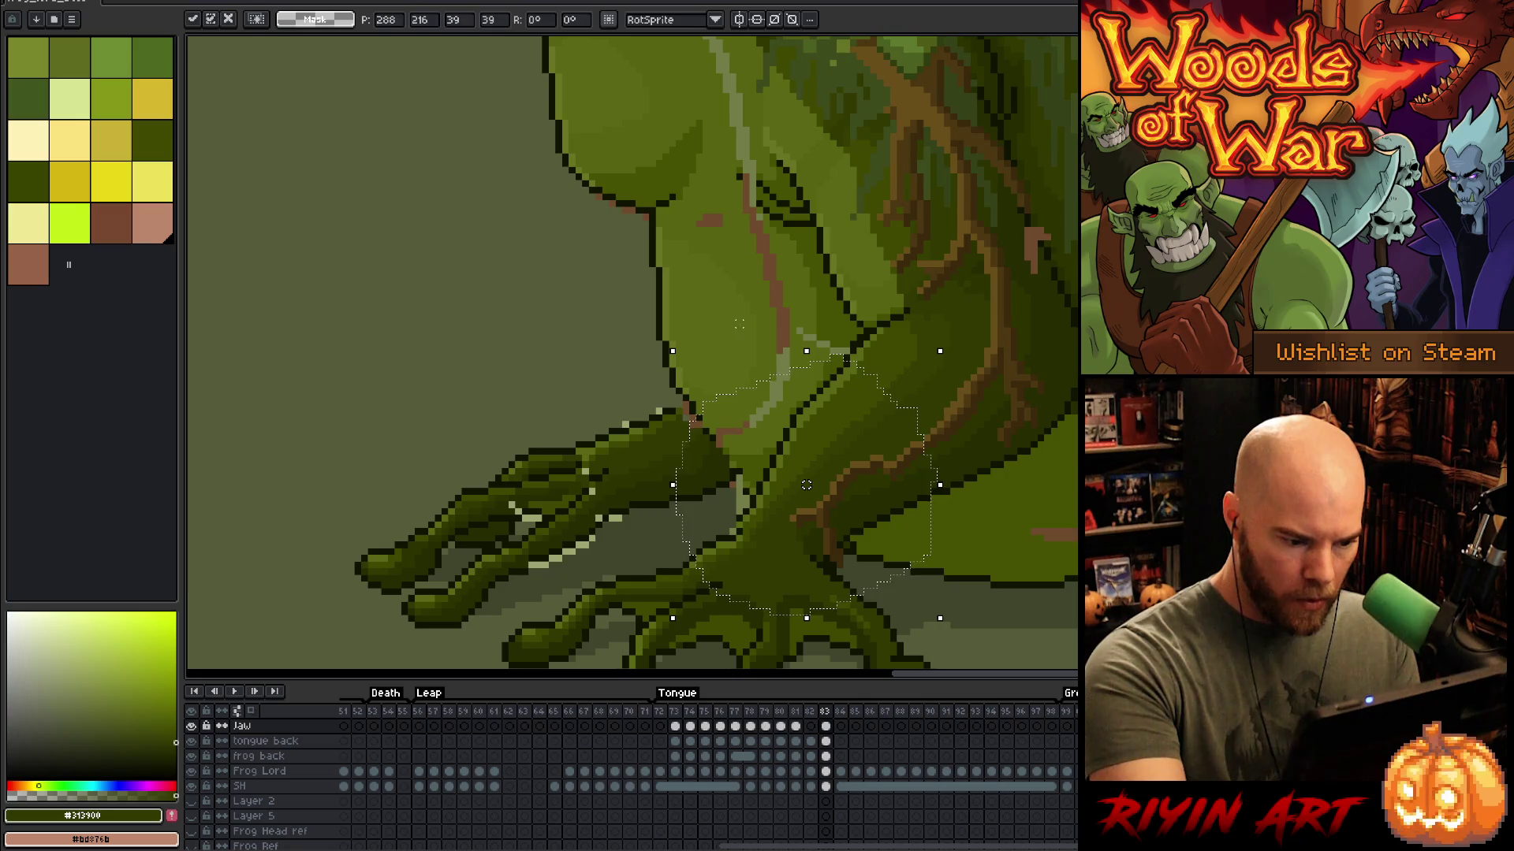
pyautogui.moveTo(733, 324); pyautogui.dragTo(705, 390)
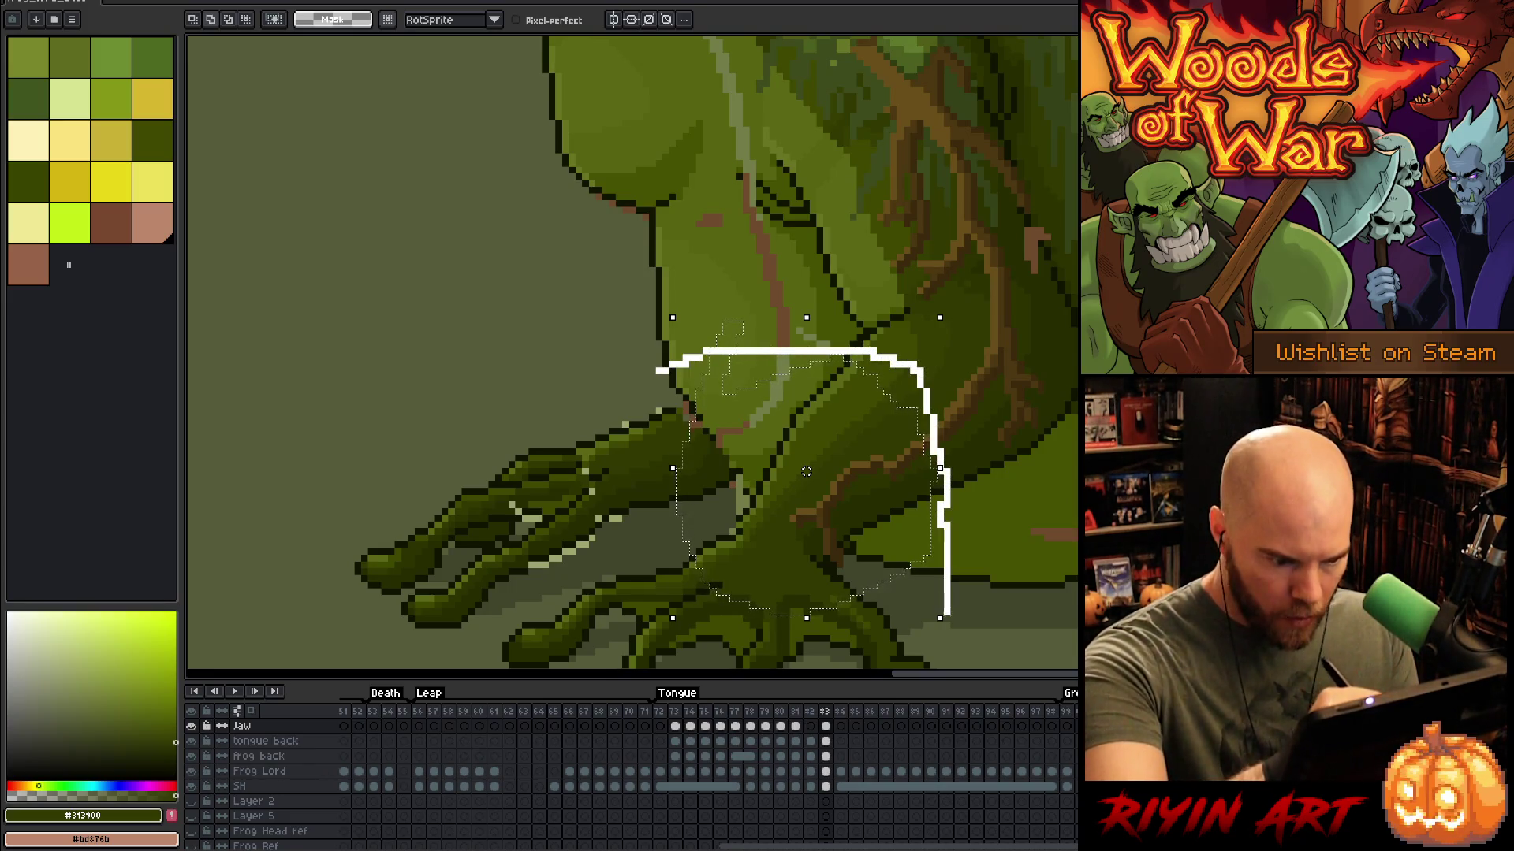
pyautogui.moveTo(860, 638); pyautogui.dragTo(631, 426)
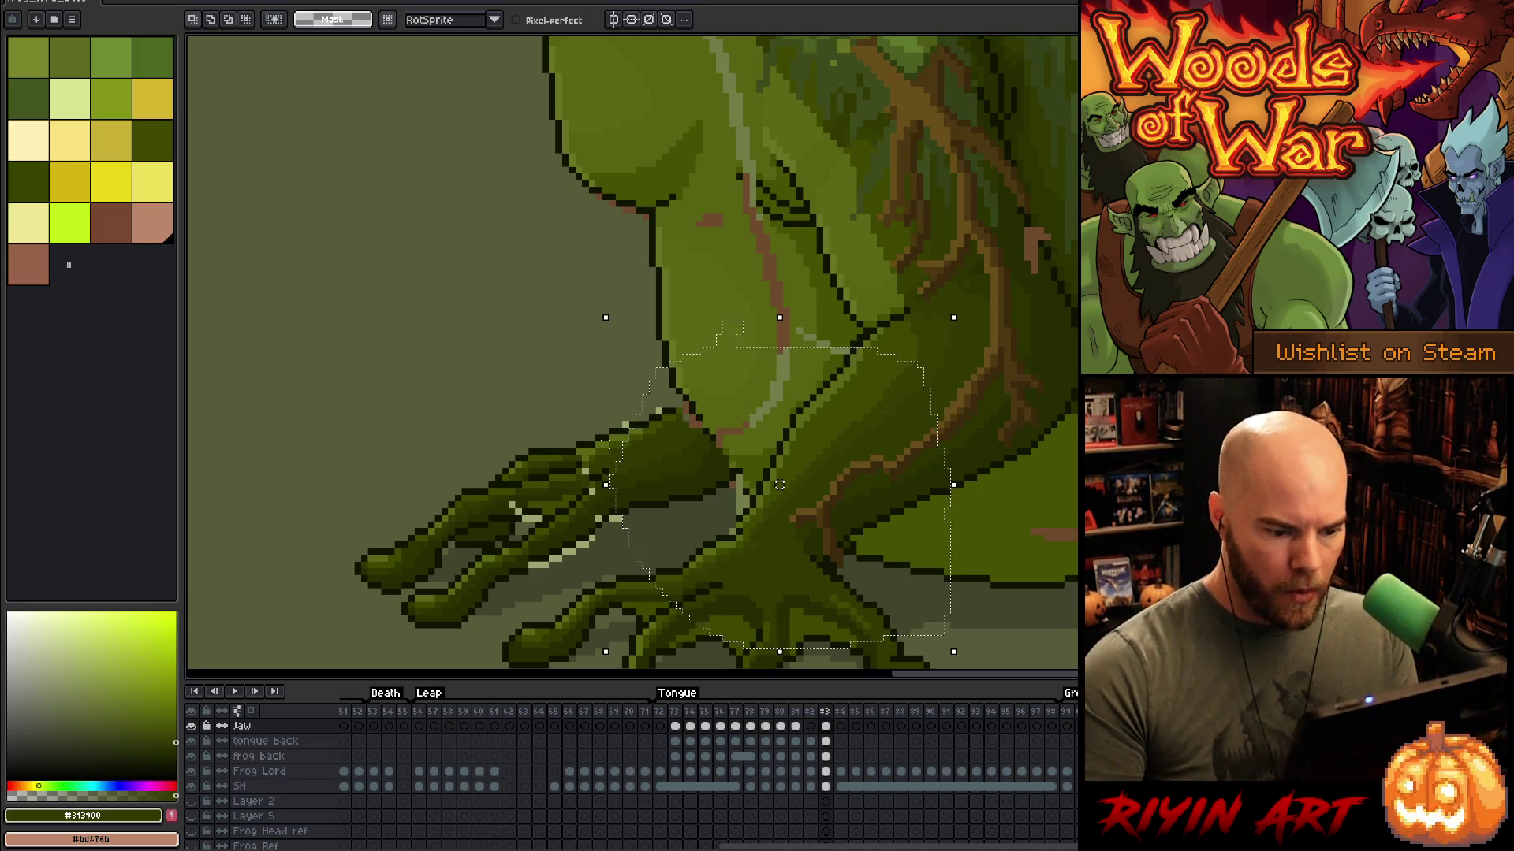
pyautogui.press('Right')
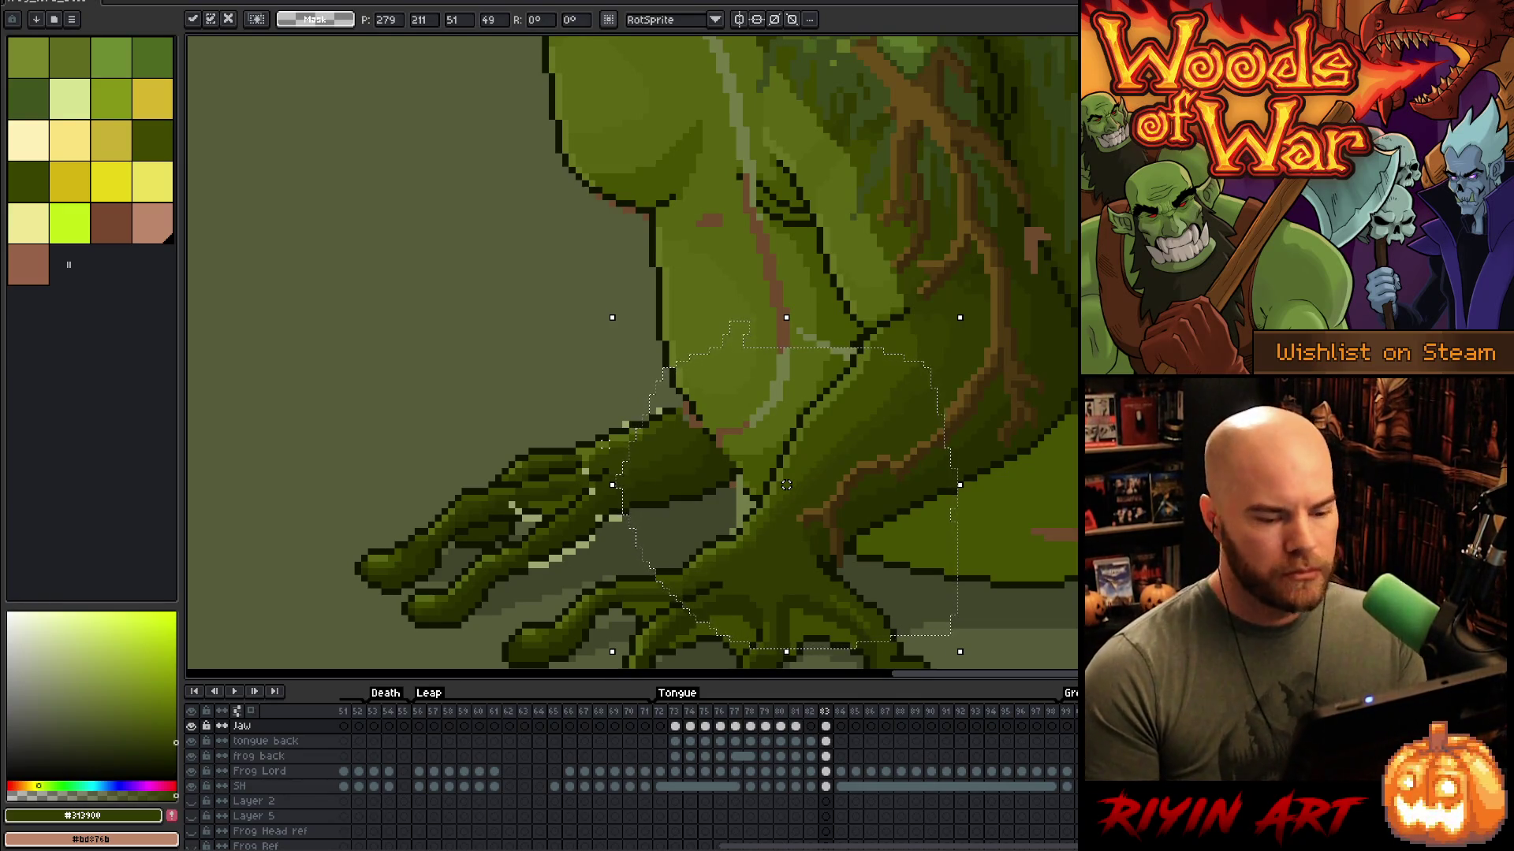
pyautogui.hotkey('ctrl', 'd')
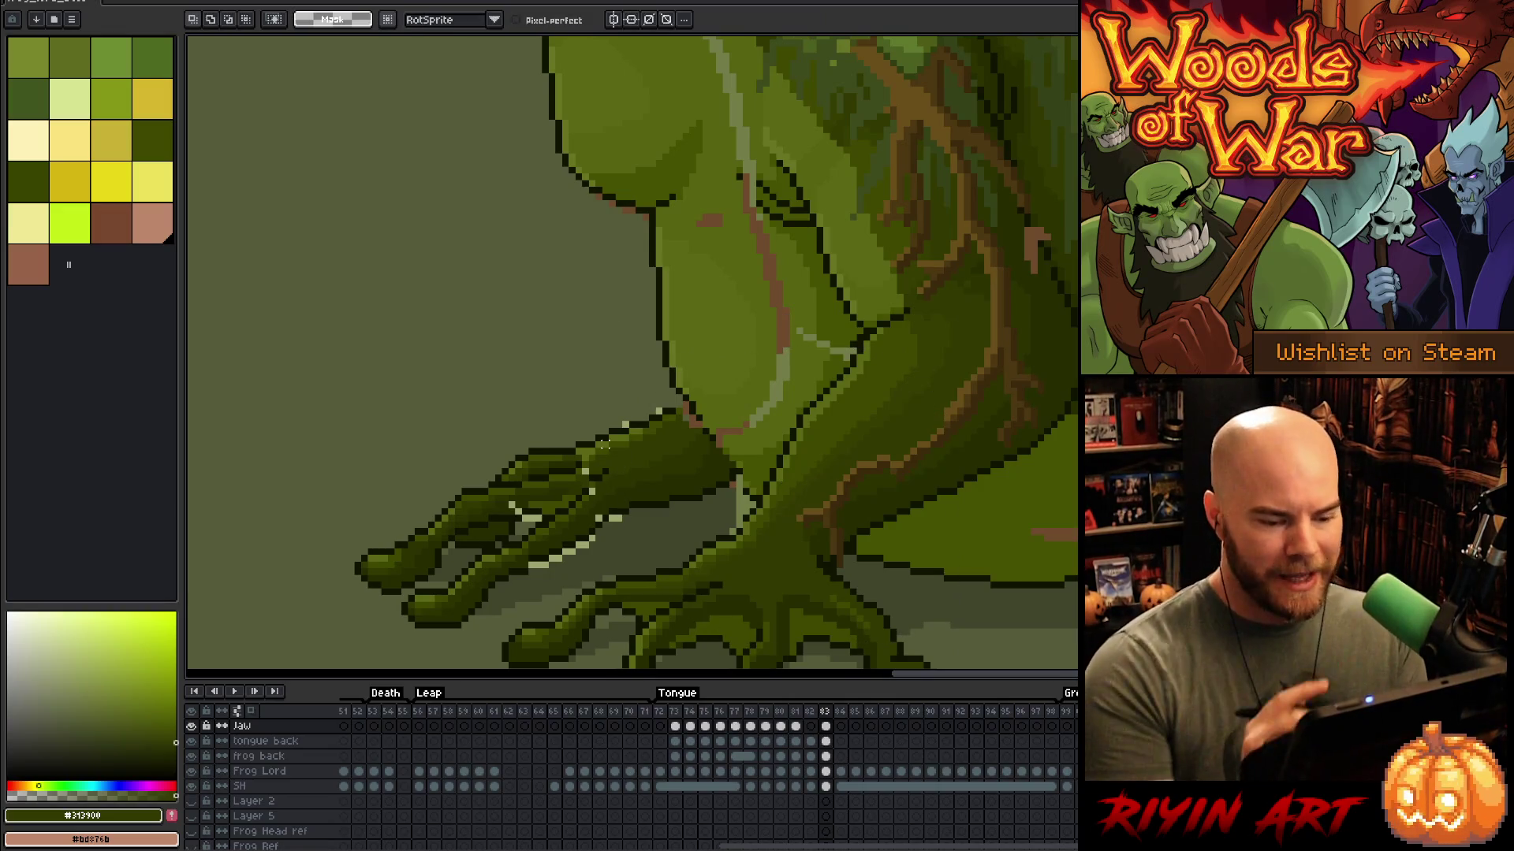
# Step: Sample the dark outline and green shades from the leg, then make the Jaw layer active again
pyautogui.keyDown('alt'); pyautogui.click(951, 487); pyautogui.keyUp('alt')
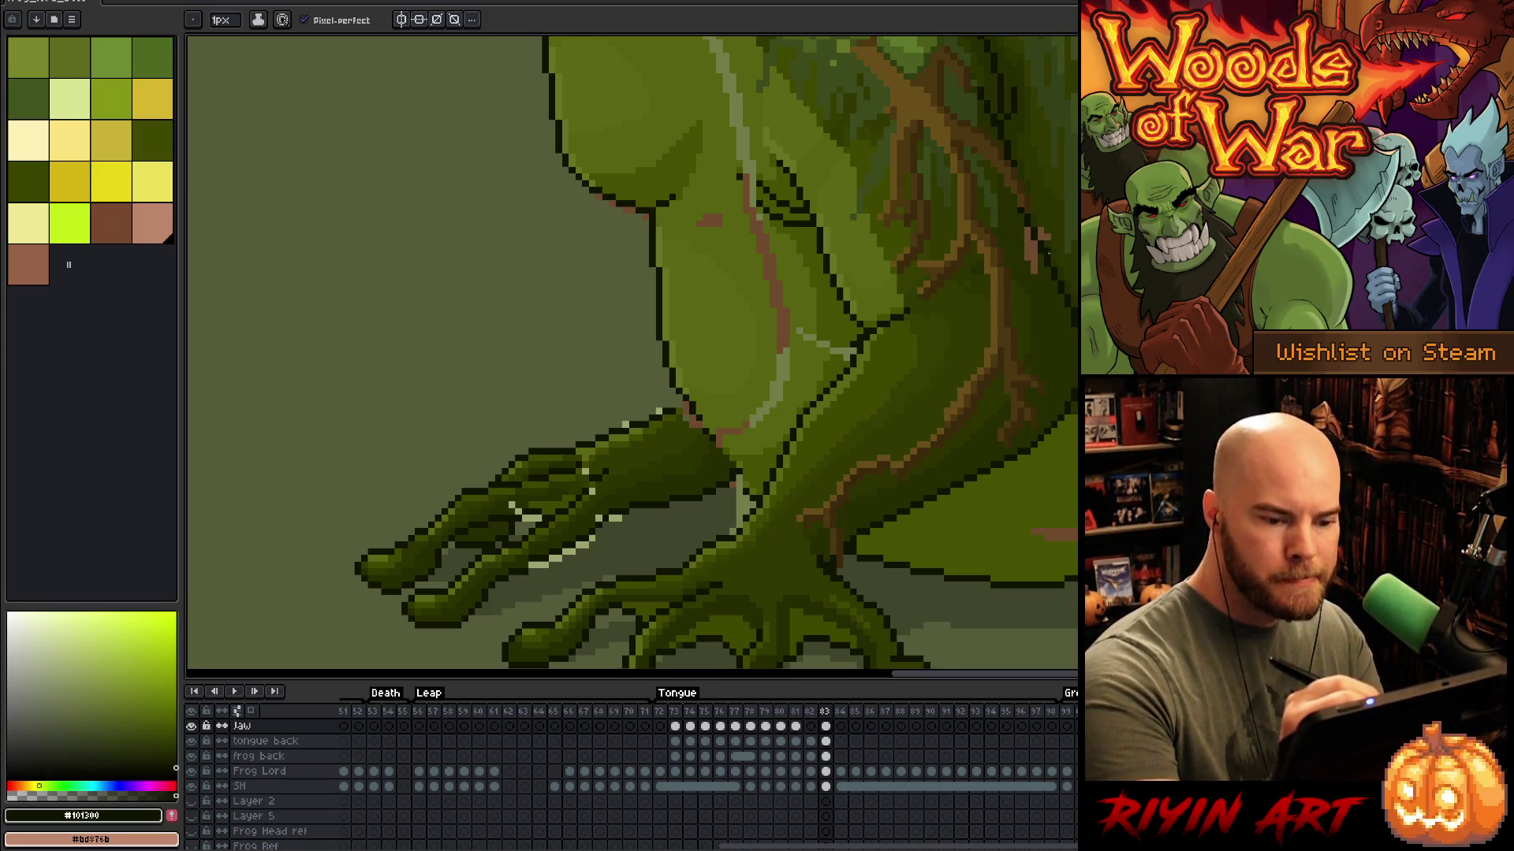
pyautogui.keyDown('alt'); pyautogui.click(1046, 239); pyautogui.keyUp('alt')
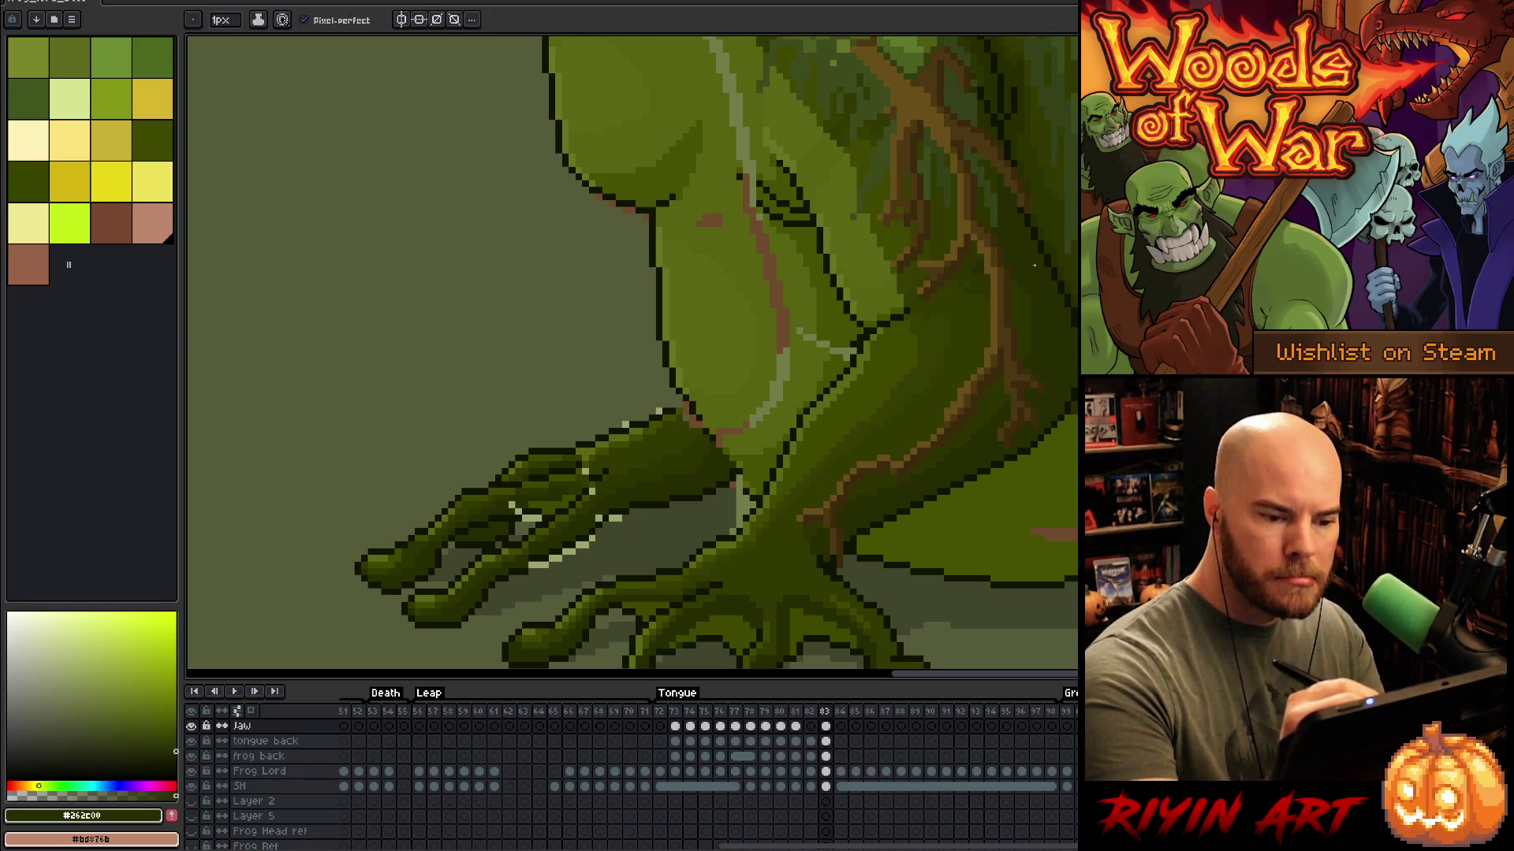
pyautogui.moveTo(1036, 319); pyautogui.dragTo(1048, 264)
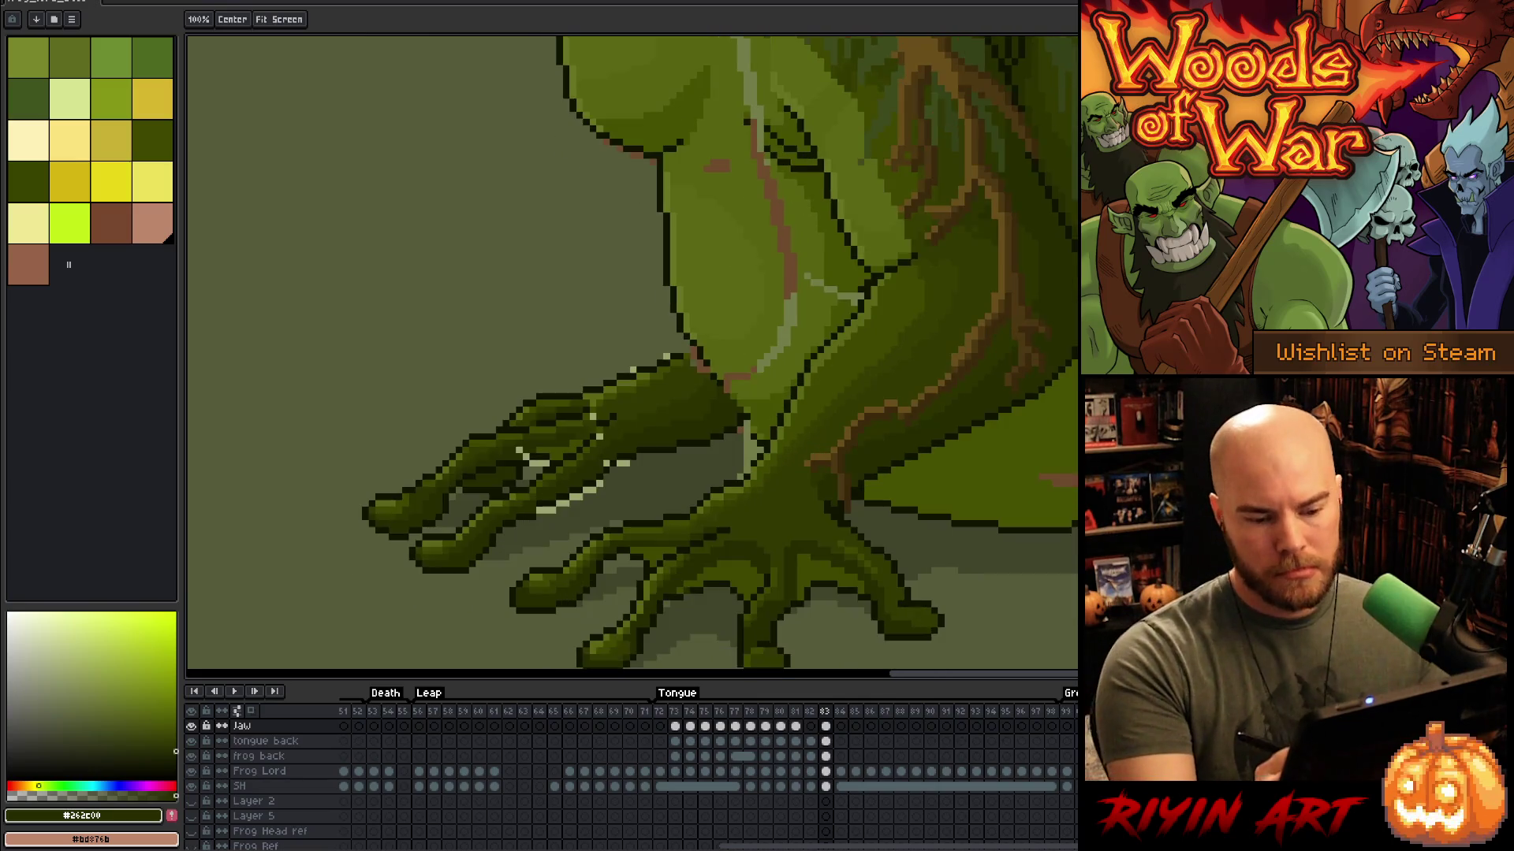
pyautogui.keyDown('alt'); pyautogui.click(1048, 264); pyautogui.keyUp('alt')
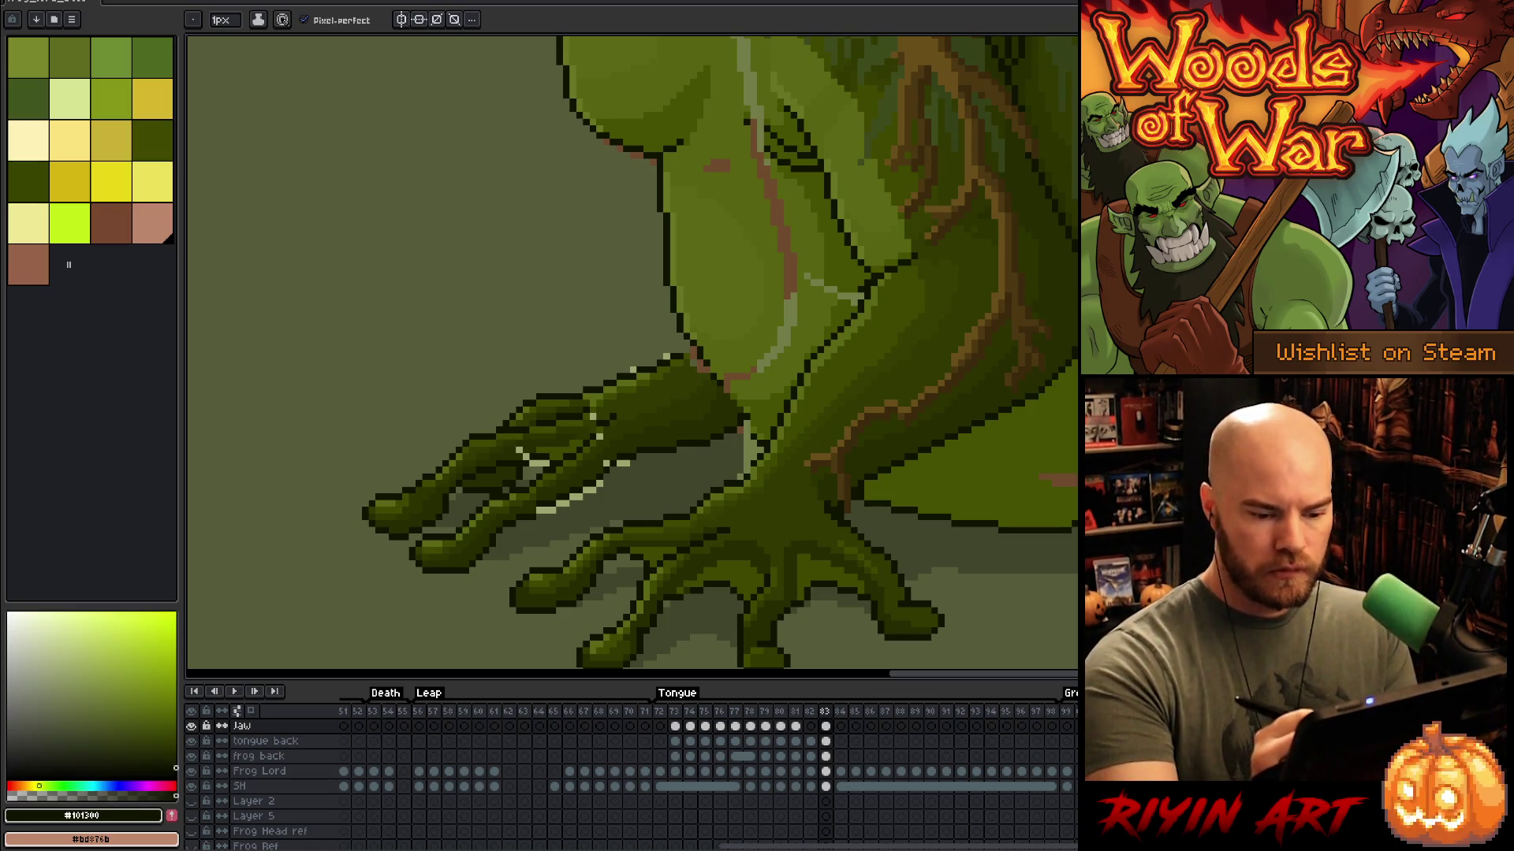
pyautogui.keyDown('alt'); pyautogui.click(552, 489); pyautogui.keyUp('alt')
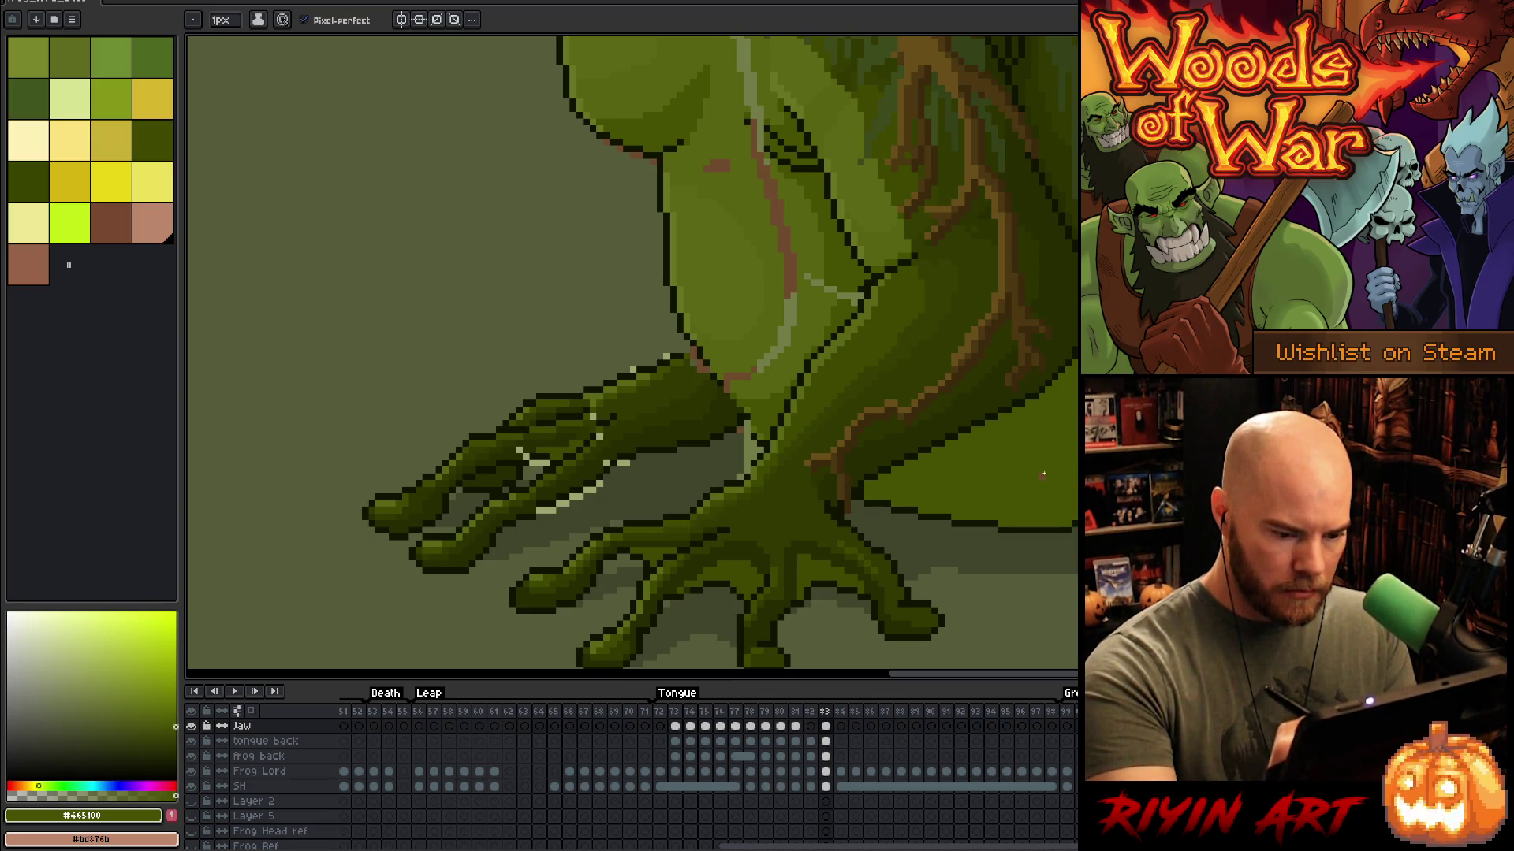
pyautogui.keyDown('alt'); pyautogui.click(861, 516); pyautogui.keyUp('alt')
pyautogui.keyDown('ctrl'); pyautogui.click(843, 524); pyautogui.keyUp('ctrl')
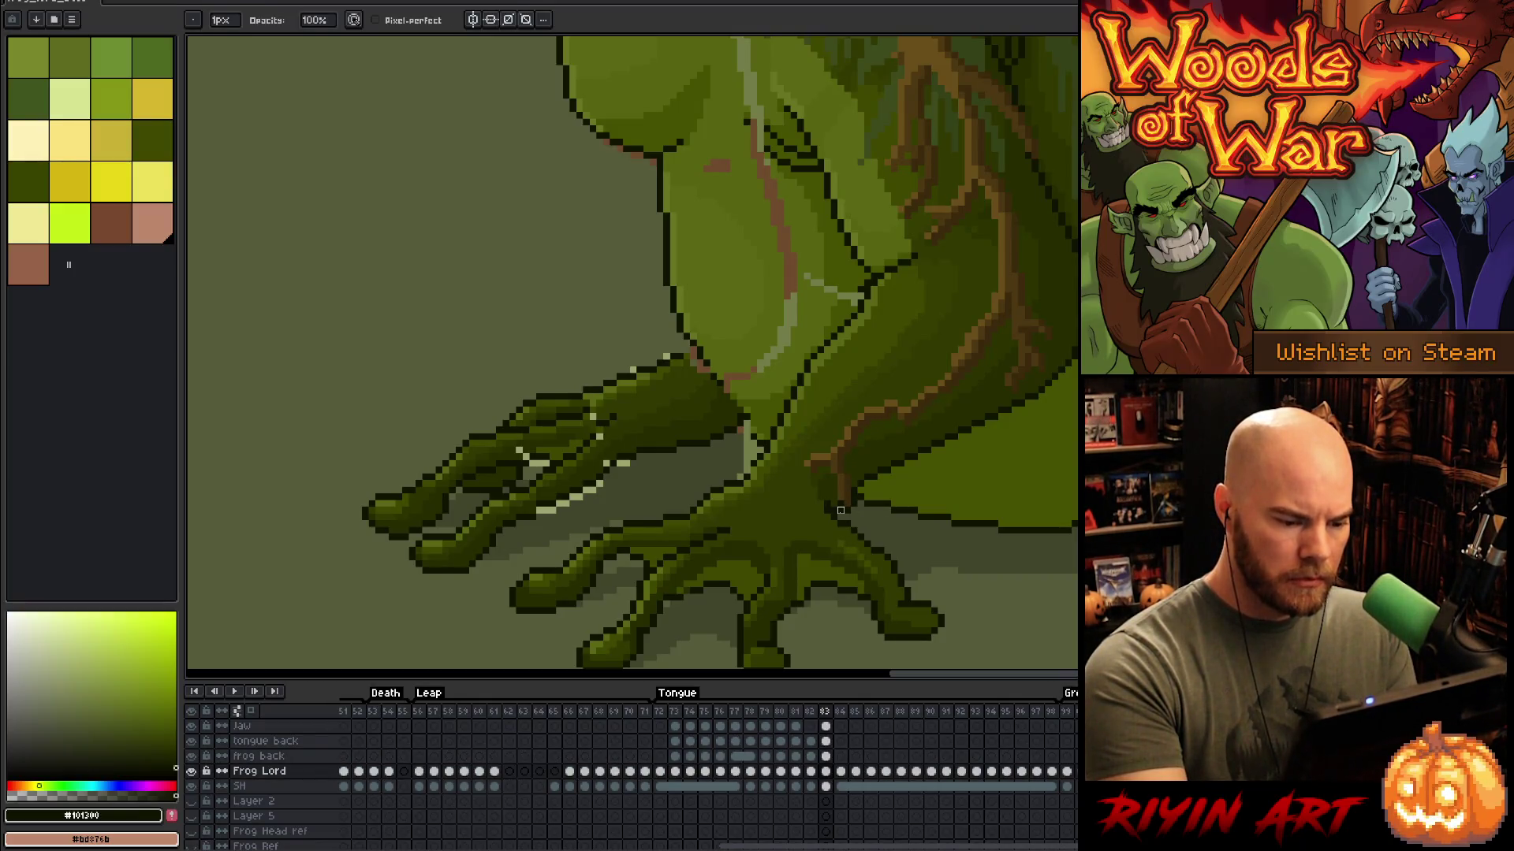
pyautogui.keyDown('ctrl'); pyautogui.click(840, 511); pyautogui.keyUp('ctrl')
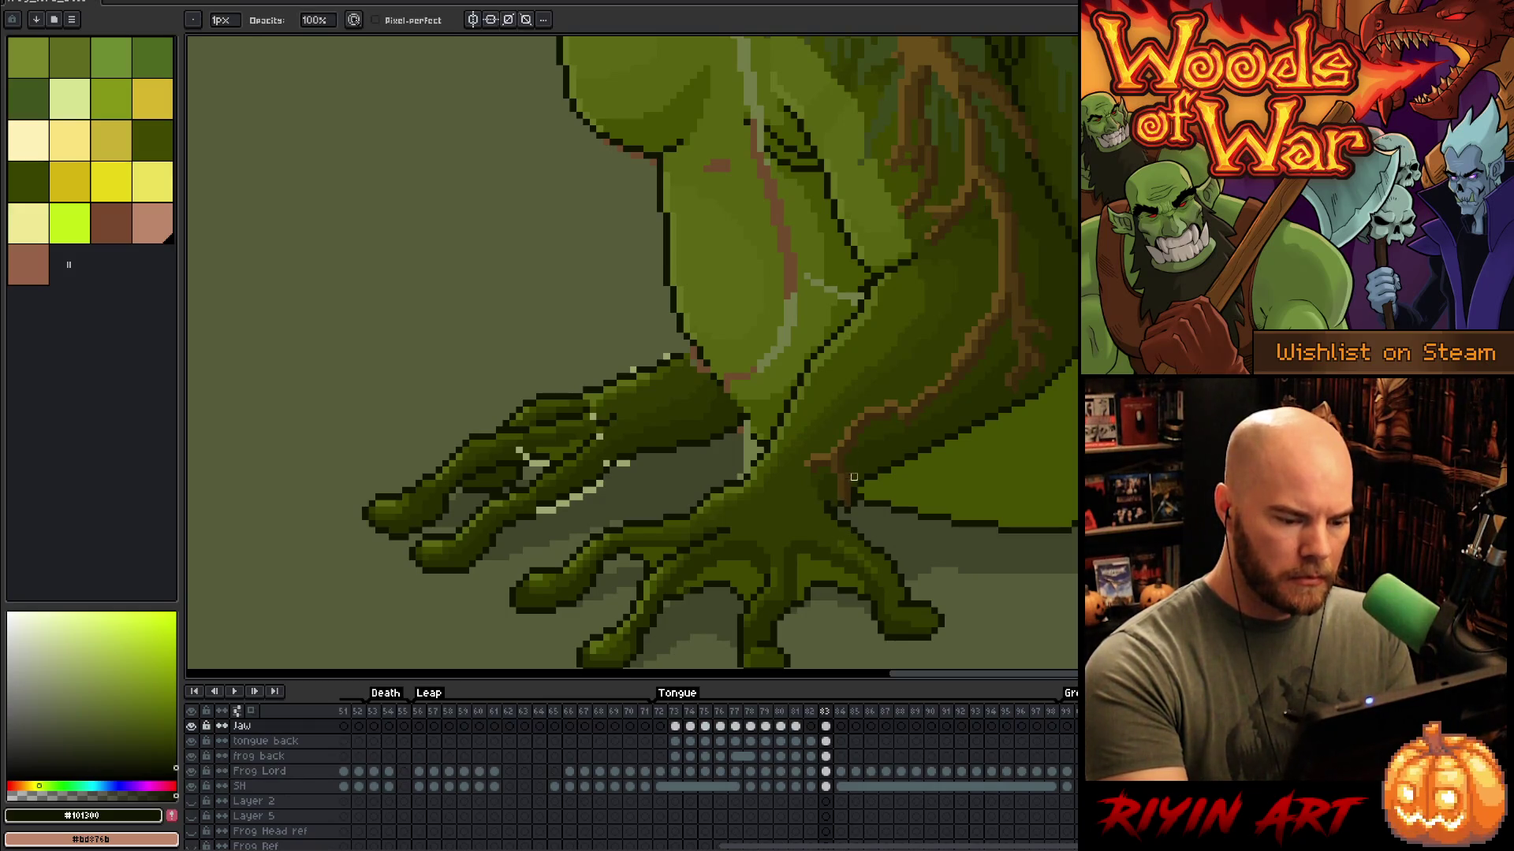
# Step: Erase stray pixels and redraw a short stretch of the leg outline where it meets the body
pyautogui.press('e')
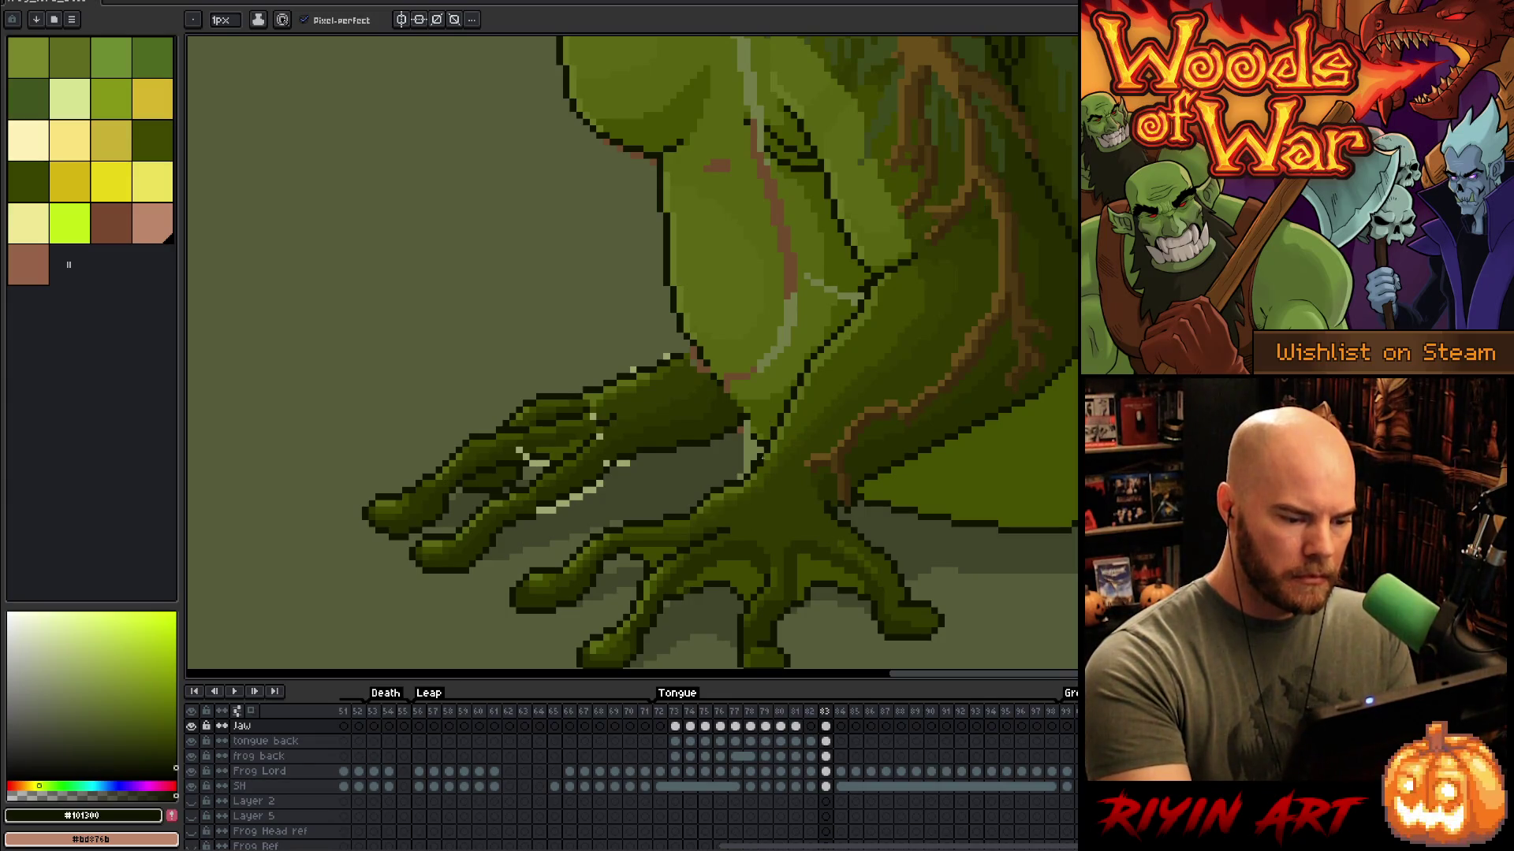
pyautogui.press('b')
pyautogui.keyDown('alt'); pyautogui.click(768, 450); pyautogui.keyUp('alt')
pyautogui.press('e')
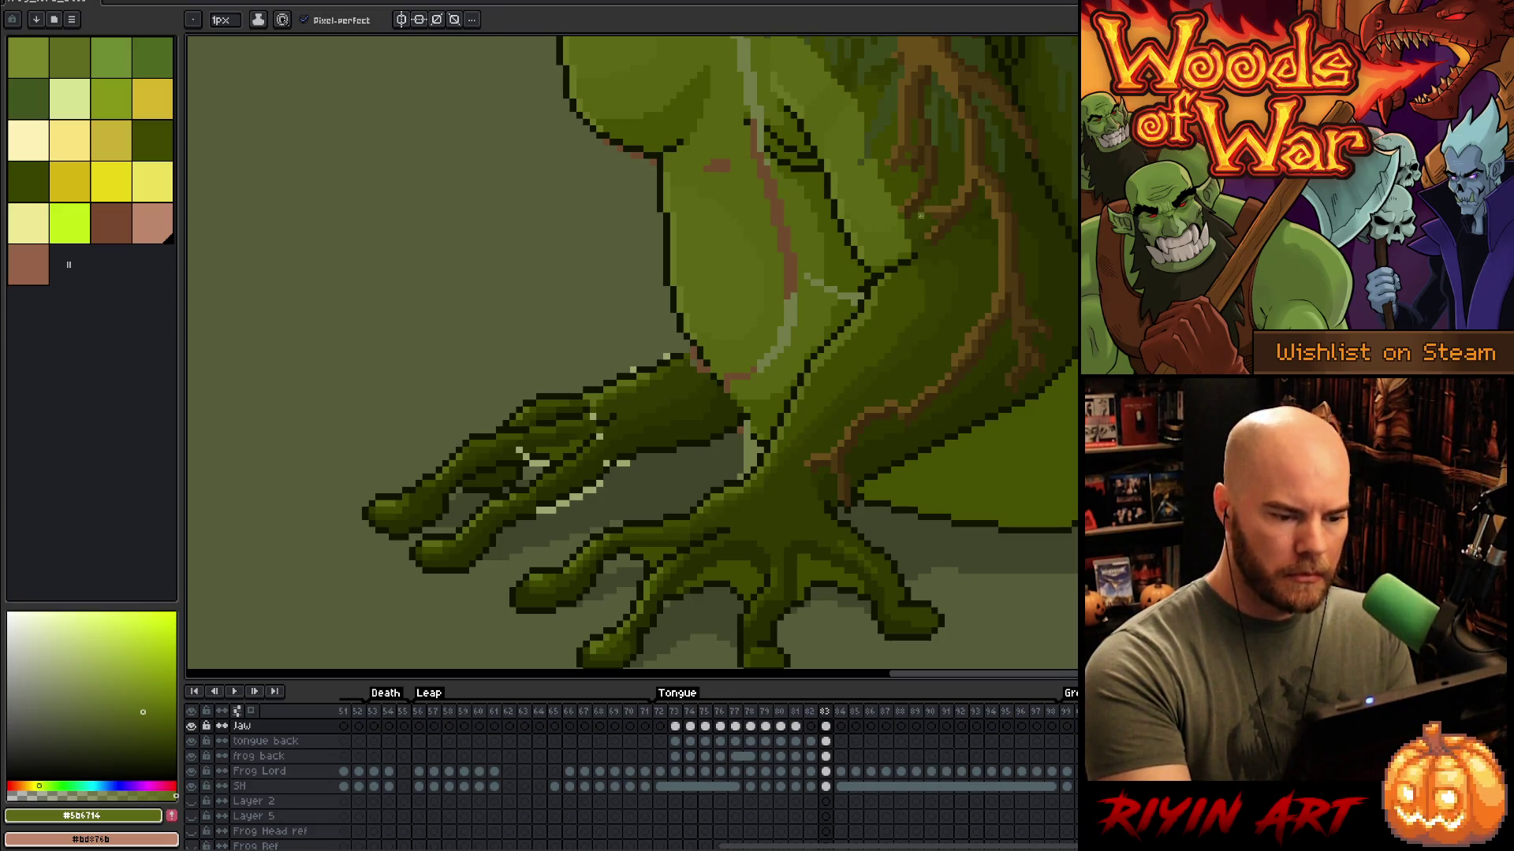
pyautogui.press('i')
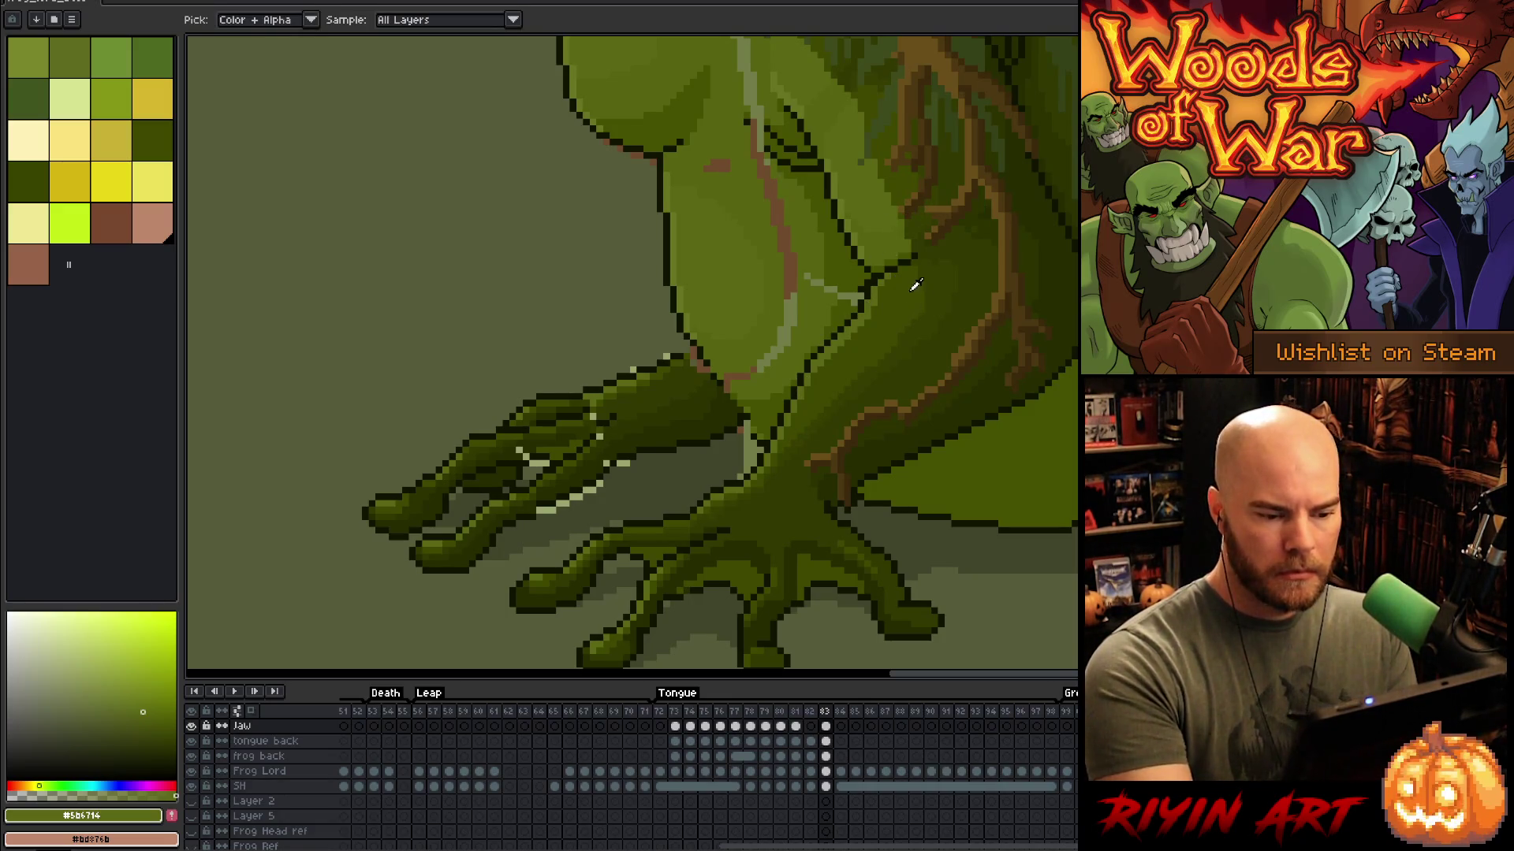
pyautogui.click(863, 278)
pyautogui.press('b')
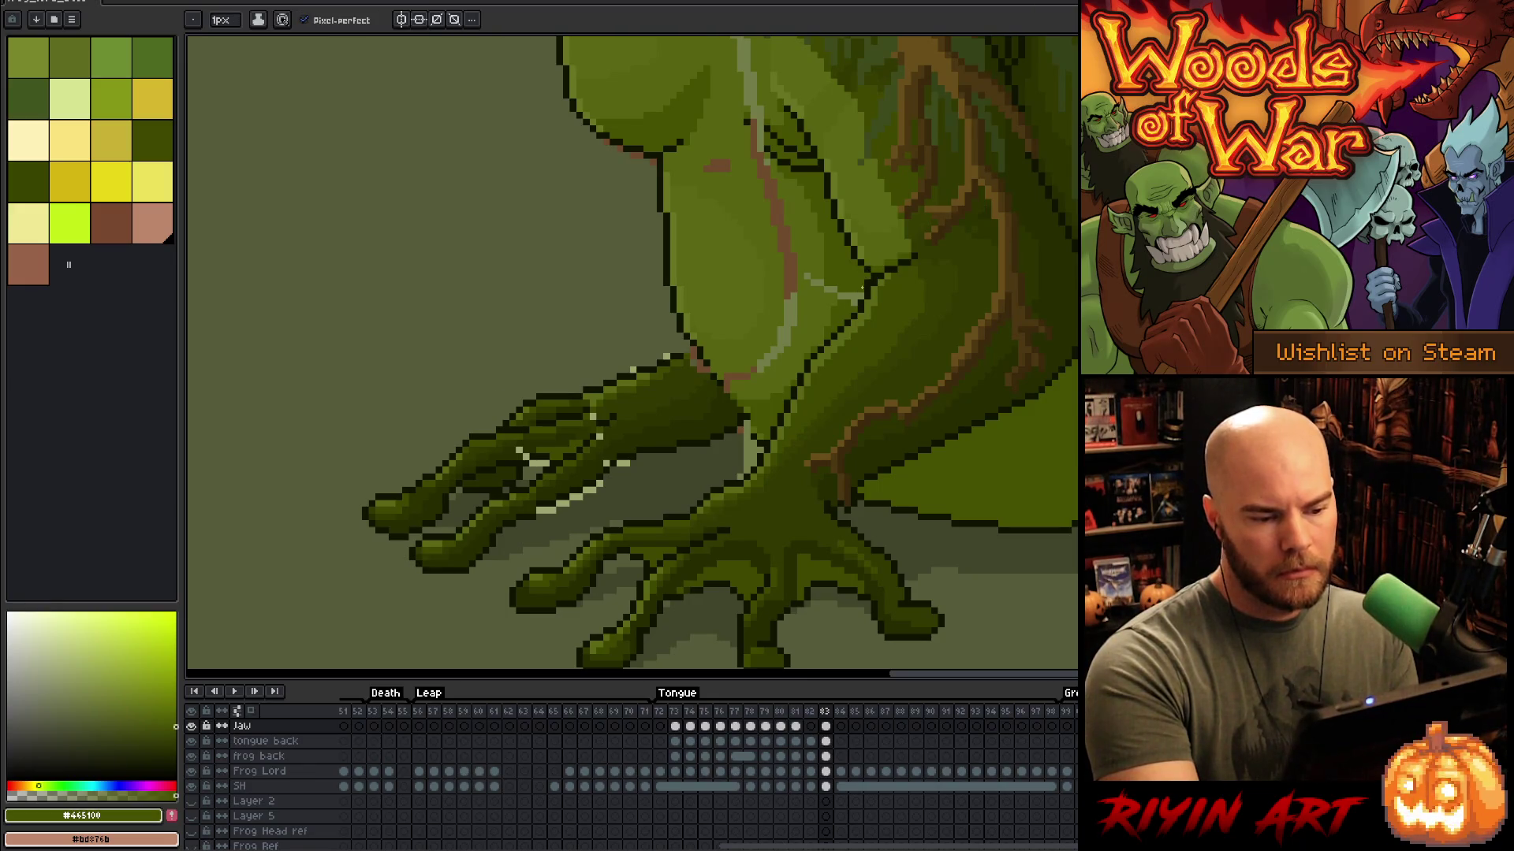
pyautogui.moveTo(851, 315)
pyautogui.mouseDown()
pyautogui.moveTo(858, 288)
pyautogui.moveTo(826, 294)
pyautogui.moveTo(825, 325)
pyautogui.mouseUp()
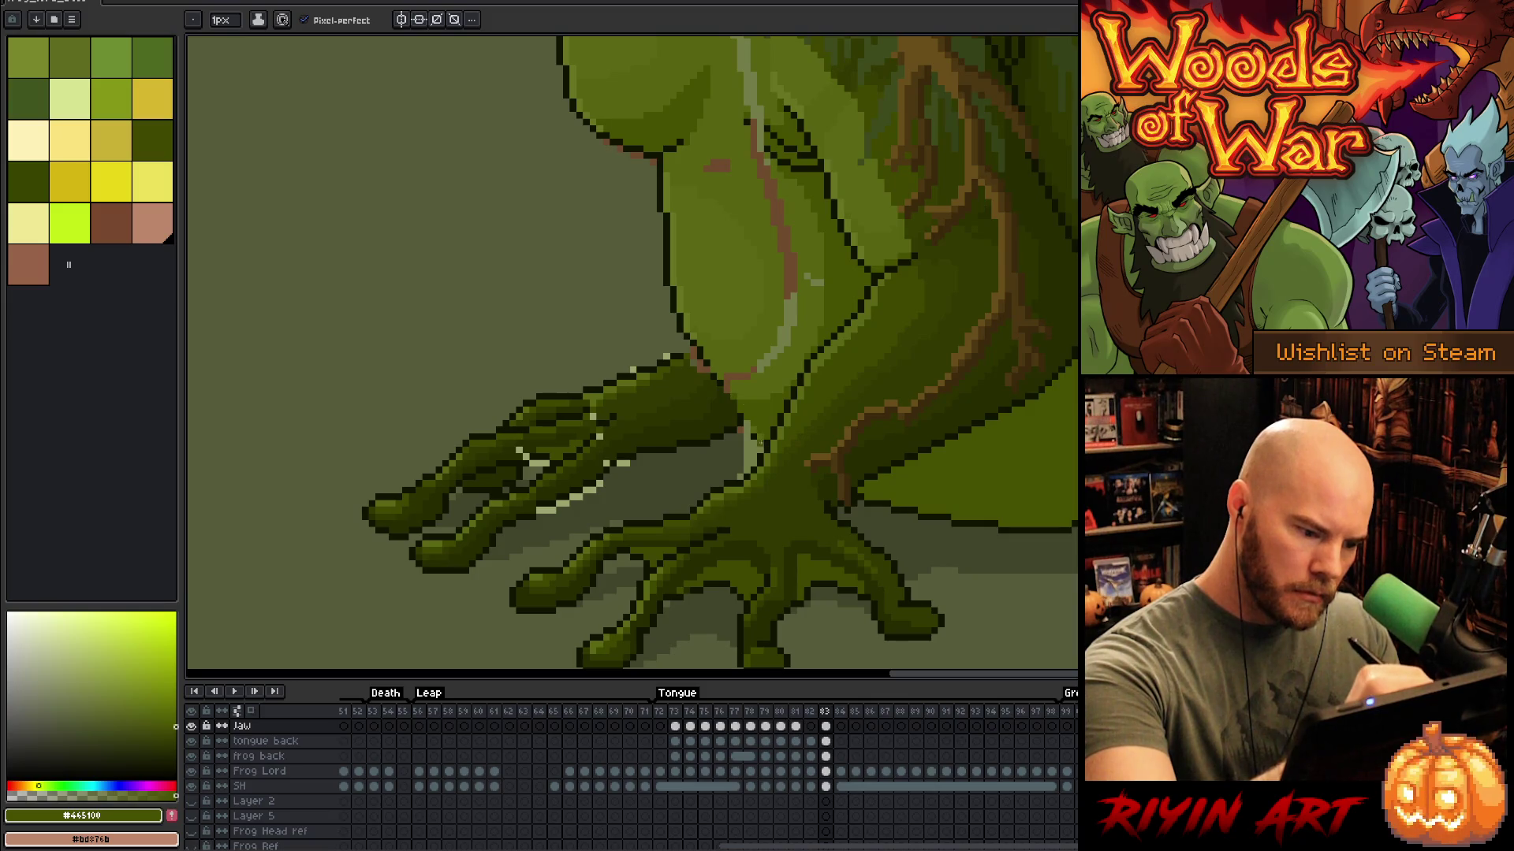
# Step: Touch up the leg edge, alternating dark outline pixels with light, mid and pale green shading
pyautogui.keyDown('alt'); pyautogui.click(749, 427); pyautogui.keyUp('alt')
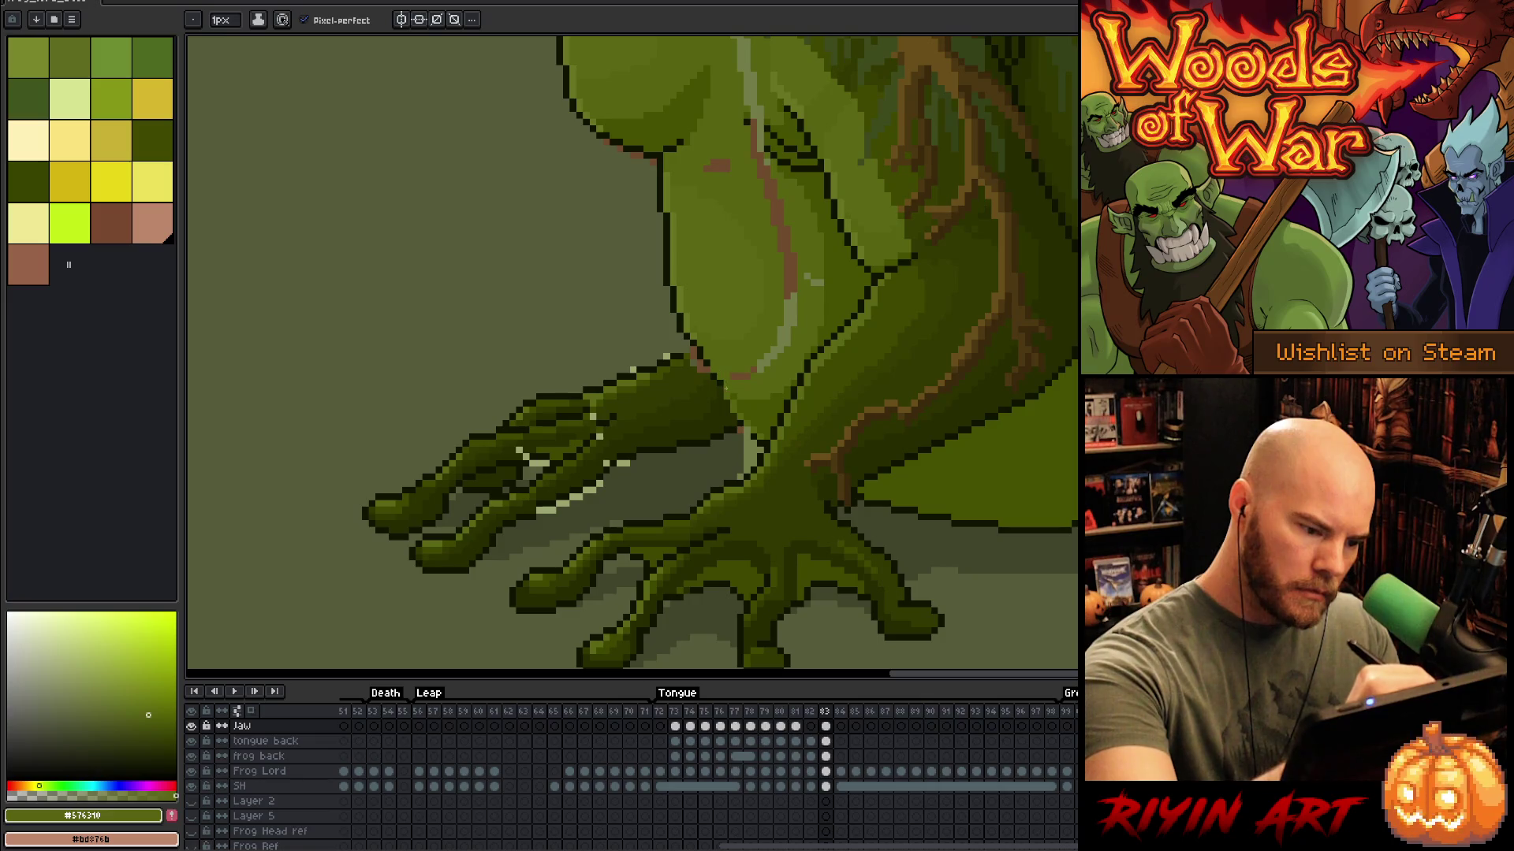
pyautogui.keyDown('alt'); pyautogui.click(713, 374); pyautogui.keyUp('alt')
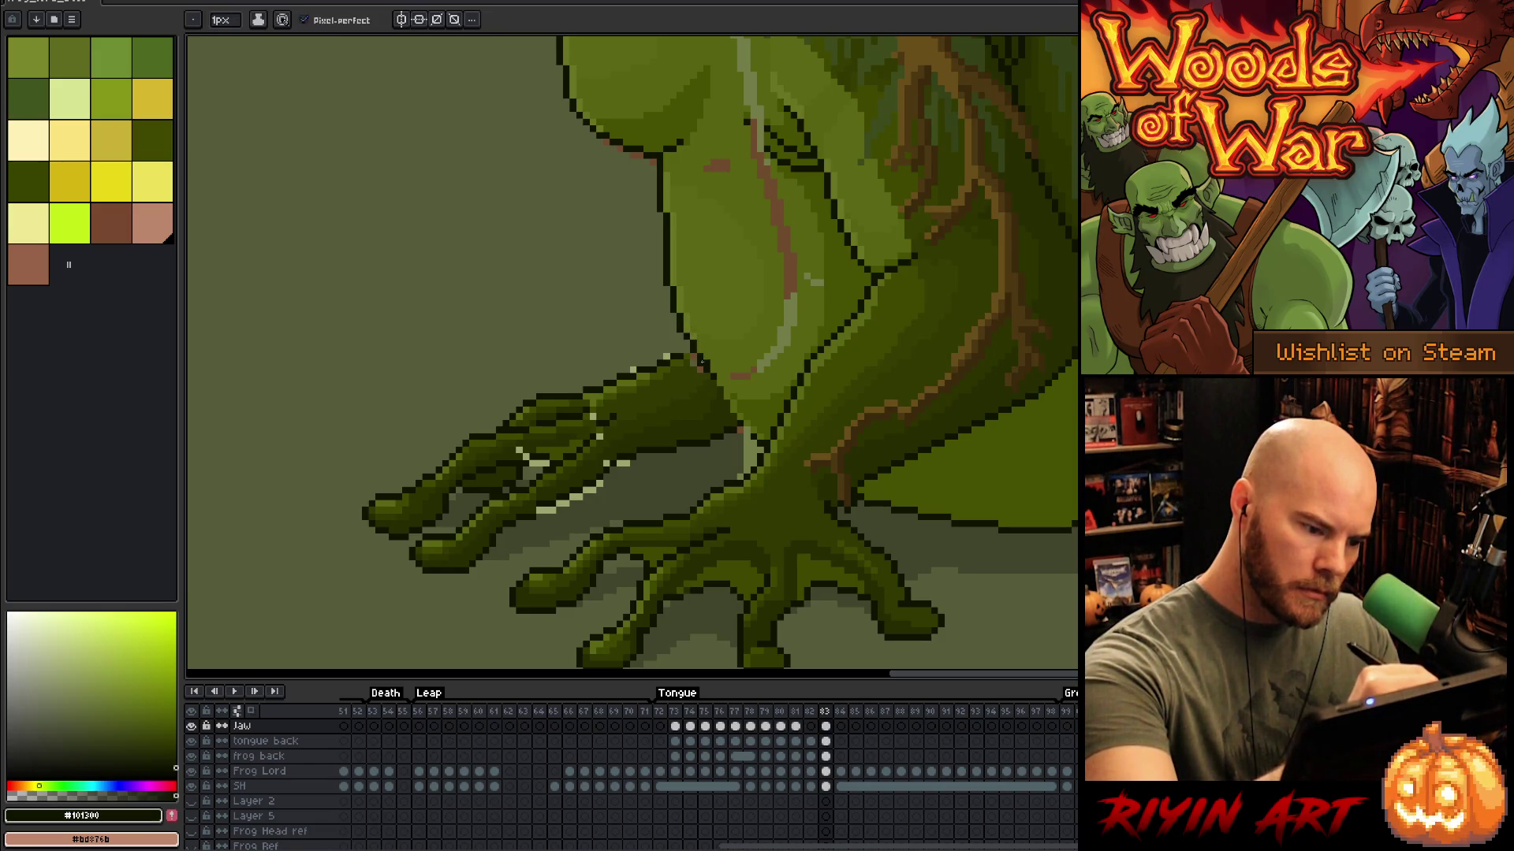
pyautogui.keyDown('alt'); pyautogui.click(697, 348); pyautogui.keyUp('alt')
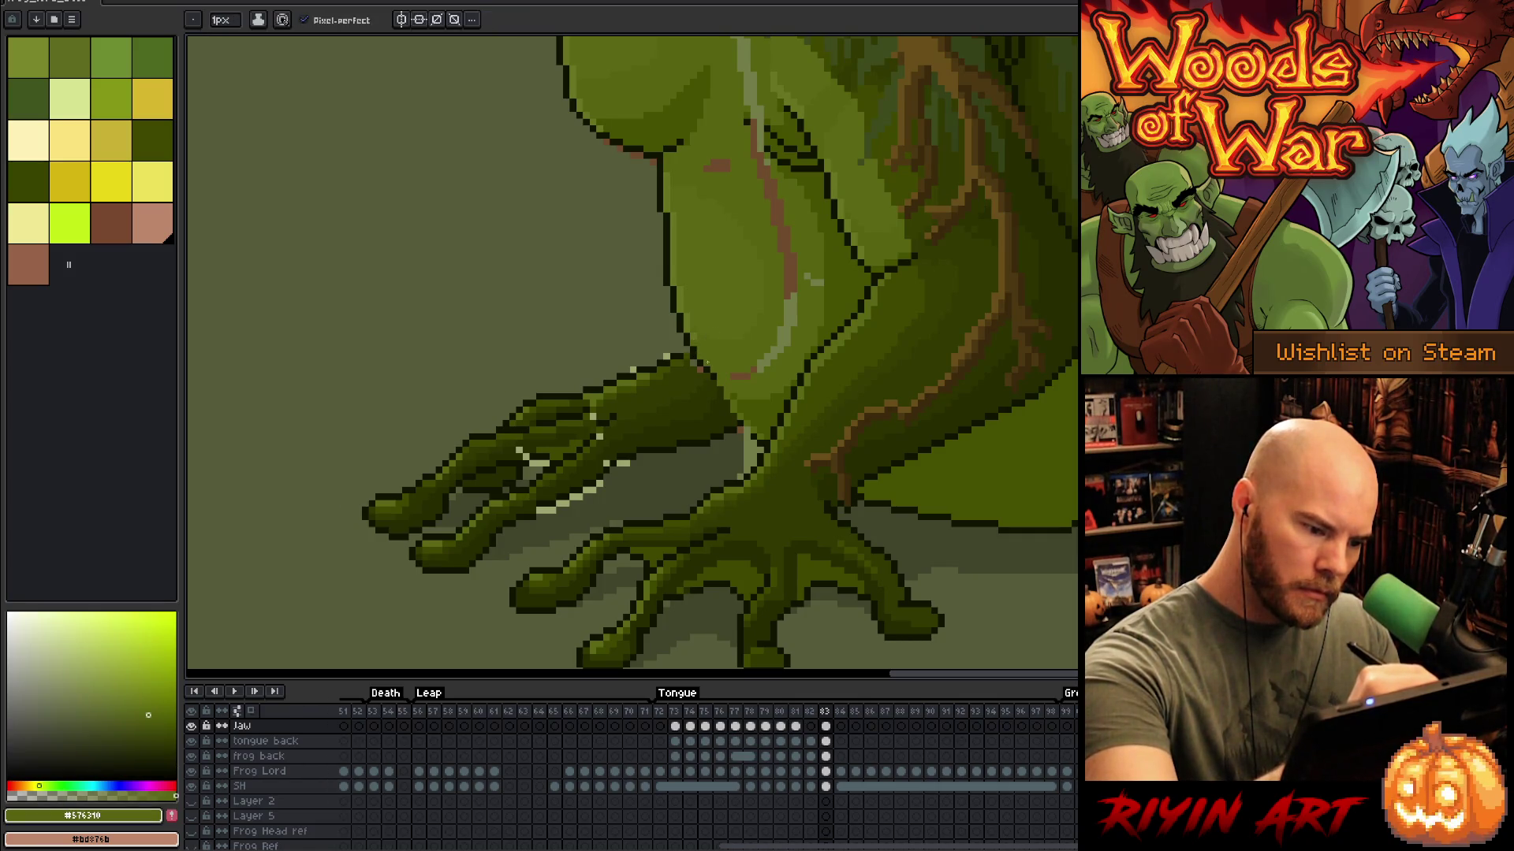
pyautogui.keyDown('alt'); pyautogui.click(698, 364); pyautogui.keyUp('alt')
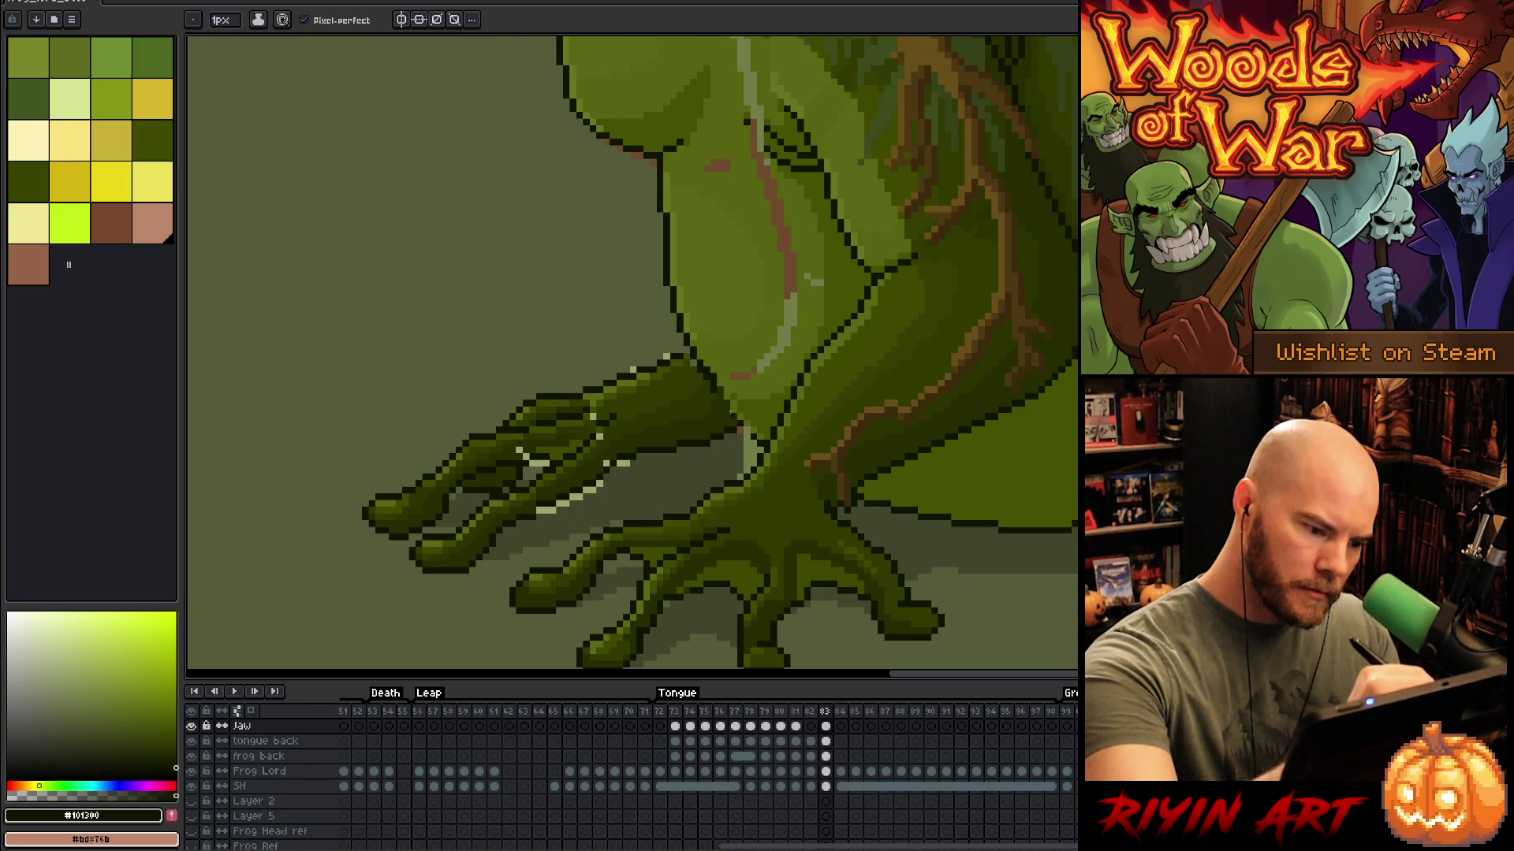
pyautogui.keyDown('alt'); pyautogui.click(710, 367); pyautogui.keyUp('alt')
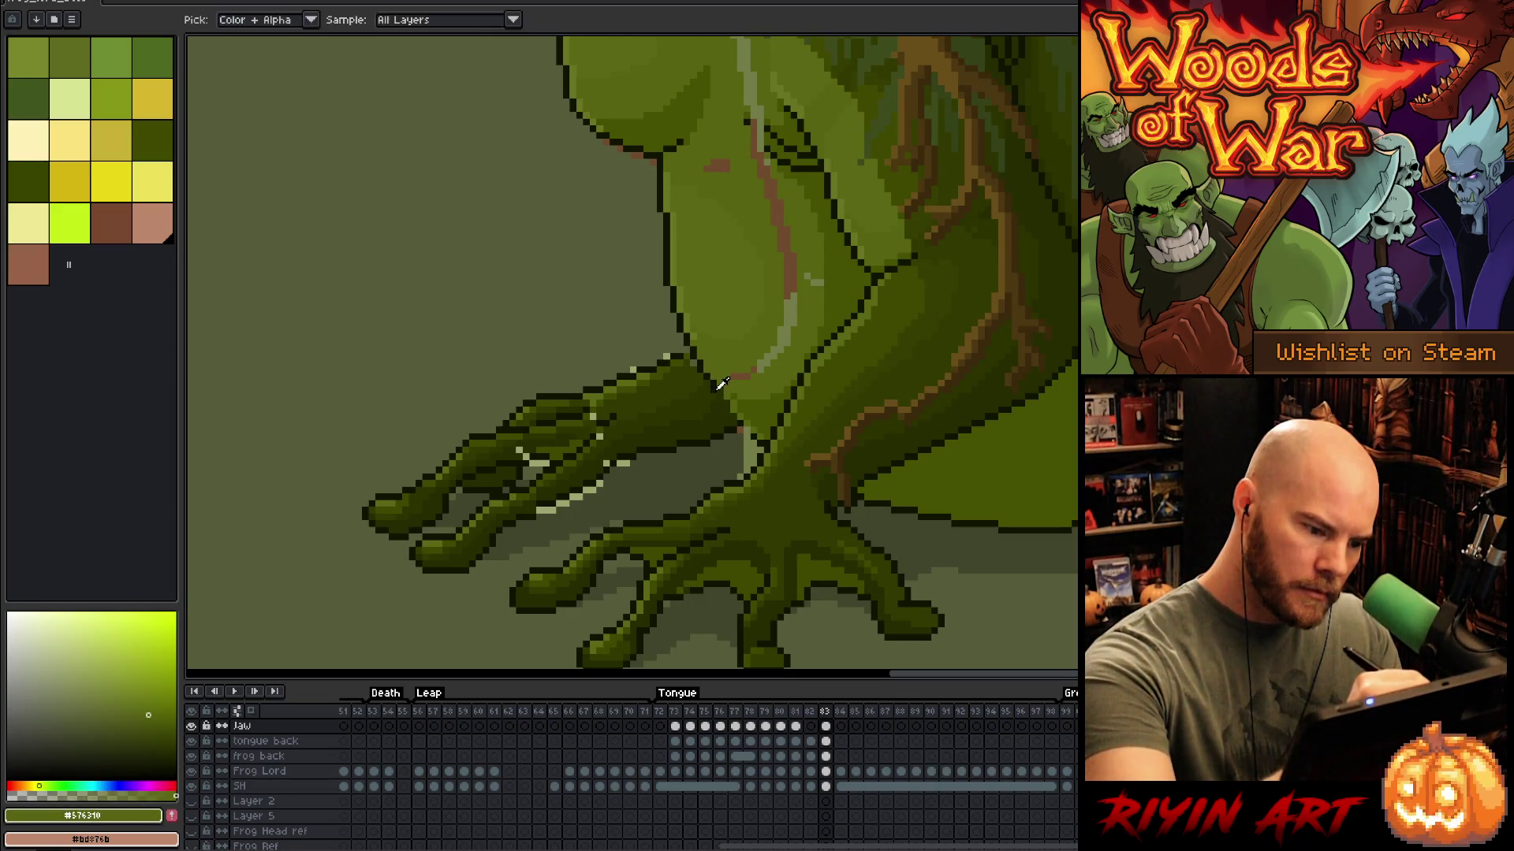
pyautogui.keyDown('alt'); pyautogui.click(719, 398); pyautogui.keyUp('alt')
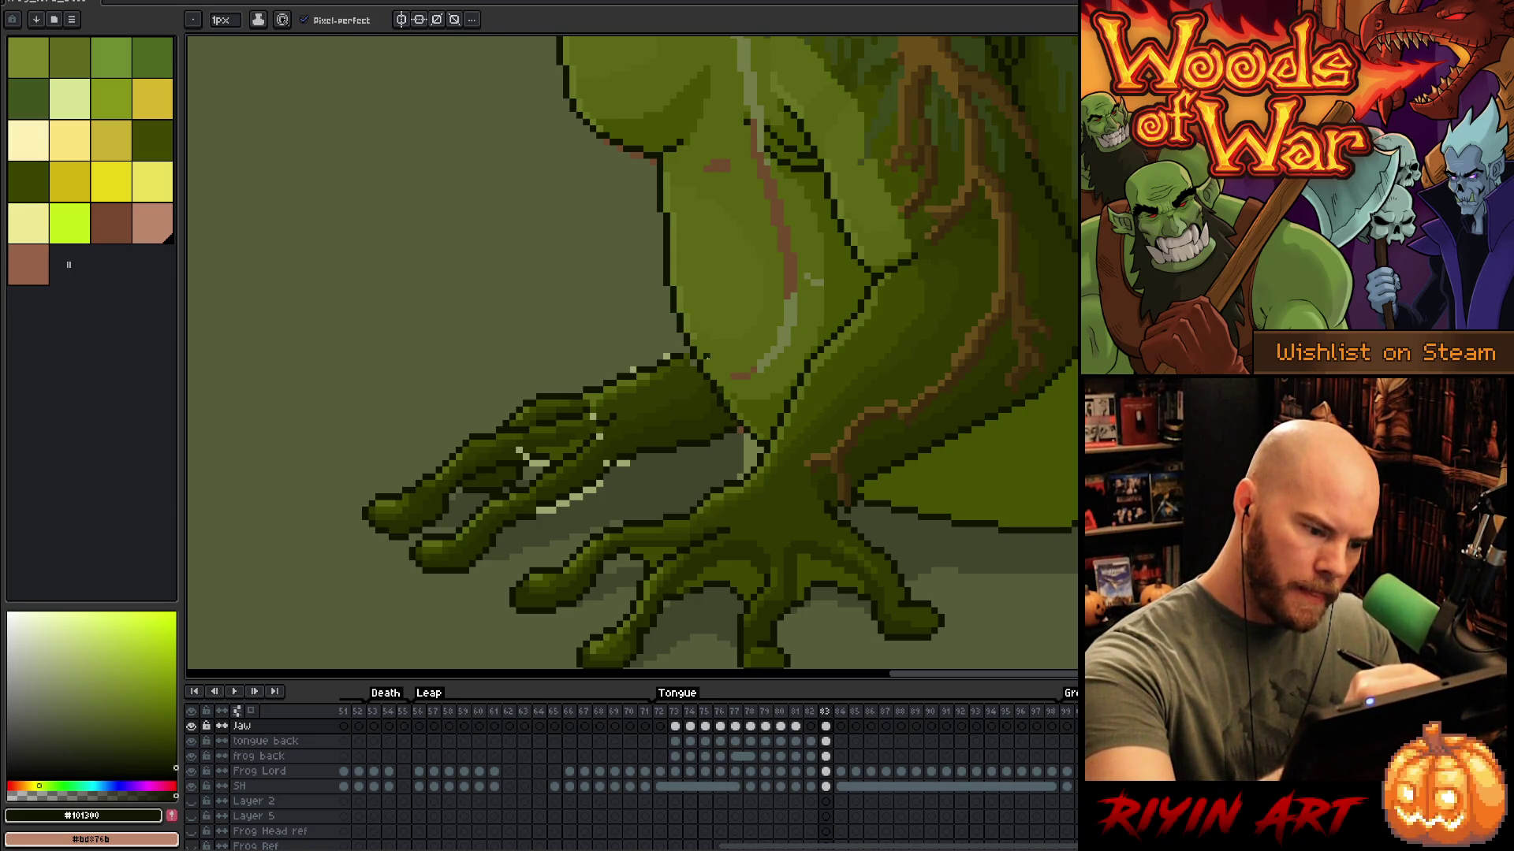
pyautogui.keyDown('alt'); pyautogui.click(705, 348); pyautogui.keyUp('alt')
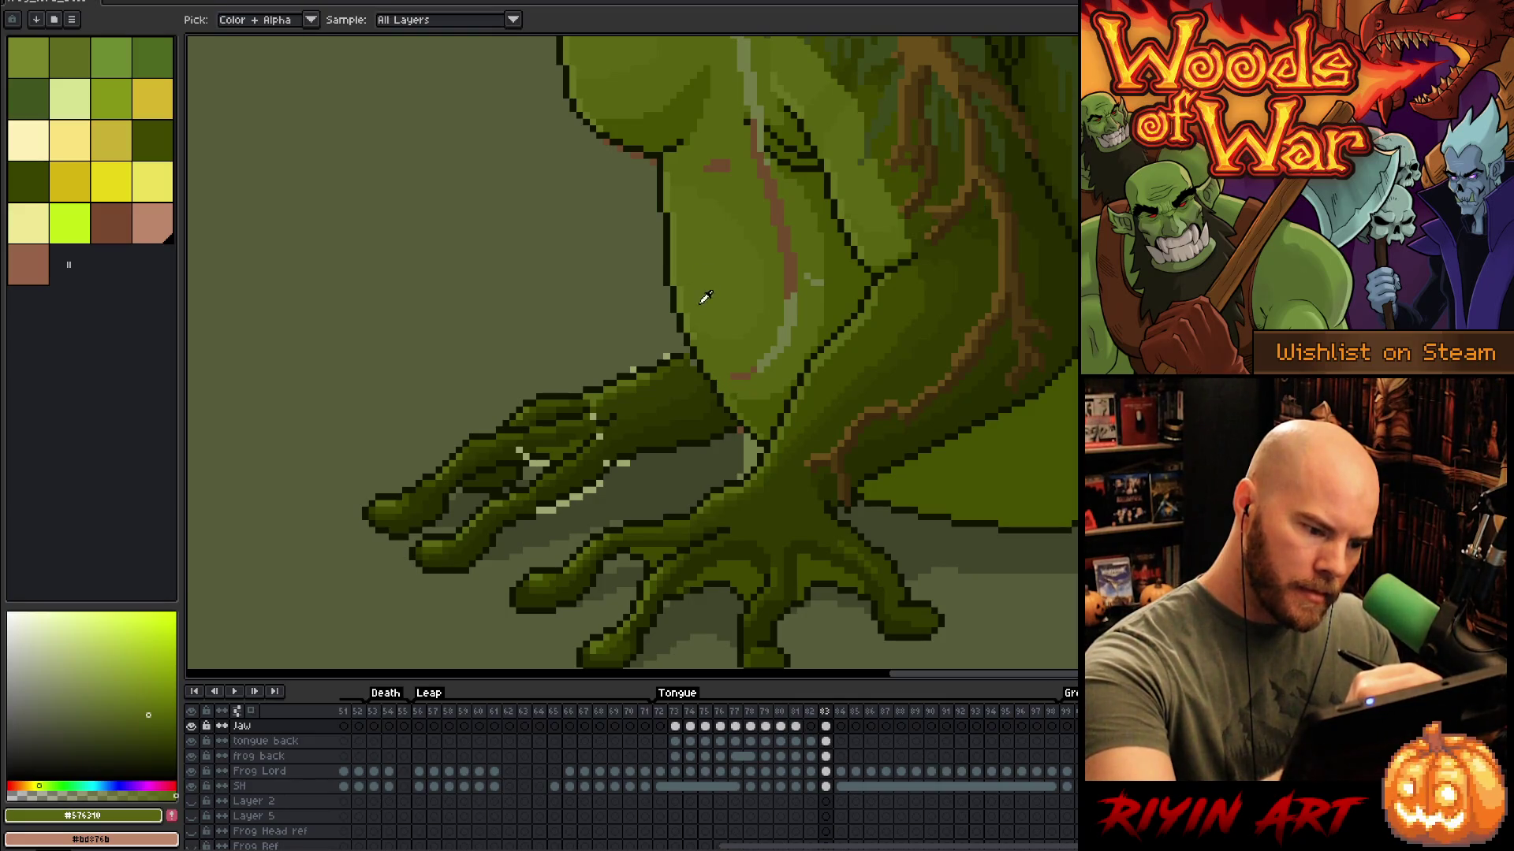
pyautogui.keyDown('alt'); pyautogui.click(709, 380); pyautogui.keyUp('alt')
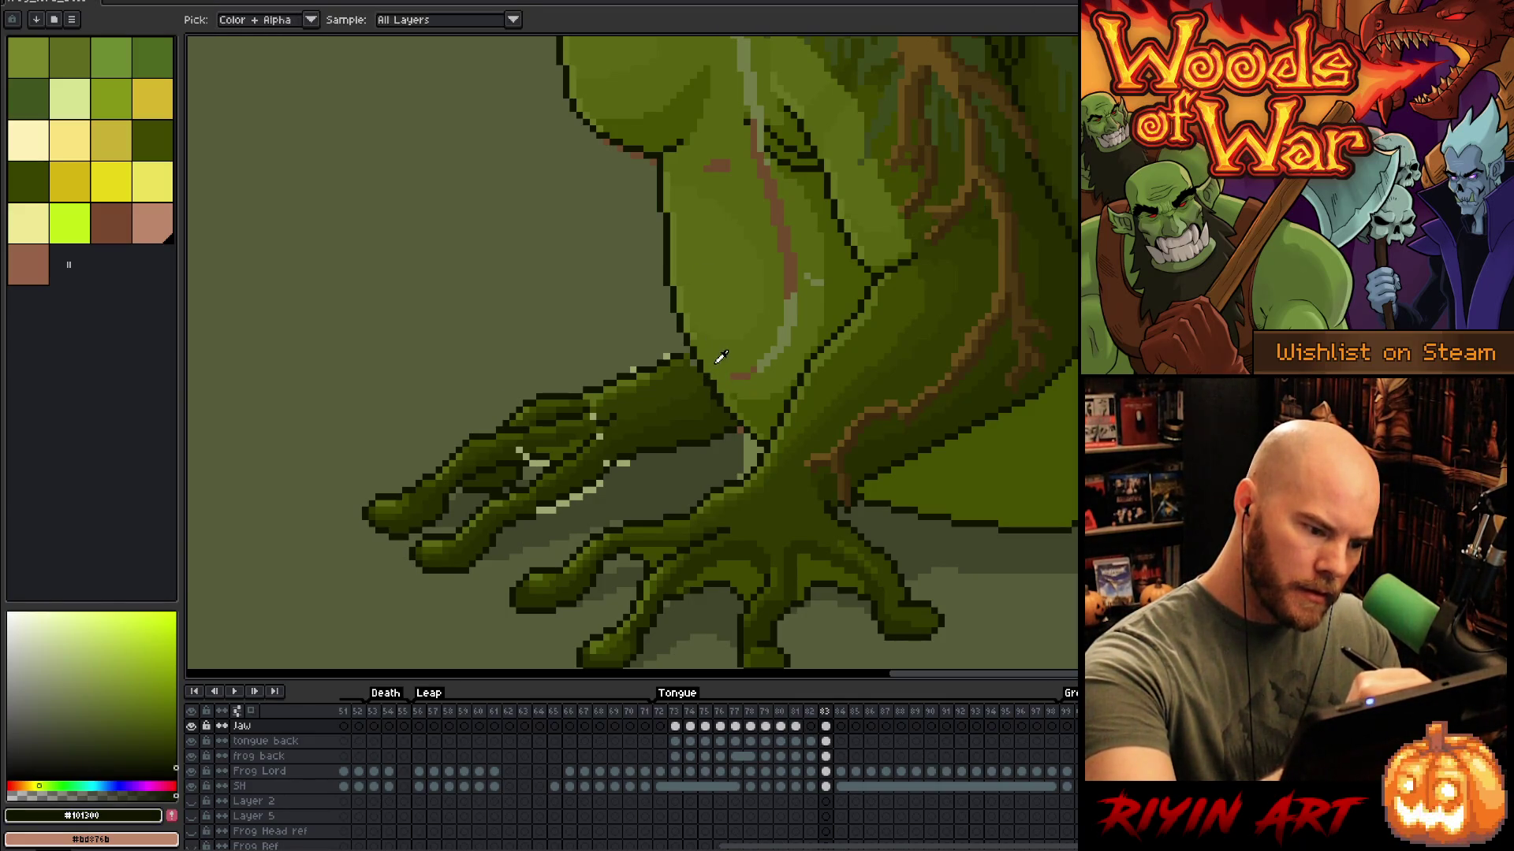
pyautogui.keyDown('alt'); pyautogui.click(715, 383); pyautogui.keyUp('alt')
pyautogui.keyDown('alt'); pyautogui.click(741, 383); pyautogui.keyUp('alt')
pyautogui.keyDown('alt'); pyautogui.click(694, 338); pyautogui.keyUp('alt')
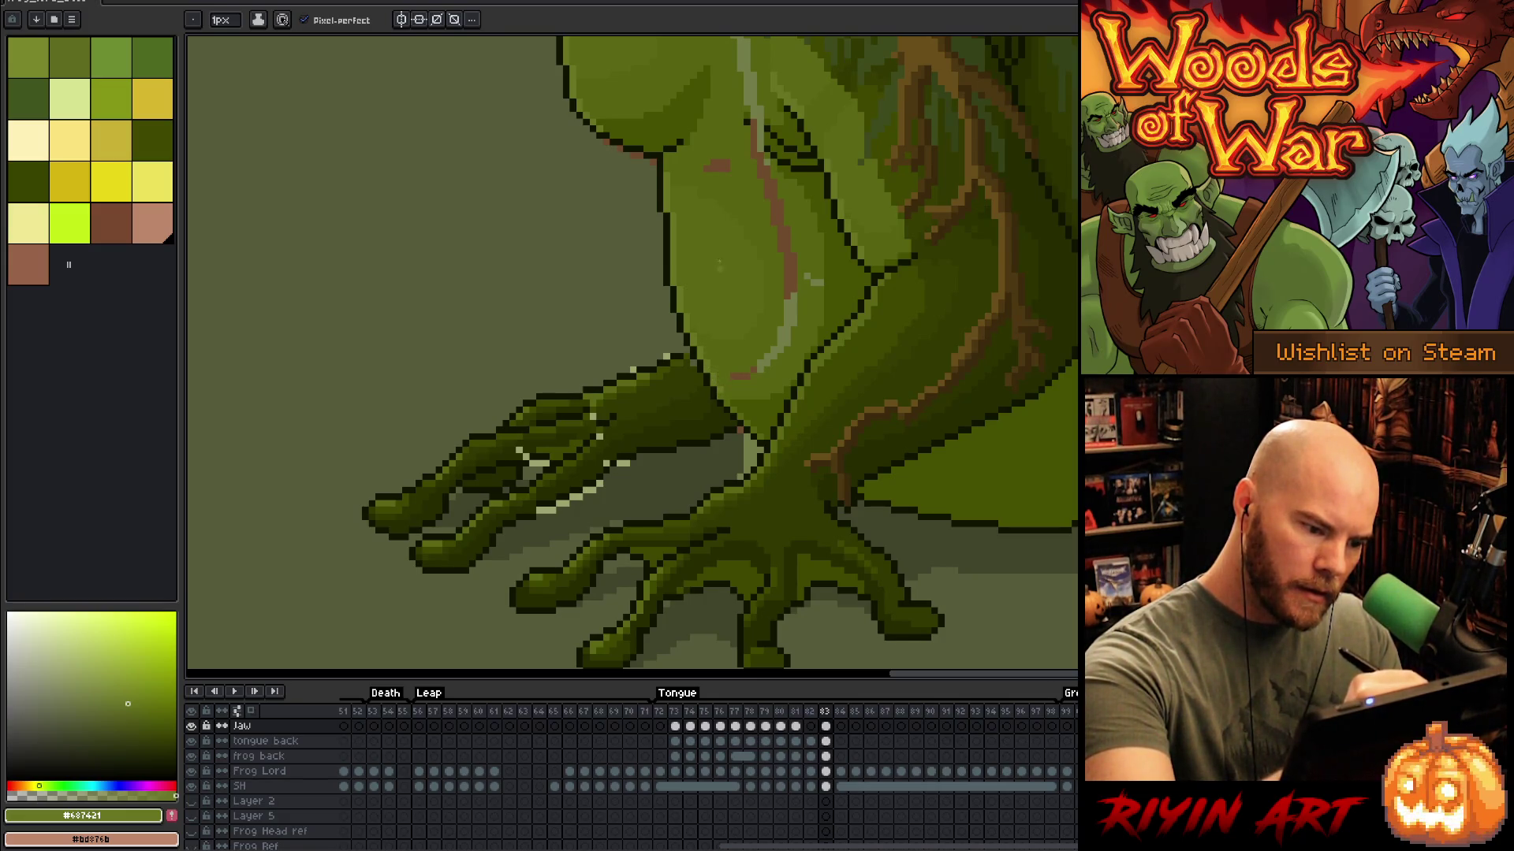
pyautogui.keyDown('alt'); pyautogui.click(781, 512); pyautogui.keyUp('alt')
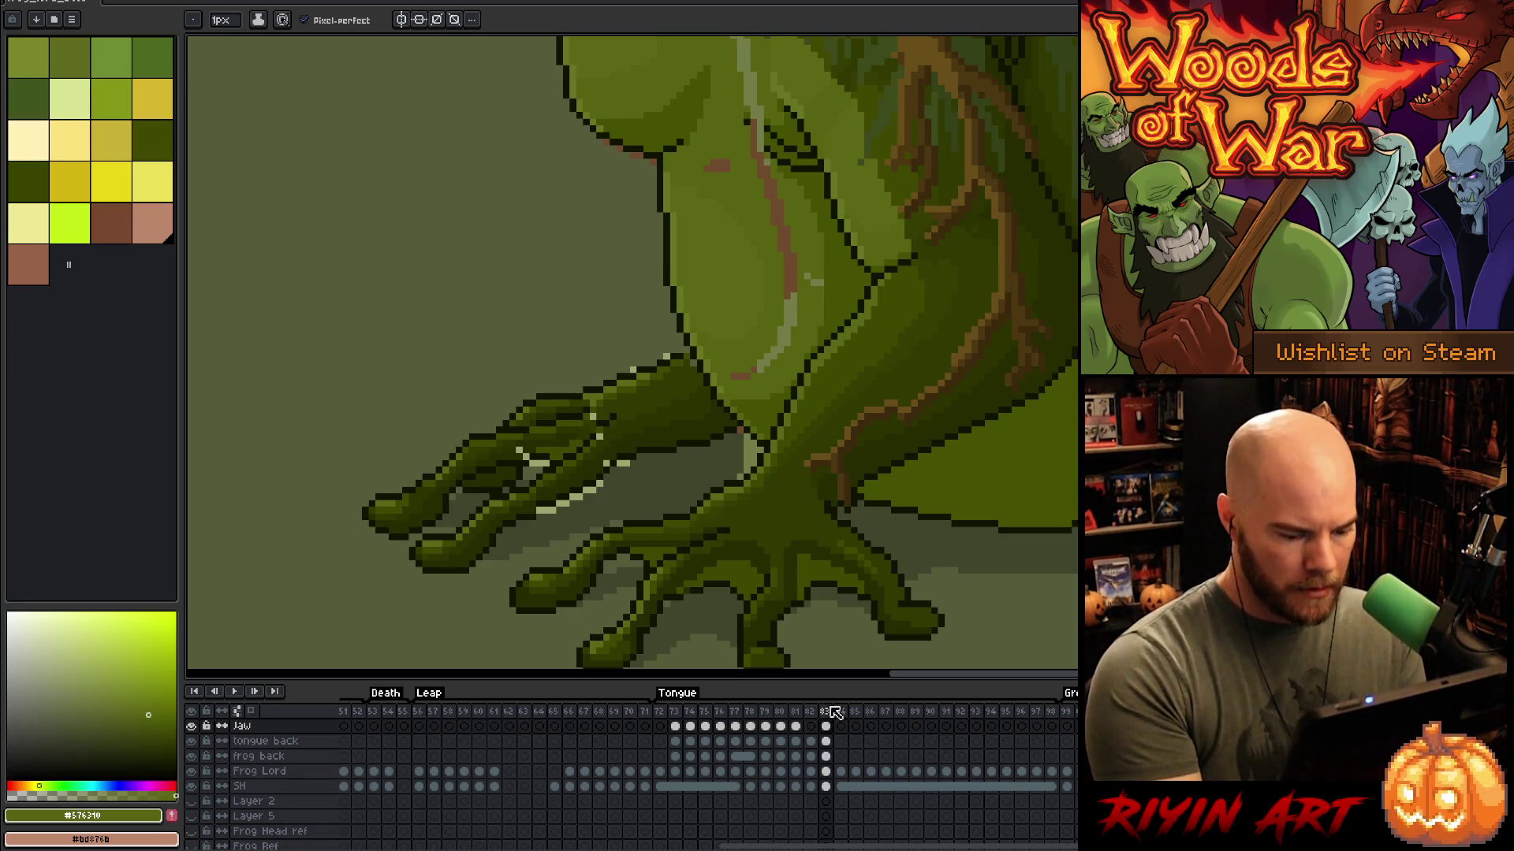
pyautogui.click(304, 757)
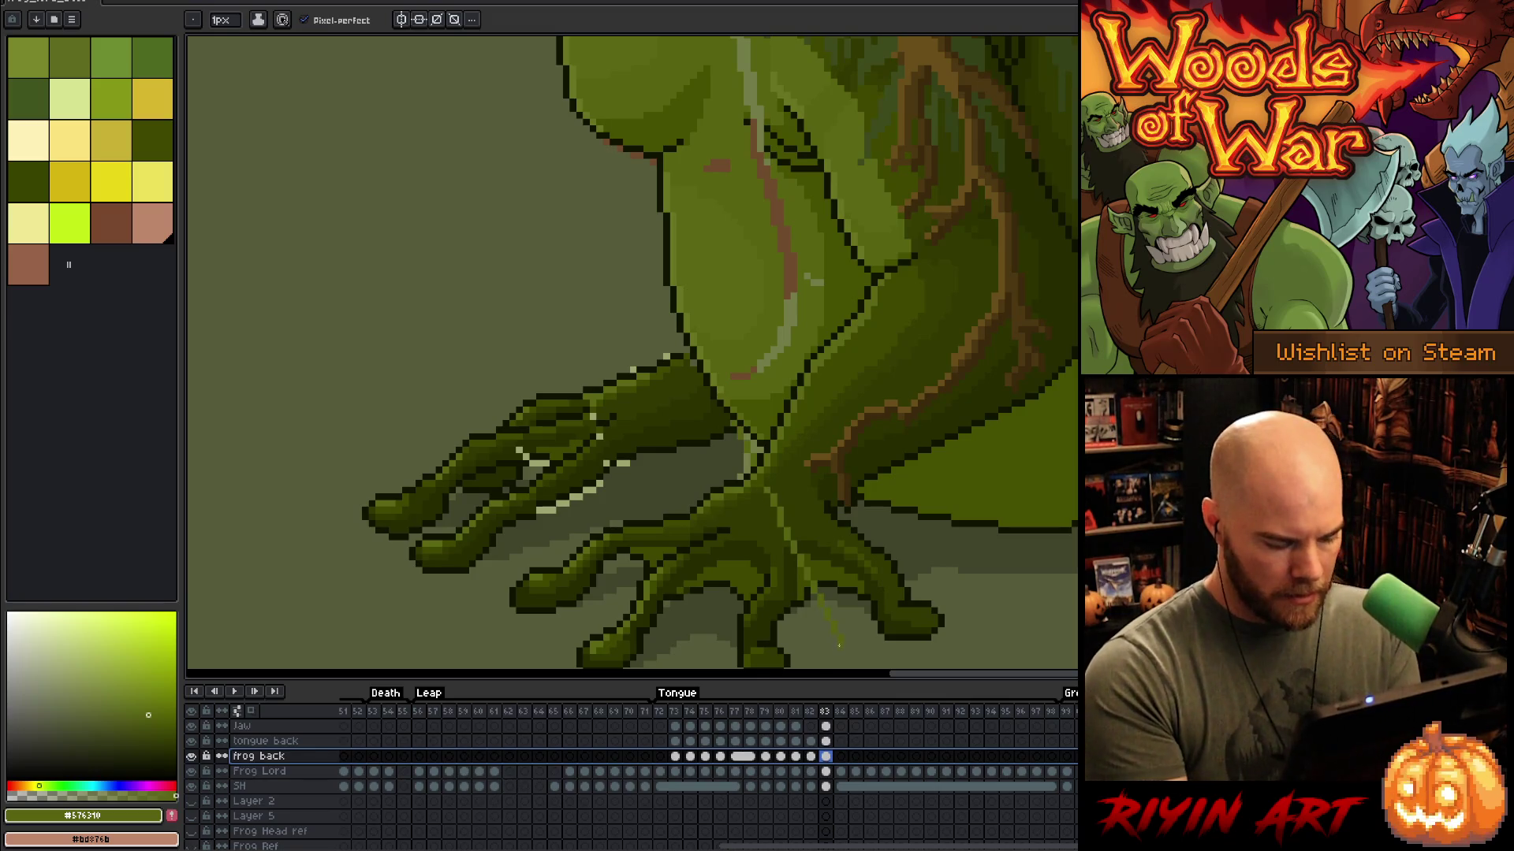
# Step: Add Layer 17 above frog back and toggle its leg sketch lines on and off to compare, leaving them hidden
pyautogui.scroll(-10, 839, 642)
pyautogui.hotkey('shift', 'n')
pyautogui.click(826, 726)
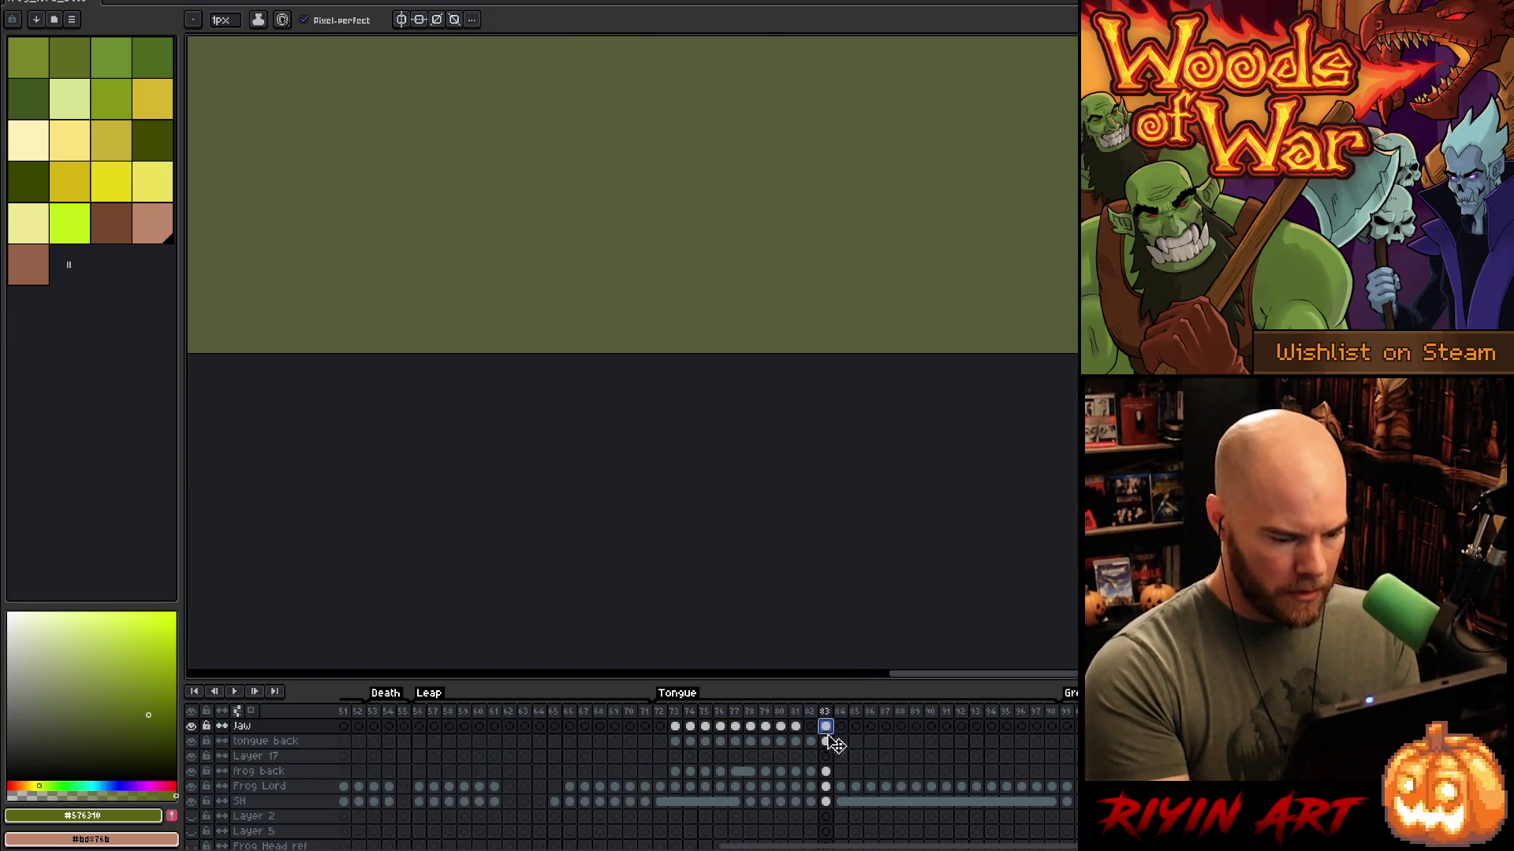
pyautogui.click(825, 756)
pyautogui.scroll(-2, 946, 349)
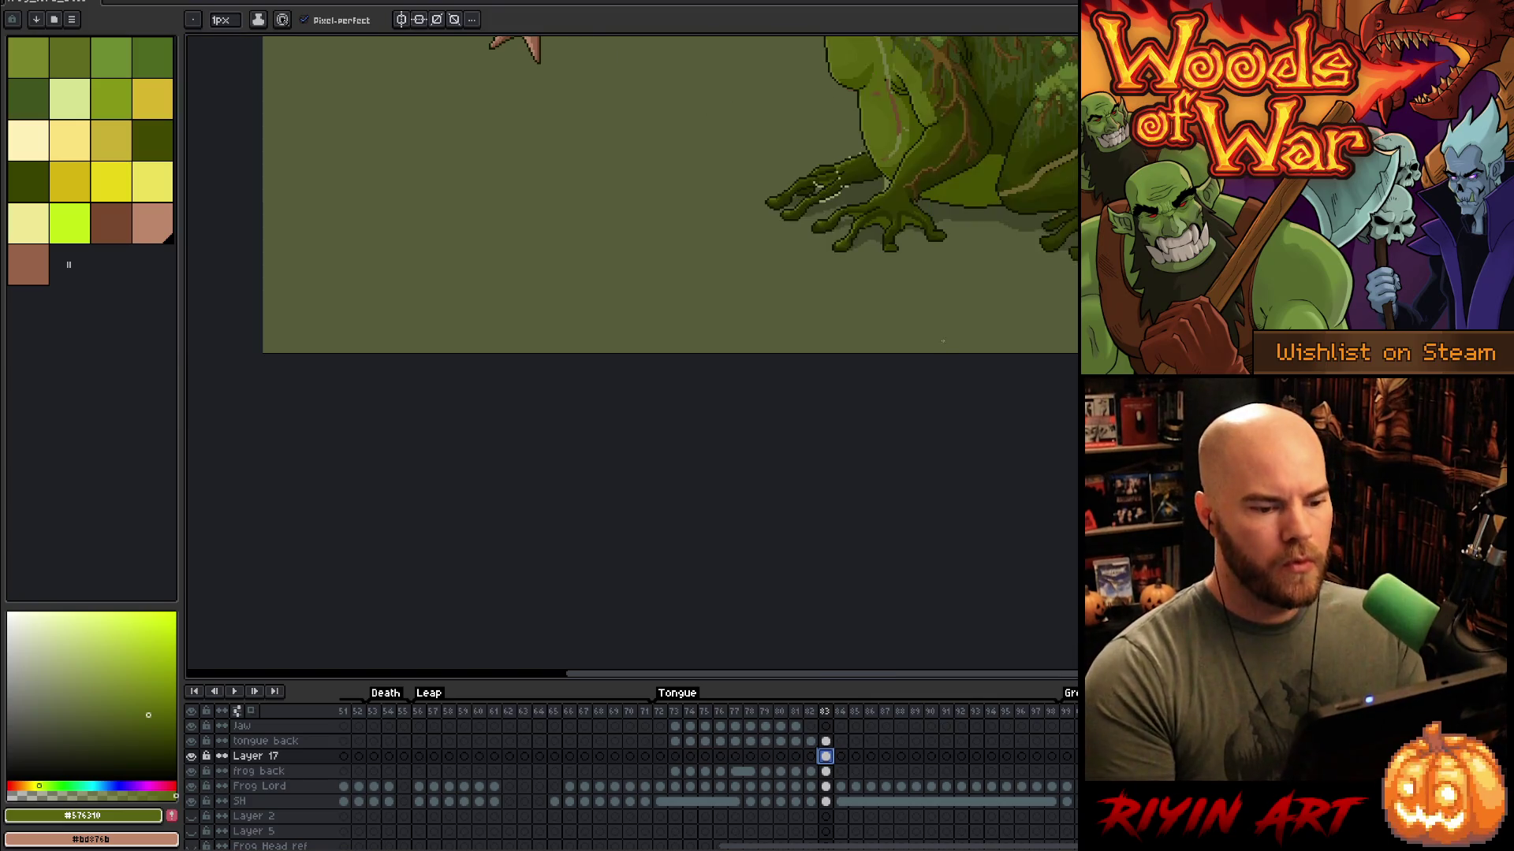
pyautogui.scroll(5, 834, 494)
pyautogui.scroll(3, 733, 483)
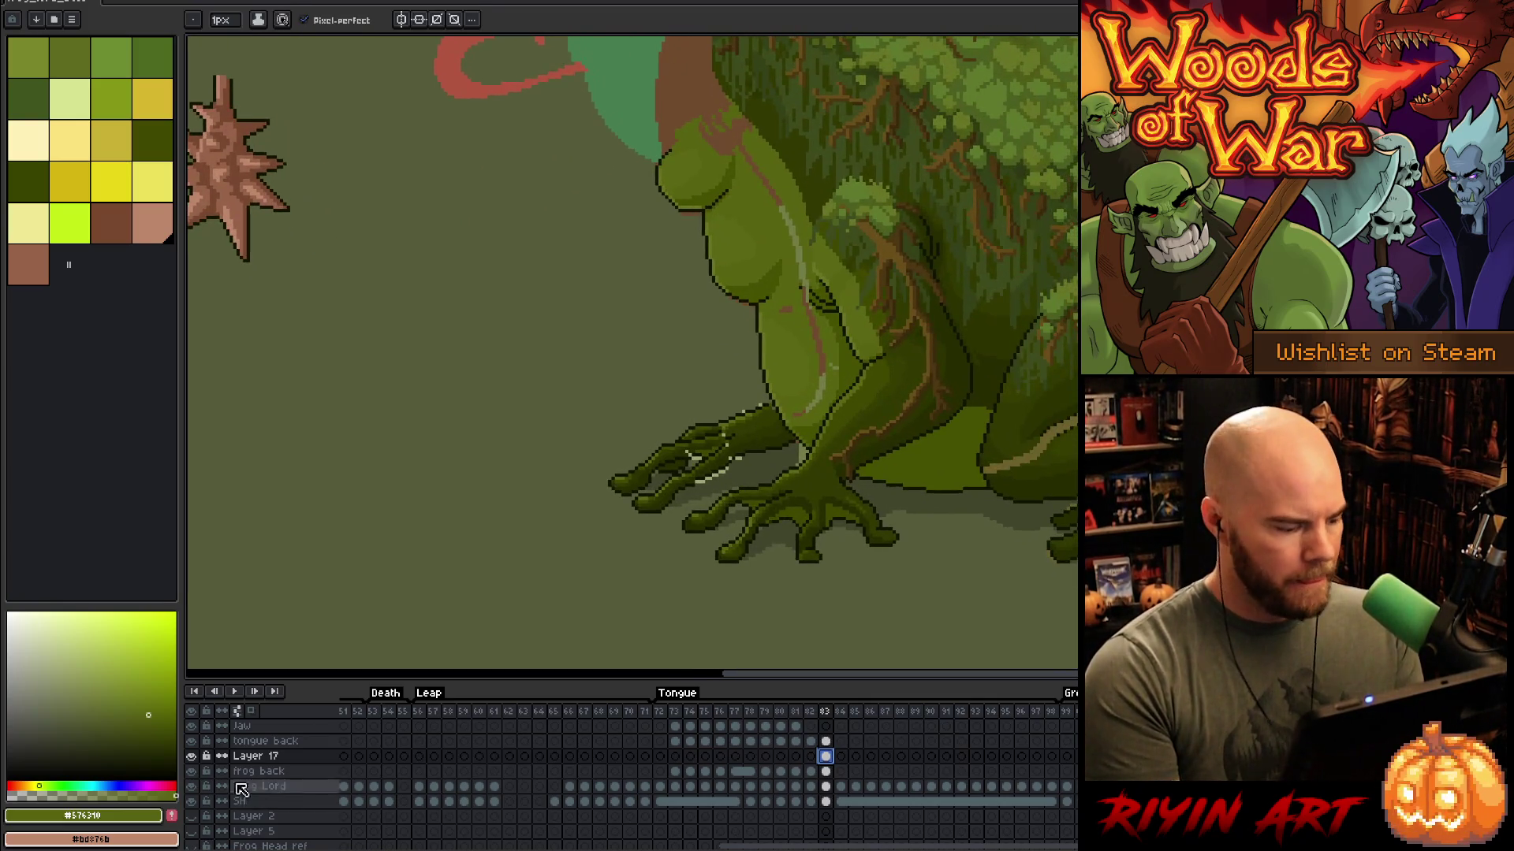
pyautogui.click(194, 756)
pyautogui.click(194, 756)
pyautogui.click(194, 756)
pyautogui.click(193, 756)
pyautogui.click(193, 756)
pyautogui.click(193, 756)
pyautogui.click(193, 757)
pyautogui.click(193, 756)
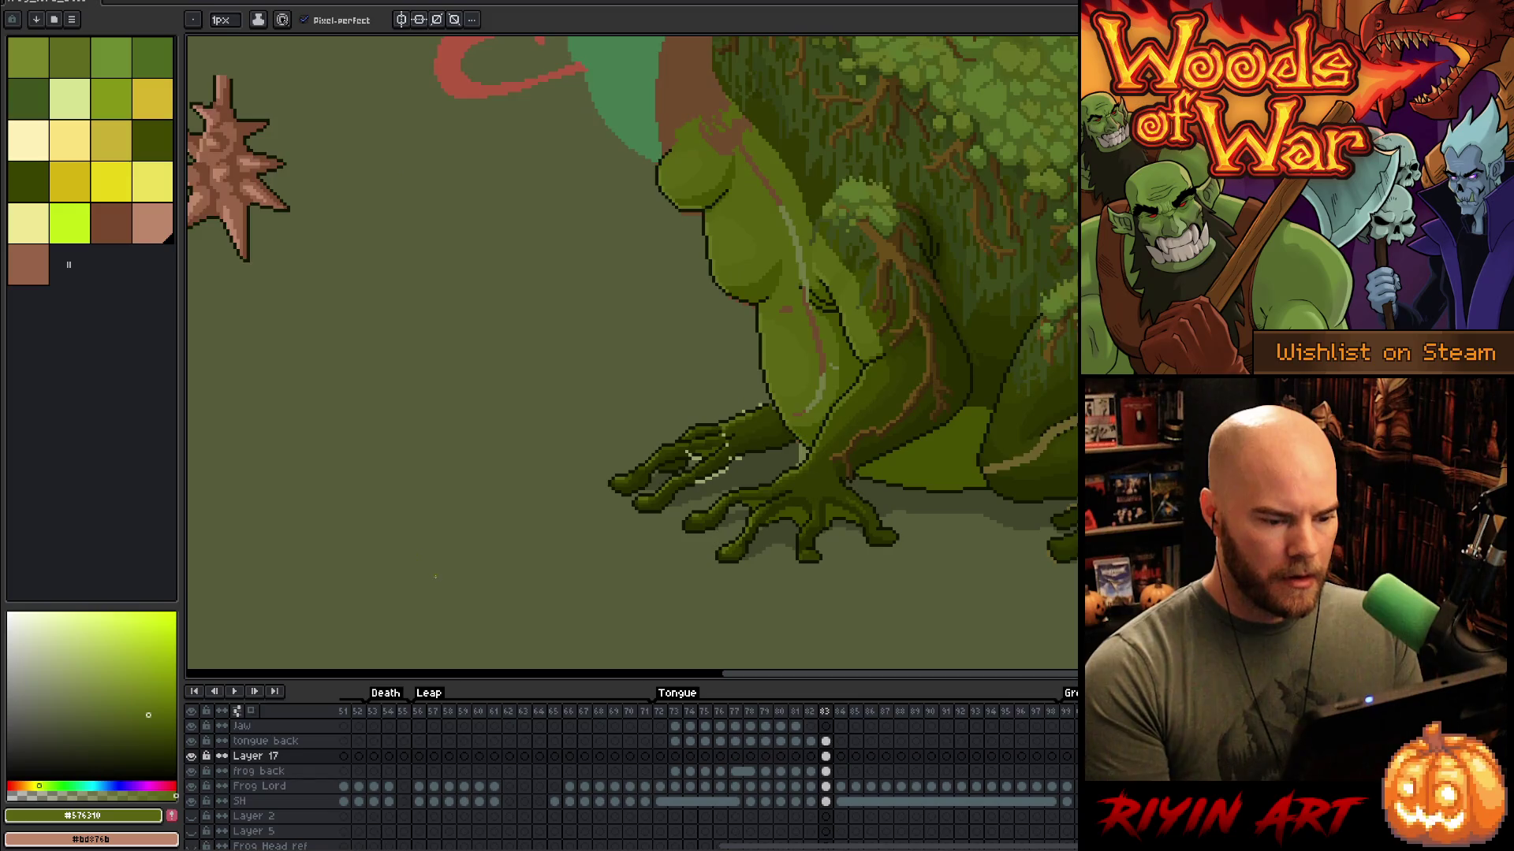
pyautogui.scroll(1, 589, 574)
pyautogui.scroll(-2, 719, 542)
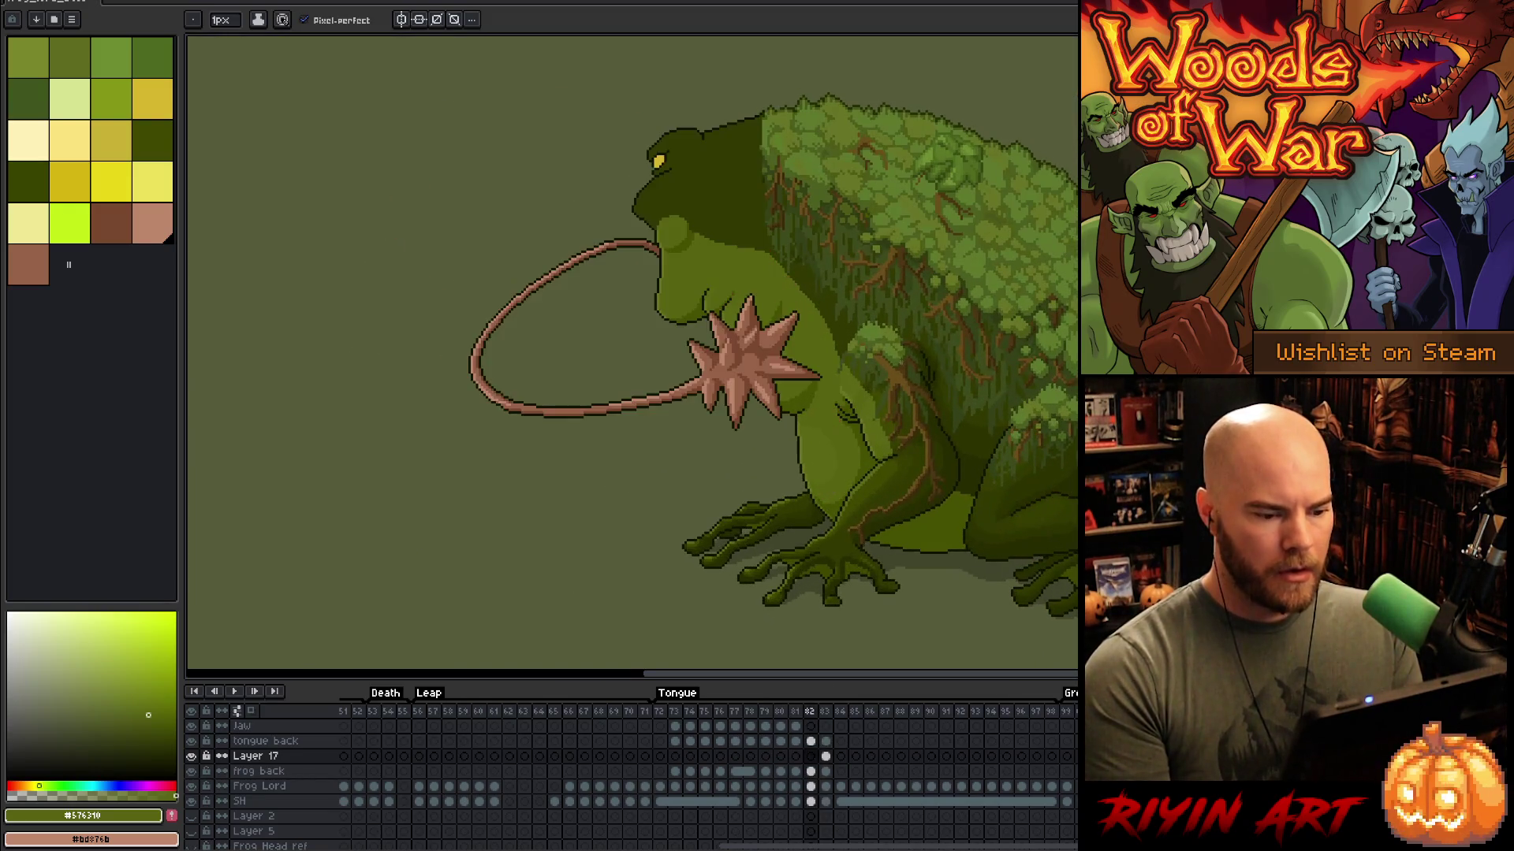
# Step: Flip between frames 82 and 83, and back to 78, to compare the foot's position
pyautogui.press('Left')
pyautogui.press('Right')
pyautogui.press('Left')
pyautogui.press('Right')
pyautogui.press('Left')
pyautogui.press('Right')
pyautogui.press('Left')
pyautogui.press('Right')
pyautogui.press('Left')
pyautogui.press('Right')
pyautogui.press('Left')
pyautogui.press('Right')
pyautogui.press('Left')
pyautogui.press('Right')
pyautogui.press('Left')
pyautogui.scroll(3, 875, 536)
pyautogui.press('Left')
pyautogui.press('Left')
pyautogui.press('Left')
pyautogui.scroll(-3, 860, 544)
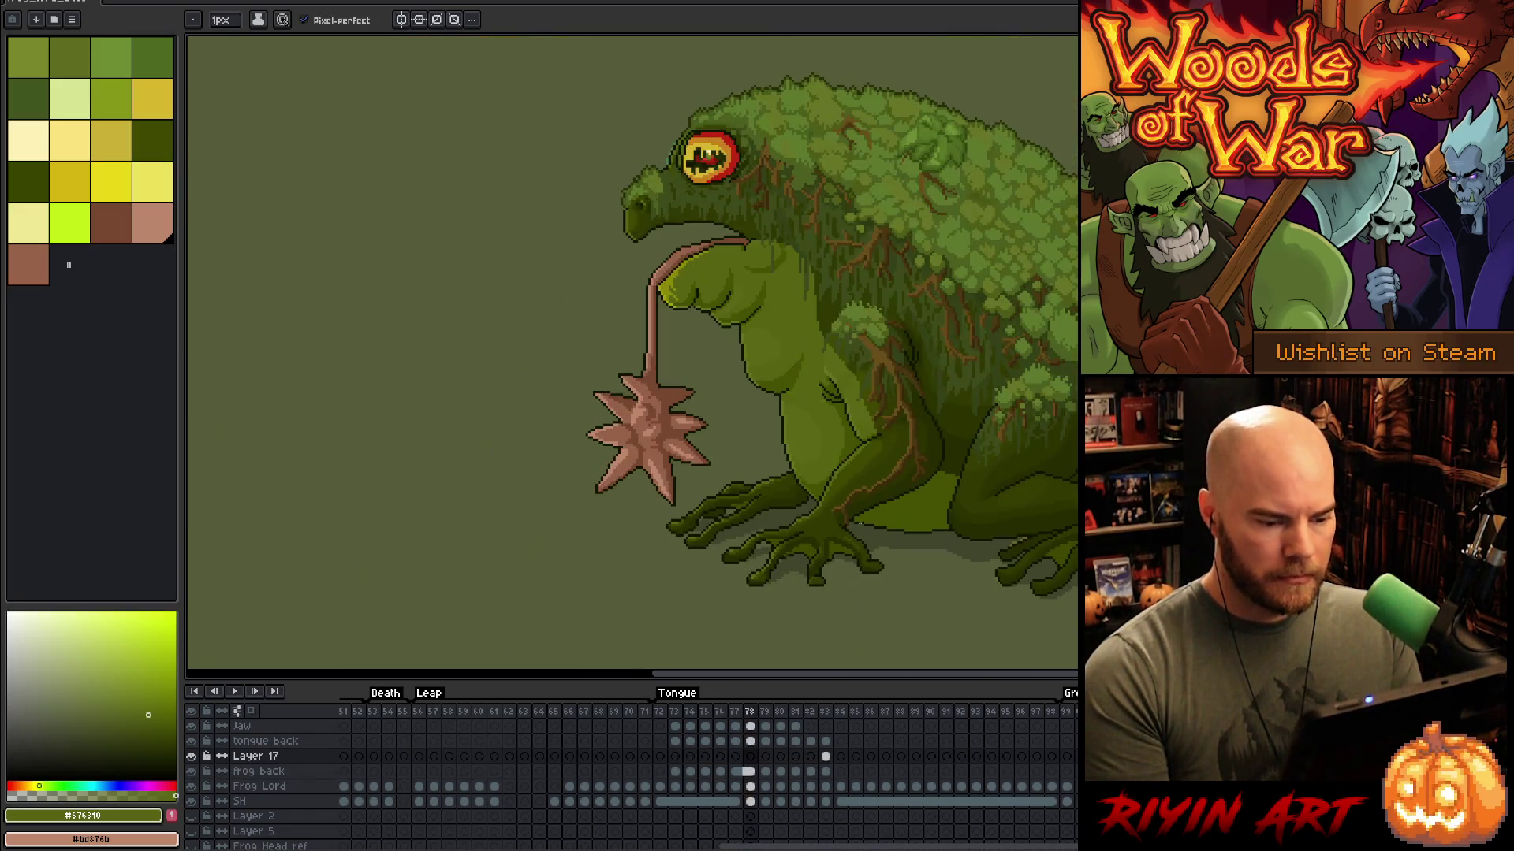
pyautogui.scroll(-1, 812, 548)
pyautogui.scroll(3, 812, 548)
pyautogui.press('Right')
pyautogui.press('Right')
pyautogui.press('Right')
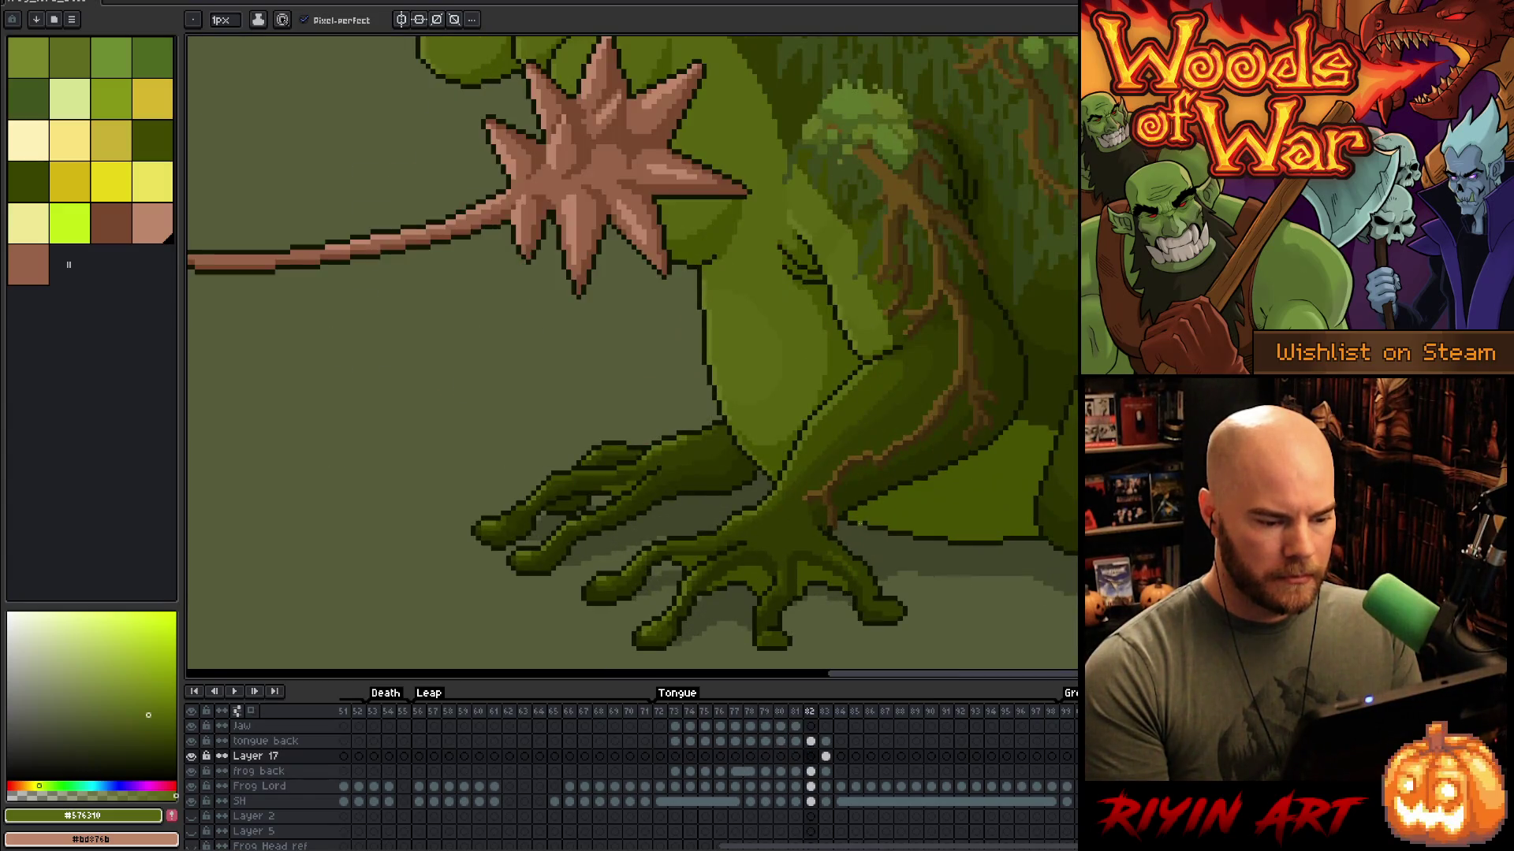
pyautogui.press('Right')
pyautogui.scroll(2, 859, 524)
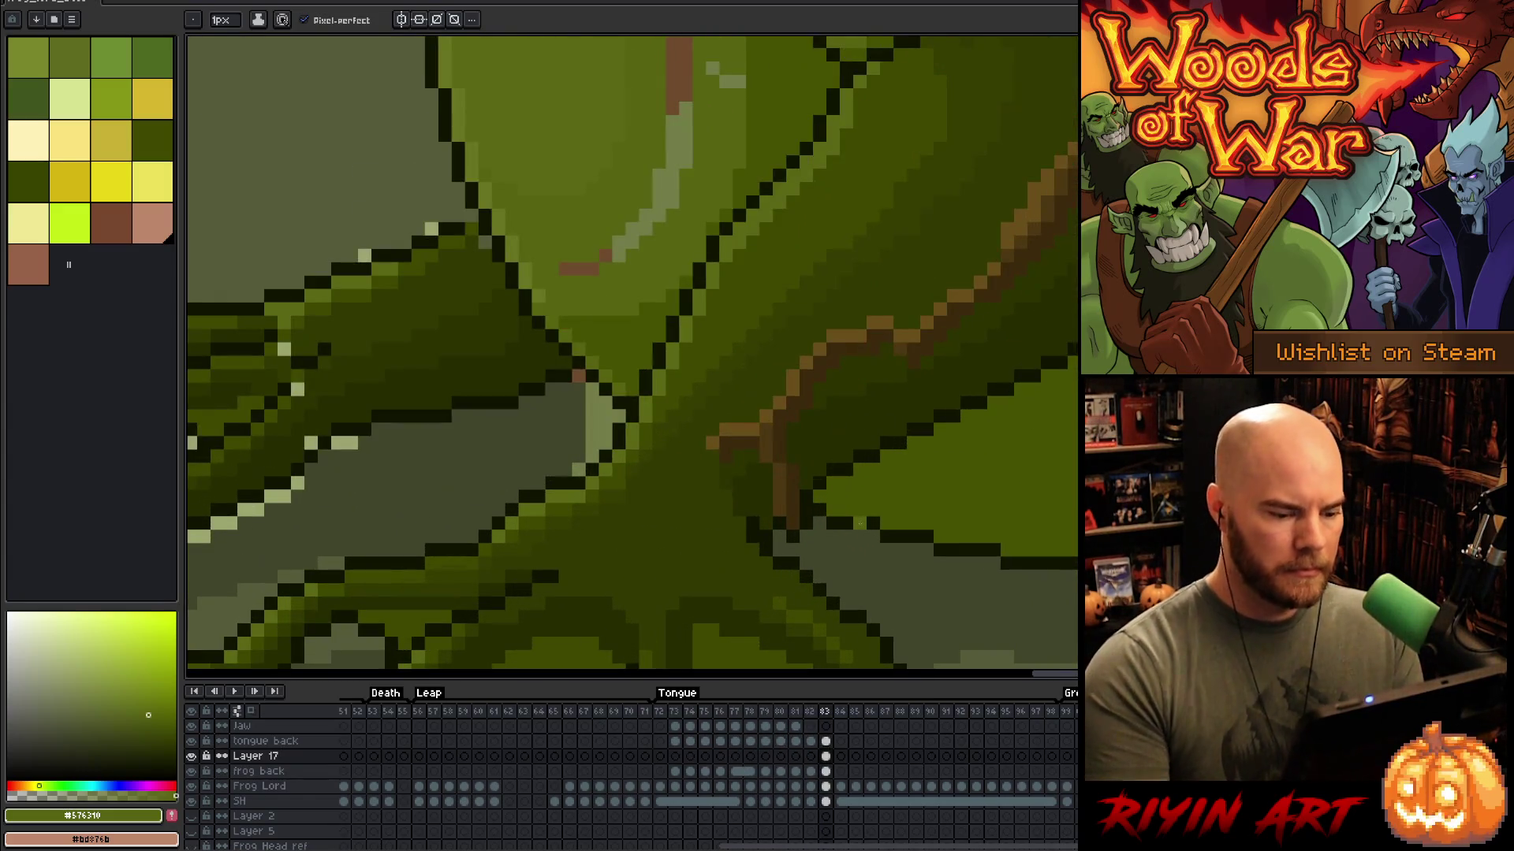
pyautogui.press('Left')
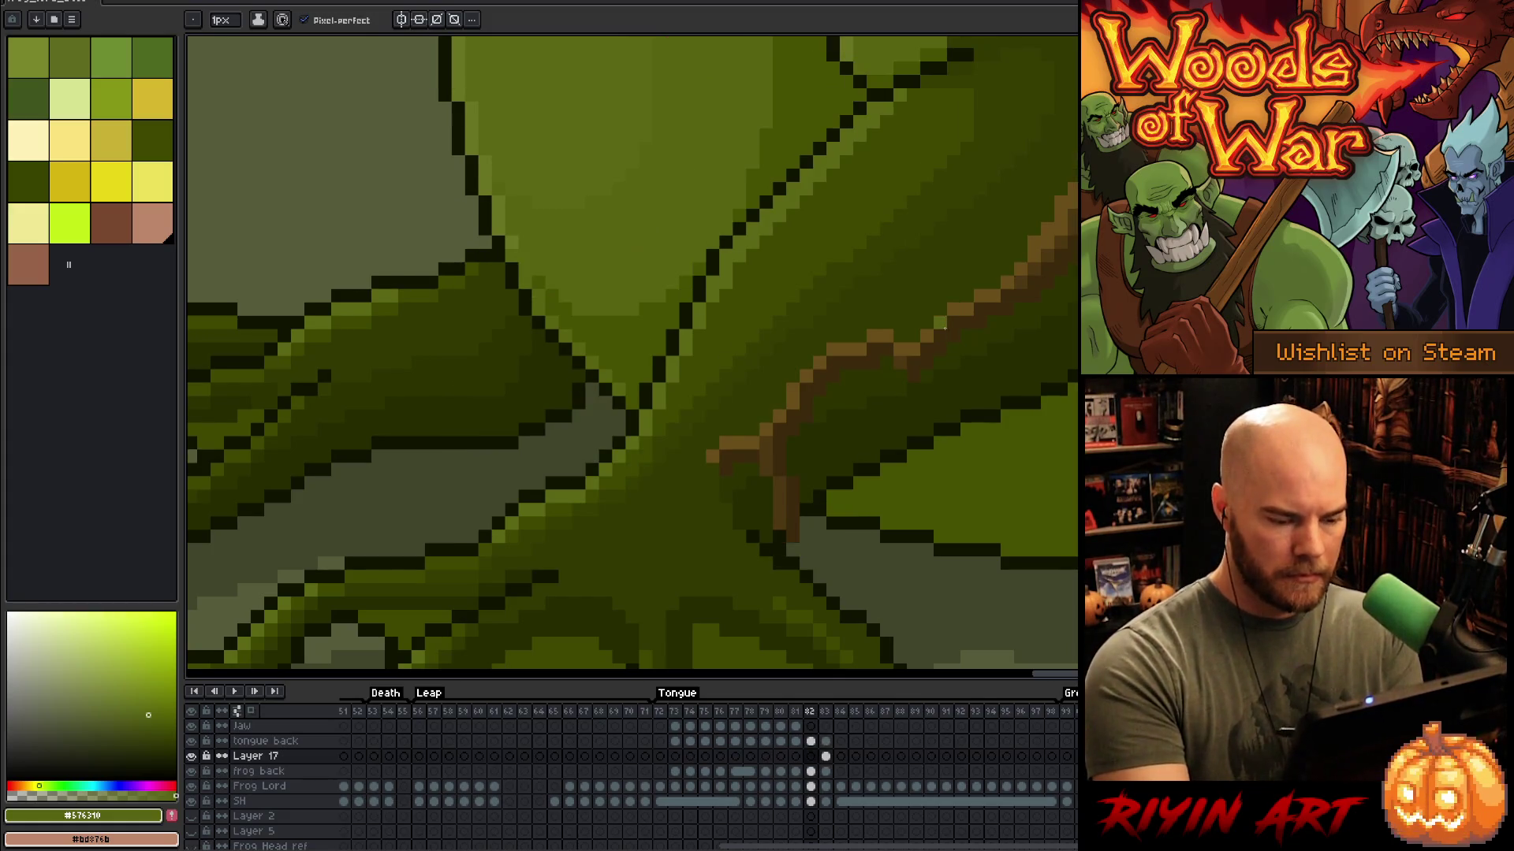
# Step: Sample the foot's outline colour, step back through frames 81 to 73, and mark a dark foot pixel there
pyautogui.keyDown('alt'); pyautogui.click(813, 503); pyautogui.keyUp('alt')
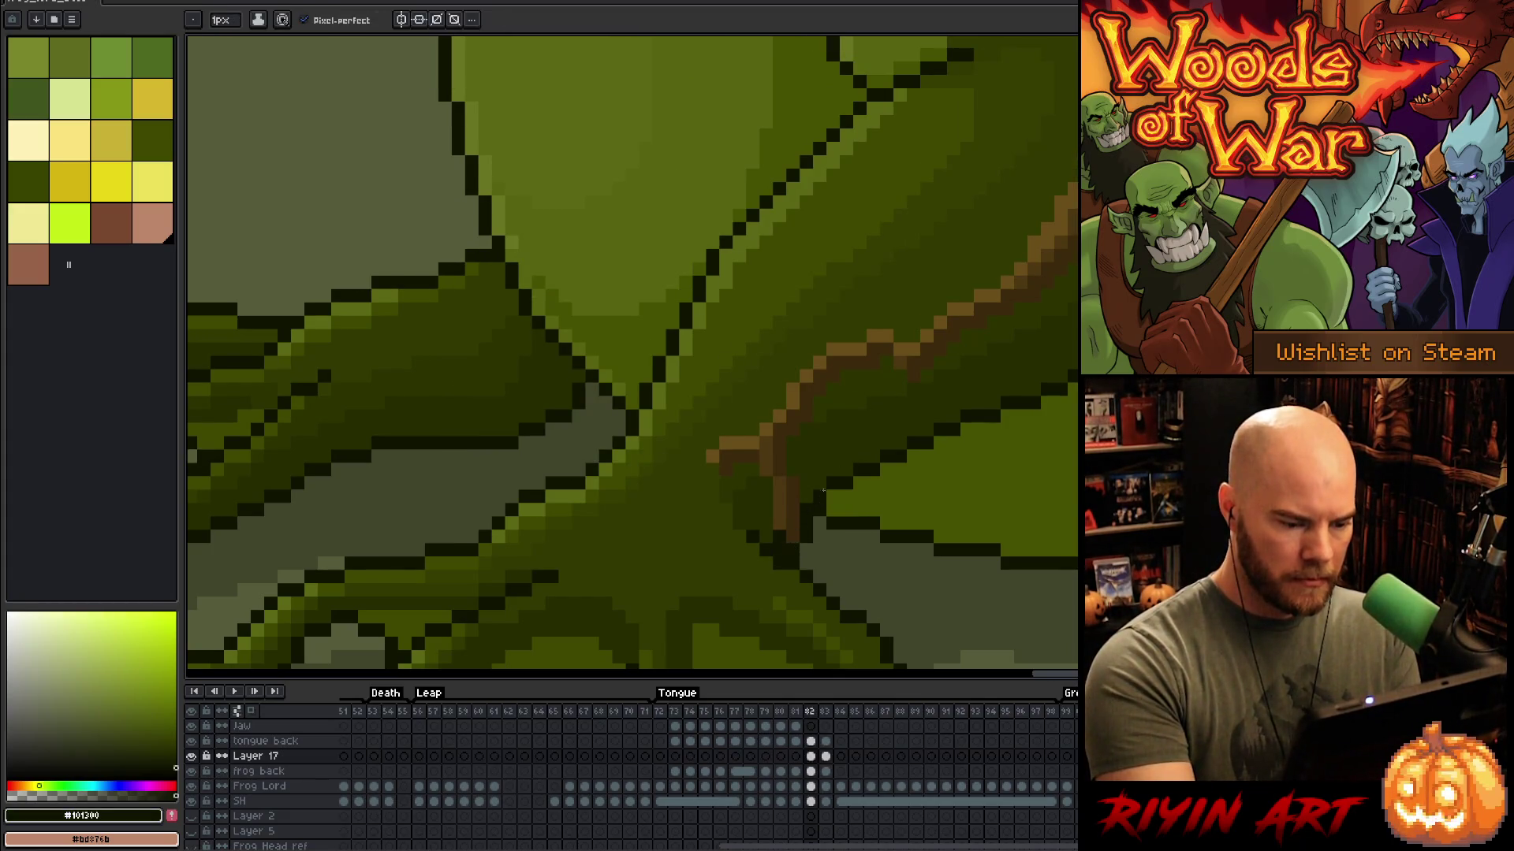
pyautogui.press('Left')
pyautogui.press('Left')
pyautogui.press('Left')
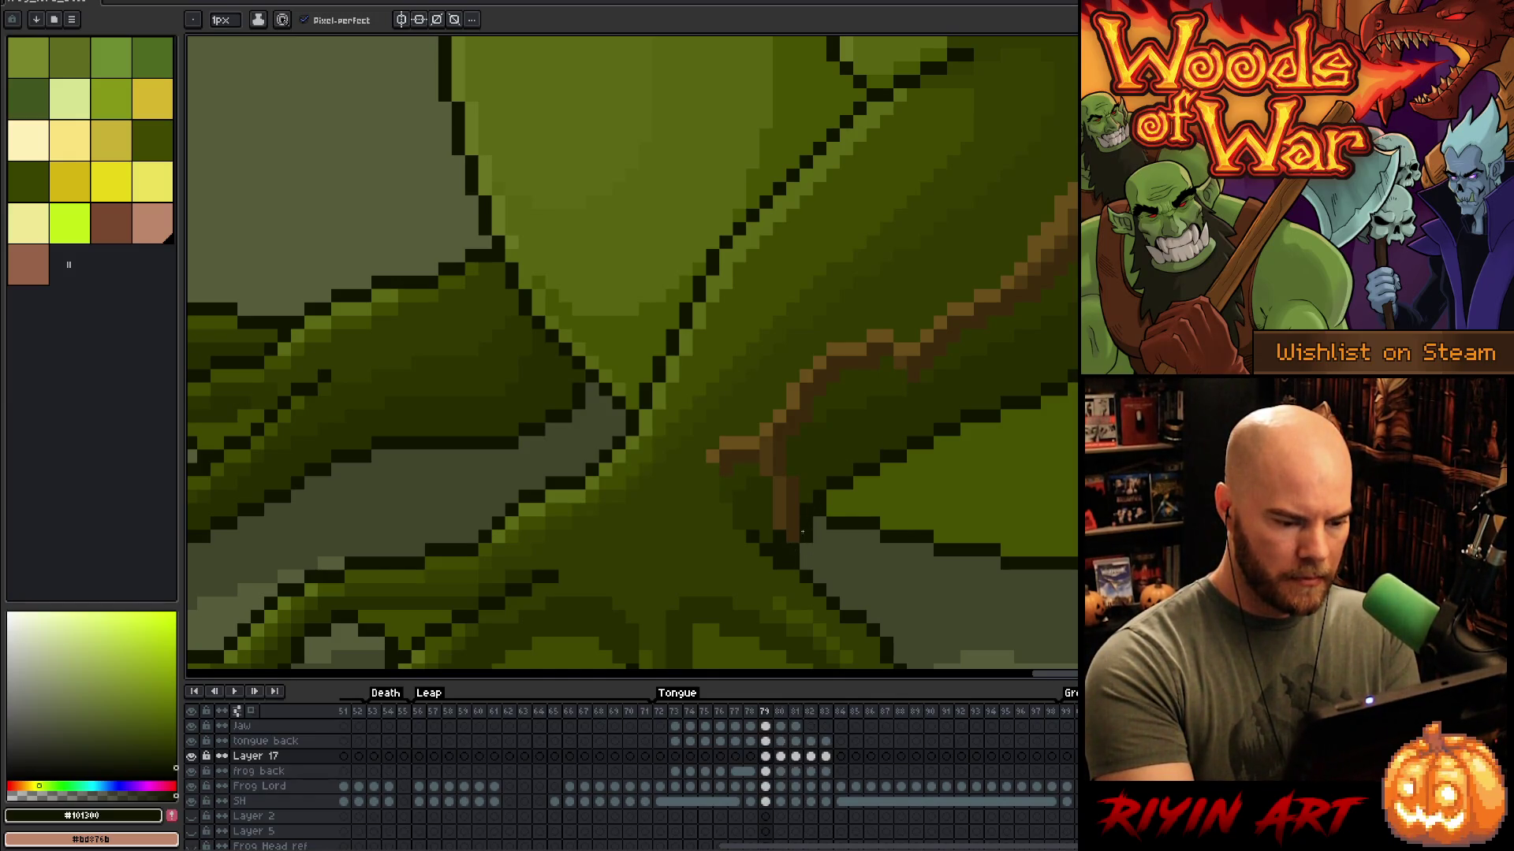
pyautogui.press('Left')
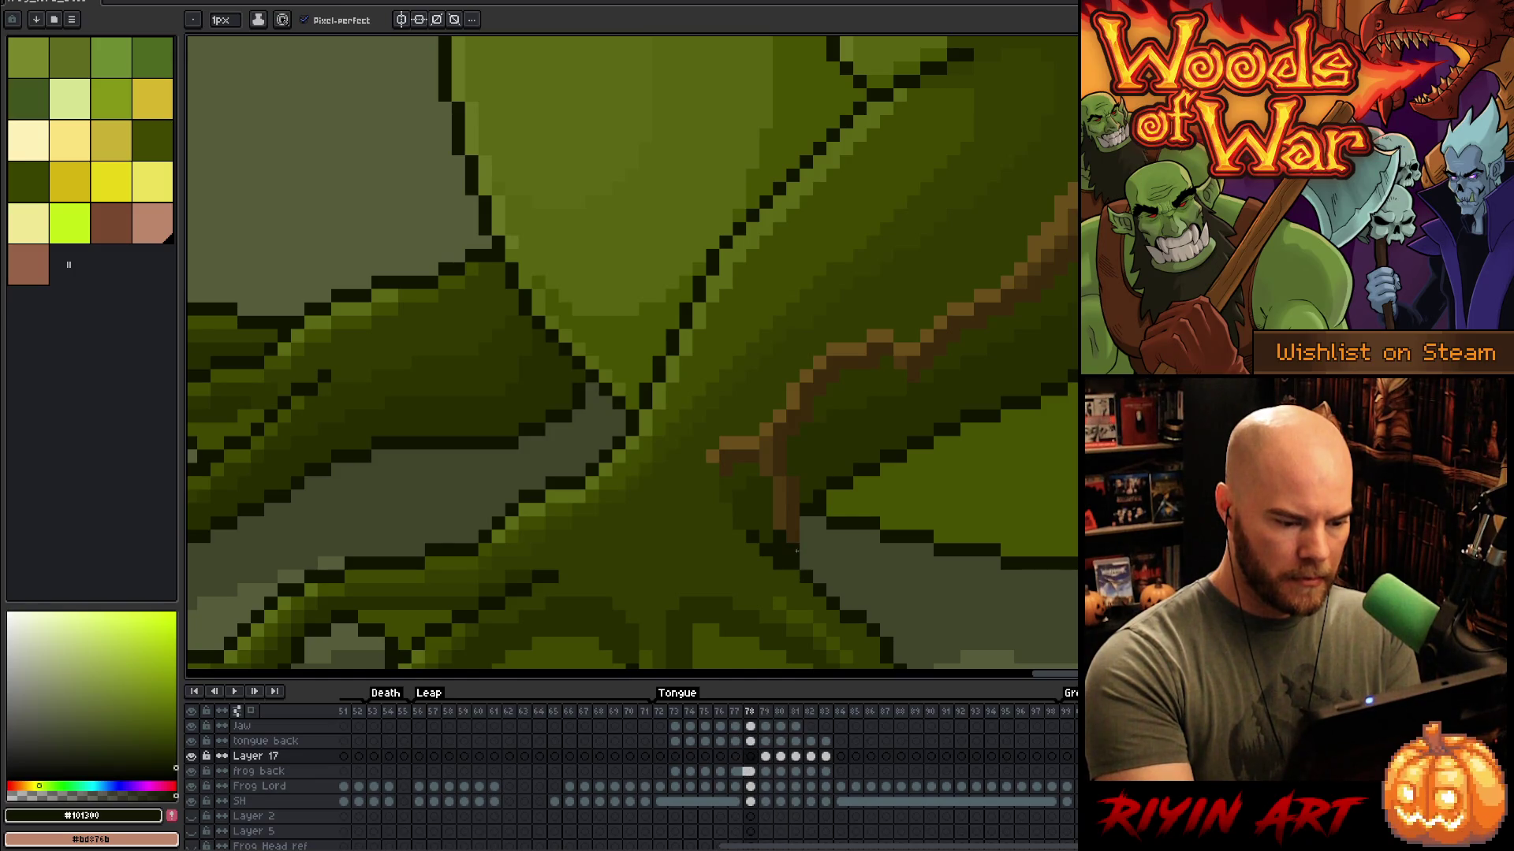
pyautogui.press('Left')
pyautogui.press('Left')
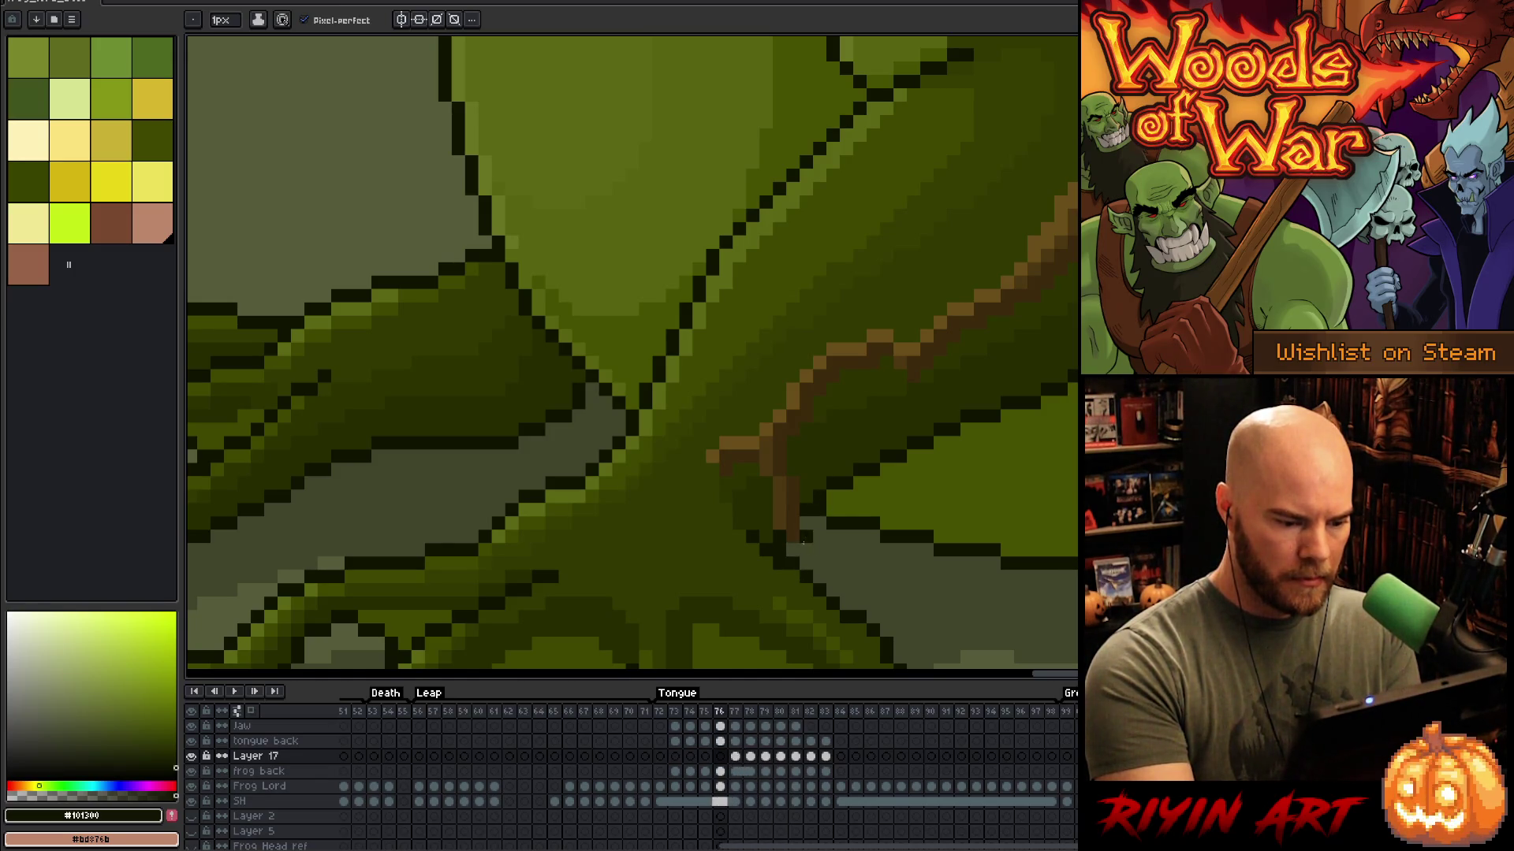
pyautogui.press('Left')
pyautogui.press('Left')
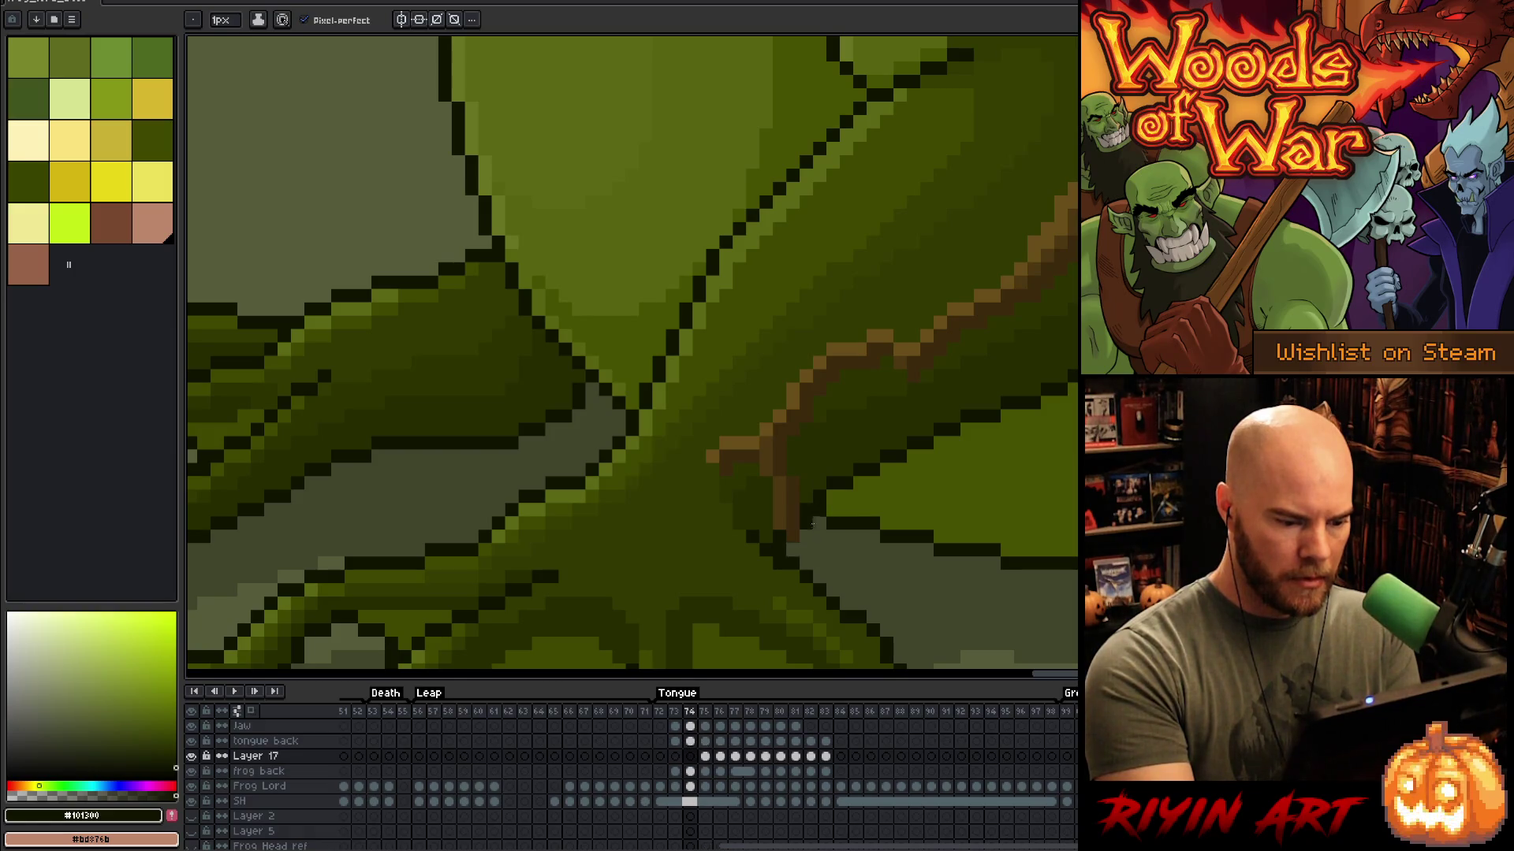
pyautogui.press('Left')
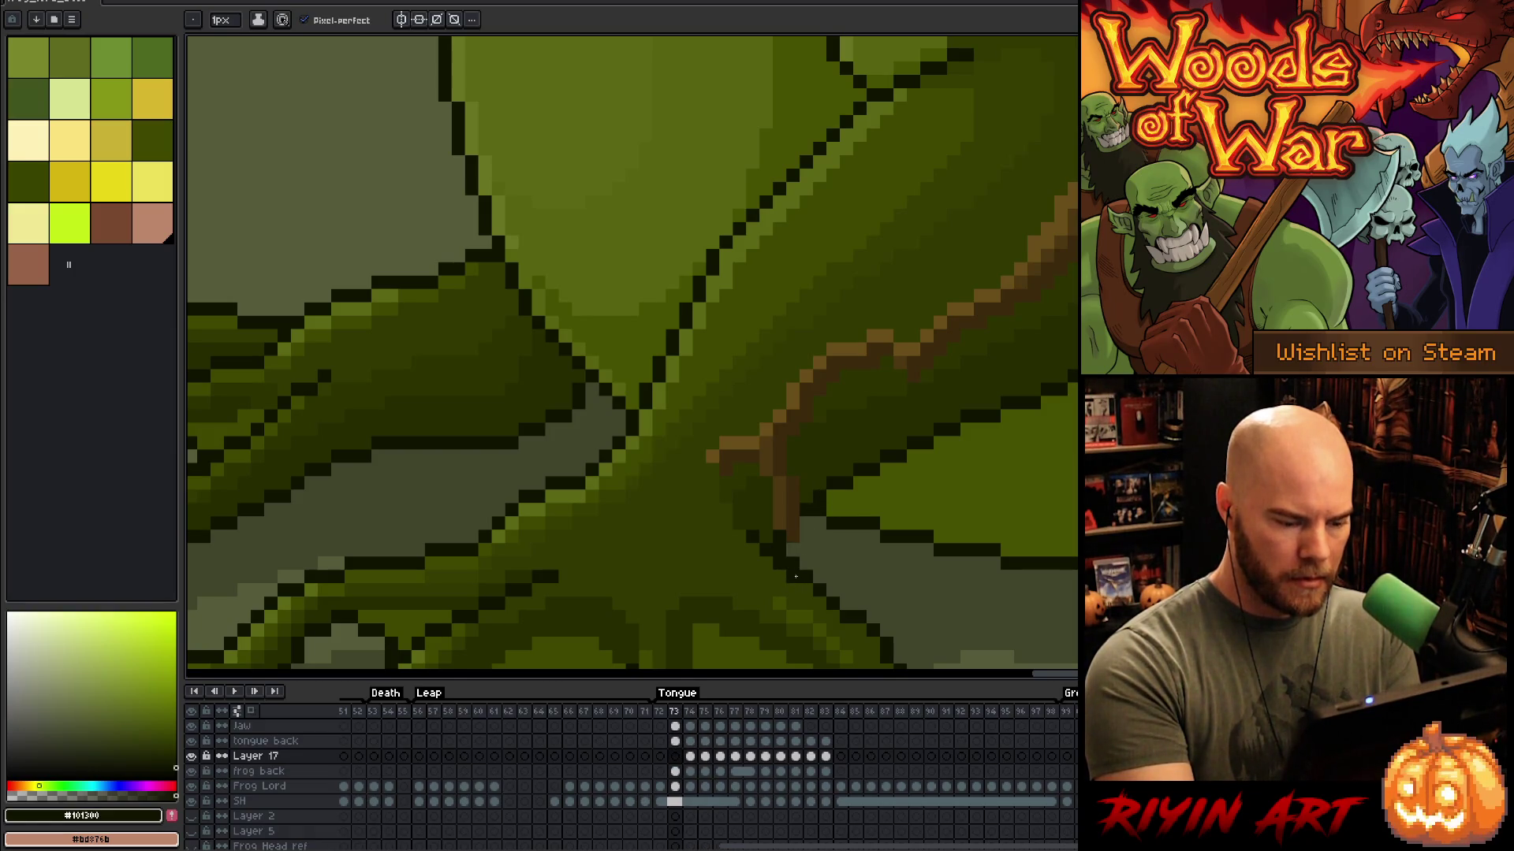
pyautogui.click(793, 551)
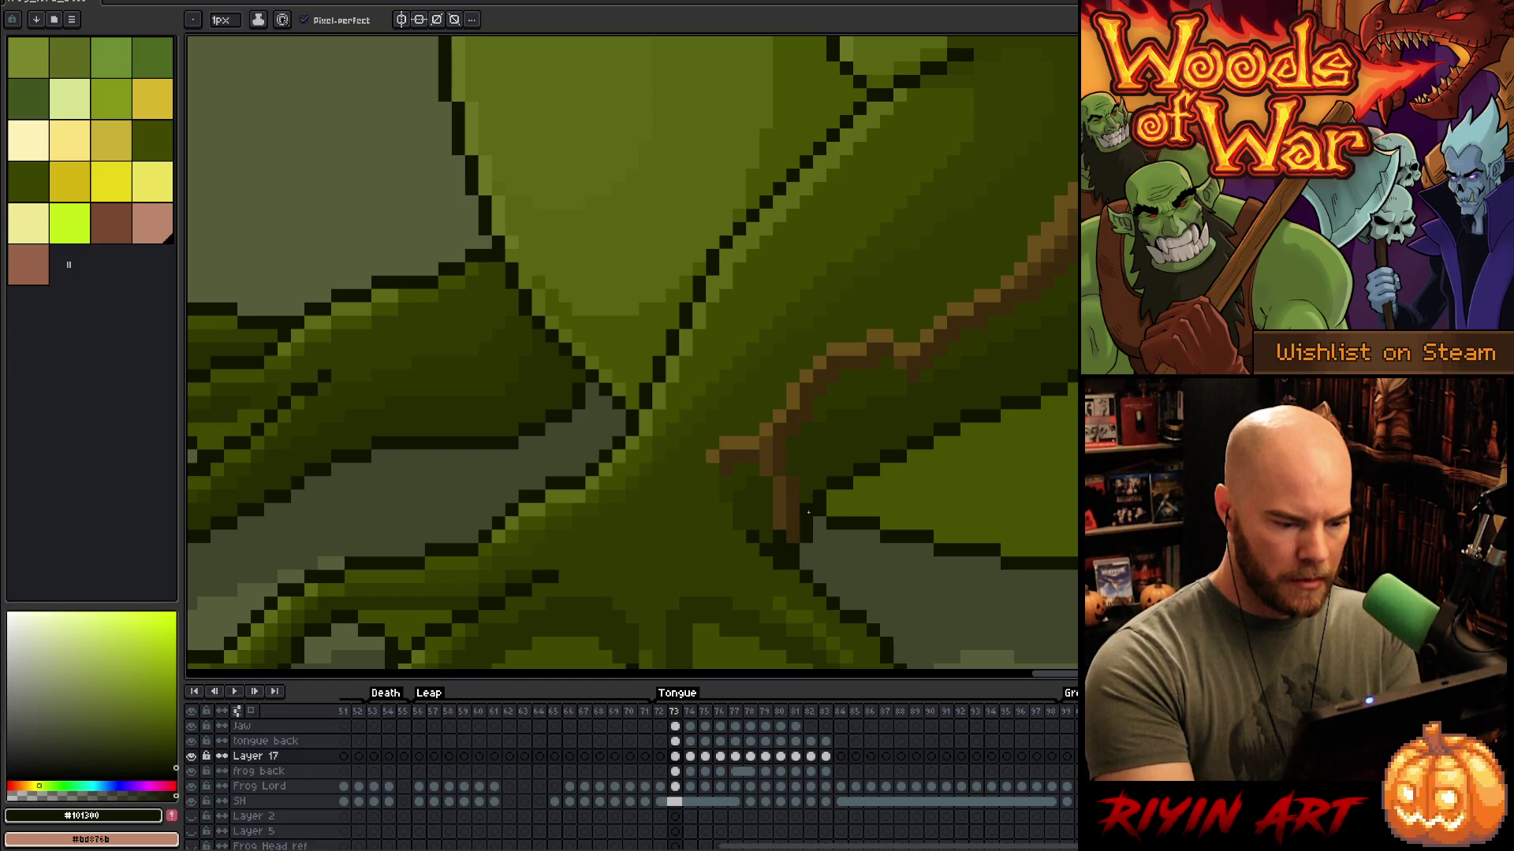
# Step: Play the tongue animation to review the foot across the frames
pyautogui.scroll(-3, 827, 473)
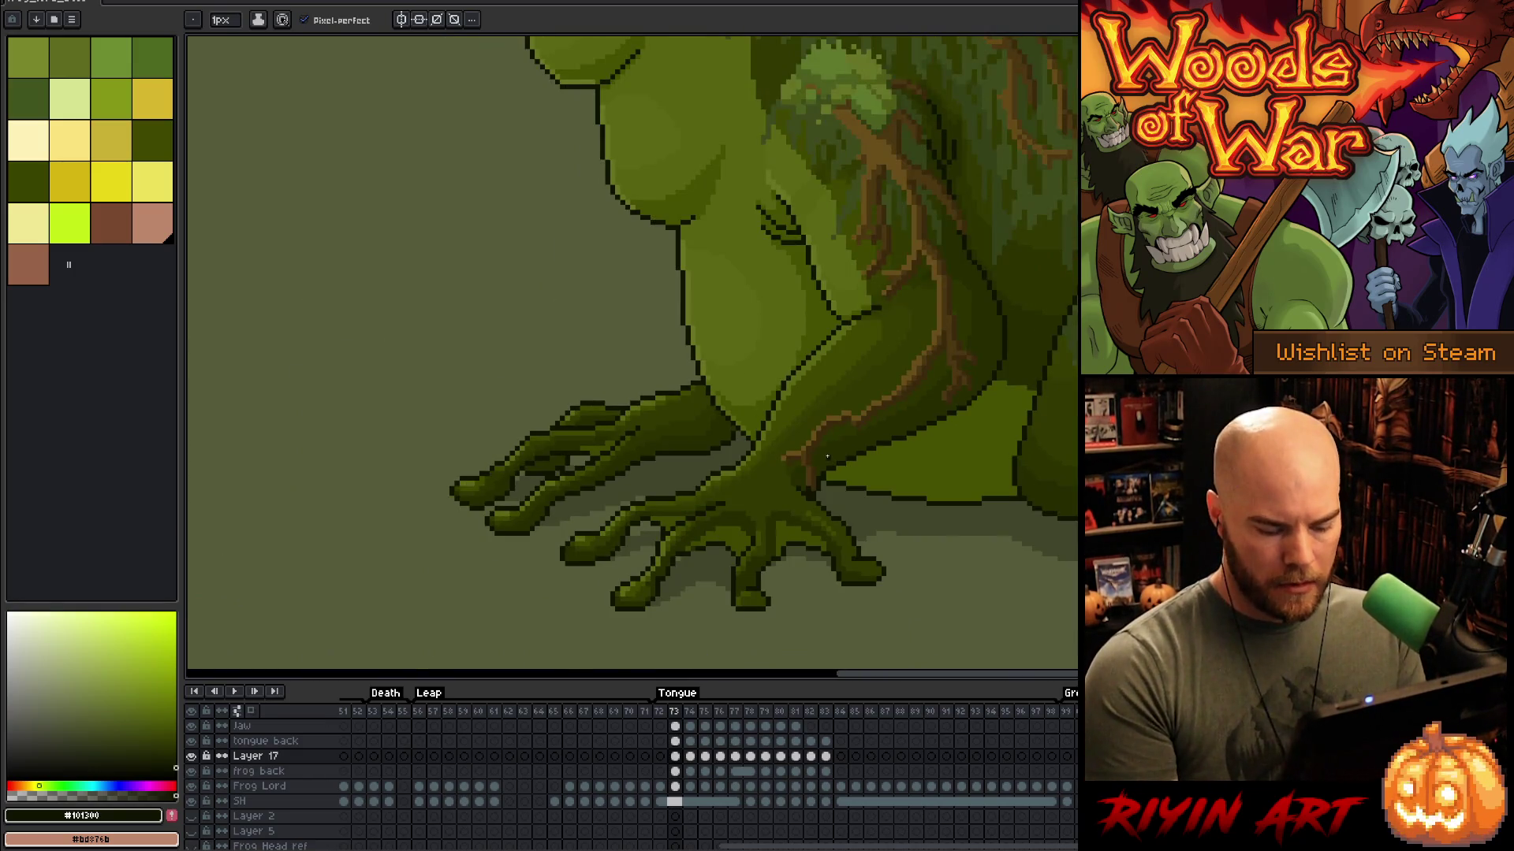
pyautogui.press('Return')
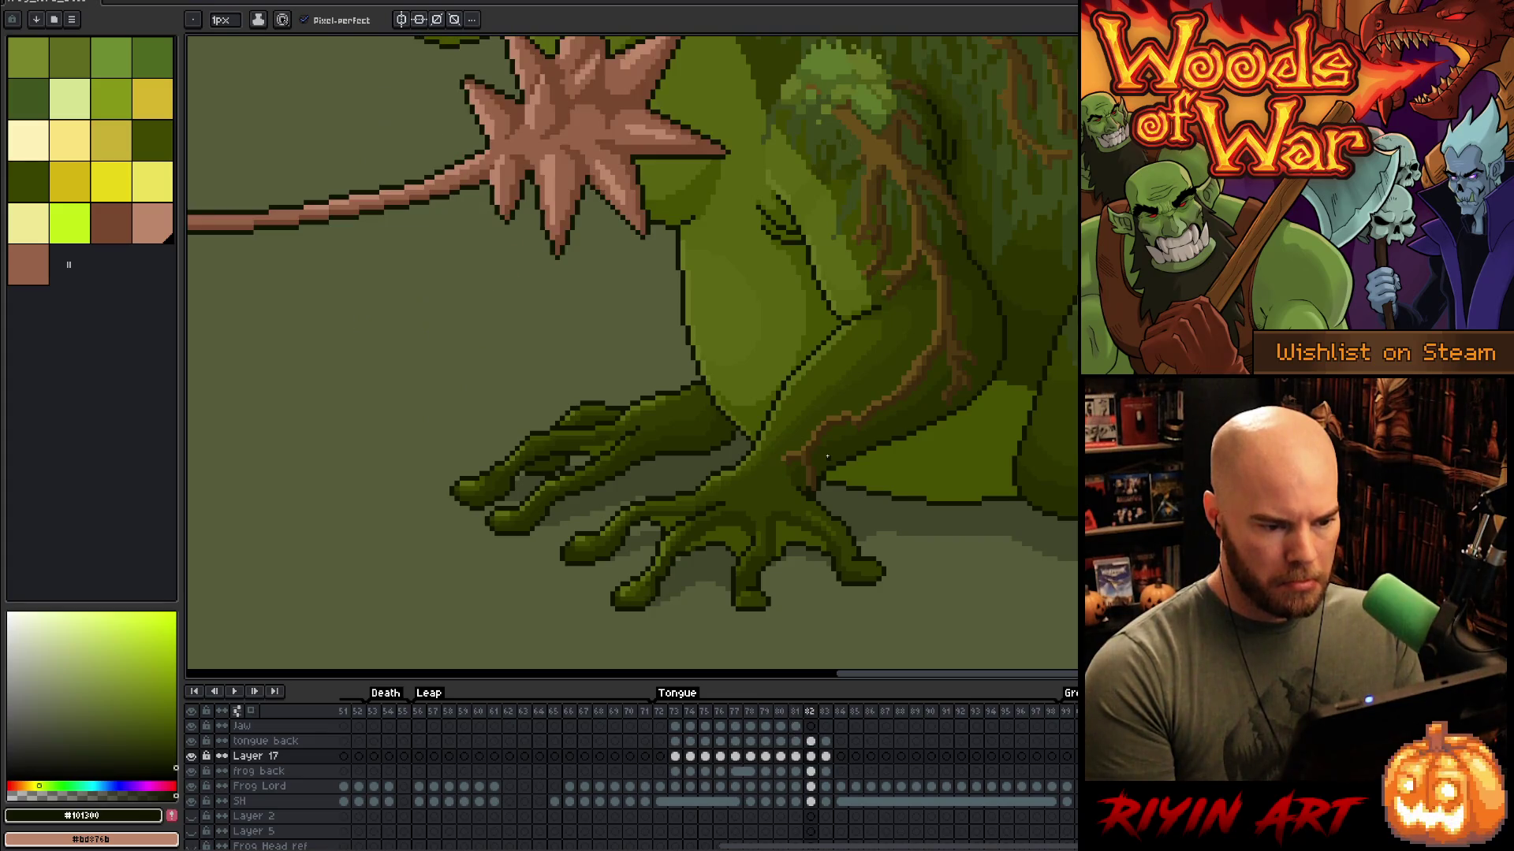
pyautogui.scroll(-3, 863, 513)
pyautogui.scroll(1, 862, 513)
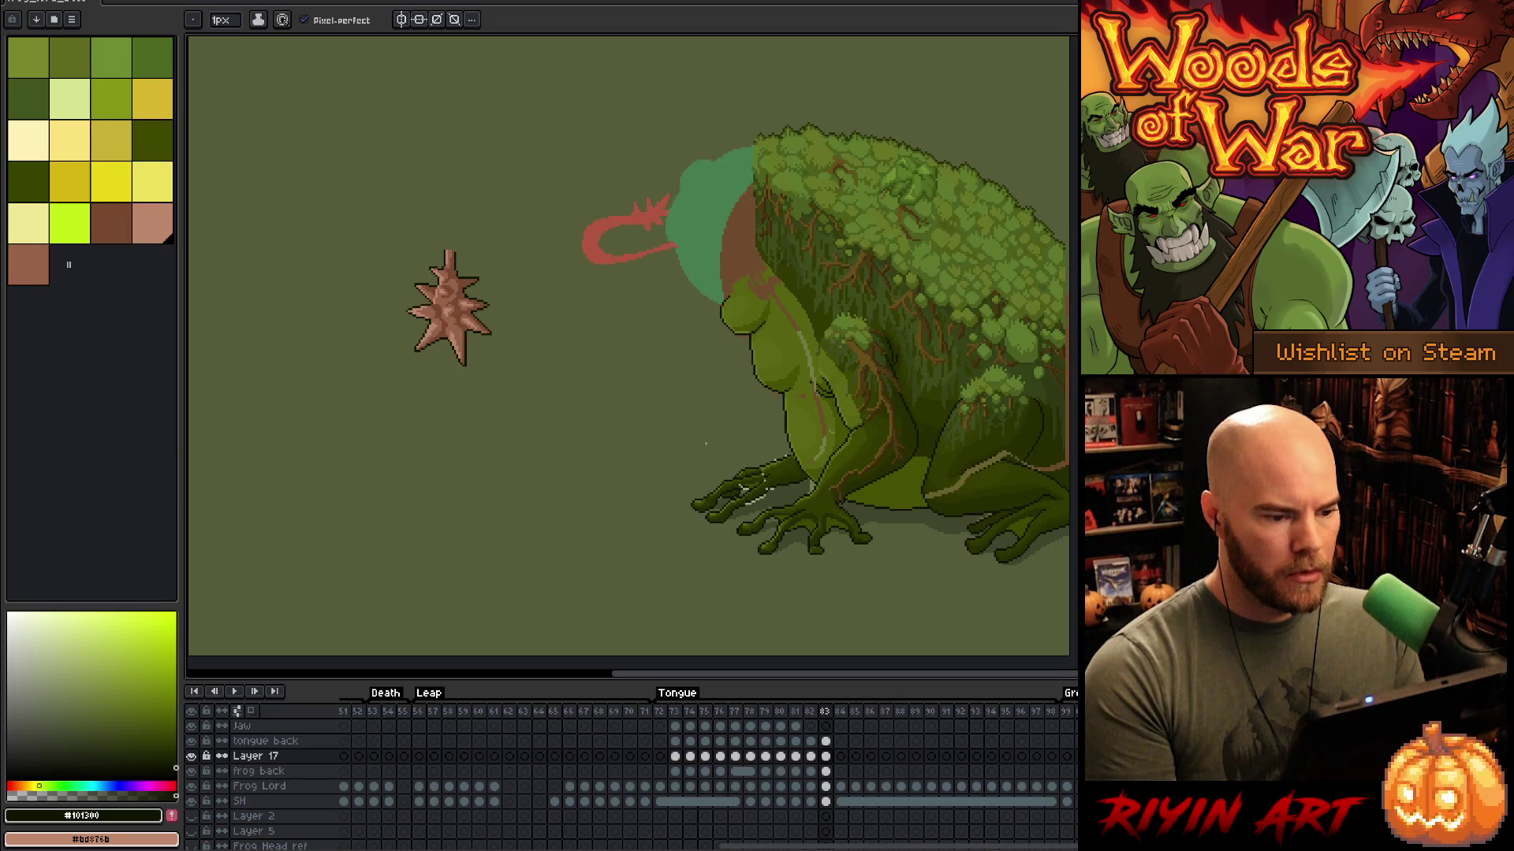
pyautogui.scroll(4, 1004, 413)
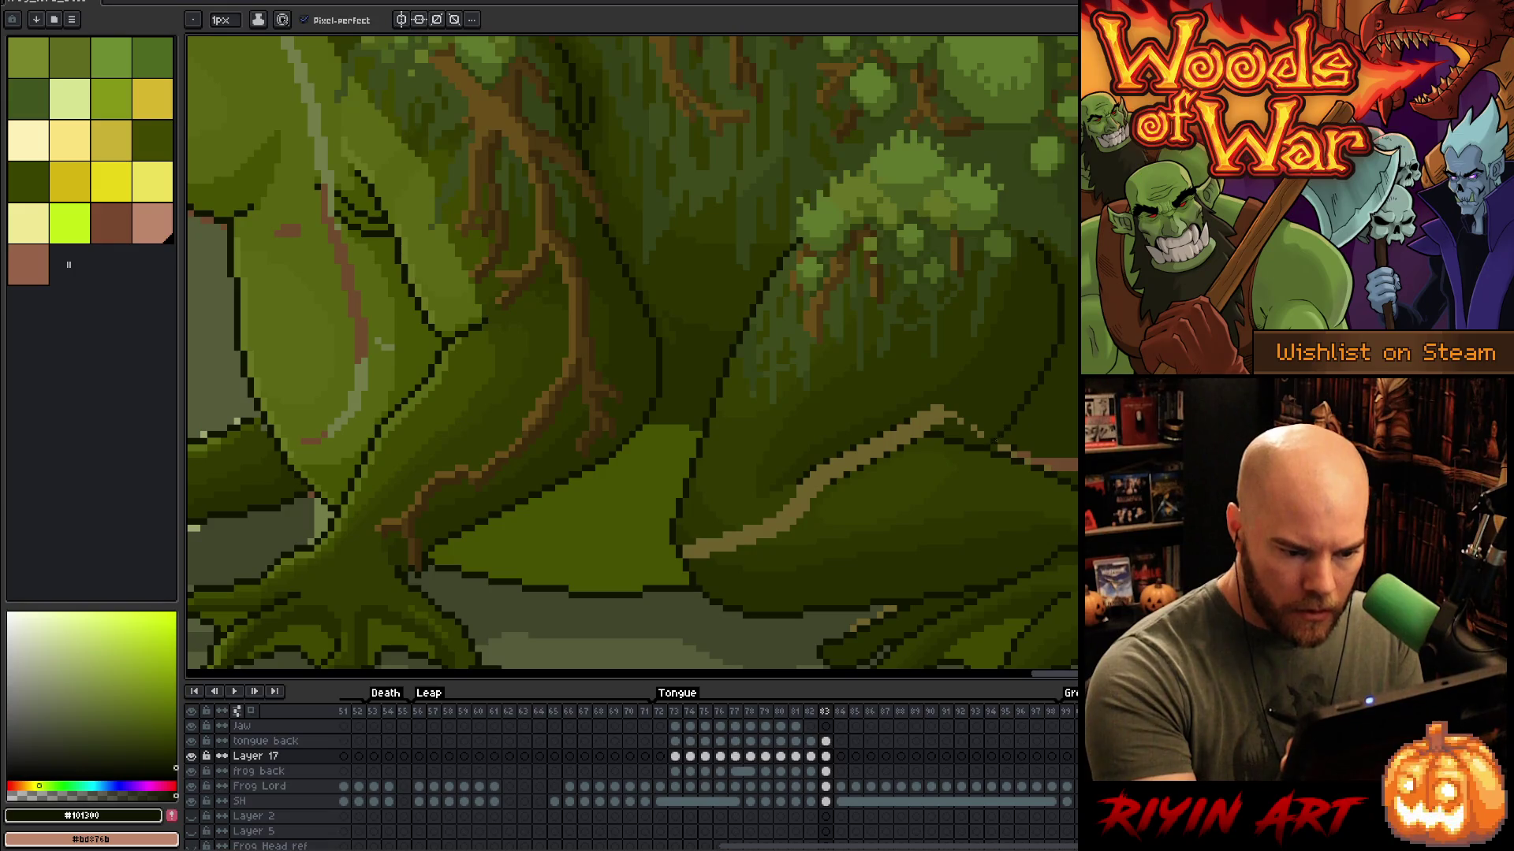
# Step: Switch to the frog back layer and sample the dark olive and brown vein colours
pyautogui.keyDown('alt'); pyautogui.click(1016, 440); pyautogui.keyUp('alt')
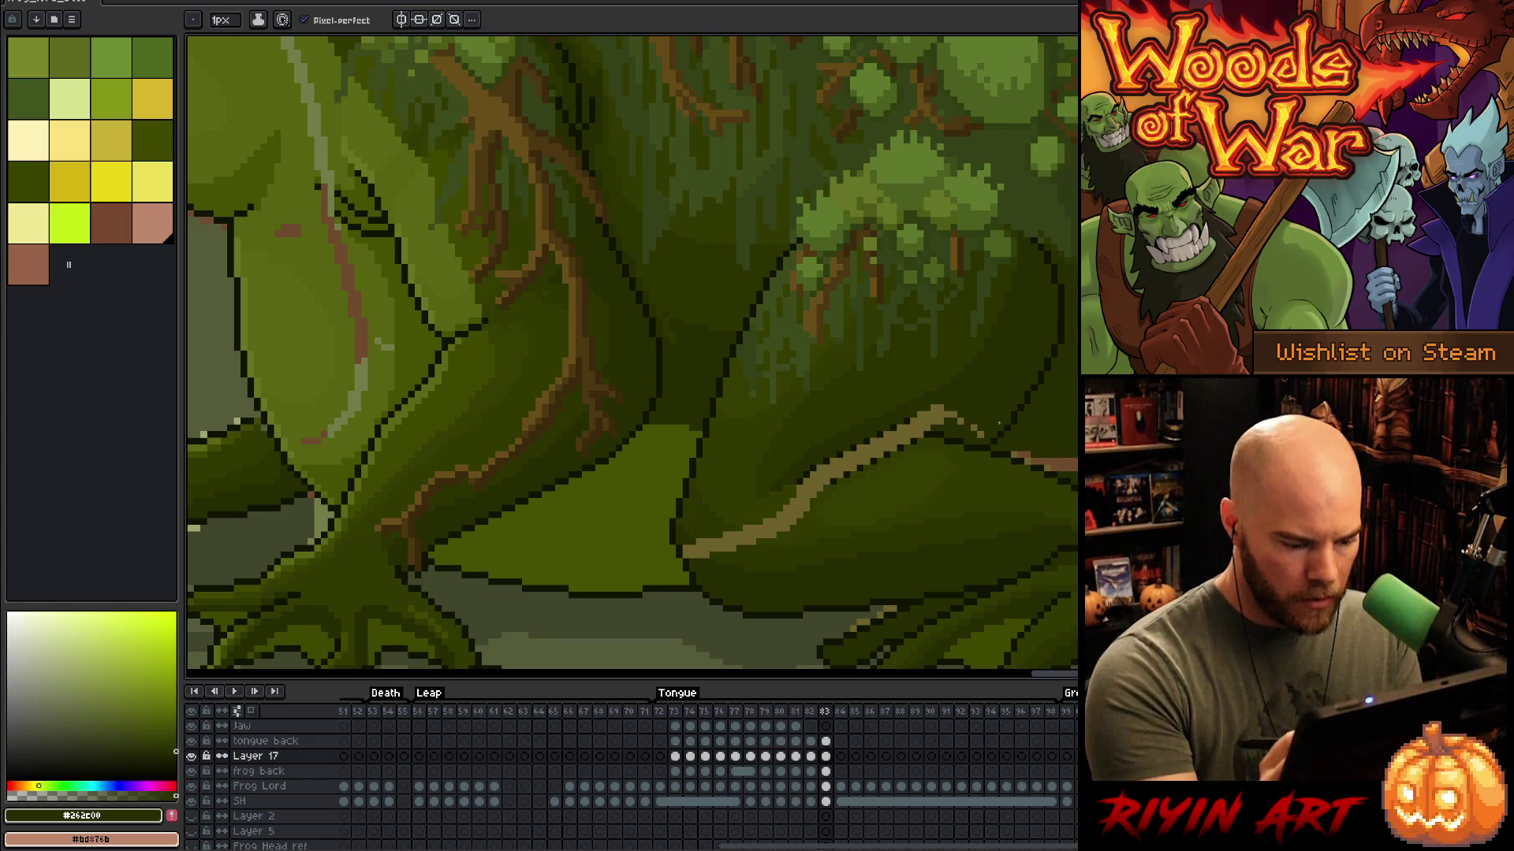
pyautogui.click(826, 771)
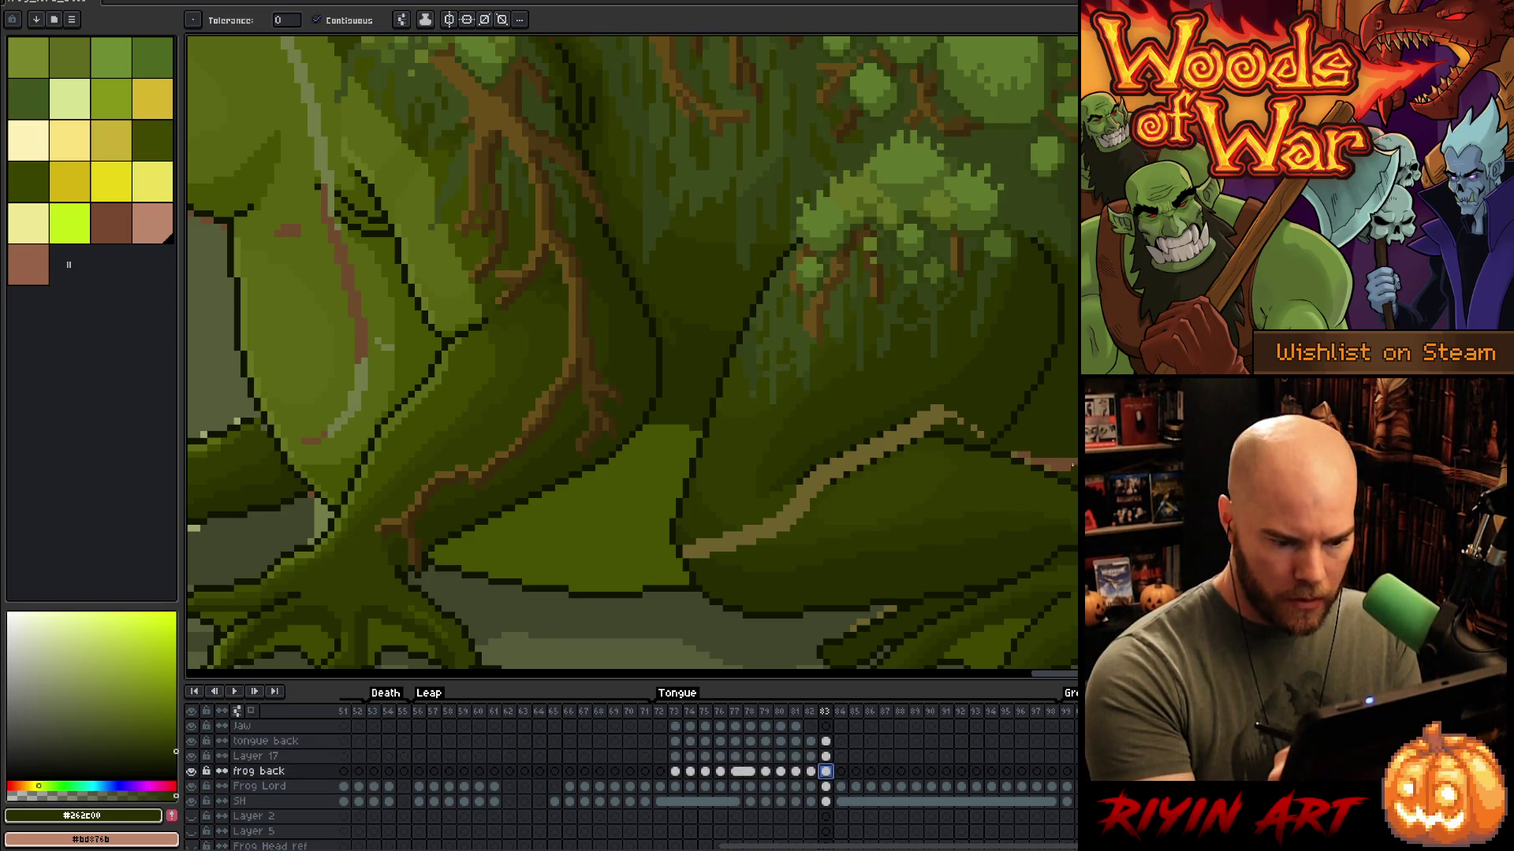
pyautogui.keyDown('alt'); pyautogui.click(1026, 459); pyautogui.keyUp('alt')
pyautogui.keyDown('alt'); pyautogui.click(1024, 442); pyautogui.keyUp('alt')
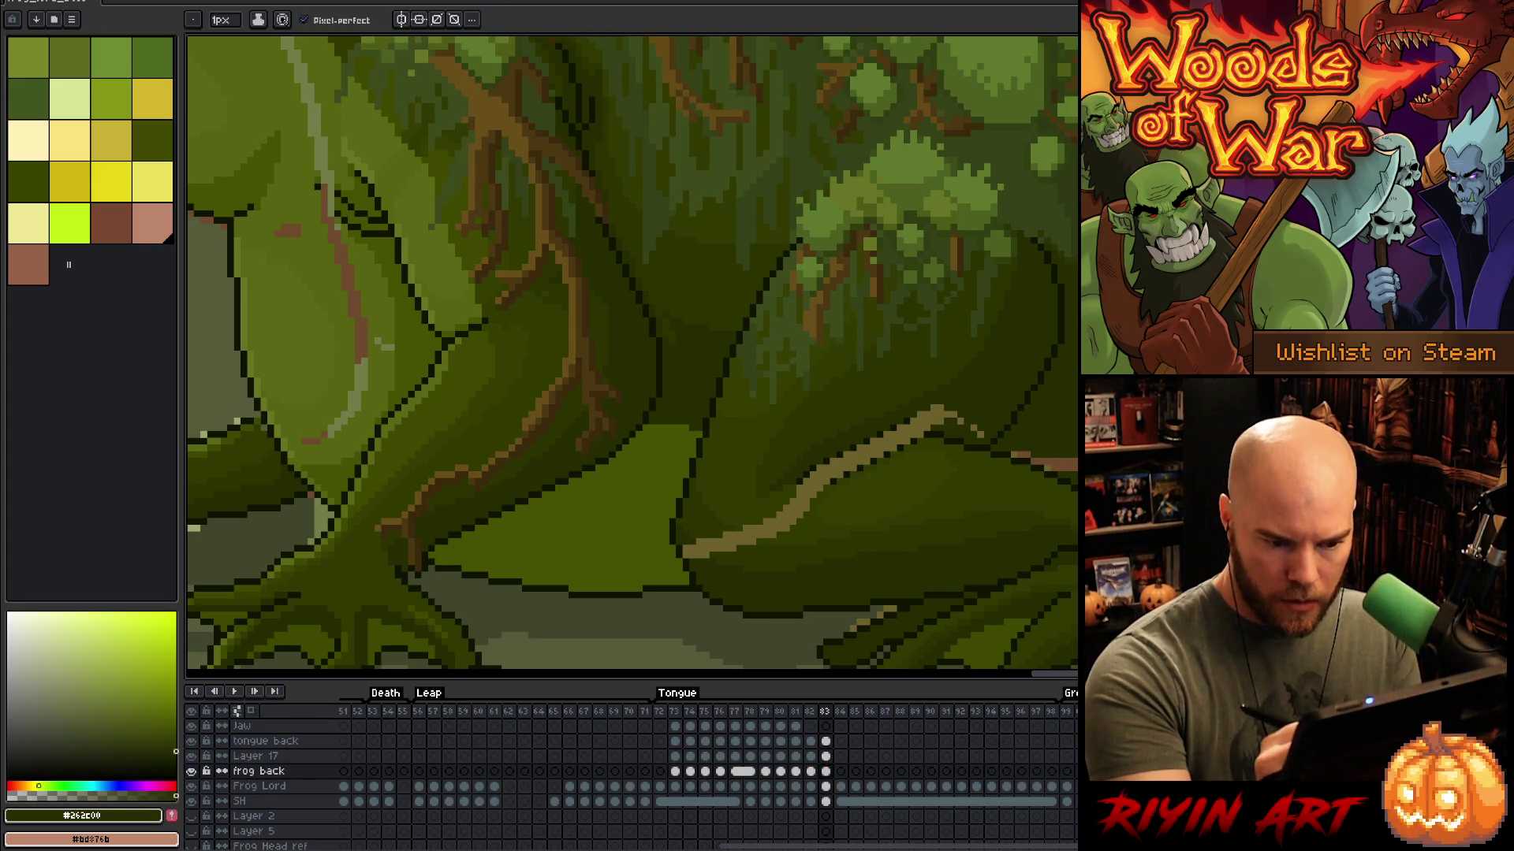
pyautogui.press('g')
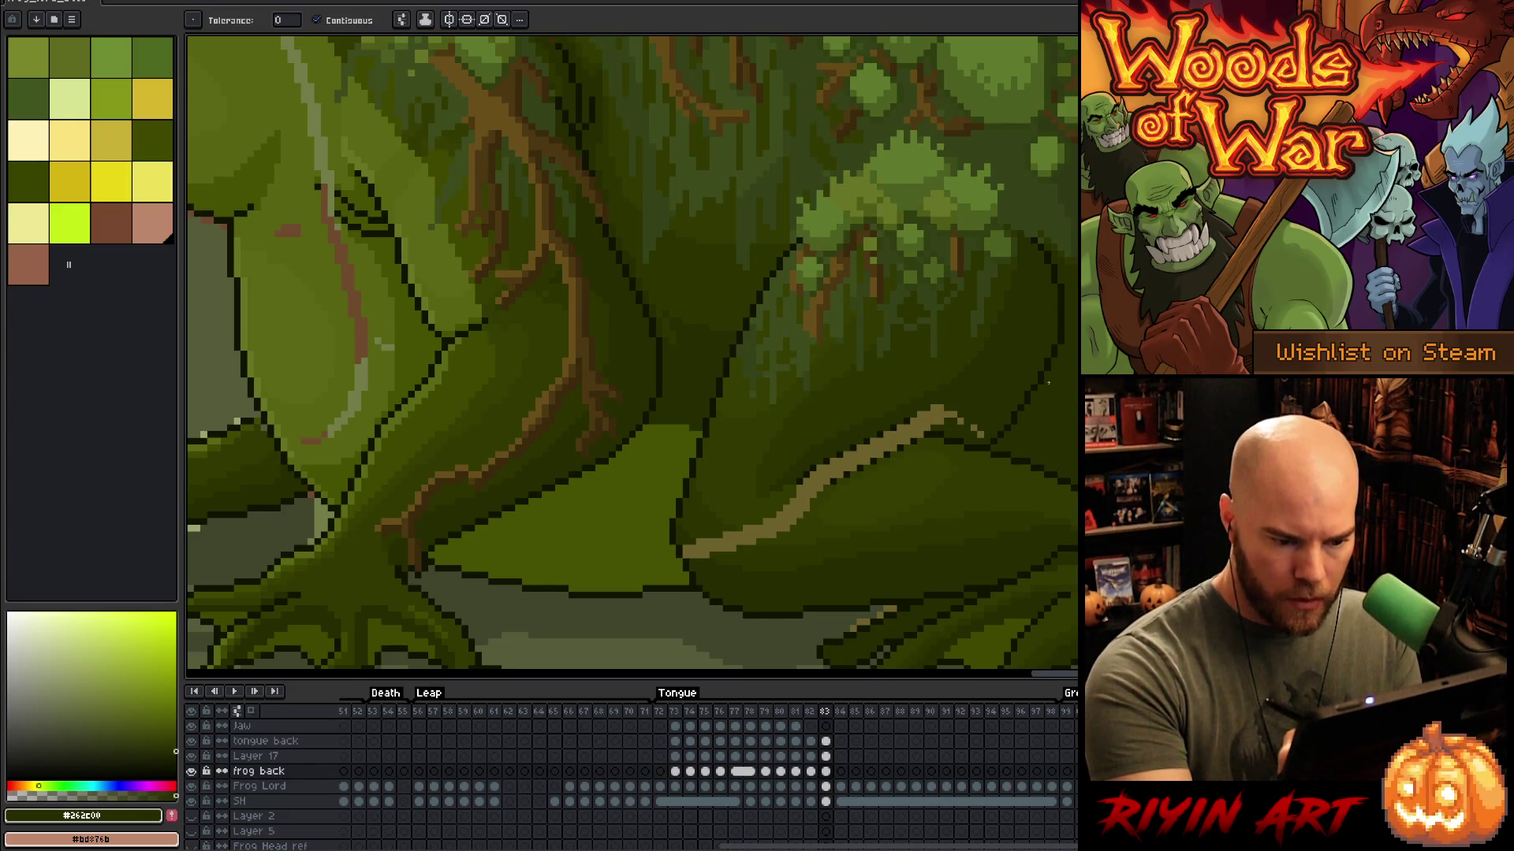
pyautogui.moveTo(923, 557); pyautogui.dragTo(1057, 564)
pyautogui.press('b')
# Step: Marquee-select the light streak on the back haunch, move it slightly right and down, and deselect
pyautogui.press('m')
pyautogui.moveTo(1059, 433)
pyautogui.mouseDown()
pyautogui.moveTo(934, 497)
pyautogui.moveTo(1072, 414)
pyautogui.mouseUp()
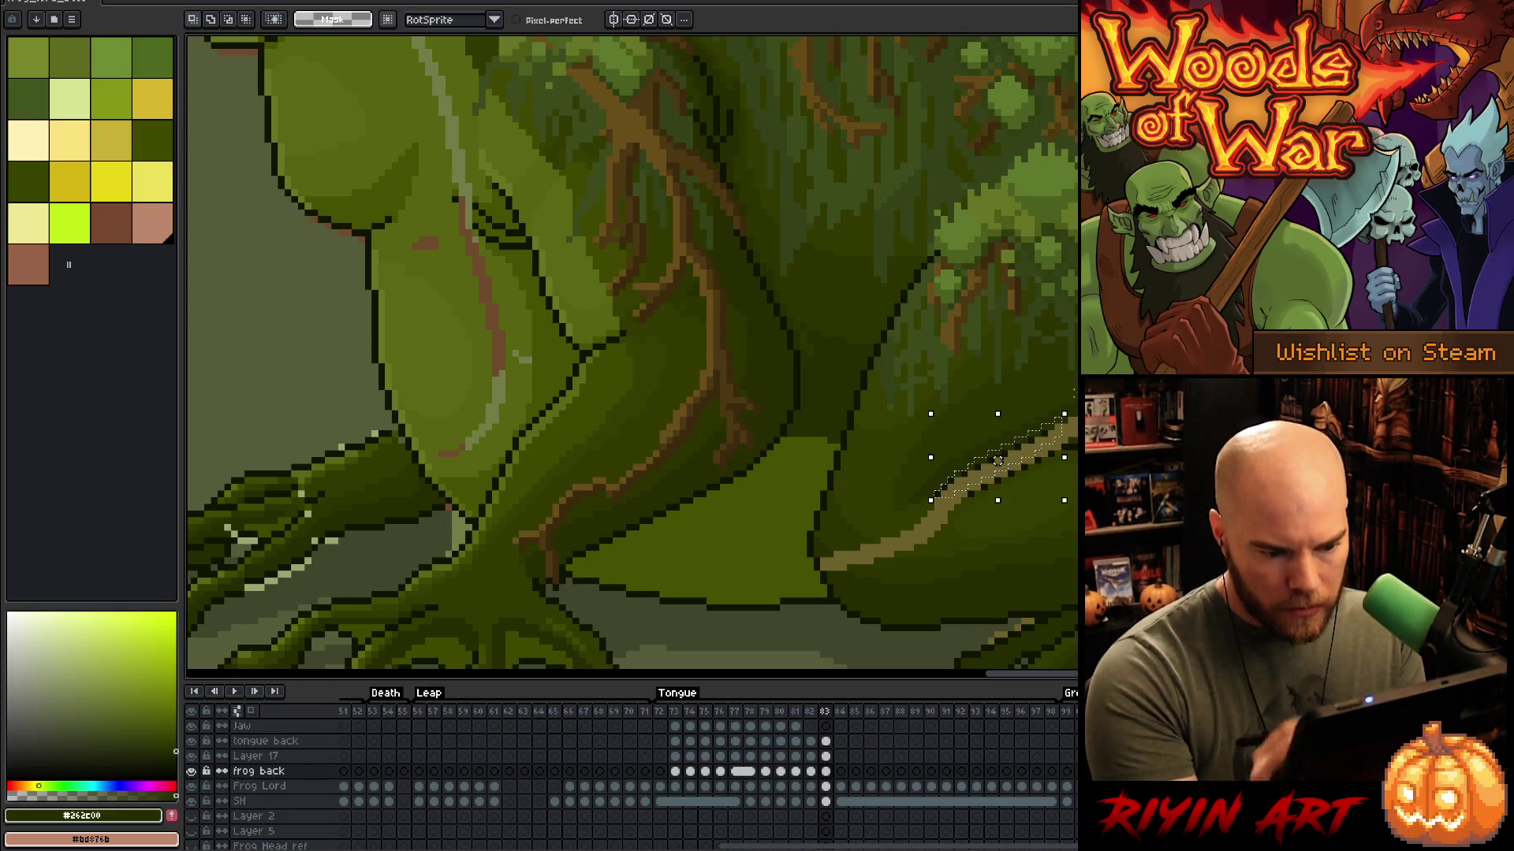
pyautogui.moveTo(998, 460); pyautogui.dragTo(1010, 473)
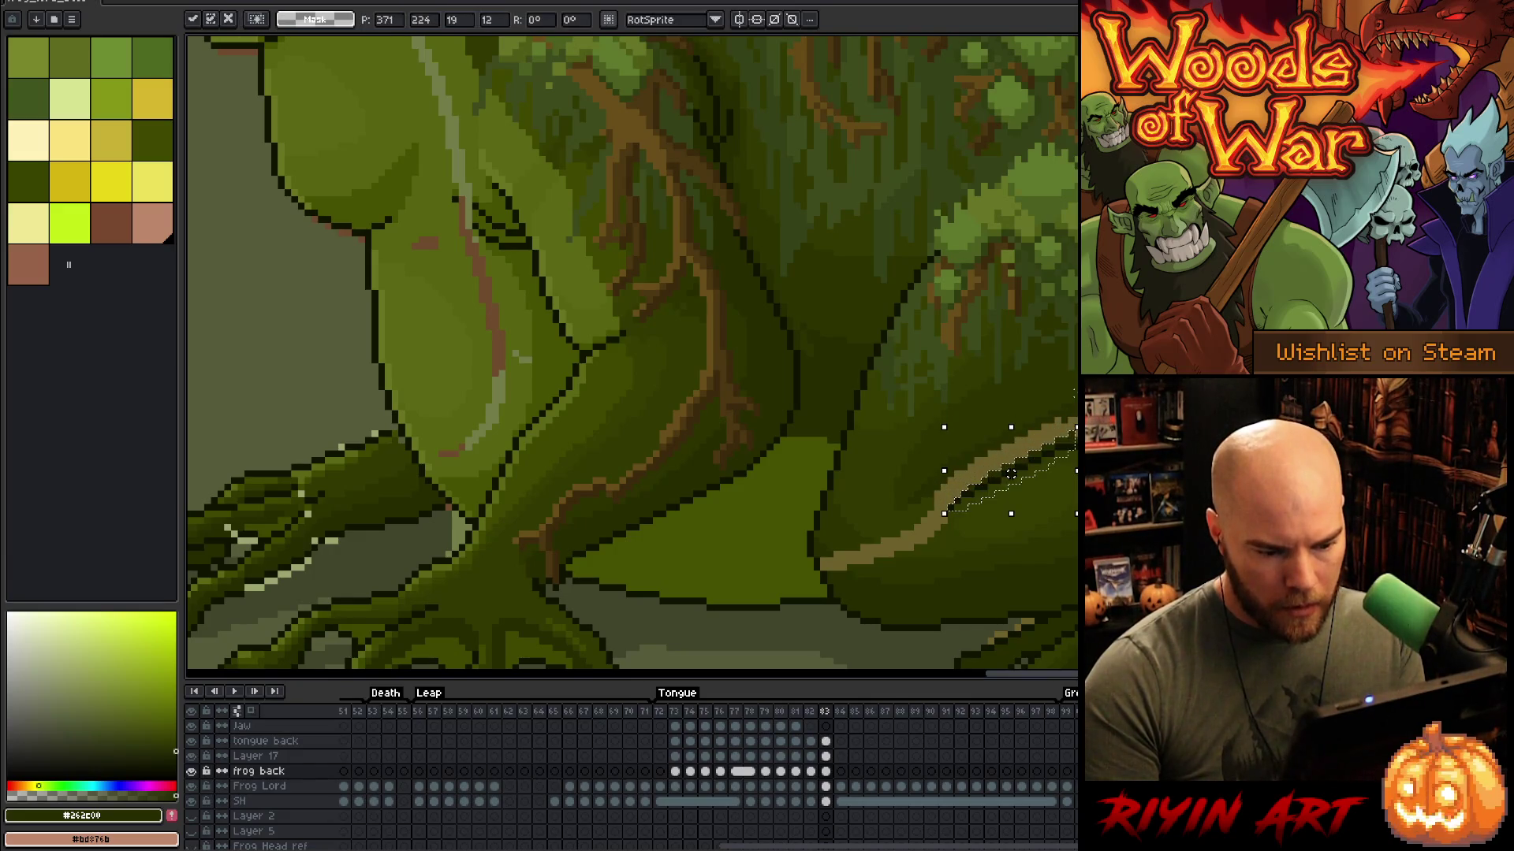
pyautogui.hotkey('ctrl', 'd')
pyautogui.press('b')
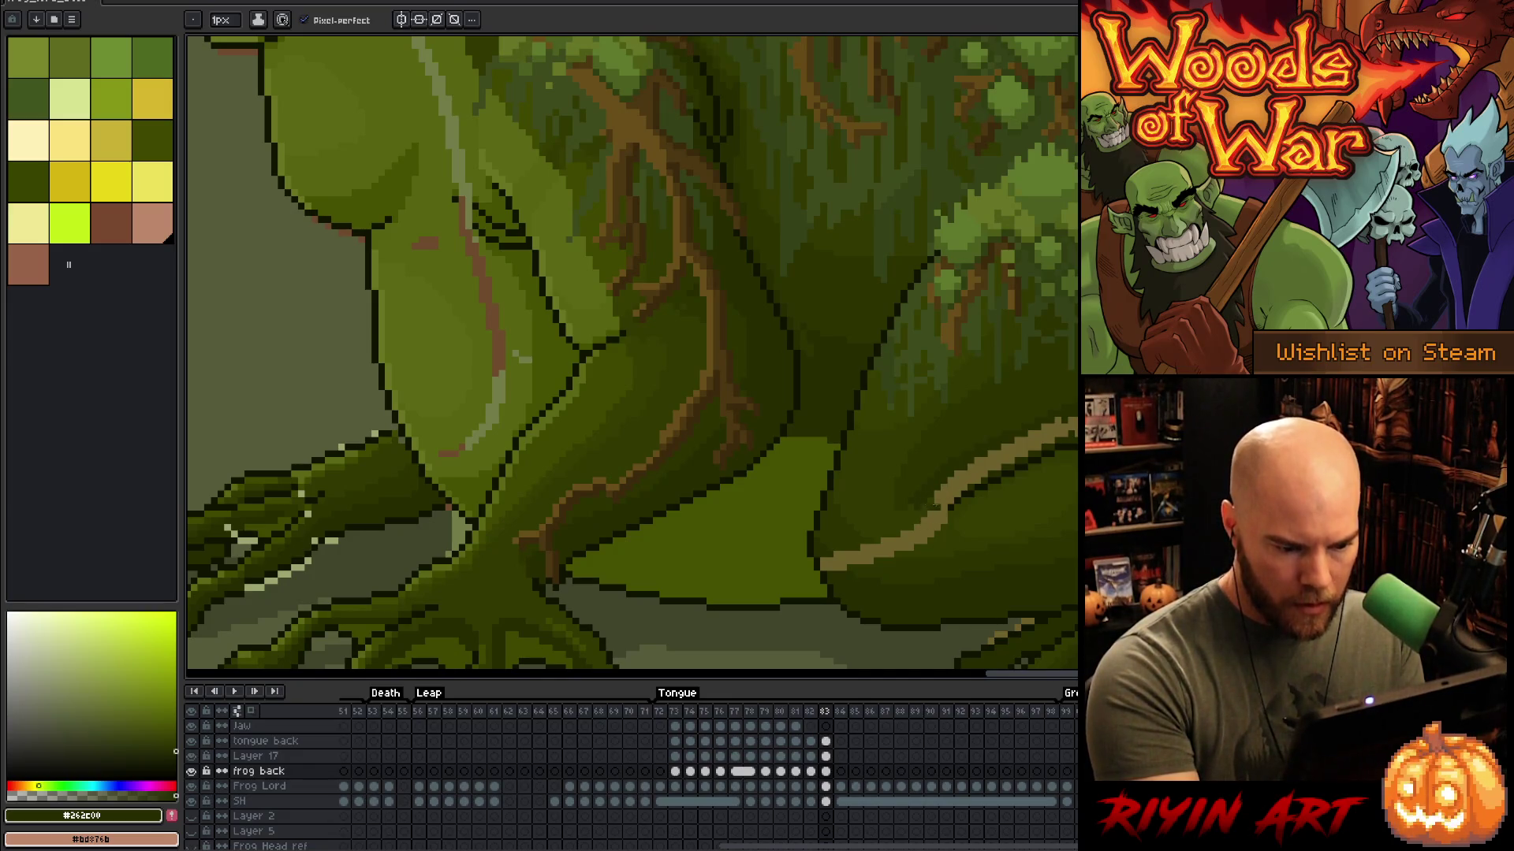
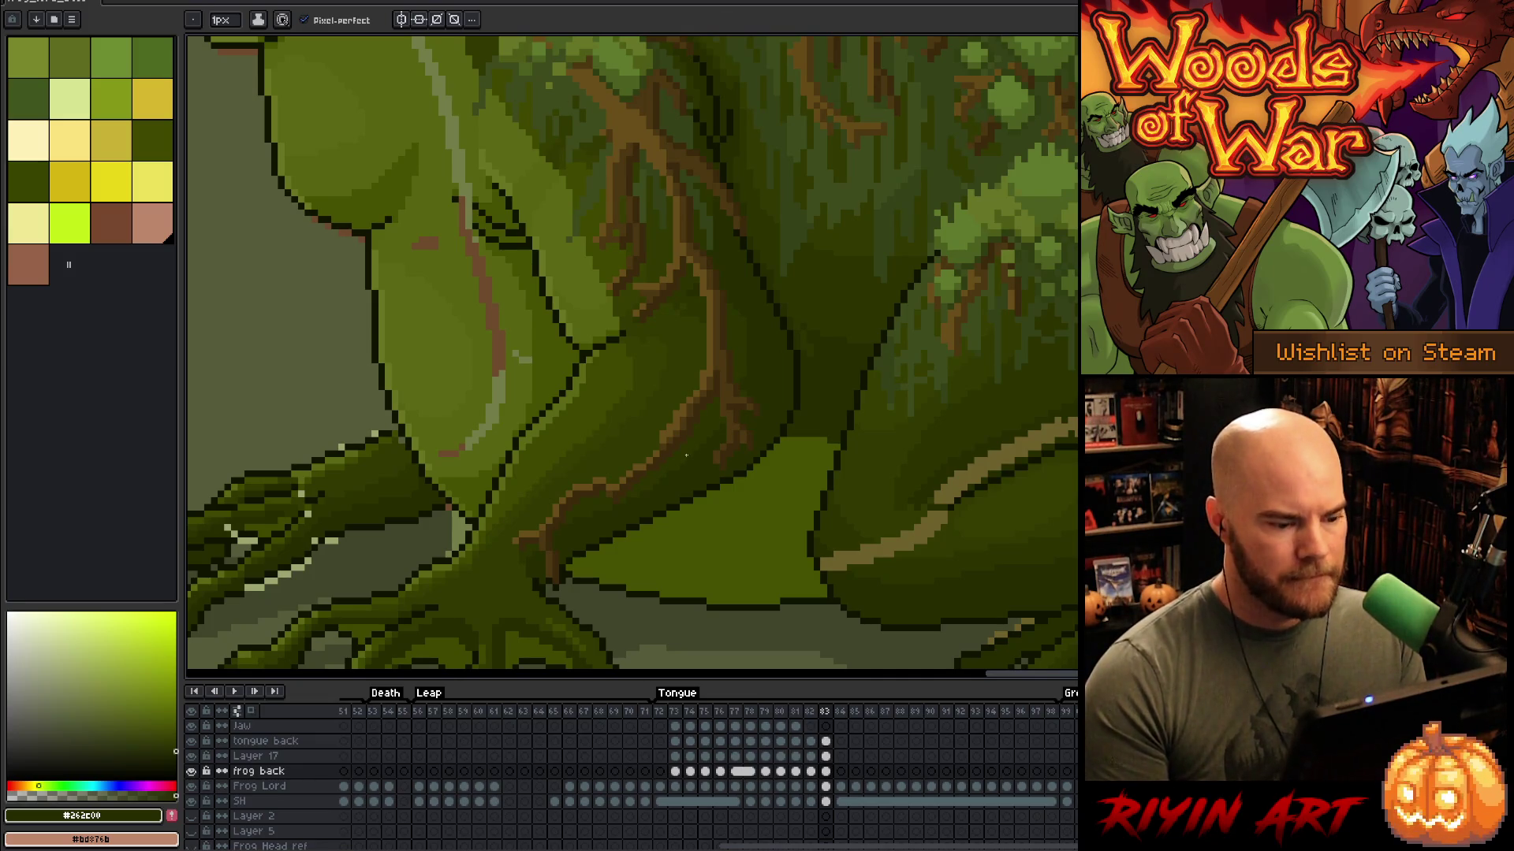
# Step: Undo the upper beige stripe and pencil dark green over the remaining stripe
pyautogui.scroll(-3, 685, 413)
pyautogui.scroll(4, 915, 517)
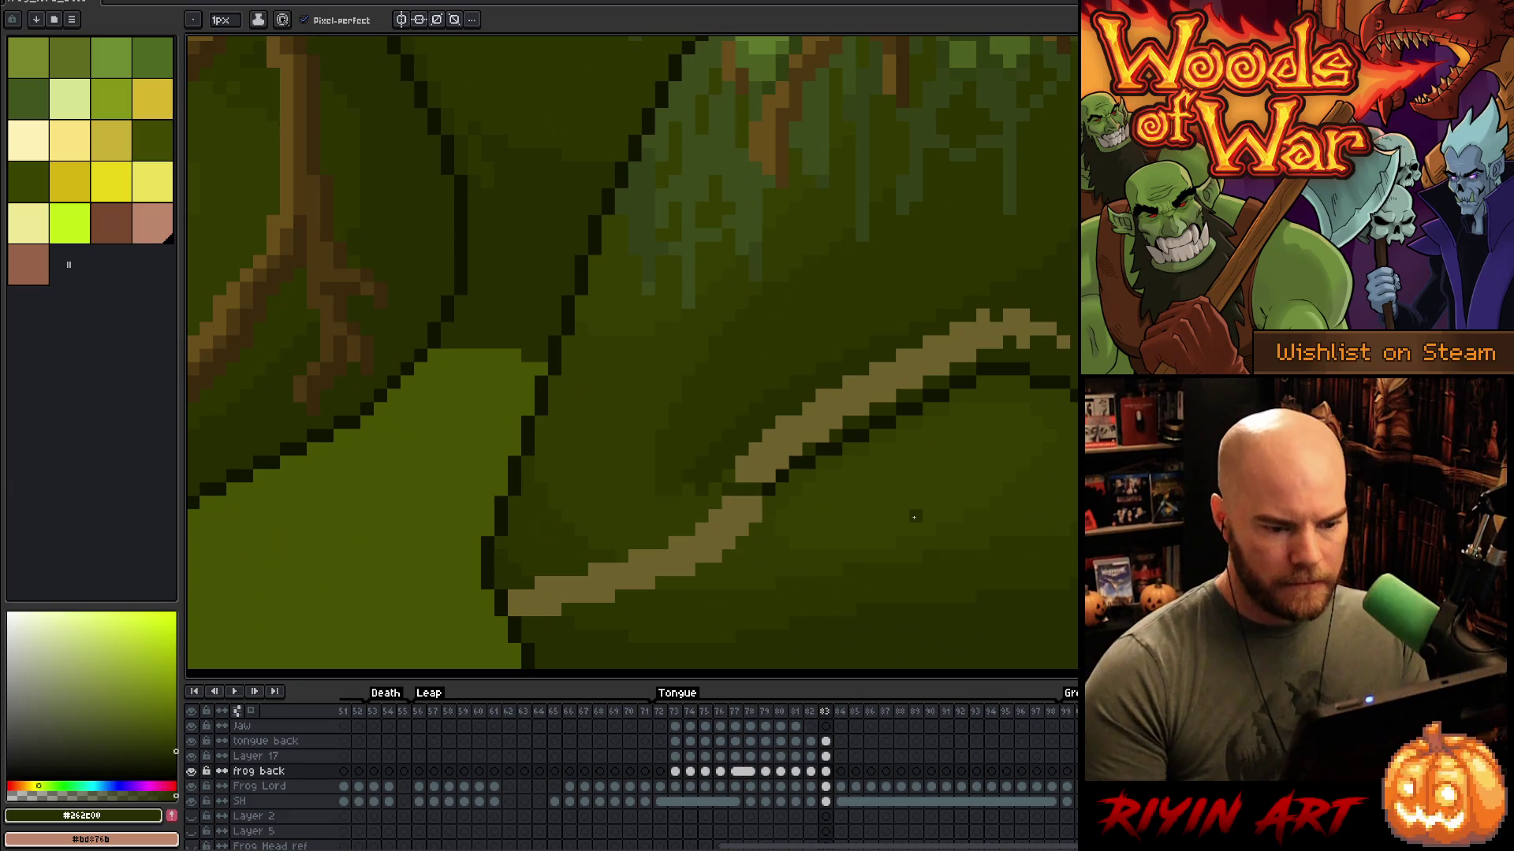
pyautogui.hotkey('ctrl', 'z')
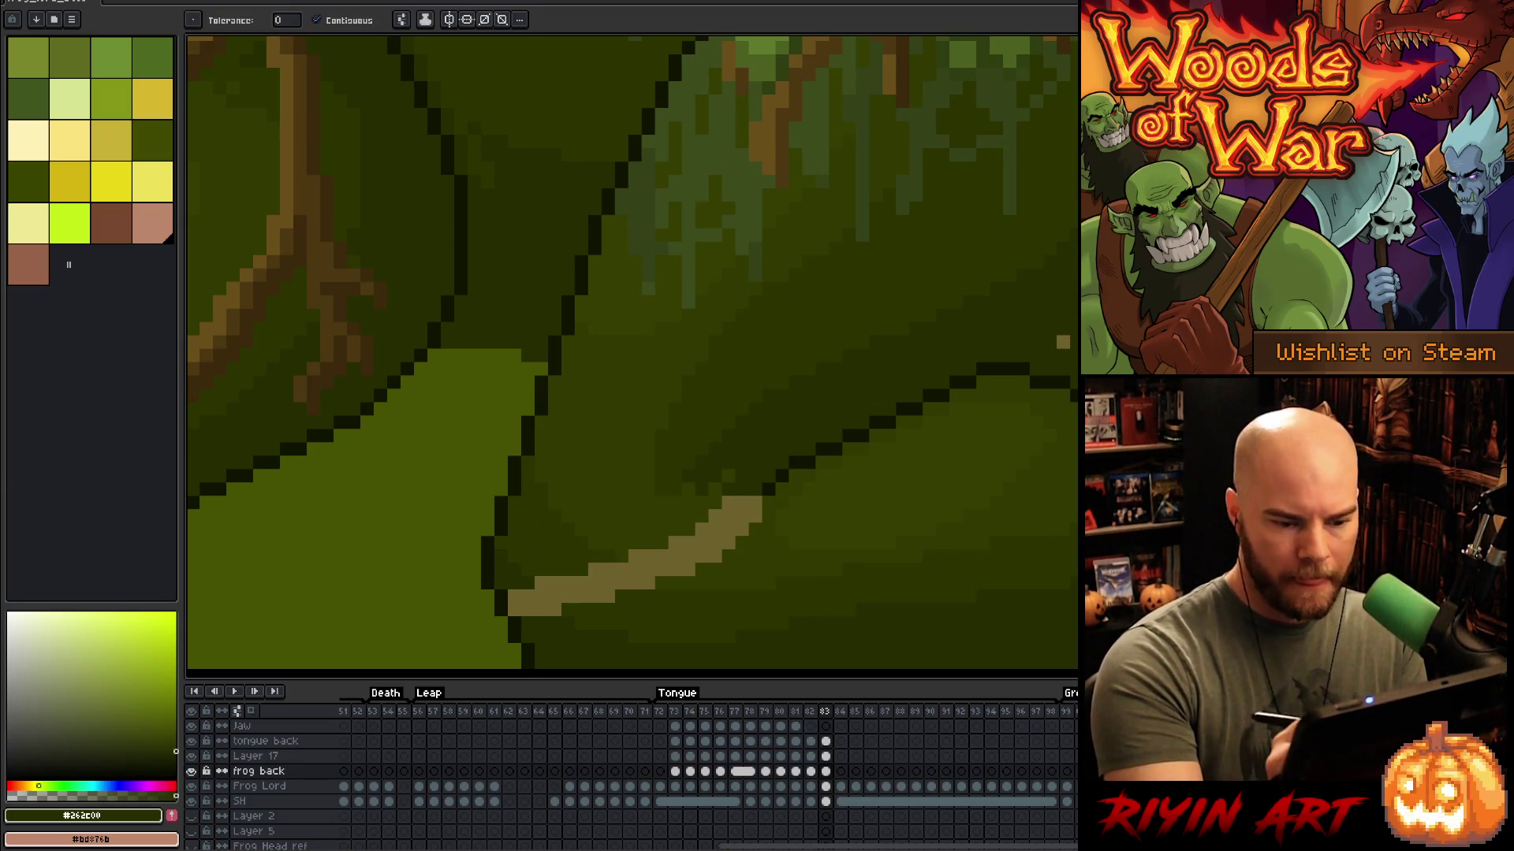
pyautogui.moveTo(753, 501)
pyautogui.mouseDown()
pyautogui.moveTo(863, 422)
pyautogui.moveTo(808, 423)
pyautogui.mouseUp()
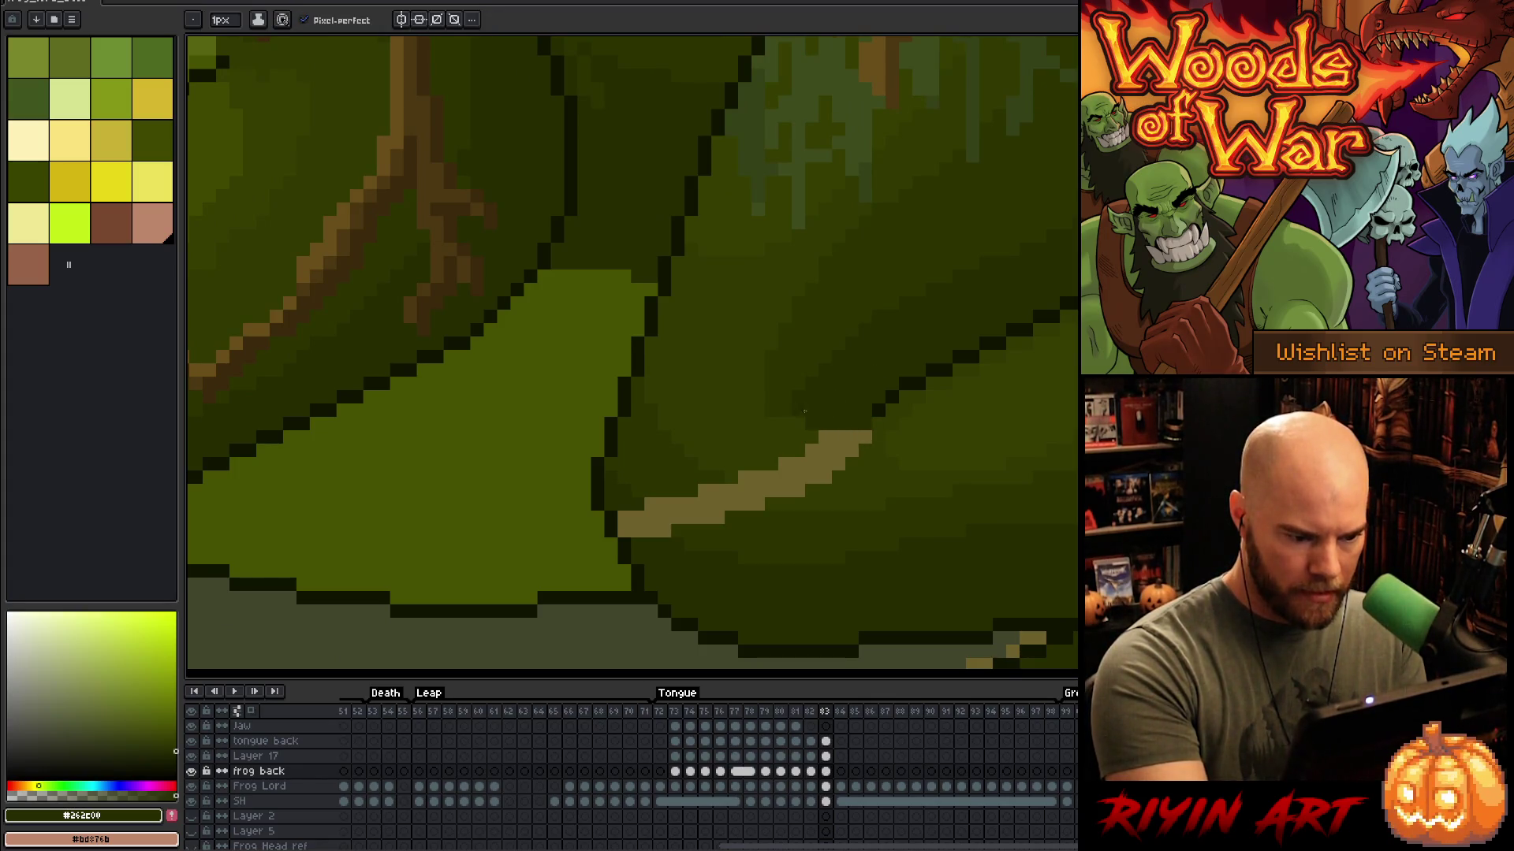
pyautogui.keyDown('alt'); pyautogui.click(782, 421); pyautogui.keyUp('alt')
pyautogui.keyDown('alt'); pyautogui.click(873, 463); pyautogui.keyUp('alt')
pyautogui.moveTo(757, 490); pyautogui.dragTo(832, 481)
# Step: Bucket-fill the leftover beige patches of the stripe with the sampled dark green
pyautogui.press('g')
pyautogui.click(808, 473)
pyautogui.keyDown('alt'); pyautogui.click(832, 481); pyautogui.keyUp('alt')
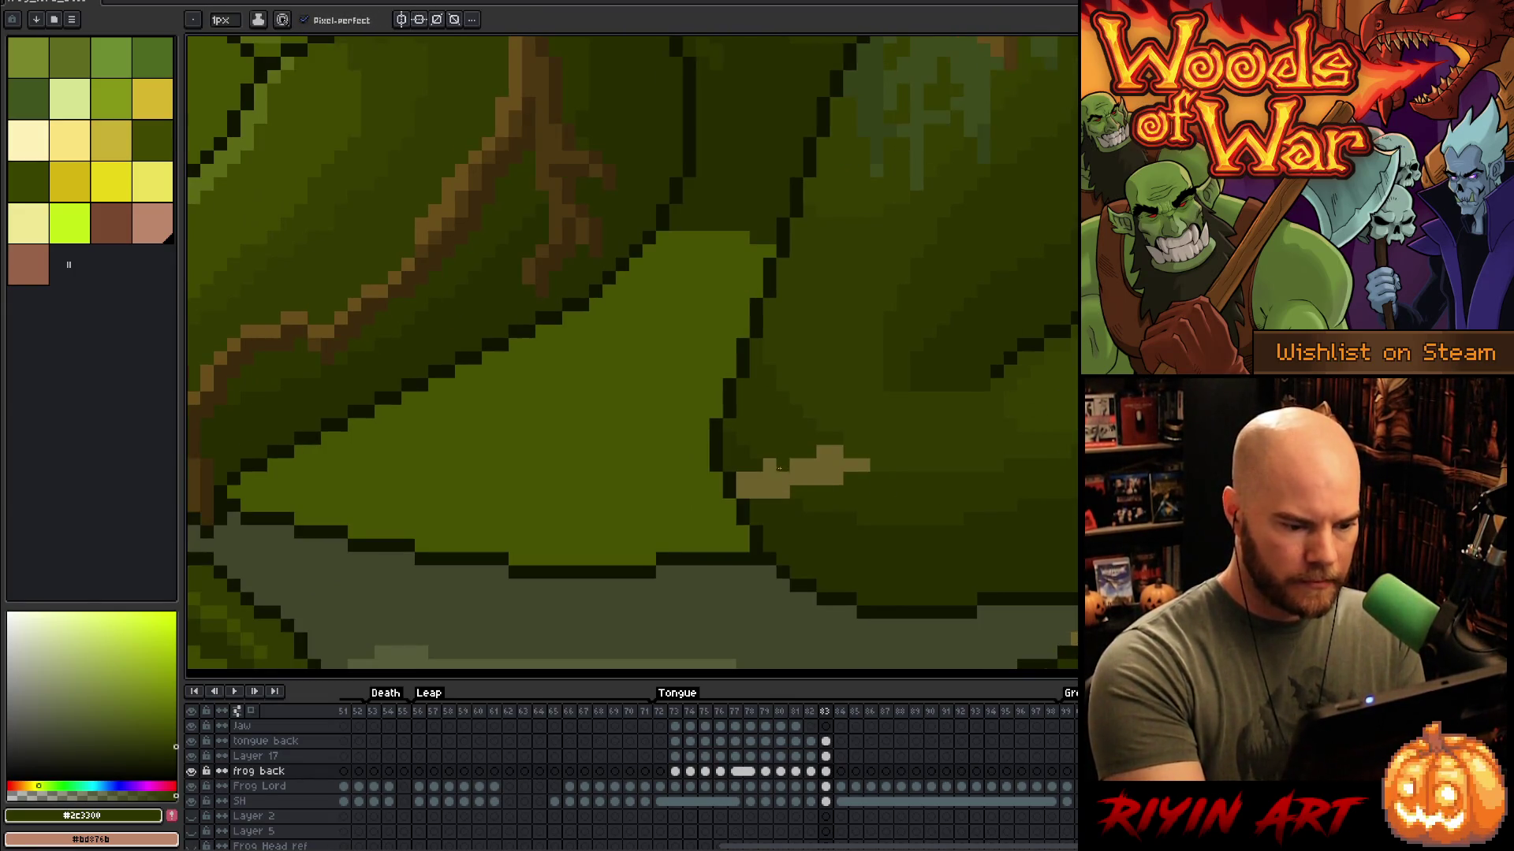
pyautogui.click(822, 465)
pyautogui.click(762, 485)
# Step: Move up to the foliage above the frog and sample a mossy canopy green
pyautogui.moveTo(1028, 637)
pyautogui.mouseDown()
pyautogui.moveTo(1067, 420)
pyautogui.moveTo(1067, 523)
pyautogui.moveTo(1025, 481)
pyautogui.mouseUp()
pyautogui.press('b')
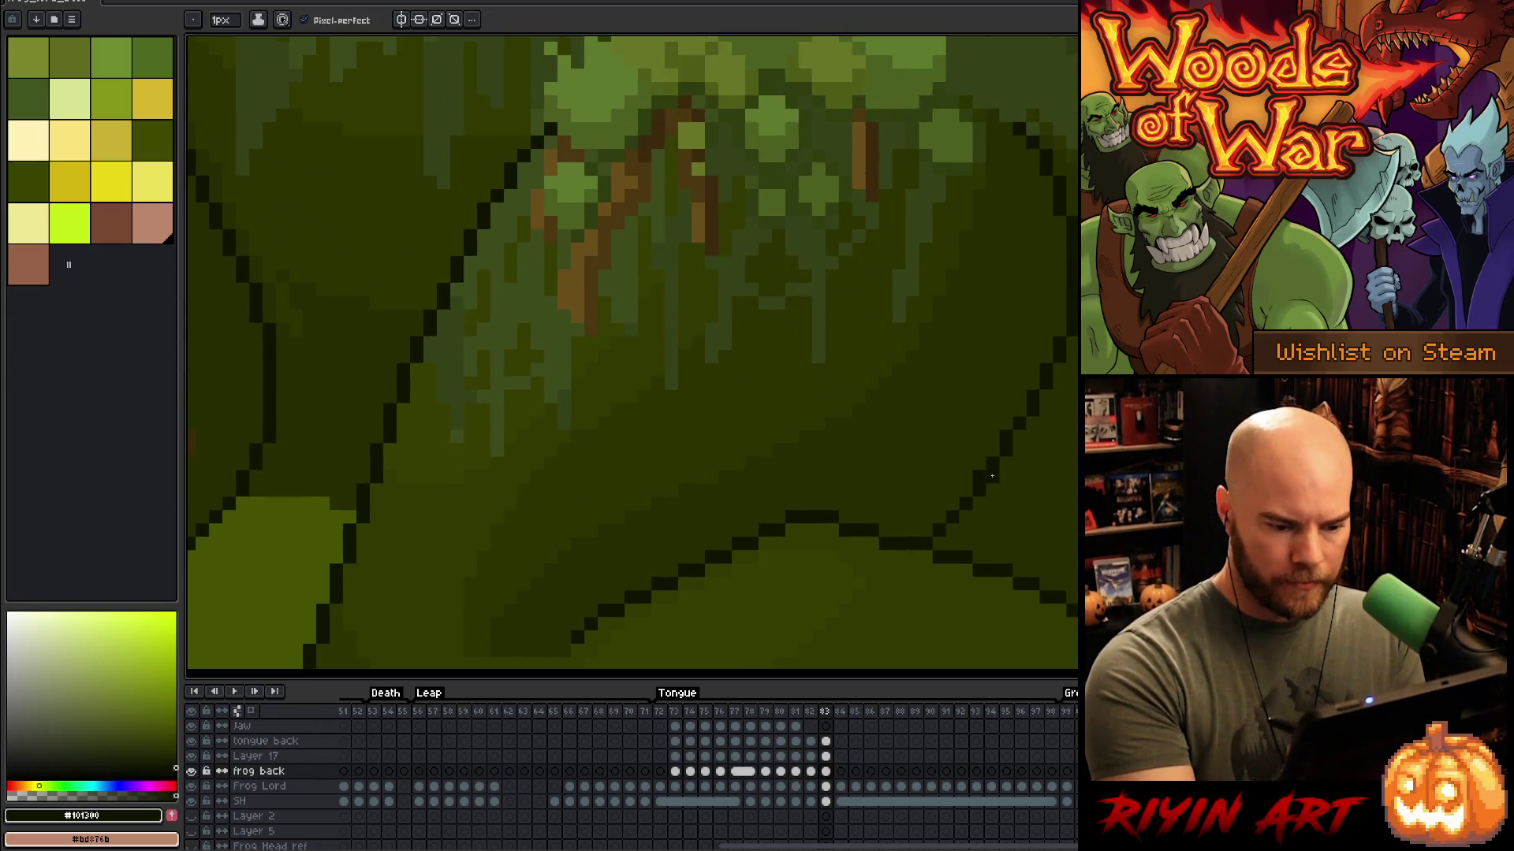
pyautogui.press('h')
pyautogui.moveTo(1256, 336)
pyautogui.mouseDown()
pyautogui.moveTo(1043, 505)
pyautogui.moveTo(1066, 387)
pyautogui.mouseUp()
pyautogui.press('b')
pyautogui.keyDown('alt'); pyautogui.click(814, 518); pyautogui.keyUp('alt')
pyautogui.keyDown('alt'); pyautogui.click(828, 451); pyautogui.keyUp('alt')
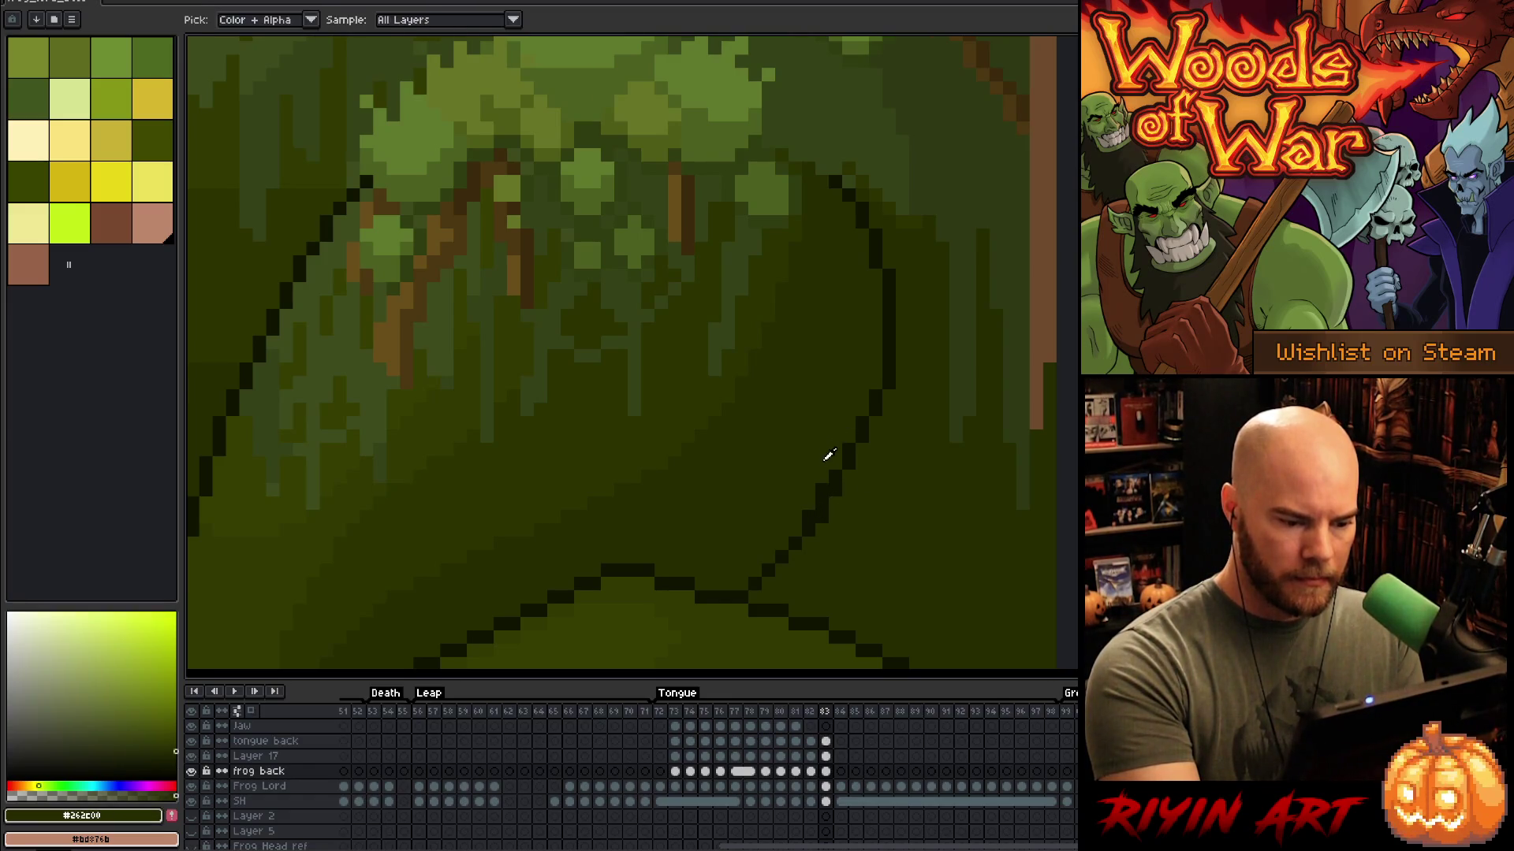
pyautogui.moveTo(950, 424); pyautogui.dragTo(857, 455)
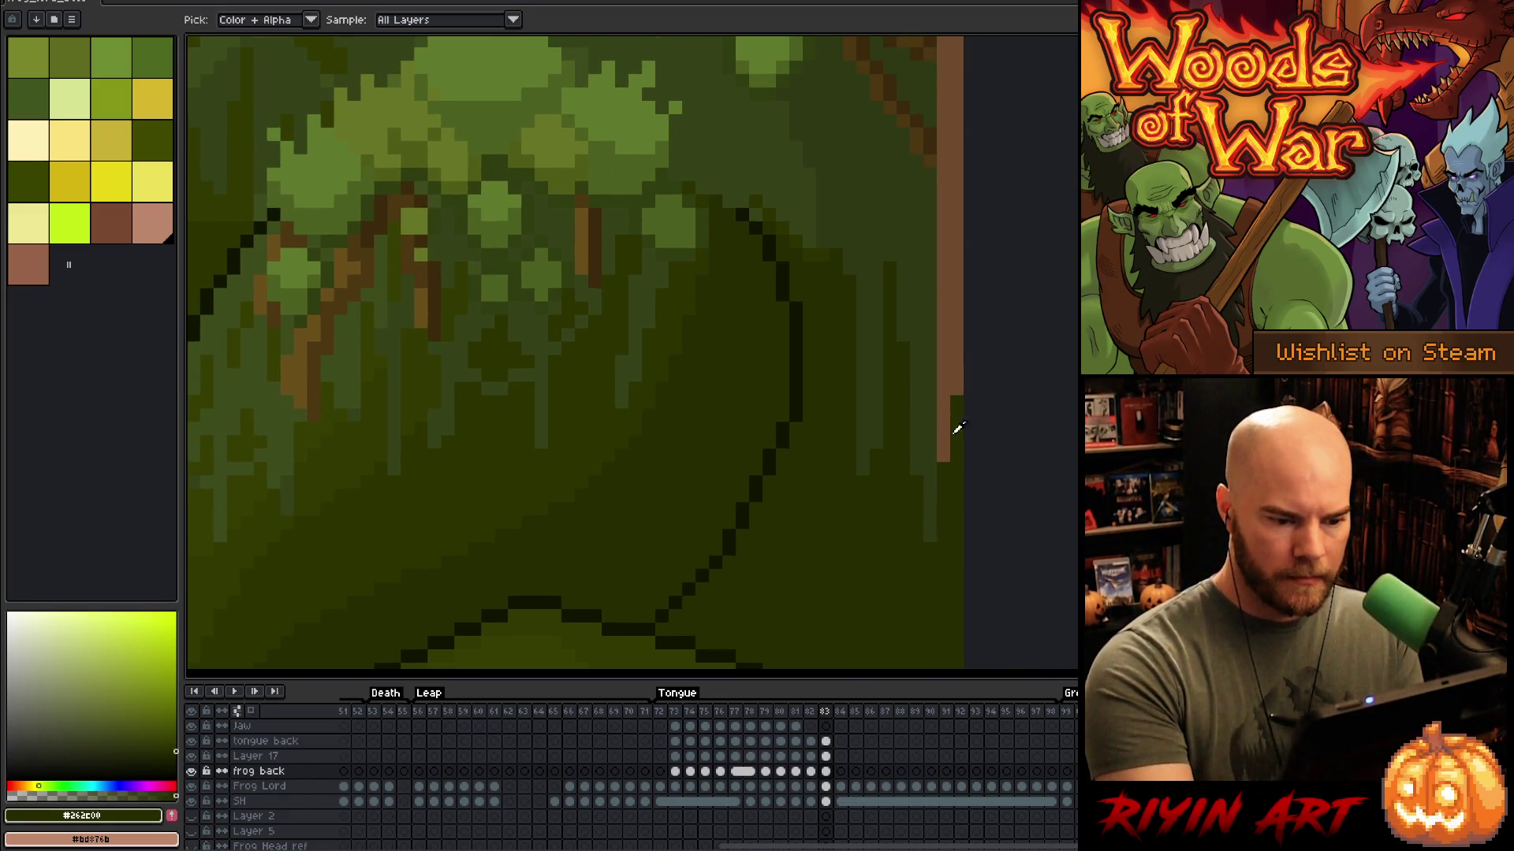
pyautogui.keyDown('alt'); pyautogui.click(950, 418); pyautogui.keyUp('alt')
# Step: Extend the canopy's dark green outline in a staircase down and to the right
pyautogui.scroll(3, 939, 395)
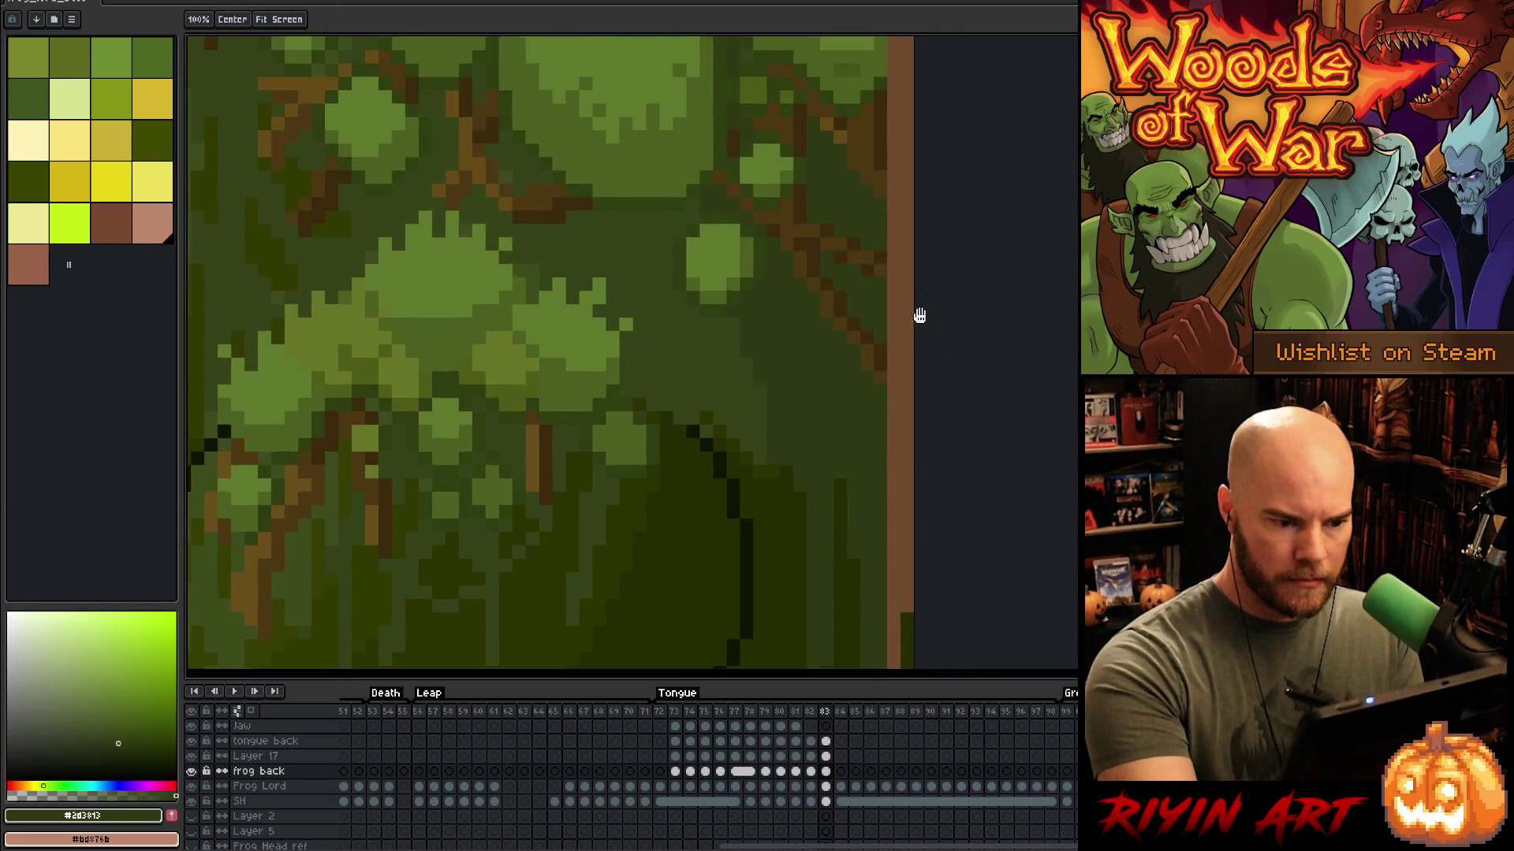
pyautogui.scroll(3, 889, 331)
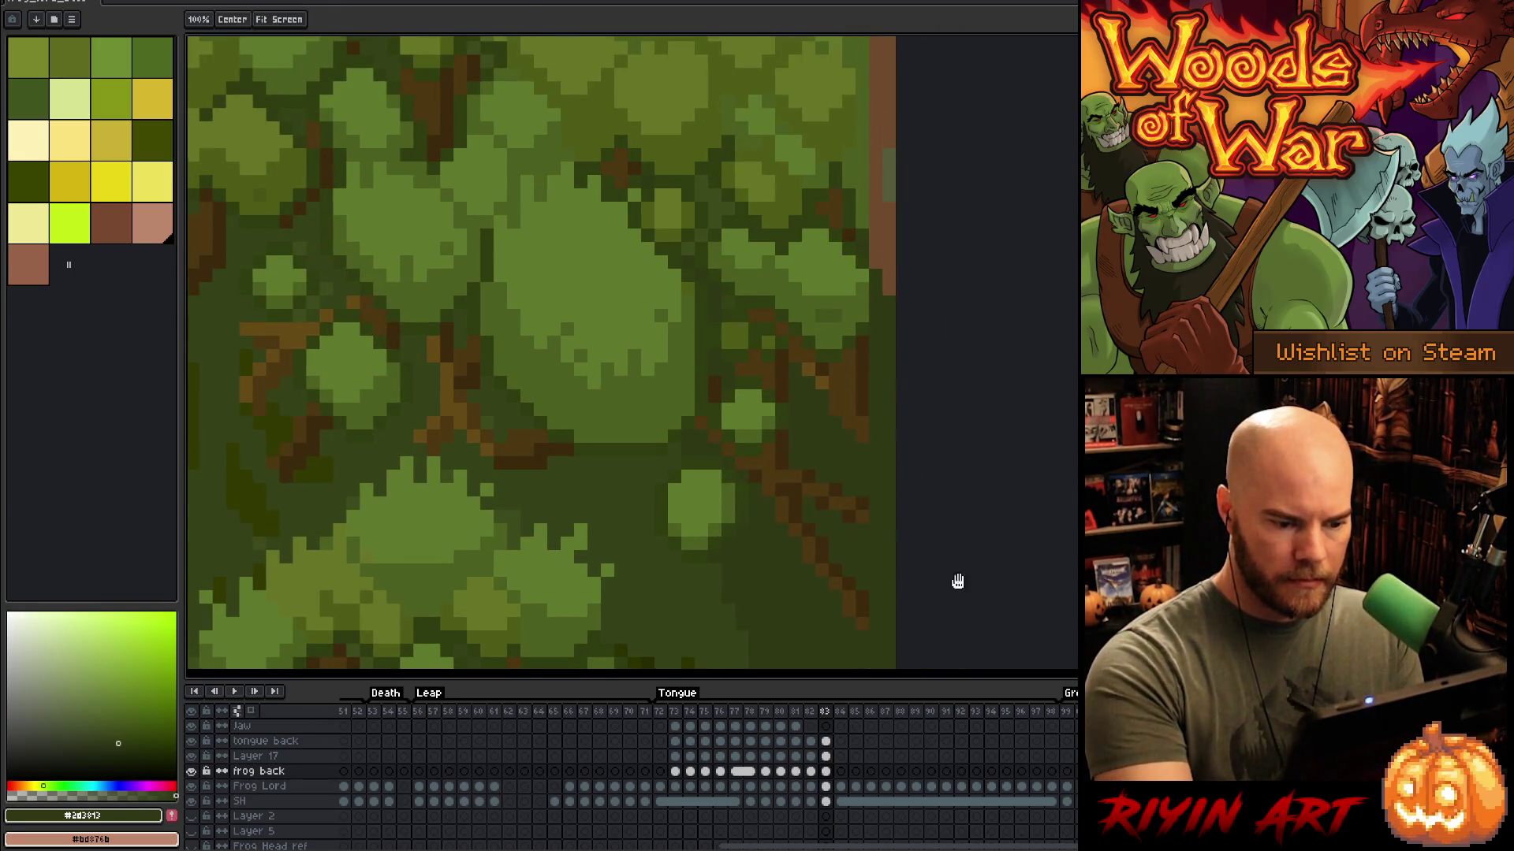
pyautogui.scroll(-3, 956, 594)
pyautogui.keyDown('alt'); pyautogui.click(878, 366); pyautogui.keyUp('alt')
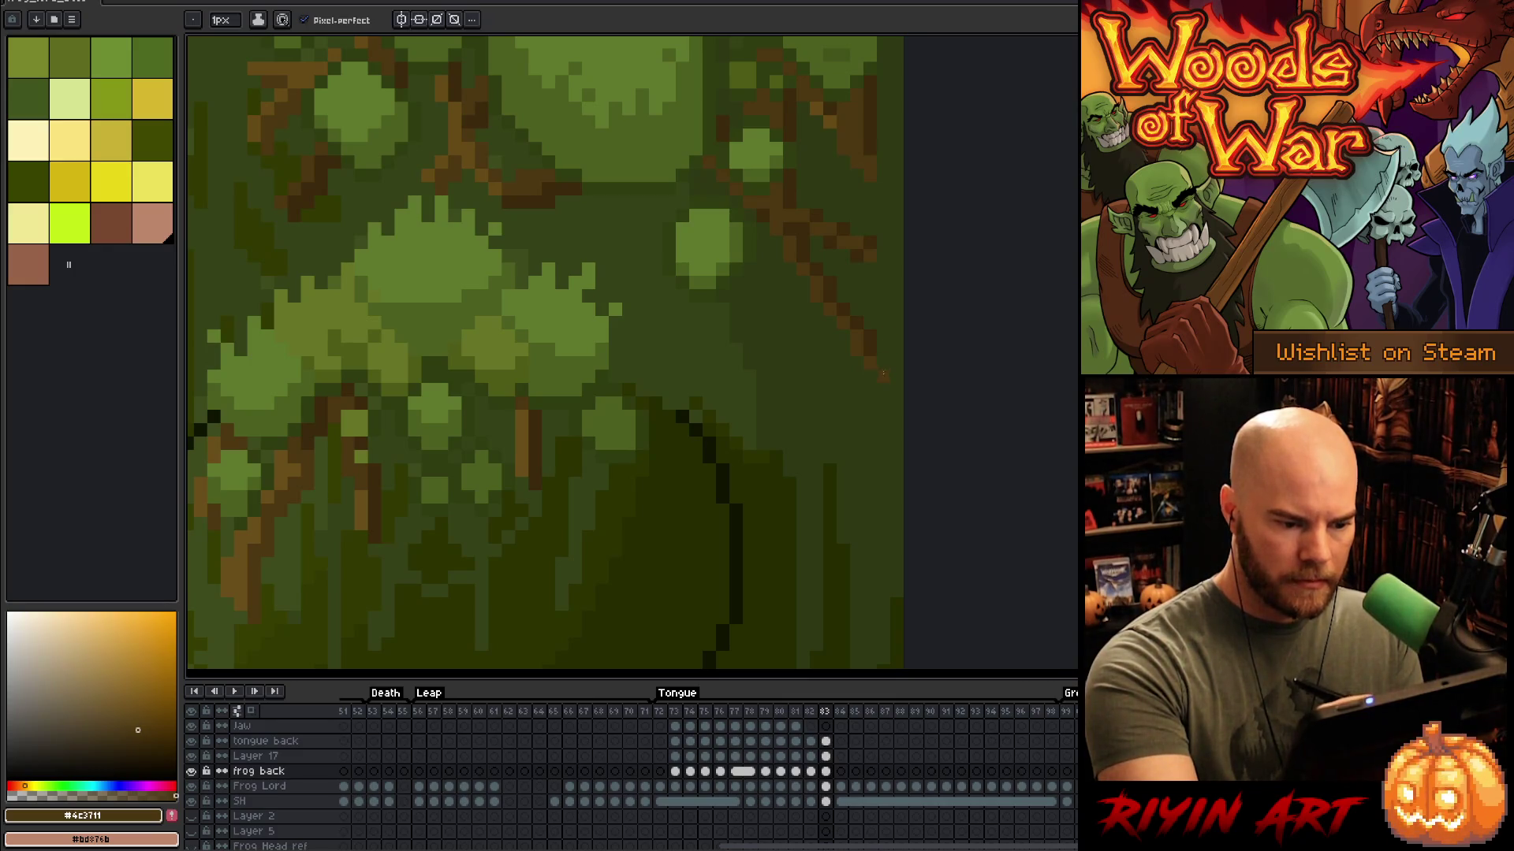
pyautogui.scroll(3, 915, 294)
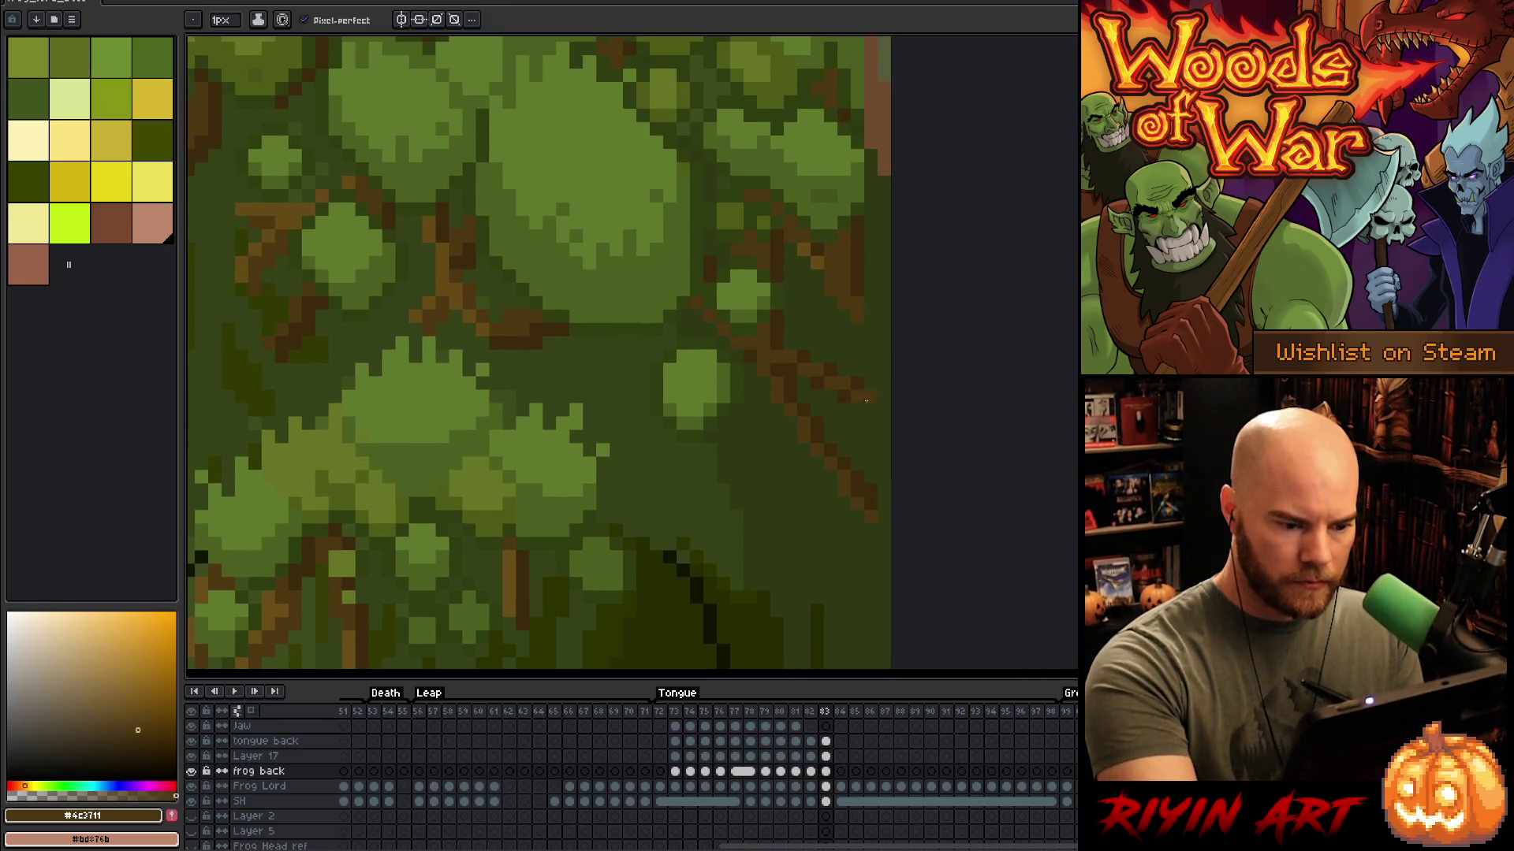
pyautogui.scroll(4, 915, 394)
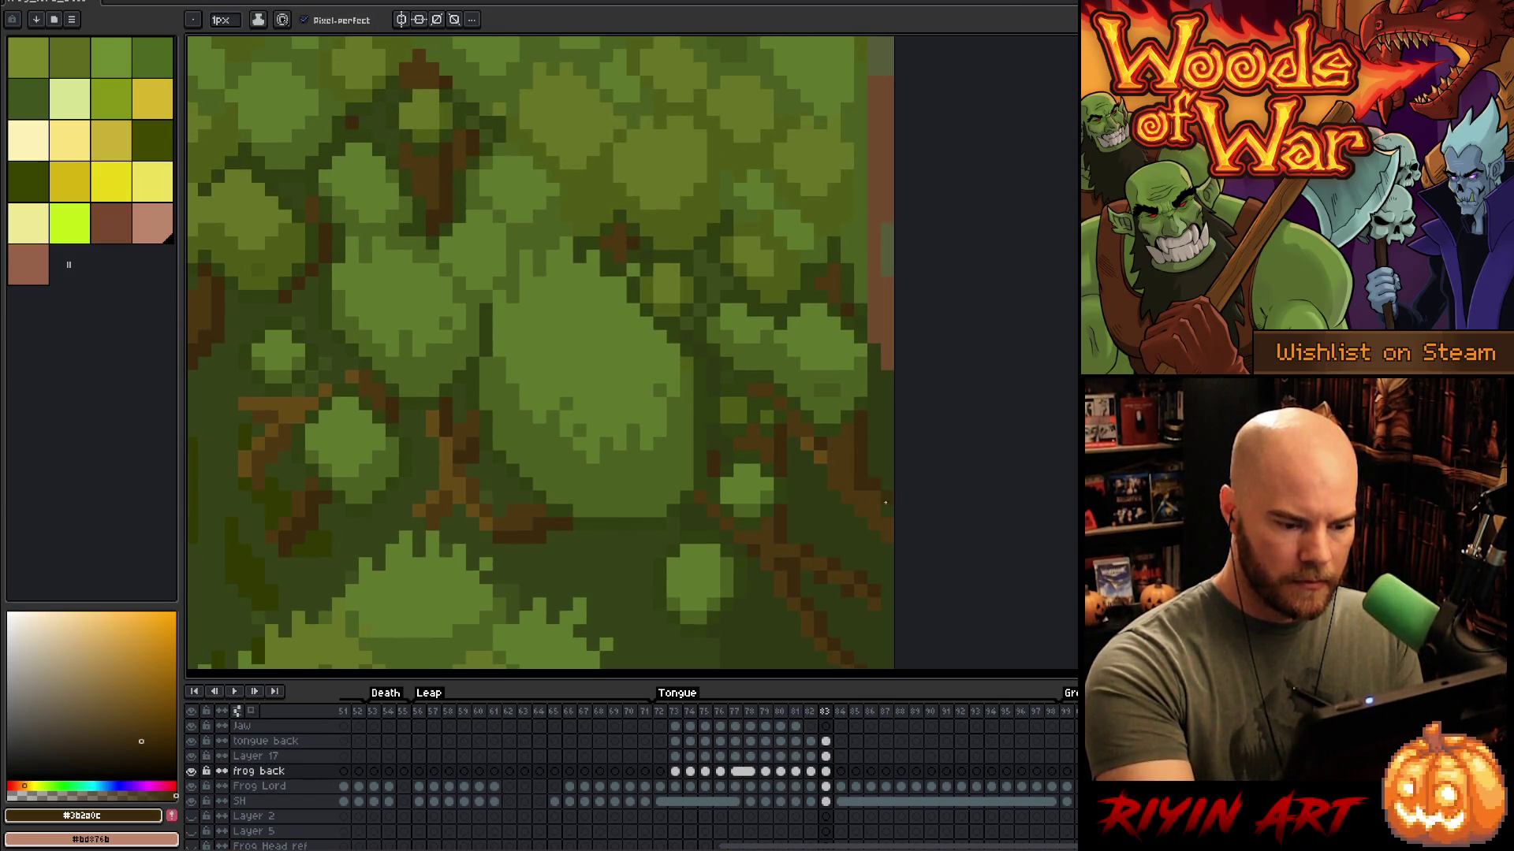
pyautogui.keyDown('alt'); pyautogui.click(869, 390); pyautogui.keyUp('alt')
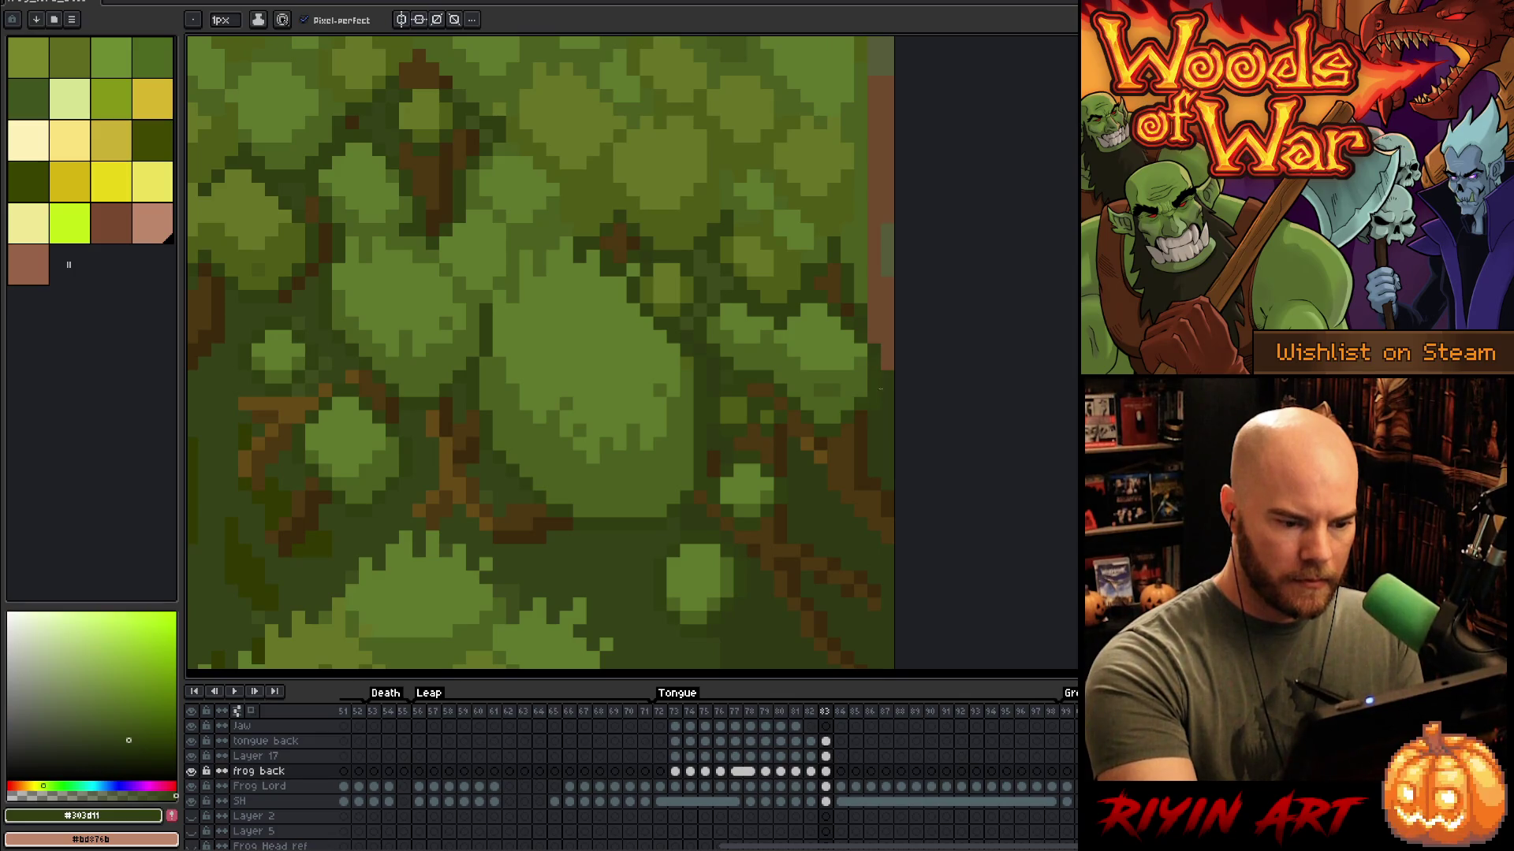
pyautogui.scroll(10, 879, 392)
pyautogui.keyDown('alt'); pyautogui.click(853, 221); pyautogui.keyUp('alt')
pyautogui.moveTo(864, 251); pyautogui.dragTo(869, 269)
pyautogui.click(880, 281)
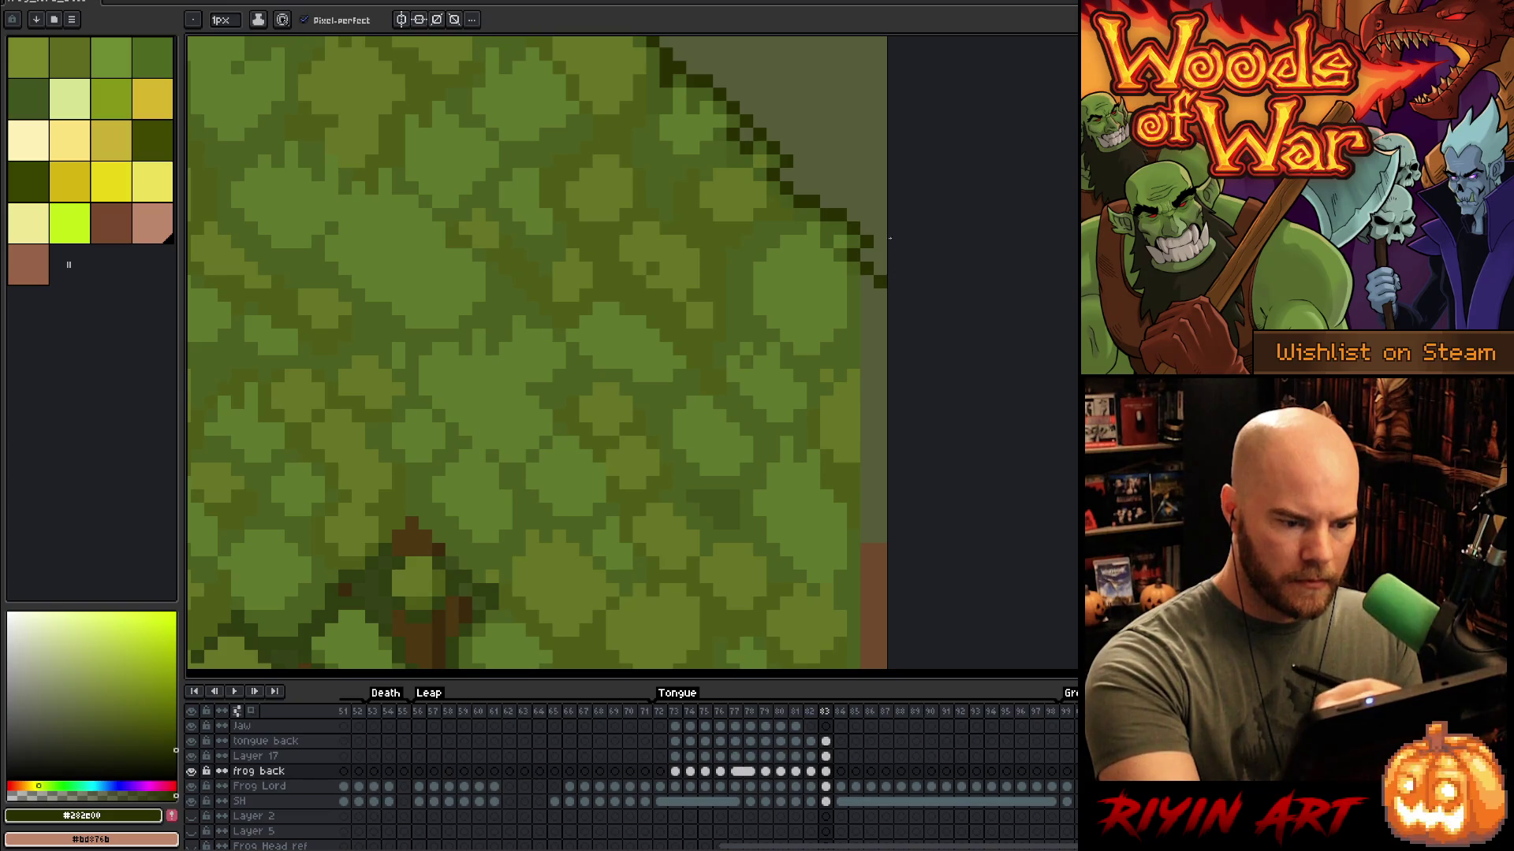
# Step: Fill the grey strips along the right edge with mid-green, closing off the lower one first
pyautogui.keyDown('alt'); pyautogui.click(861, 294); pyautogui.keyUp('alt')
pyautogui.press('g')
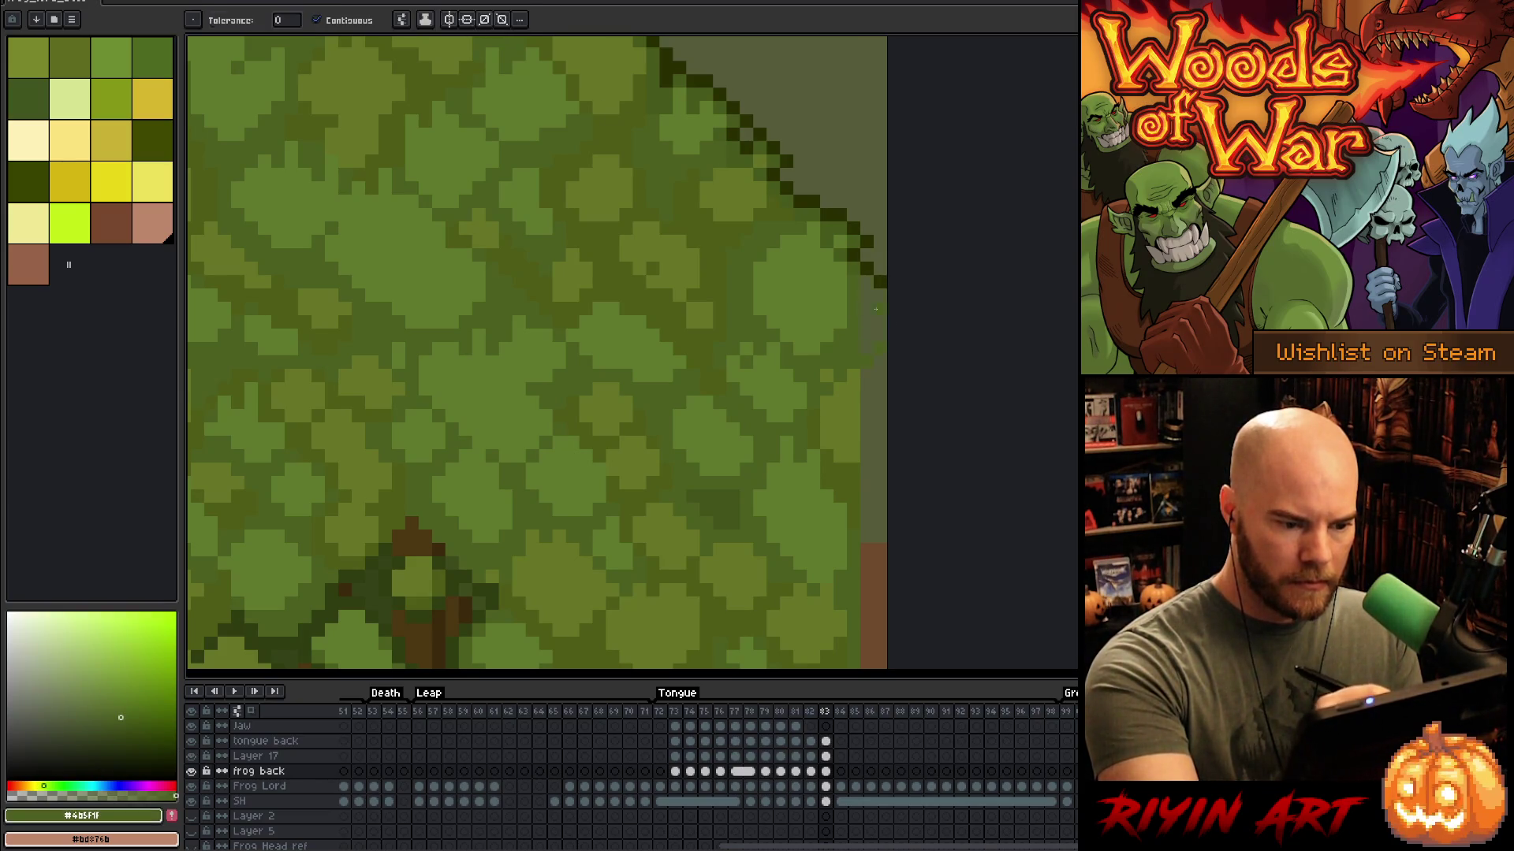
pyautogui.click(879, 363)
pyautogui.press('b')
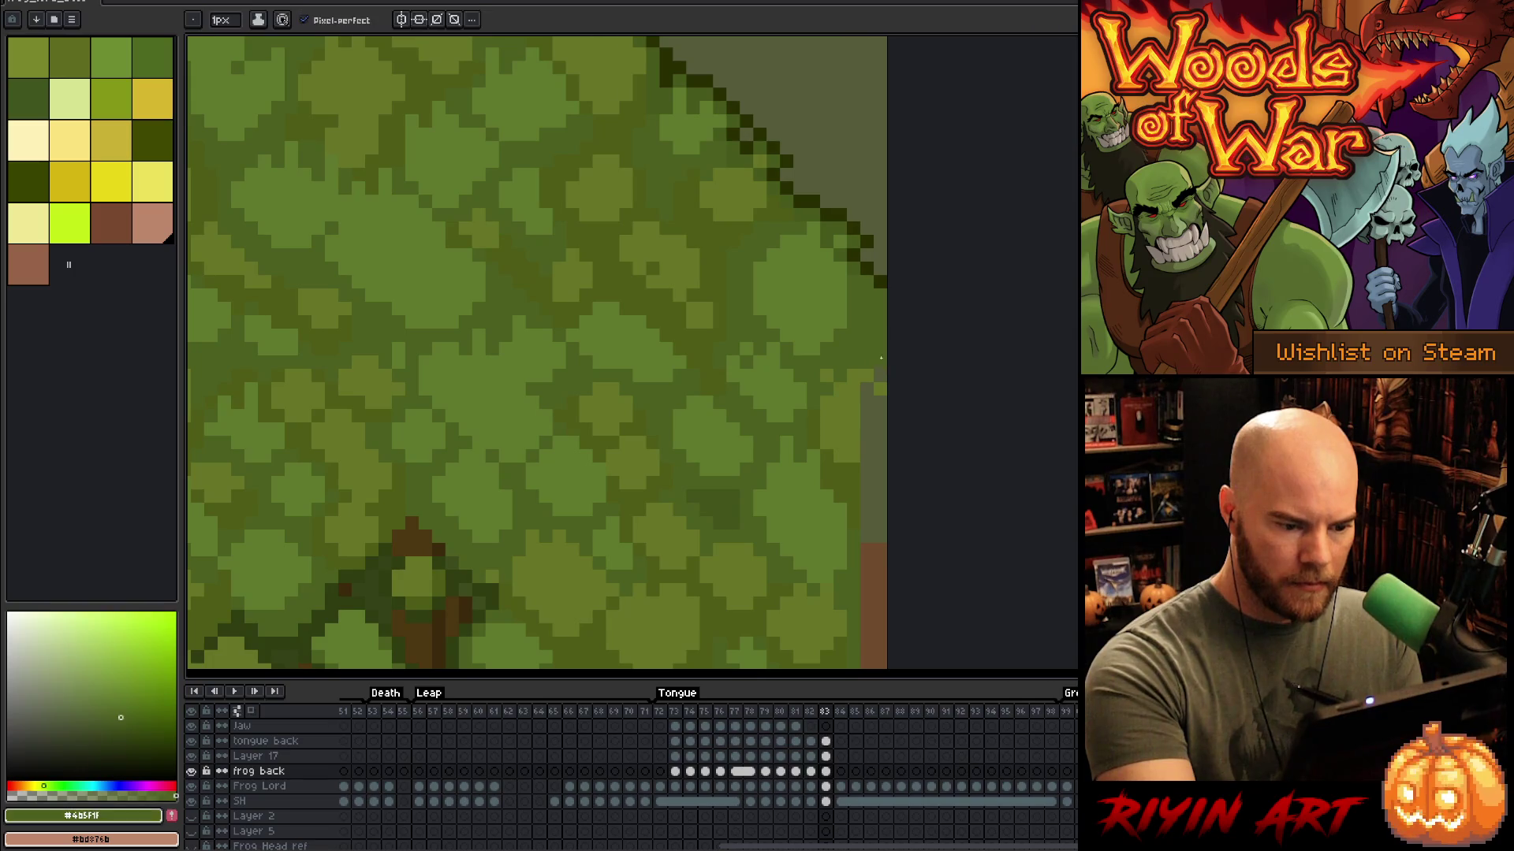
pyautogui.moveTo(863, 453); pyautogui.dragTo(881, 457)
pyautogui.press('g')
pyautogui.click(874, 418)
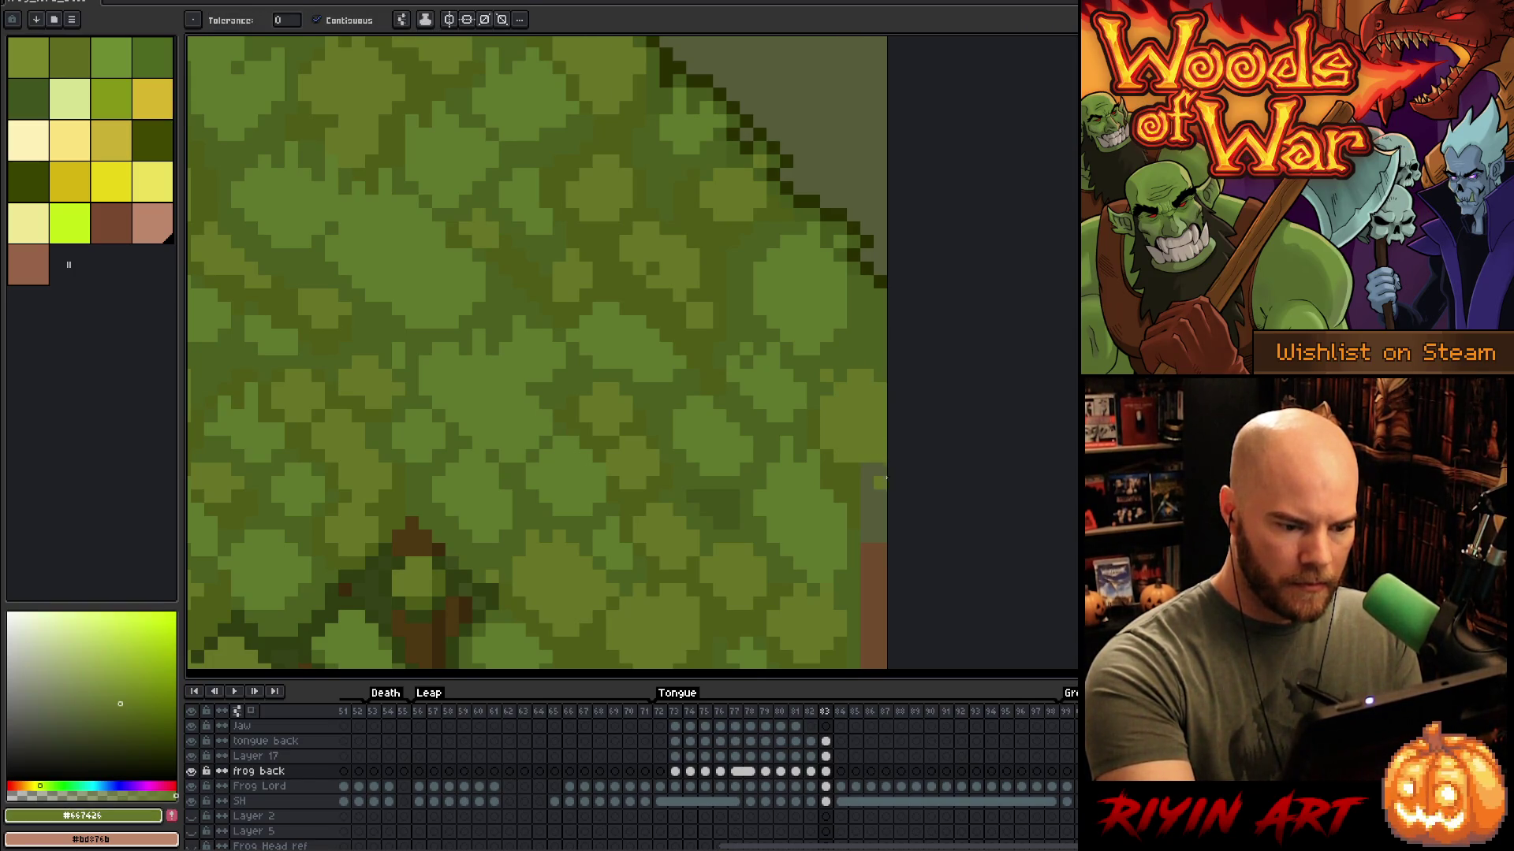
pyautogui.press('b')
pyautogui.keyDown('alt'); pyautogui.click(854, 493); pyautogui.keyUp('alt')
# Step: Move up the right edge and sample lighter, darker, olive and mid canopy greens
pyautogui.moveTo(929, 535); pyautogui.dragTo(922, 291)
pyautogui.keyDown('alt'); pyautogui.click(850, 338); pyautogui.keyUp('alt')
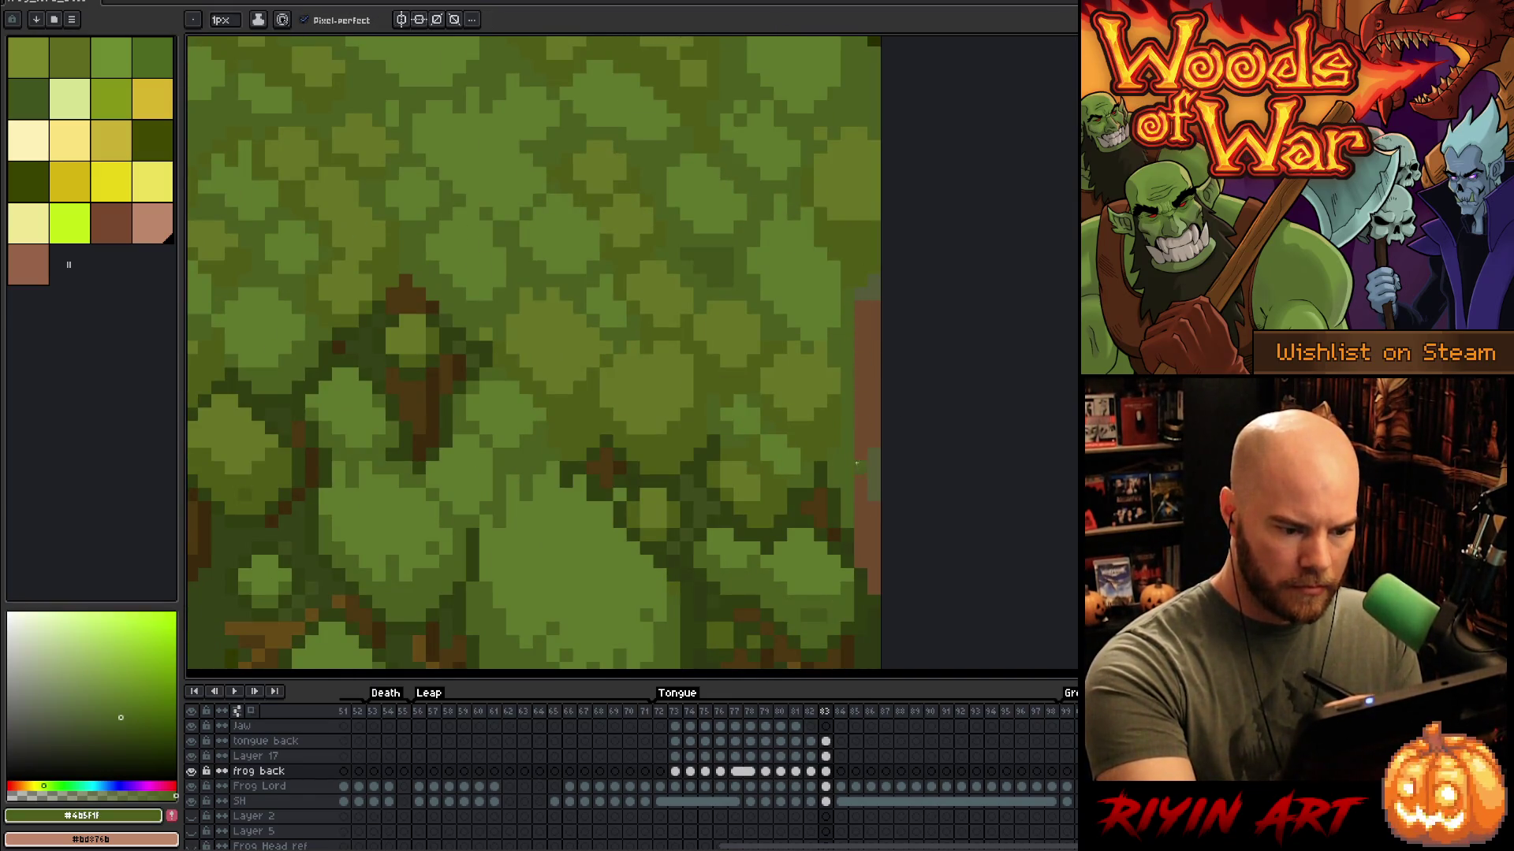
pyautogui.press('g')
pyautogui.moveTo(859, 376); pyautogui.dragTo(932, 155)
pyautogui.press('b')
pyautogui.keyDown('alt'); pyautogui.click(907, 69); pyautogui.keyUp('alt')
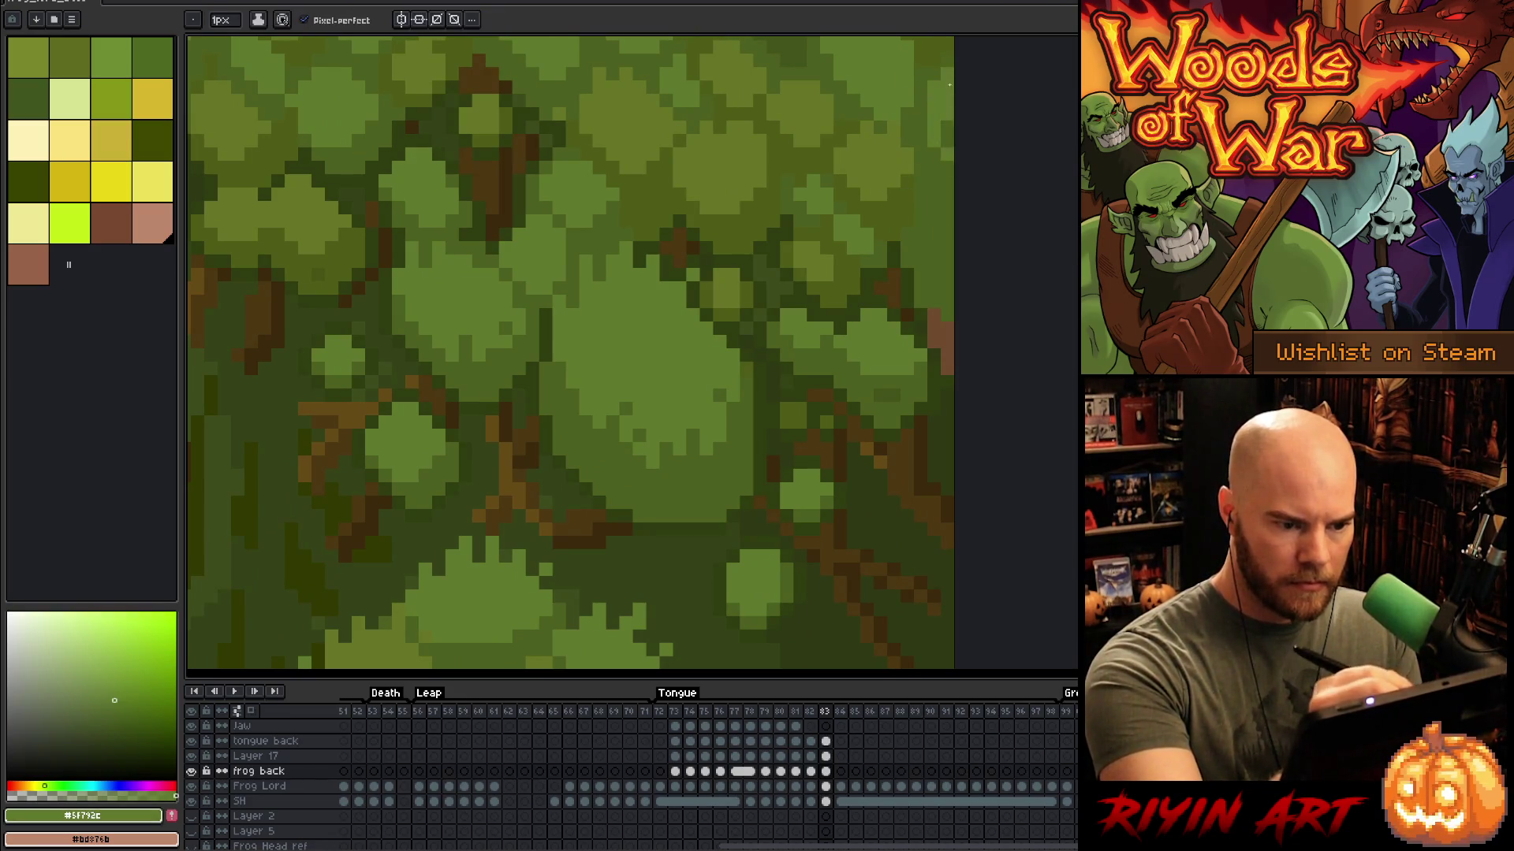
pyautogui.keyDown('alt'); pyautogui.click(935, 224); pyautogui.keyUp('alt')
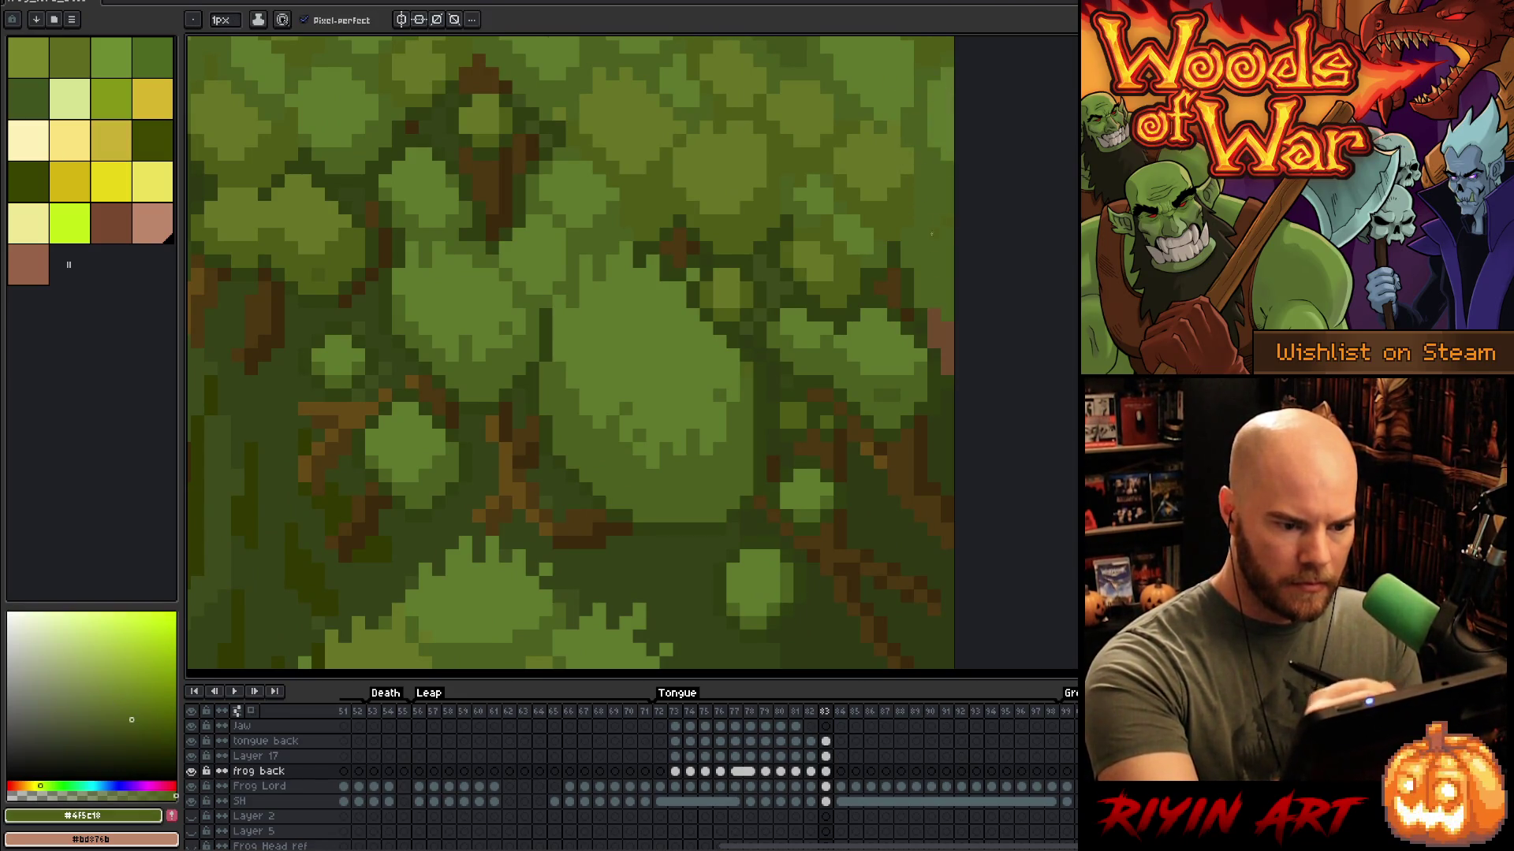
pyautogui.keyDown('alt'); pyautogui.click(953, 237); pyautogui.keyUp('alt')
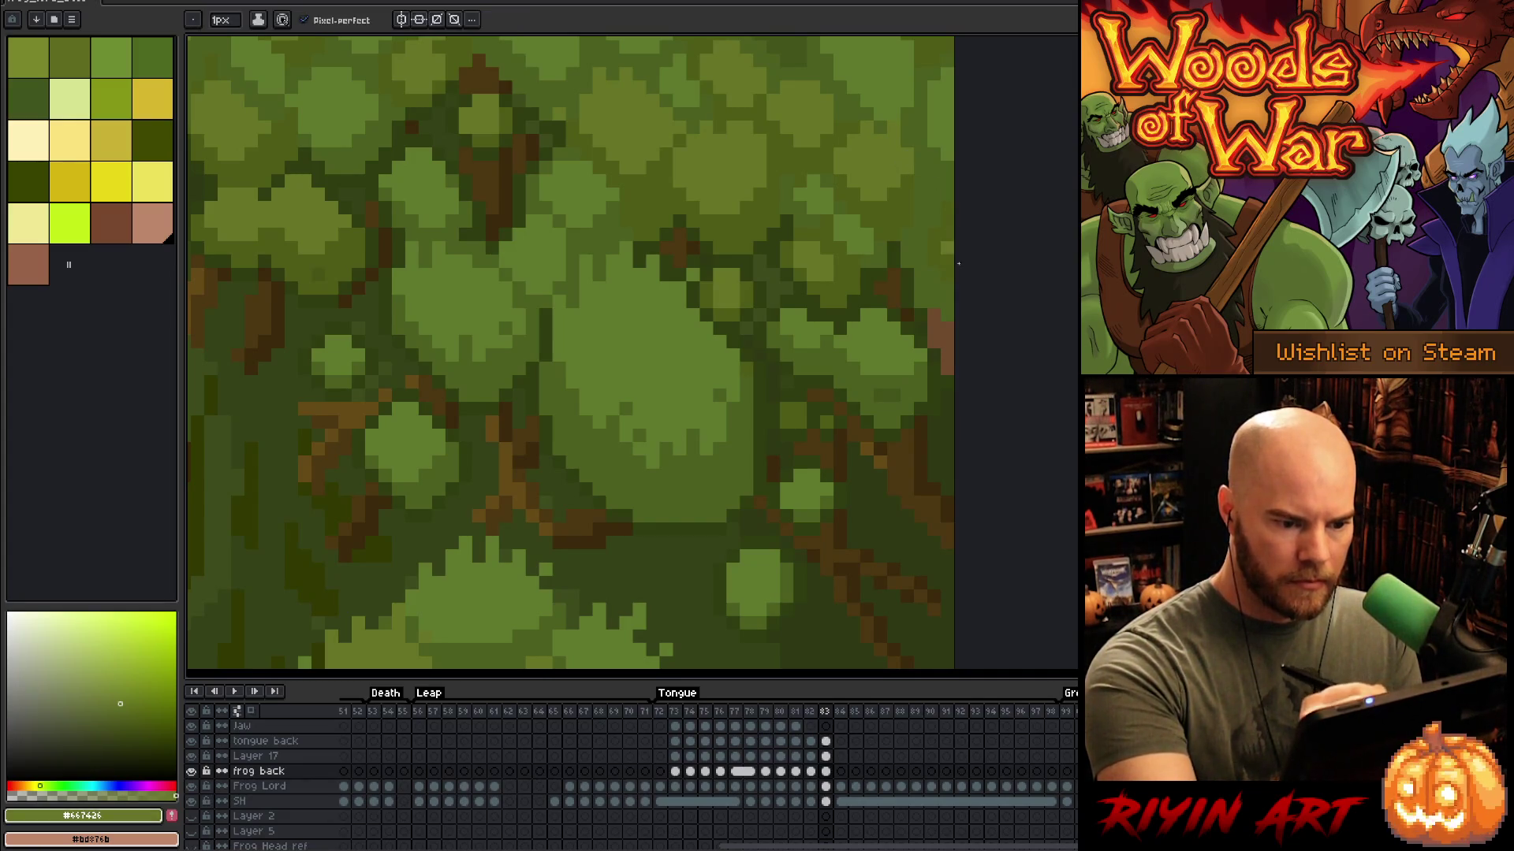
pyautogui.press('alt')
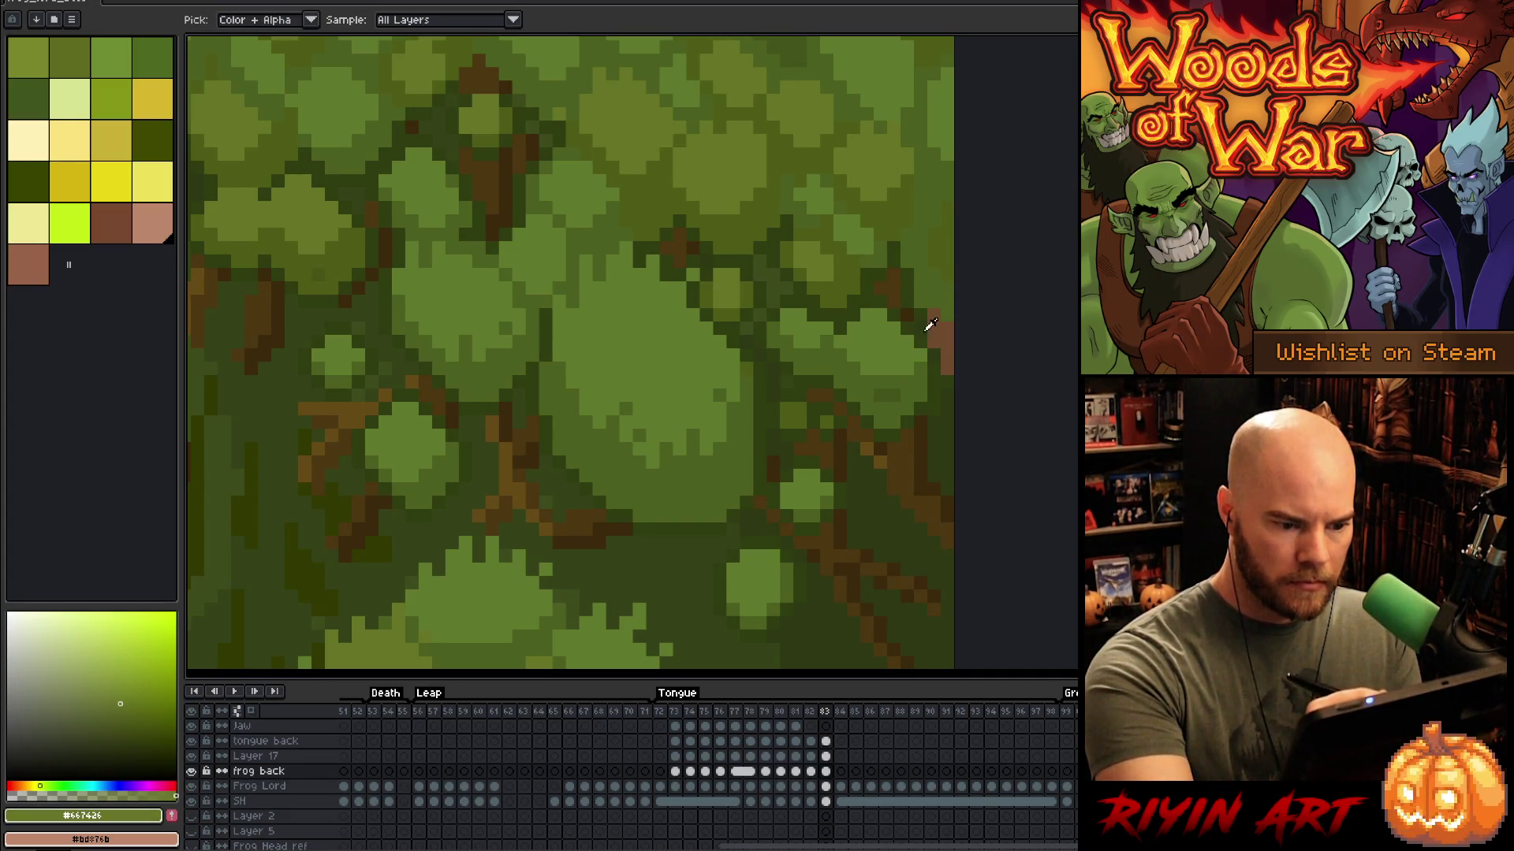
pyautogui.keyDown('alt'); pyautogui.click(933, 259); pyautogui.keyUp('alt')
# Step: Fill the pinkish strip at the right edge with leaf green
pyautogui.moveTo(983, 334); pyautogui.dragTo(942, 248)
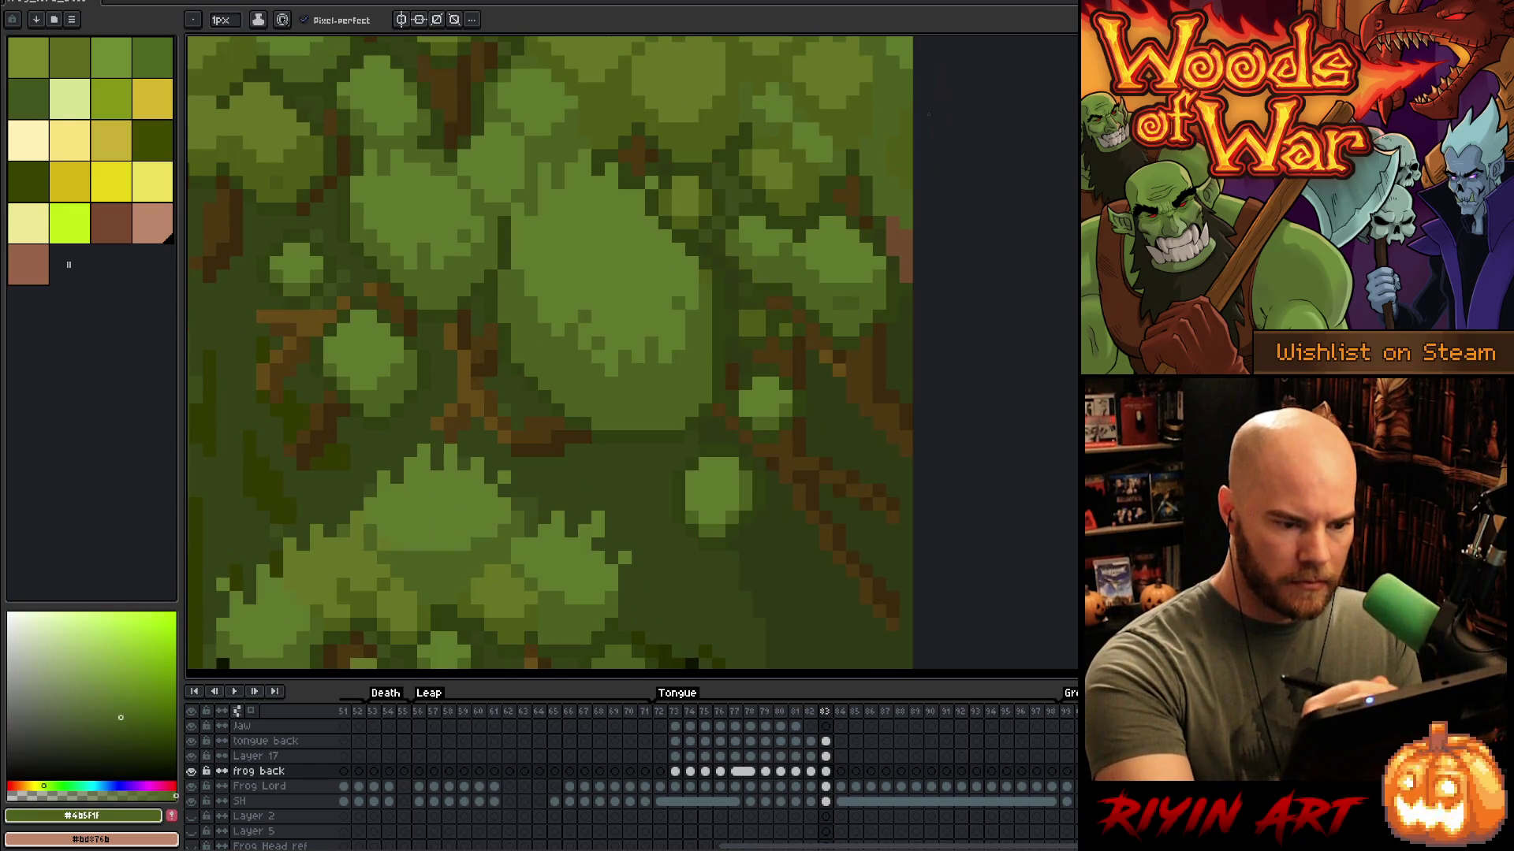
pyautogui.keyDown('alt'); pyautogui.click(883, 260); pyautogui.keyUp('alt')
pyautogui.press('g')
pyautogui.click(907, 231)
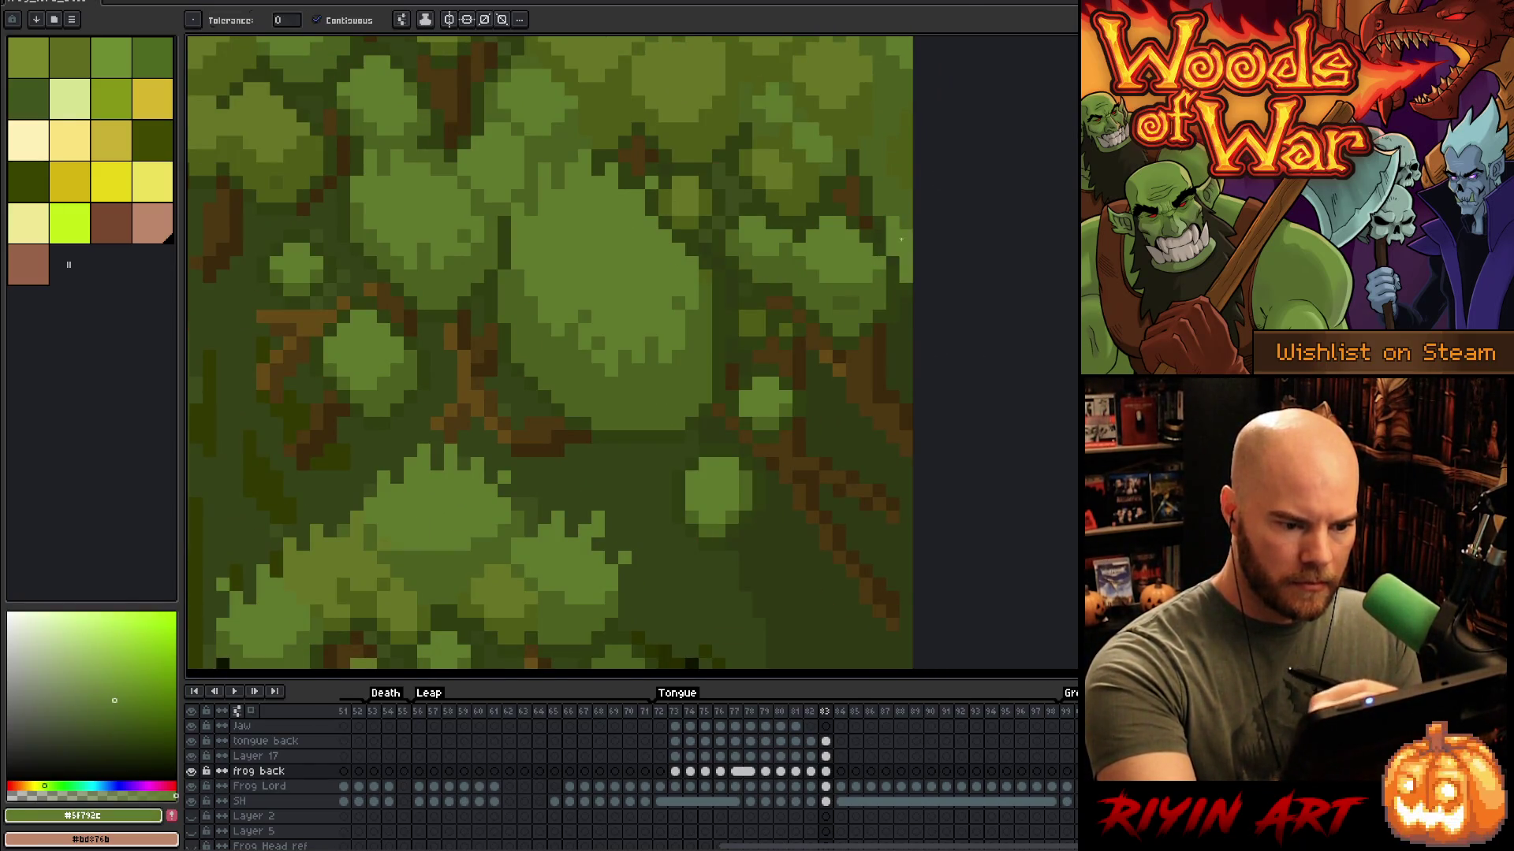
pyautogui.keyDown('alt'); pyautogui.click(907, 236); pyautogui.keyUp('alt')
pyautogui.press('b')
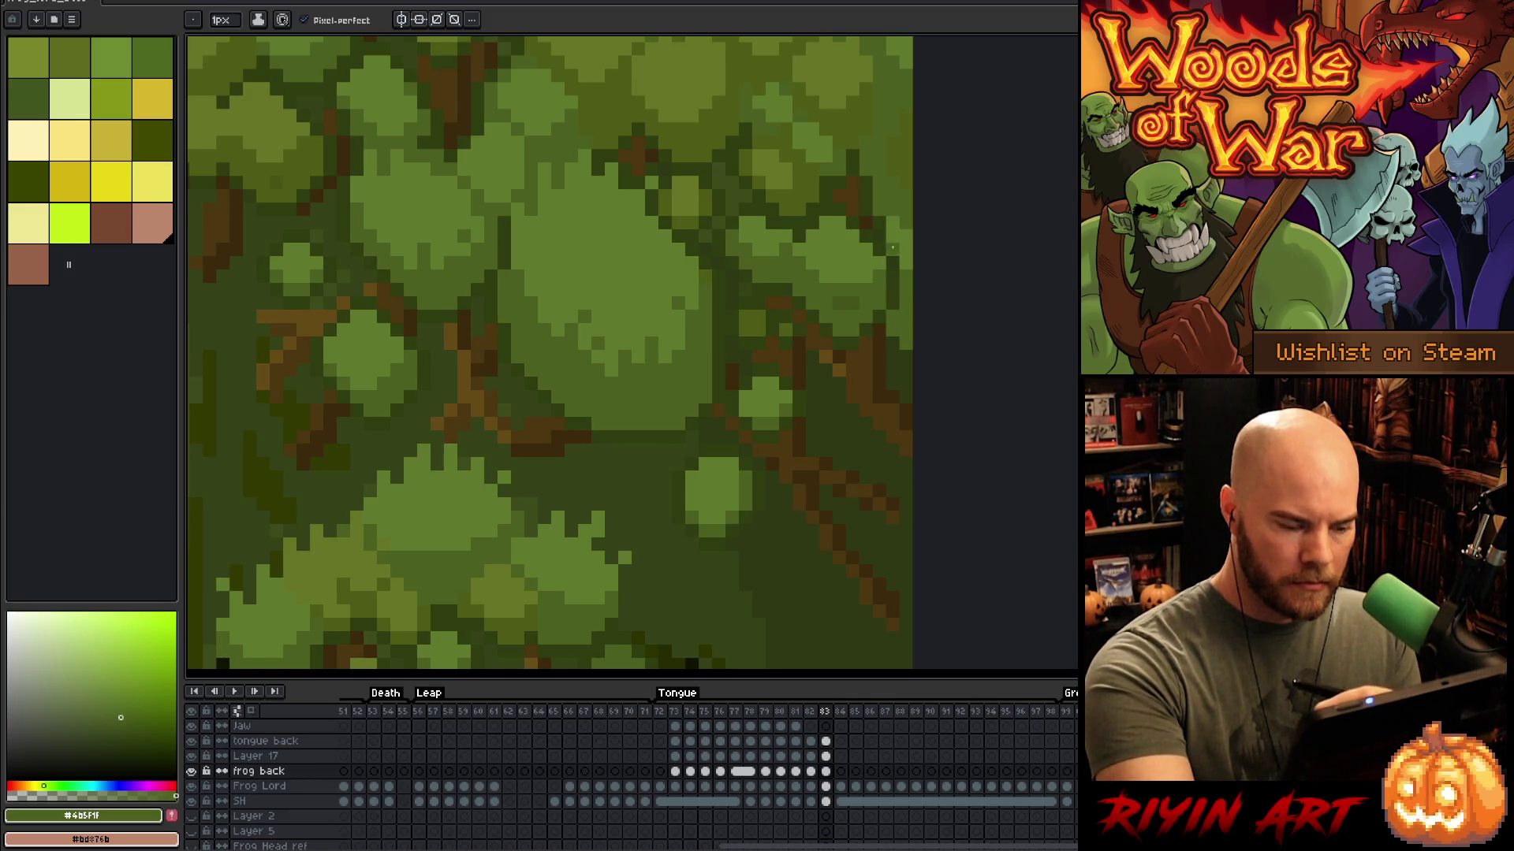
# Step: Shift across the canopy and sample lighter, dark and mid leaf greens
pyautogui.moveTo(936, 412); pyautogui.dragTo(975, 334)
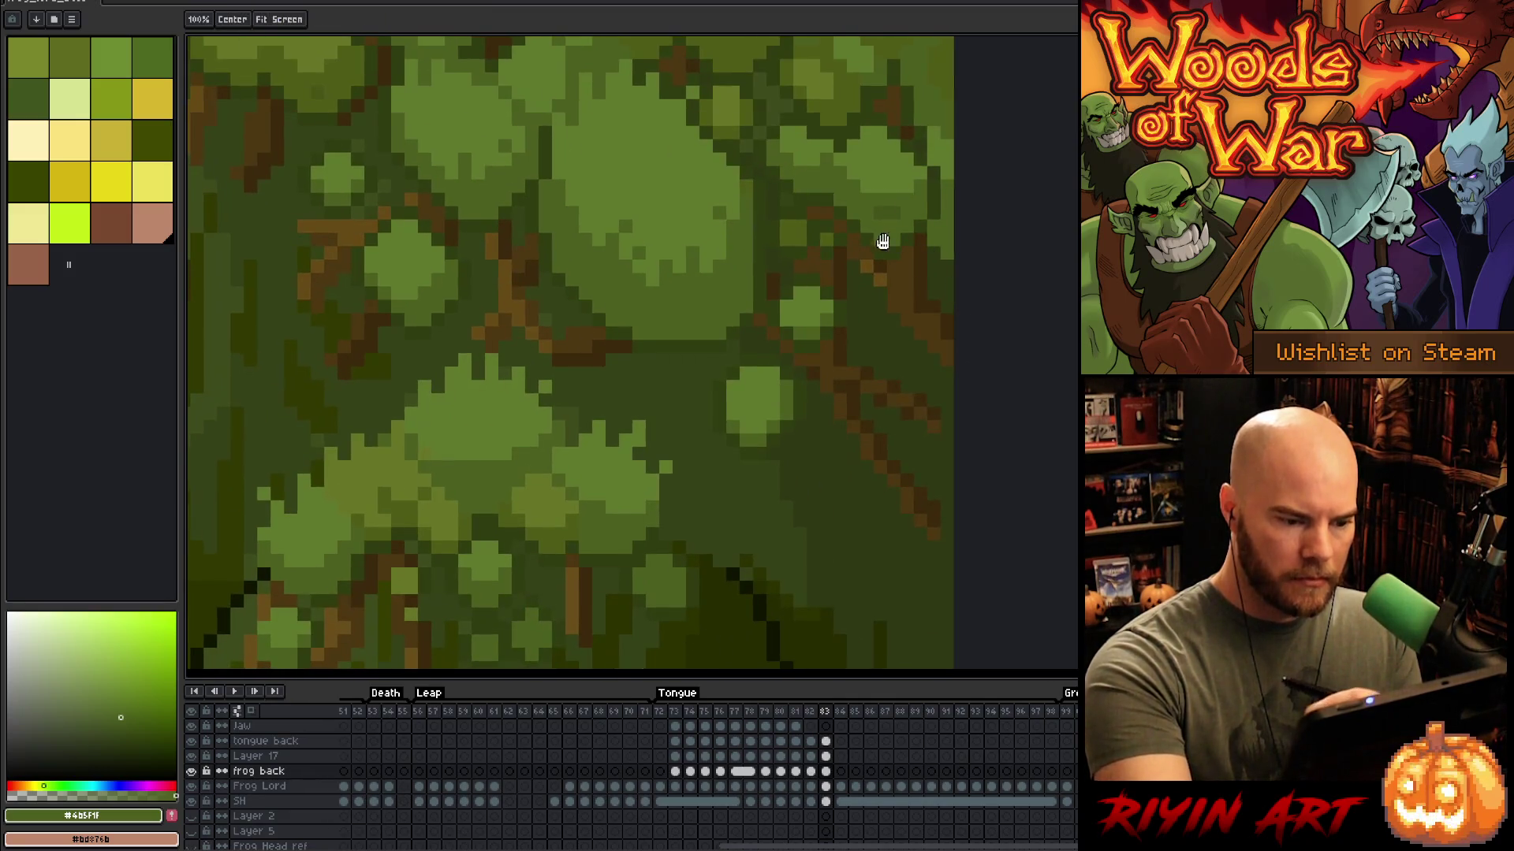
pyautogui.keyDown('alt'); pyautogui.click(812, 310); pyautogui.keyUp('alt')
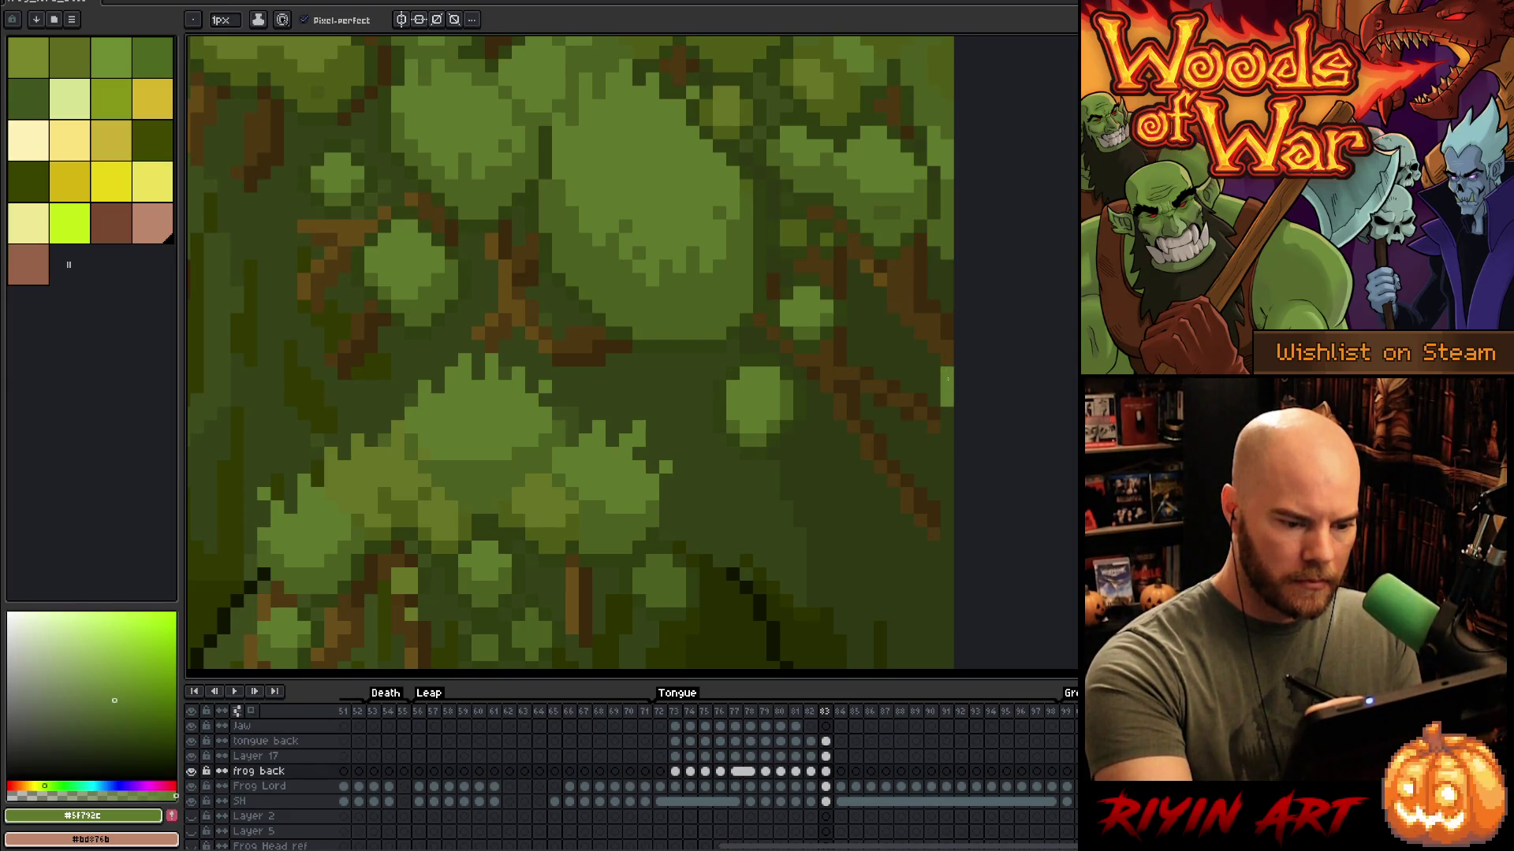
pyautogui.keyDown('alt'); pyautogui.click(828, 288); pyautogui.keyUp('alt')
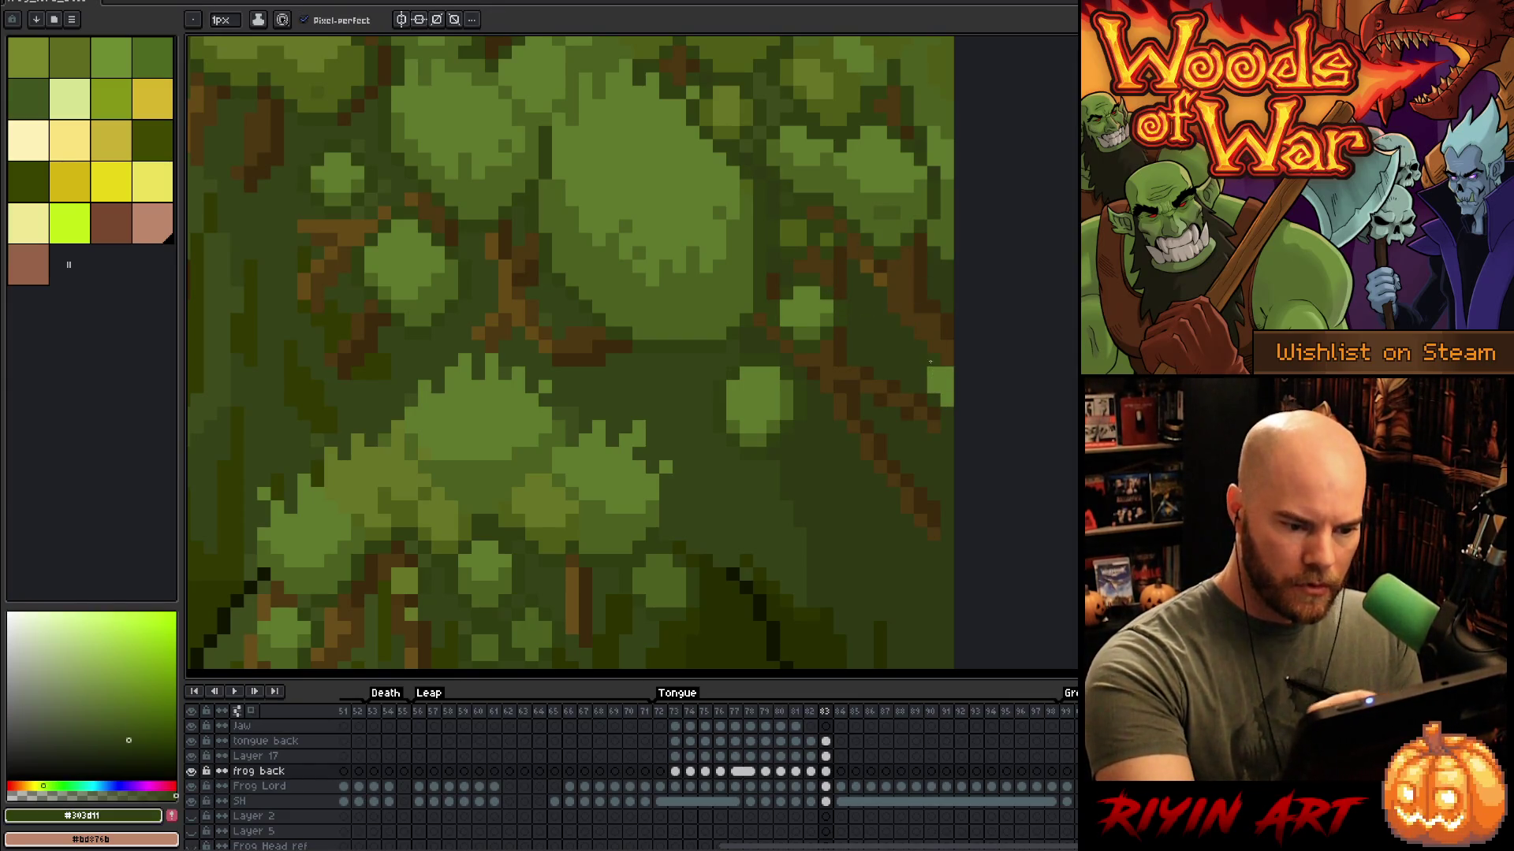
pyautogui.keyDown('alt'); pyautogui.click(812, 315); pyautogui.keyUp('alt')
pyautogui.scroll(-4, 914, 340)
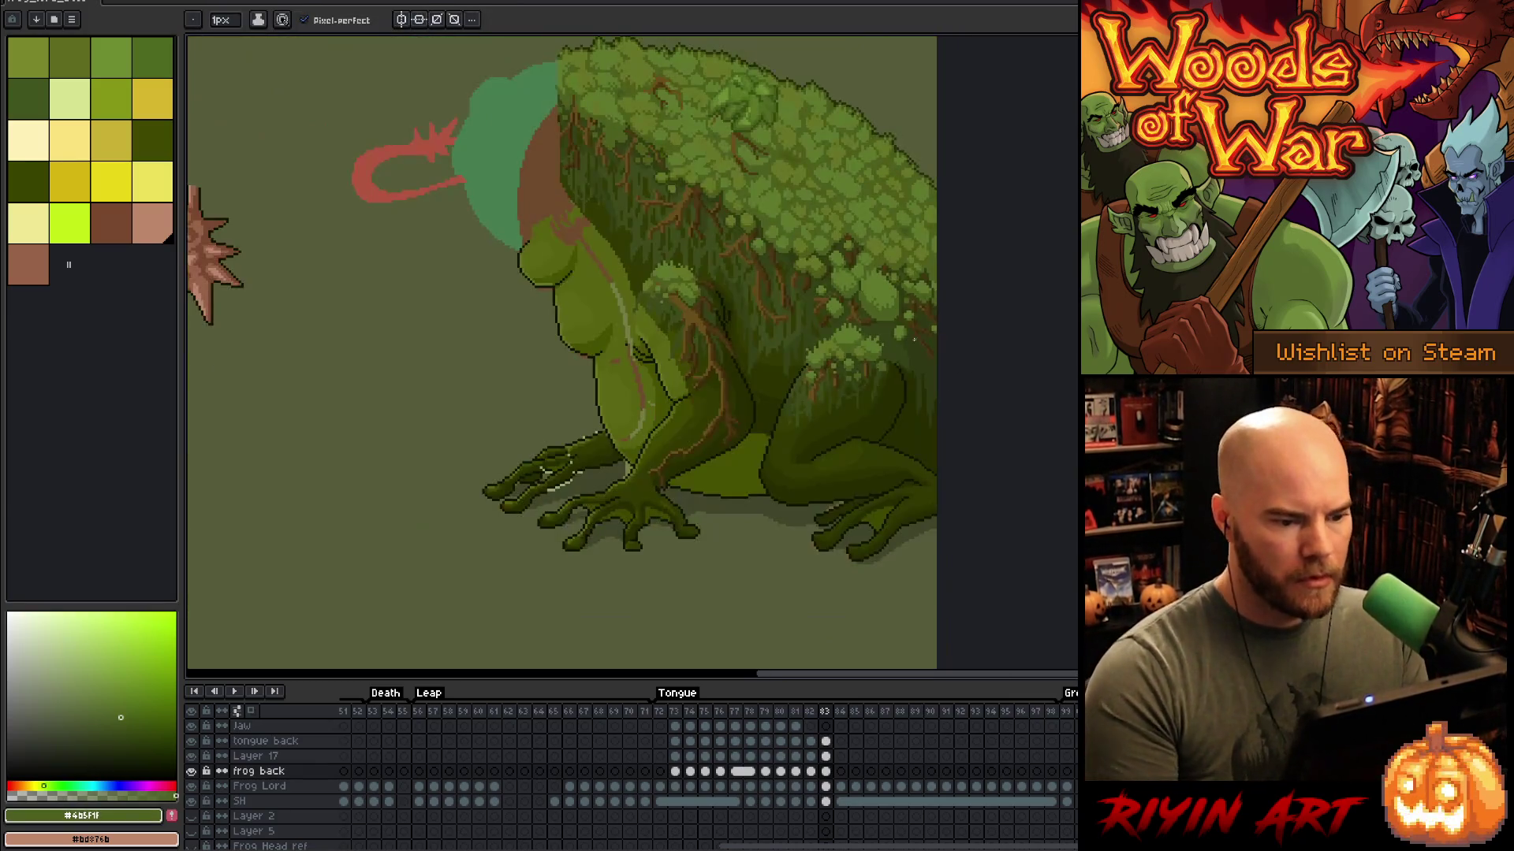
# Step: Sample the belly green and move a small block of belly pixels into place
pyautogui.scroll(-1, 812, 284)
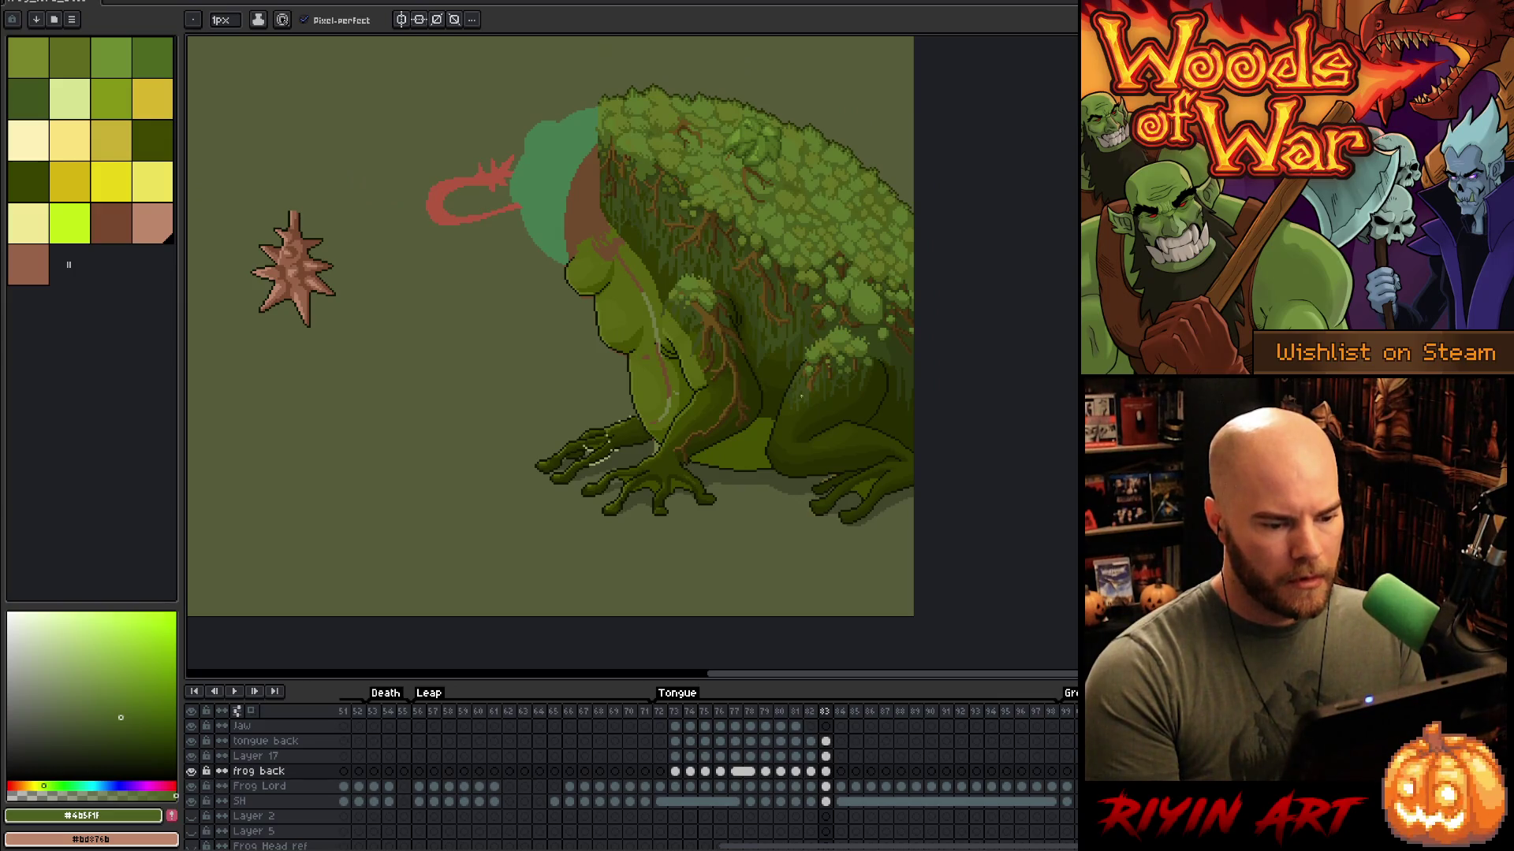
pyautogui.scroll(1, 710, 390)
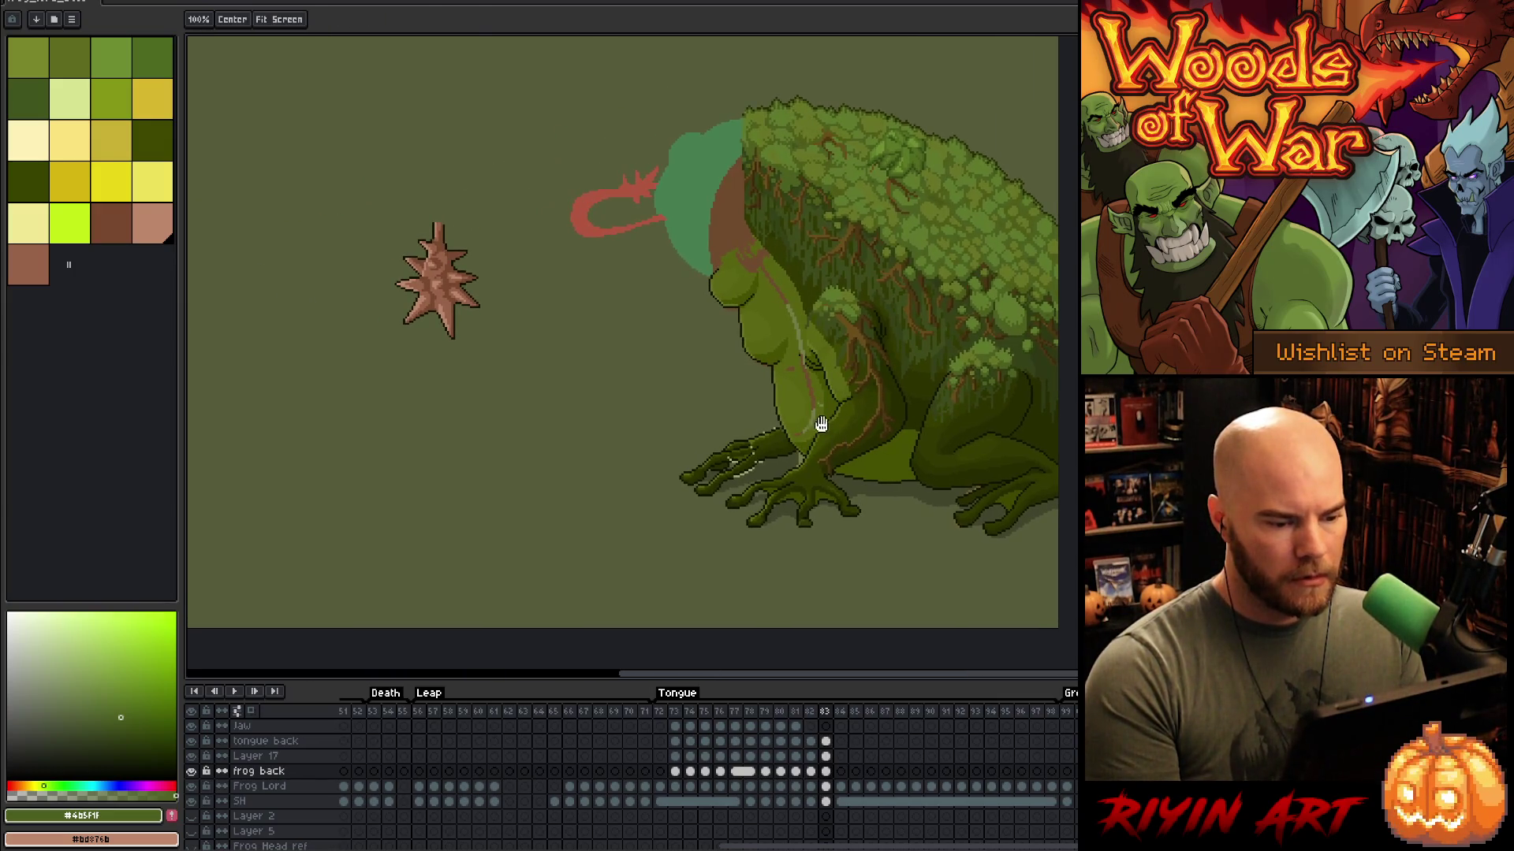
pyautogui.scroll(2, 821, 429)
pyautogui.keyDown('alt'); pyautogui.click(850, 409); pyautogui.keyUp('alt')
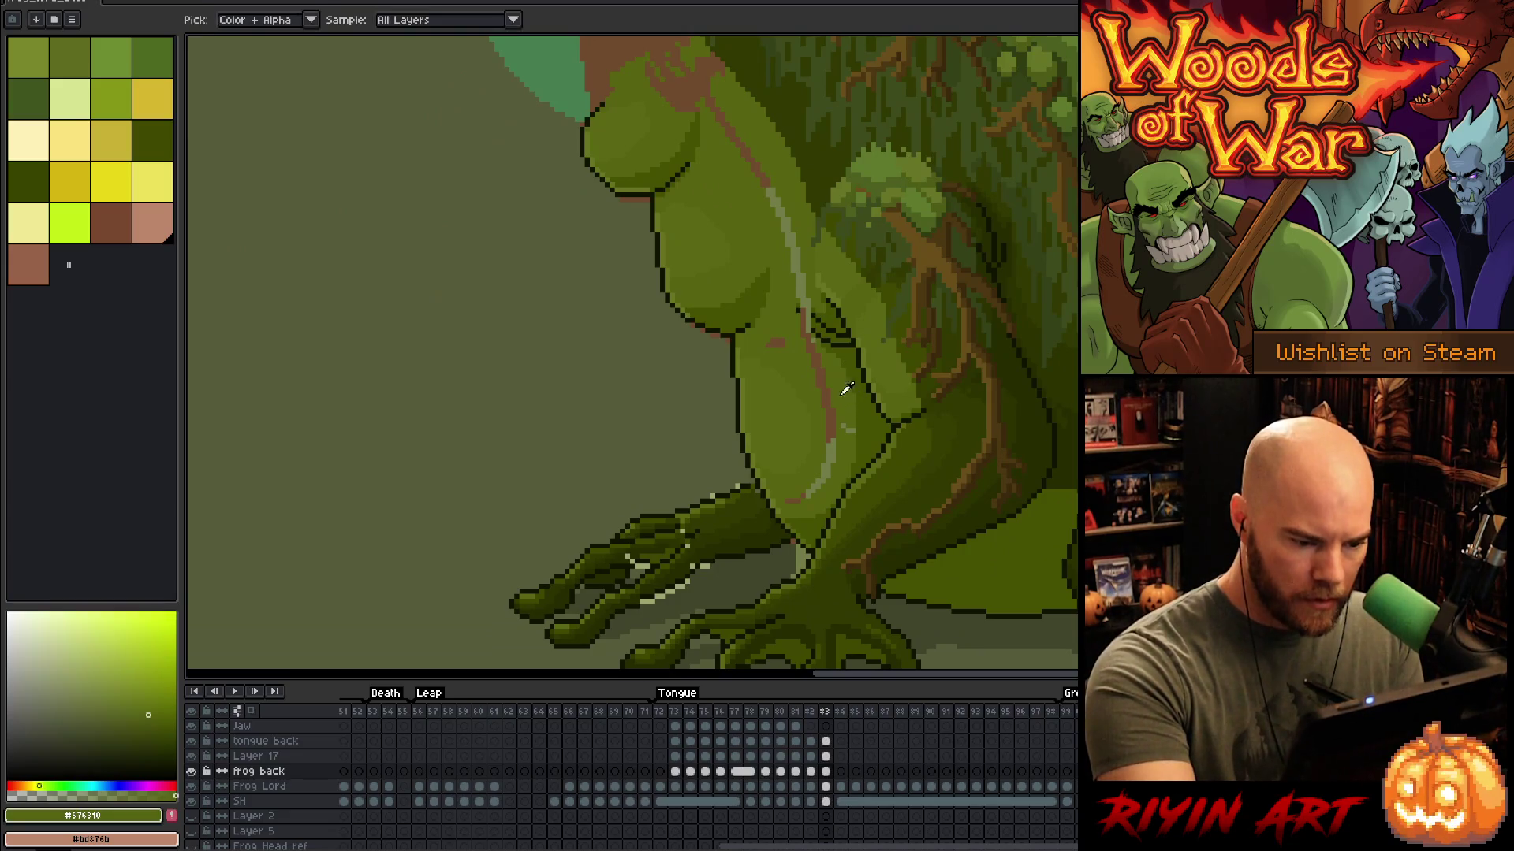
pyautogui.press('m')
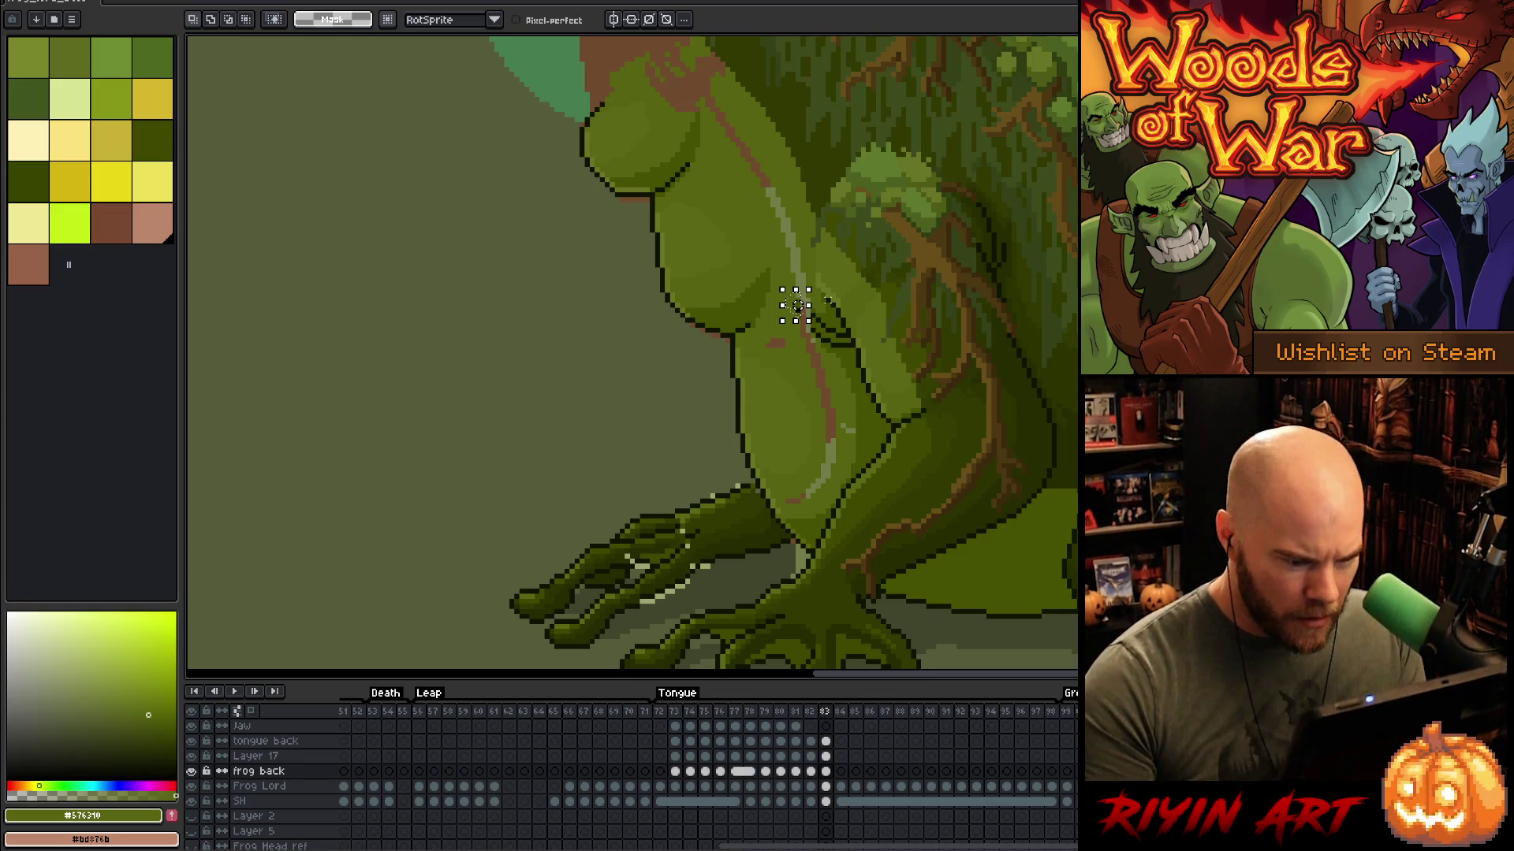
pyautogui.scroll(3, 795, 305)
pyautogui.moveTo(753, 320)
pyautogui.mouseDown()
pyautogui.moveTo(796, 402)
pyautogui.moveTo(790, 302)
pyautogui.mouseUp()
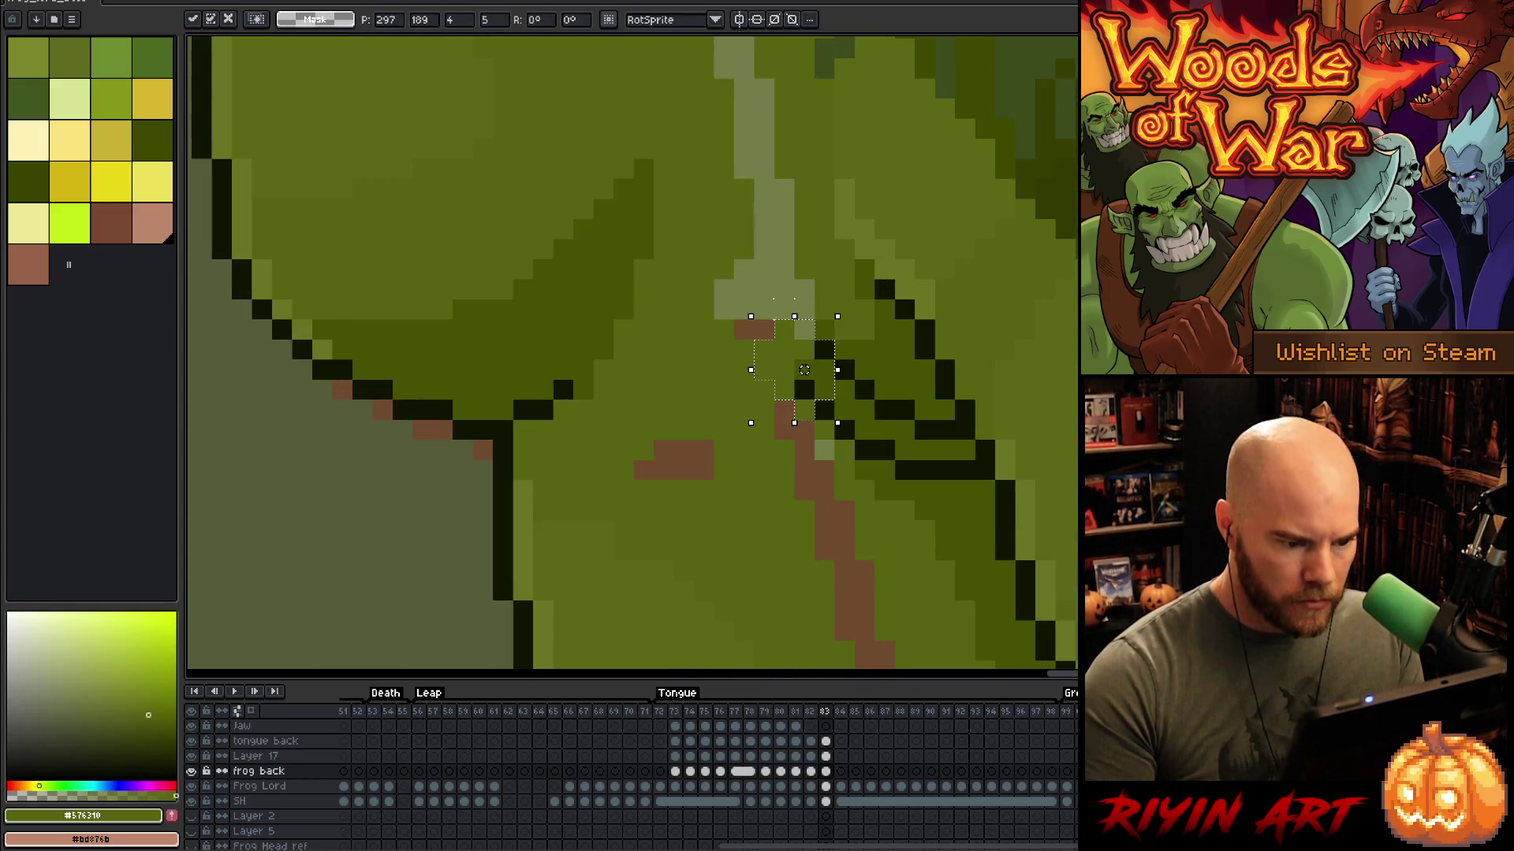
pyautogui.scroll(-3, 784, 319)
pyautogui.press('Return')
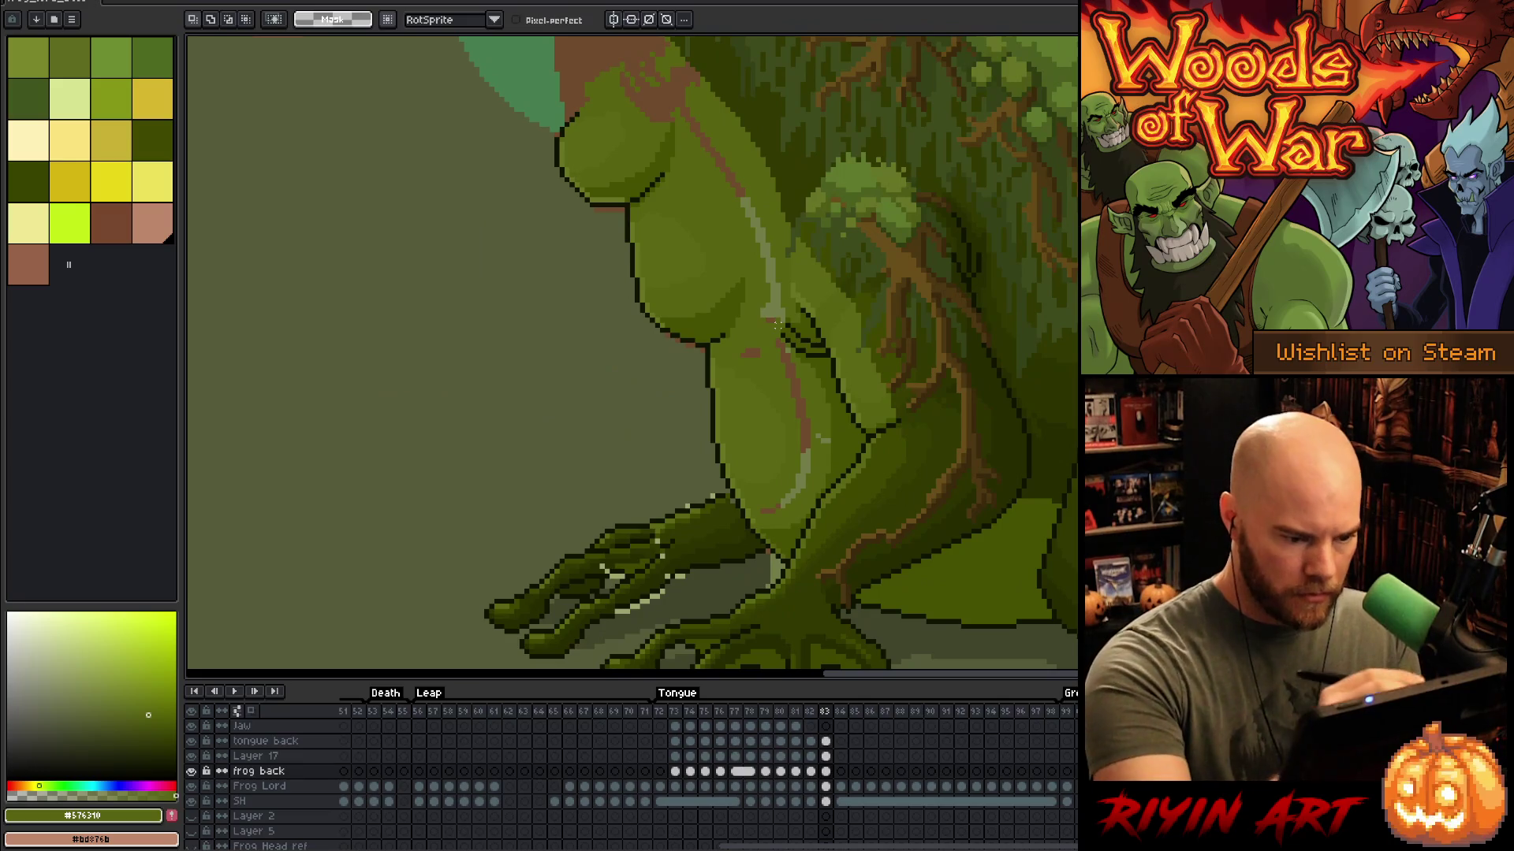
# Step: Bucket-fill the brown and pale belly streaks with green
pyautogui.press('g')
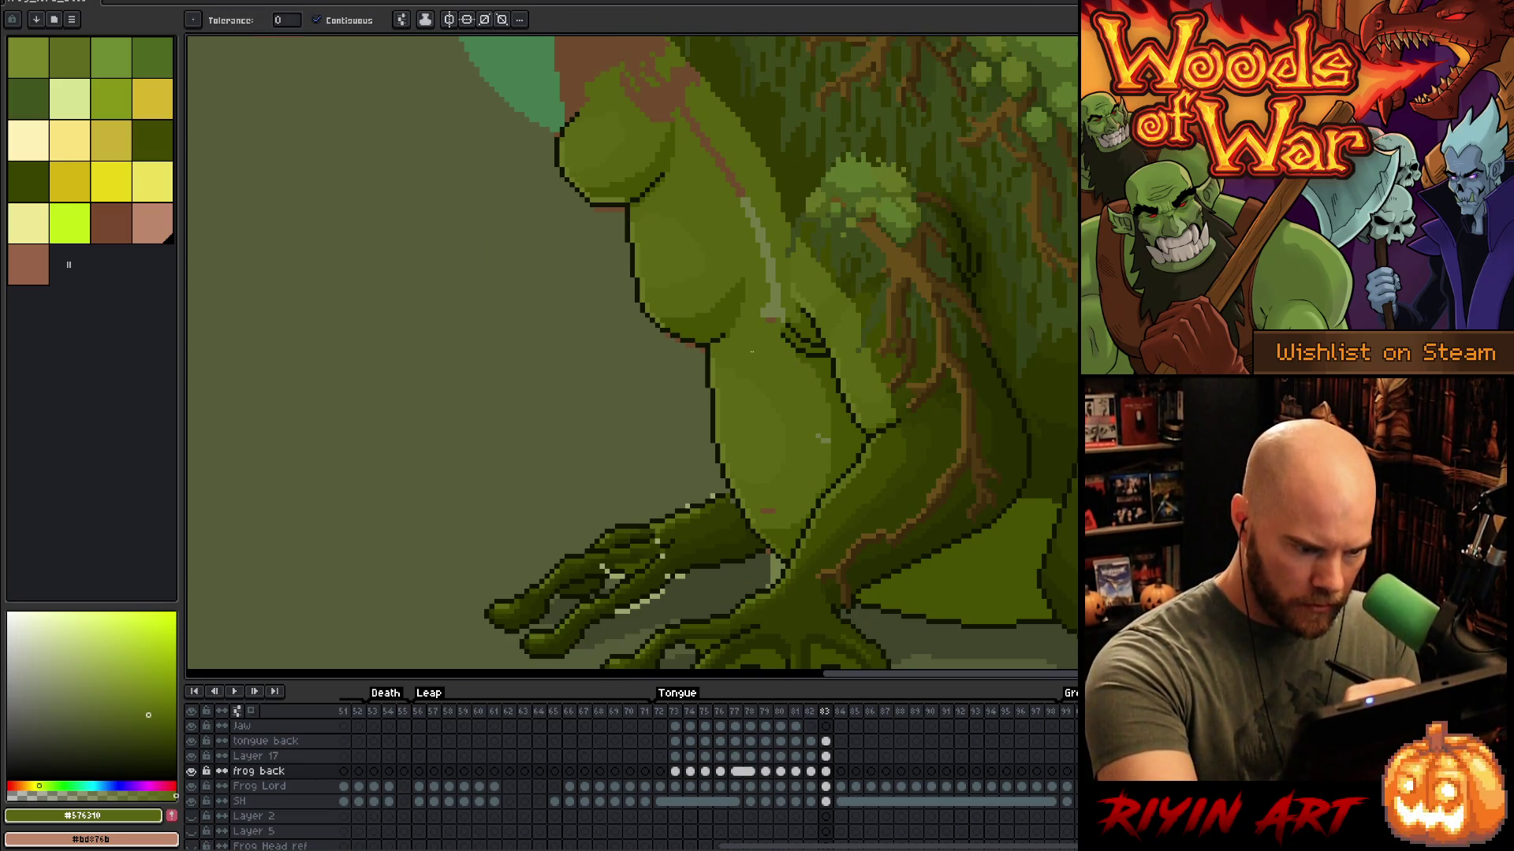
pyautogui.press('b')
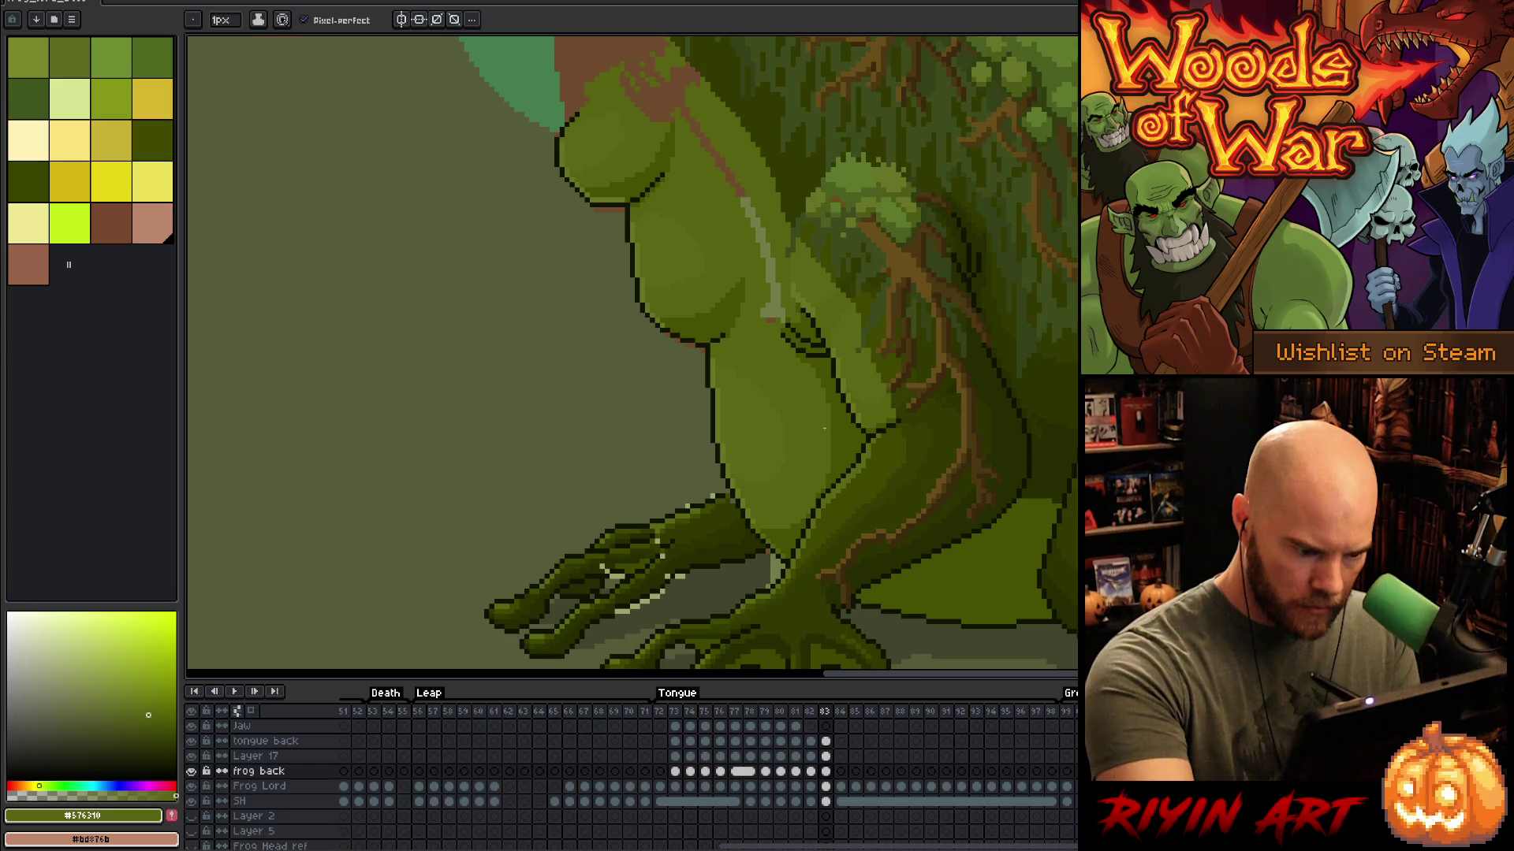
pyautogui.scroll(3, 825, 433)
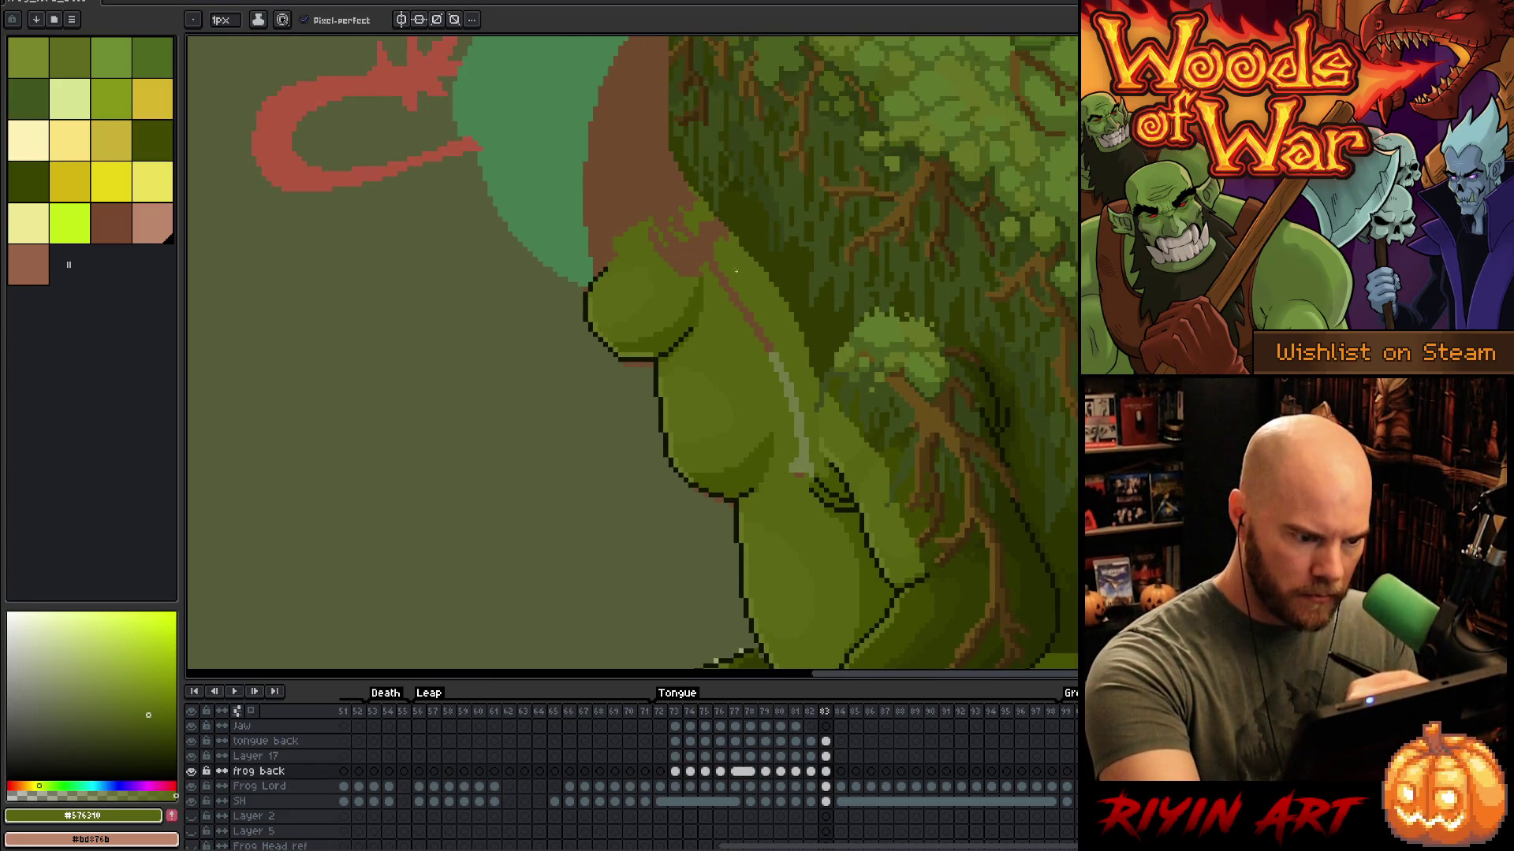
pyautogui.press('g')
pyautogui.click(716, 263)
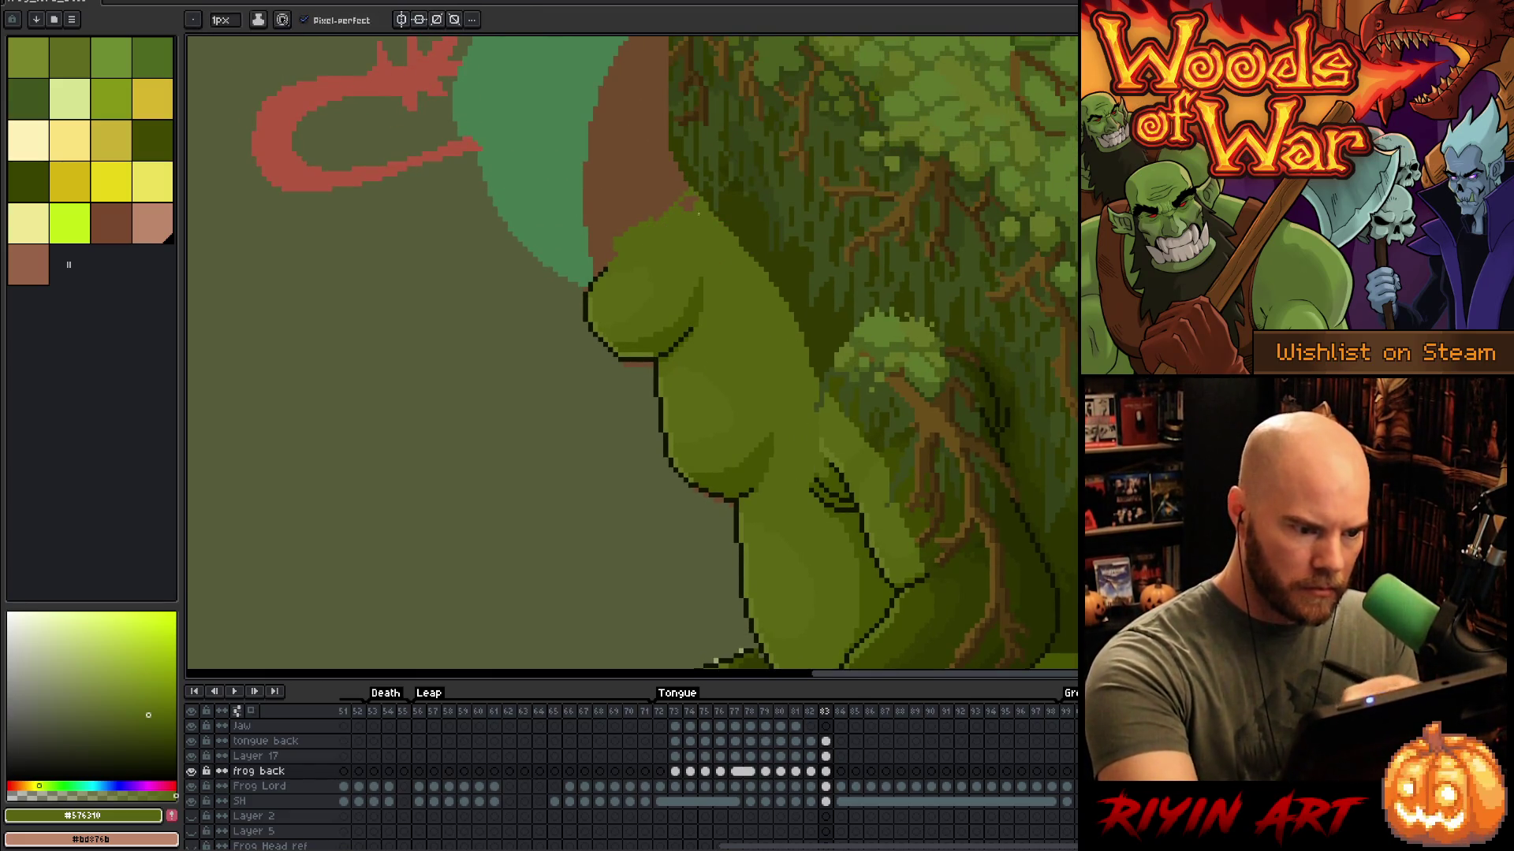
pyautogui.scroll(-4, 751, 234)
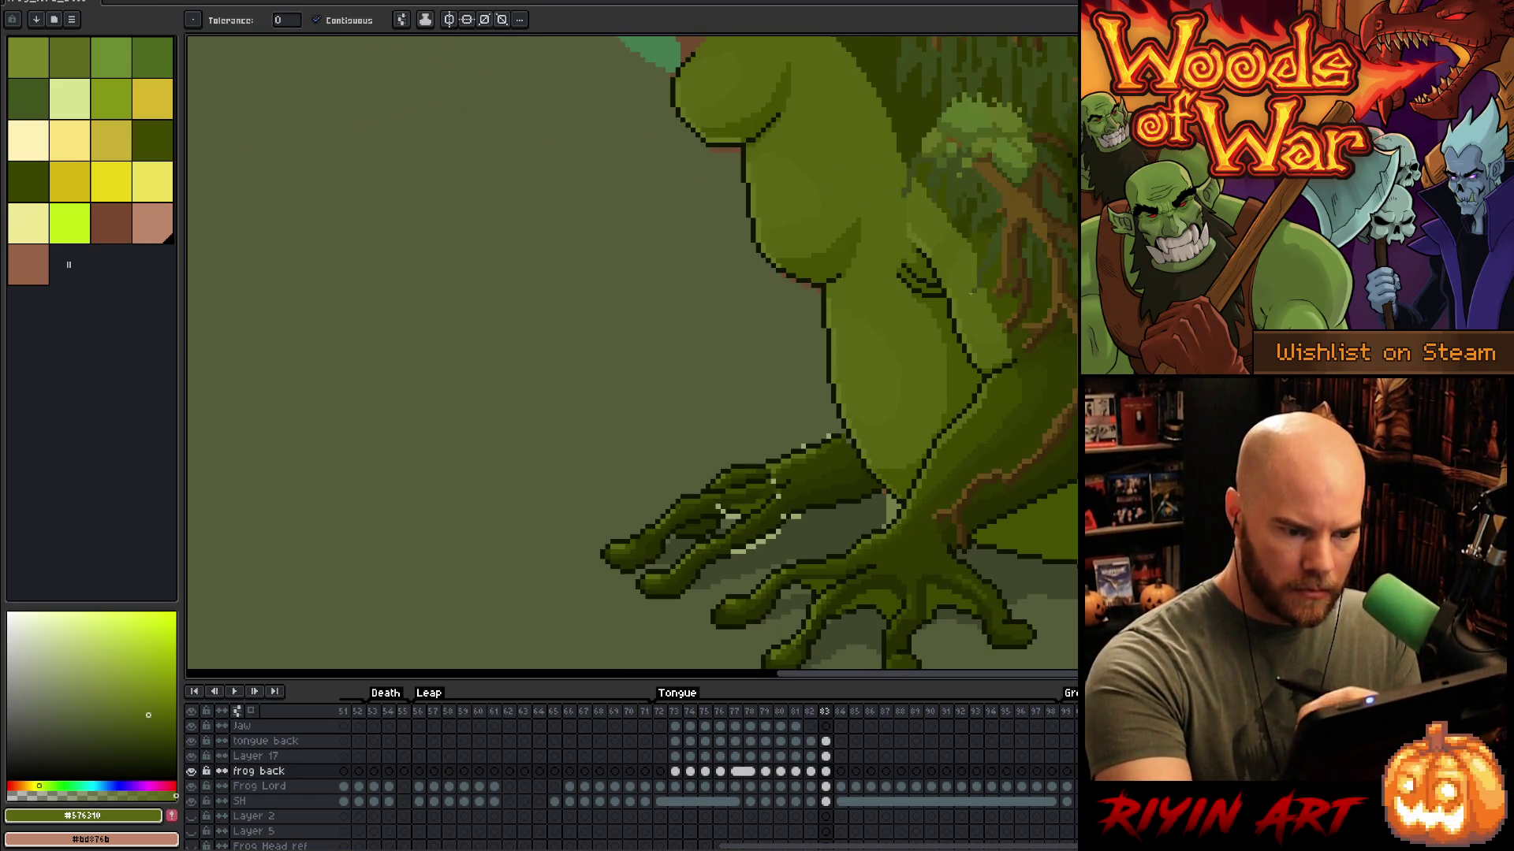
# Step: Pan to the frog's front hand and make the frog back layer active
pyautogui.moveTo(1017, 288); pyautogui.dragTo(1064, 192)
pyautogui.press('space')
pyautogui.press('b')
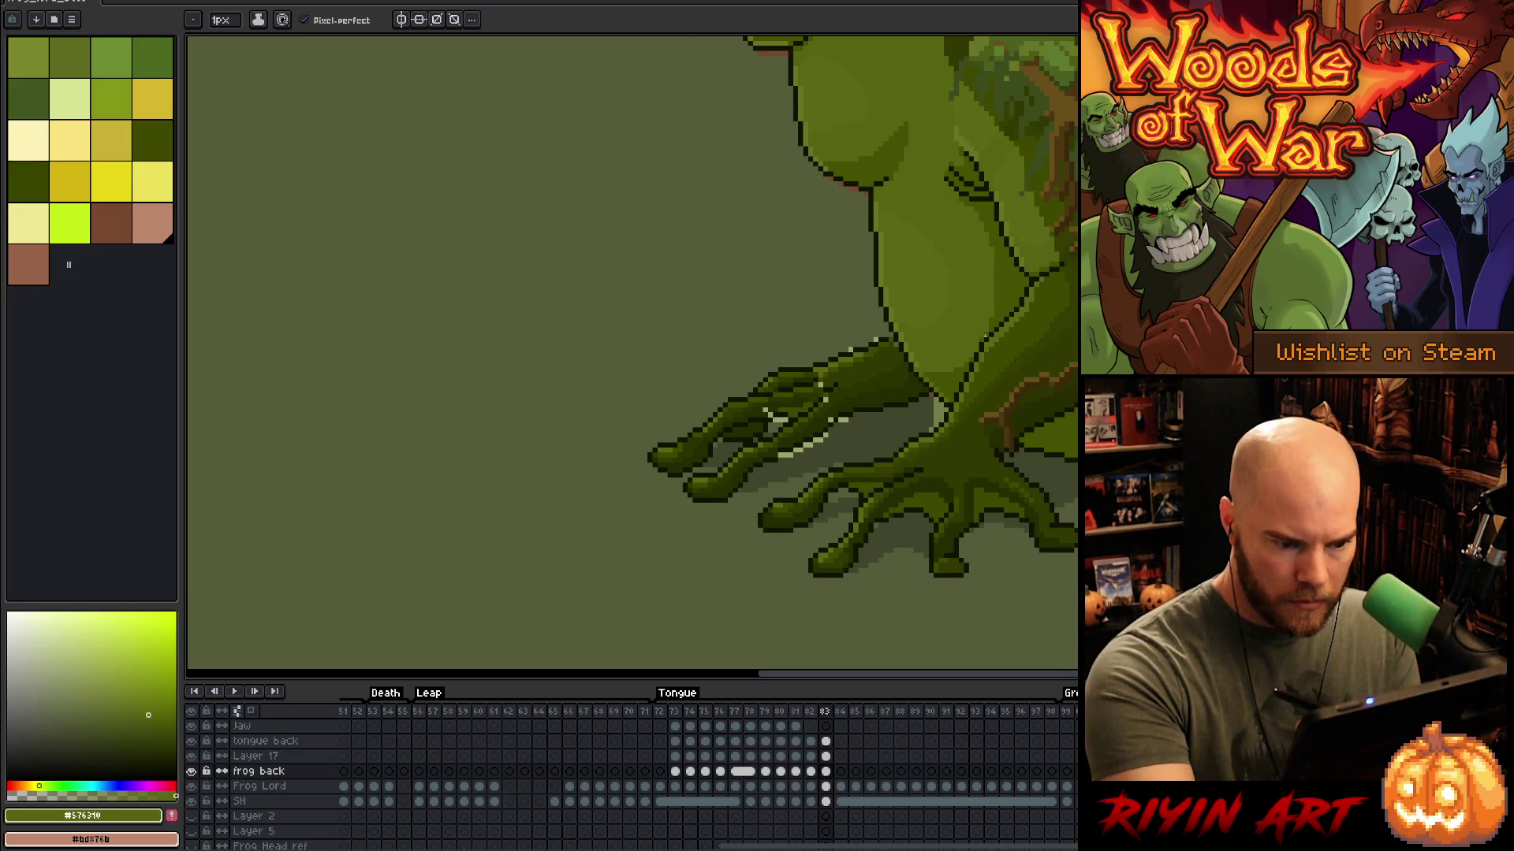
pyautogui.keyDown('ctrl'); pyautogui.click(986, 337); pyautogui.keyUp('ctrl')
pyautogui.press('space')
pyautogui.moveTo(1185, 306); pyautogui.dragTo(997, 352)
pyautogui.scroll(1, 1017, 348)
pyautogui.scroll(1, 922, 386)
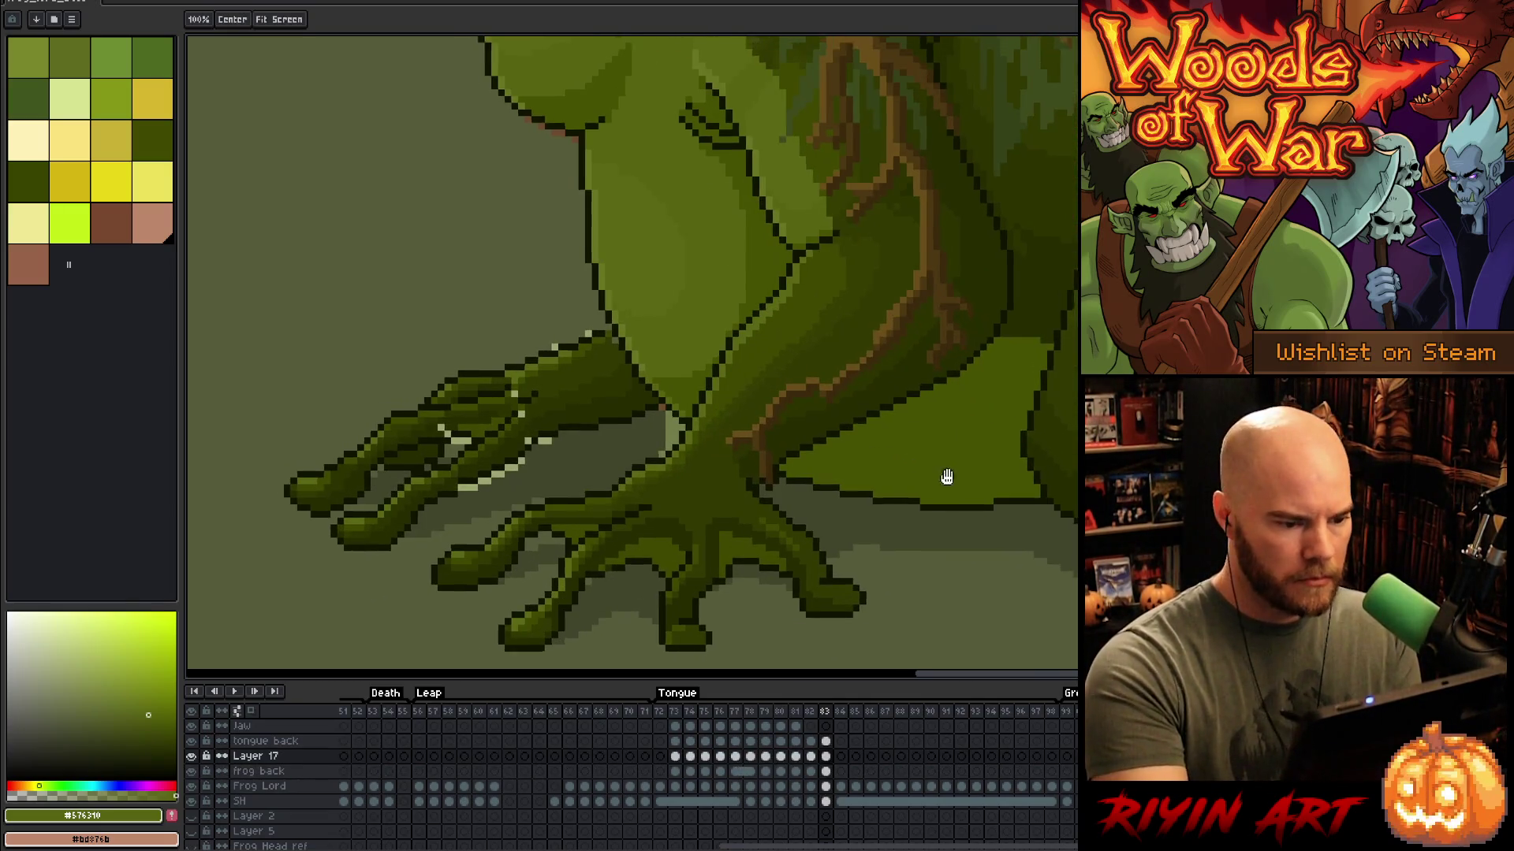
pyautogui.moveTo(943, 474); pyautogui.dragTo(962, 484)
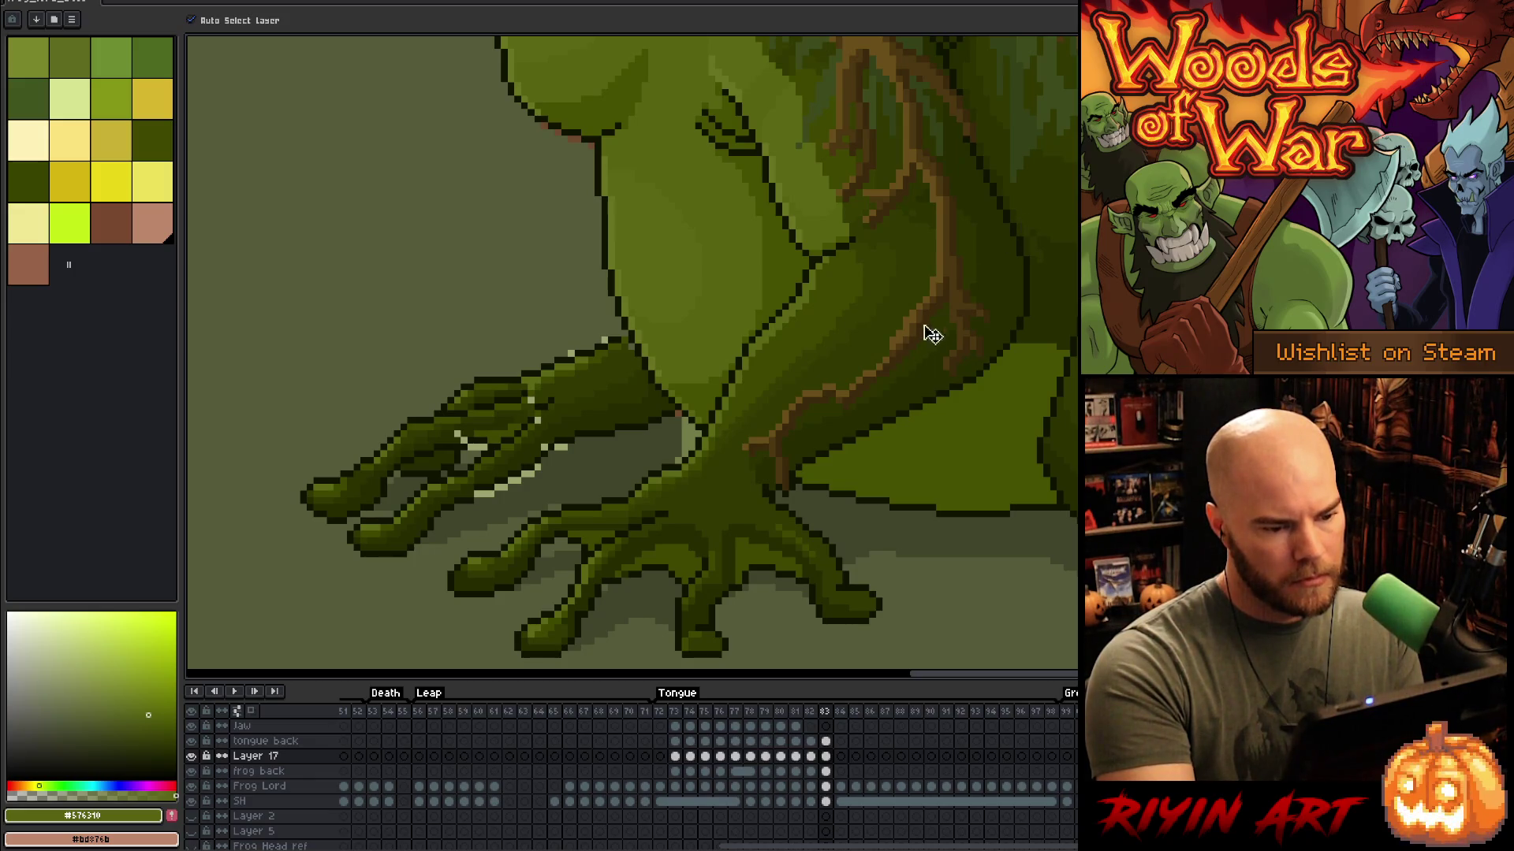
pyautogui.moveTo(896, 480); pyautogui.dragTo(1010, 459)
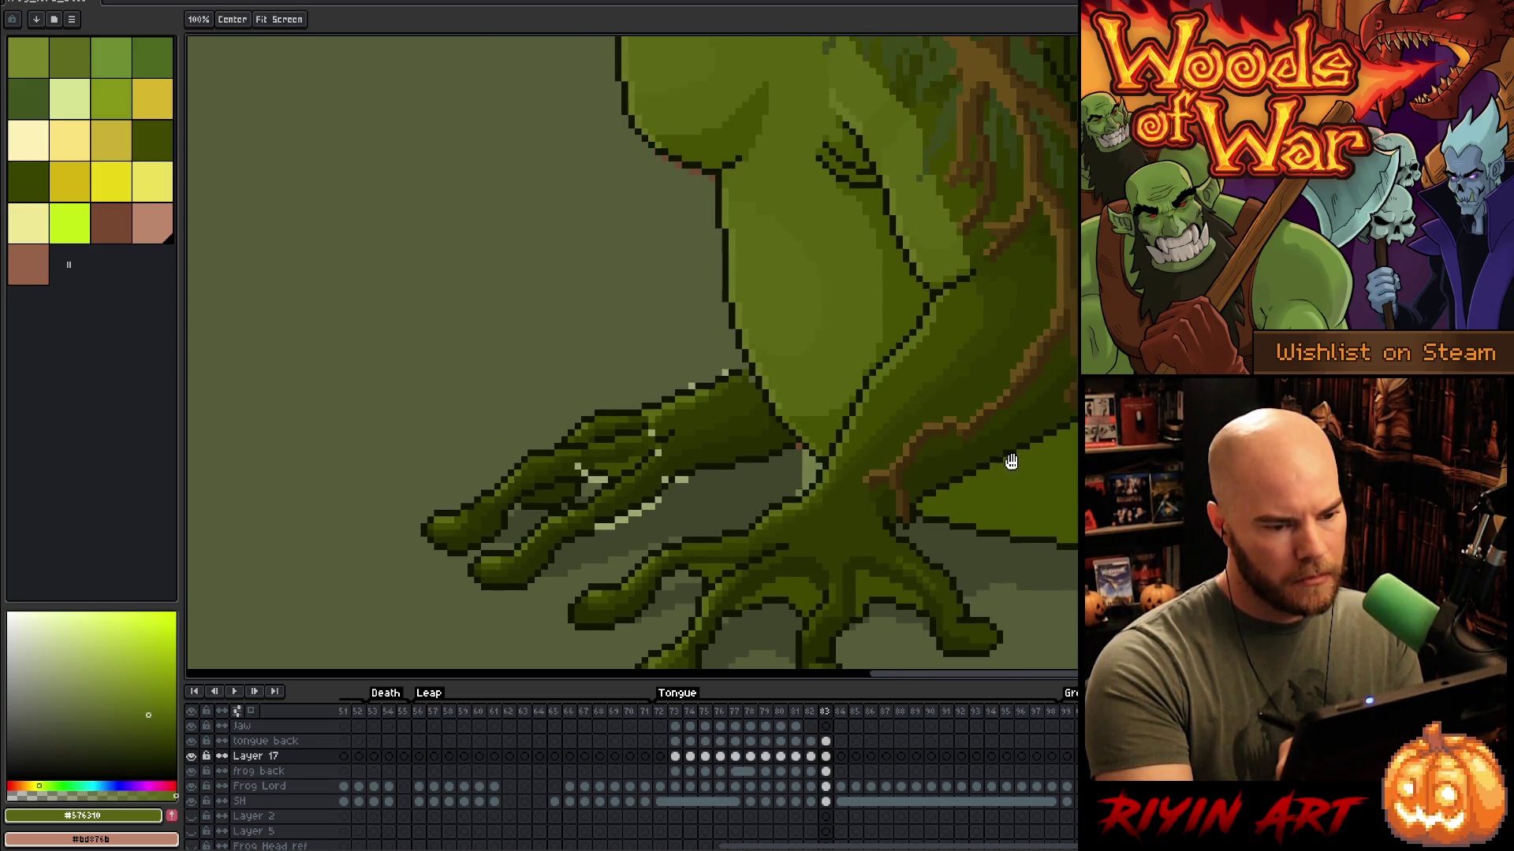
pyautogui.moveTo(803, 472); pyautogui.dragTo(973, 452)
pyautogui.press('v')
pyautogui.click(886, 409)
pyautogui.press('b')
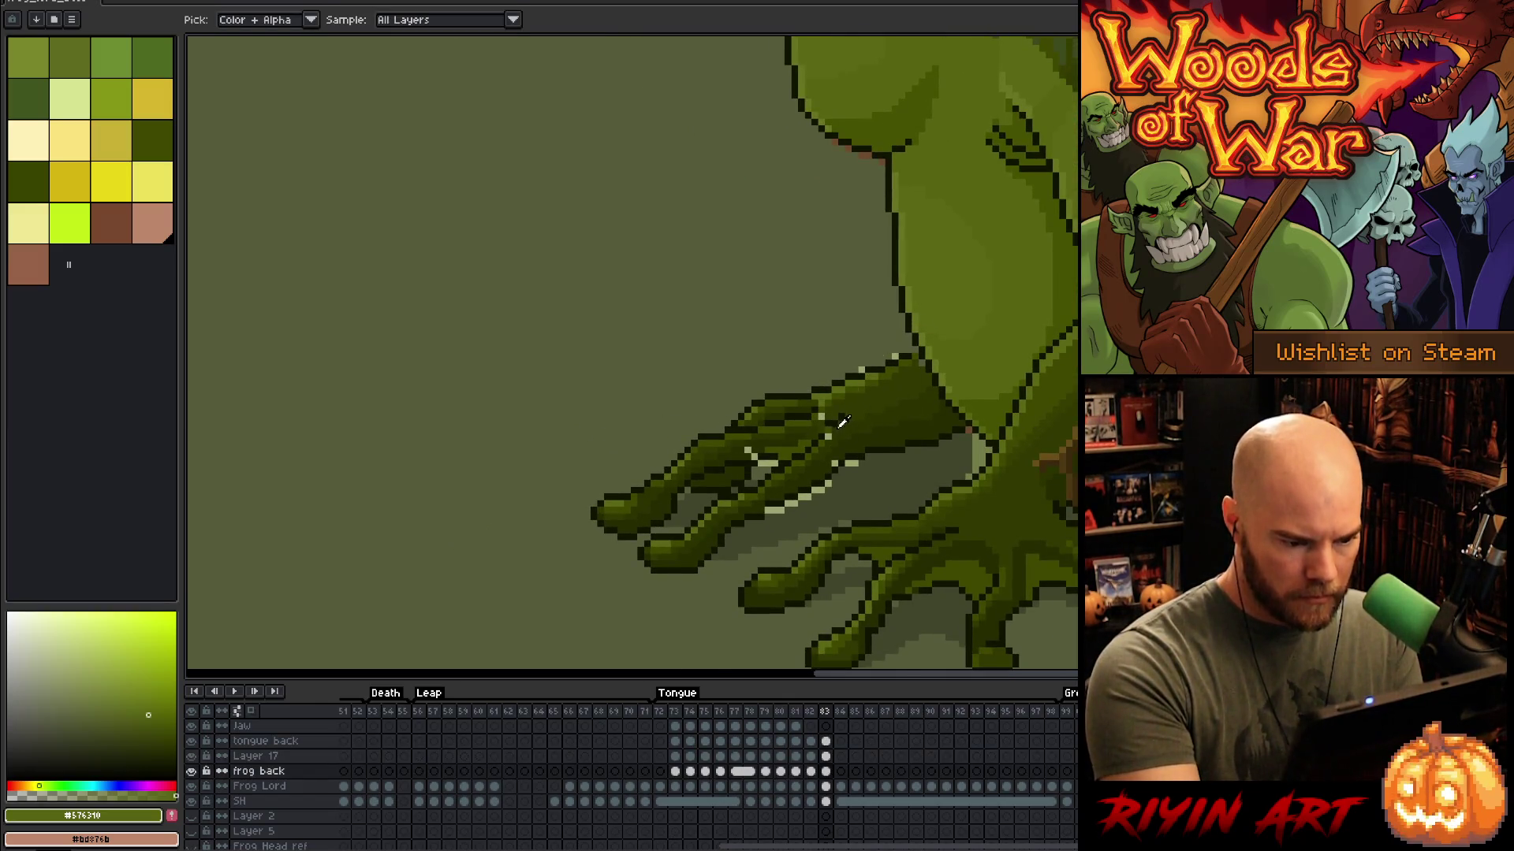
# Step: Sample the near-black outline and dark olive shades from the front hand
pyautogui.keyDown('alt'); pyautogui.click(831, 425); pyautogui.keyUp('alt')
pyautogui.keyDown('alt'); pyautogui.click(827, 427); pyautogui.keyUp('alt')
pyautogui.keyDown('alt'); pyautogui.click(837, 408); pyautogui.keyUp('alt')
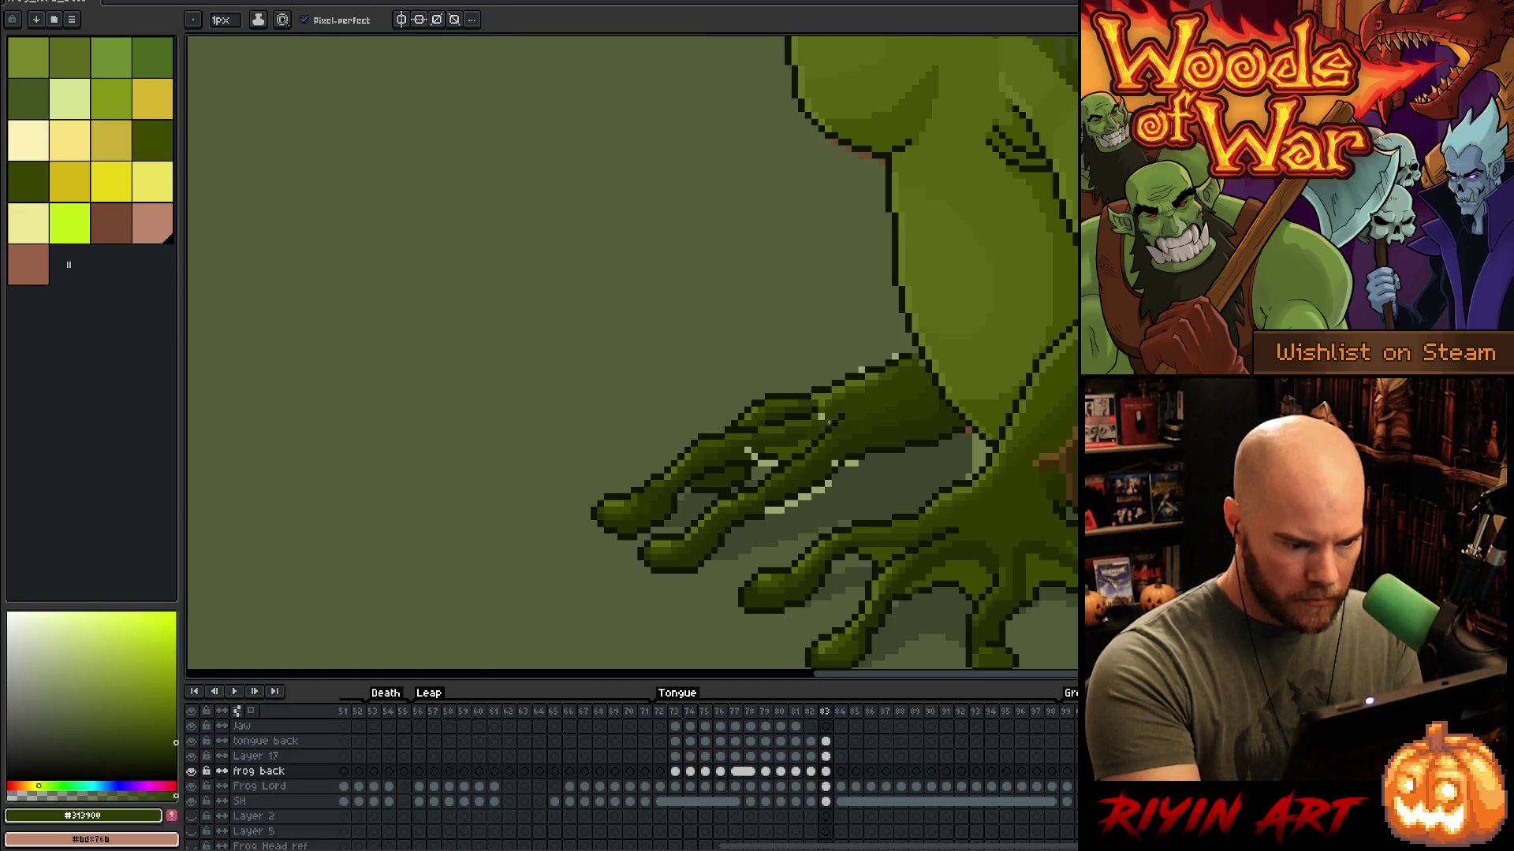
pyautogui.keyDown('alt'); pyautogui.click(779, 430); pyautogui.keyUp('alt')
pyautogui.press('alt')
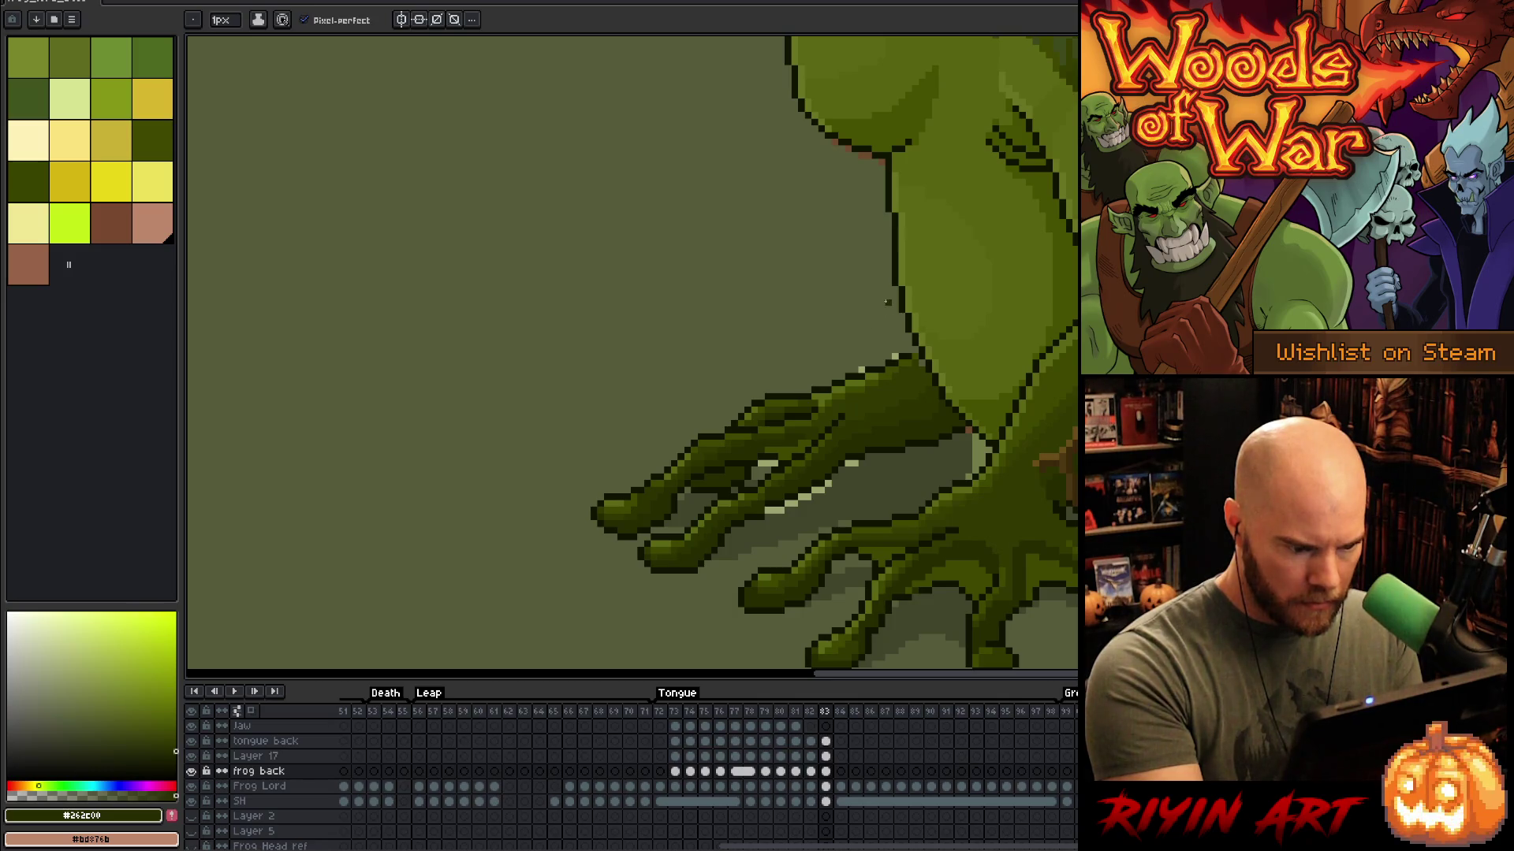
pyautogui.press('alt')
pyautogui.keyDown('alt'); pyautogui.click(786, 477); pyautogui.keyUp('alt')
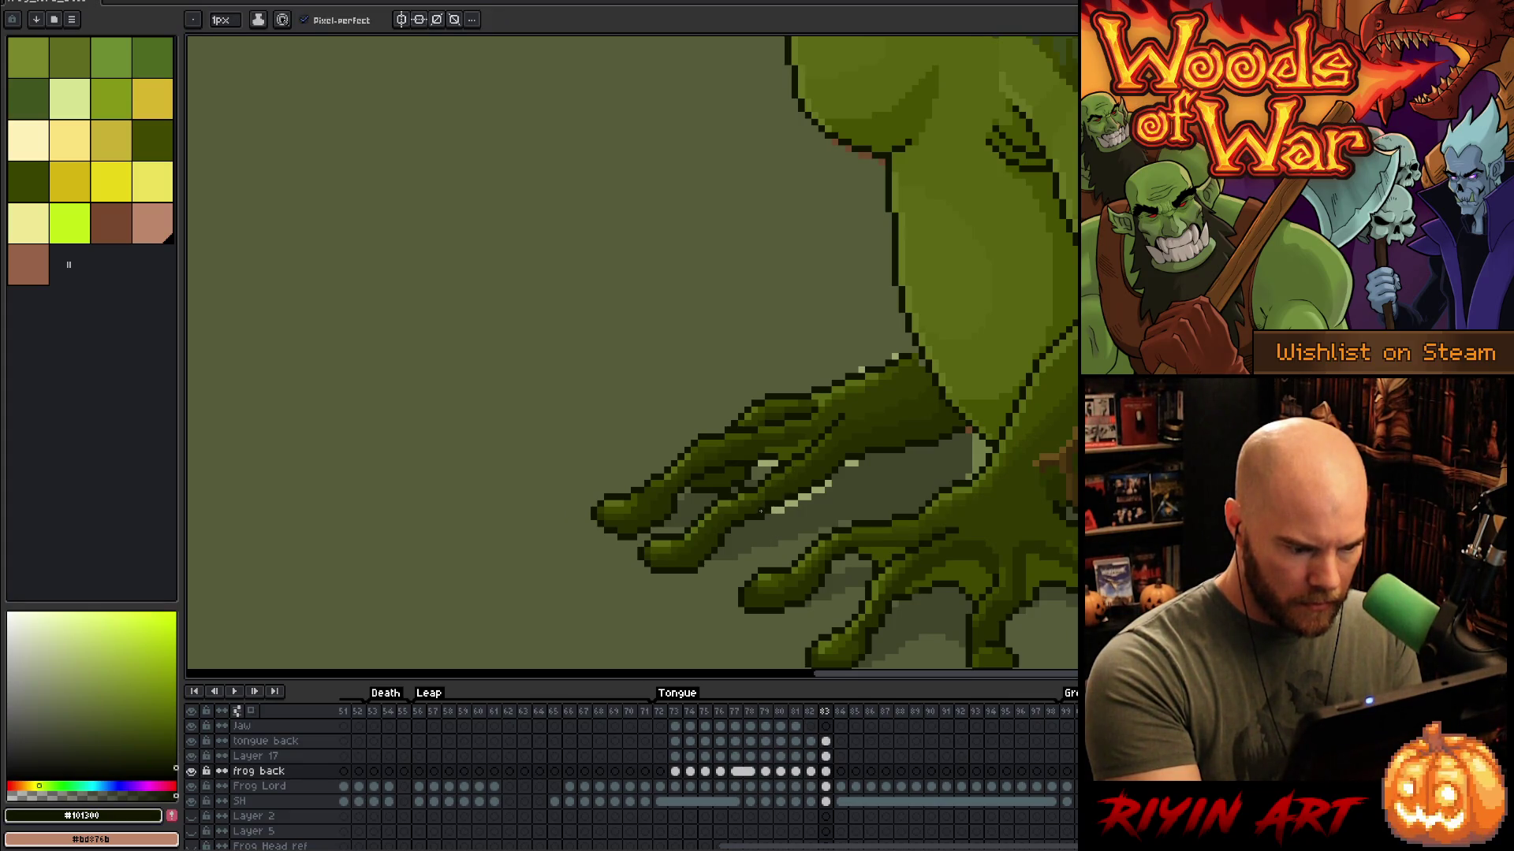
# Step: Touch up the front hand, re-picking the dark olive and outline colours
pyautogui.press('e')
pyautogui.keyDown('alt'); pyautogui.click(774, 503); pyautogui.keyUp('alt')
pyautogui.press('b')
pyautogui.scroll(-5, 999, 389)
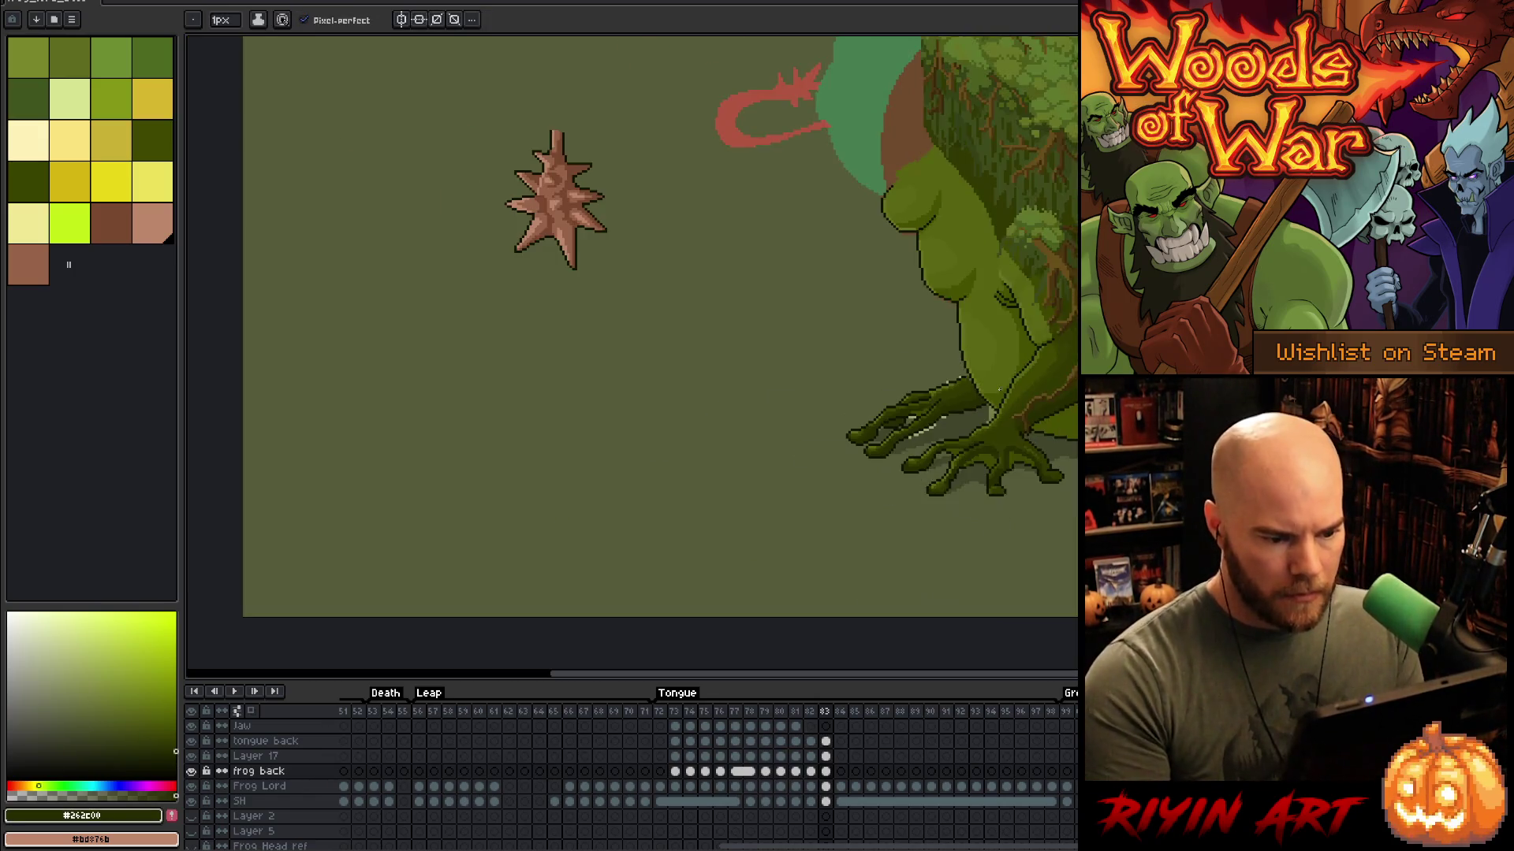
pyautogui.scroll(6, 881, 360)
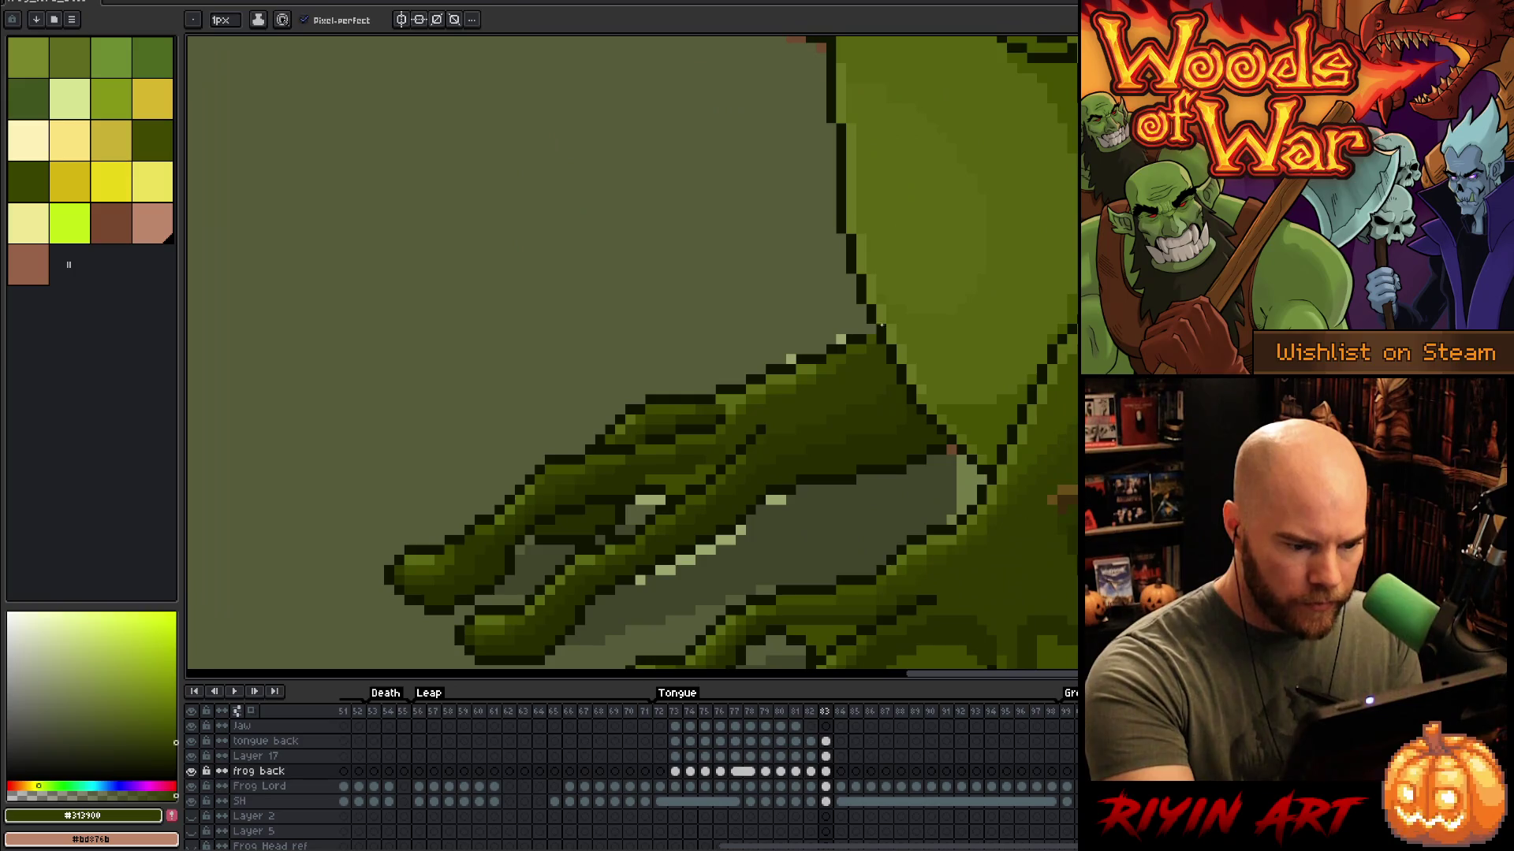
pyautogui.keyDown('alt'); pyautogui.click(881, 361); pyautogui.keyUp('alt')
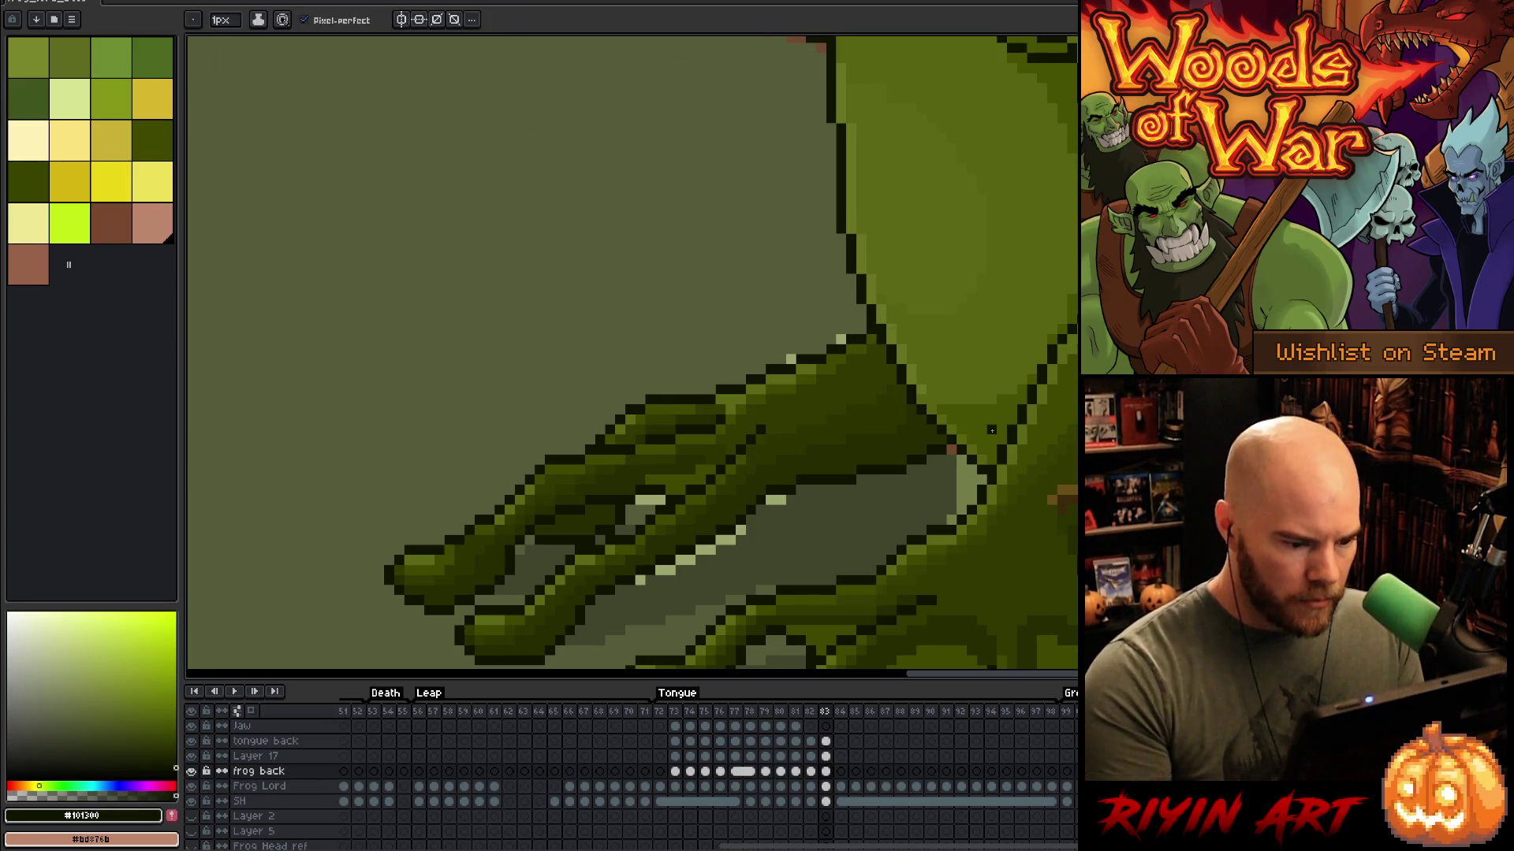
pyautogui.scroll(-5, 1015, 422)
pyautogui.scroll(5, 1000, 407)
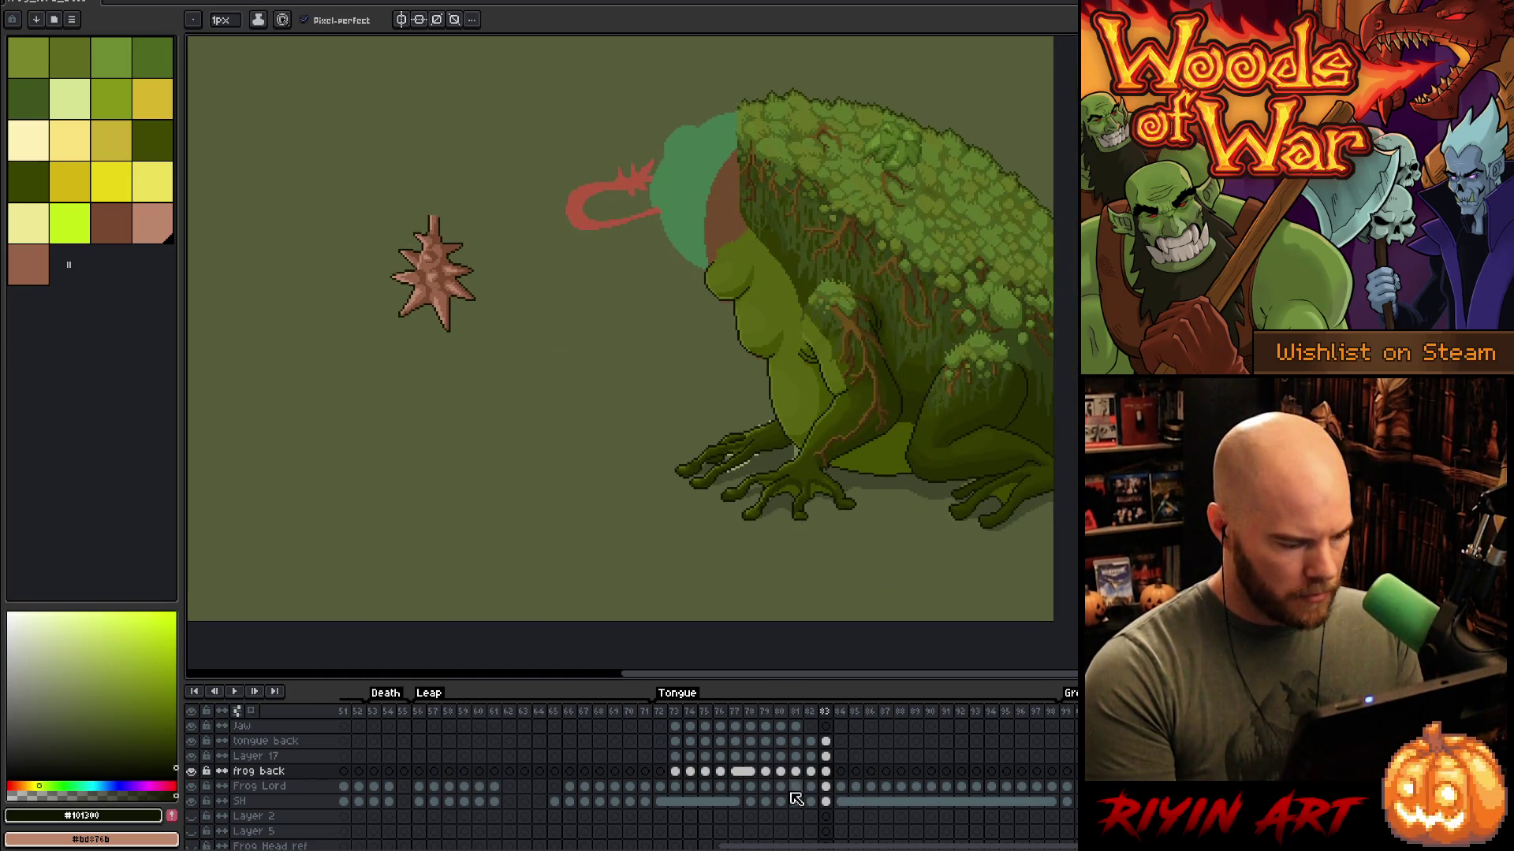
# Step: Select Layer 17's current frame and toggle its visibility to compare
pyautogui.press('Up')
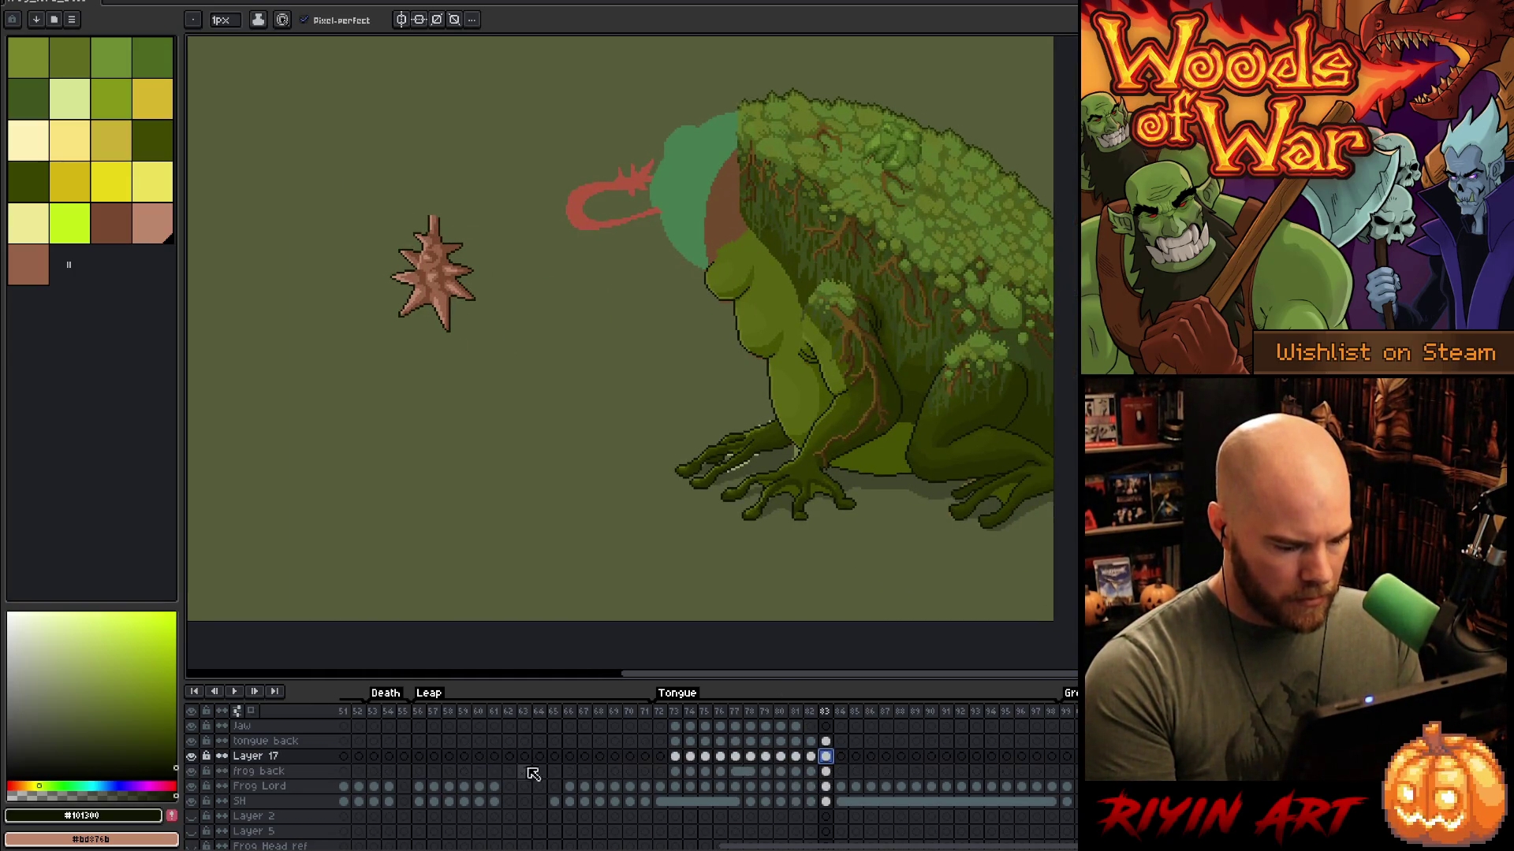
pyautogui.click(194, 757)
pyautogui.click(193, 757)
pyautogui.click(194, 757)
pyautogui.click(194, 756)
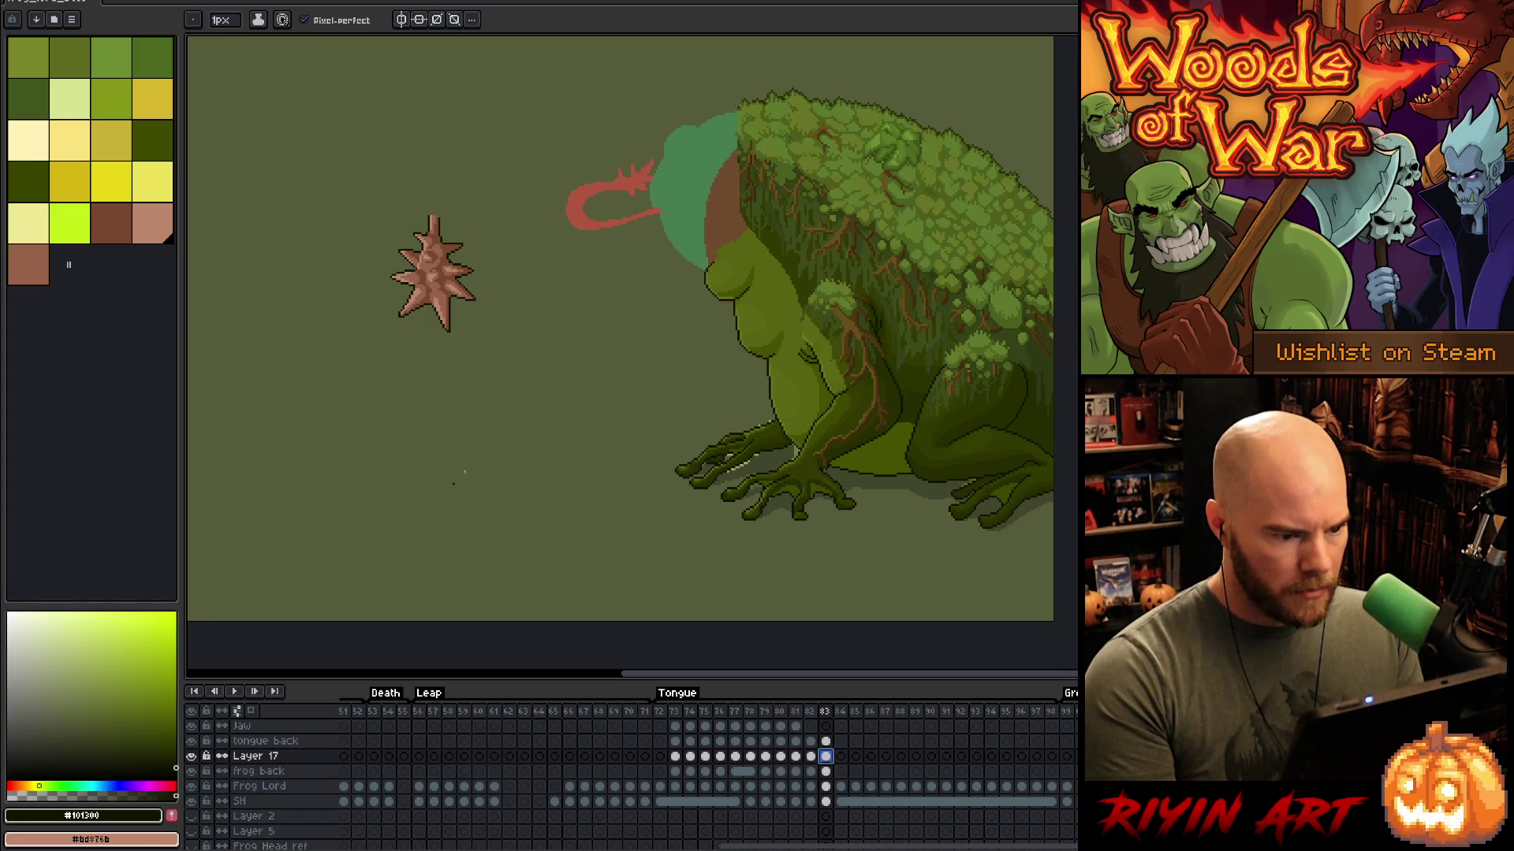
pyautogui.scroll(3, 710, 221)
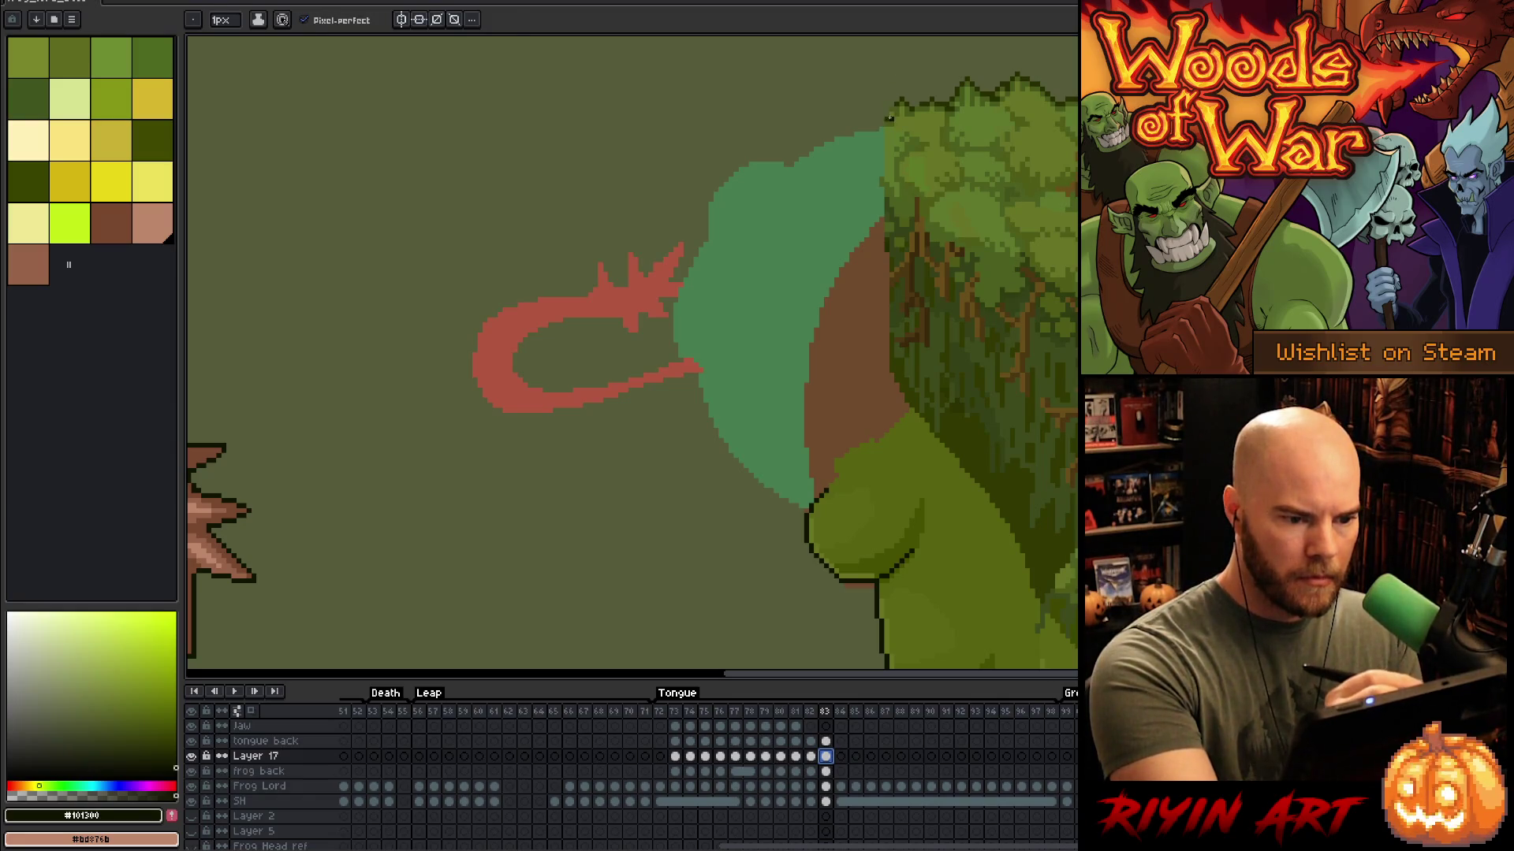
# Step: Draw a dark olive outline along the canopy's top edge and the head's left side
pyautogui.keyDown('alt'); pyautogui.click(890, 118); pyautogui.keyUp('alt')
pyautogui.moveTo(889, 117); pyautogui.dragTo(822, 118)
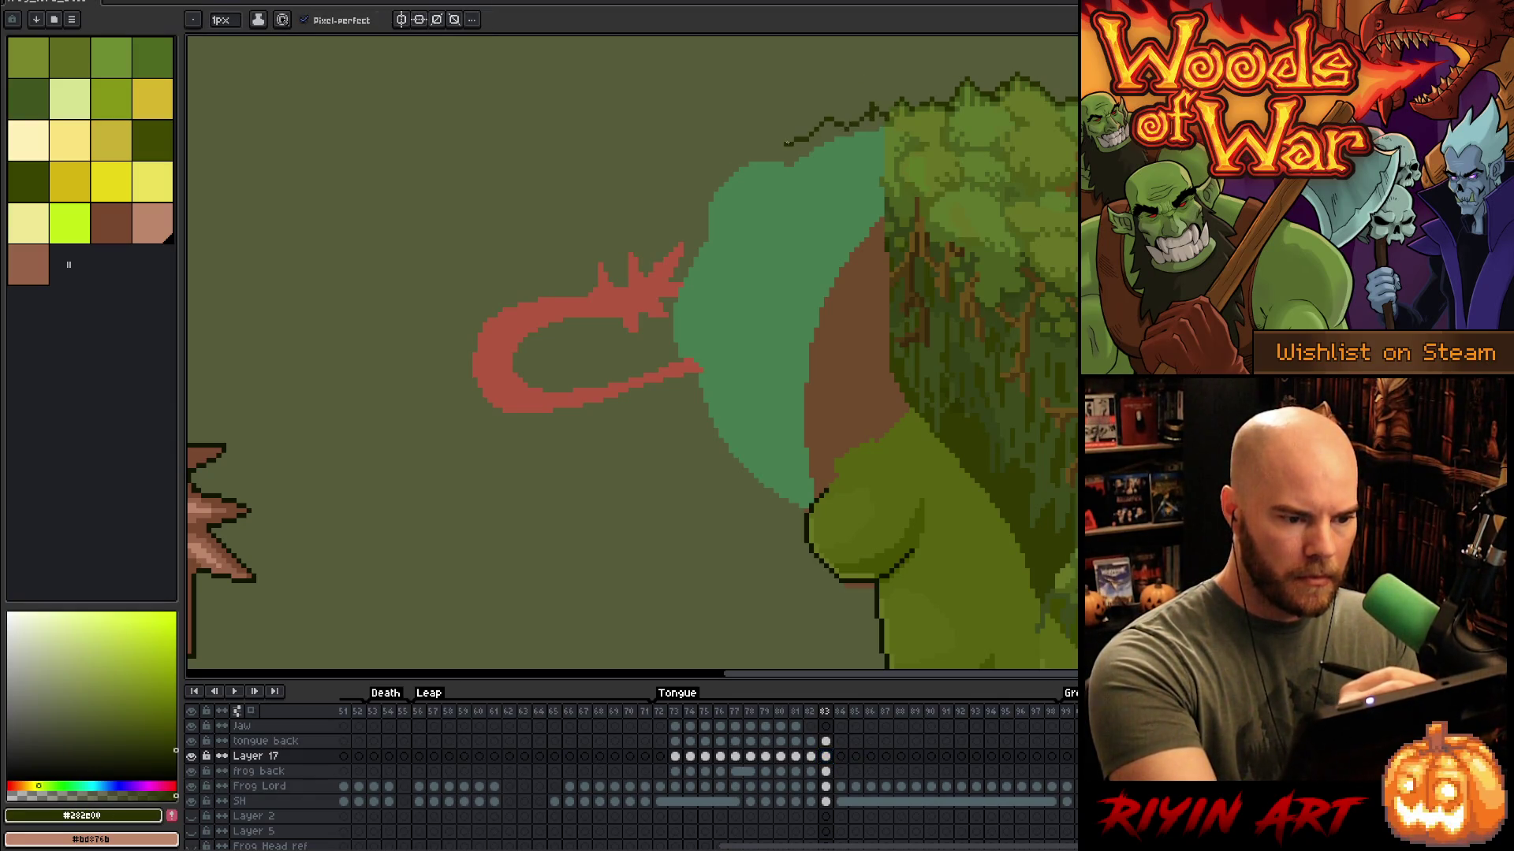
pyautogui.moveTo(790, 173); pyautogui.dragTo(798, 198)
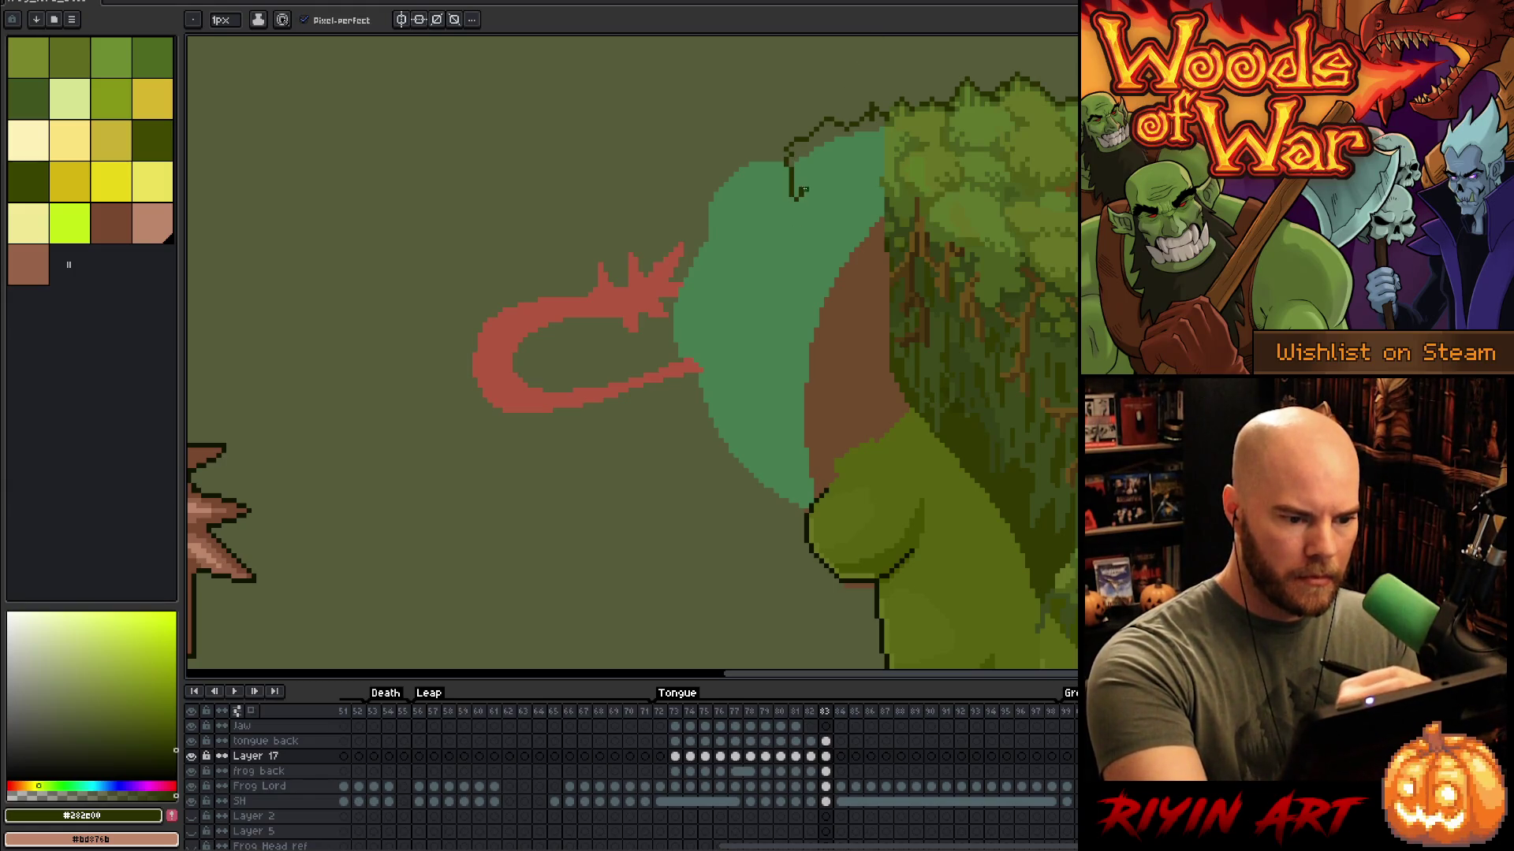
pyautogui.keyDown('alt'); pyautogui.click(792, 195); pyautogui.keyUp('alt')
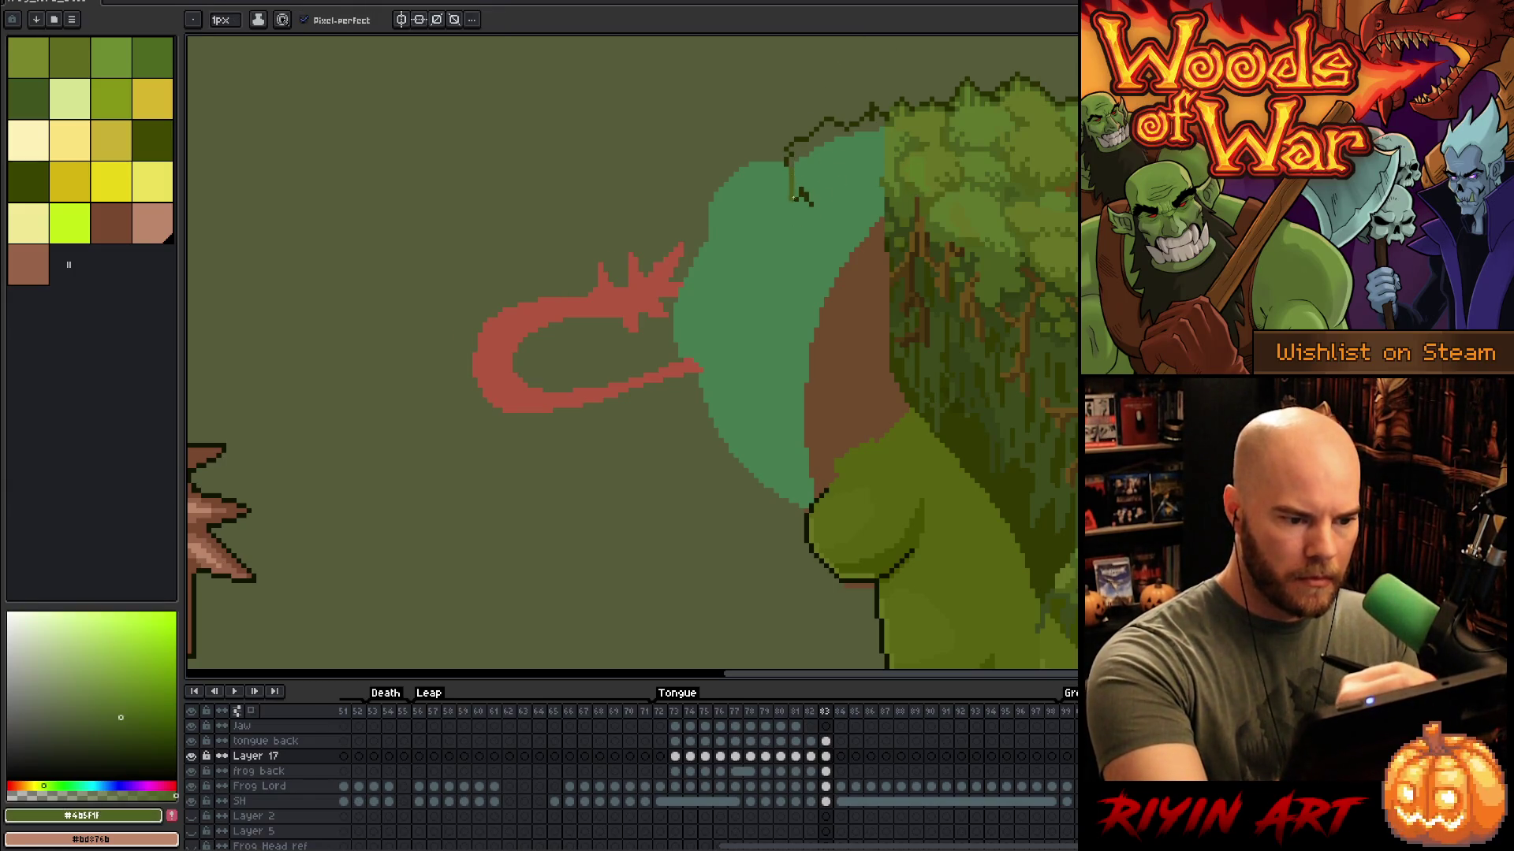
pyautogui.moveTo(838, 207); pyautogui.dragTo(876, 199)
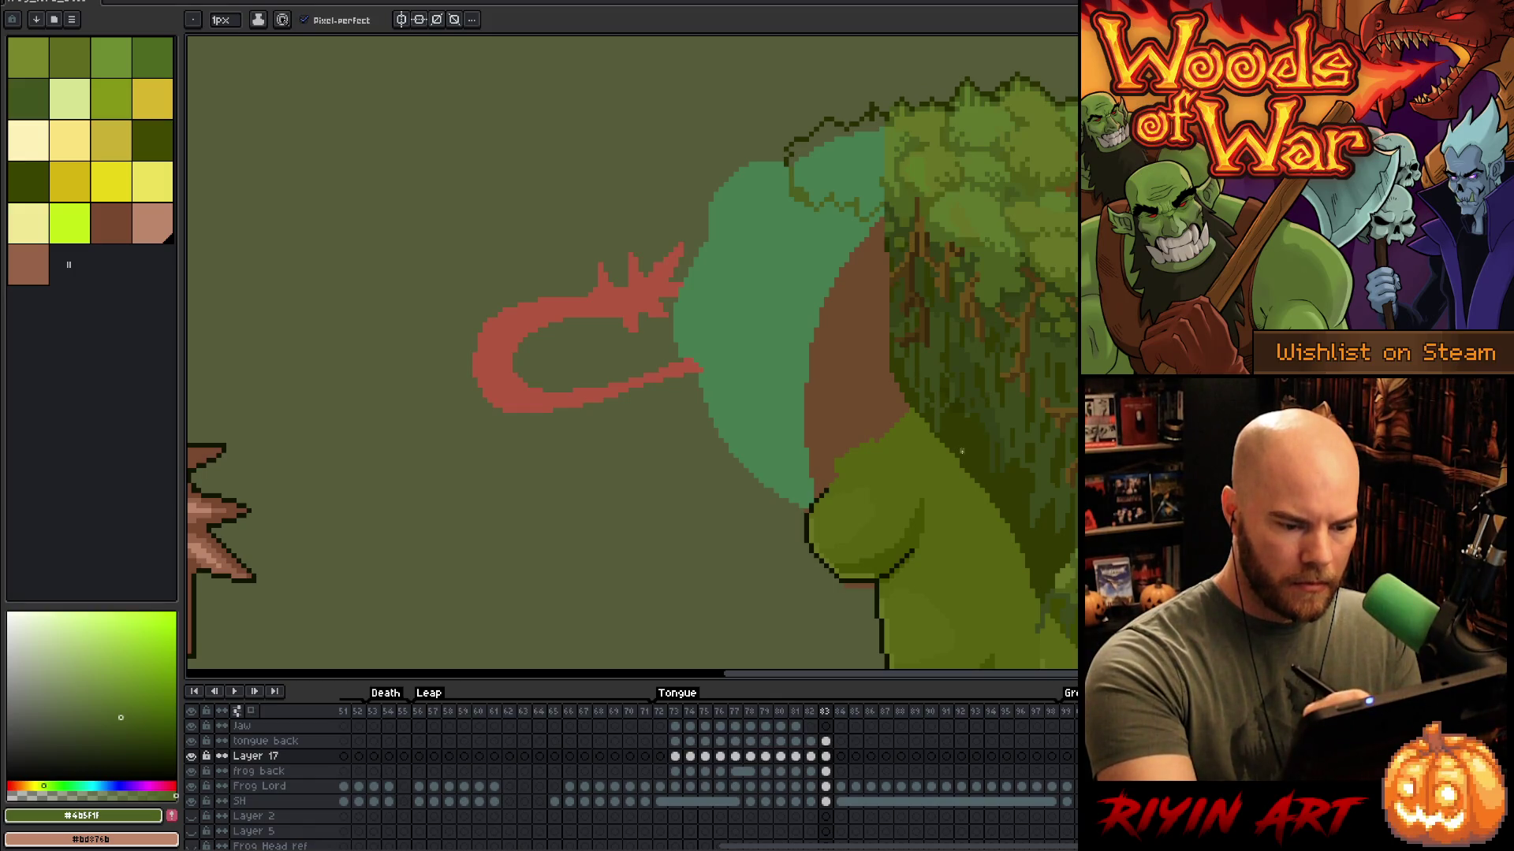
# Step: Trace the head's upper-left and left edges and draw the frog's mouth line
pyautogui.keyDown('alt'); pyautogui.click(963, 435); pyautogui.keyUp('alt')
pyautogui.moveTo(771, 157)
pyautogui.mouseDown()
pyautogui.moveTo(721, 180)
pyautogui.moveTo(710, 235)
pyautogui.mouseUp()
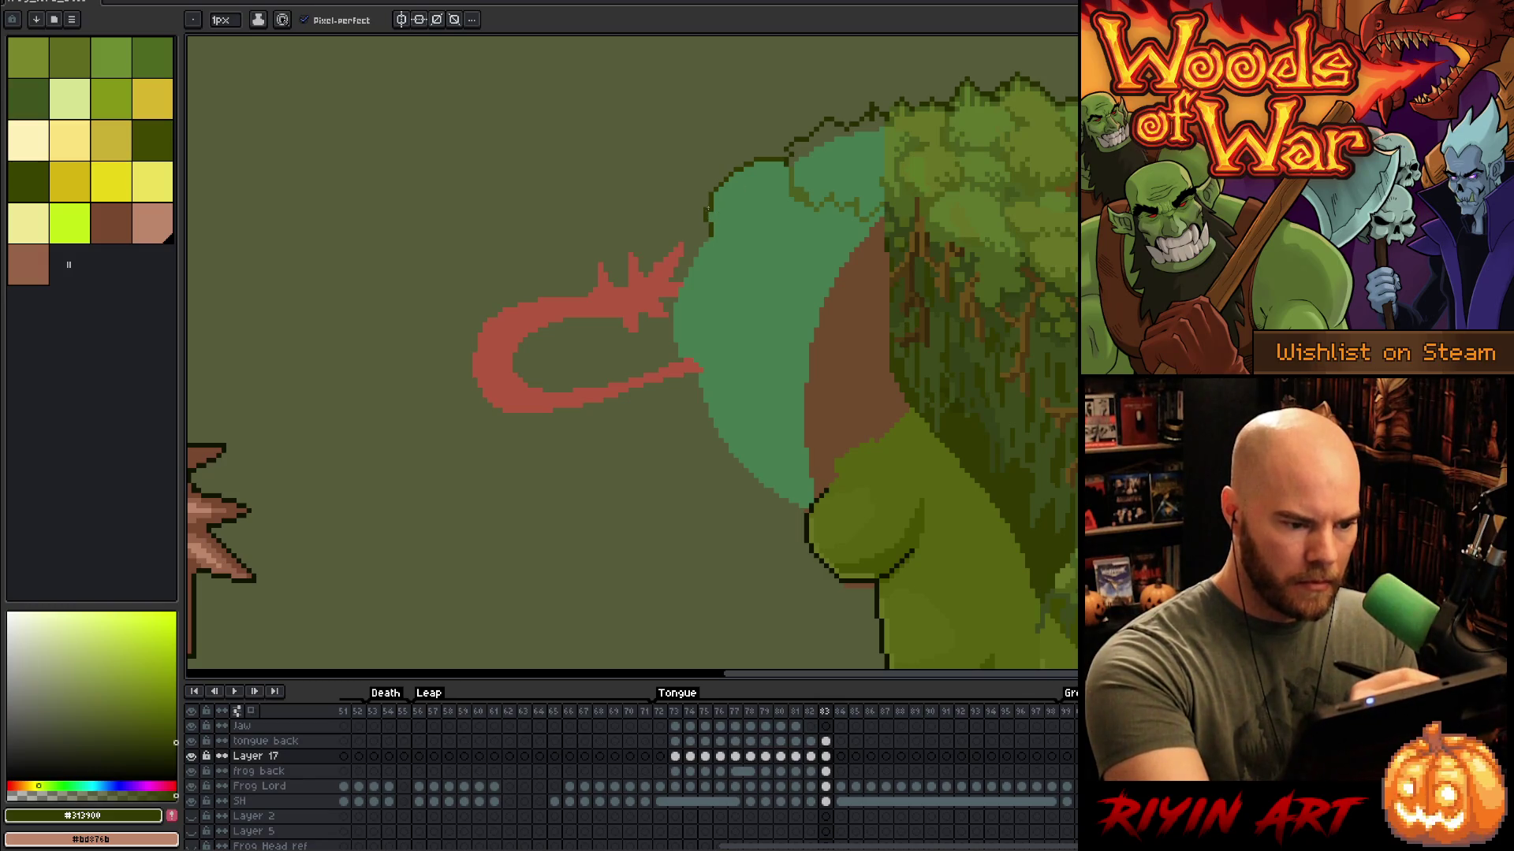
pyautogui.hotkey('ctrl', 'z')
pyautogui.moveTo(717, 211); pyautogui.dragTo(712, 191)
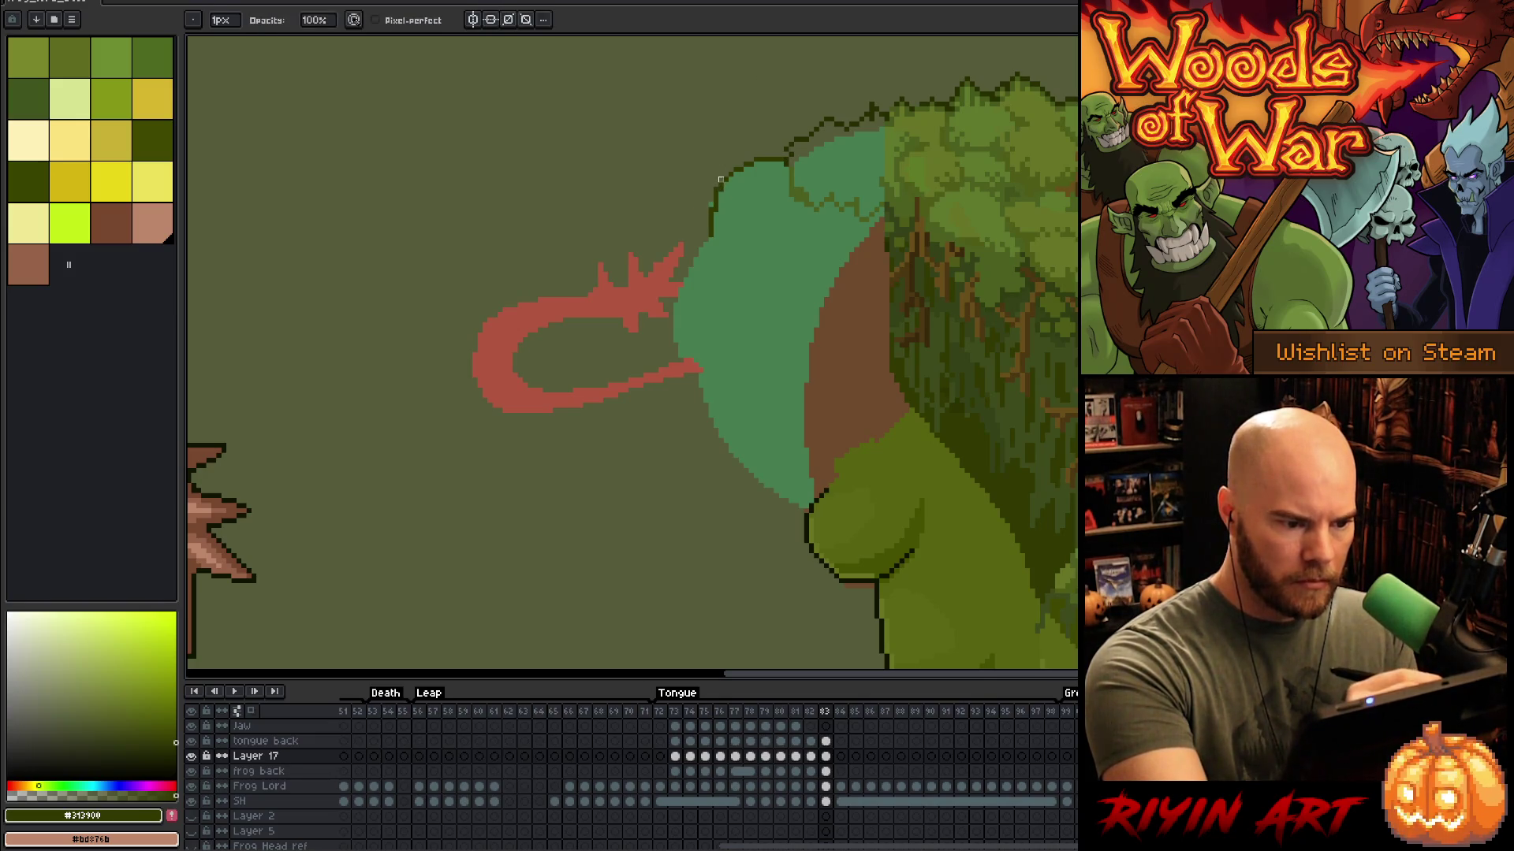
pyautogui.press('e')
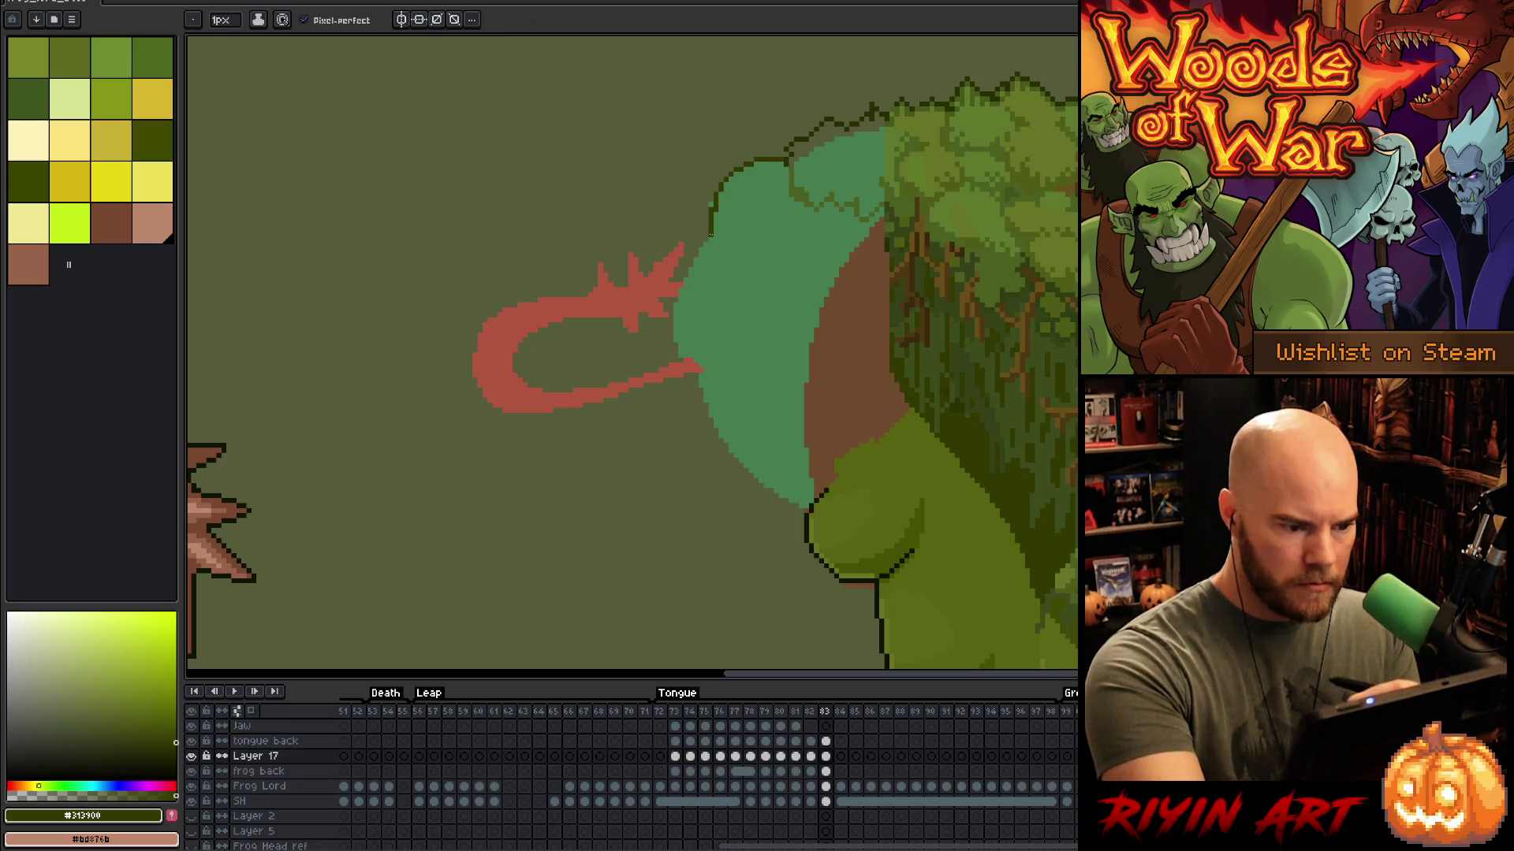
pyautogui.moveTo(687, 272); pyautogui.dragTo(671, 347)
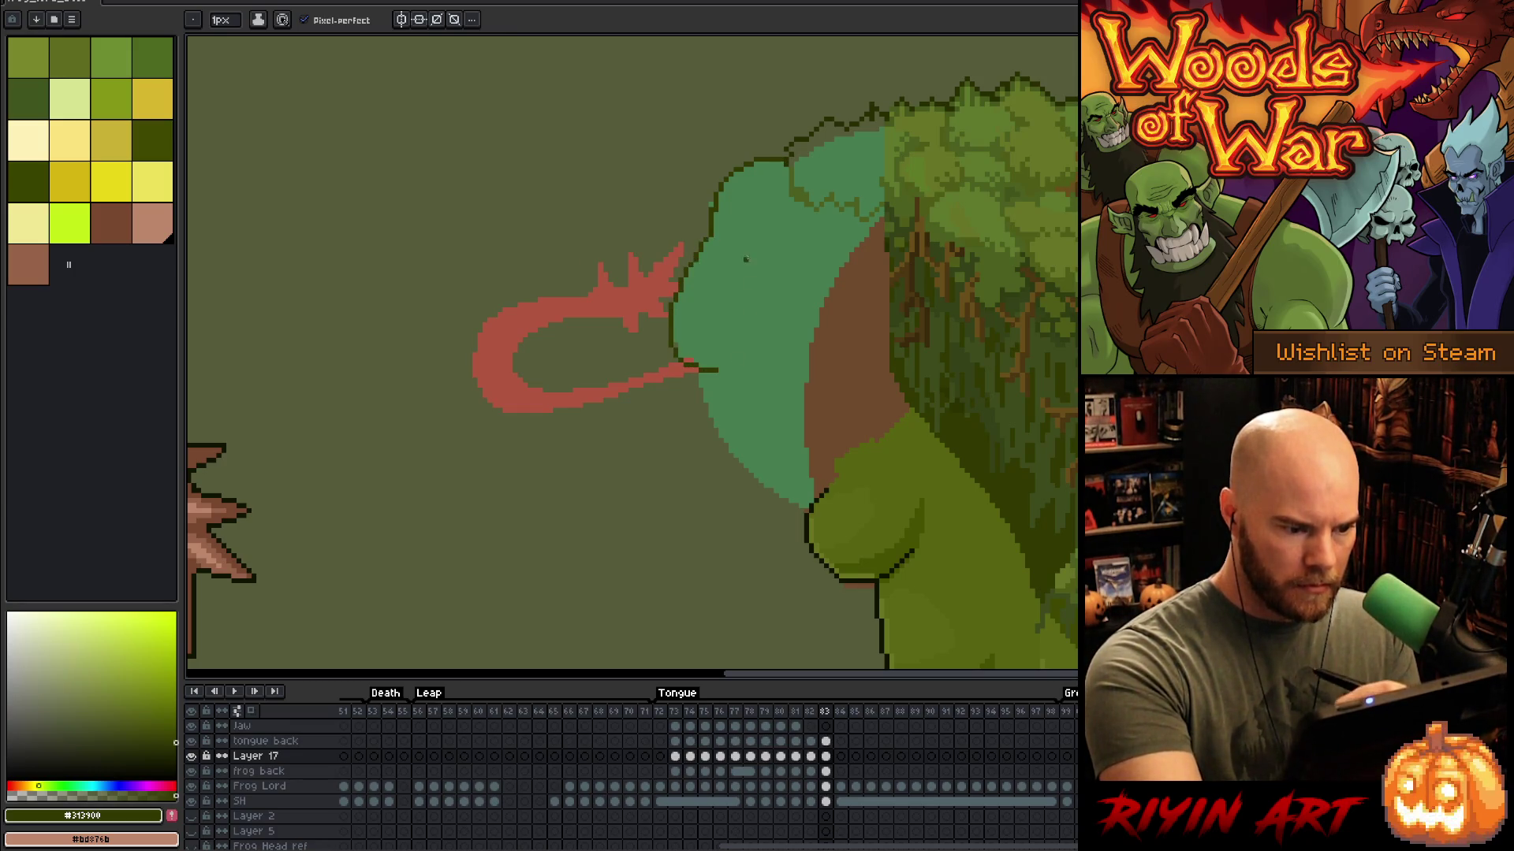
pyautogui.moveTo(720, 339)
pyautogui.mouseDown()
pyautogui.moveTo(763, 345)
pyautogui.moveTo(832, 406)
pyautogui.moveTo(958, 459)
pyautogui.mouseUp()
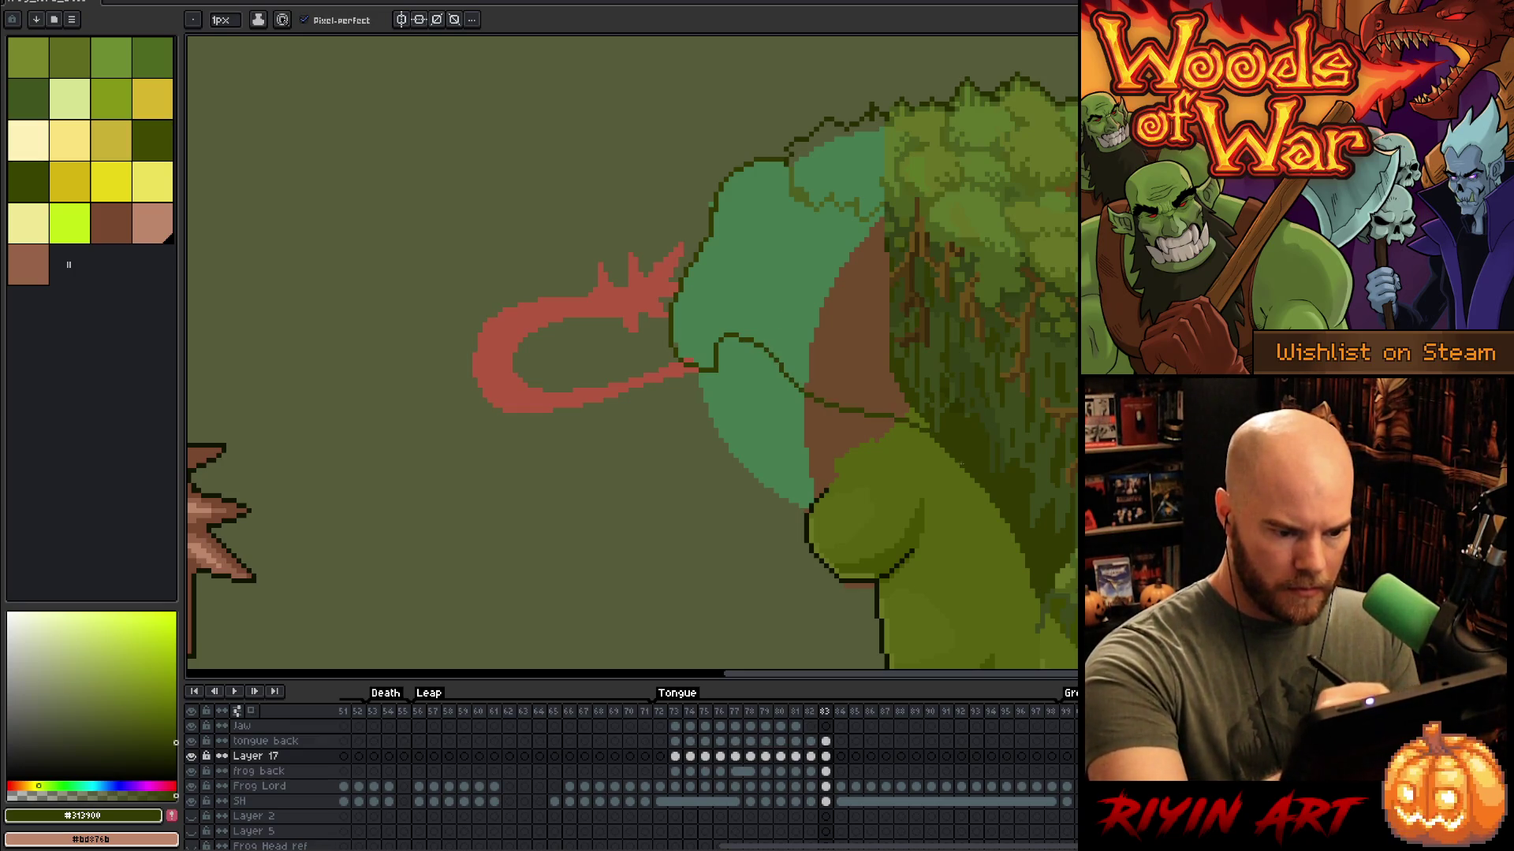
# Step: Undo stray fill and outline strokes, then fill the outlined head dark green
pyautogui.press('g')
pyautogui.click(895, 370)
pyautogui.hotkey('ctrl', 'z')
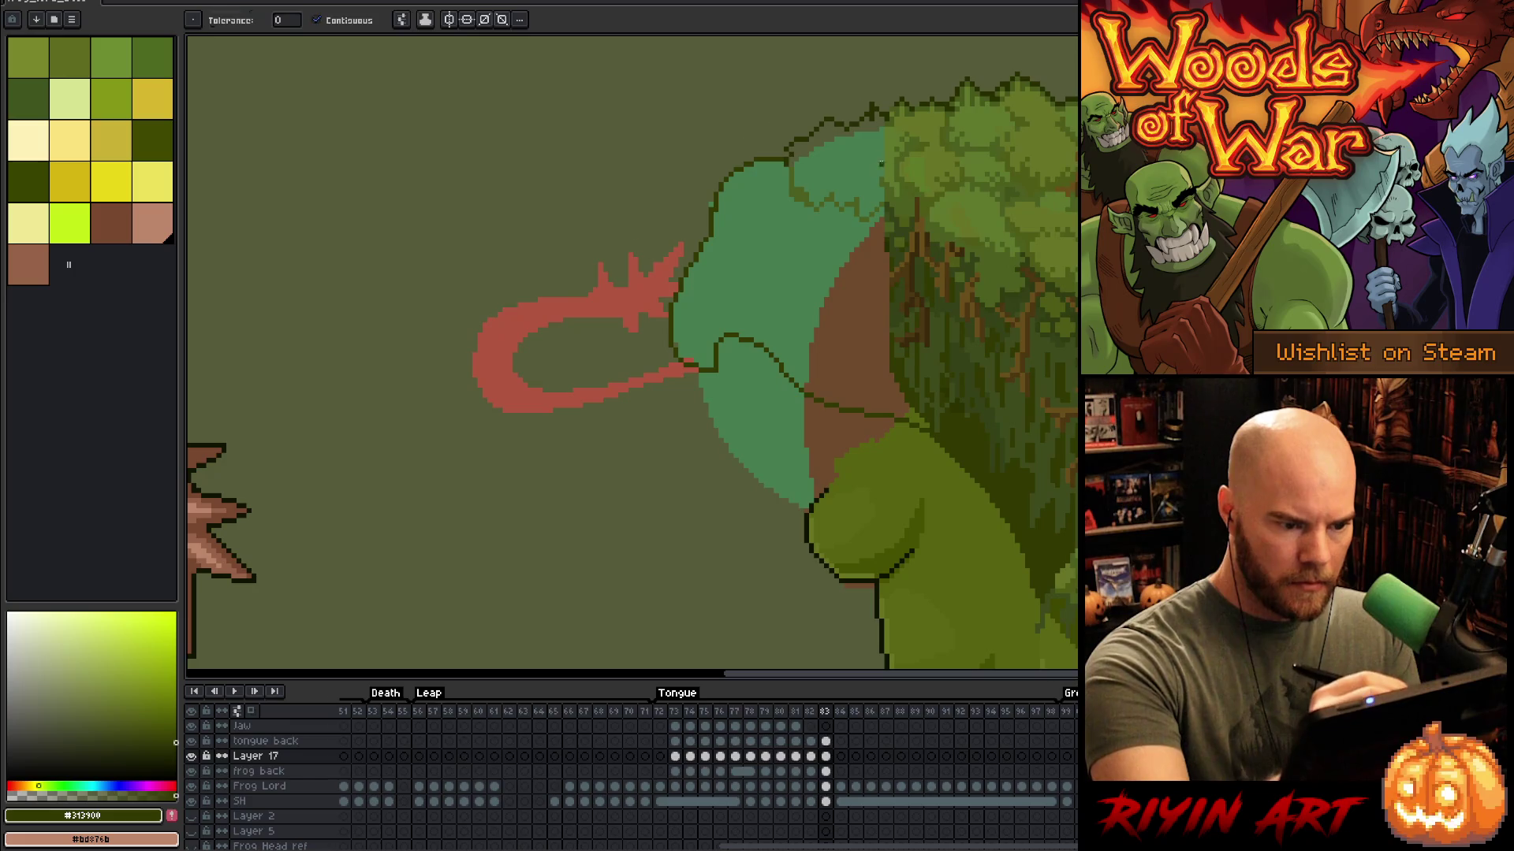
pyautogui.press('b')
pyautogui.moveTo(883, 207); pyautogui.dragTo(887, 359)
pyautogui.hotkey('ctrl', 'z')
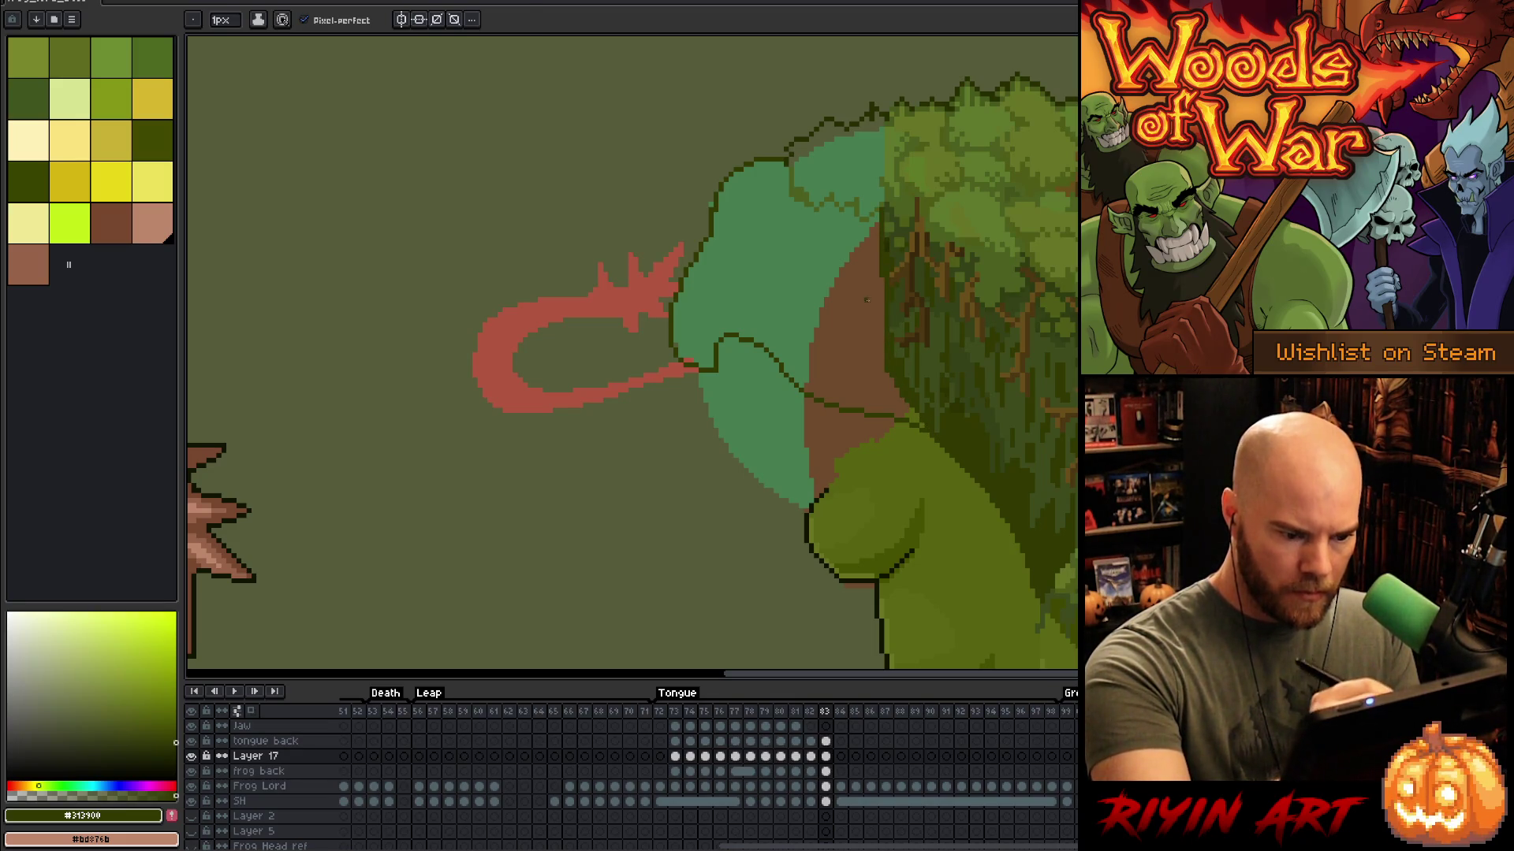
pyautogui.press('g')
pyautogui.click(897, 404)
# Step: Sample olive green and the dark outline colour, then test and undo a jaw-edge stroke
pyautogui.press('b')
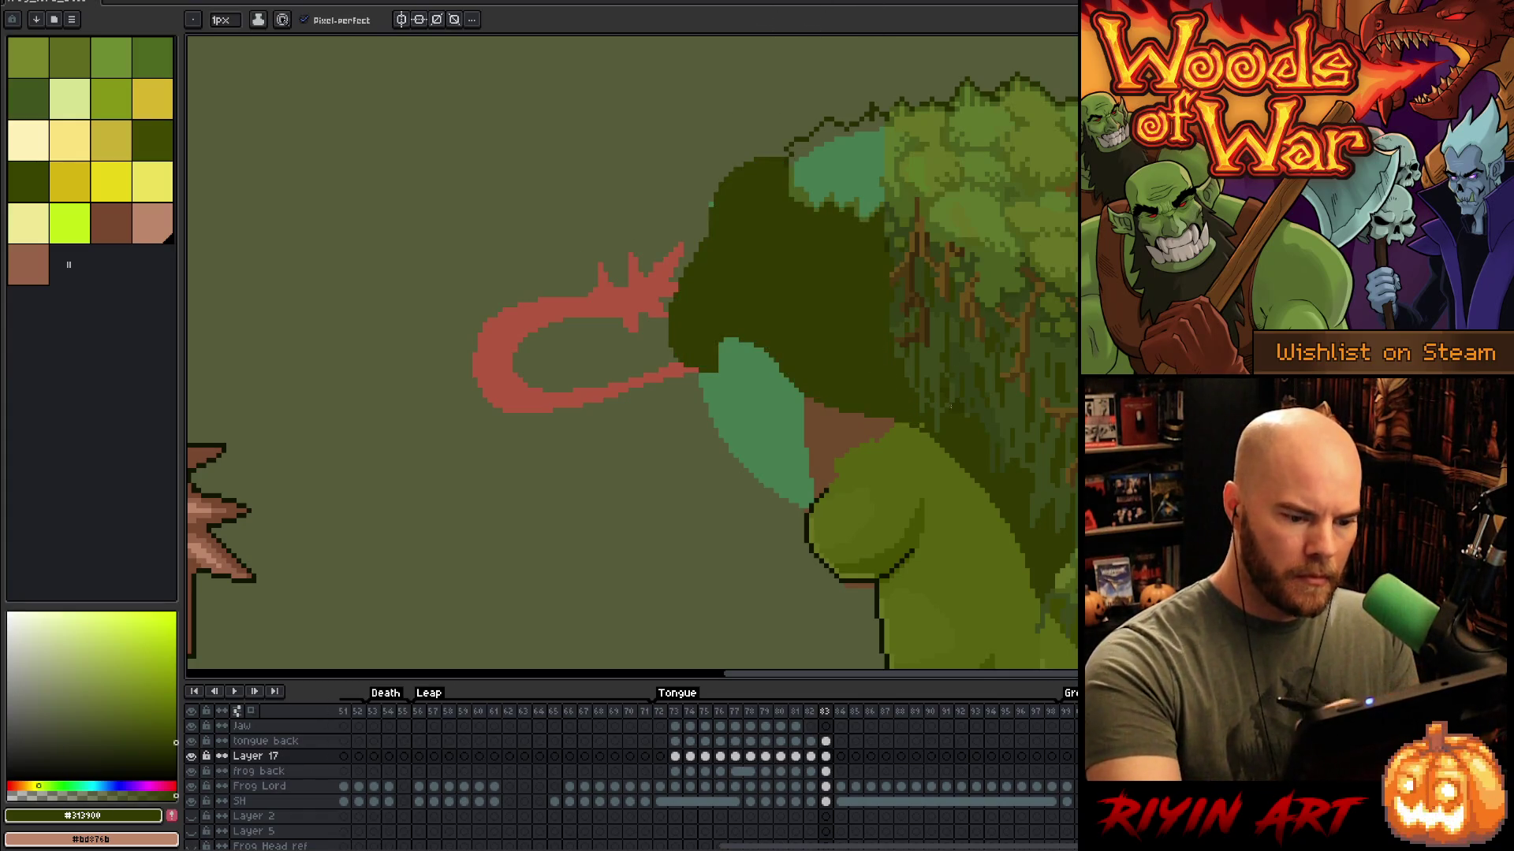
pyautogui.keyDown('alt'); pyautogui.click(919, 446); pyautogui.keyUp('alt')
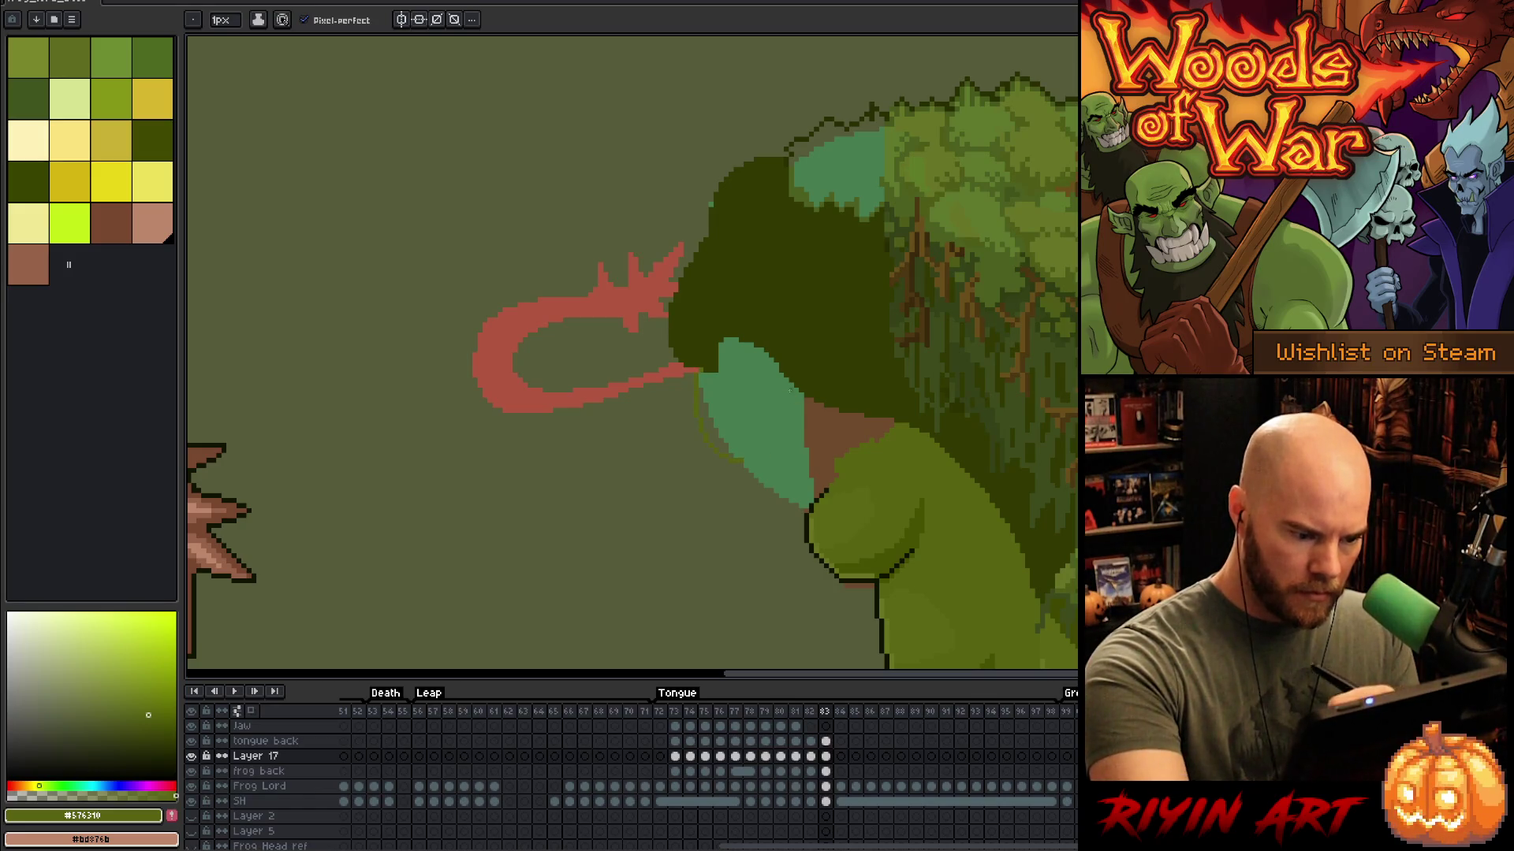
pyautogui.keyDown('alt'); pyautogui.click(701, 340); pyautogui.keyUp('alt')
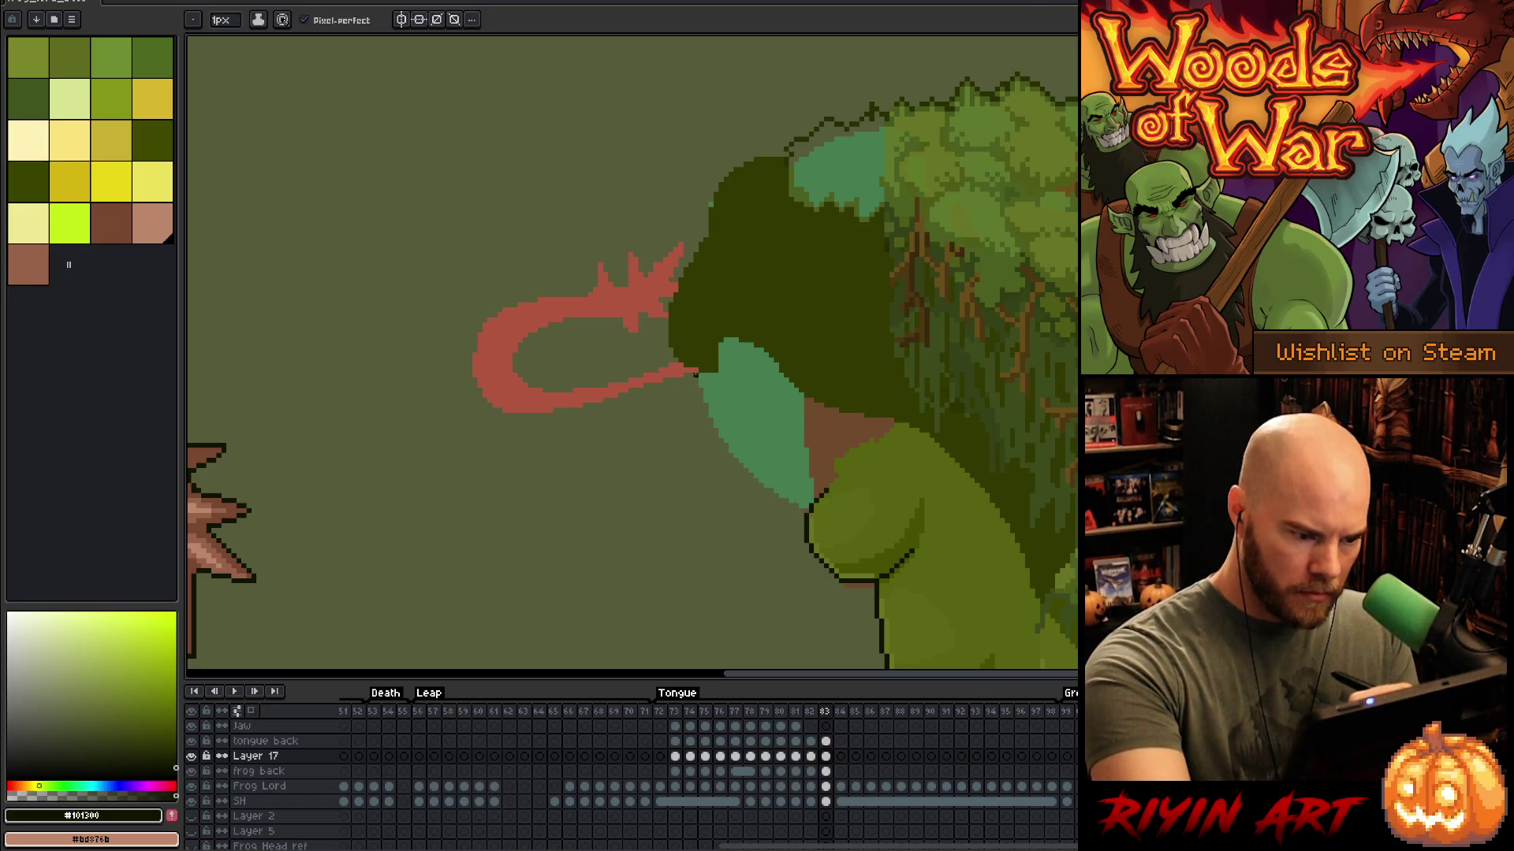
pyautogui.moveTo(695, 388); pyautogui.dragTo(721, 442)
pyautogui.hotkey('ctrl', 'z')
pyautogui.press('Left')
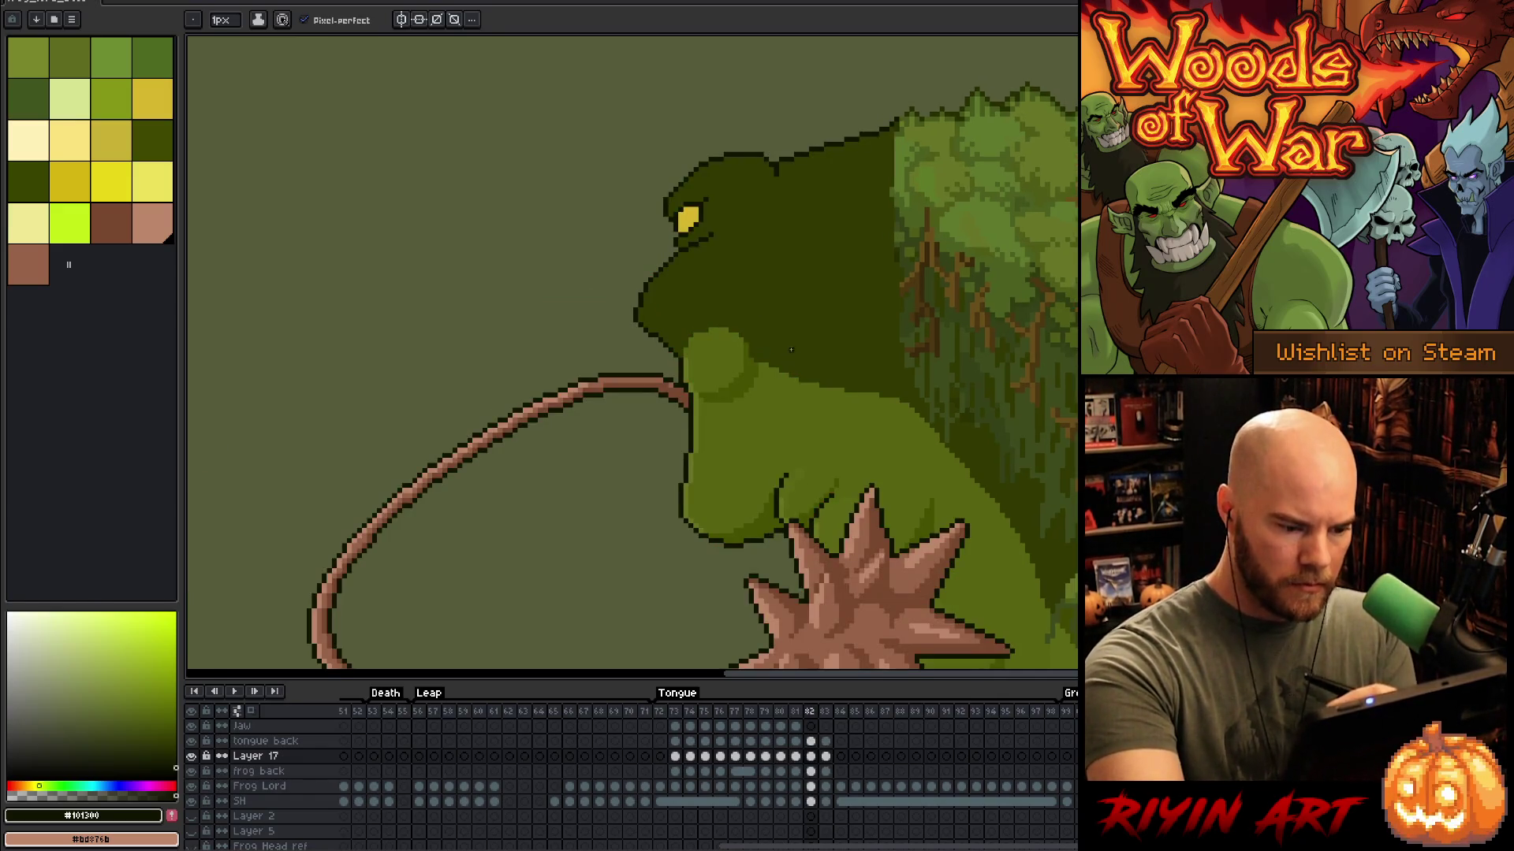
pyautogui.press('Right')
# Step: Outline the jaw's left edge down to the chin and erase stray chin pixels
pyautogui.moveTo(796, 517); pyautogui.dragTo(798, 454)
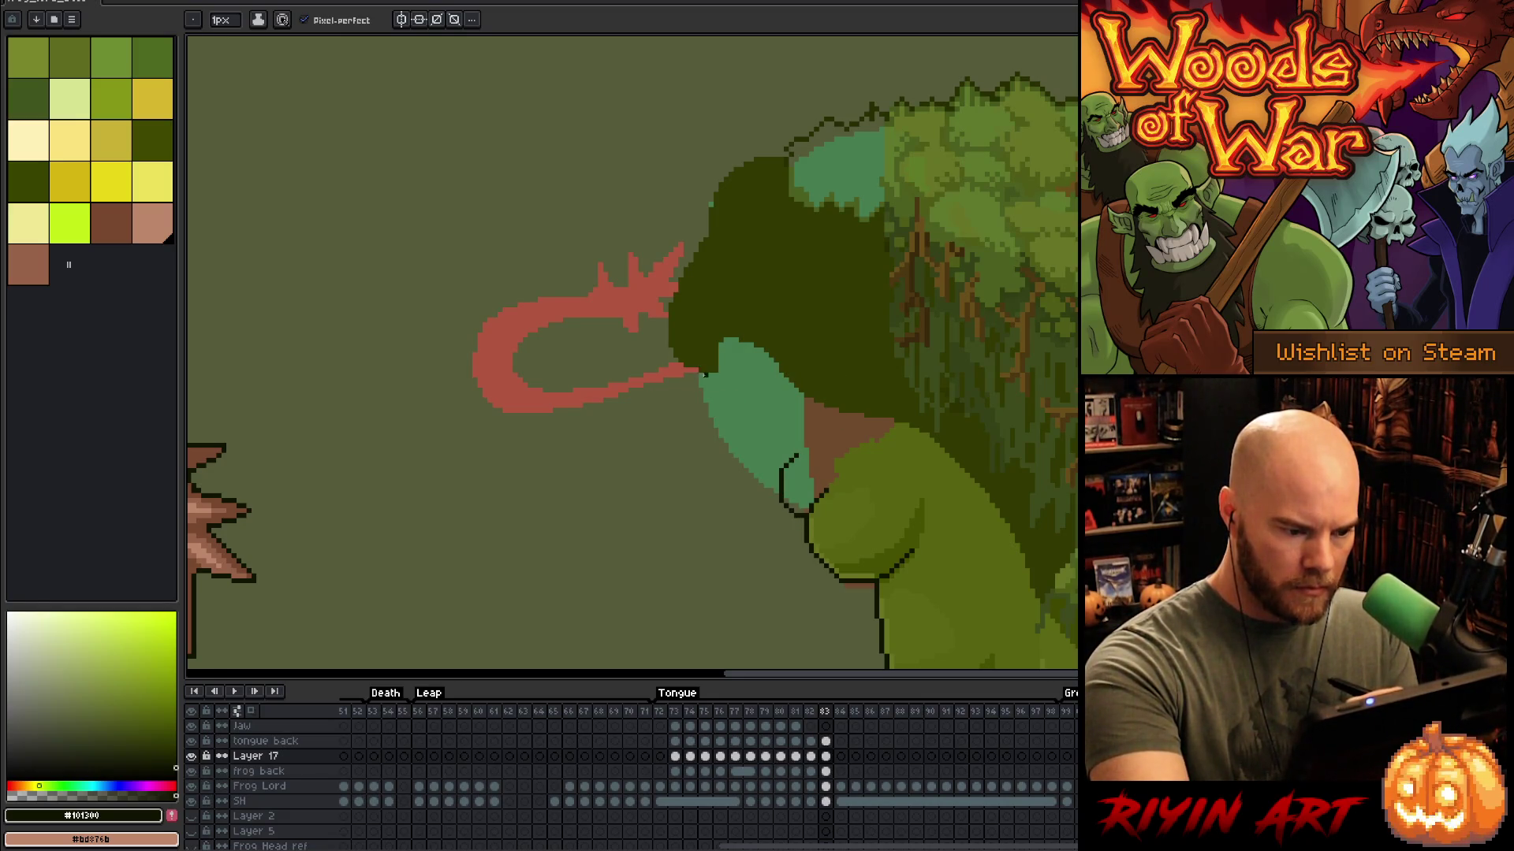
pyautogui.press('Left')
pyautogui.press('Right')
pyautogui.moveTo(700, 377)
pyautogui.mouseDown()
pyautogui.moveTo(729, 499)
pyautogui.moveTo(788, 527)
pyautogui.mouseUp()
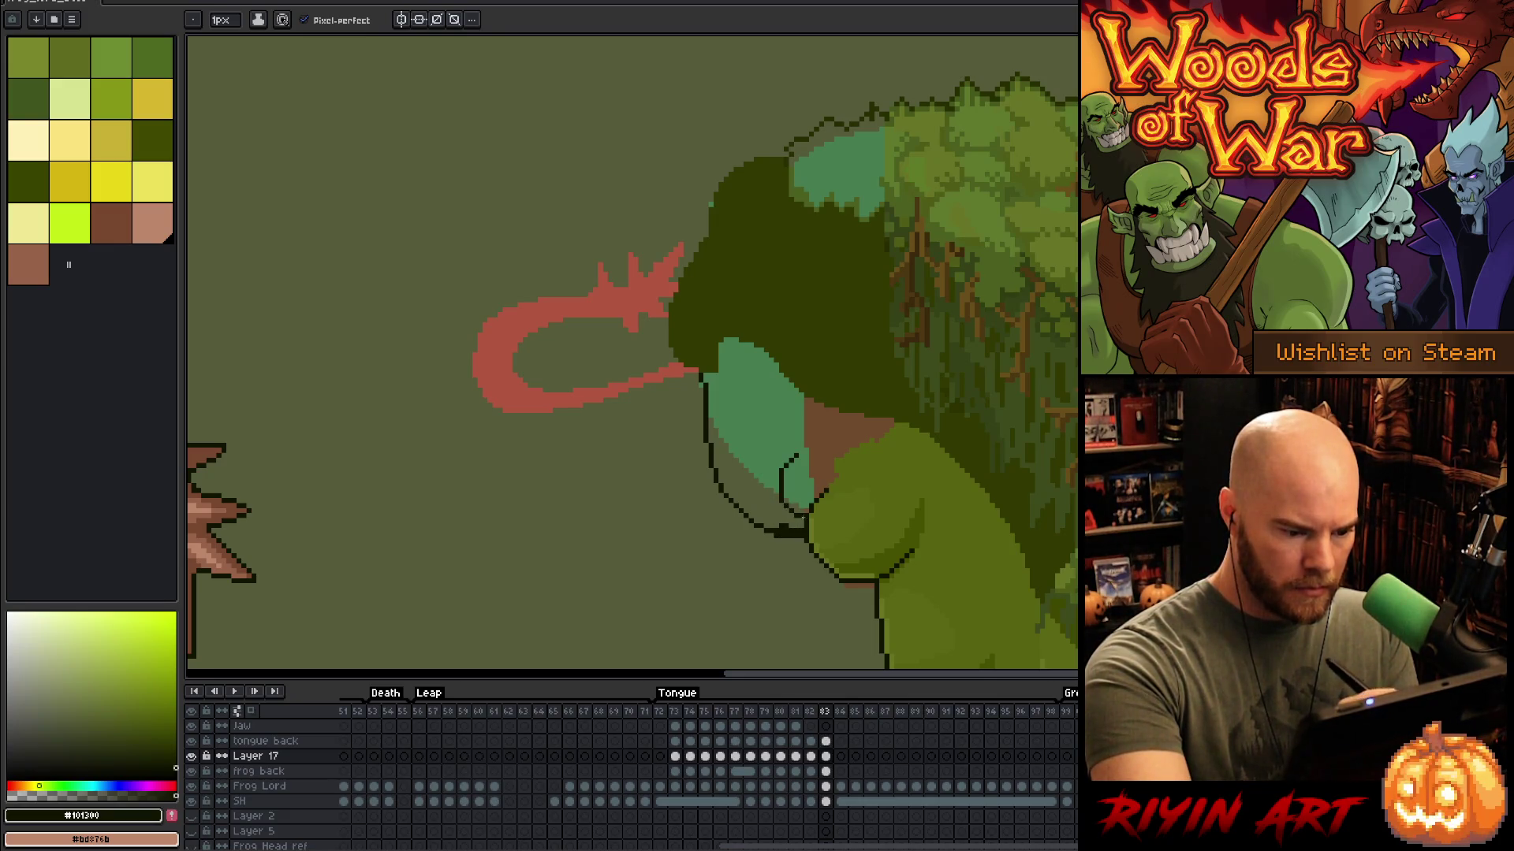
pyautogui.press('e')
pyautogui.moveTo(776, 527); pyautogui.dragTo(791, 526)
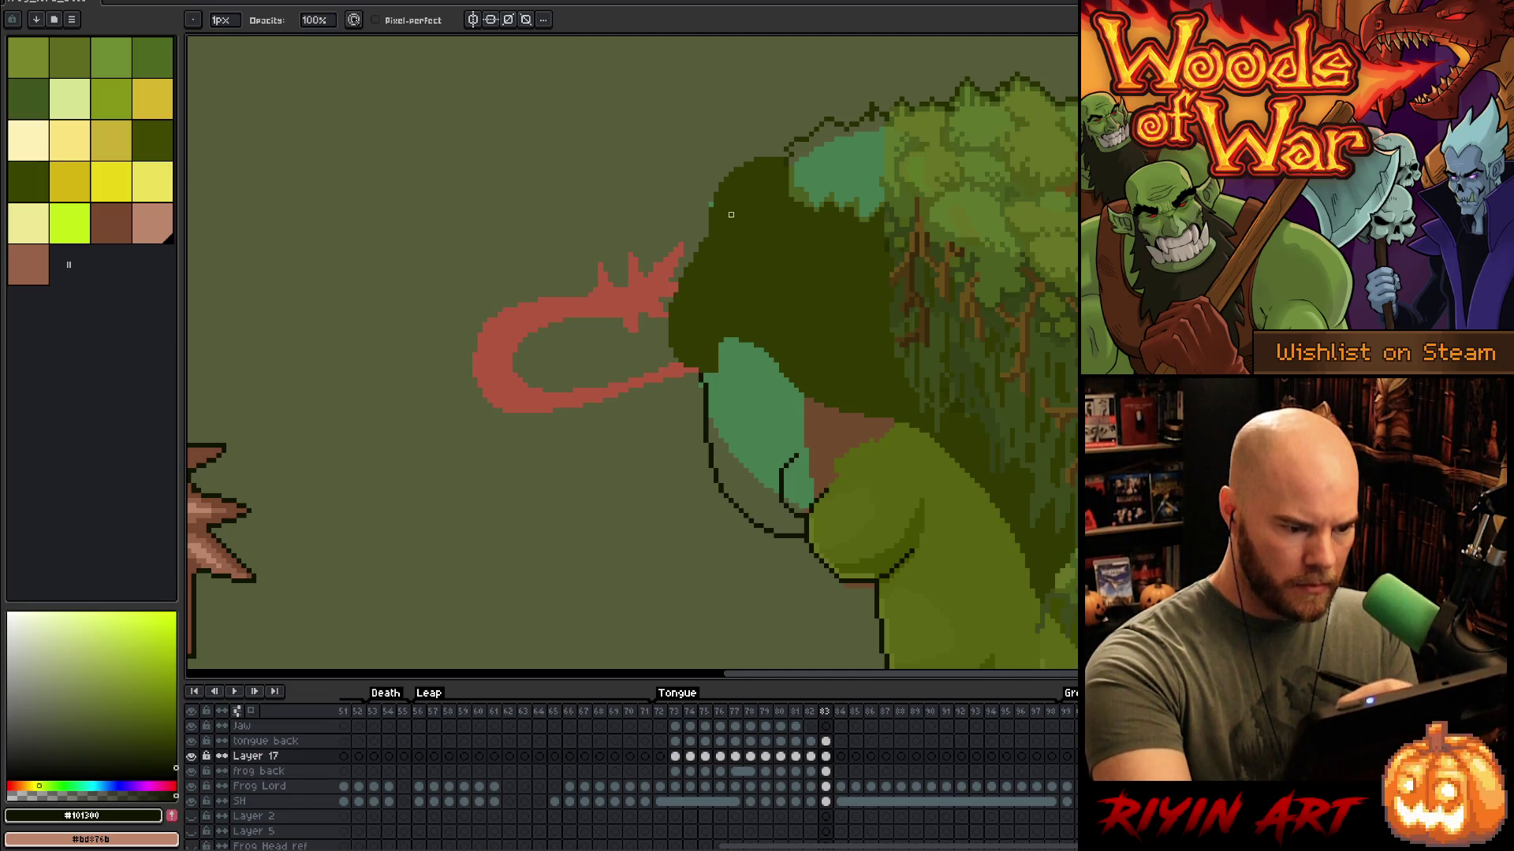
pyautogui.press('i')
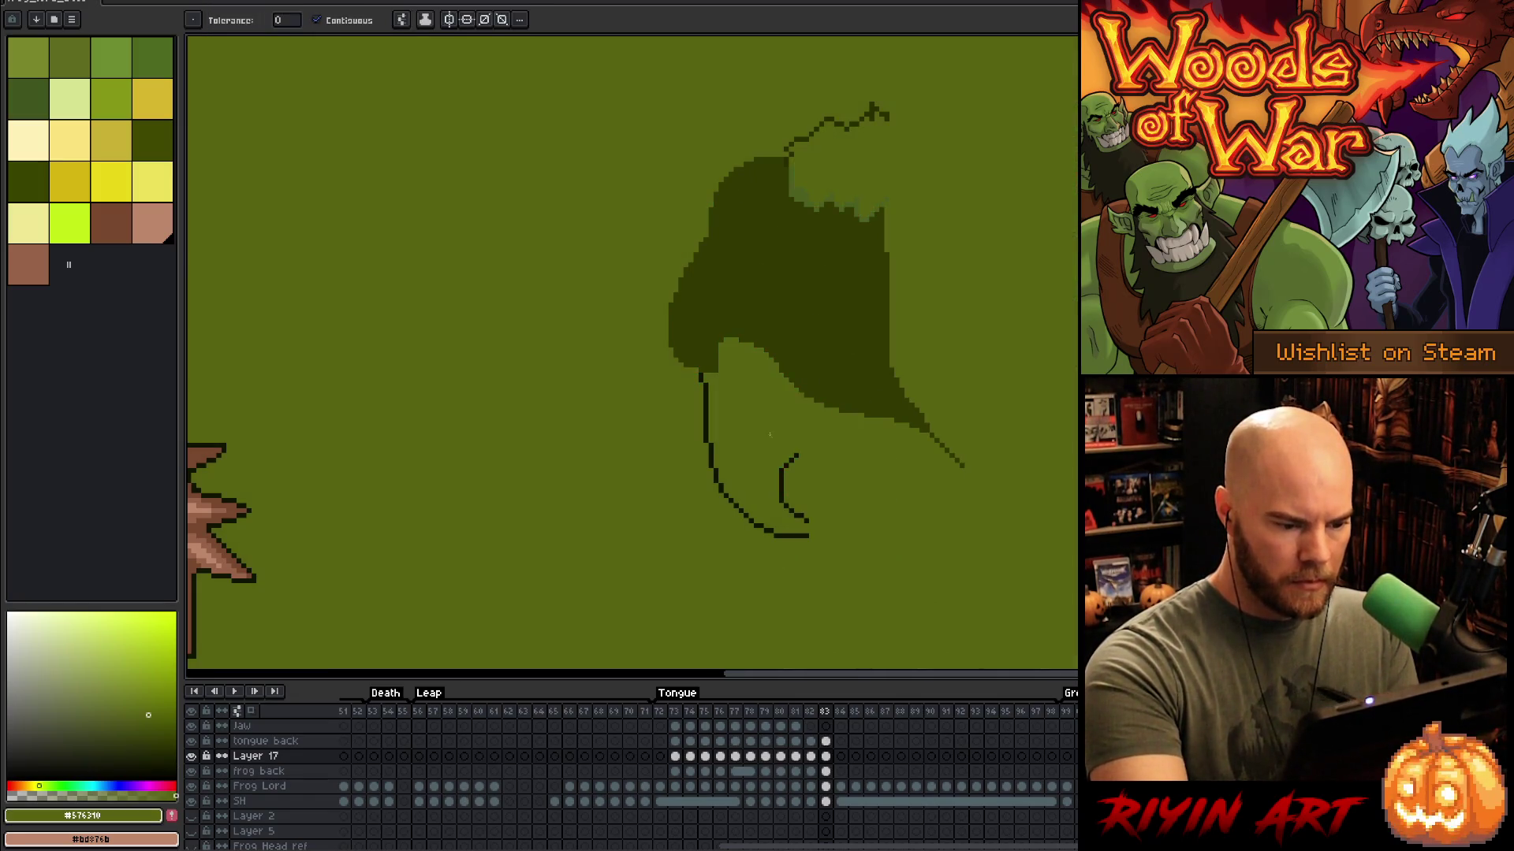
pyautogui.press('b')
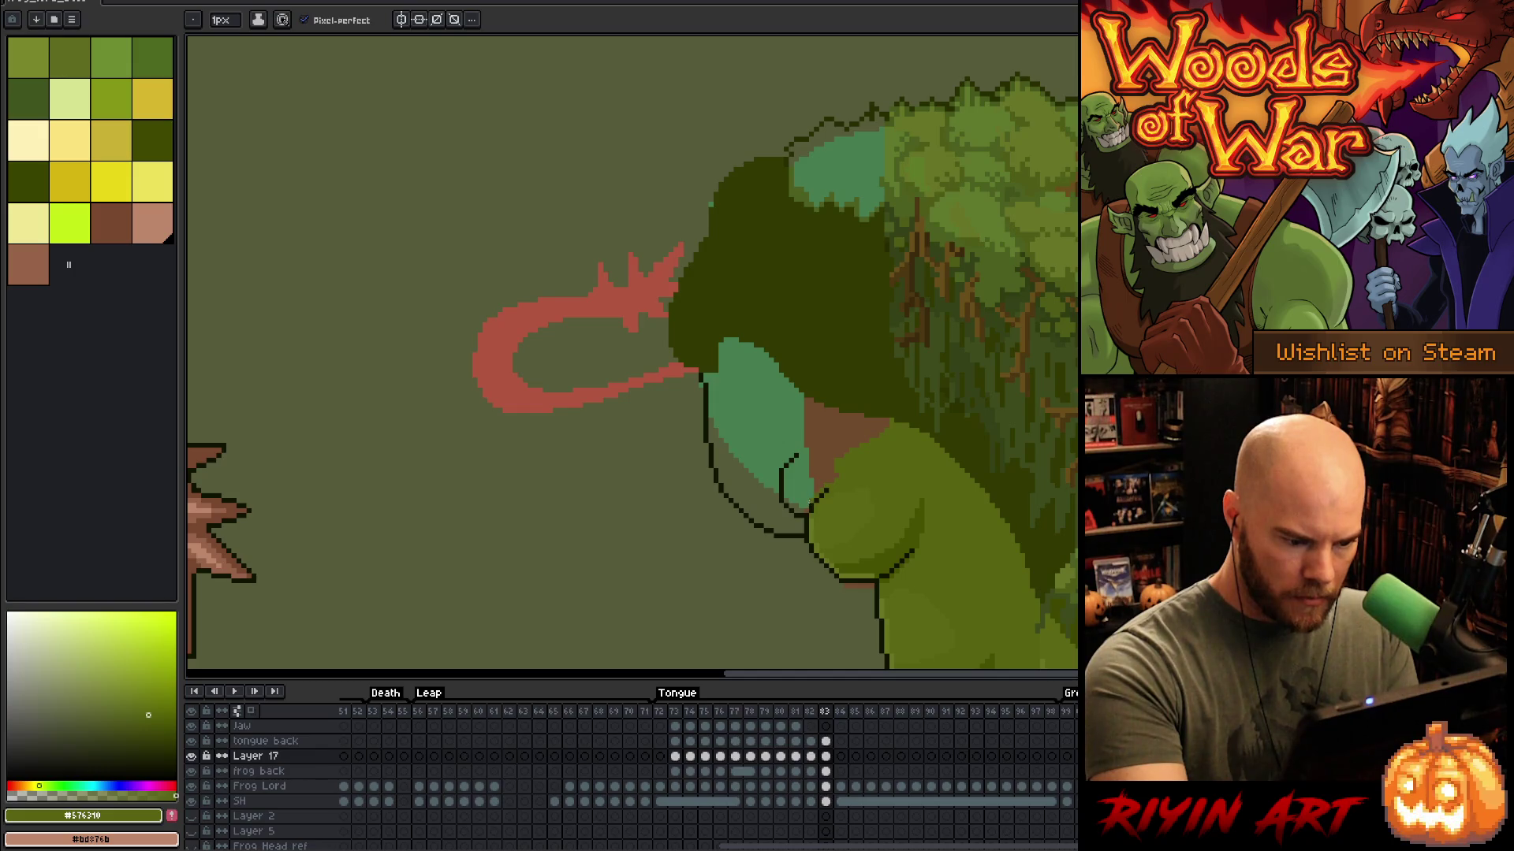
pyautogui.moveTo(806, 495); pyautogui.dragTo(806, 514)
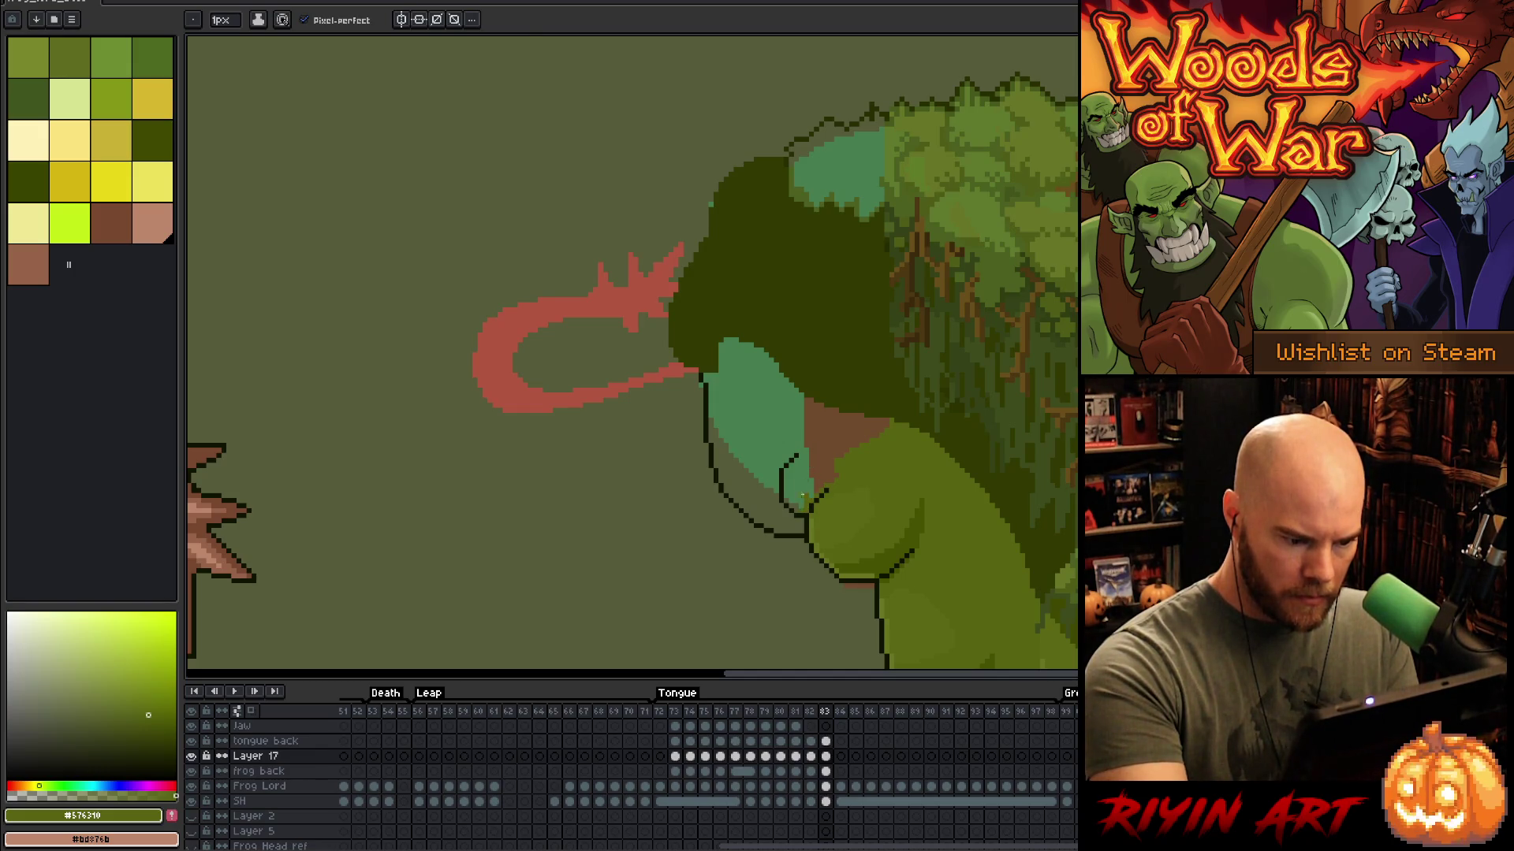
# Step: Fill the teal and brown jaw areas with olive green and lasso the head's left side
pyautogui.press('g')
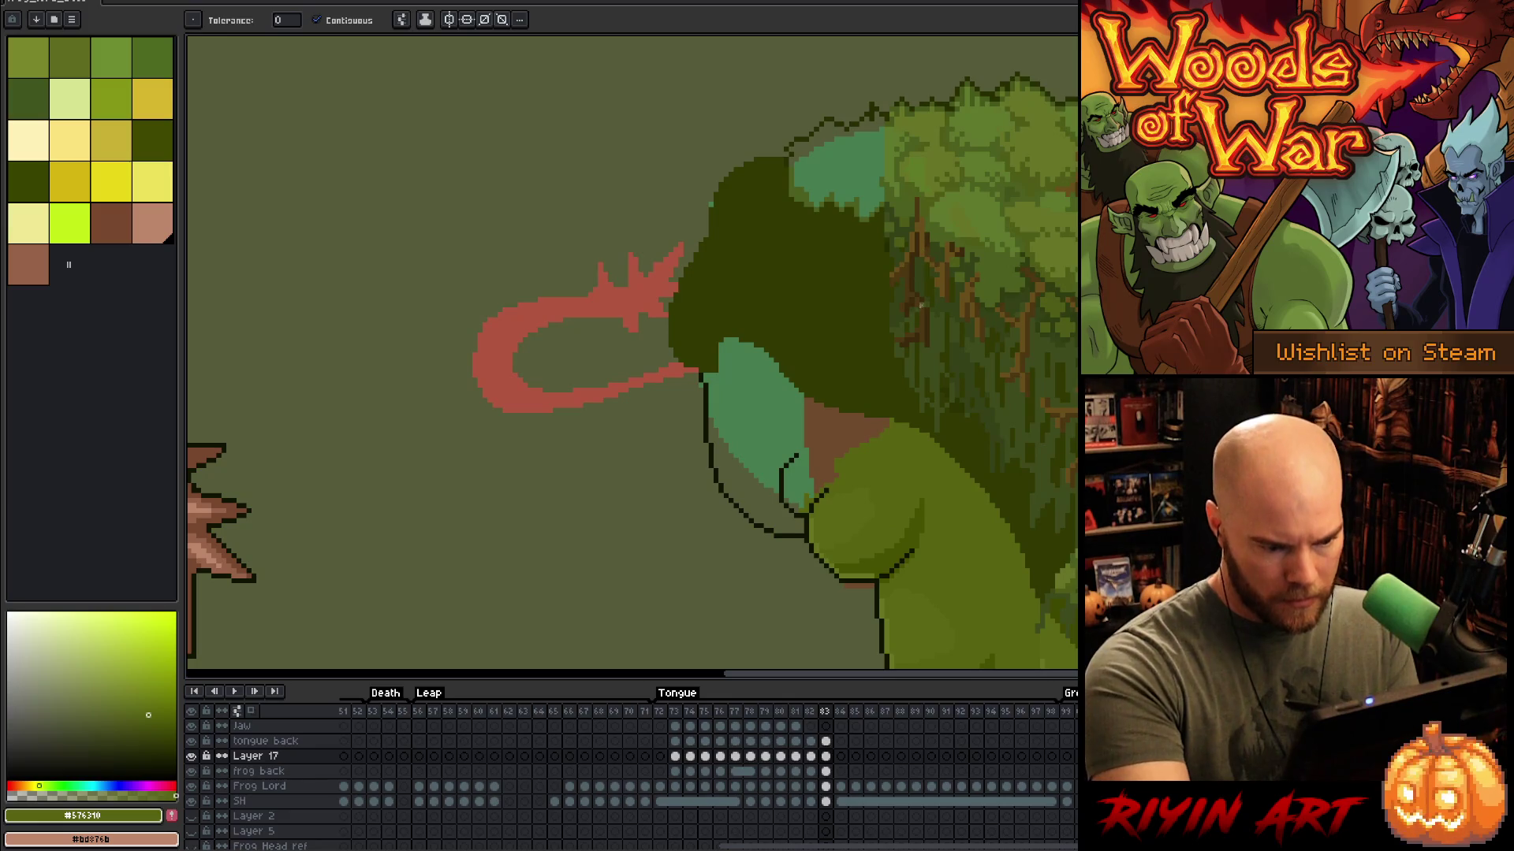
pyautogui.keyDown('alt'); pyautogui.click(191, 756); pyautogui.keyUp('alt')
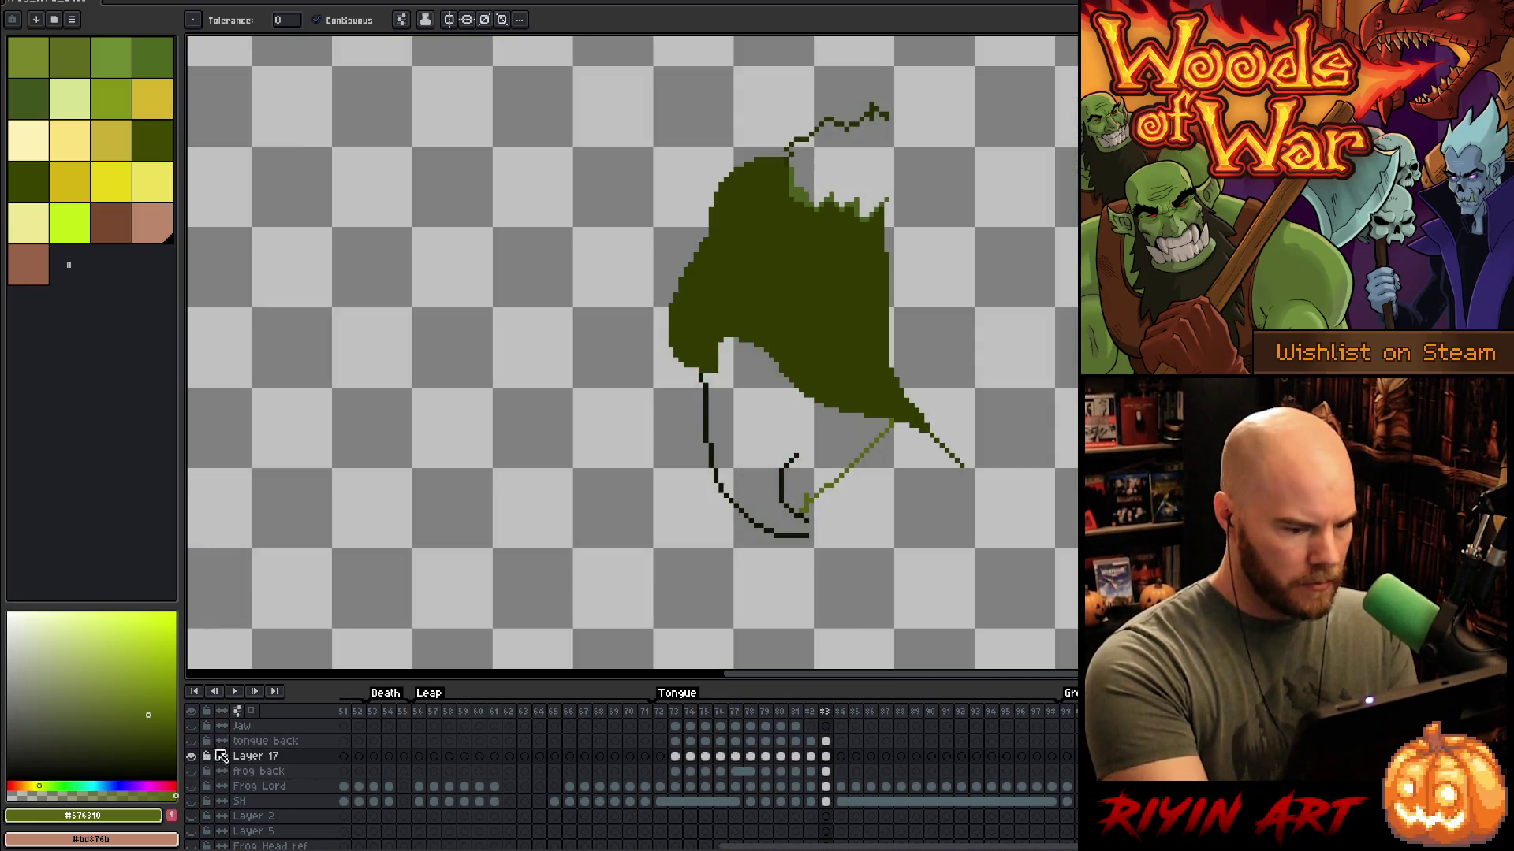
pyautogui.press('b')
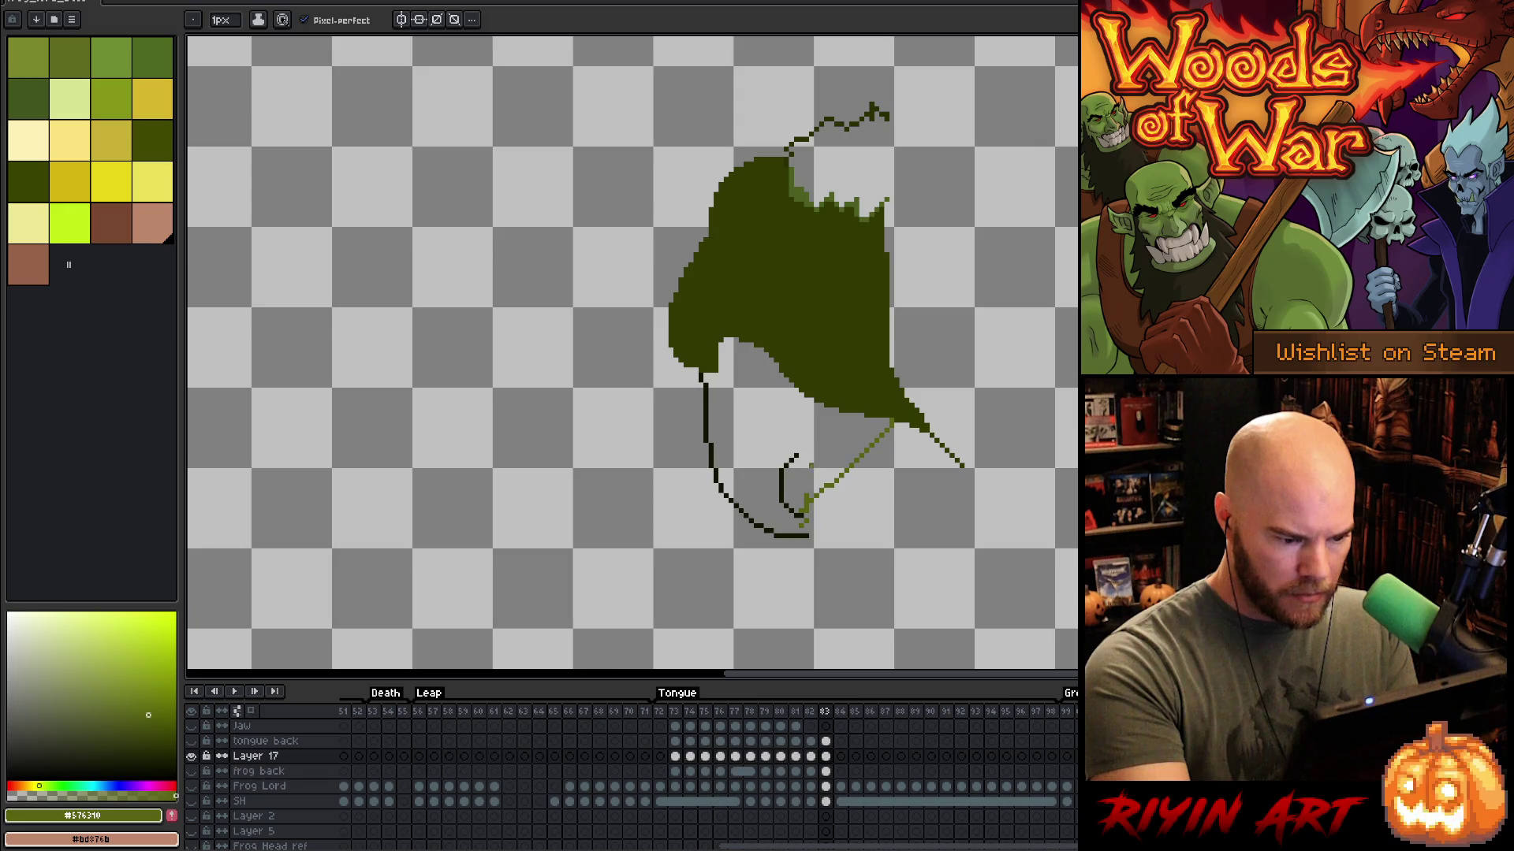
pyautogui.keyDown('alt'); pyautogui.click(191, 756); pyautogui.keyUp('alt')
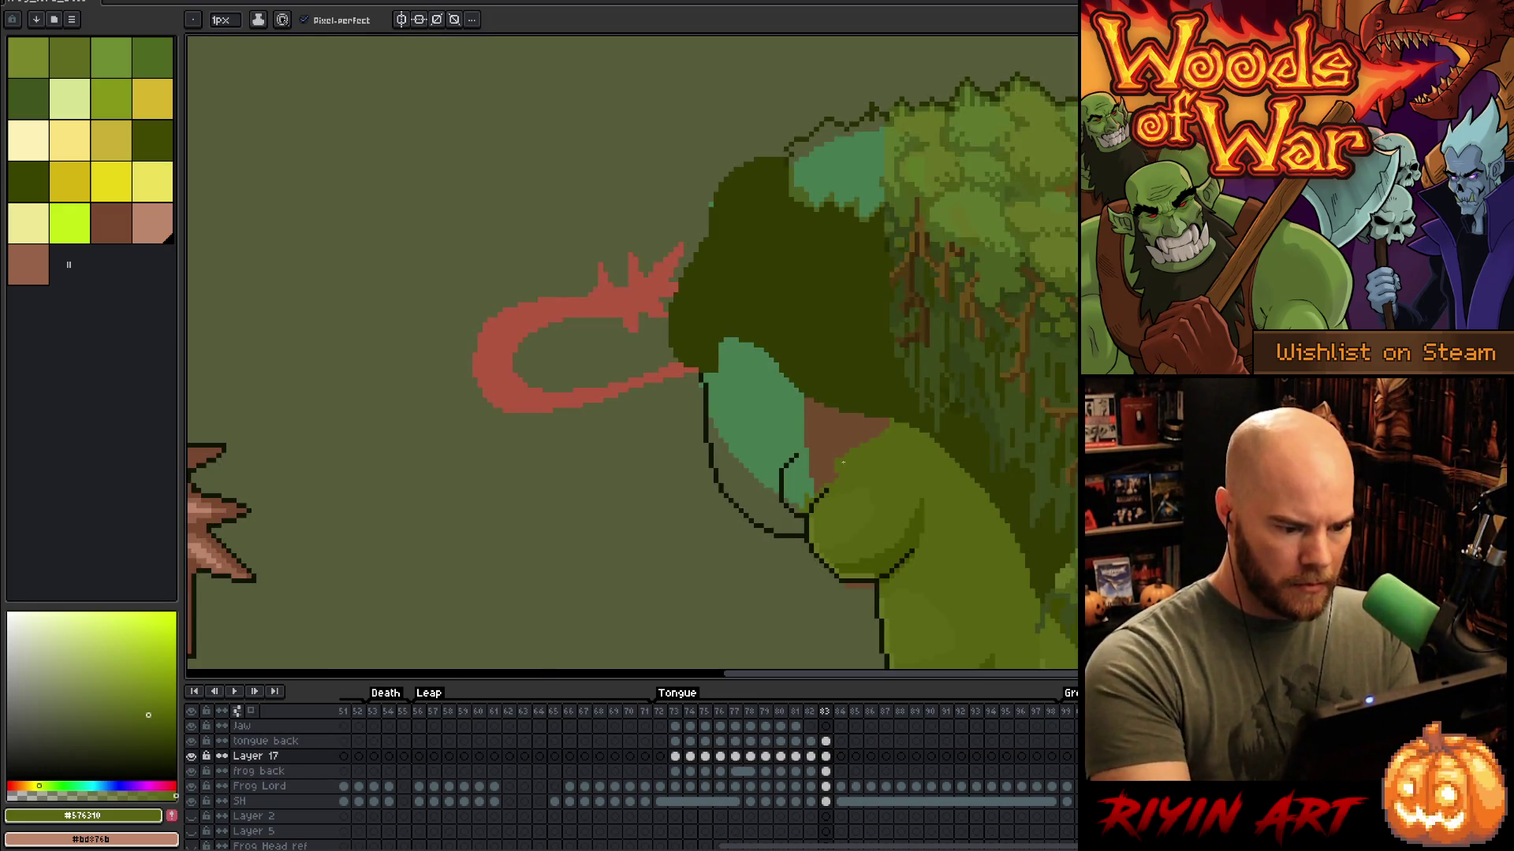
pyautogui.press('g')
pyautogui.click(819, 430)
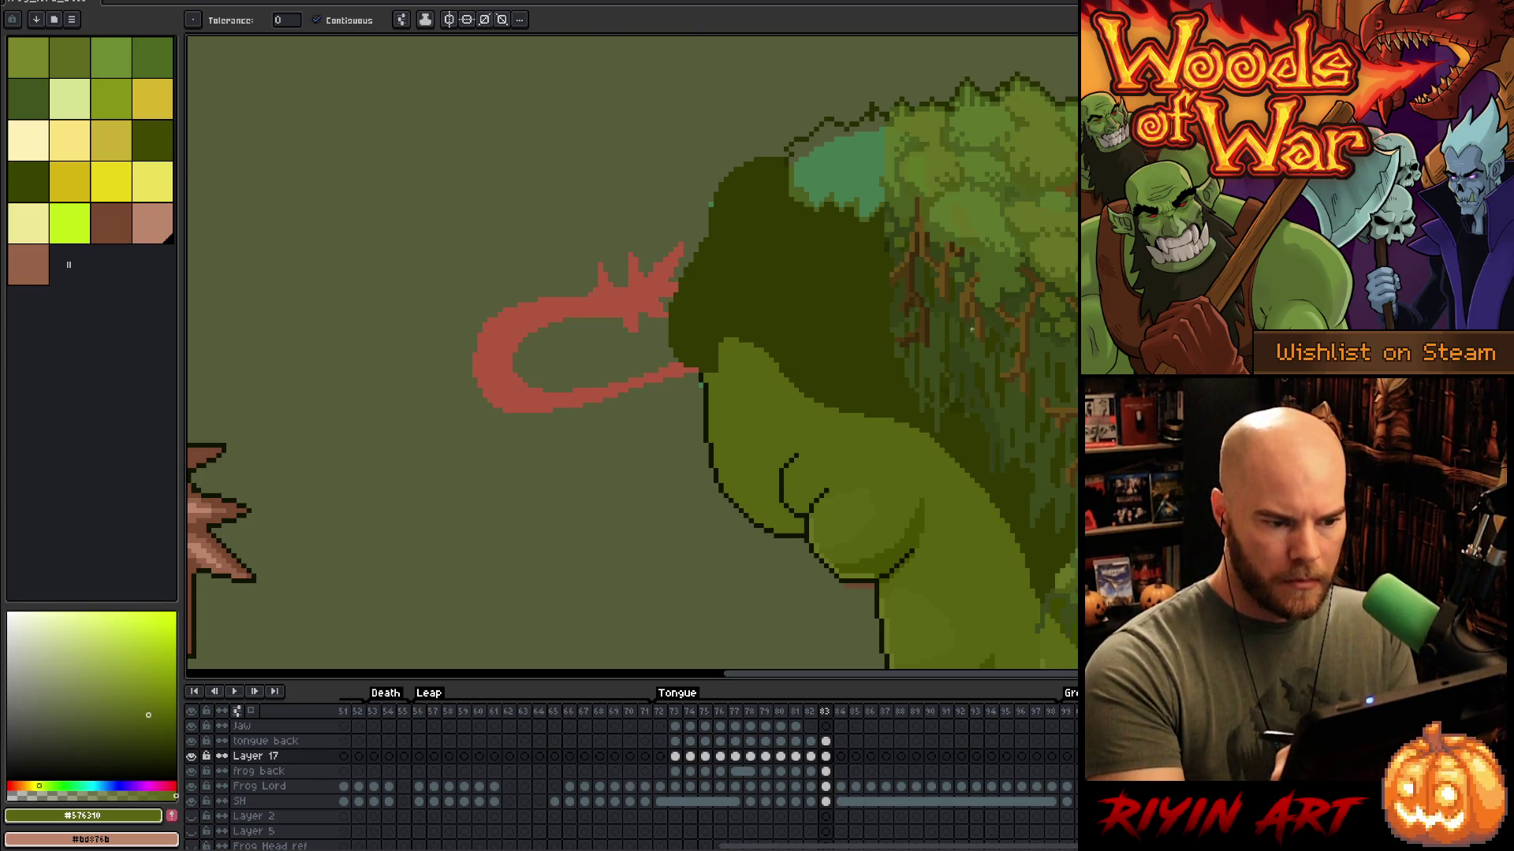
pyautogui.press('m')
pyautogui.moveTo(785, 159)
pyautogui.mouseDown()
pyautogui.moveTo(692, 186)
pyautogui.moveTo(650, 313)
pyautogui.moveTo(704, 379)
pyautogui.mouseUp()
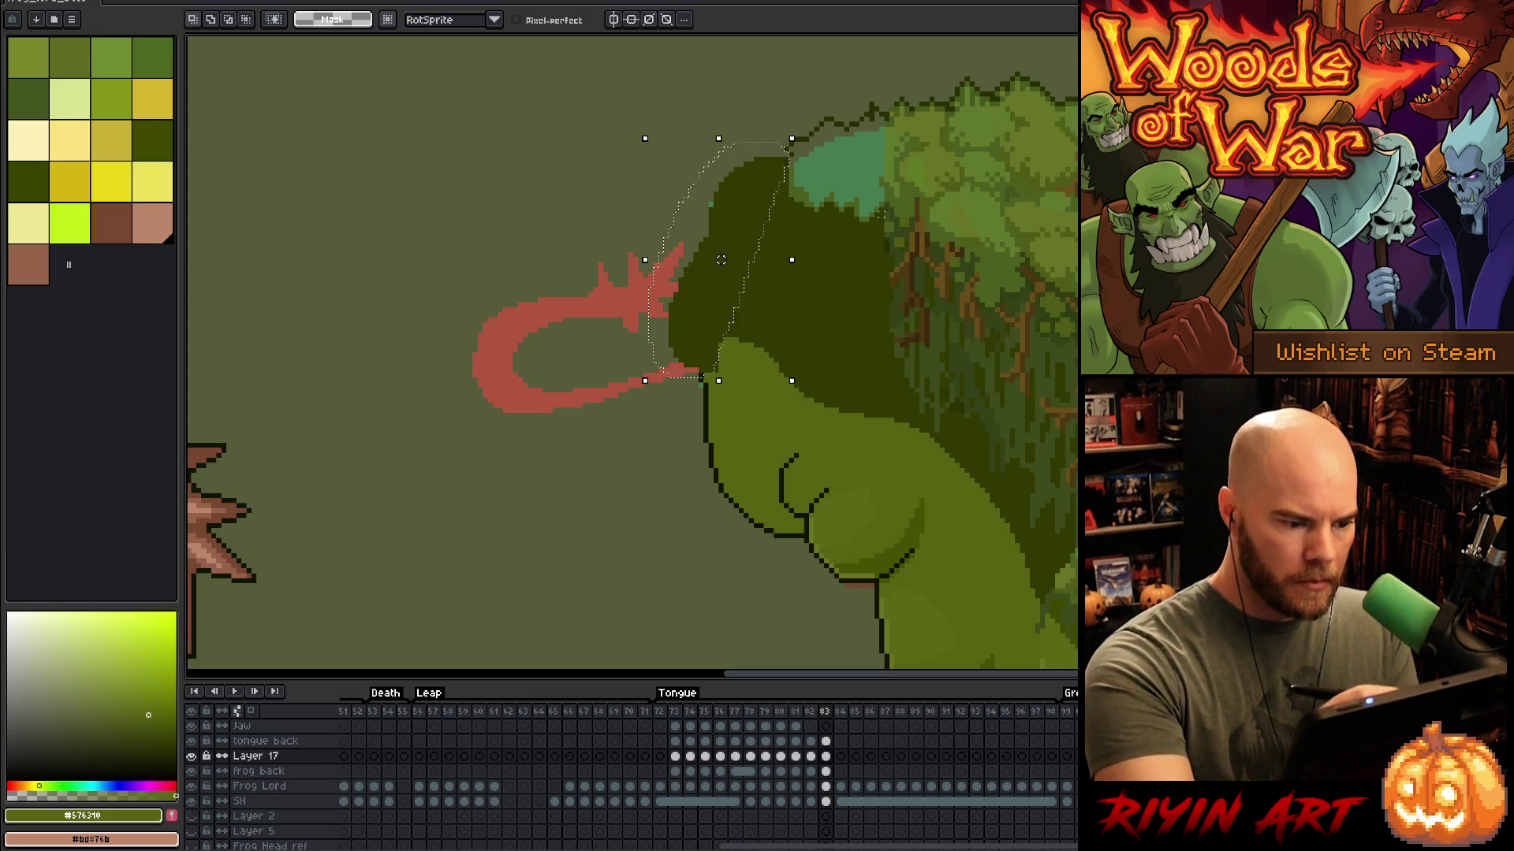
# Step: Outline the selected left edge of the head in the dark outline colour
pyautogui.keyDown('alt'); pyautogui.click(708, 400); pyautogui.keyUp('alt')
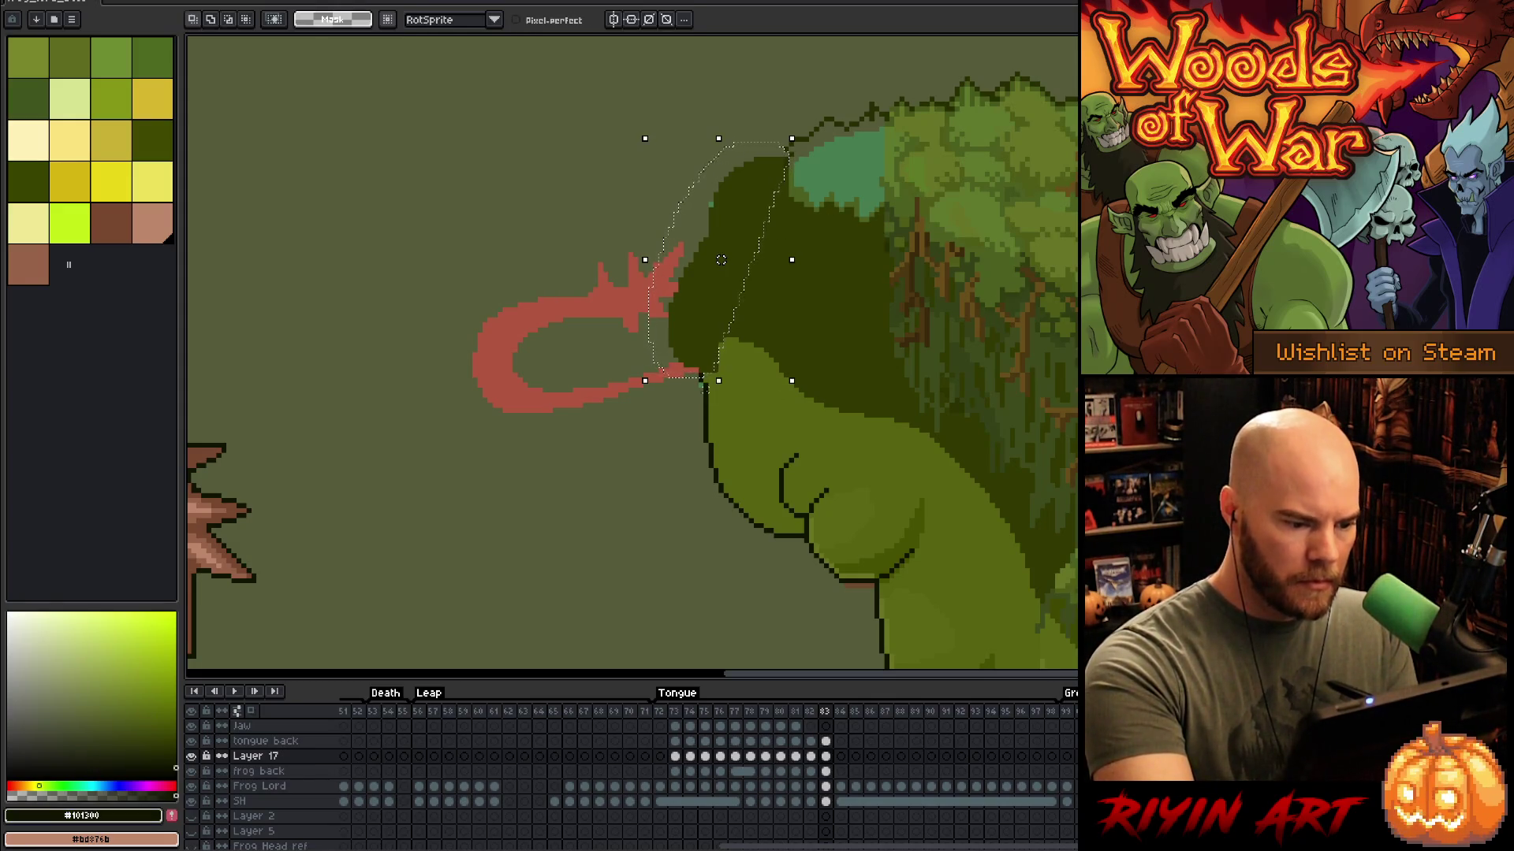
pyautogui.hotkey('shift', 'o')
pyautogui.press('Return')
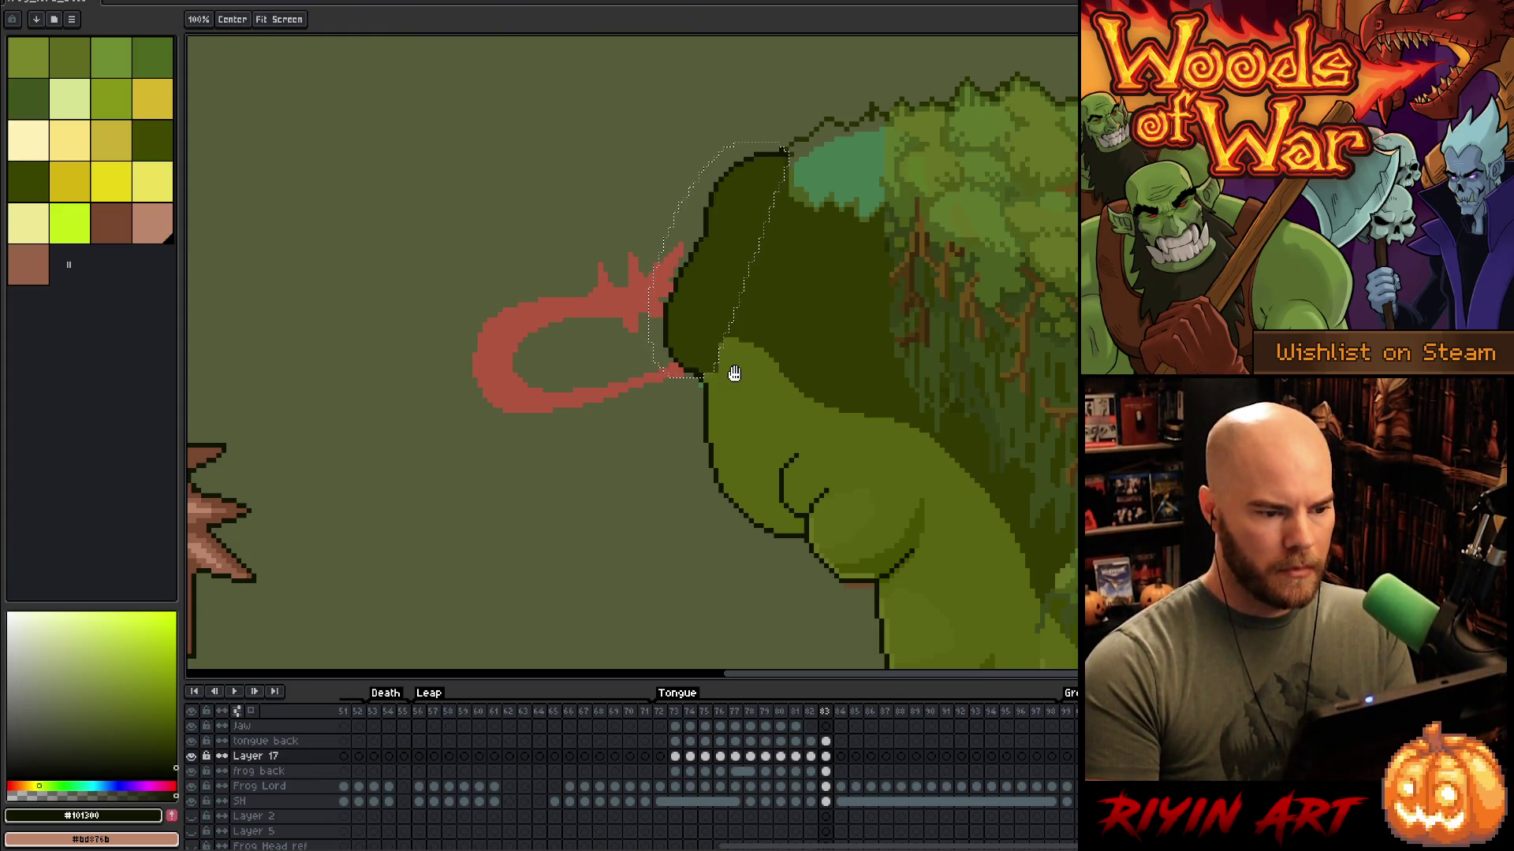
pyautogui.hotkey('ctrl', 'd')
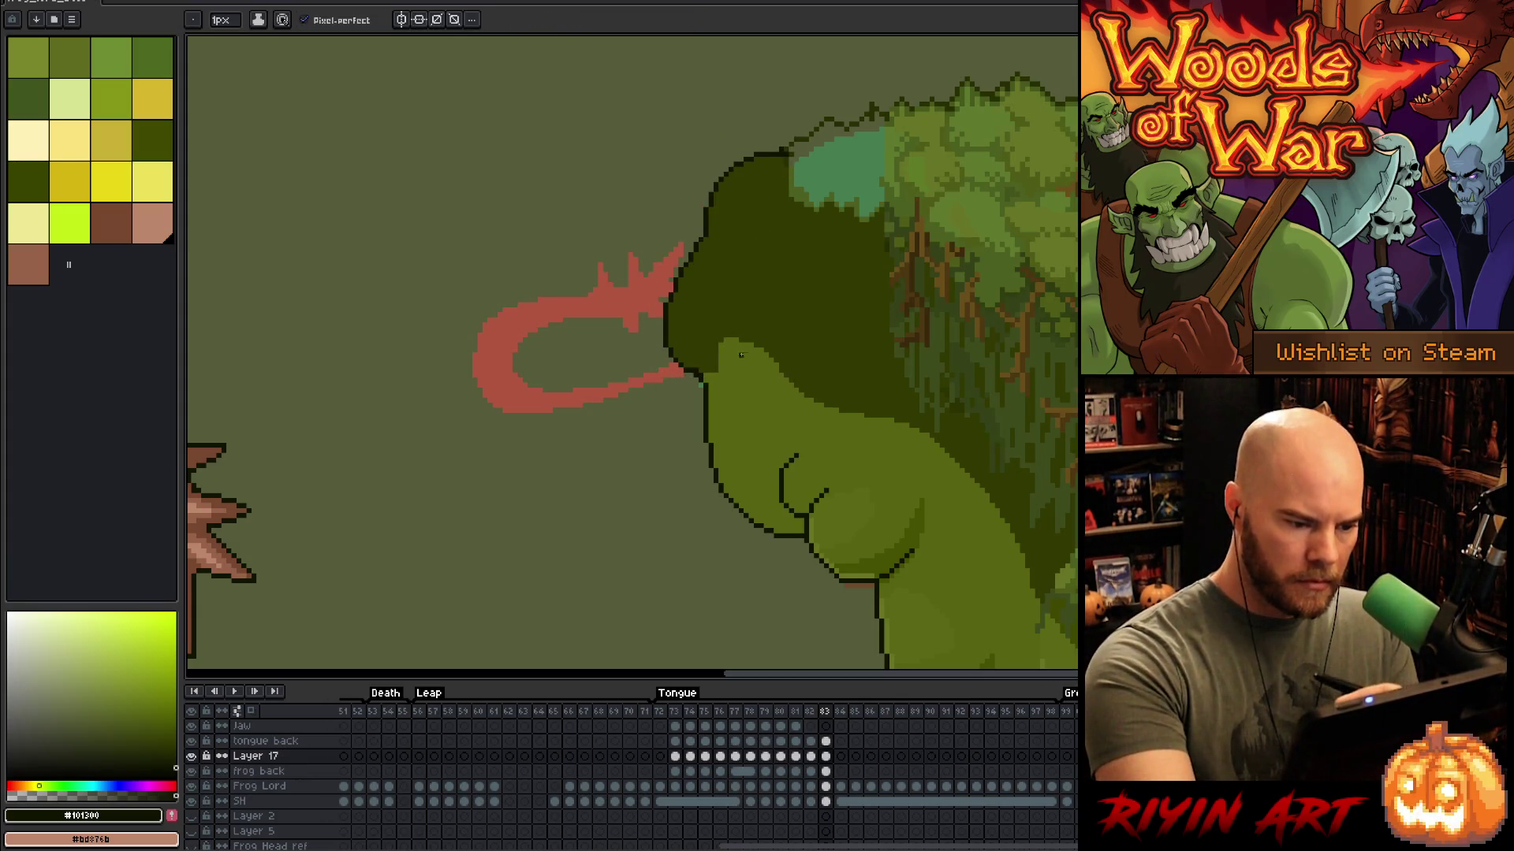
# Step: Select the light-green jaw region by colour and shade it with lighter and darker greens
pyautogui.keyDown('alt'); pyautogui.click(727, 352); pyautogui.keyUp('alt')
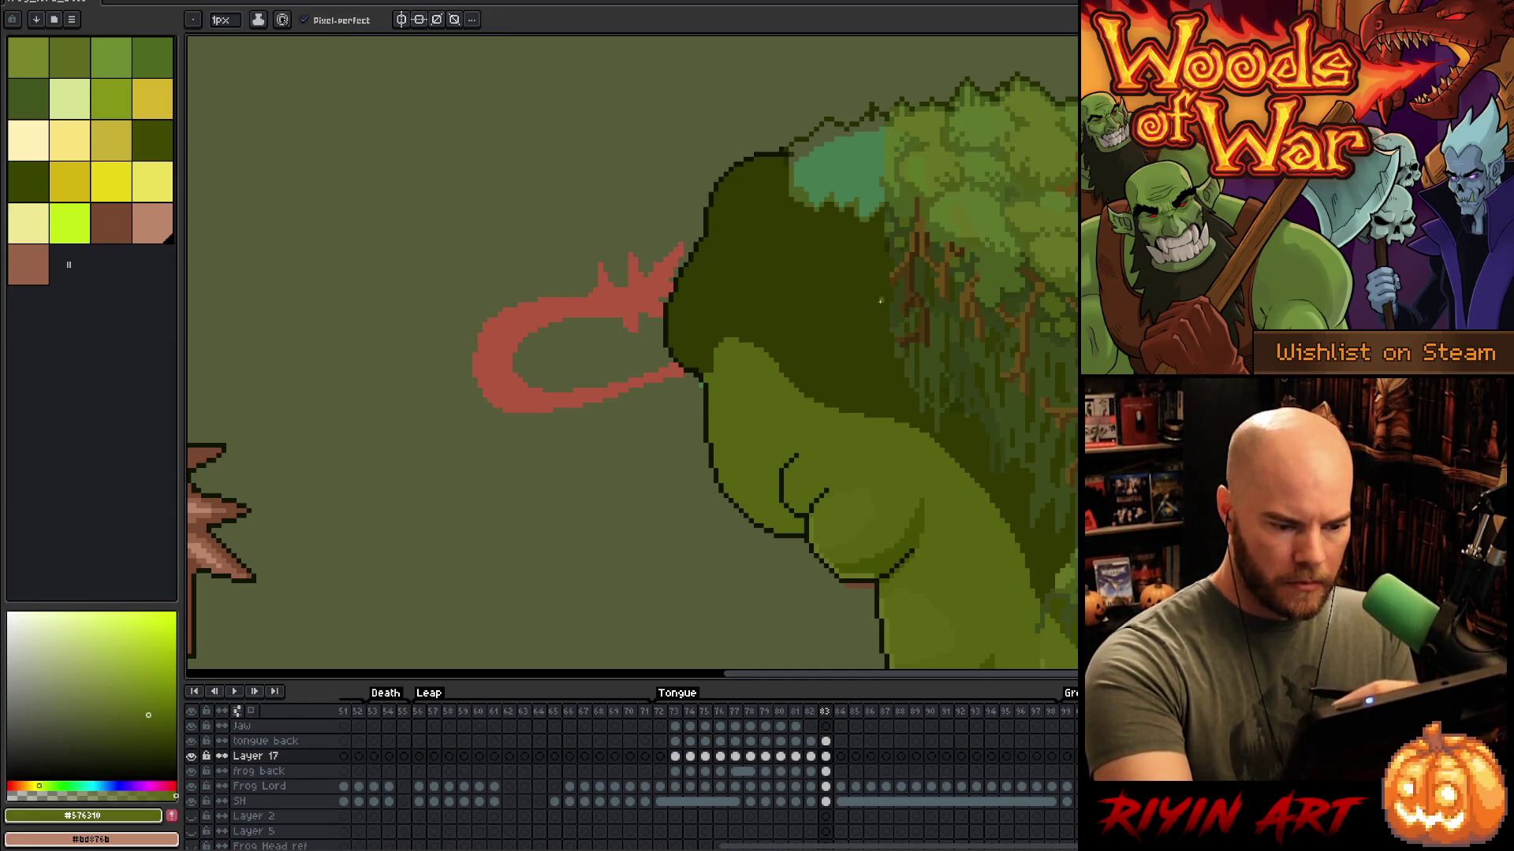
pyautogui.keyDown('alt'); pyautogui.click(912, 541); pyautogui.keyUp('alt')
pyautogui.press('w')
pyautogui.click(882, 417)
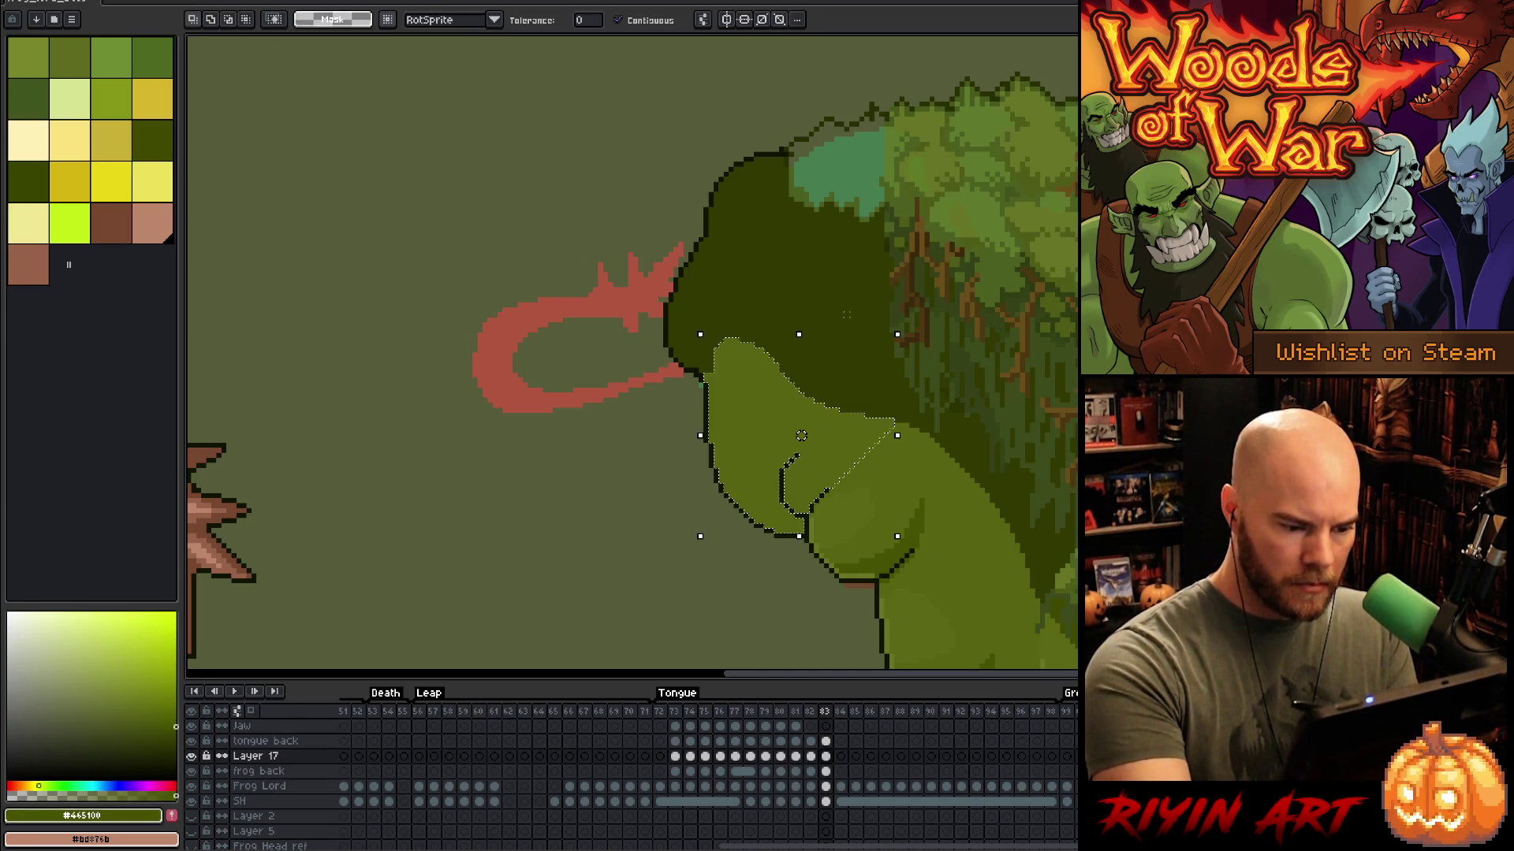
pyautogui.press('b')
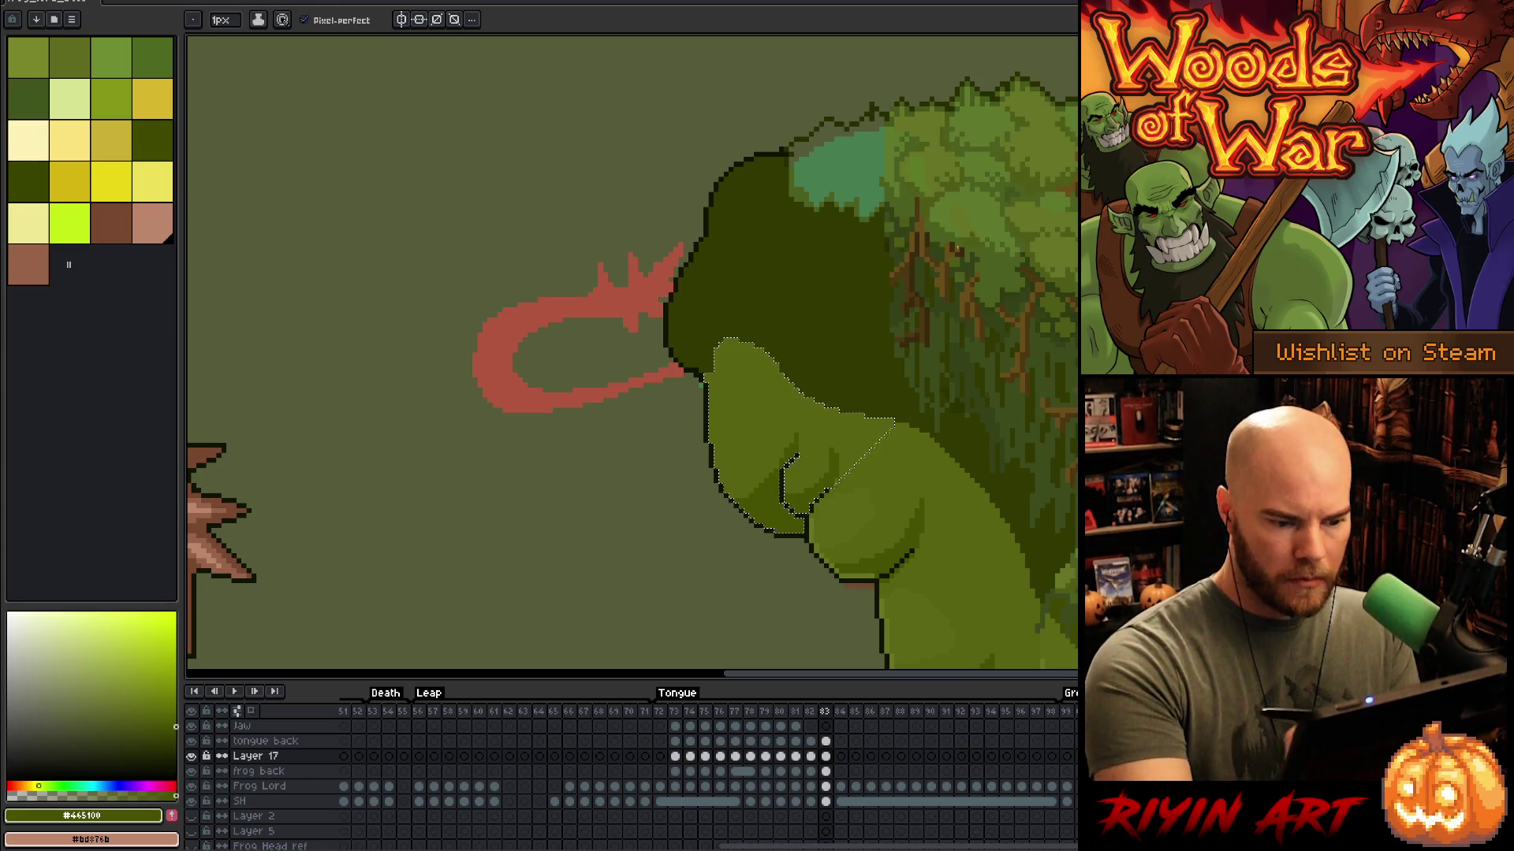
pyautogui.keyDown('alt'); pyautogui.click(866, 360); pyautogui.keyUp('alt')
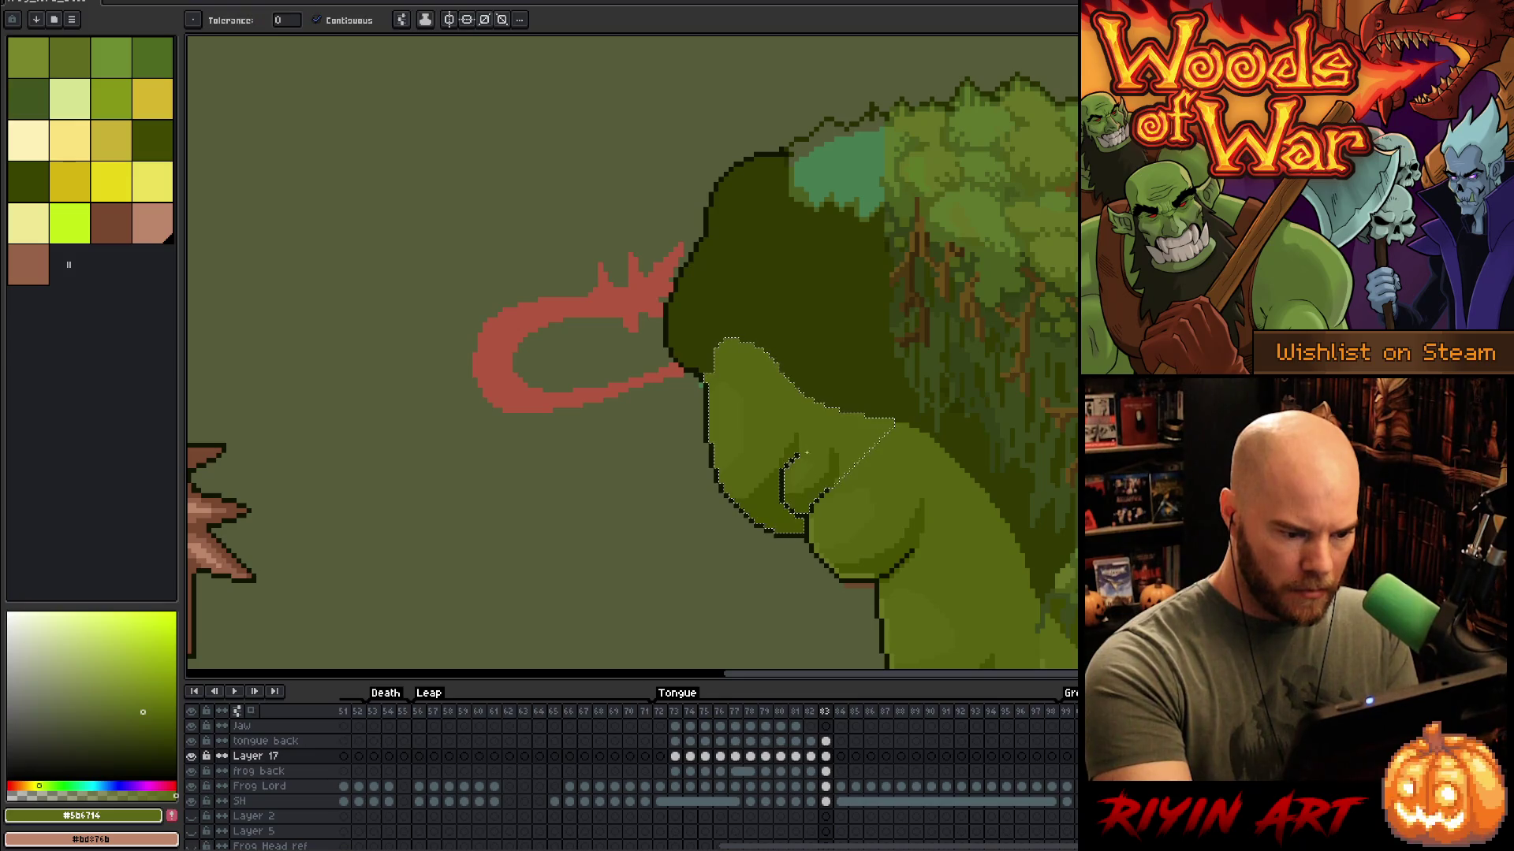
pyautogui.keyDown('alt'); pyautogui.click(812, 524); pyautogui.keyUp('alt')
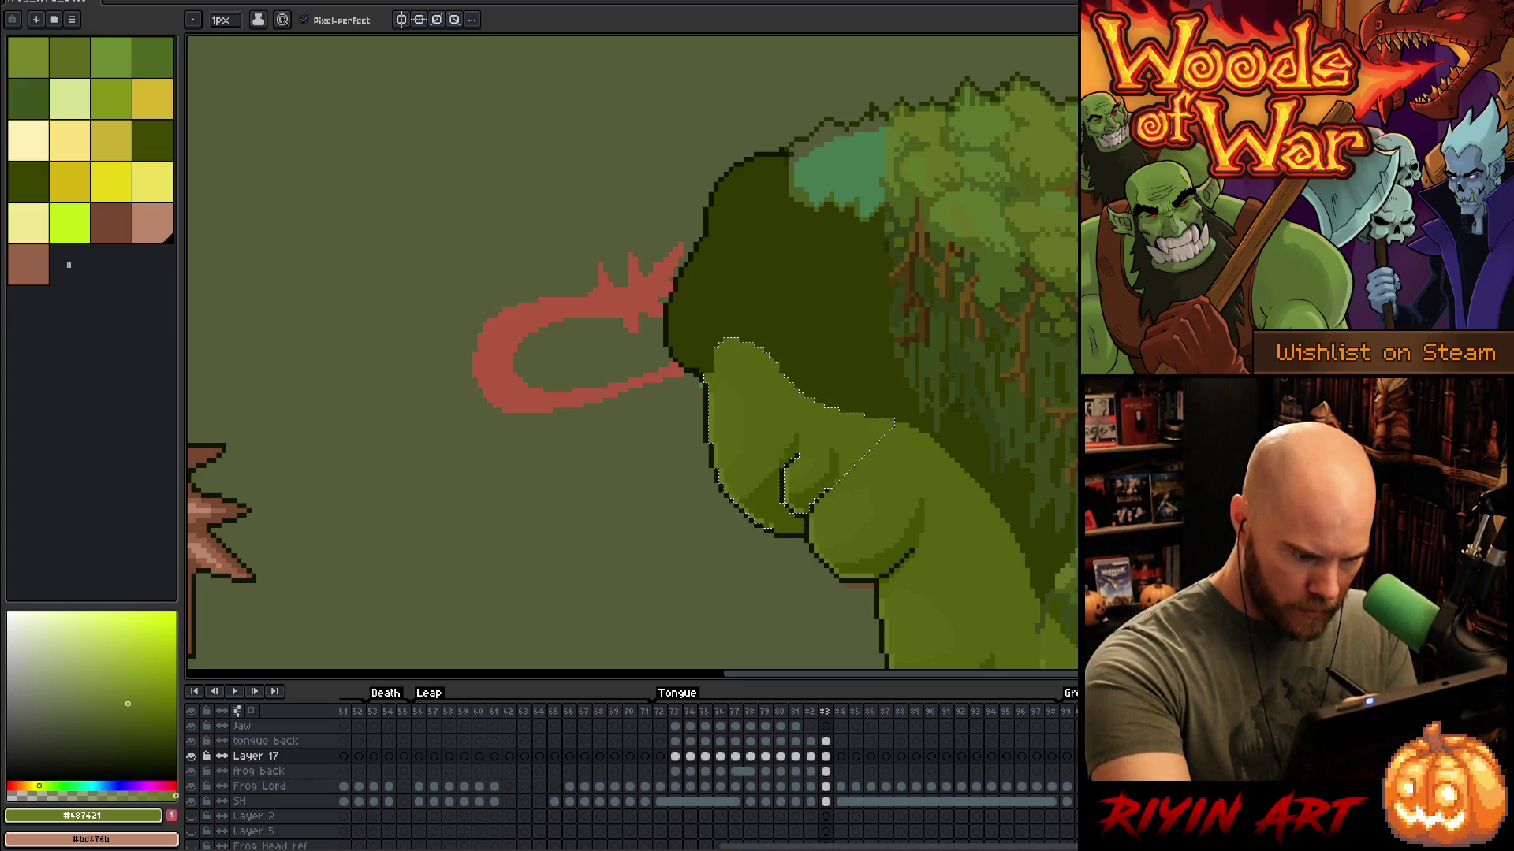
pyautogui.keyDown('alt'); pyautogui.click(746, 420); pyautogui.keyUp('alt')
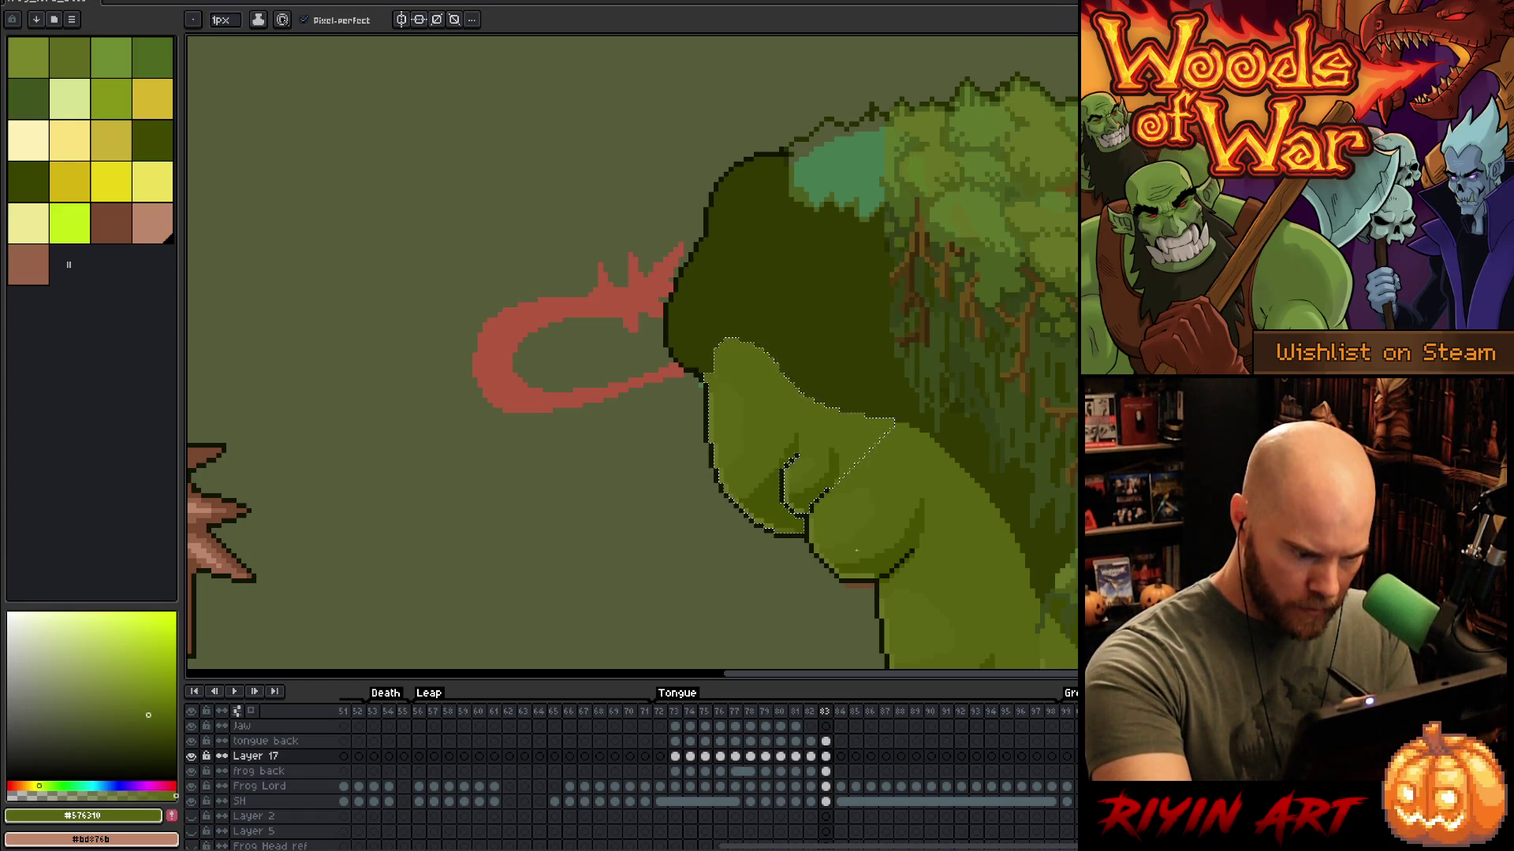
pyautogui.hotkey('ctrl', 'd')
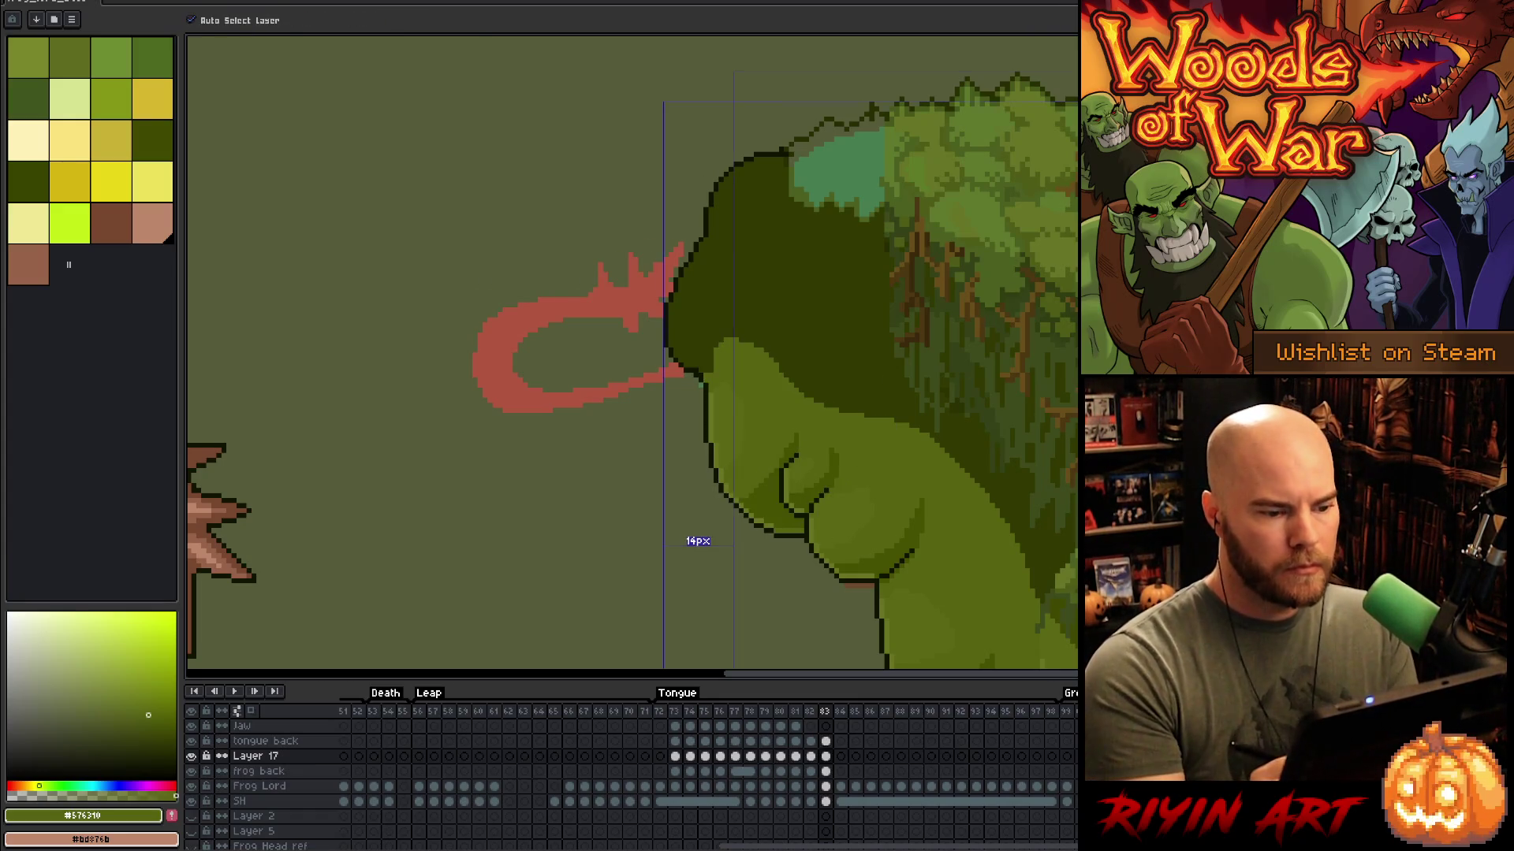
# Step: Sample the darker face green #465100 and draw a shading line along the frog's cheek
pyautogui.keyDown('alt'); pyautogui.click(803, 411); pyautogui.keyUp('alt')
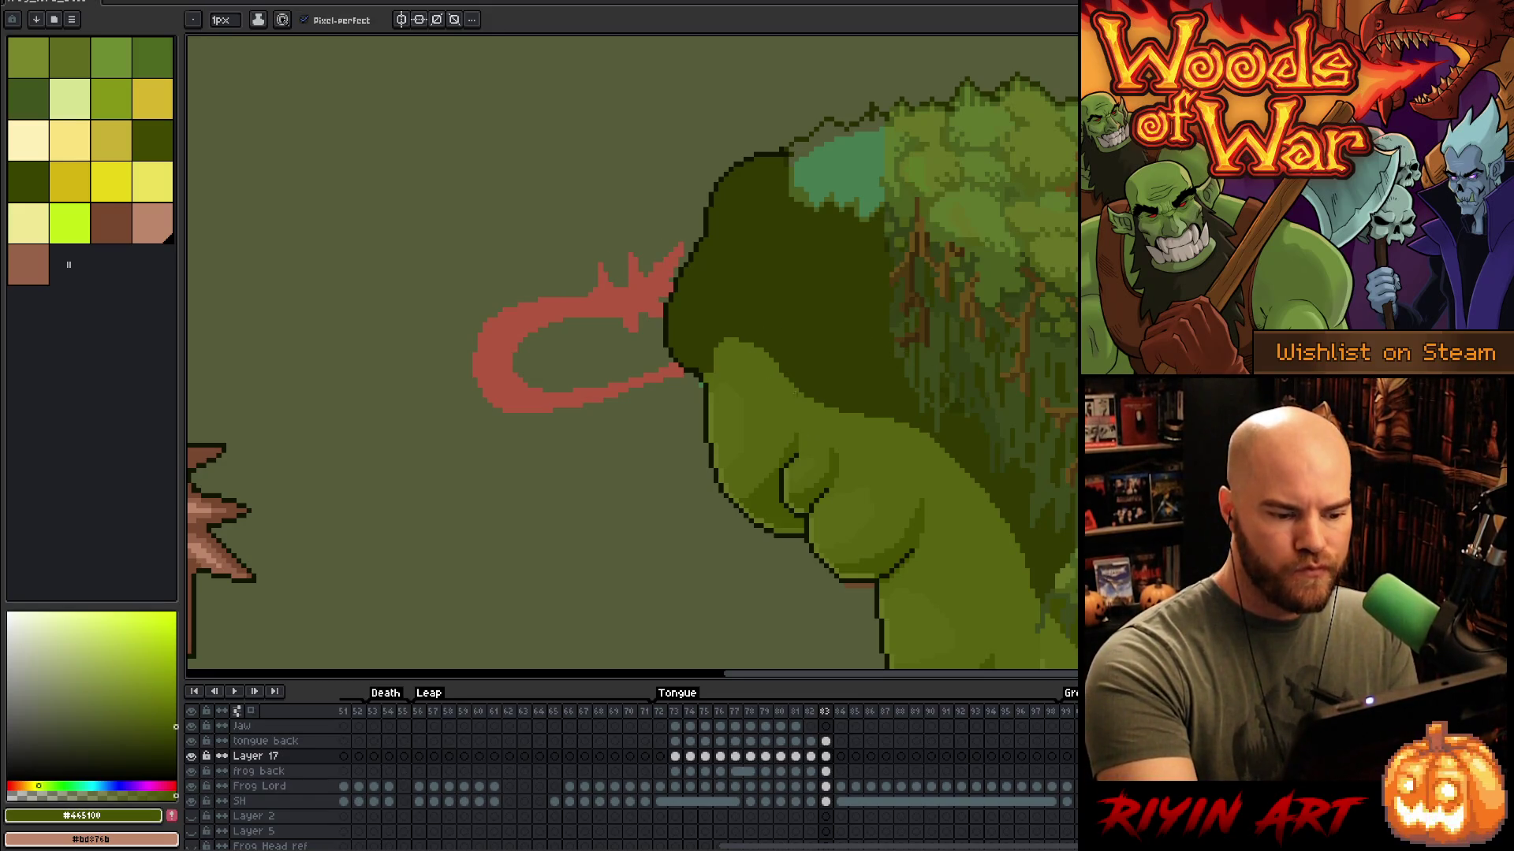
pyautogui.keyDown('alt'); pyautogui.click(796, 426); pyautogui.keyUp('alt')
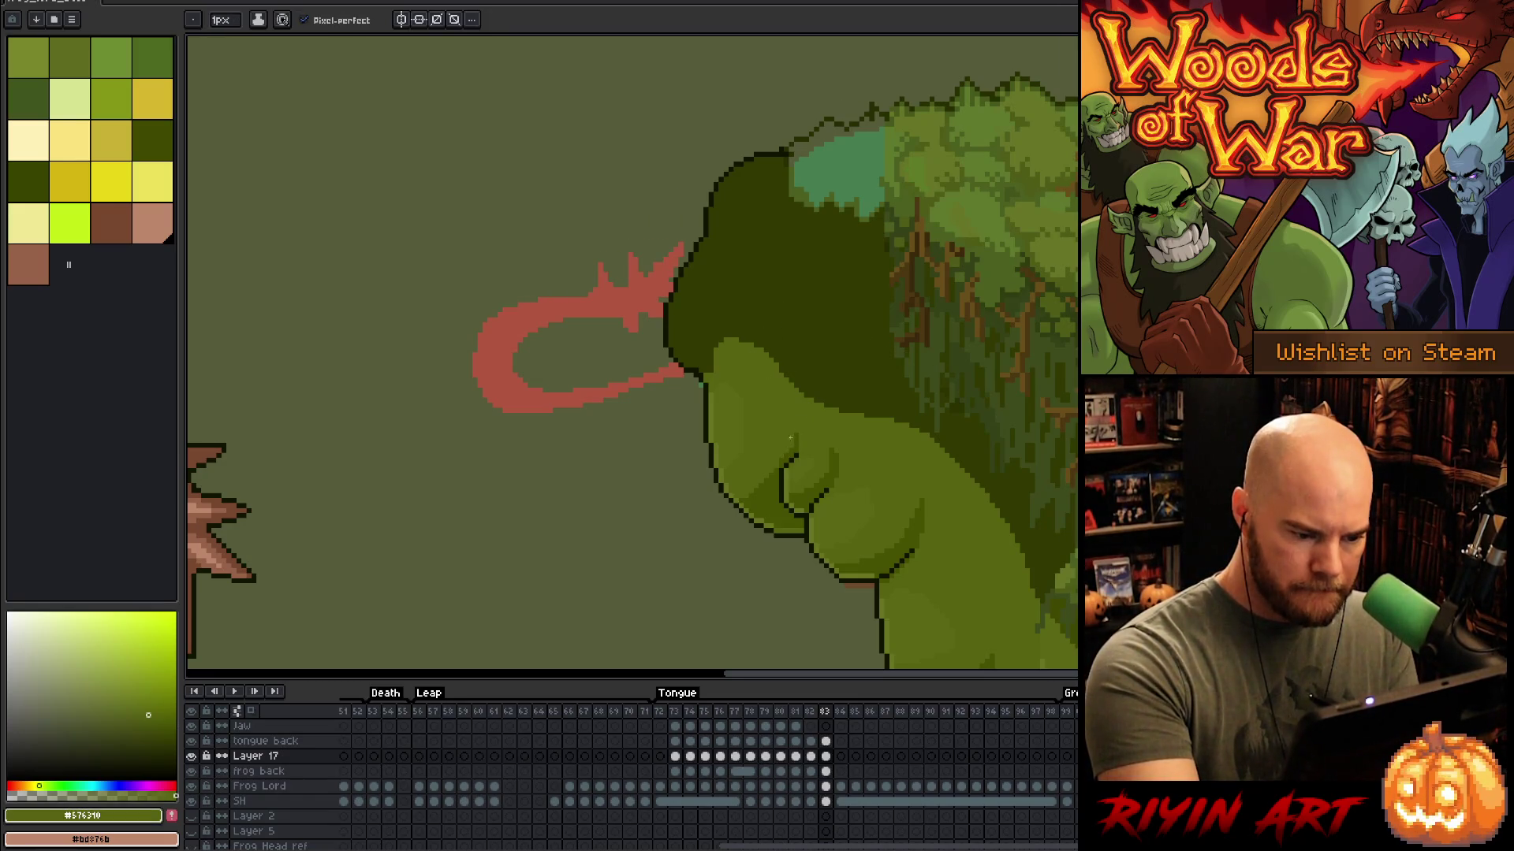
pyautogui.keyDown('alt'); pyautogui.click(793, 439); pyautogui.keyUp('alt')
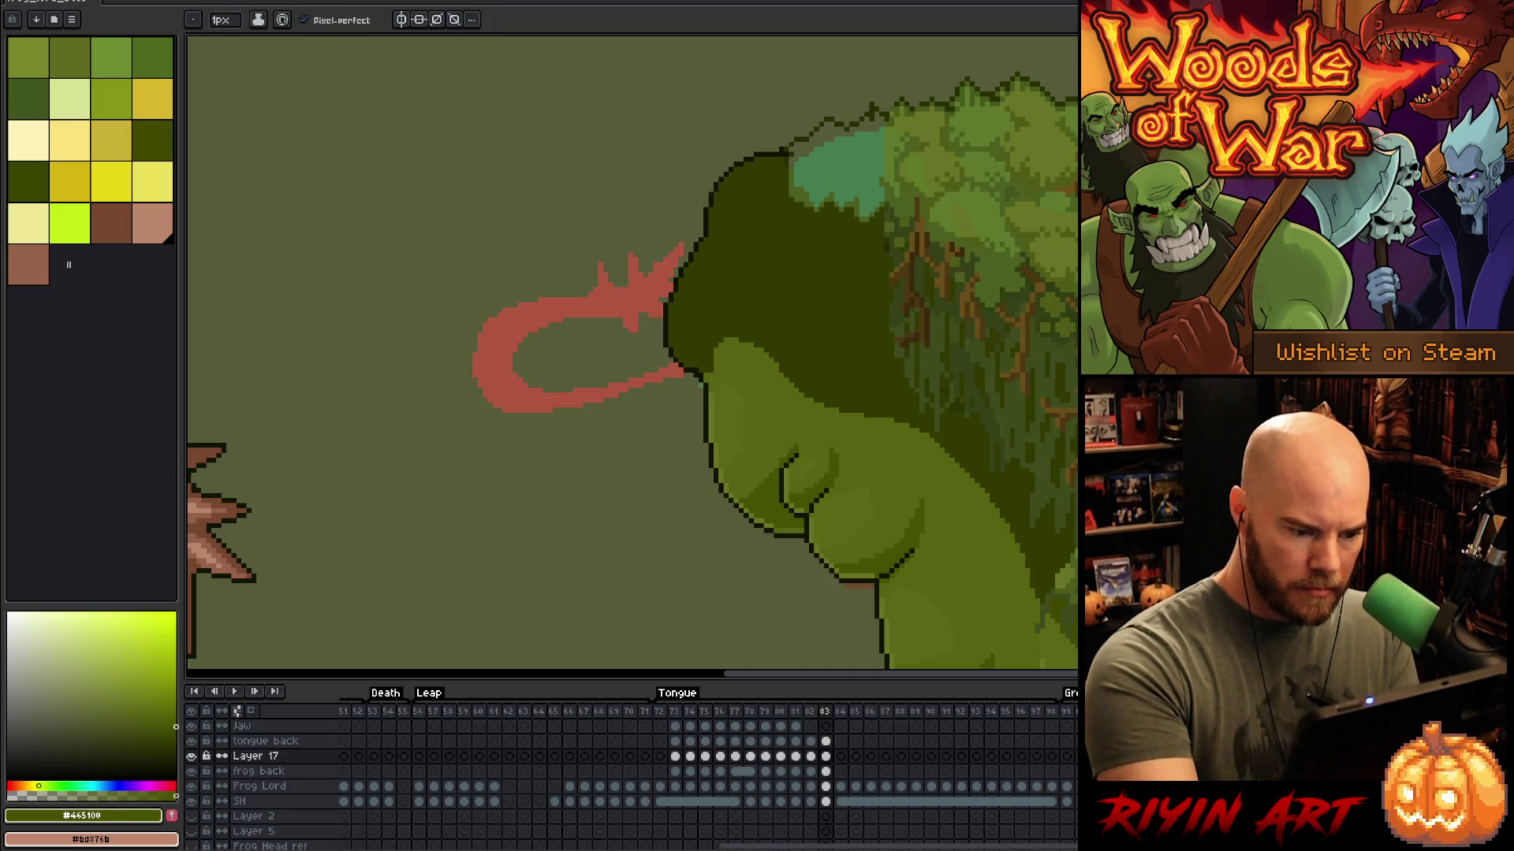
pyautogui.keyDown('alt'); pyautogui.click(797, 429); pyautogui.keyUp('alt')
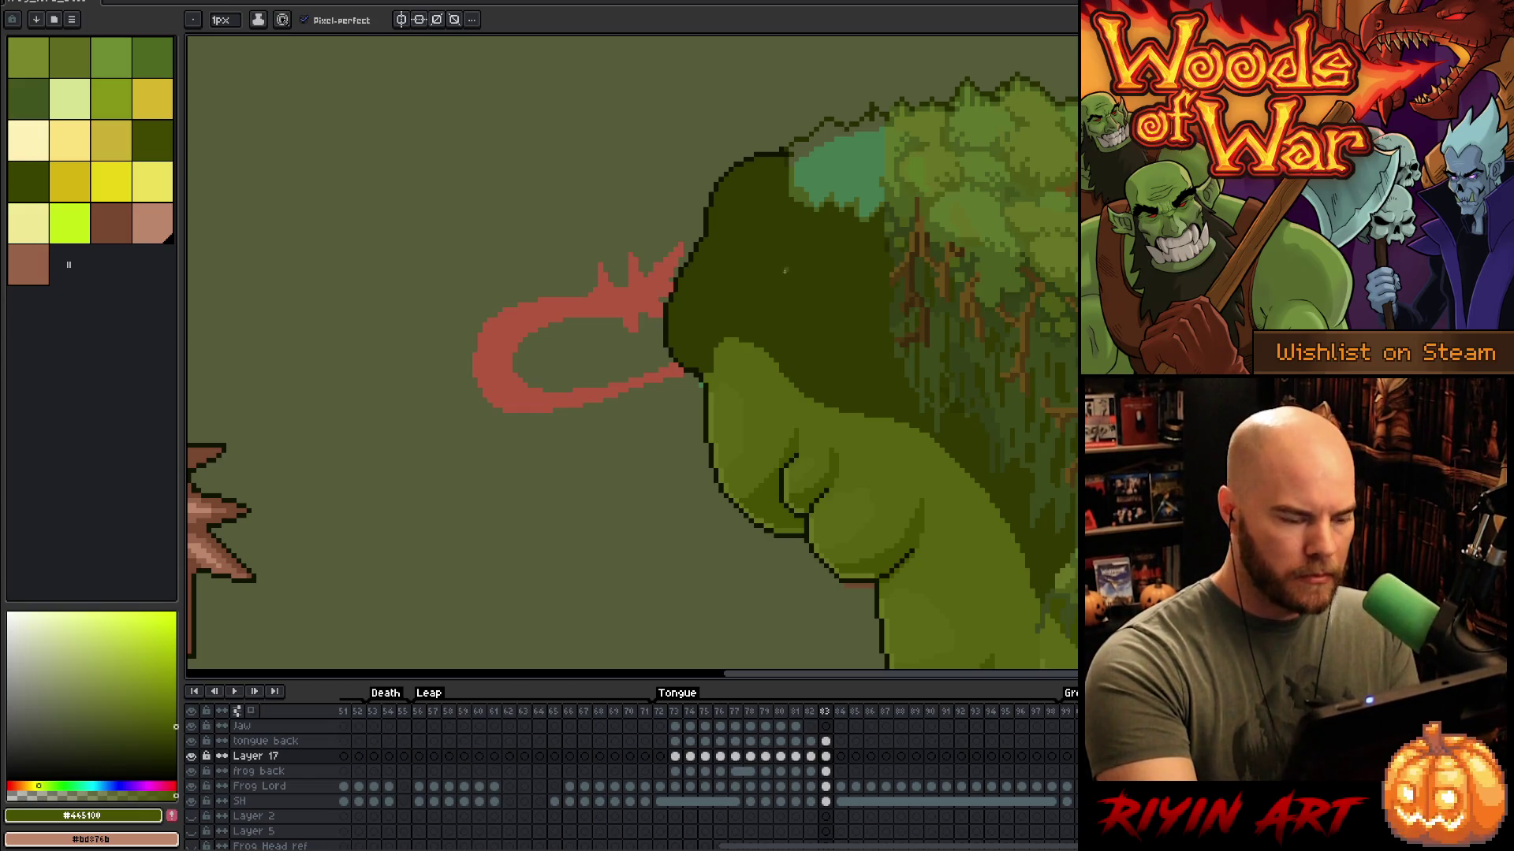
pyautogui.keyDown('alt'); pyautogui.click(796, 449); pyautogui.keyUp('alt')
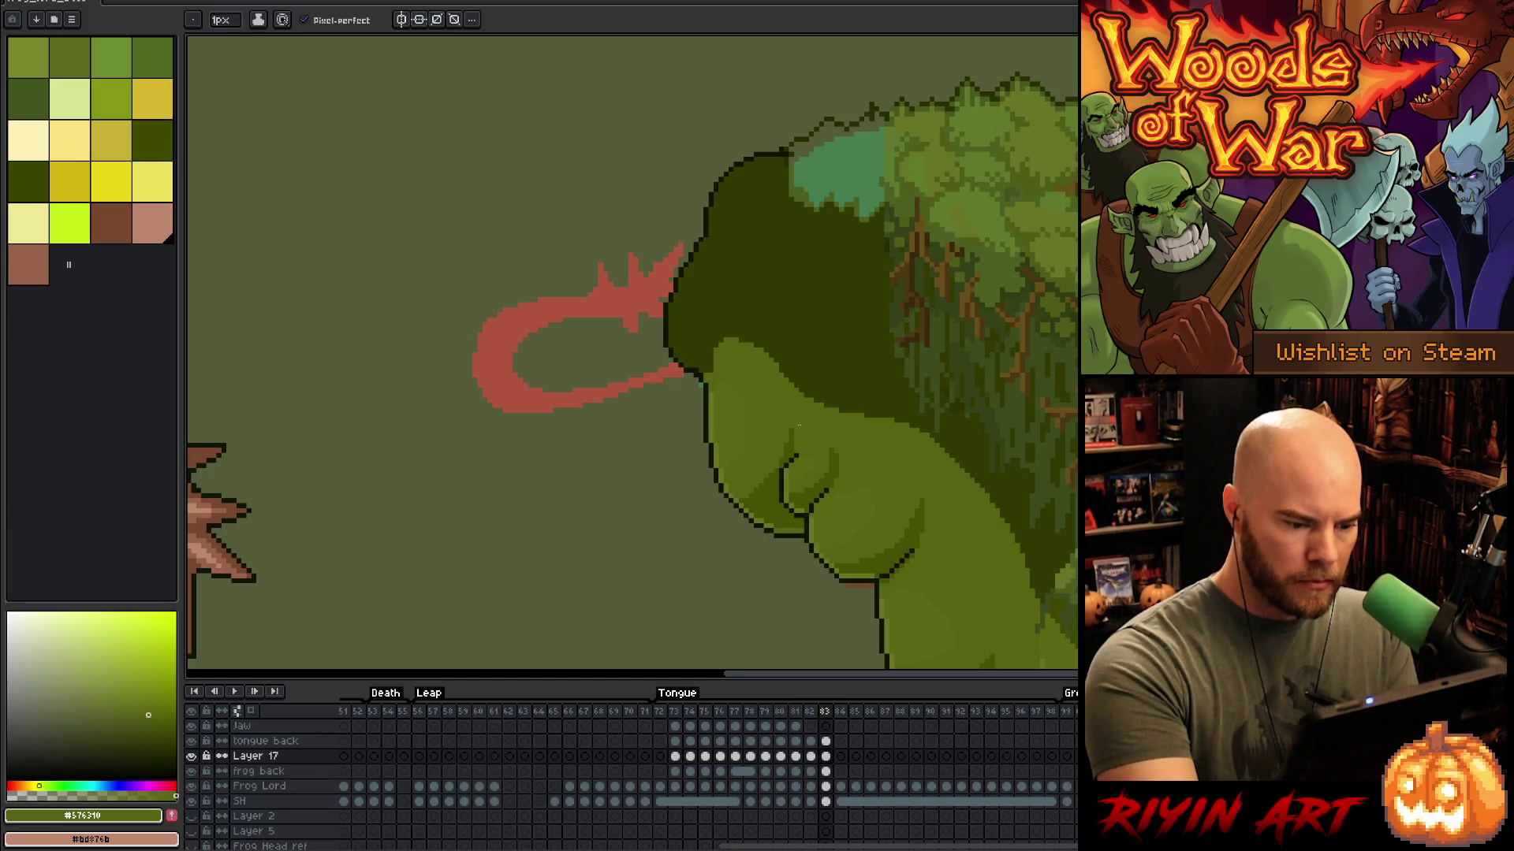
pyautogui.keyDown('alt'); pyautogui.click(772, 512); pyautogui.keyUp('alt')
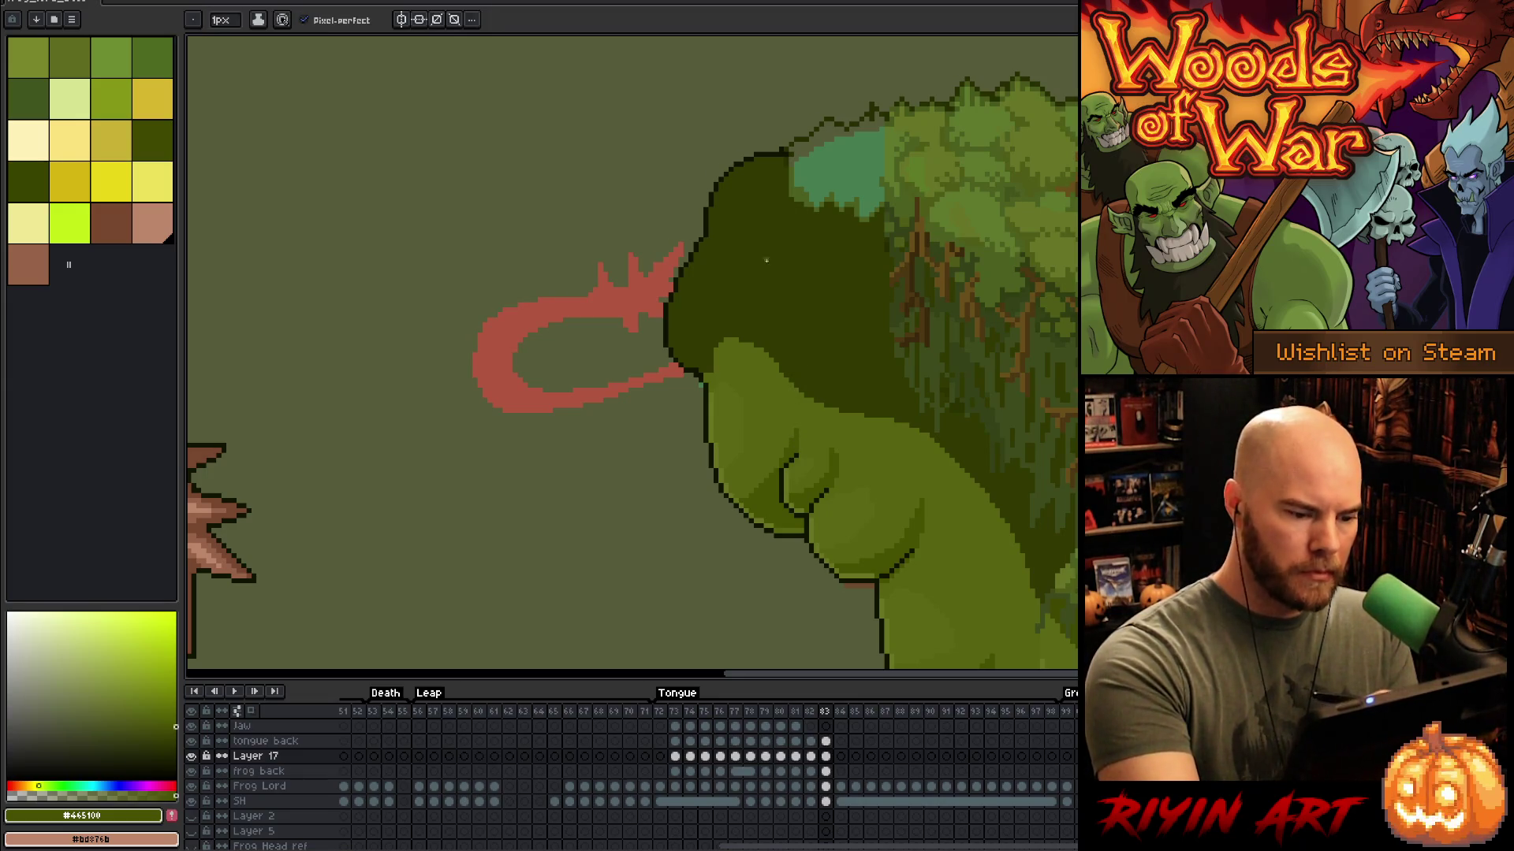
pyautogui.keyDown('alt'); pyautogui.click(757, 490); pyautogui.keyUp('alt')
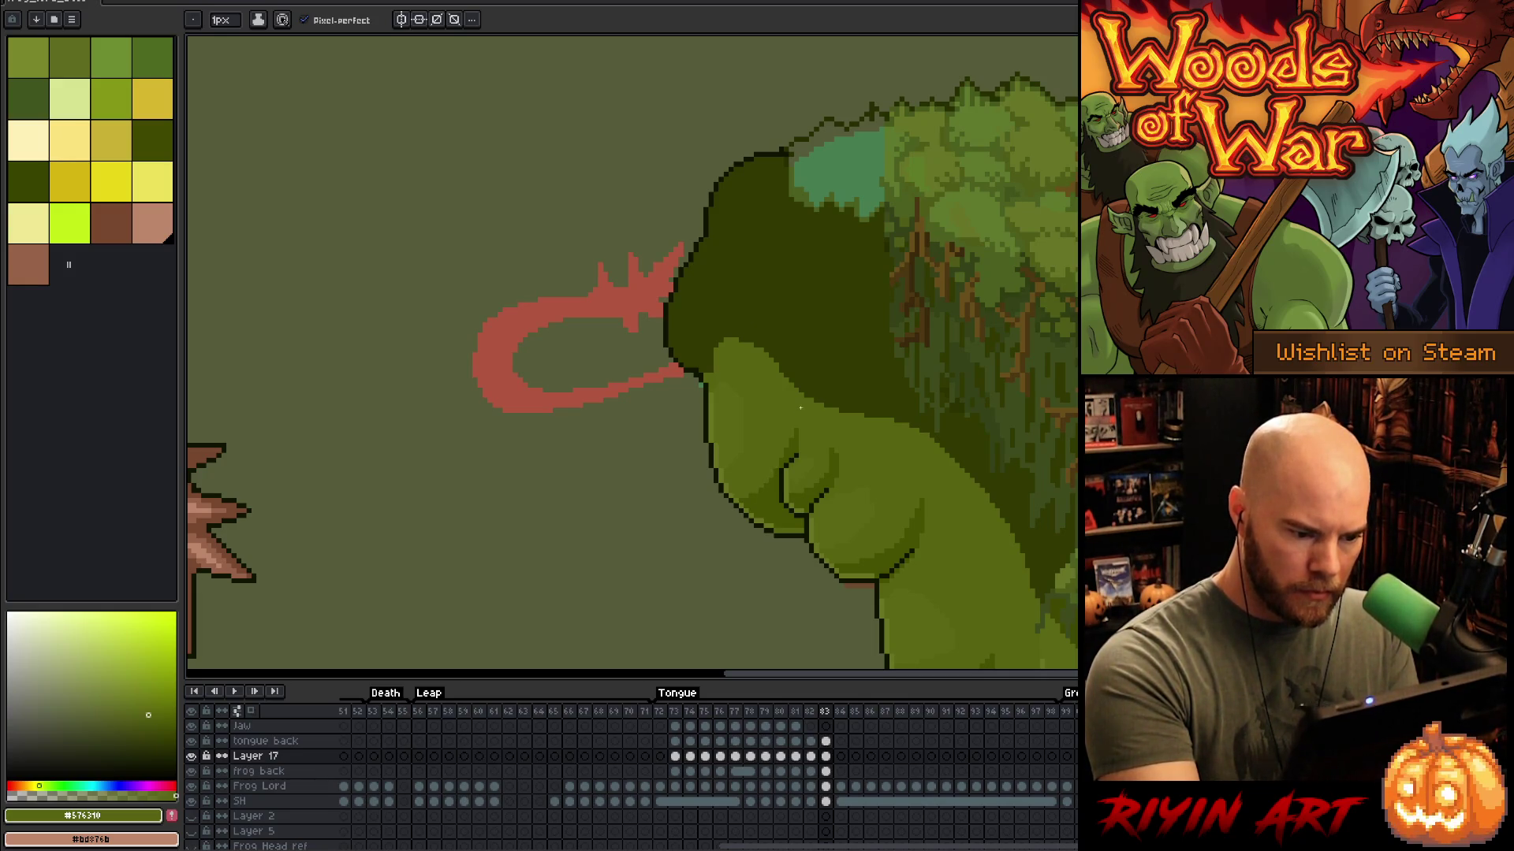
pyautogui.keyDown('alt'); pyautogui.click(772, 197); pyautogui.keyUp('alt')
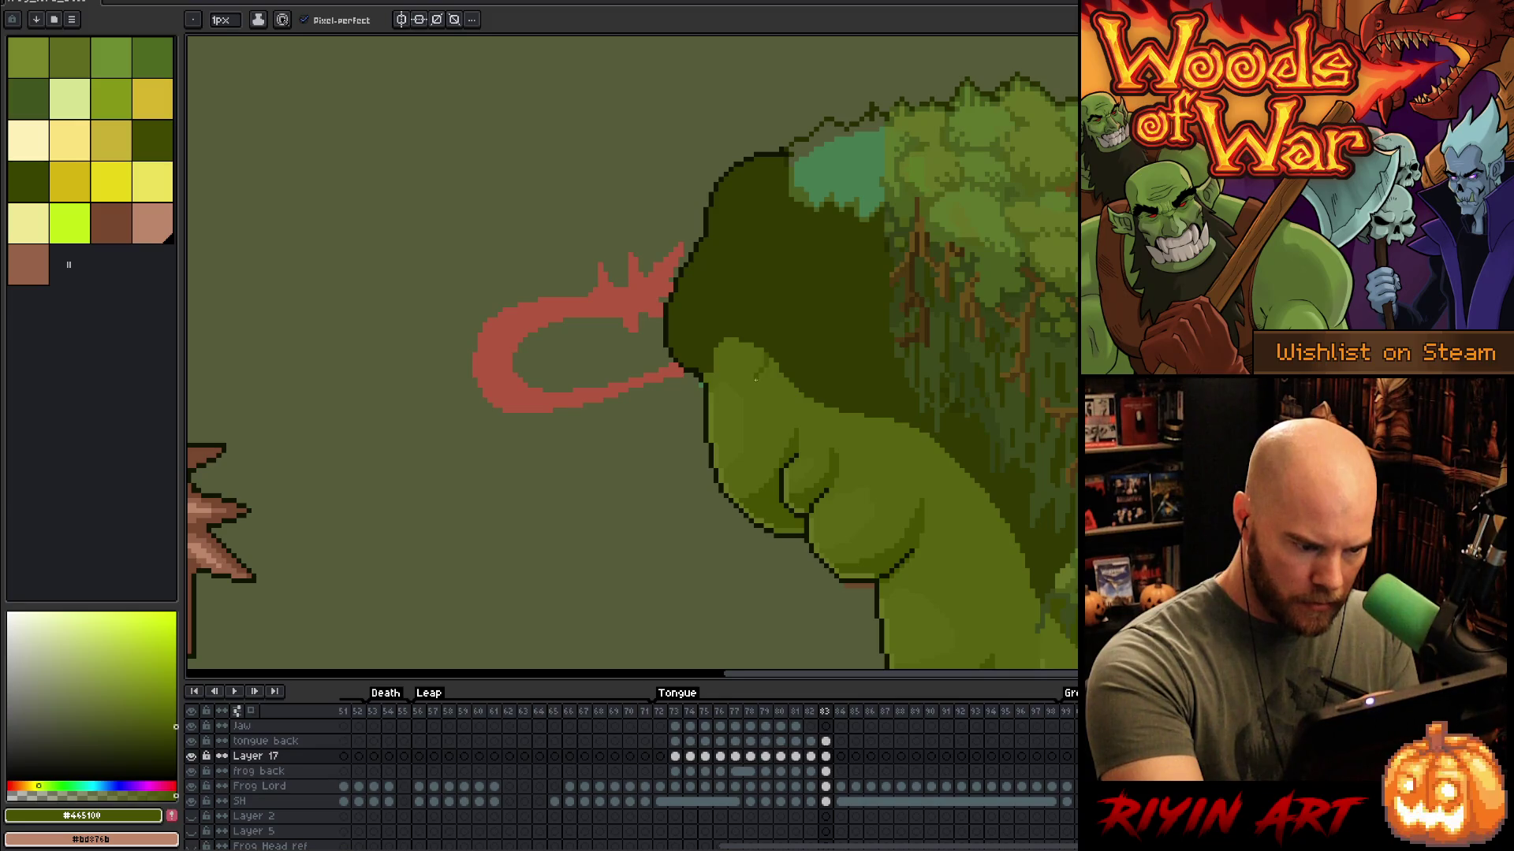
pyautogui.moveTo(726, 389); pyautogui.dragTo(777, 378)
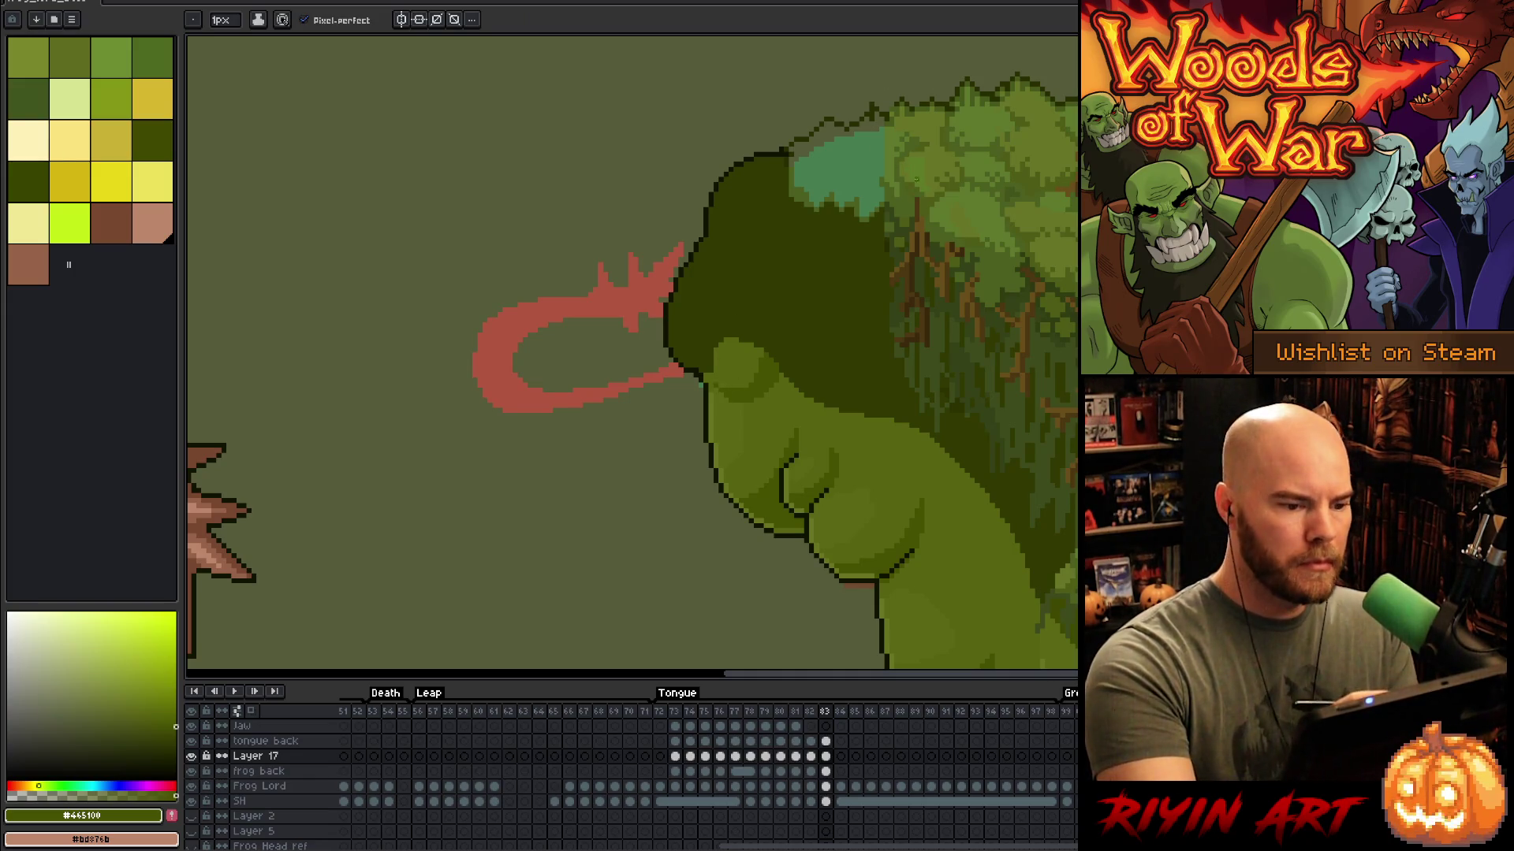
# Step: Sample greens #667426, #5F792C and #4B5F1F and draw dark green across the teal patch
pyautogui.press('i')
pyautogui.click(859, 161)
pyautogui.press('g')
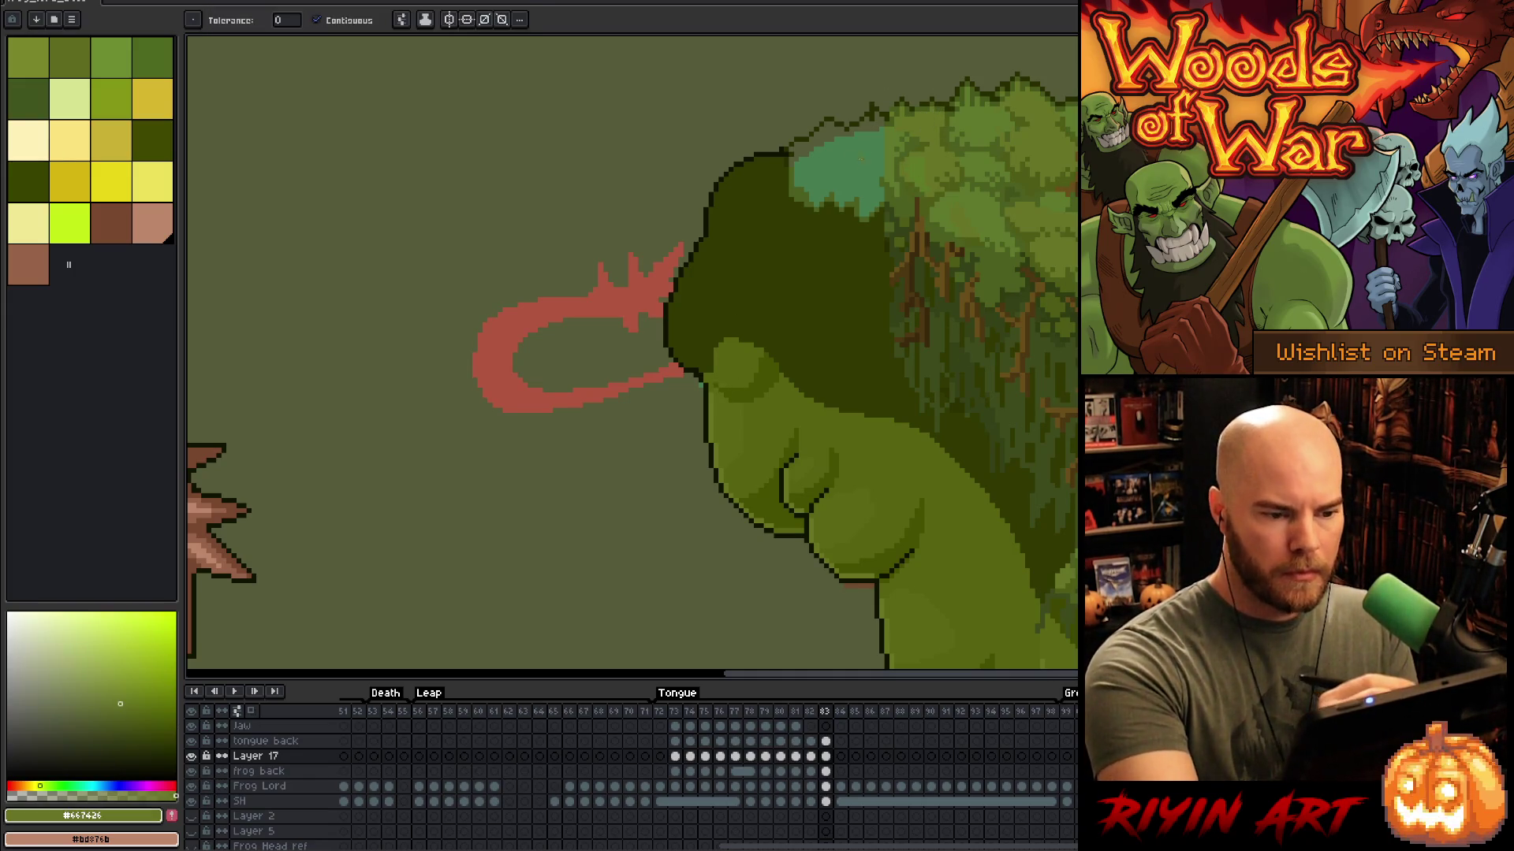
pyautogui.press('i')
pyautogui.click(883, 123)
pyautogui.press('b')
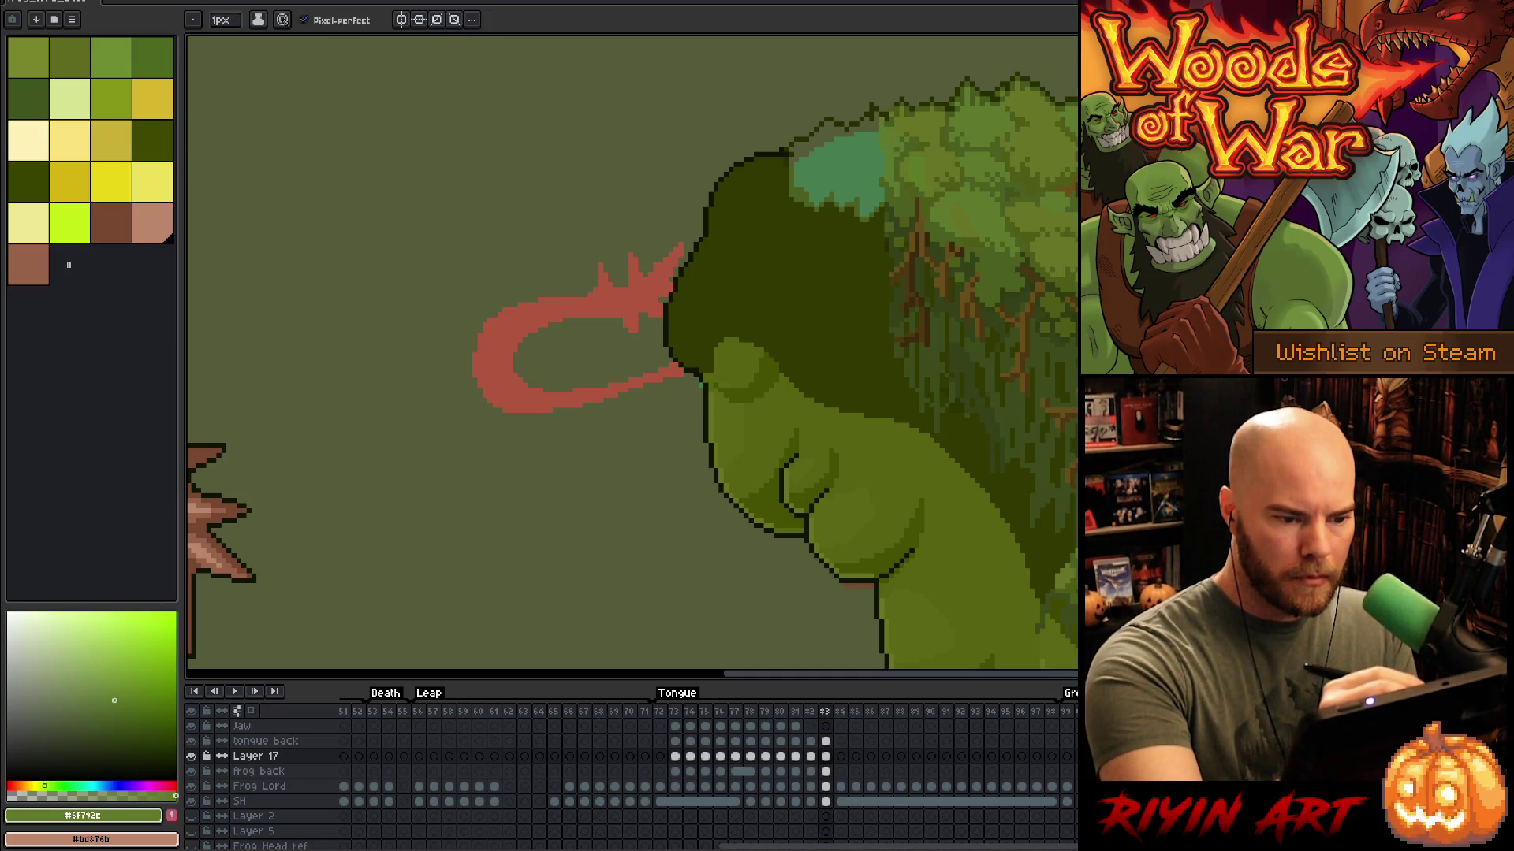
pyautogui.press('g')
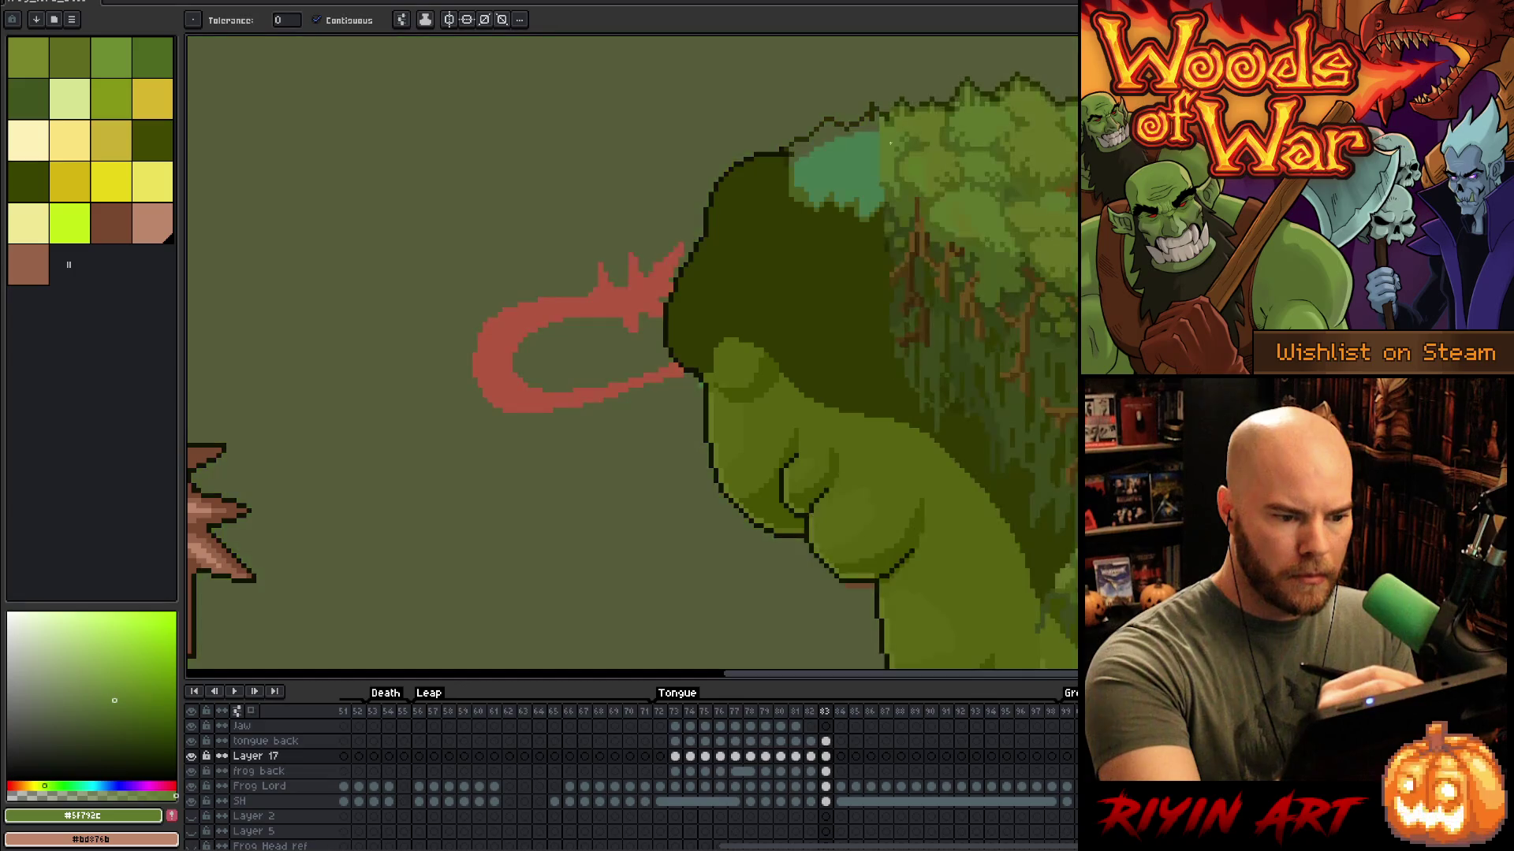
pyautogui.press('i')
pyautogui.click(888, 189)
pyautogui.press('b')
pyautogui.moveTo(884, 193); pyautogui.dragTo(805, 186)
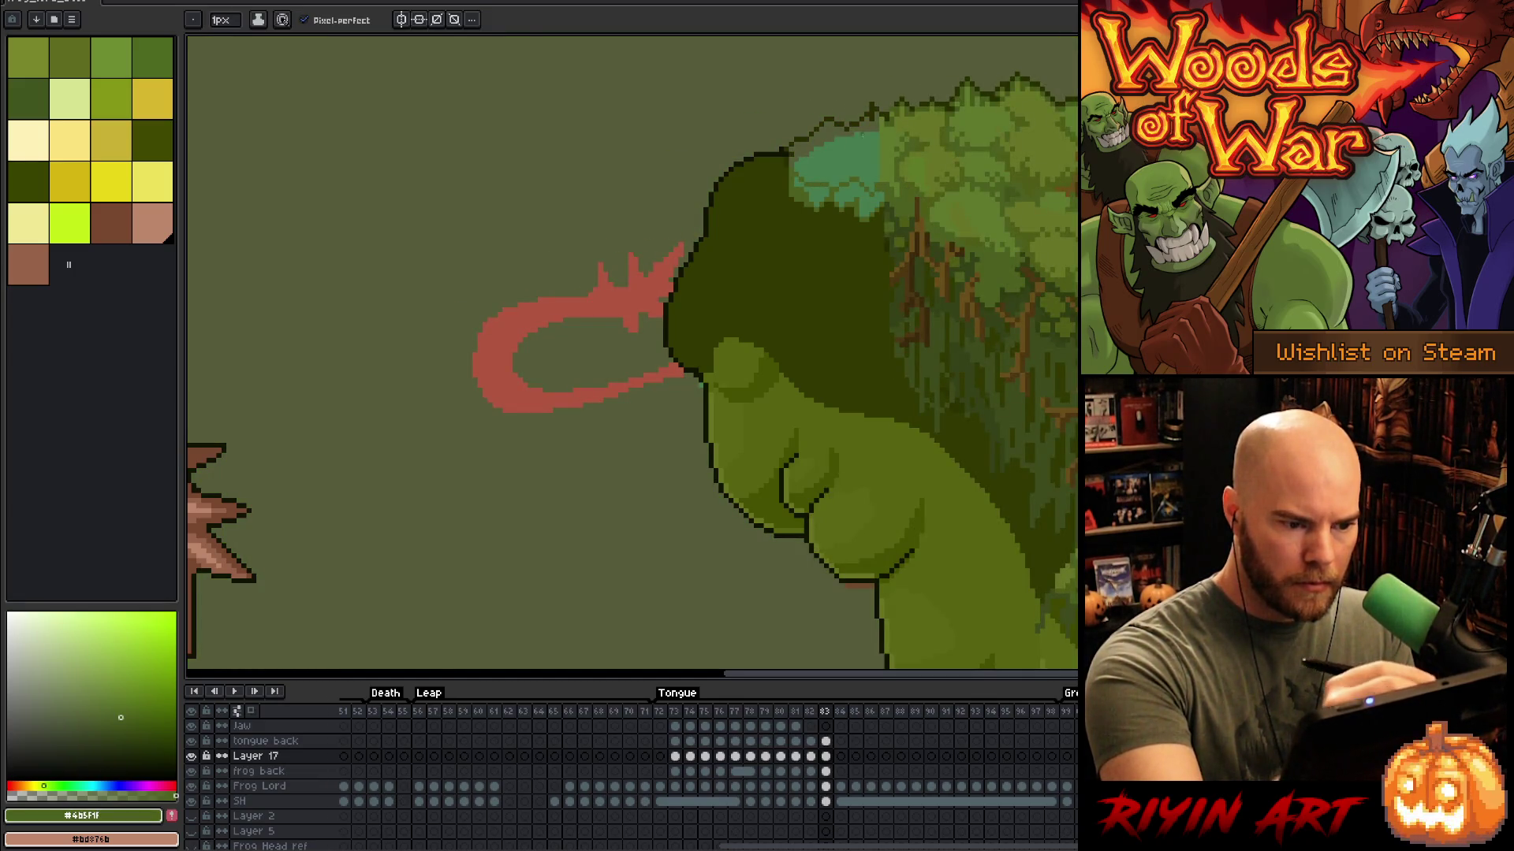
# Step: Darken the teal patch's left edge with dark green and a near-black outline
pyautogui.press('g')
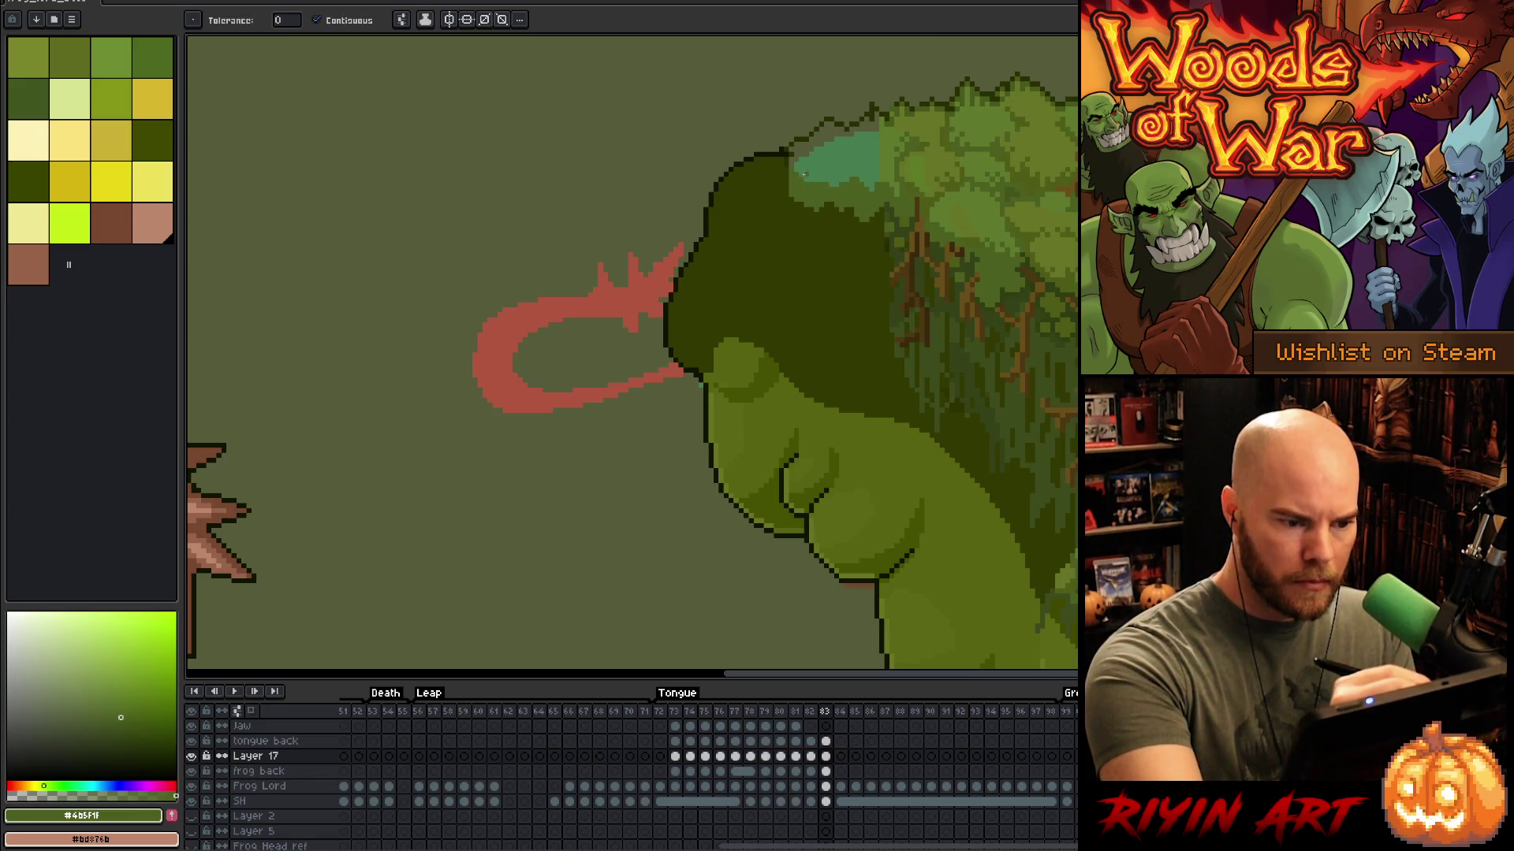
pyautogui.press('b')
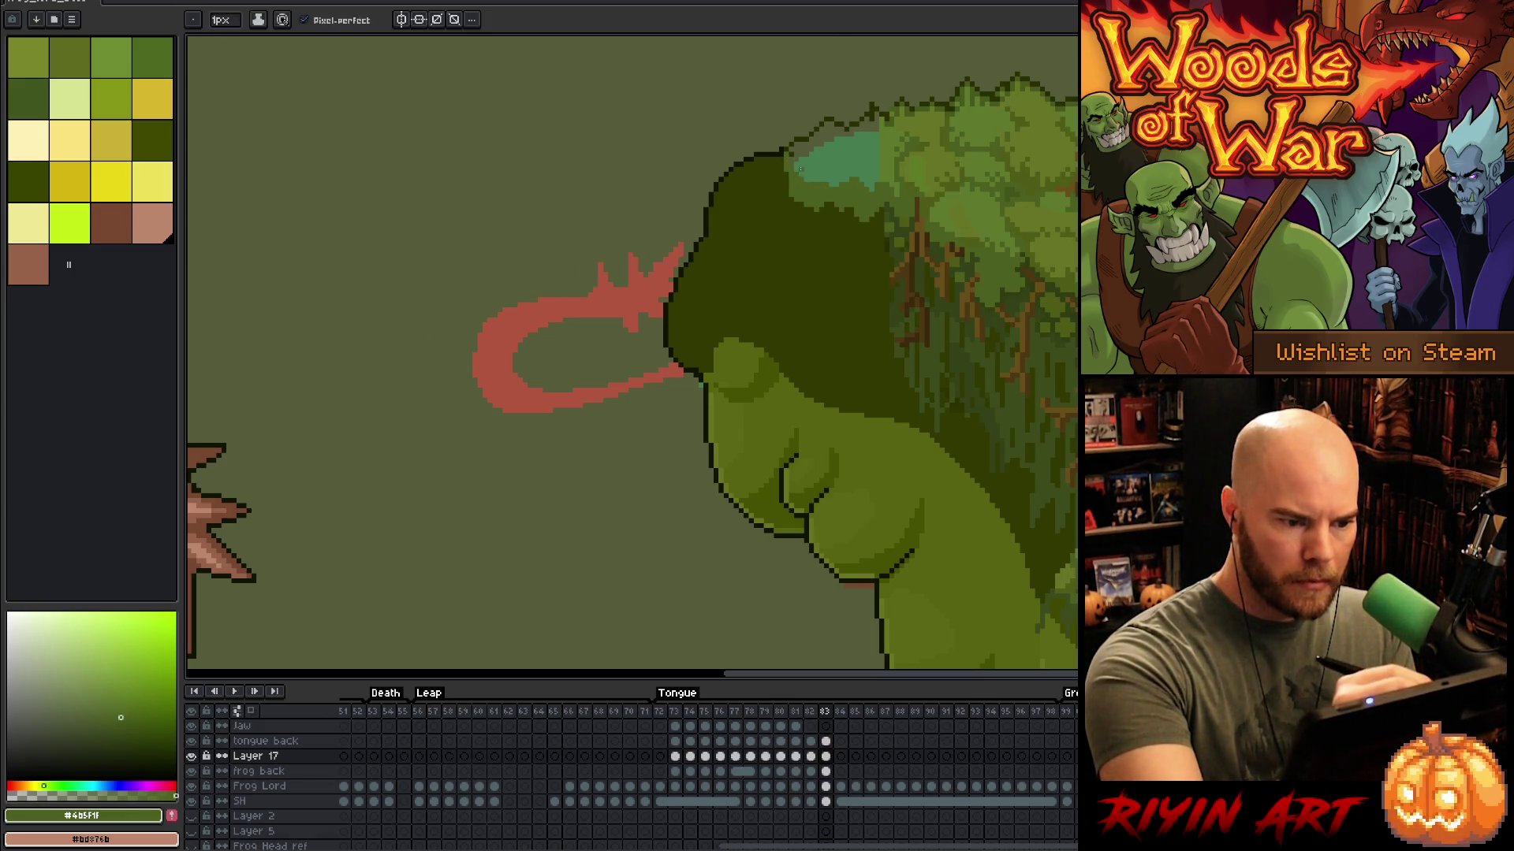
pyautogui.keyDown('alt'); pyautogui.click(784, 158); pyautogui.keyUp('alt')
pyautogui.moveTo(788, 159)
pyautogui.mouseDown()
pyautogui.moveTo(792, 199)
pyautogui.moveTo(789, 165)
pyautogui.mouseUp()
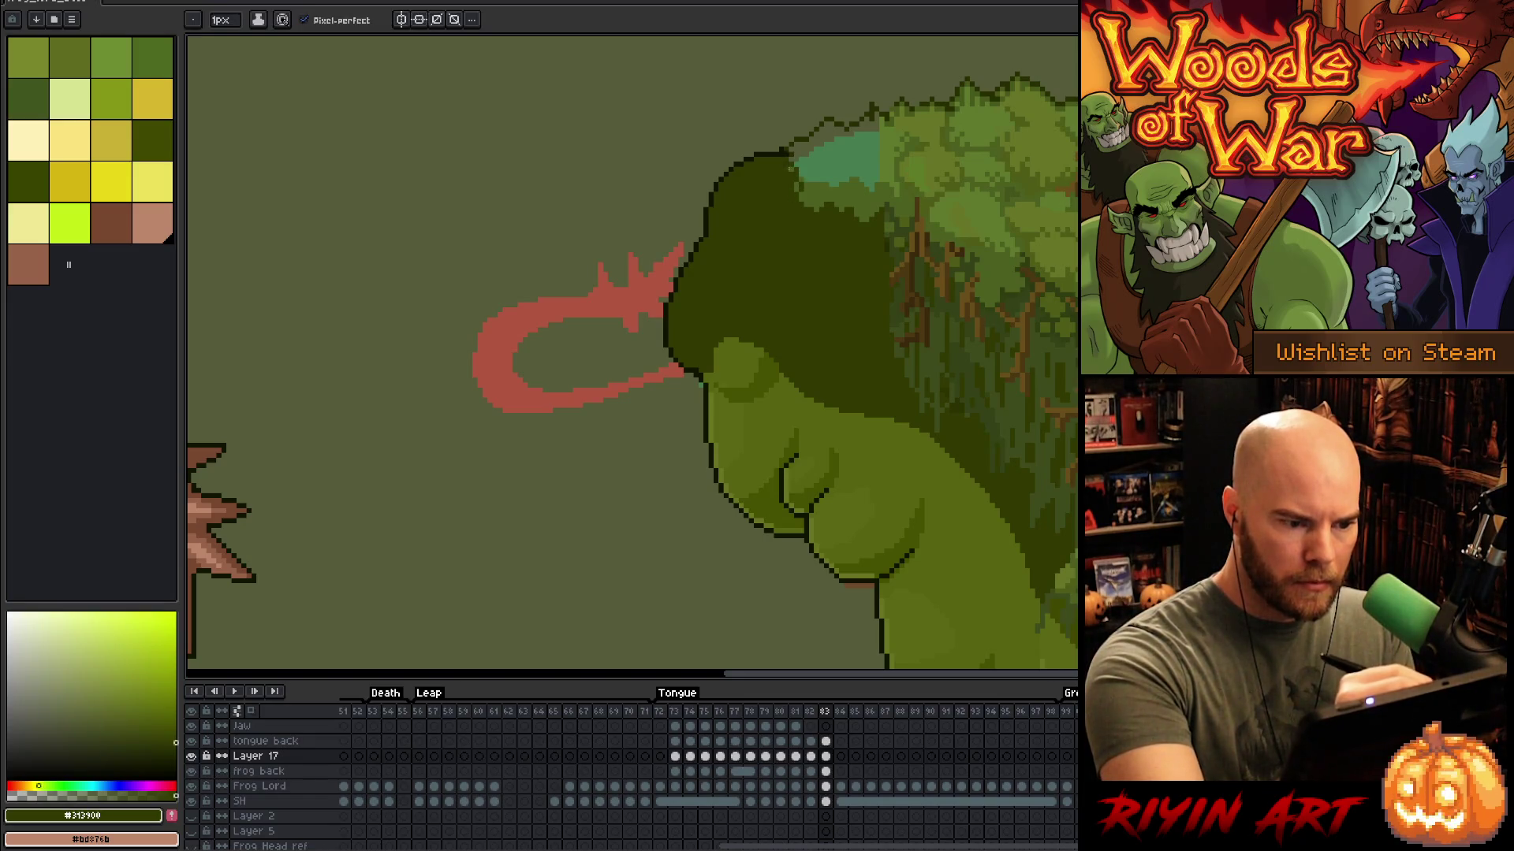
pyautogui.keyDown('alt'); pyautogui.click(791, 149); pyautogui.keyUp('alt')
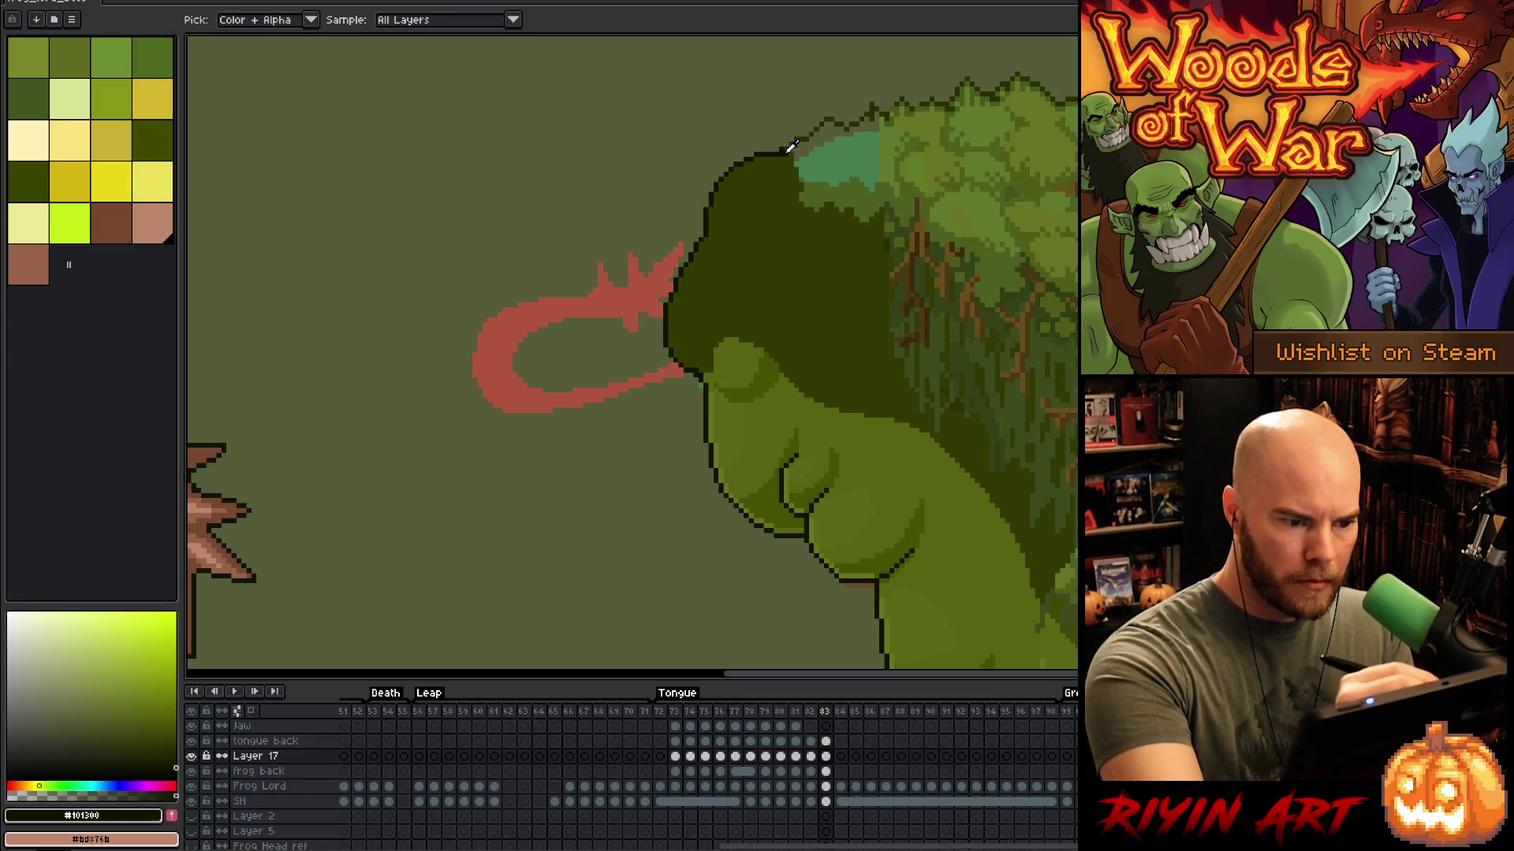
pyautogui.moveTo(804, 167); pyautogui.dragTo(808, 191)
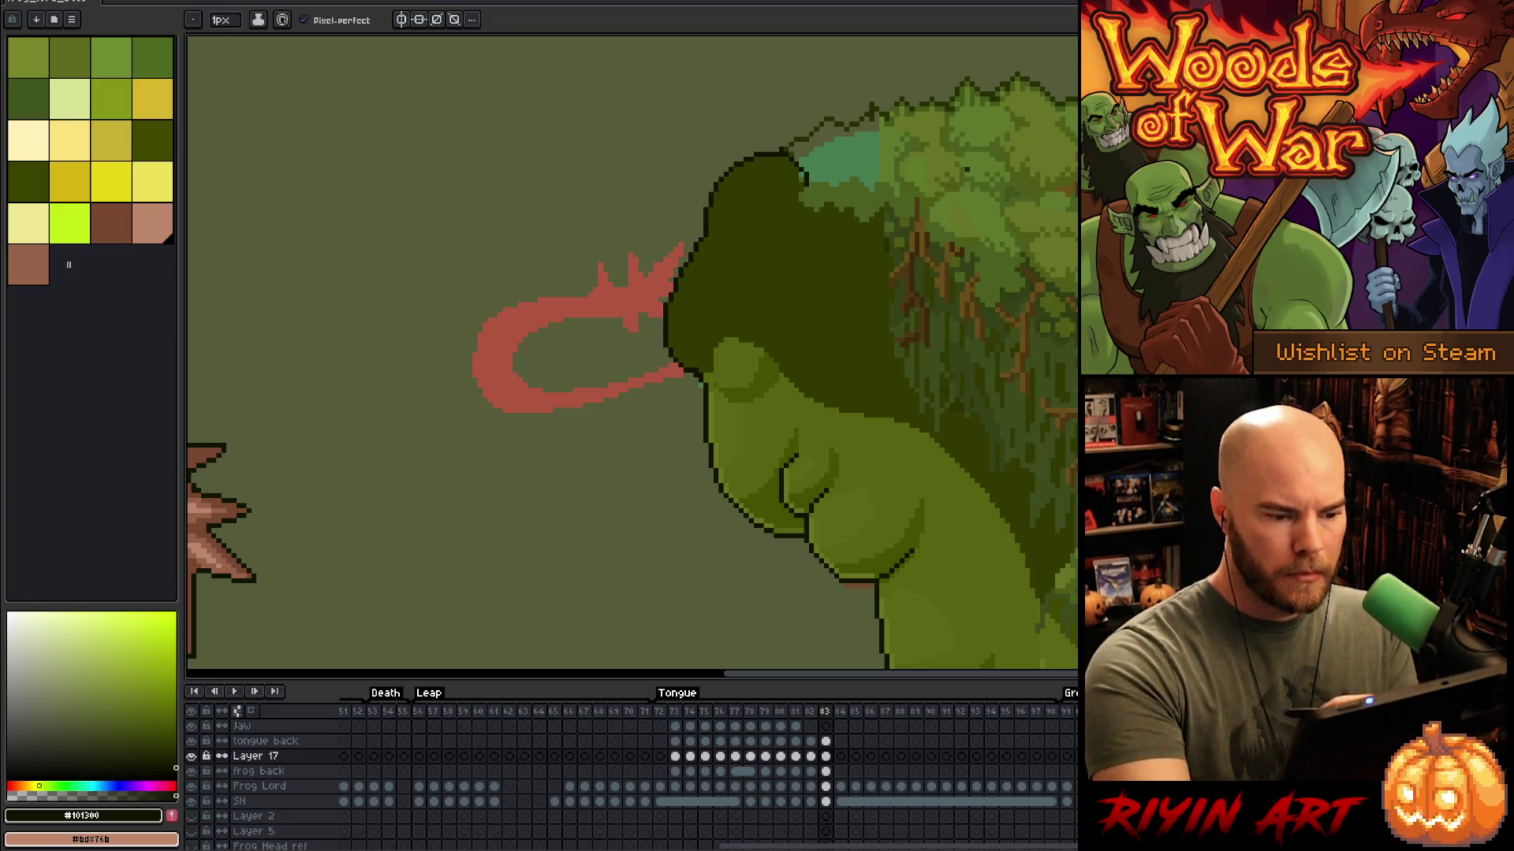
# Step: Erase the teal patch from the top of the frog's canopy
pyautogui.press('e')
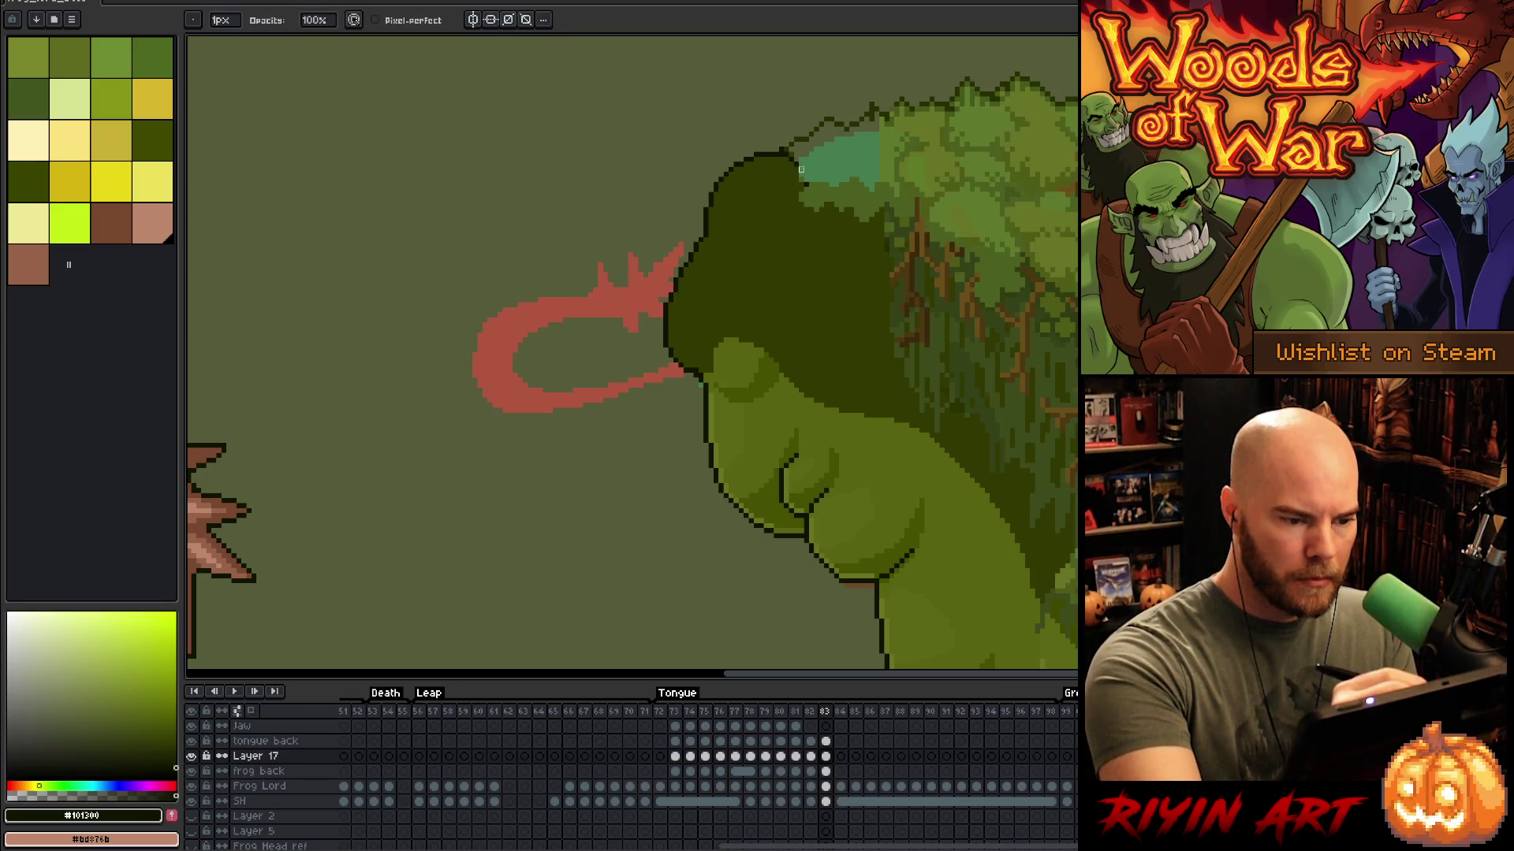
pyautogui.keyDown('alt'); pyautogui.click(892, 114); pyautogui.keyUp('alt')
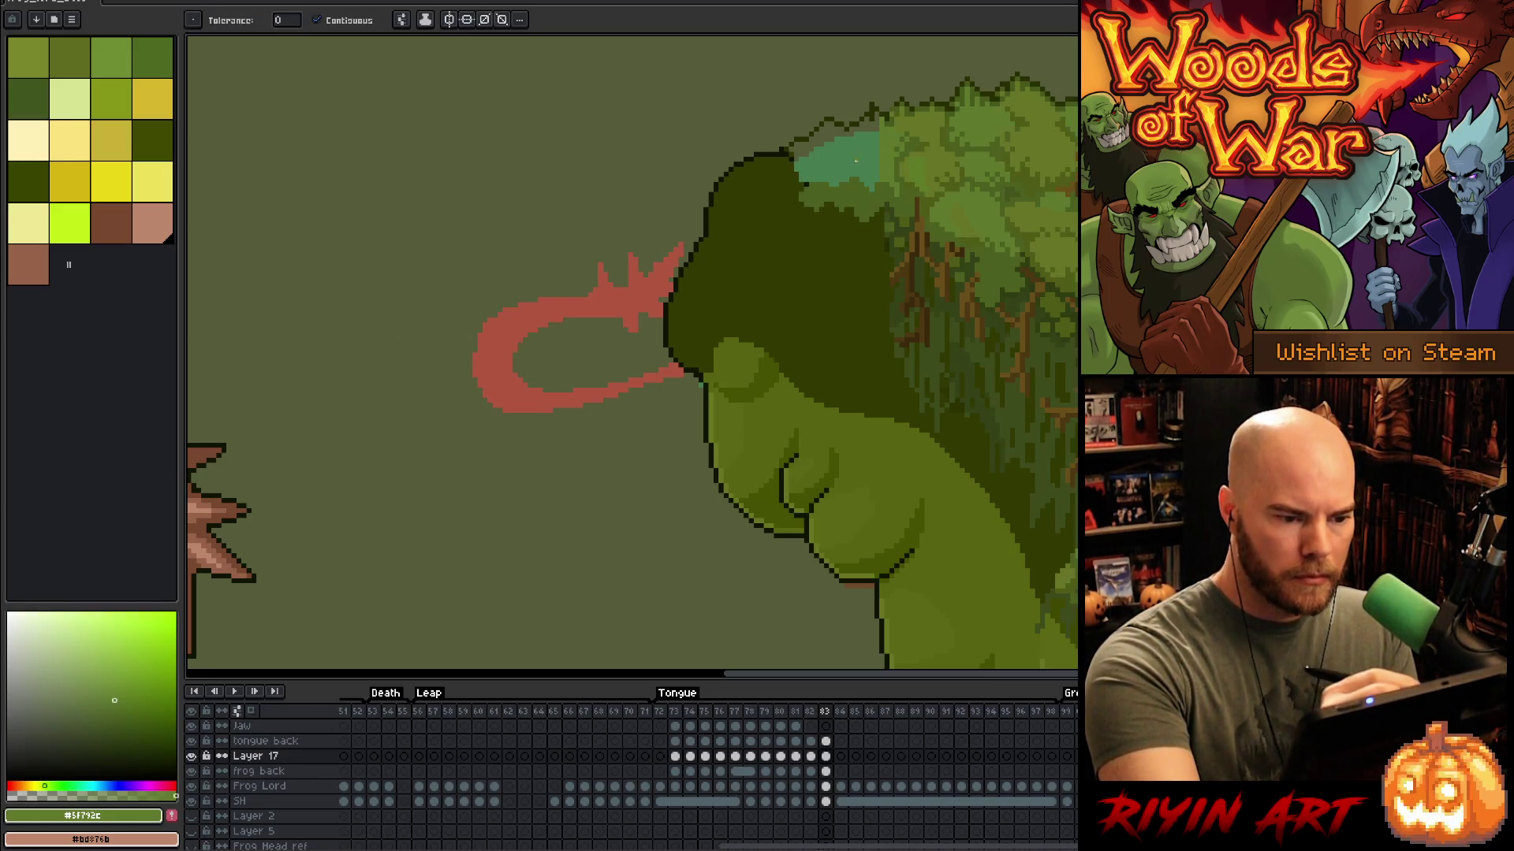
pyautogui.moveTo(796, 158); pyautogui.dragTo(880, 114)
pyautogui.press('b')
pyautogui.press('e')
pyautogui.press('b')
pyautogui.keyDown('alt'); pyautogui.click(876, 104); pyautogui.keyUp('alt')
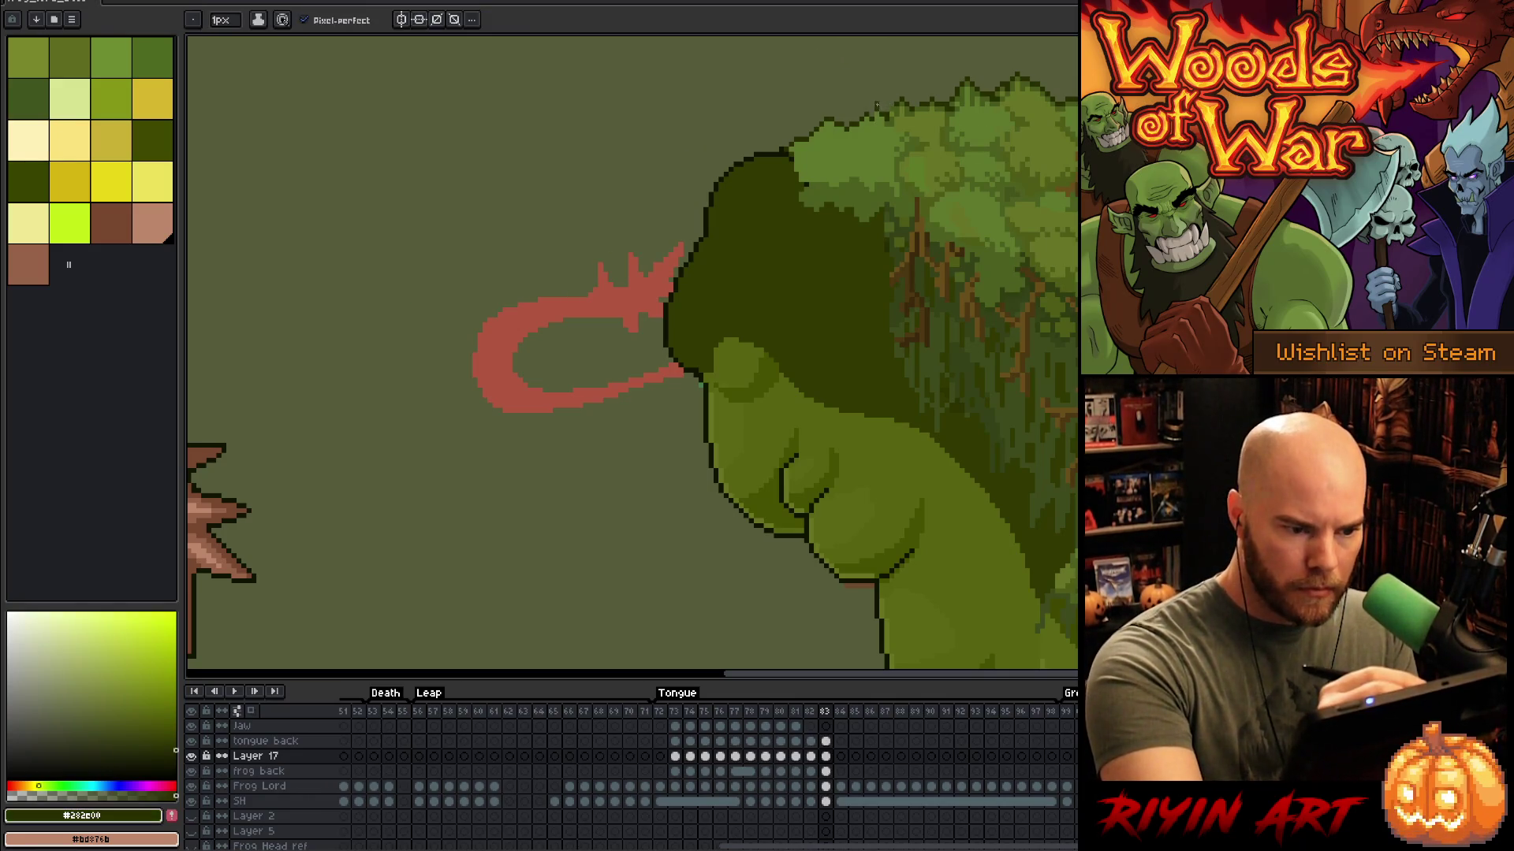
pyautogui.press('e')
pyautogui.press('b')
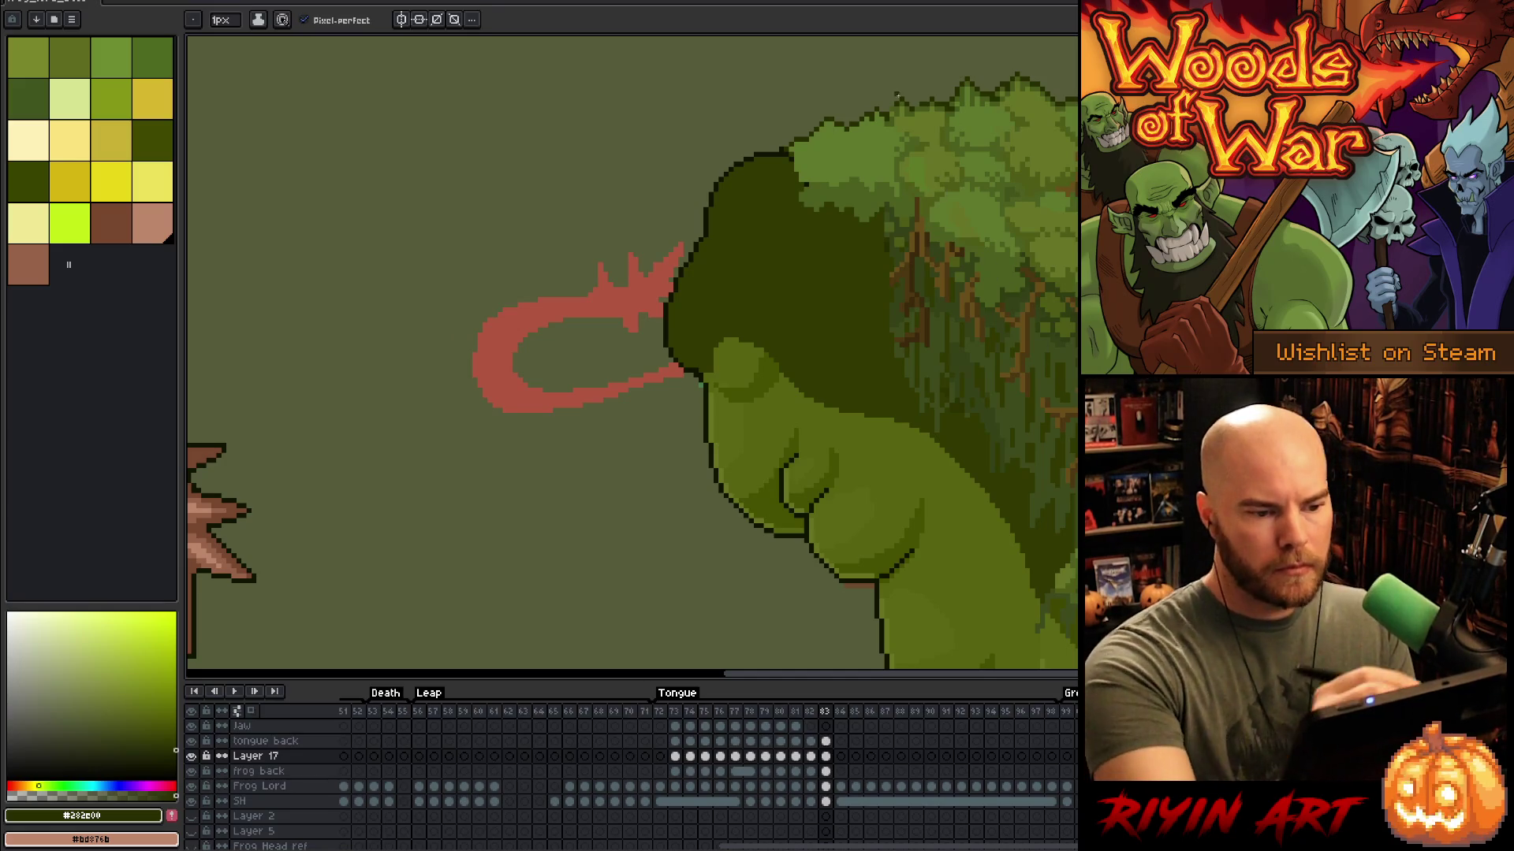
pyautogui.press('e')
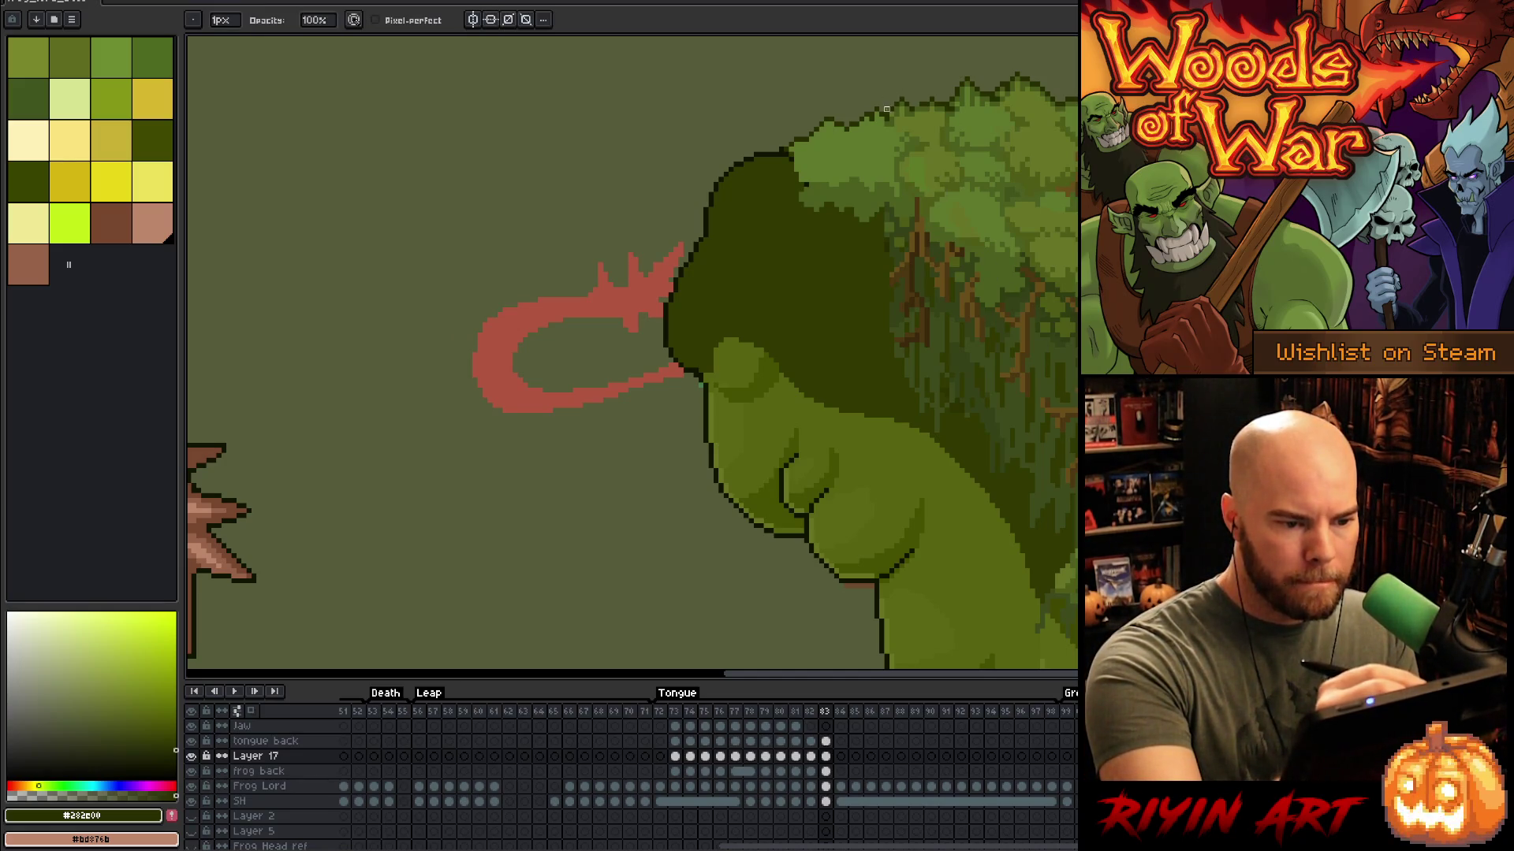
pyautogui.moveTo(1024, 507)
pyautogui.mouseDown()
pyautogui.moveTo(1034, 466)
pyautogui.moveTo(1003, 308)
pyautogui.moveTo(1059, 241)
pyautogui.mouseUp()
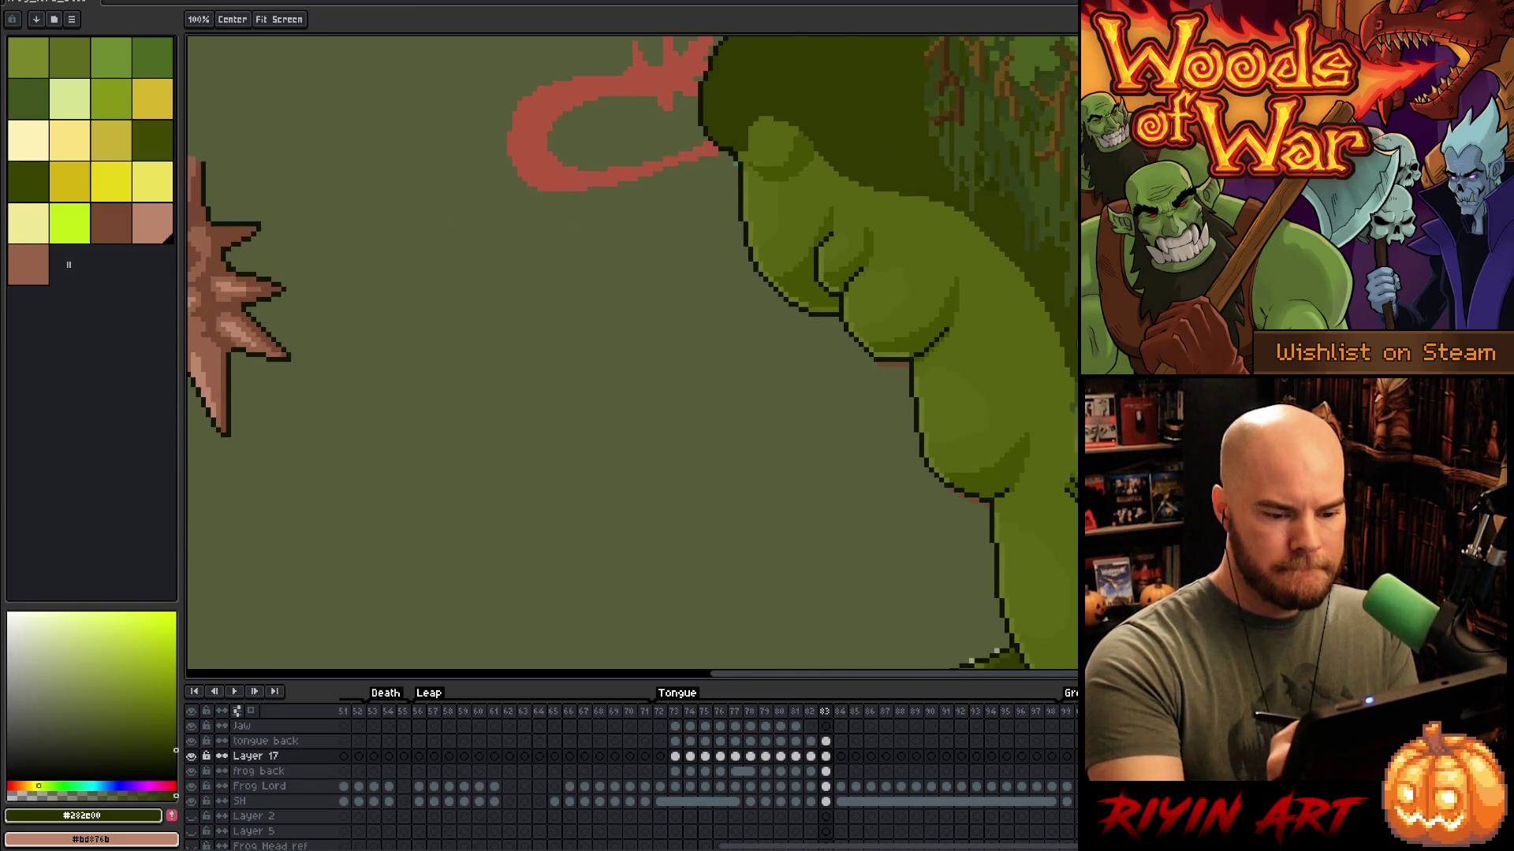
# Step: Bring the spiky tongue tip into view on the extended-tongue frame 82
pyautogui.moveTo(1025, 473); pyautogui.dragTo(1065, 260)
pyautogui.scroll(-4, 1037, 435)
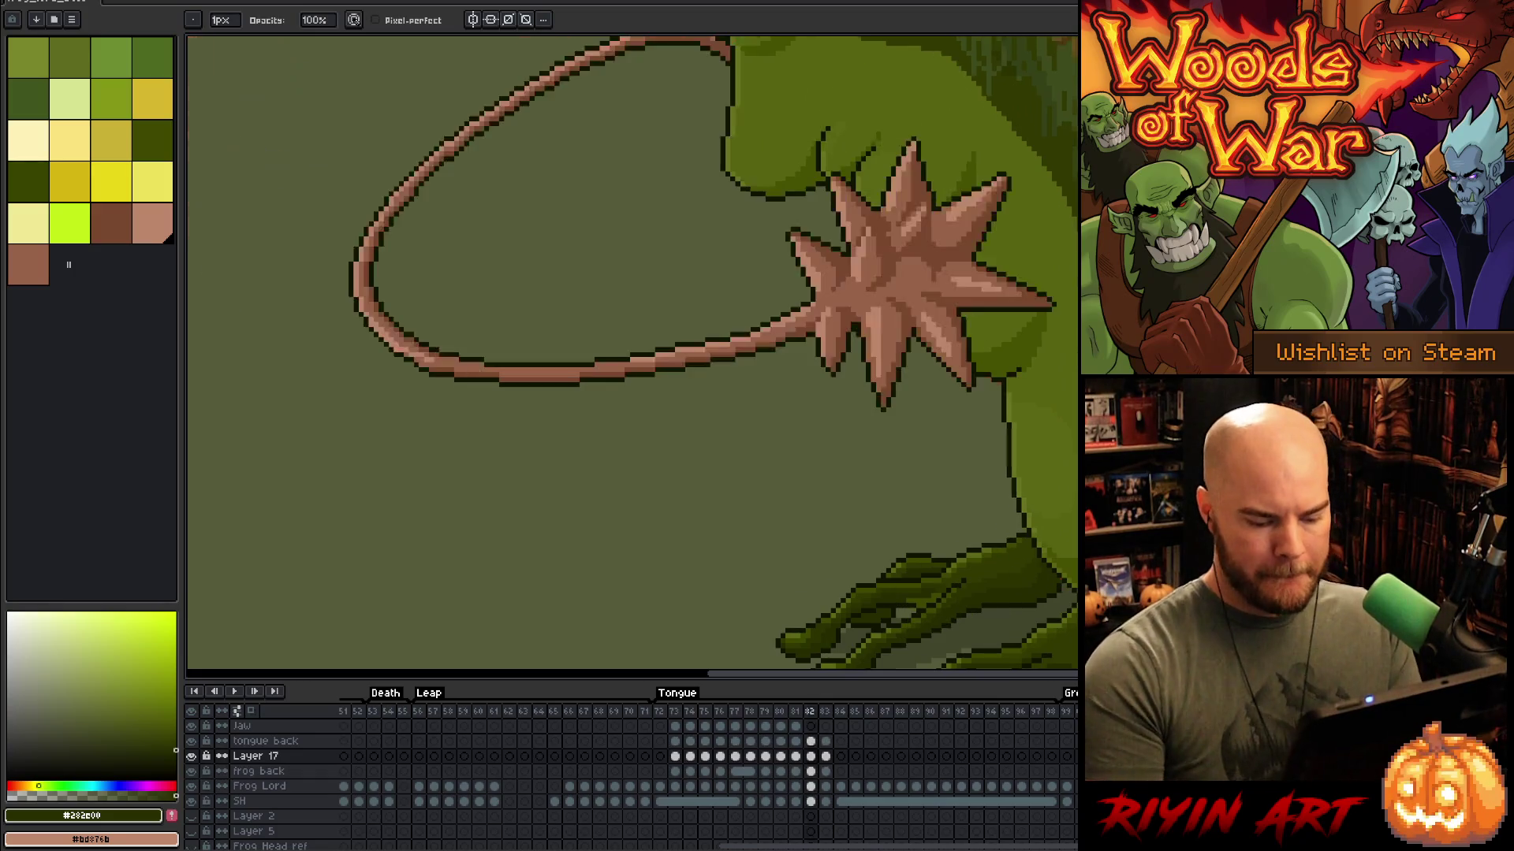
pyautogui.press('Return')
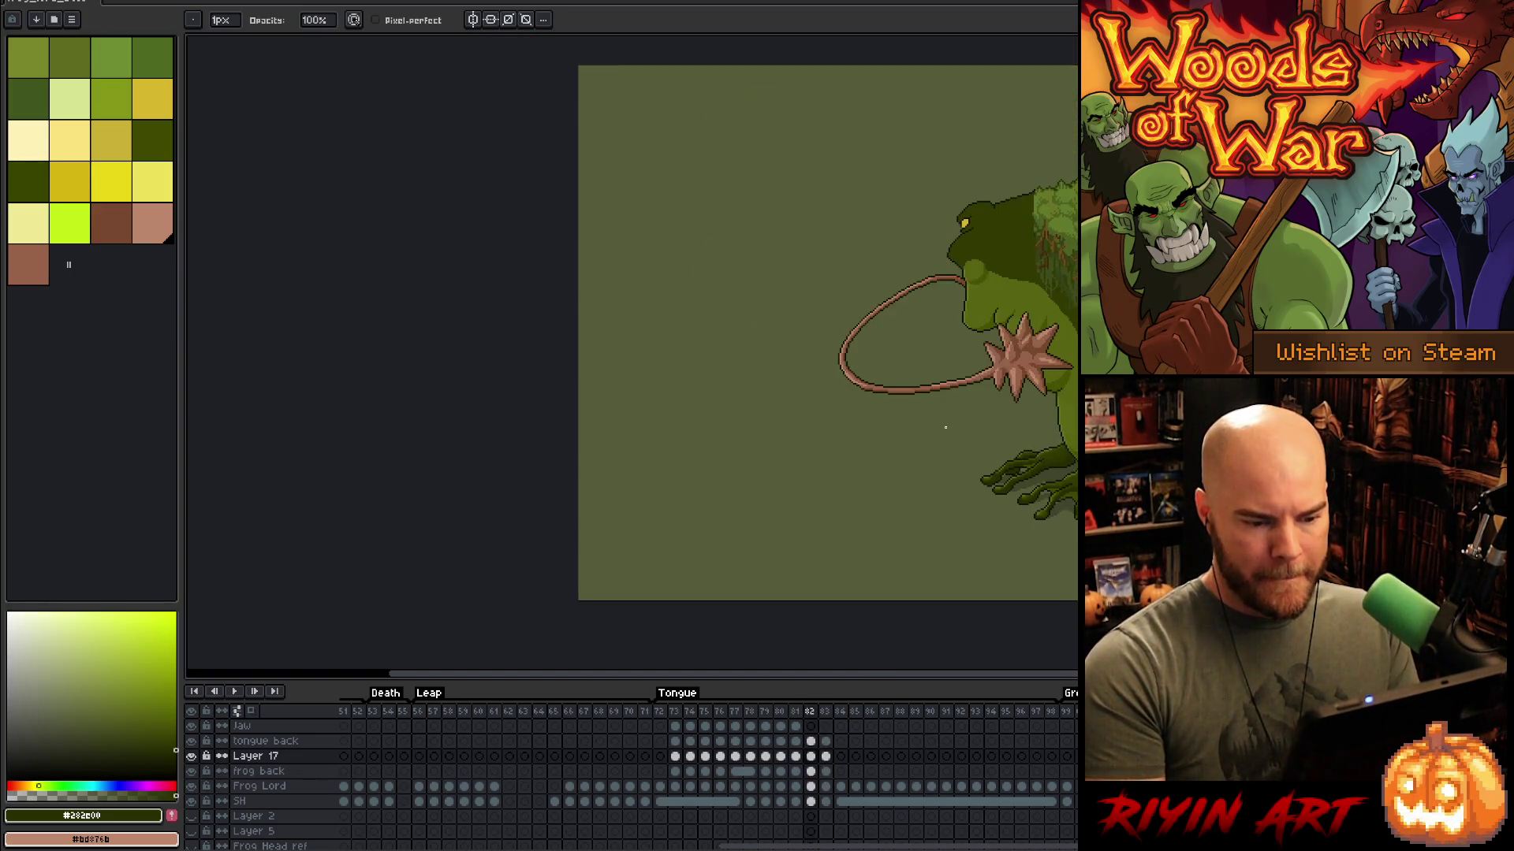
pyautogui.scroll(4, 1024, 472)
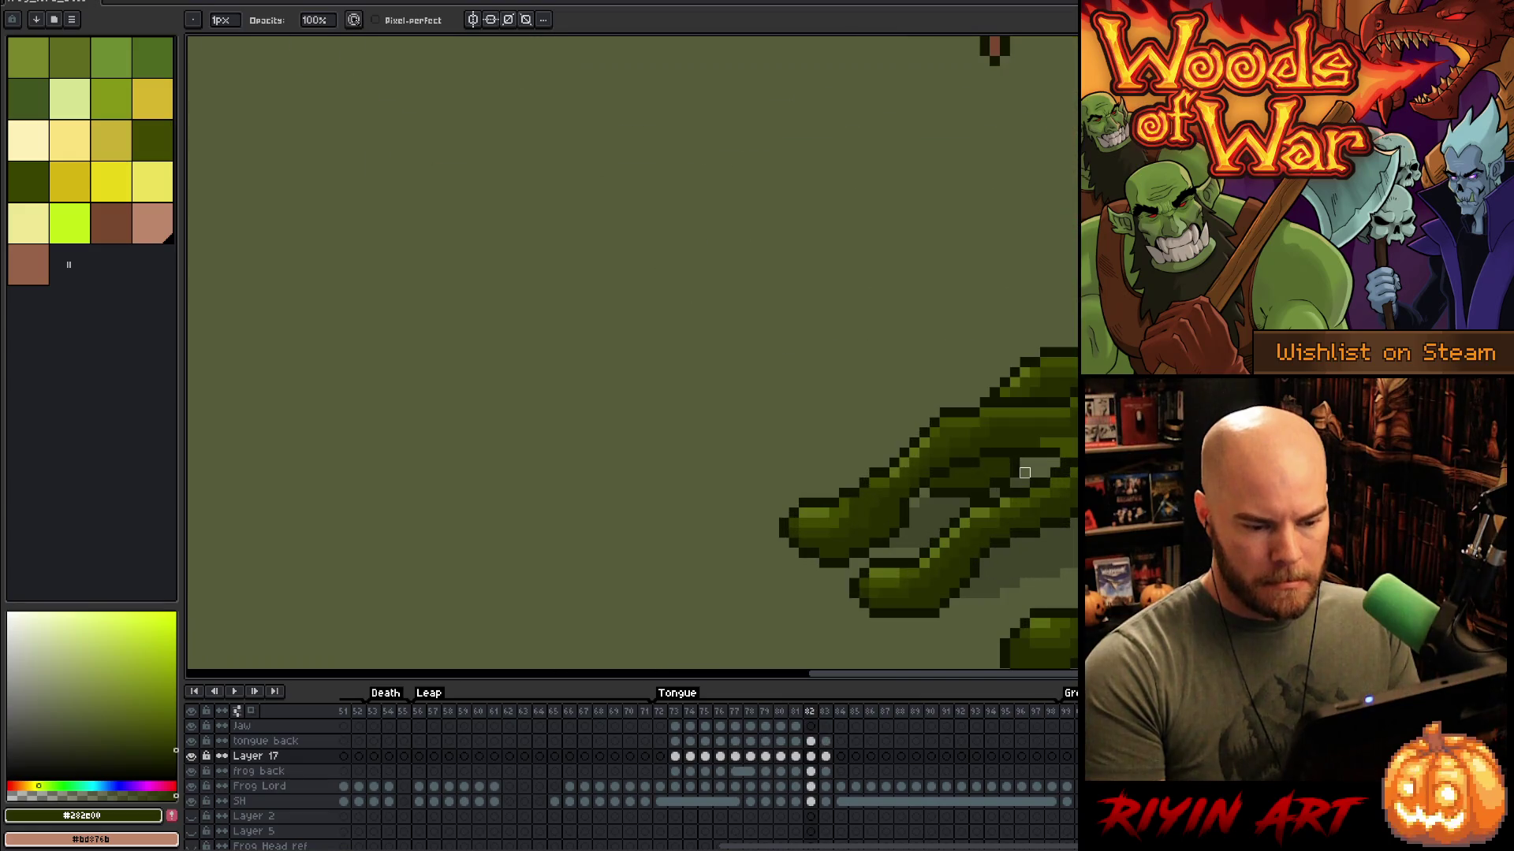
# Step: Pick near-black and olive green, play the Tongue animation, and zoom toward the frog's mouth
pyautogui.keyDown('alt'); pyautogui.click(1043, 369); pyautogui.keyUp('alt')
pyautogui.press('e')
pyautogui.keyDown('alt'); pyautogui.click(1024, 413); pyautogui.keyUp('alt')
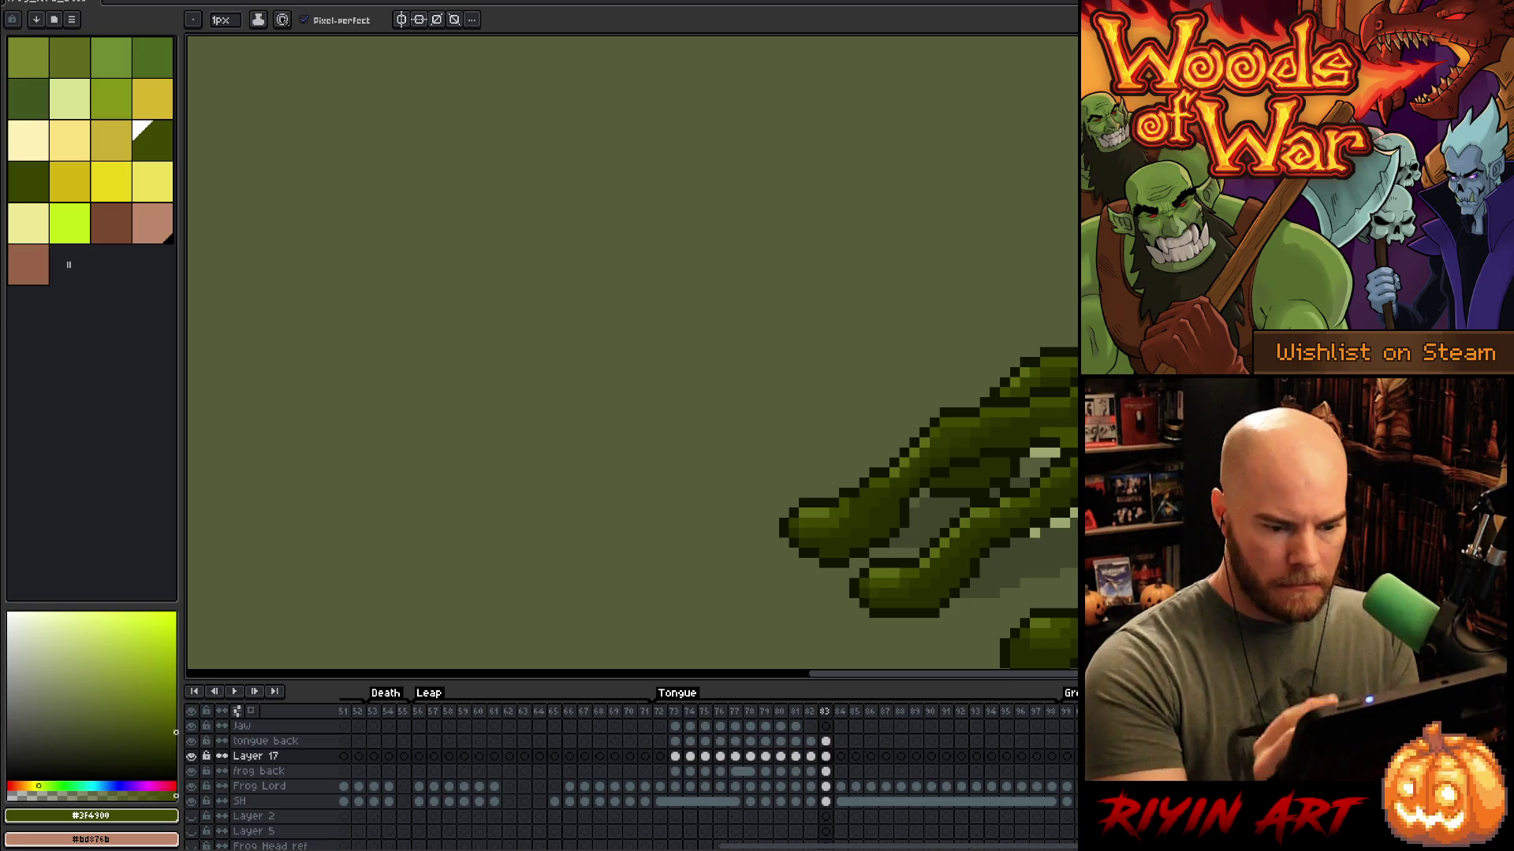
pyautogui.scroll(-4, 1024, 412)
pyautogui.press('Return')
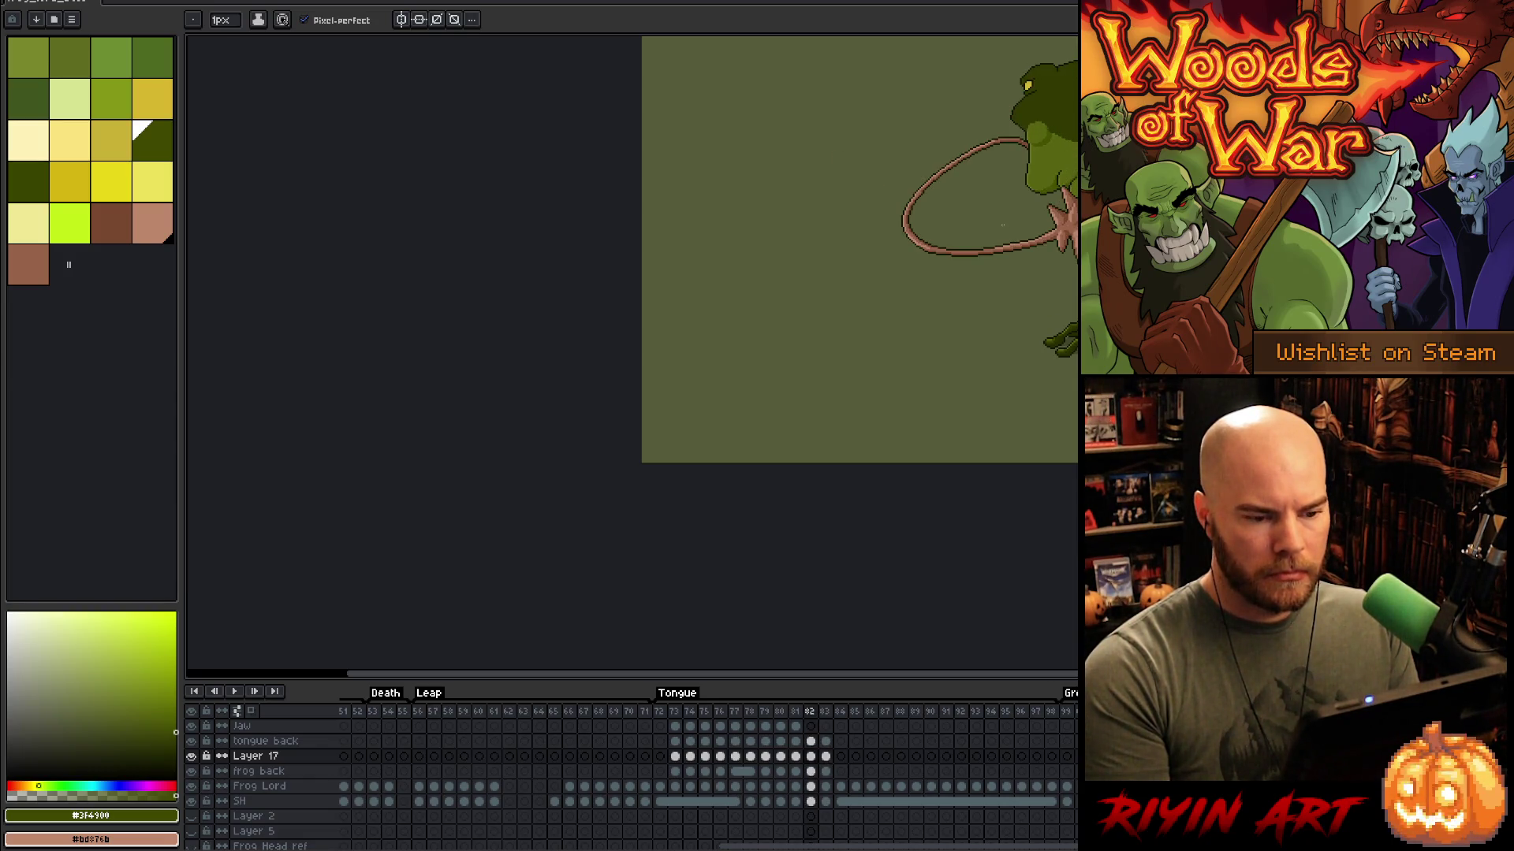
pyautogui.moveTo(1046, 115); pyautogui.dragTo(981, 239)
pyautogui.scroll(3, 981, 239)
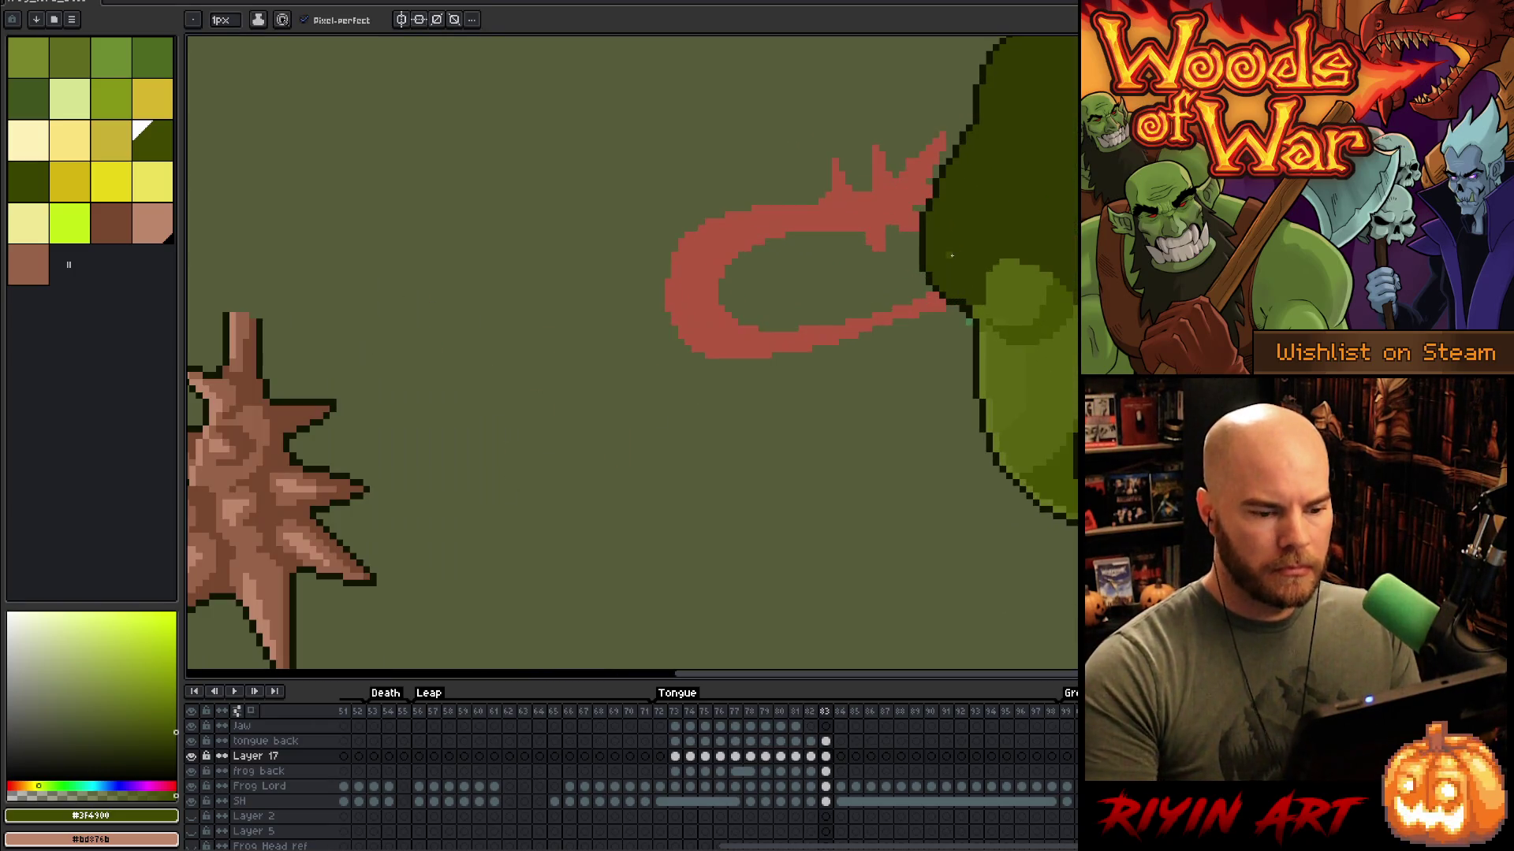
# Step: Redraw a dark outline along the frog's left edge beside the tongue on frame 83
pyautogui.keyDown('alt'); pyautogui.click(969, 295); pyautogui.keyUp('alt')
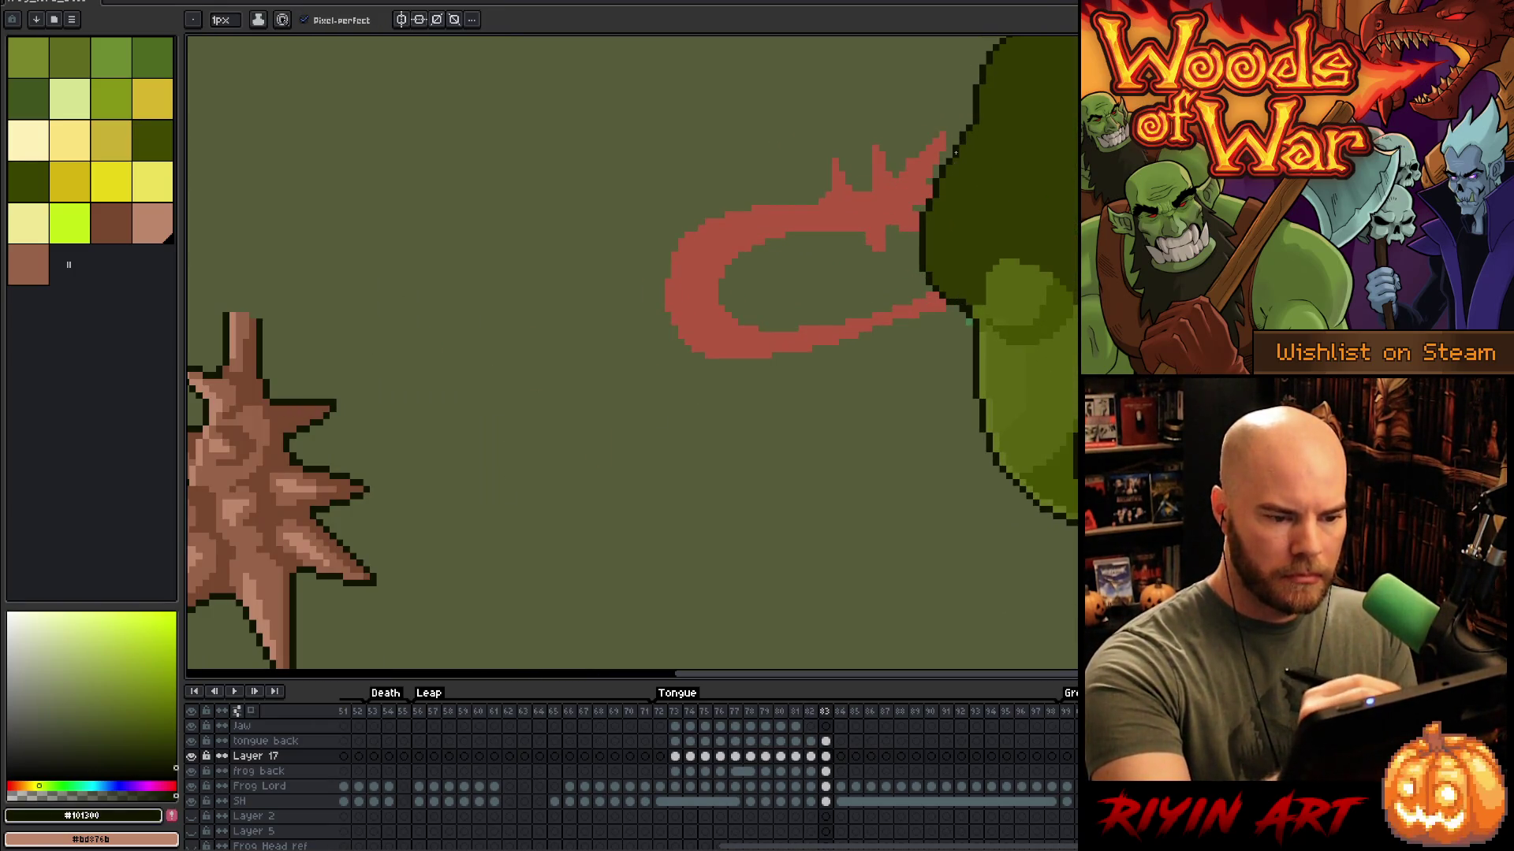
pyautogui.moveTo(950, 154); pyautogui.dragTo(962, 296)
pyautogui.hotkey('ctrl', 'z')
pyautogui.moveTo(956, 158); pyautogui.dragTo(946, 232)
pyautogui.press('w')
pyautogui.click(946, 233)
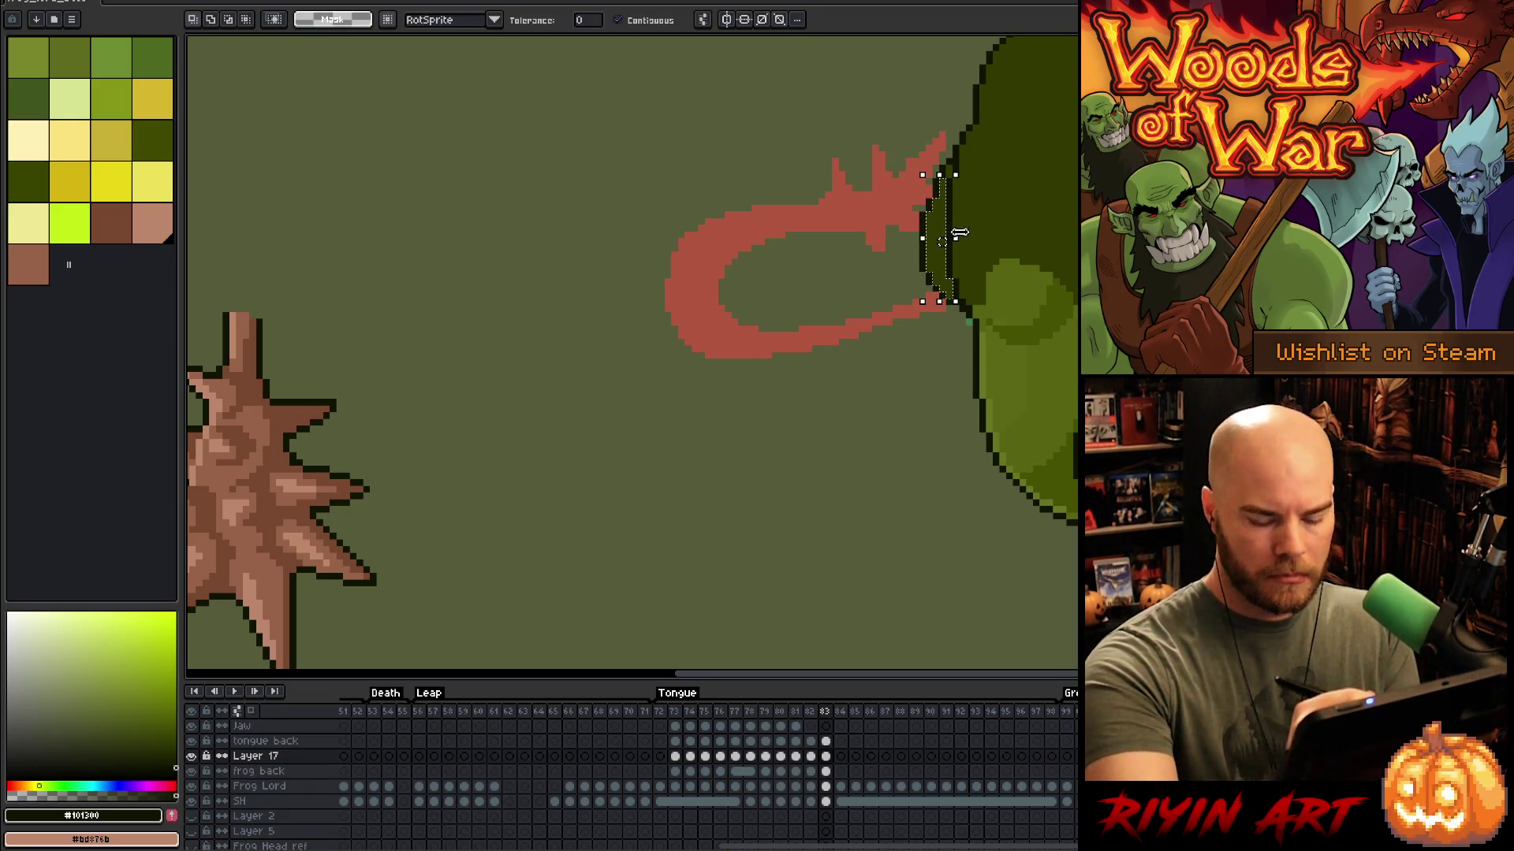
pyautogui.hotkey('ctrl', 'd')
pyautogui.press('b')
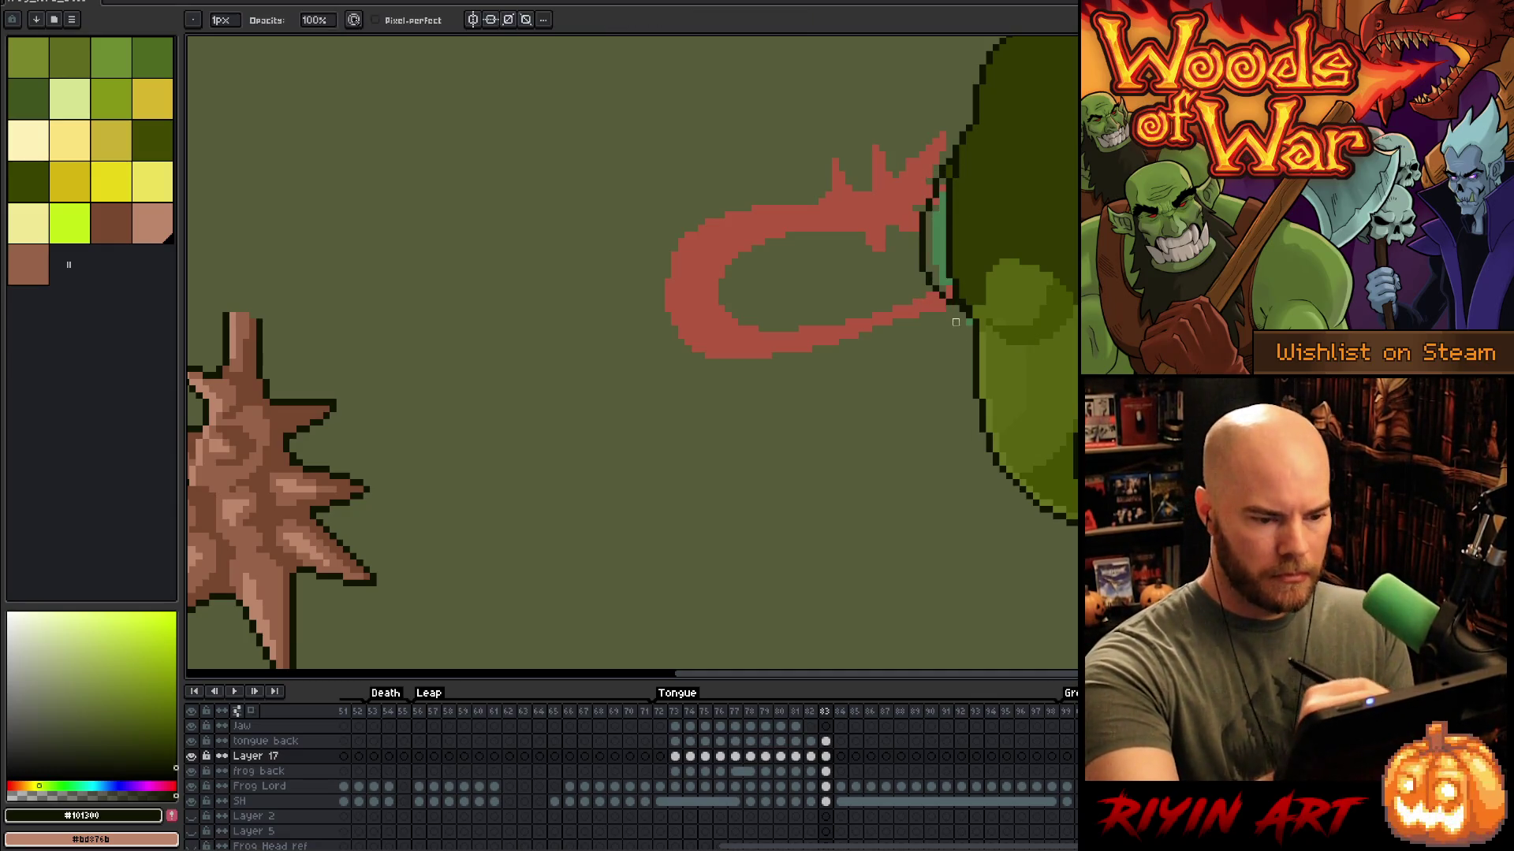
# Step: Erase outline pixels near the tongue base and add dark outline pixels along the frog's edge
pyautogui.keyDown('alt'); pyautogui.click(967, 128); pyautogui.keyUp('alt')
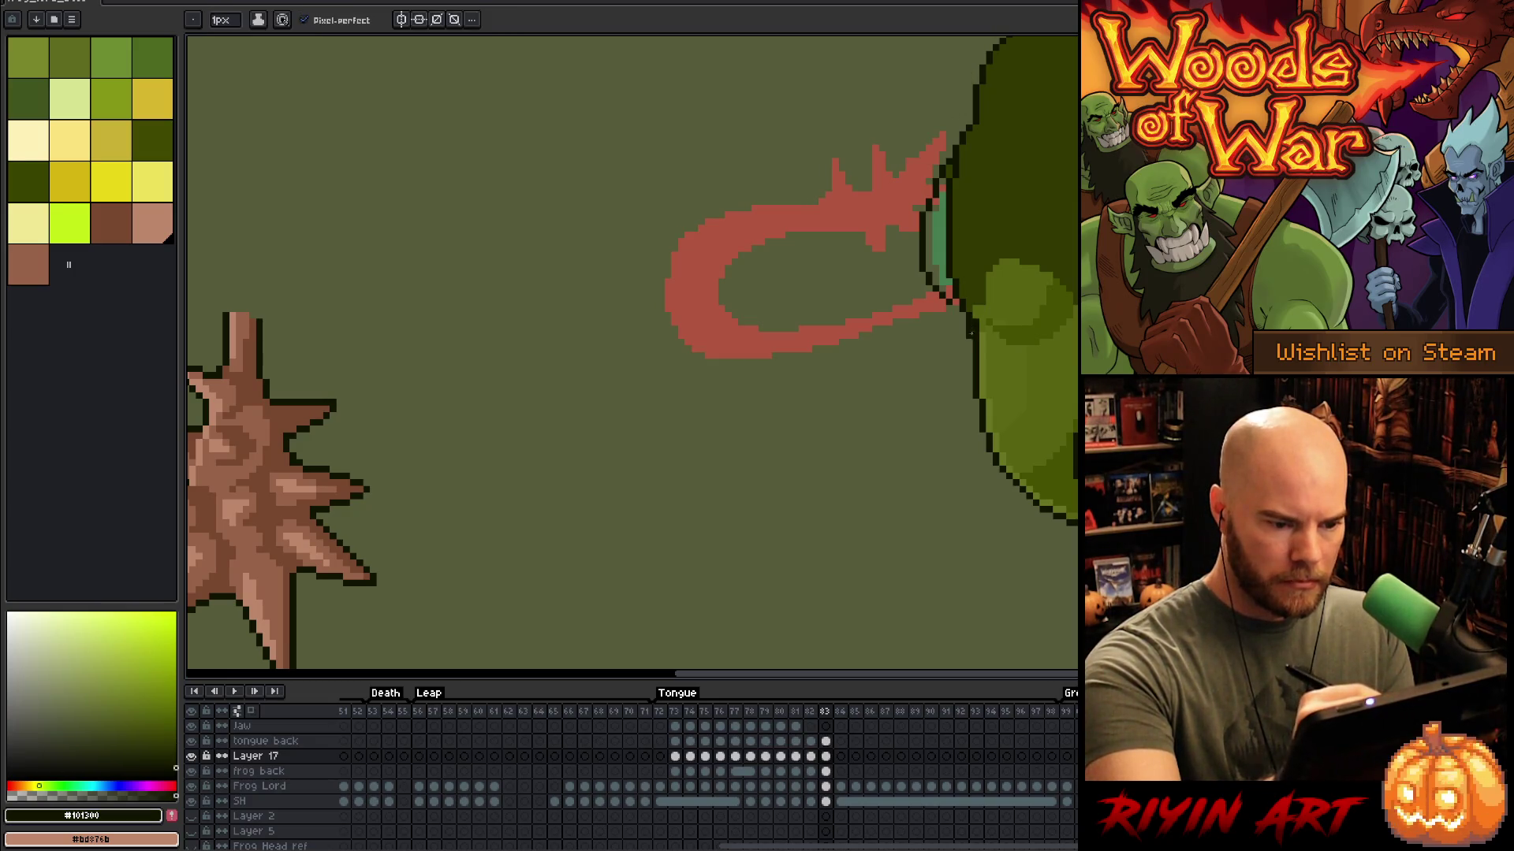
pyautogui.keyDown('alt'); pyautogui.click(986, 307); pyautogui.keyUp('alt')
pyautogui.keyDown('alt'); pyautogui.click(987, 337); pyautogui.keyUp('alt')
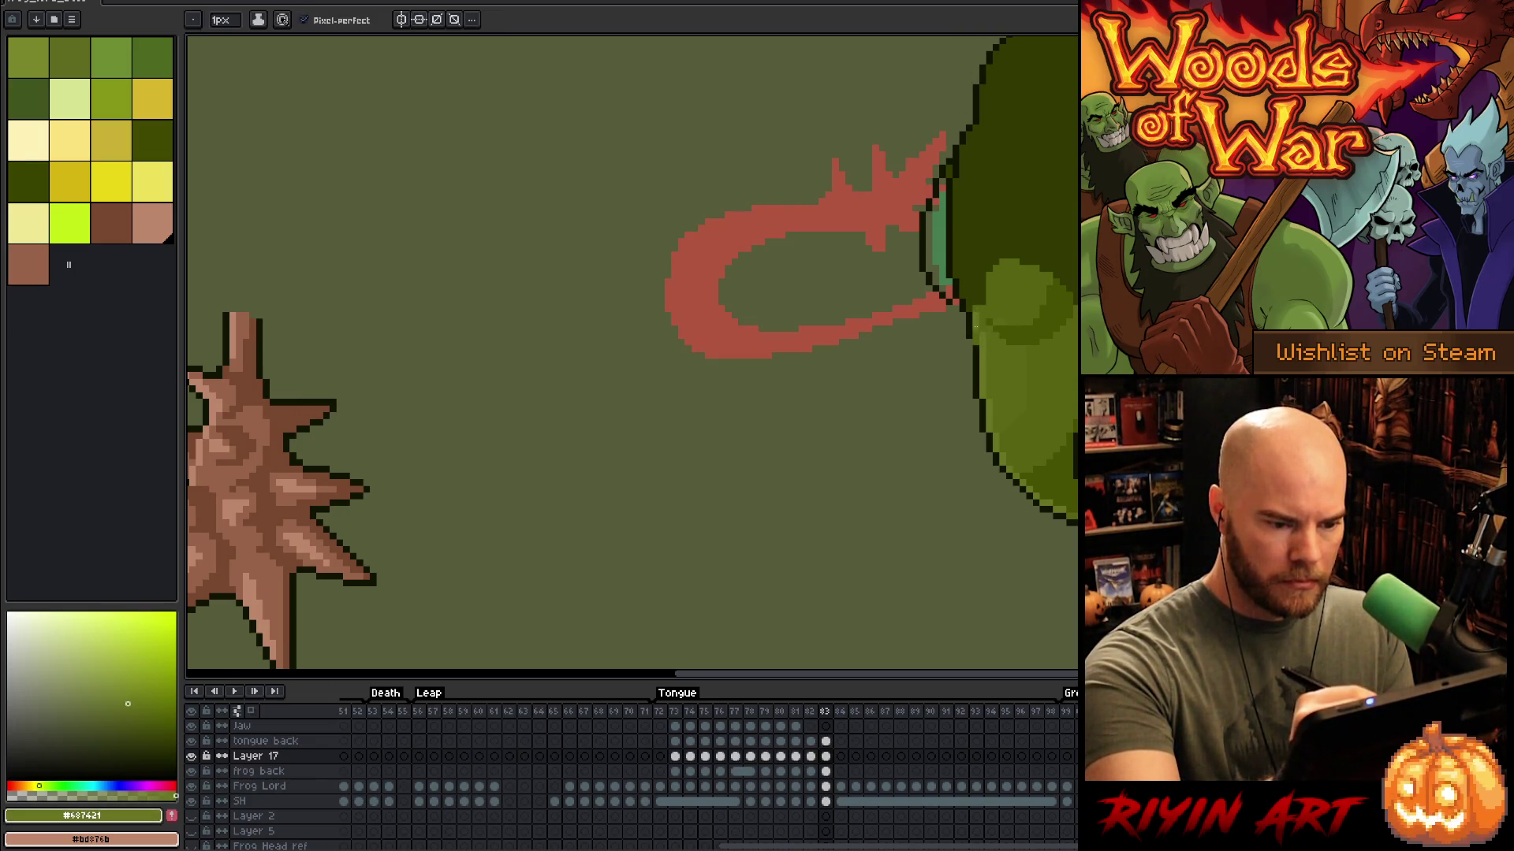
pyautogui.keyDown('alt'); pyautogui.click(969, 323); pyautogui.keyUp('alt')
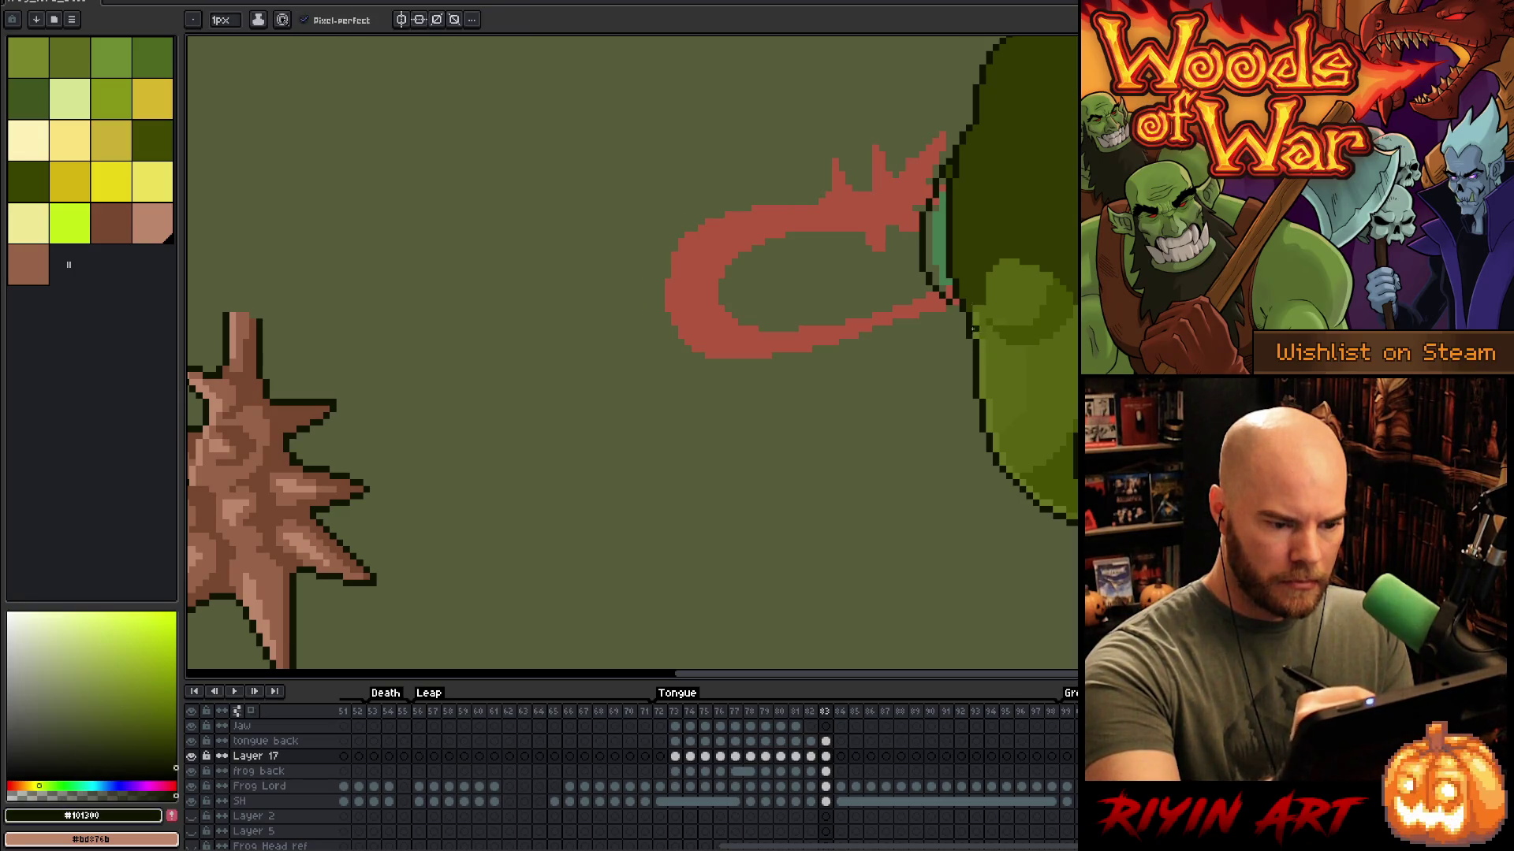
pyautogui.press('e')
pyautogui.moveTo(946, 298)
pyautogui.mouseDown()
pyautogui.moveTo(920, 237)
pyautogui.moveTo(936, 175)
pyautogui.mouseUp()
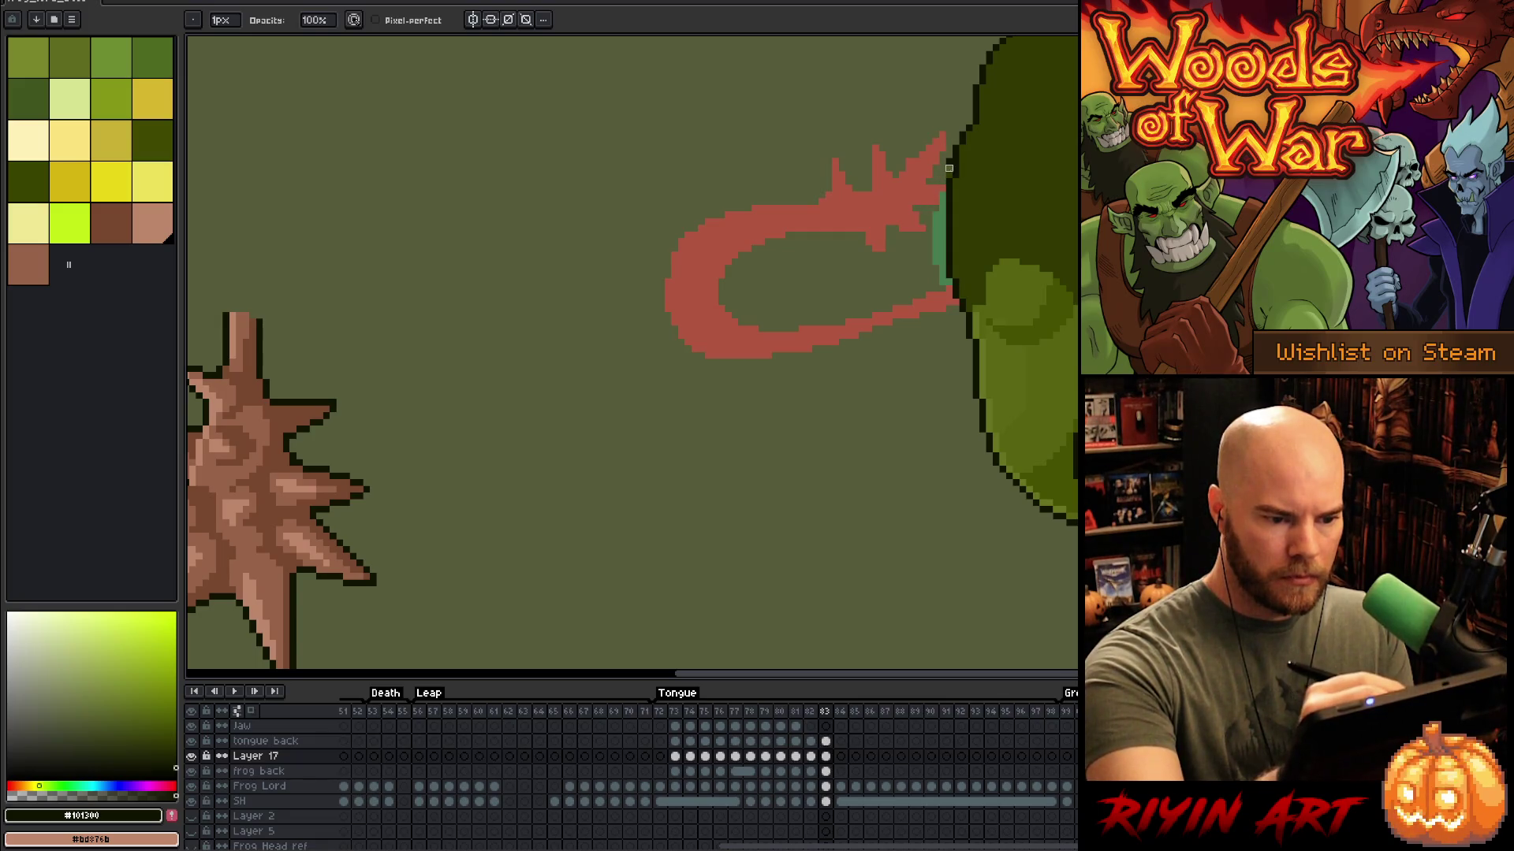
pyautogui.scroll(4, 1000, 244)
pyautogui.press('b')
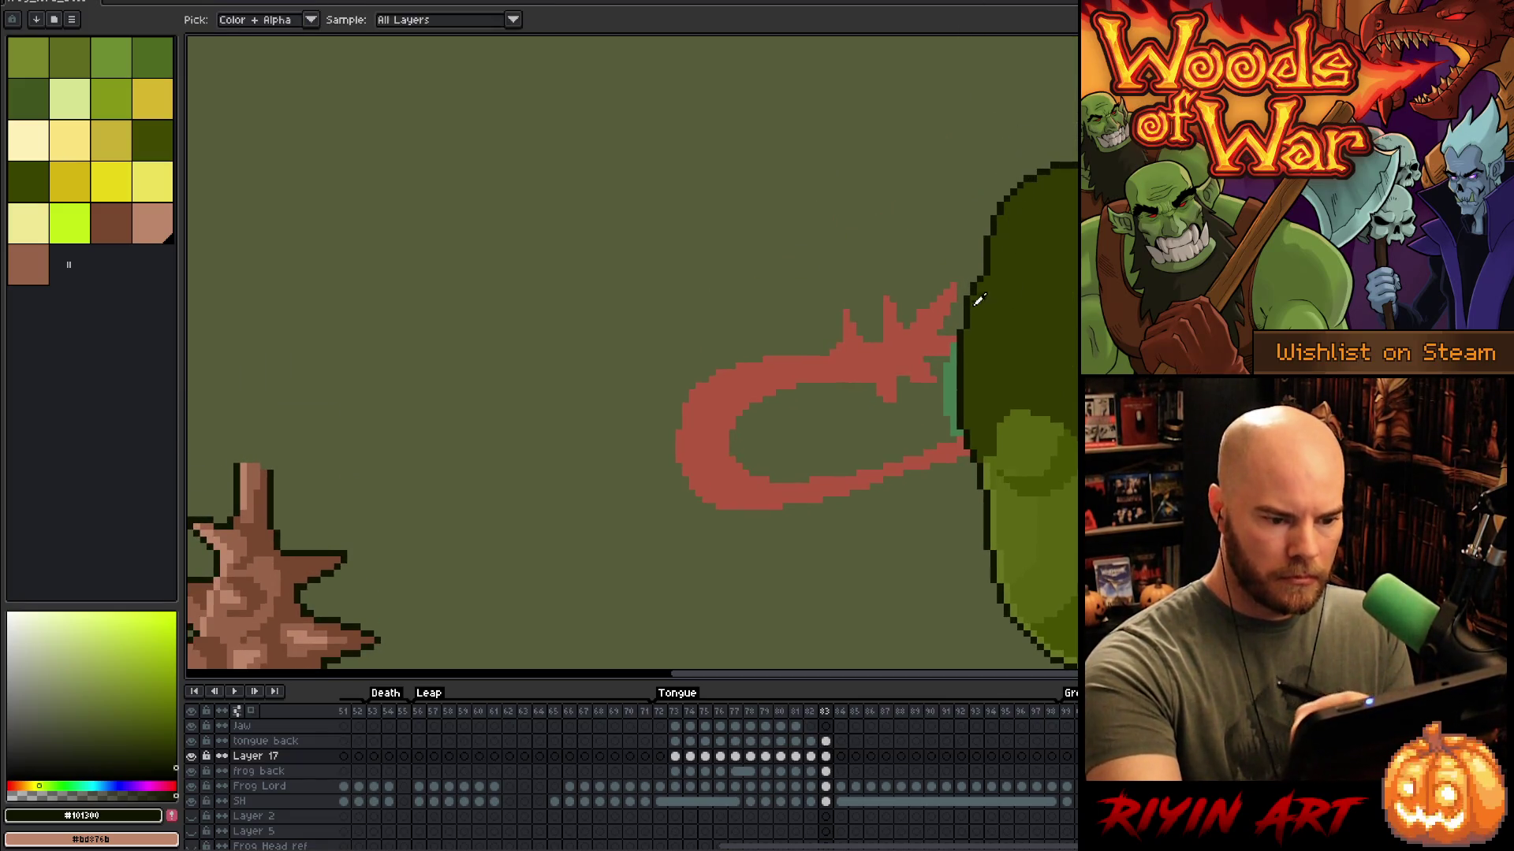
pyautogui.moveTo(981, 276); pyautogui.dragTo(979, 249)
pyautogui.keyDown('alt'); pyautogui.click(988, 320); pyautogui.keyUp('alt')
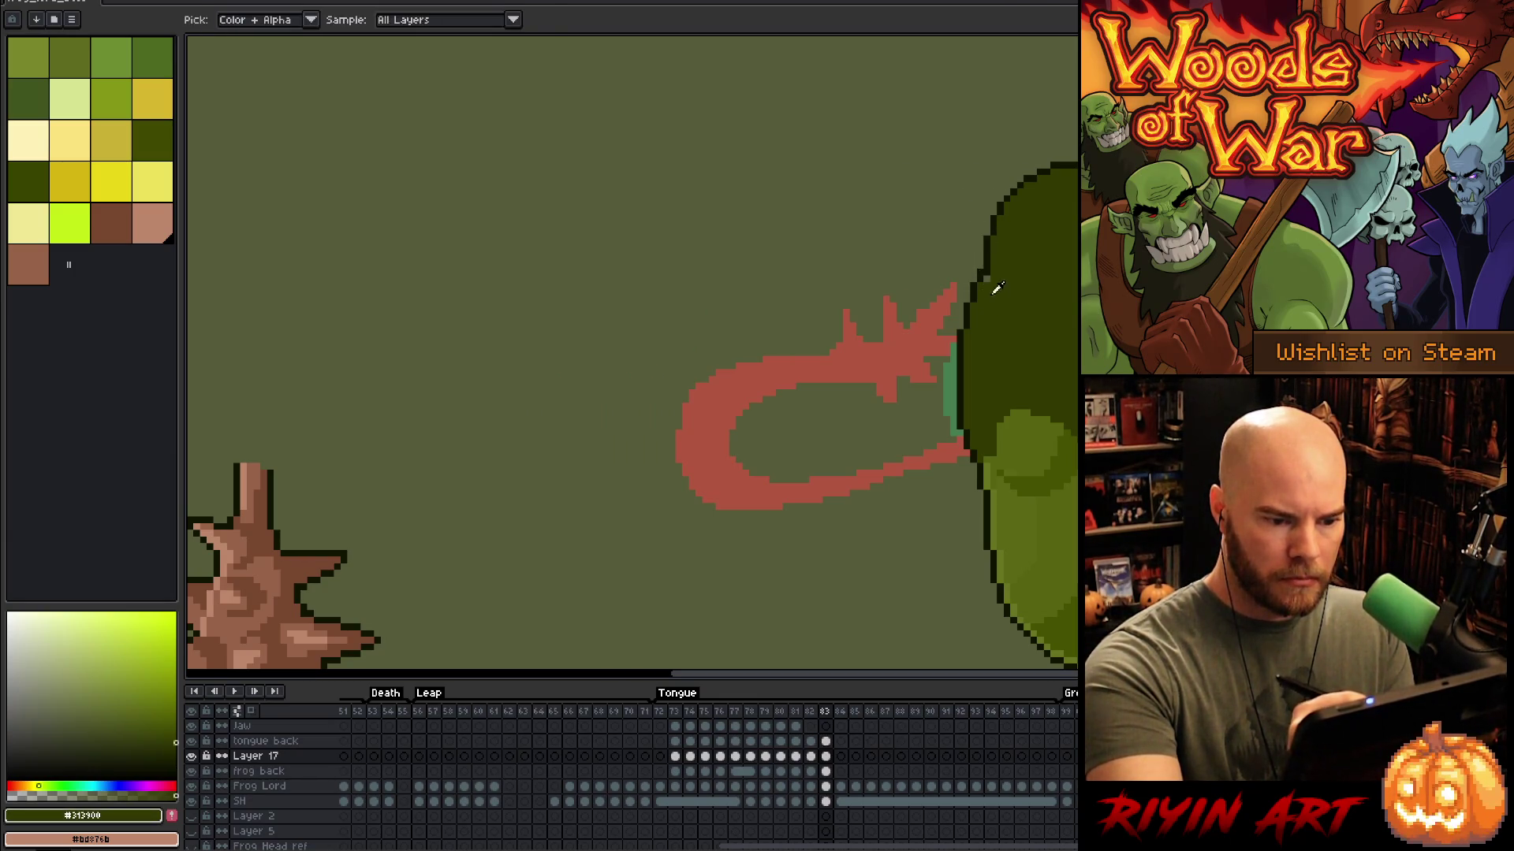
# Step: Choose a mid green and make the tongue back layer active on frame 83
pyautogui.moveTo(631, 355); pyautogui.dragTo(681, 298)
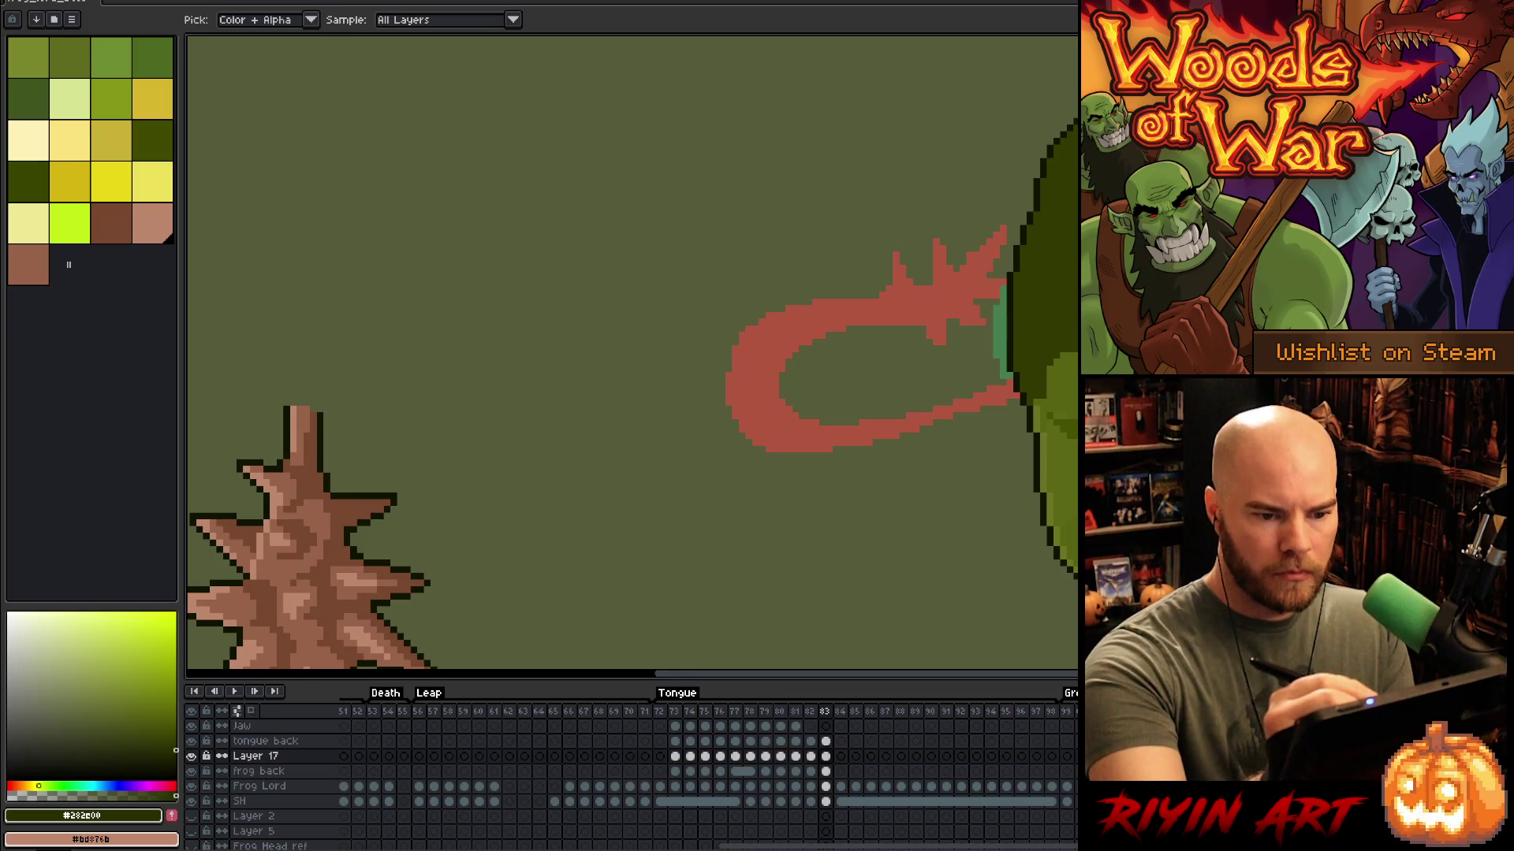
pyautogui.click(44, 786)
pyautogui.click(121, 718)
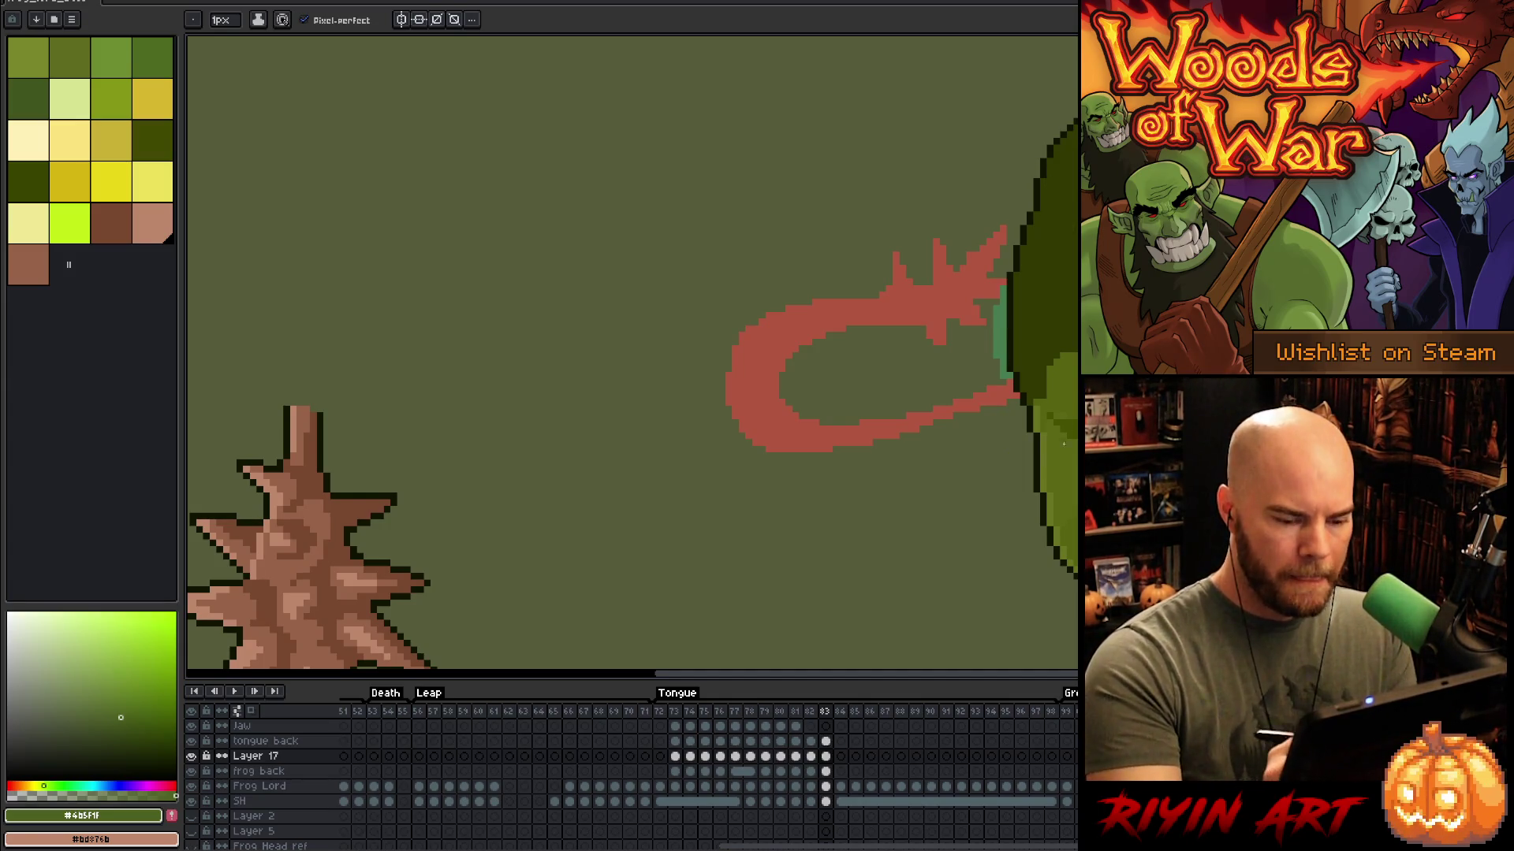
pyautogui.moveTo(792, 588); pyautogui.dragTo(1062, 441)
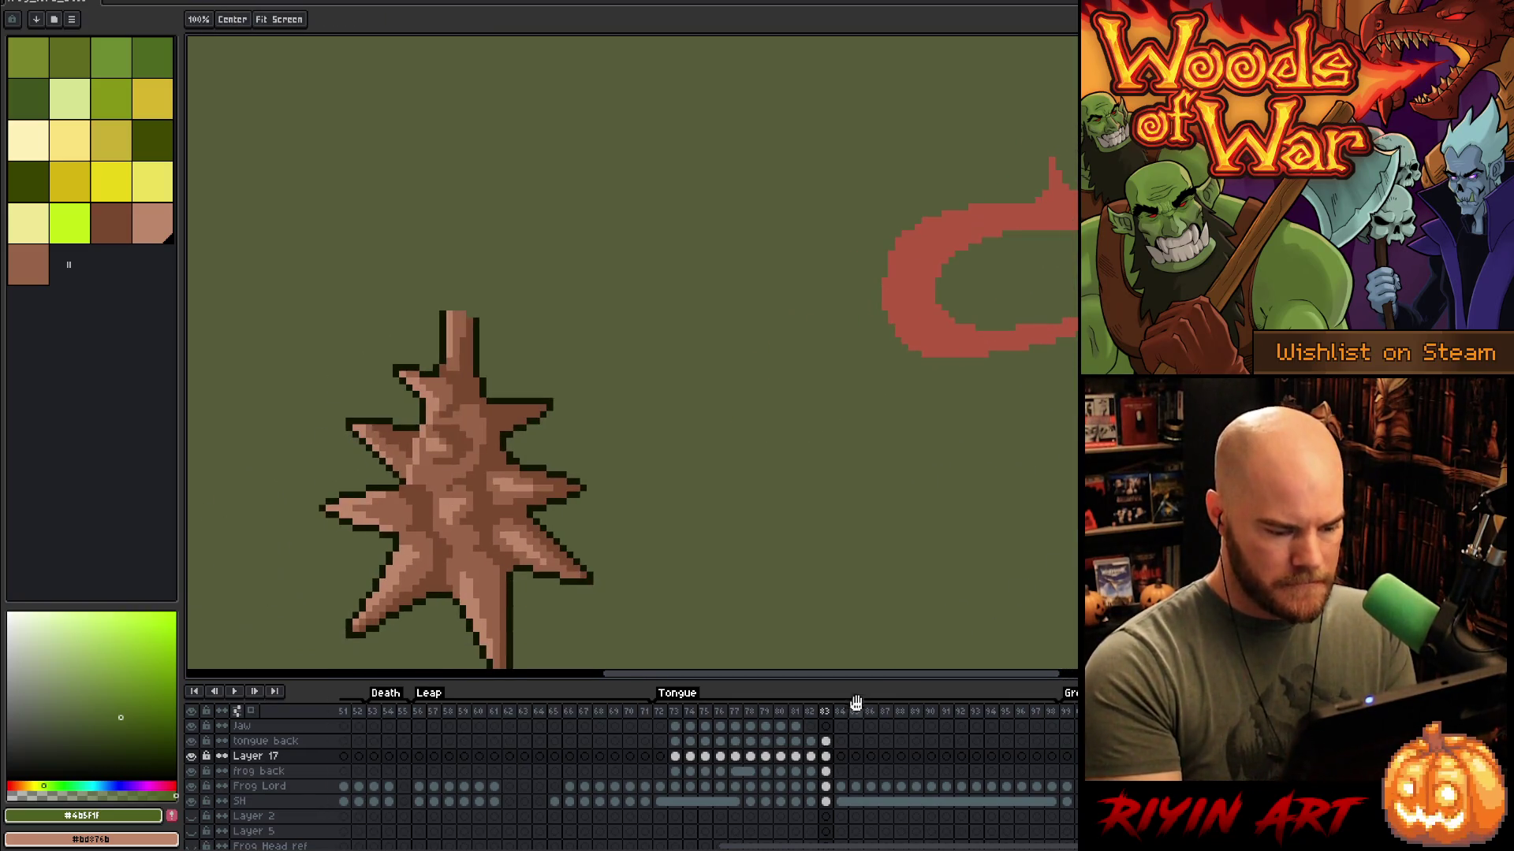
pyautogui.click(826, 741)
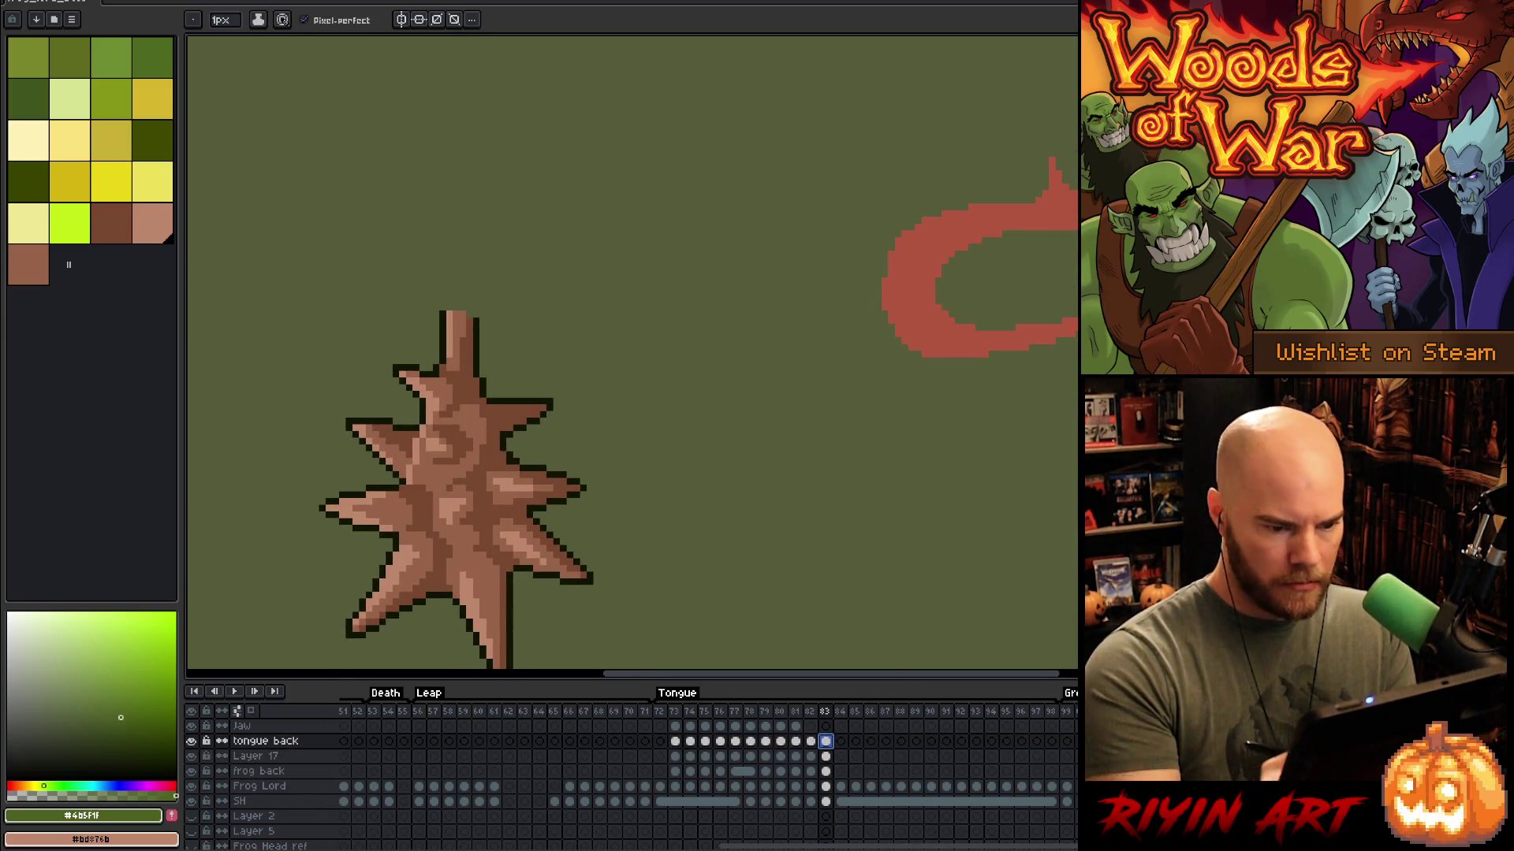
pyautogui.moveTo(599, 473); pyautogui.dragTo(592, 537)
pyautogui.moveTo(450, 552); pyautogui.dragTo(475, 453)
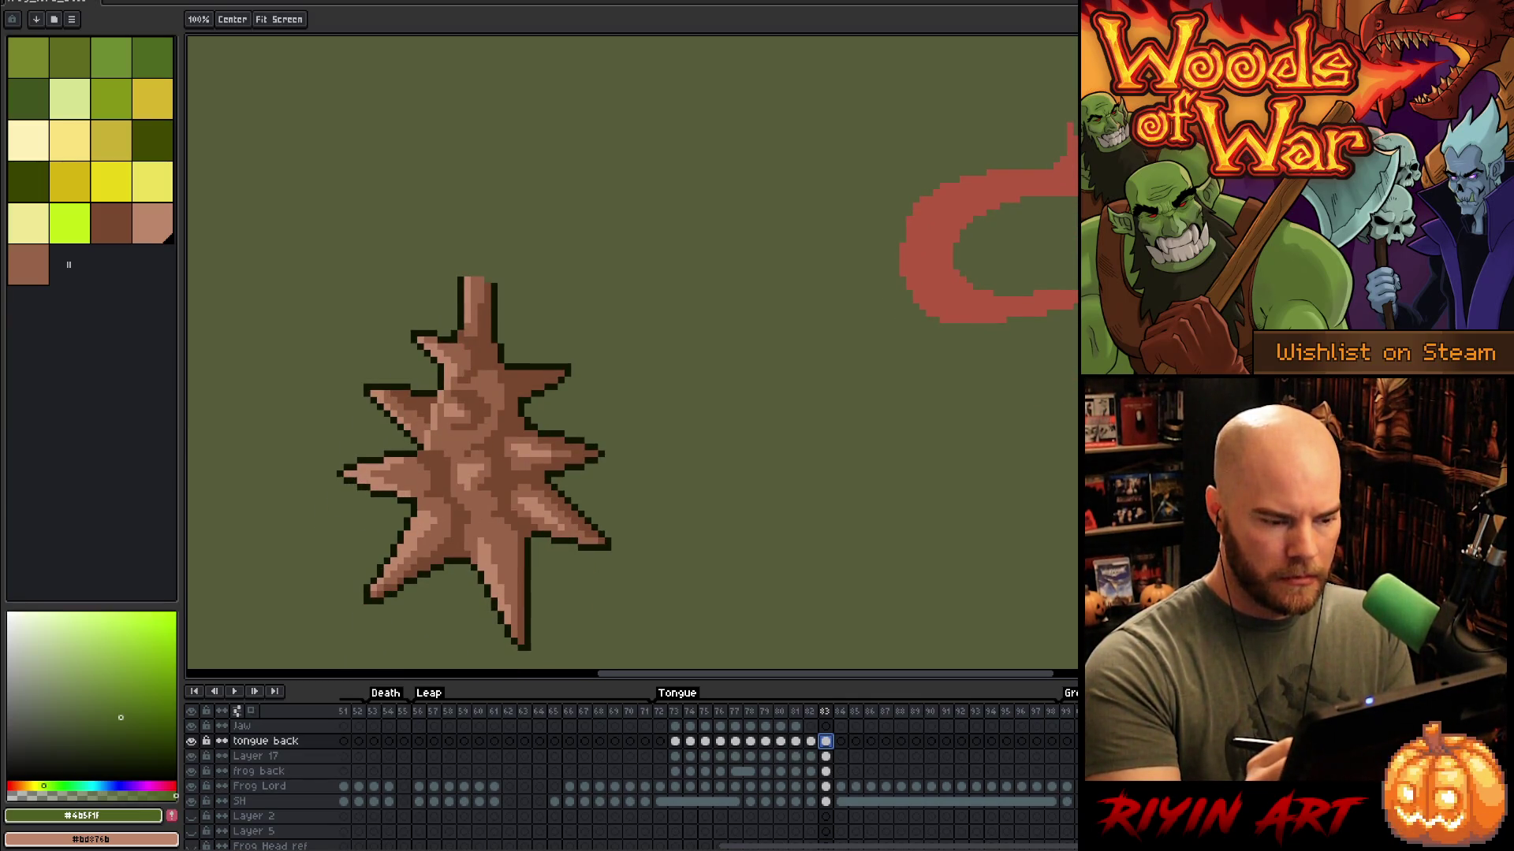
pyautogui.press('b')
pyautogui.keyDown('alt'); pyautogui.click(497, 381); pyautogui.keyUp('alt')
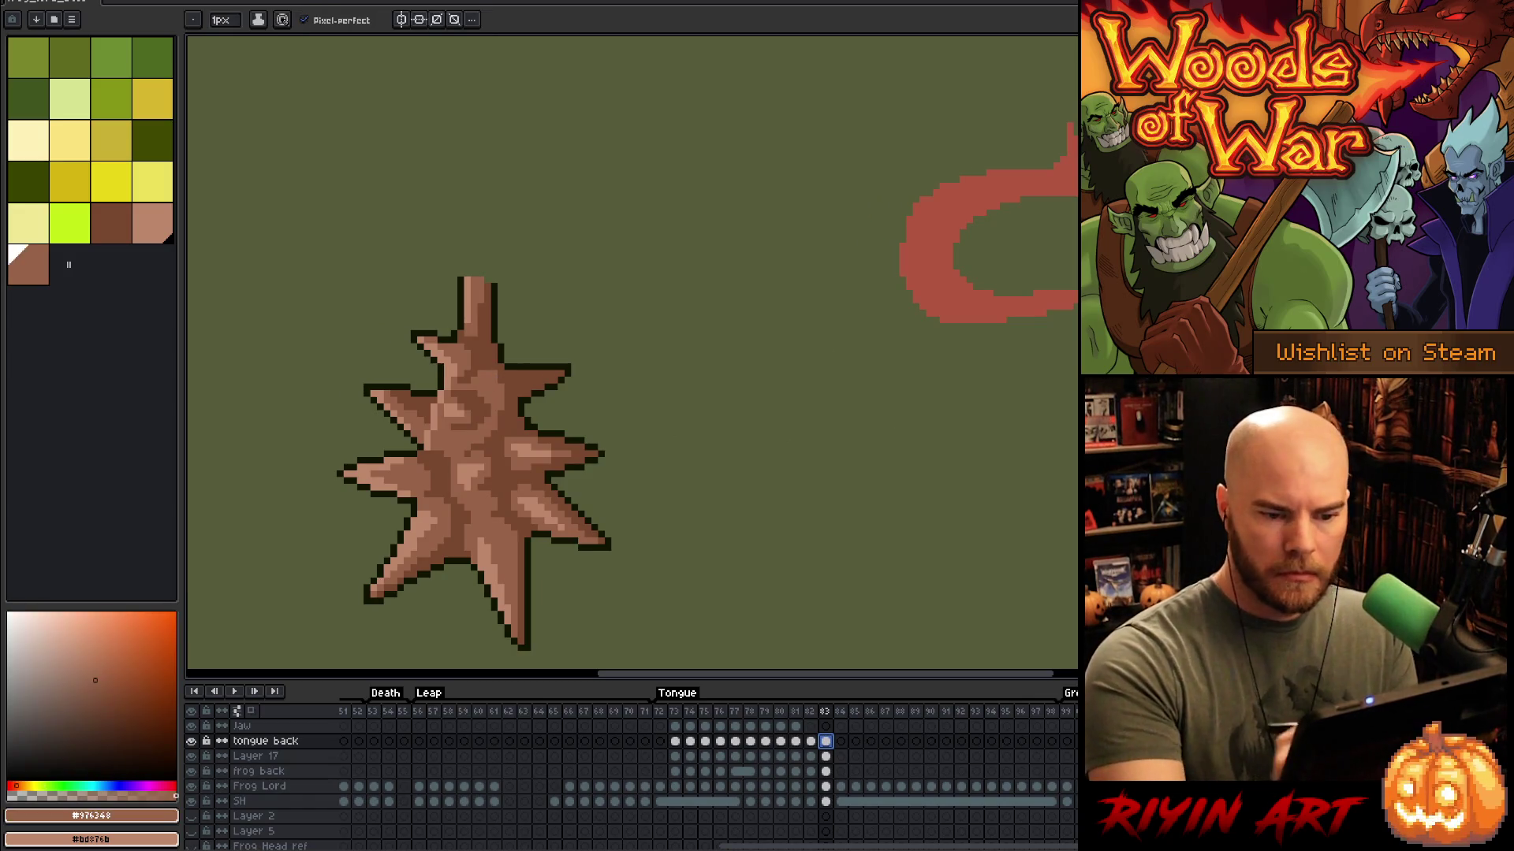
pyautogui.moveTo(1063, 162); pyautogui.dragTo(1064, 105)
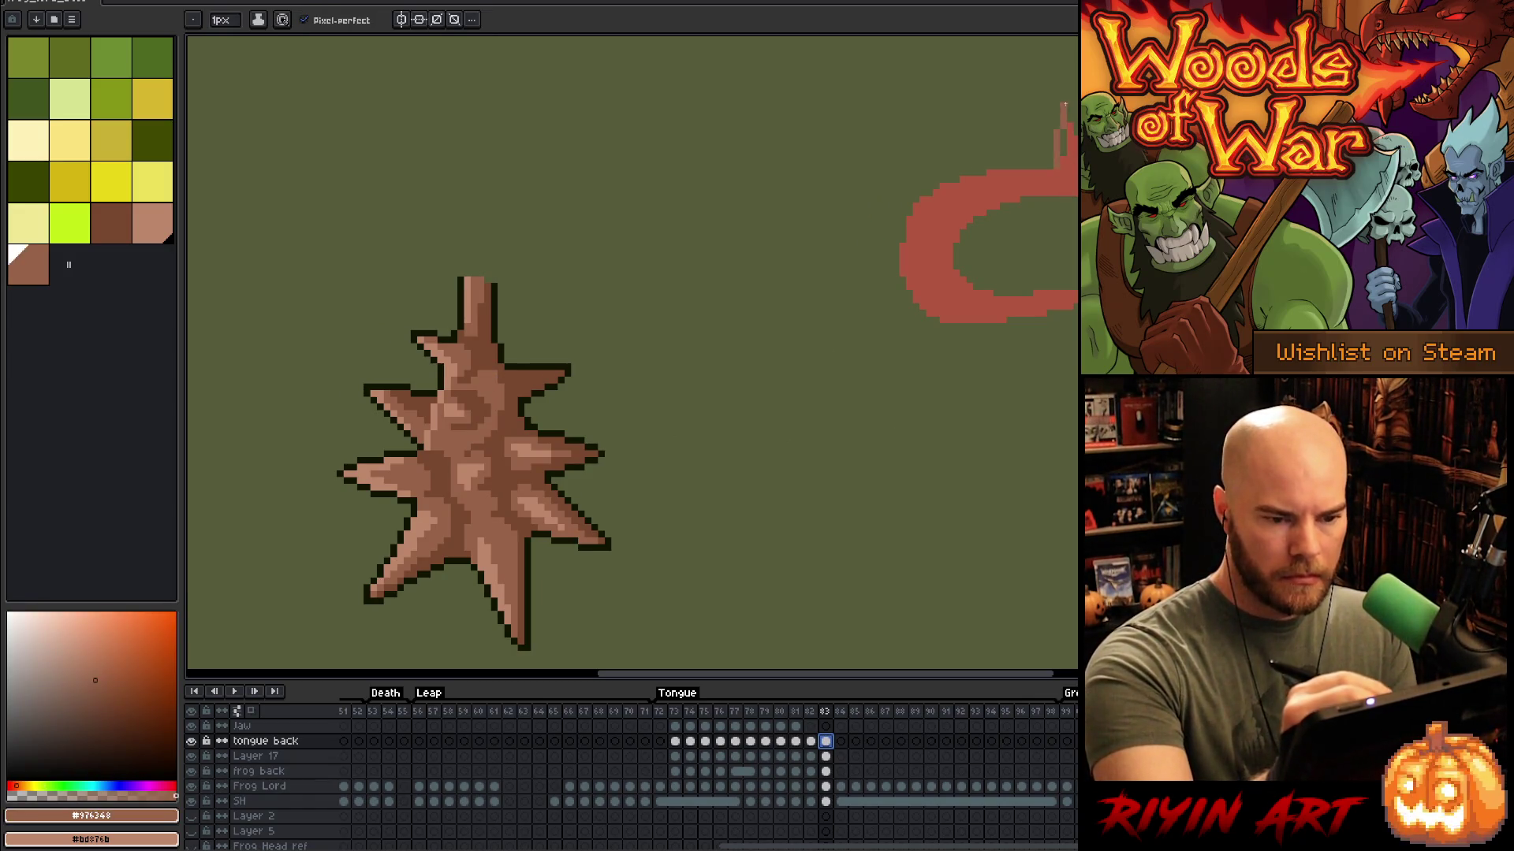
pyautogui.hotkey('ctrl', 'z')
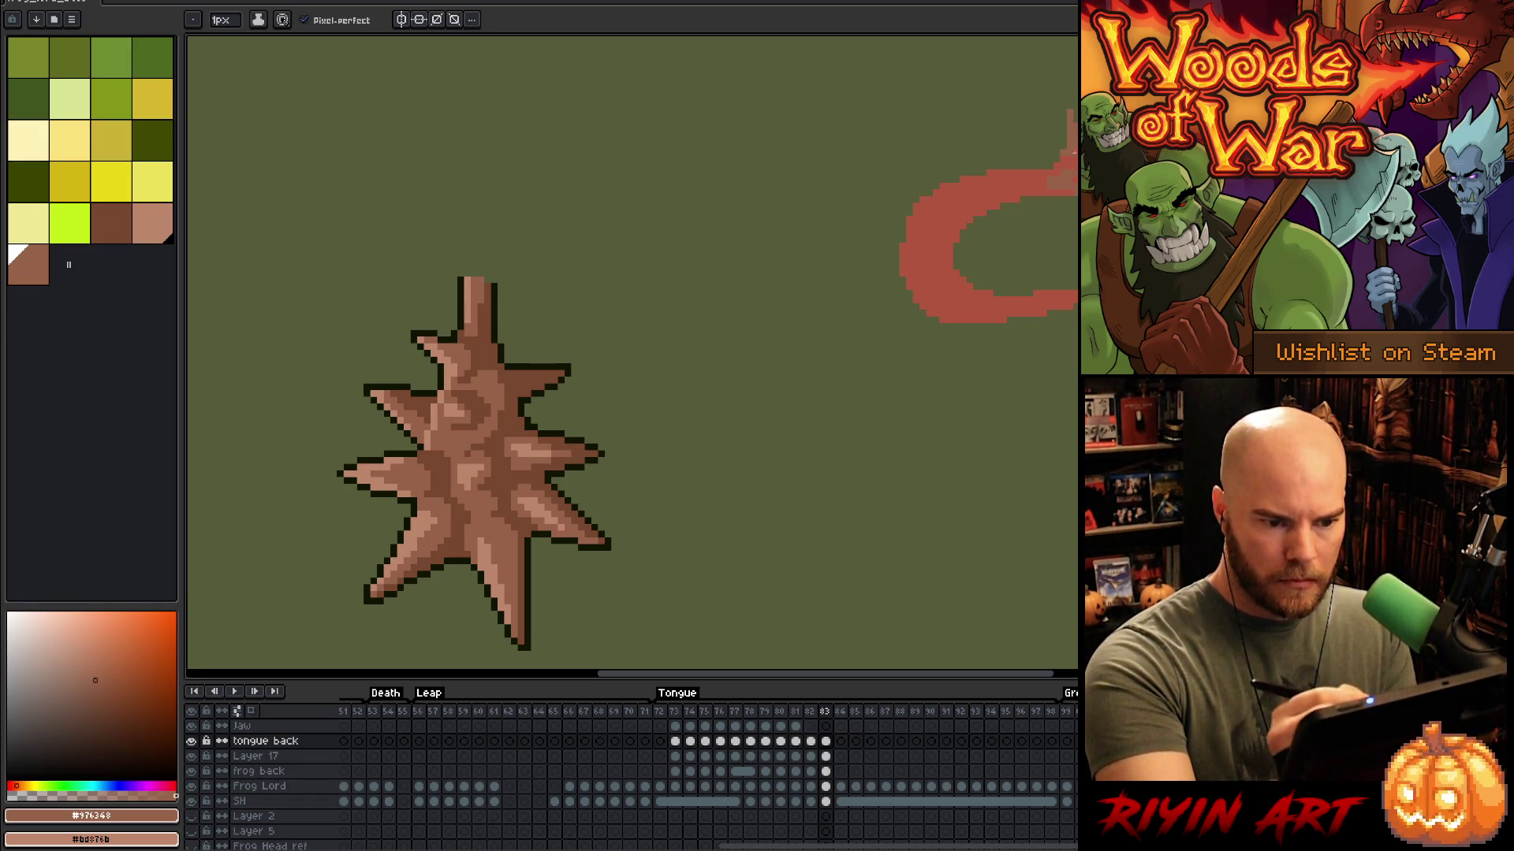
pyautogui.press('e')
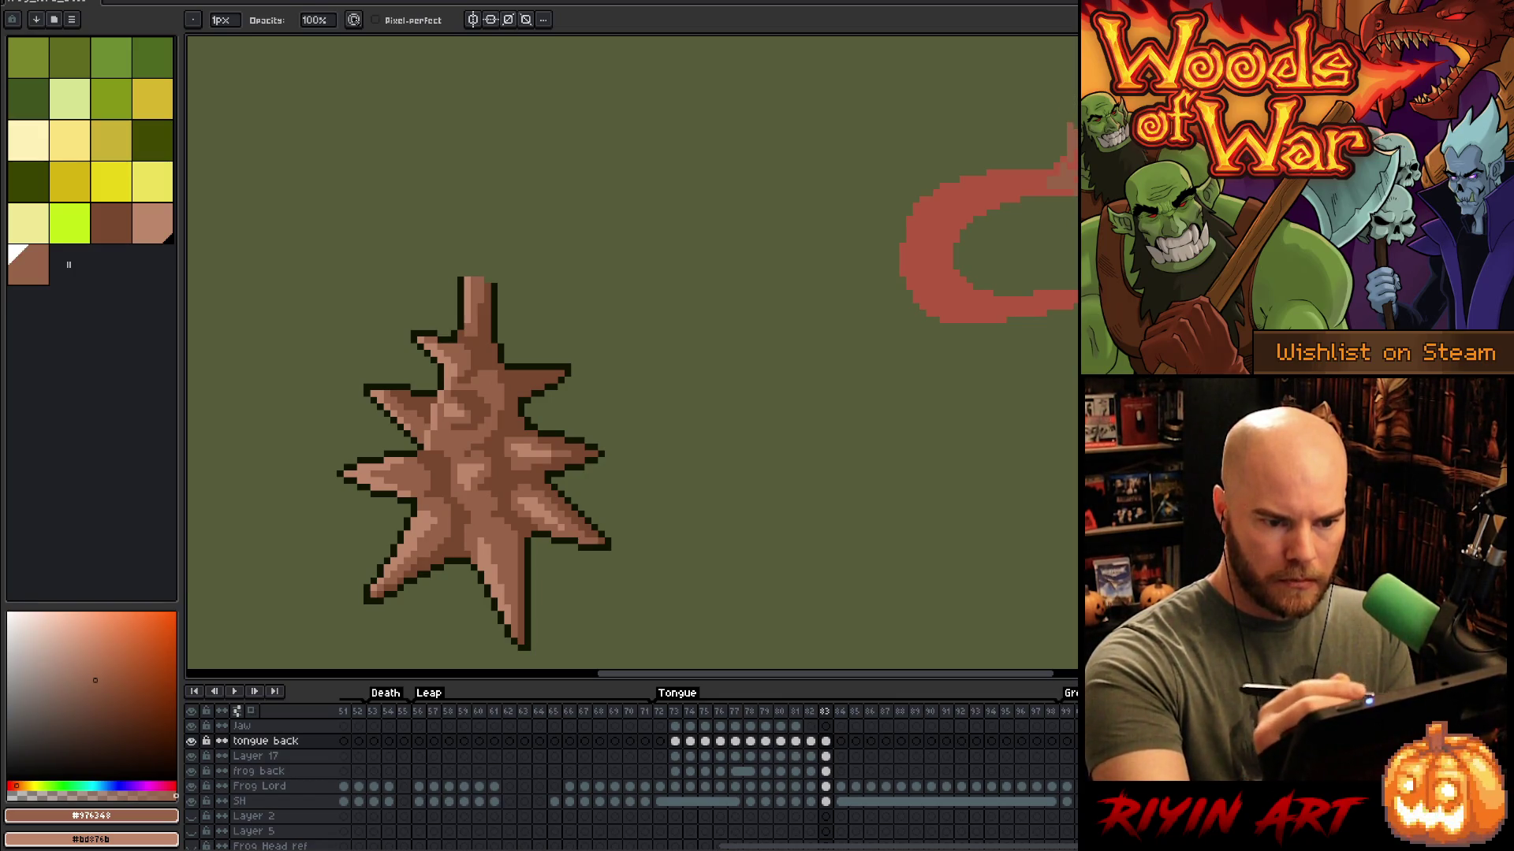
pyautogui.press('b')
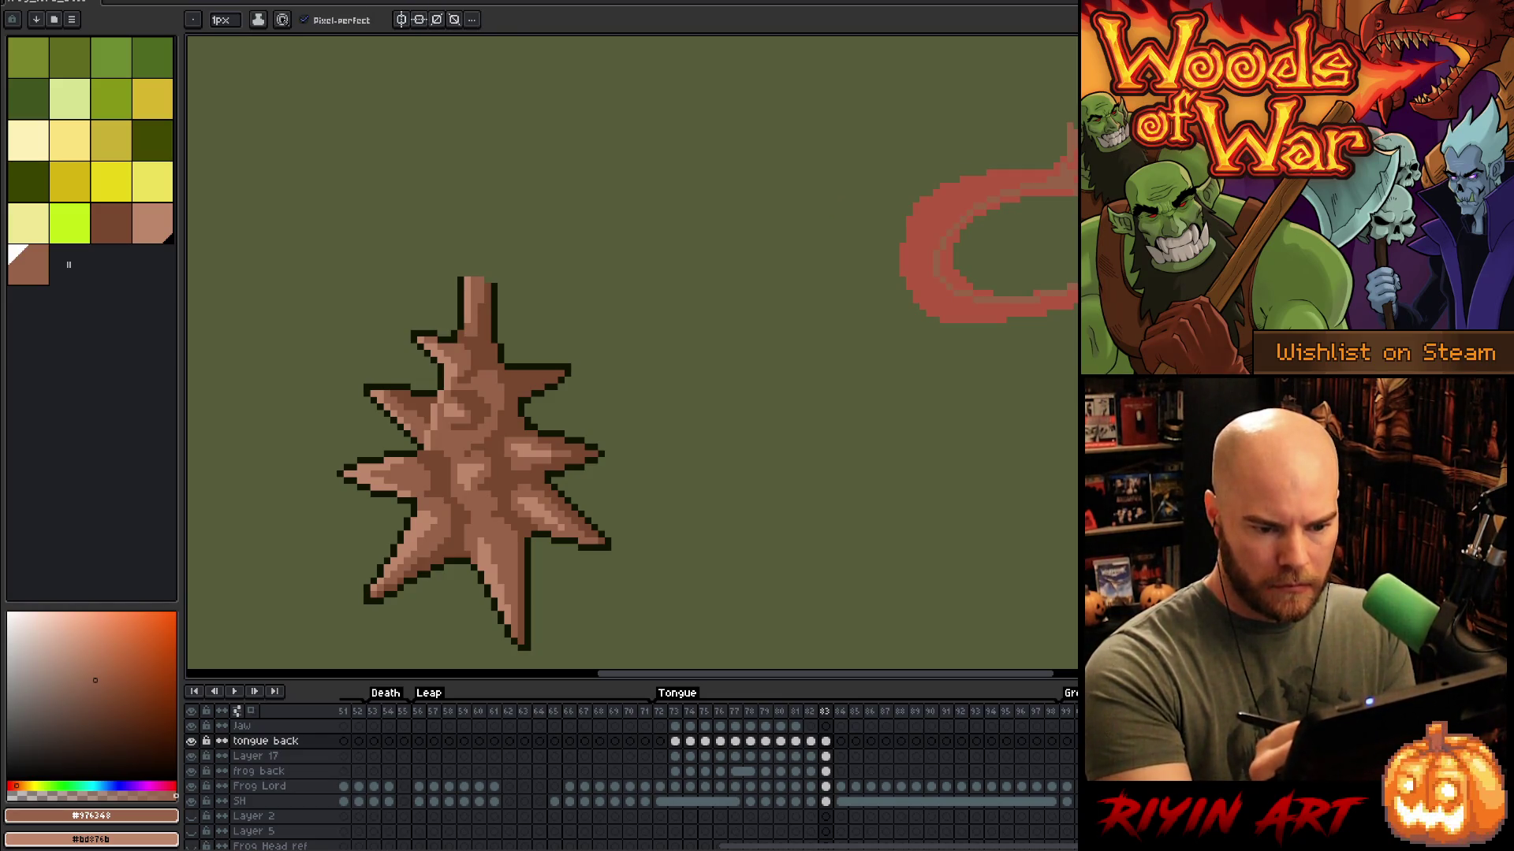
# Step: Flip between frames 82 and 83 to compare the tongue tip artwork
pyautogui.press(',')
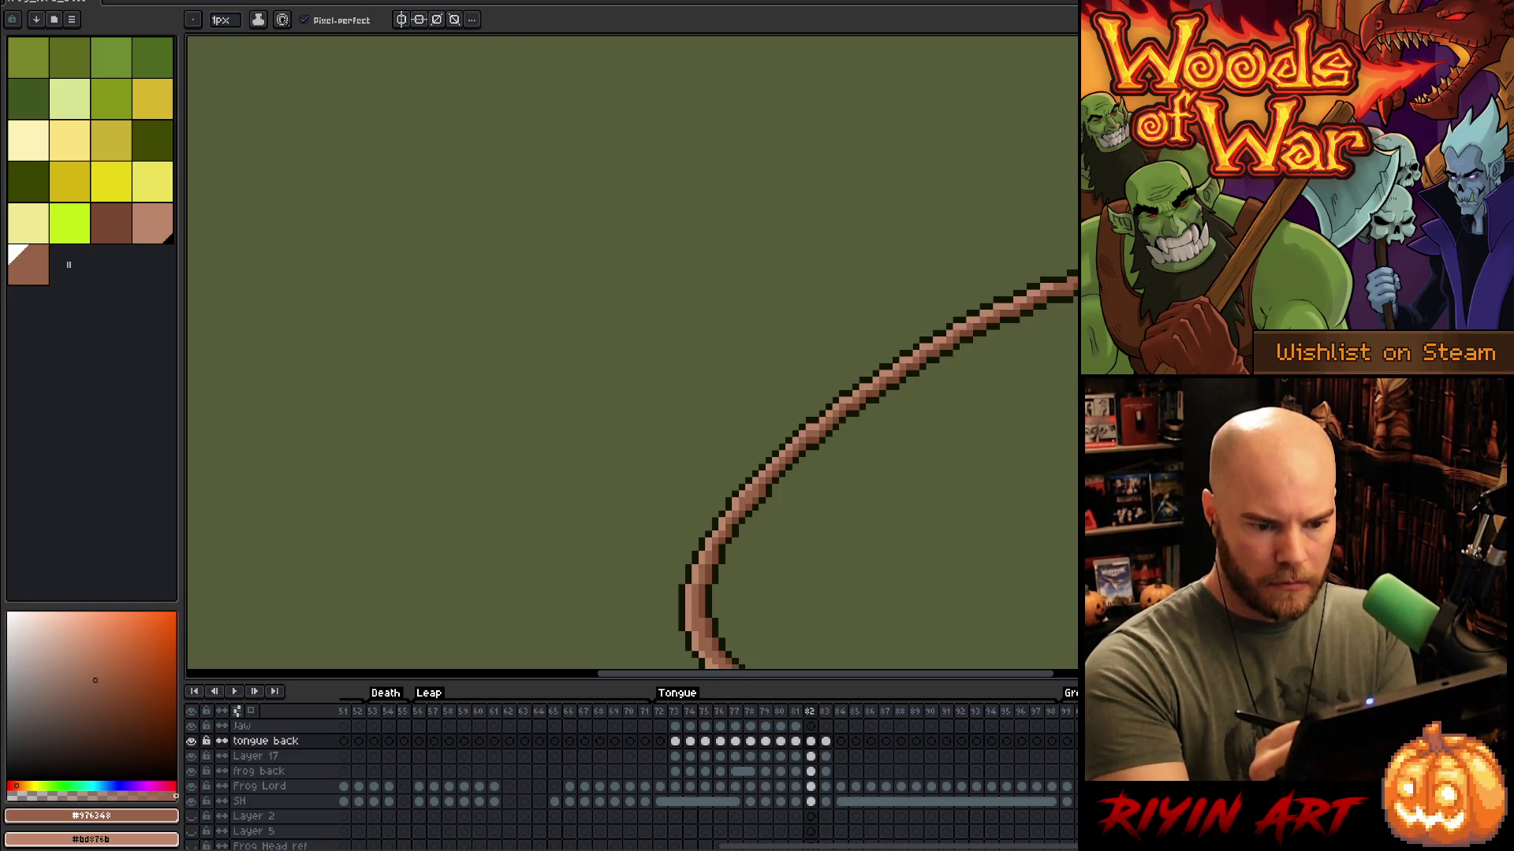
pyautogui.press('.')
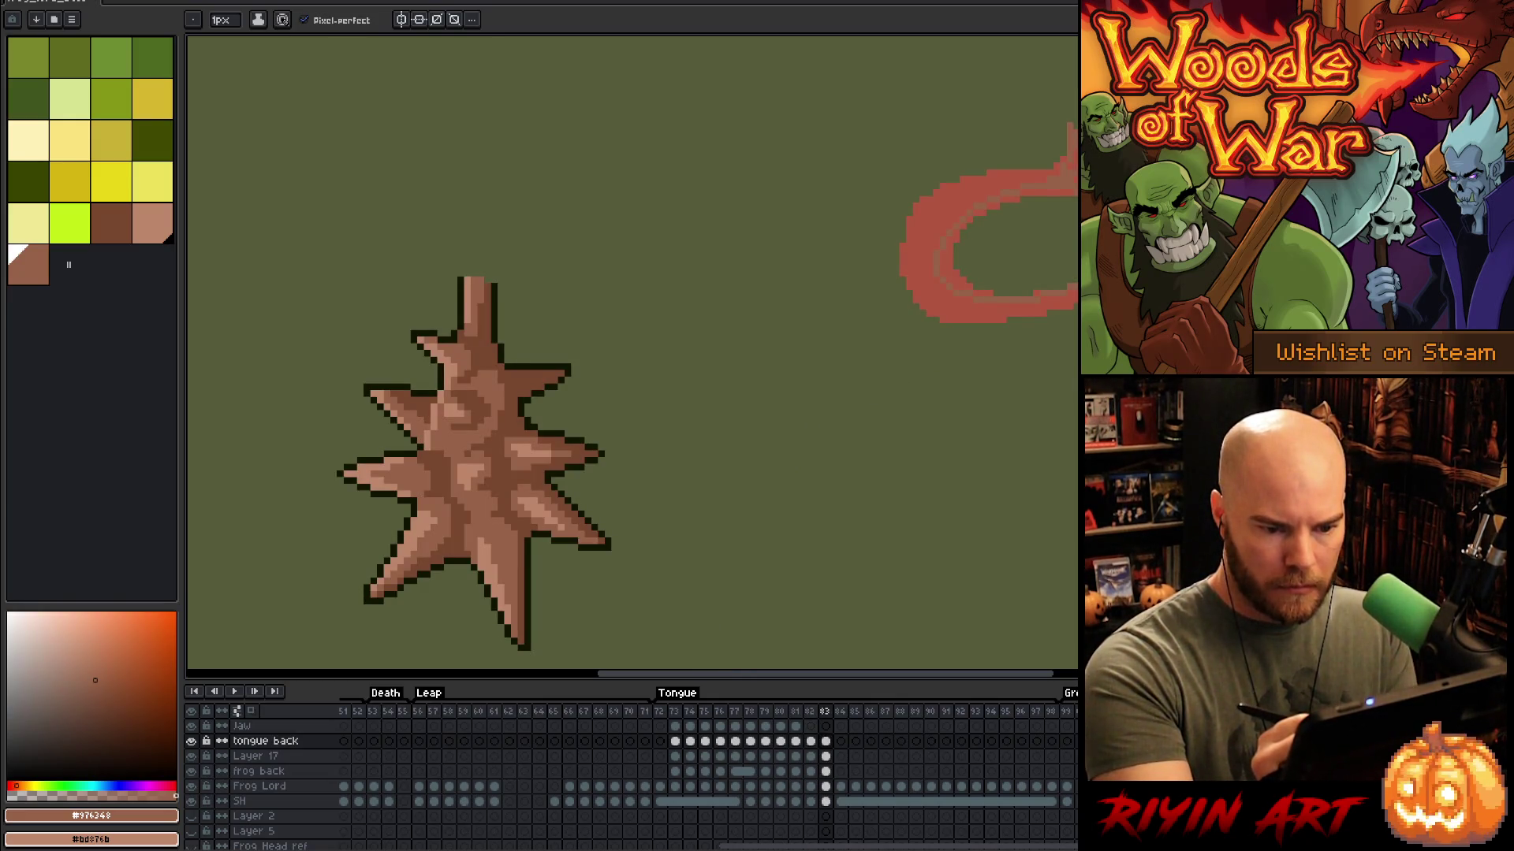
pyautogui.press(',')
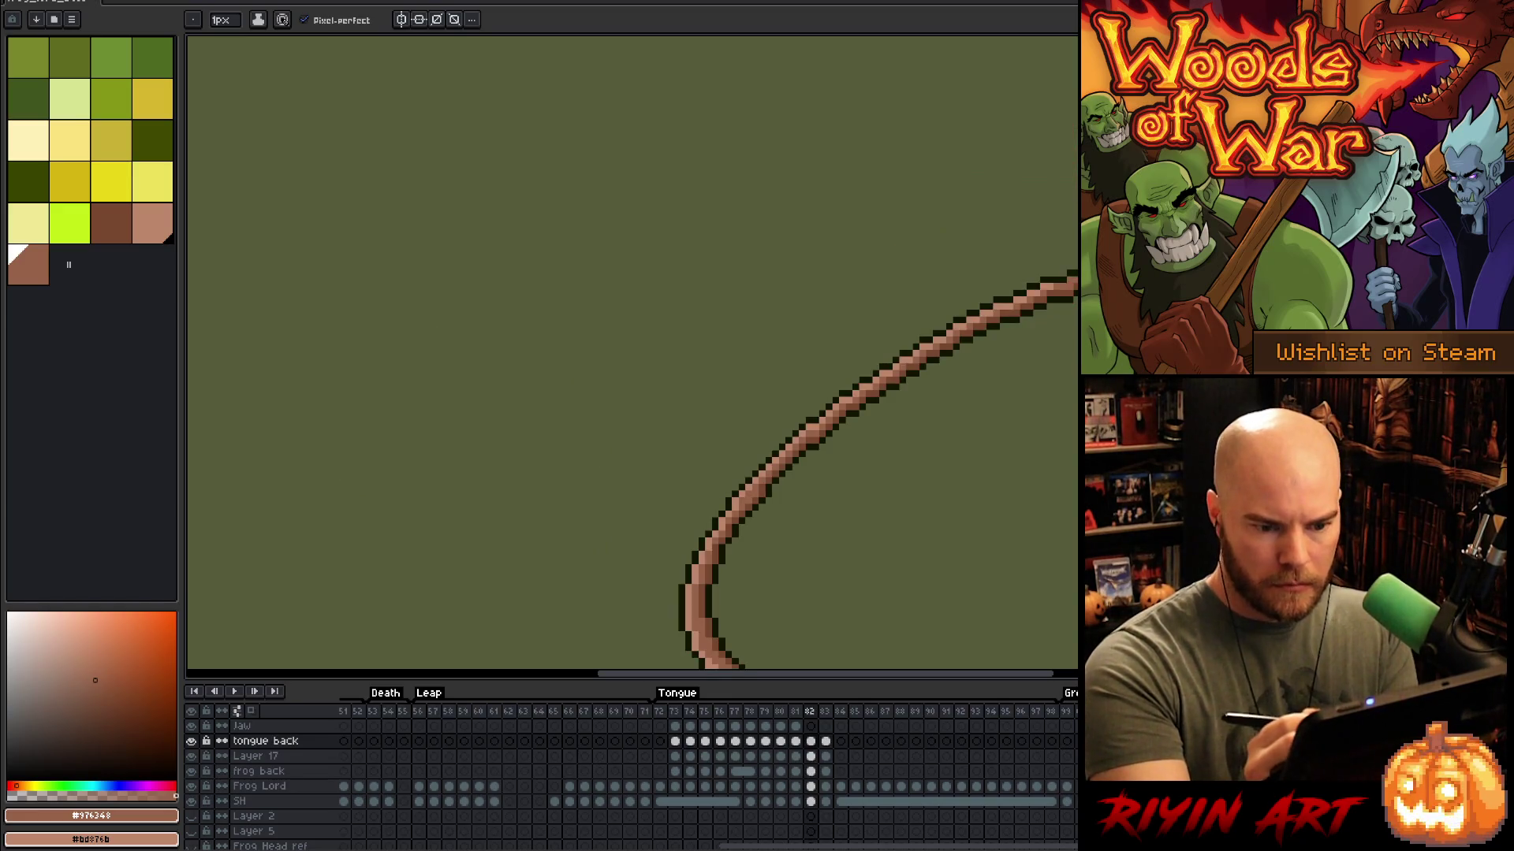
pyautogui.press('.')
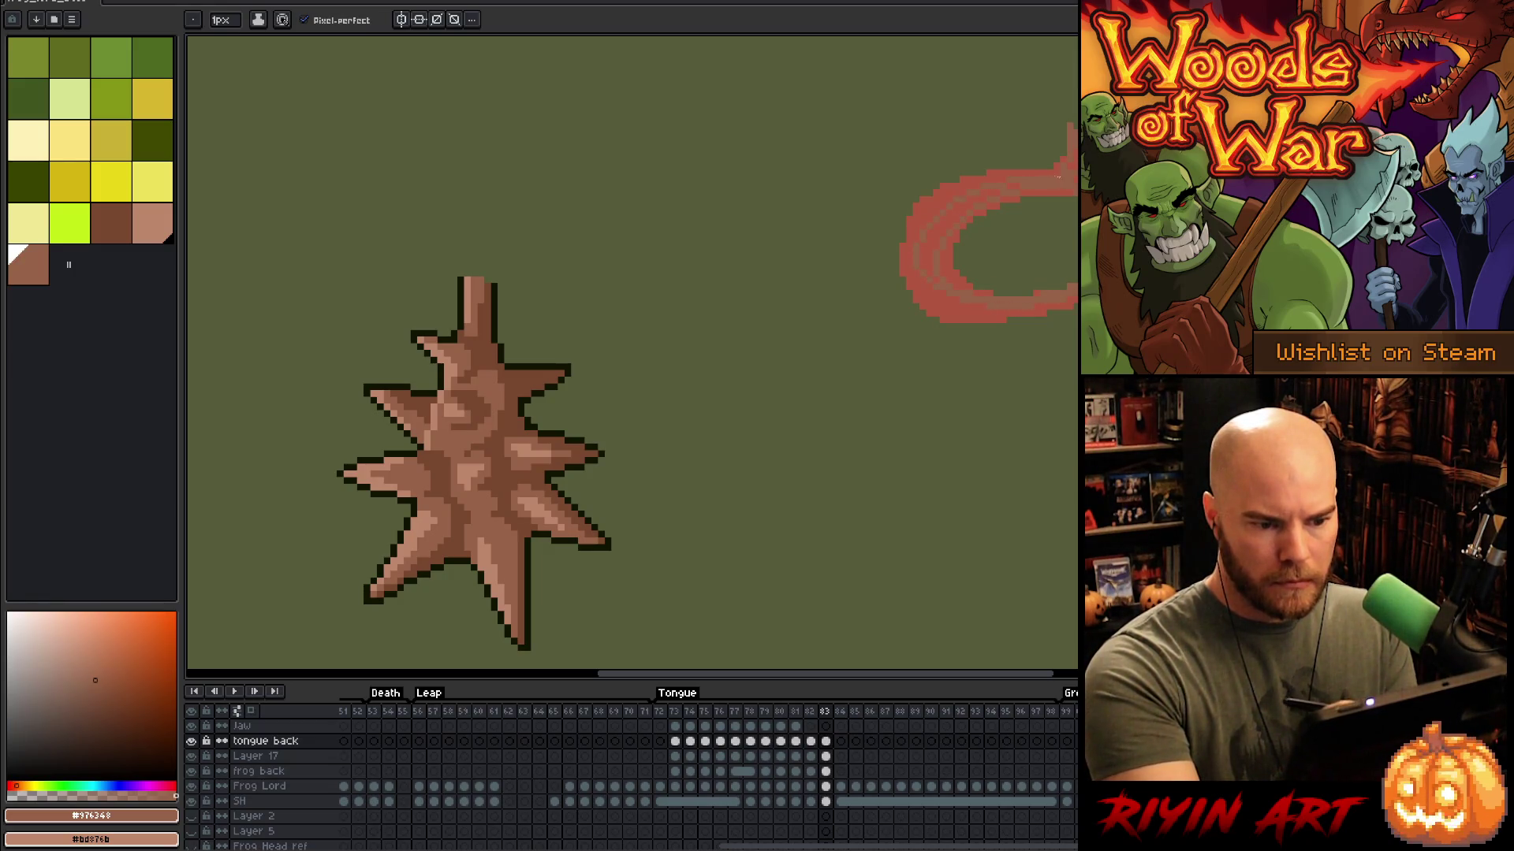
# Step: Touch up frame 83 with pencil and eraser, undoing an accidental brown background fill
pyautogui.press('g')
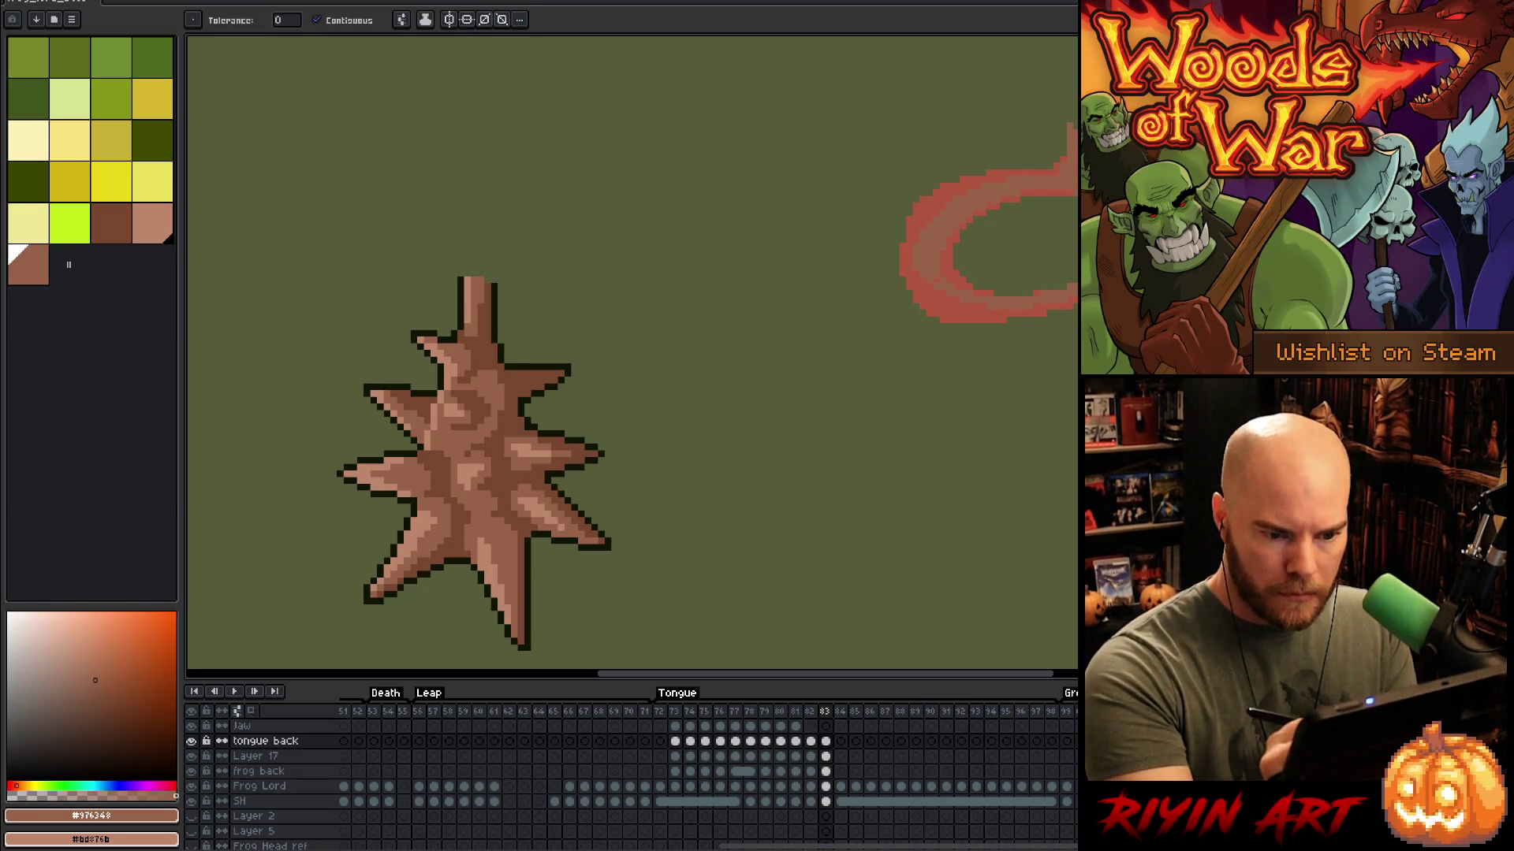
pyautogui.click(709, 394)
pyautogui.hotkey('ctrl', 'z')
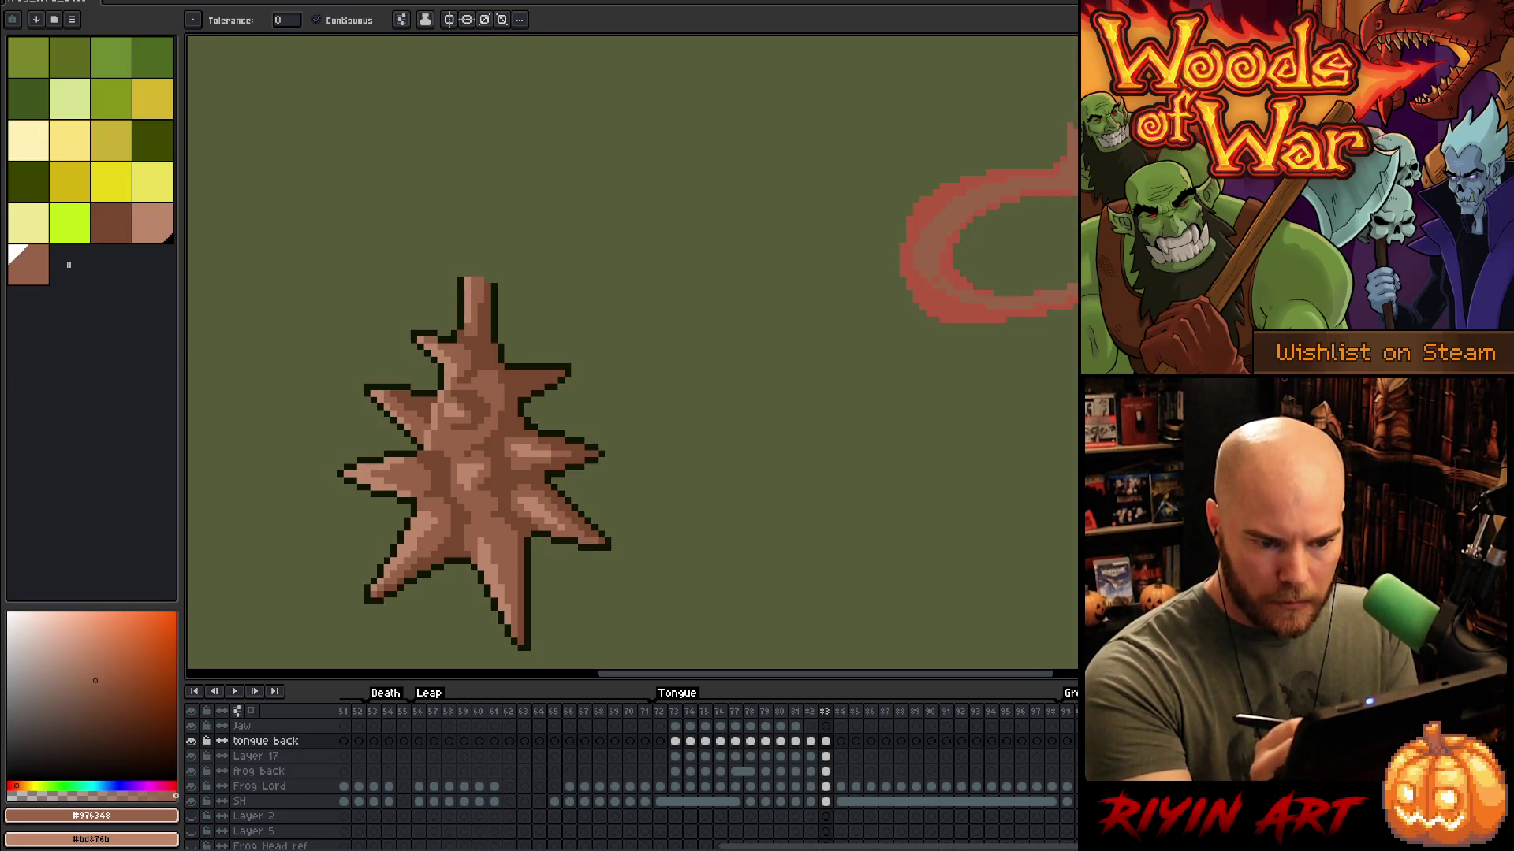
pyautogui.press('b')
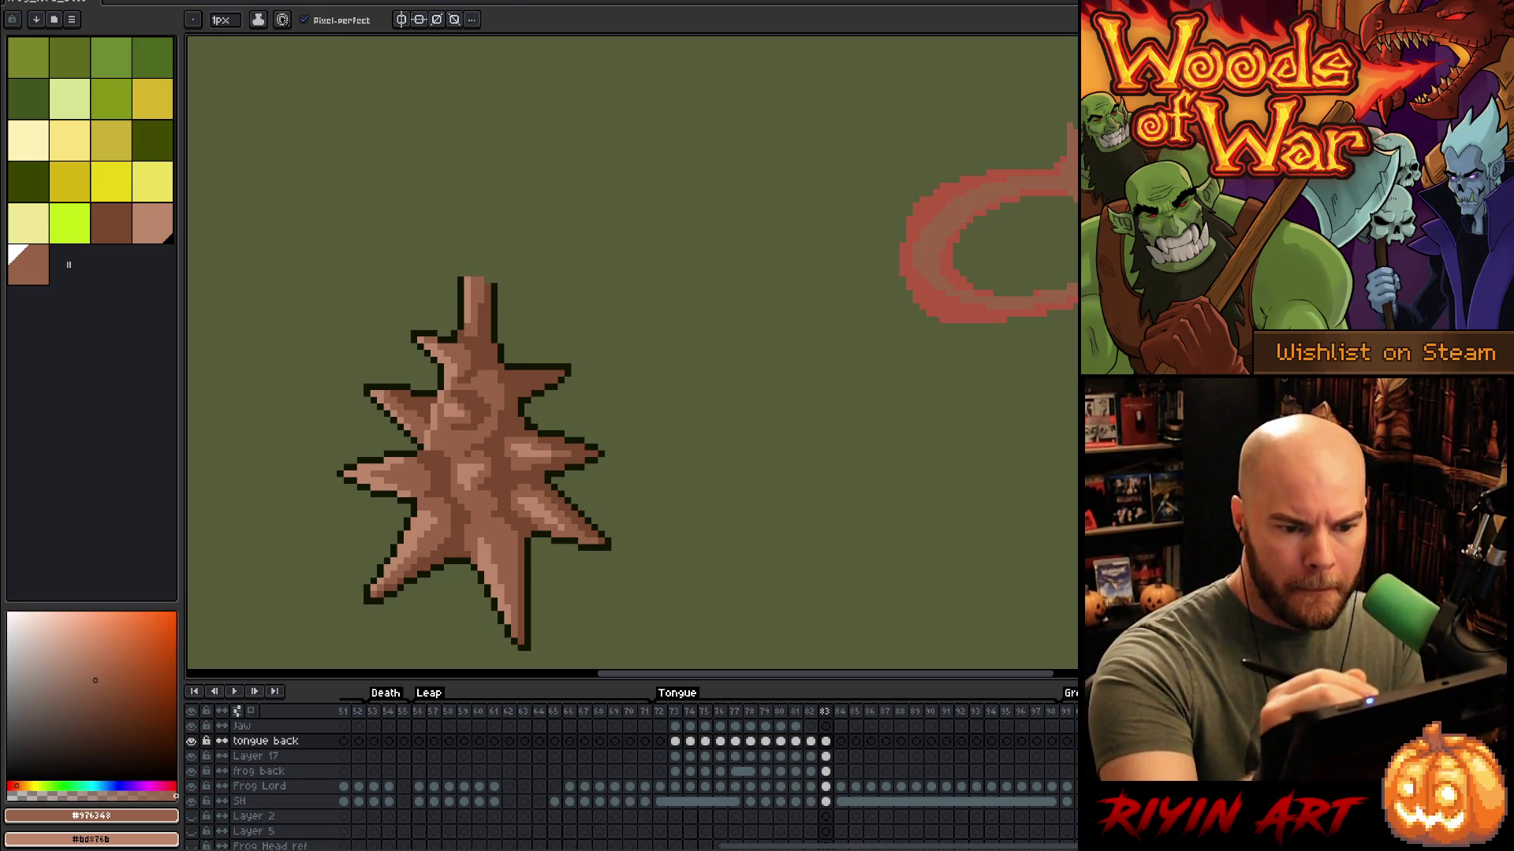
pyautogui.press('e')
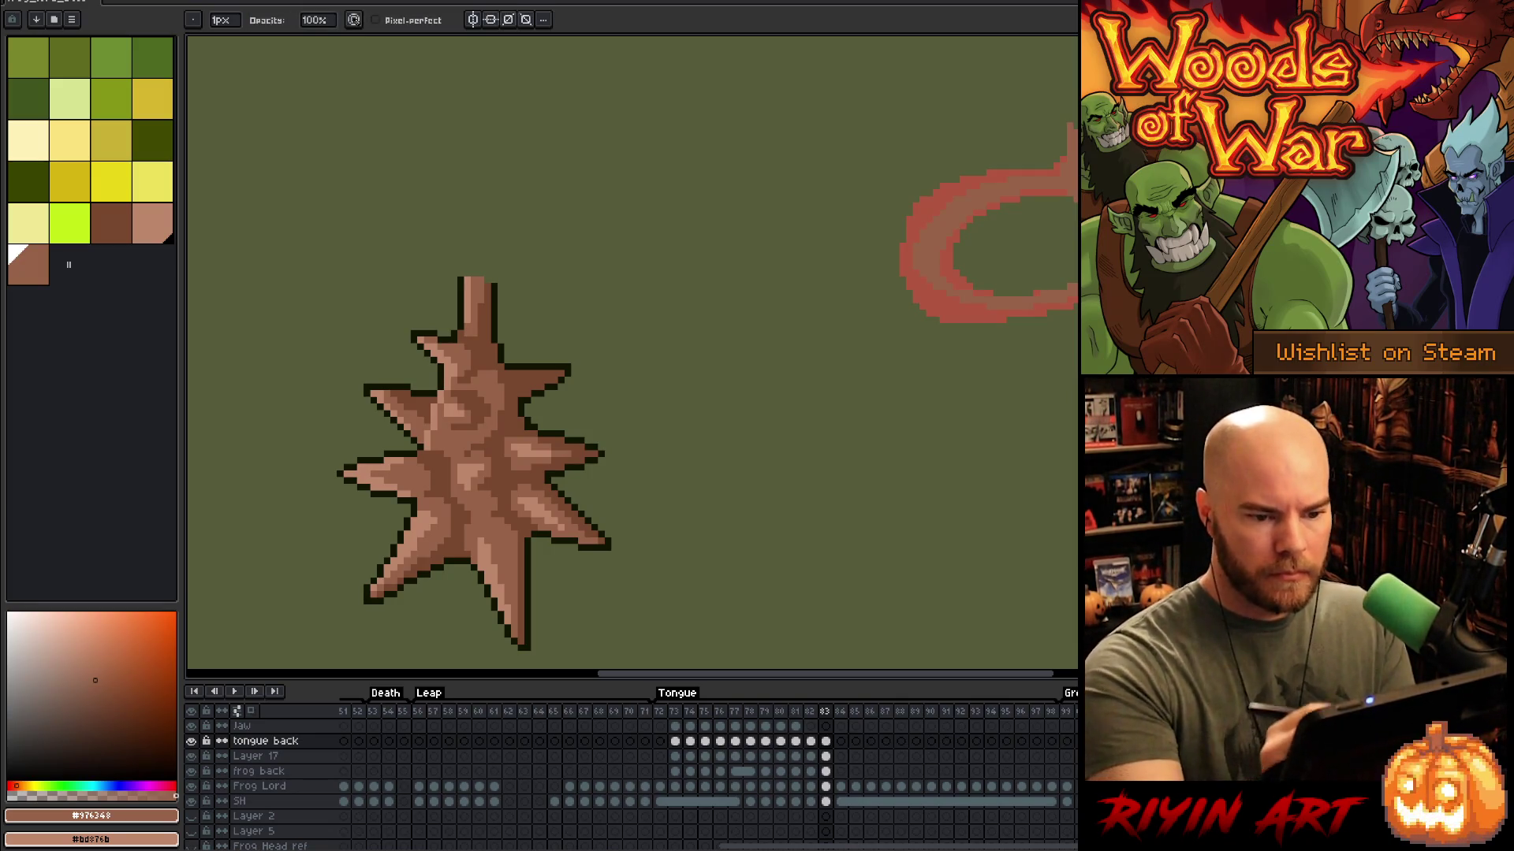
pyautogui.press('b')
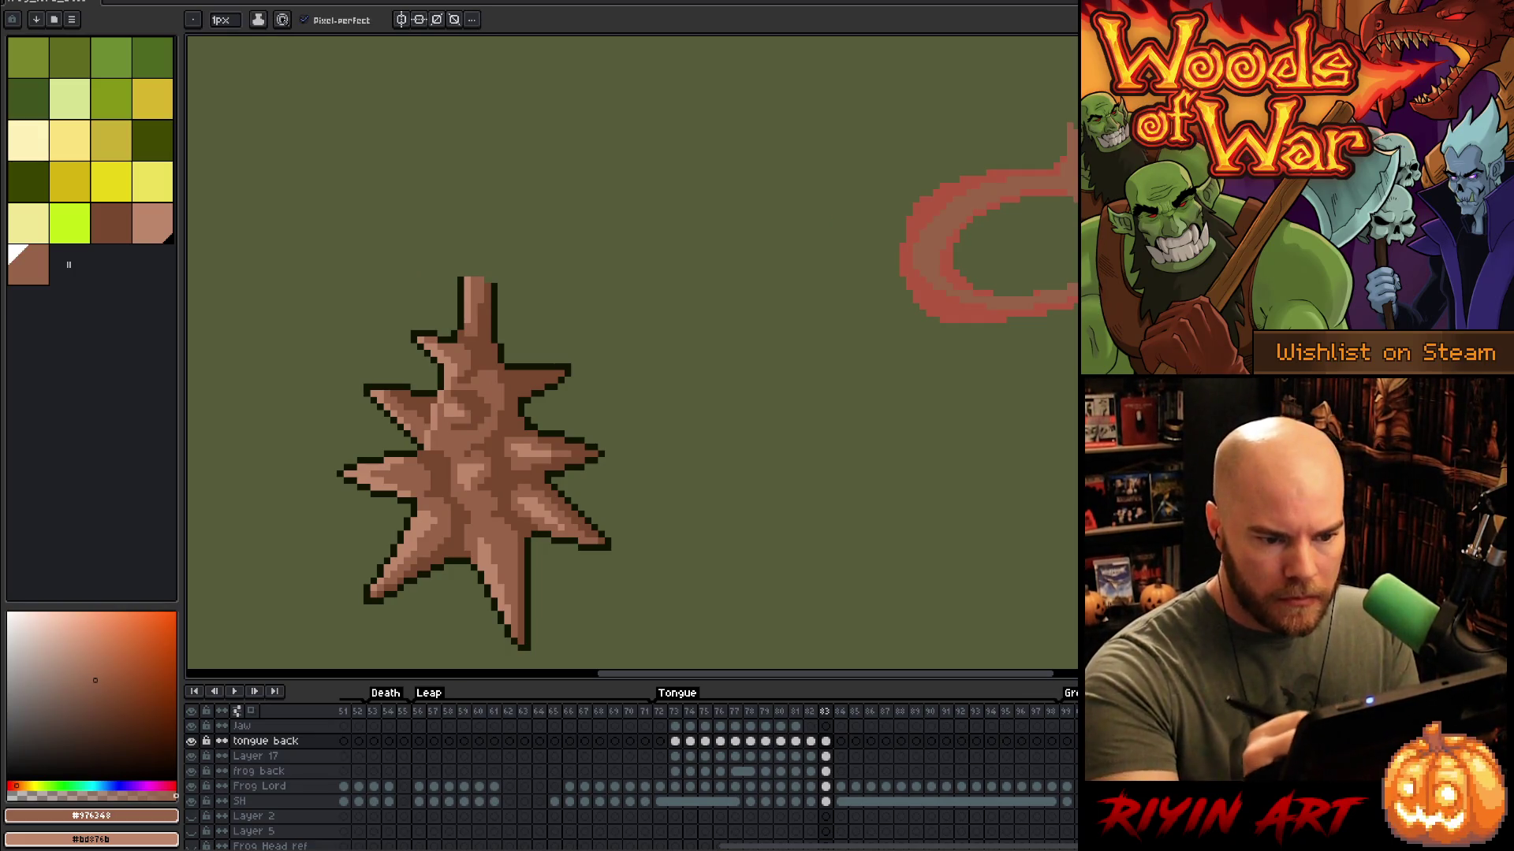
pyautogui.press('e')
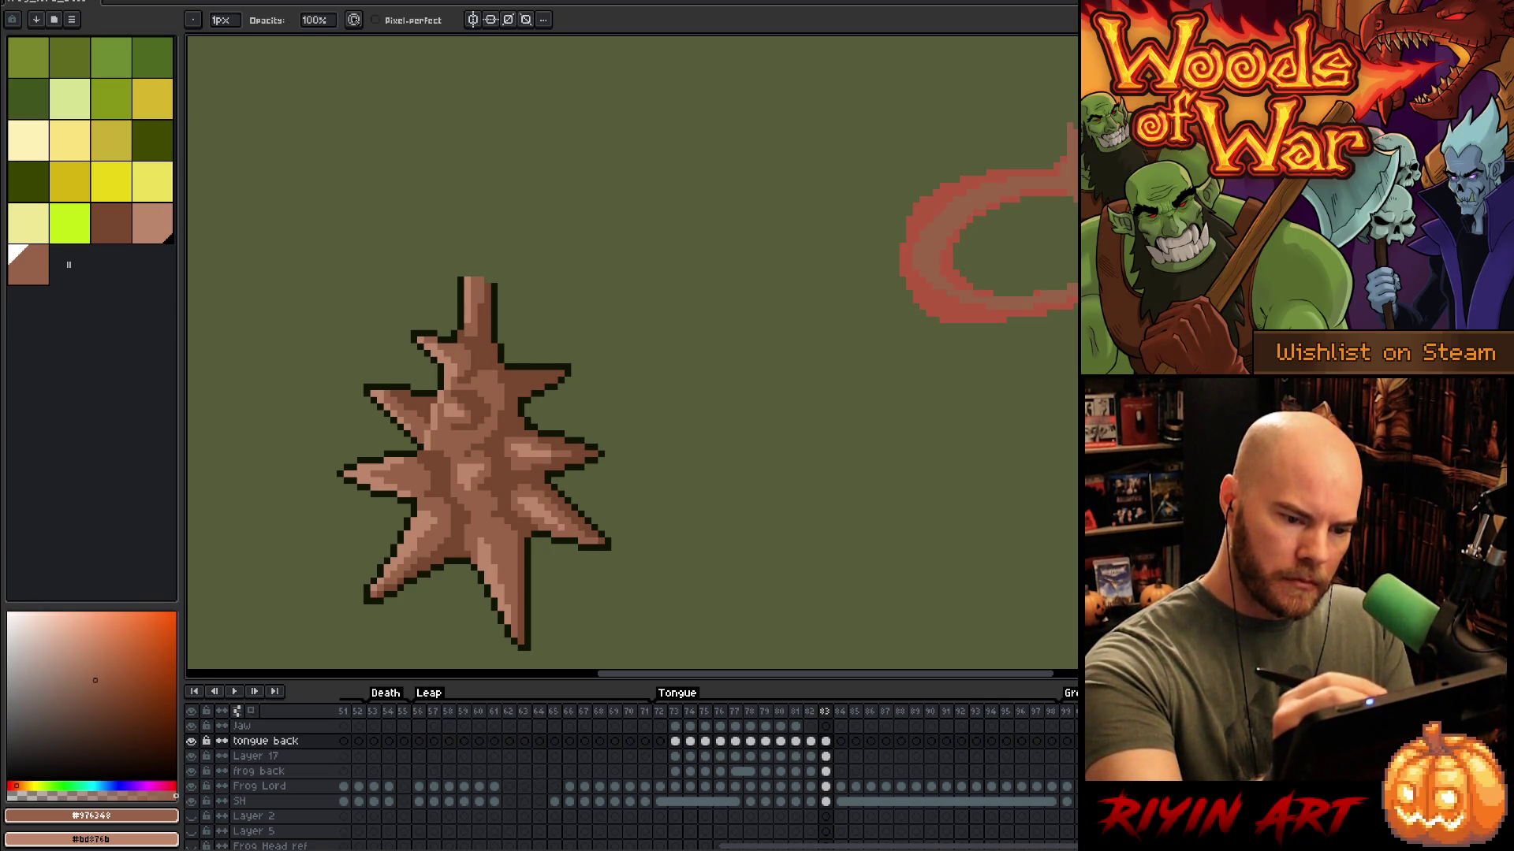
pyautogui.press('e')
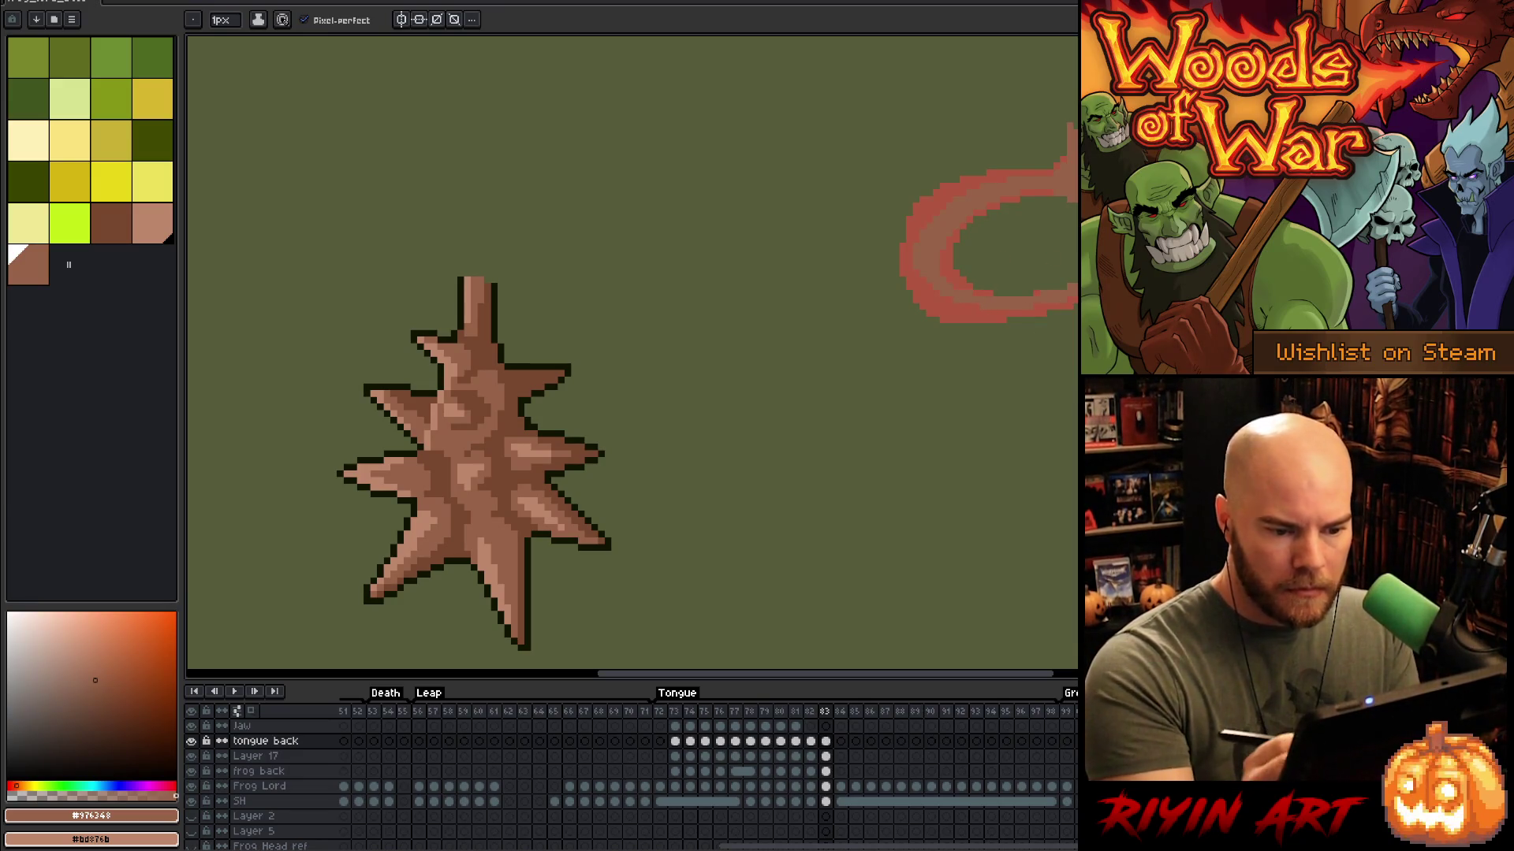
# Step: Auto-select the Frog Lord cel on frame 83, centre the tongue loop, and activate tongue back
pyautogui.press('g')
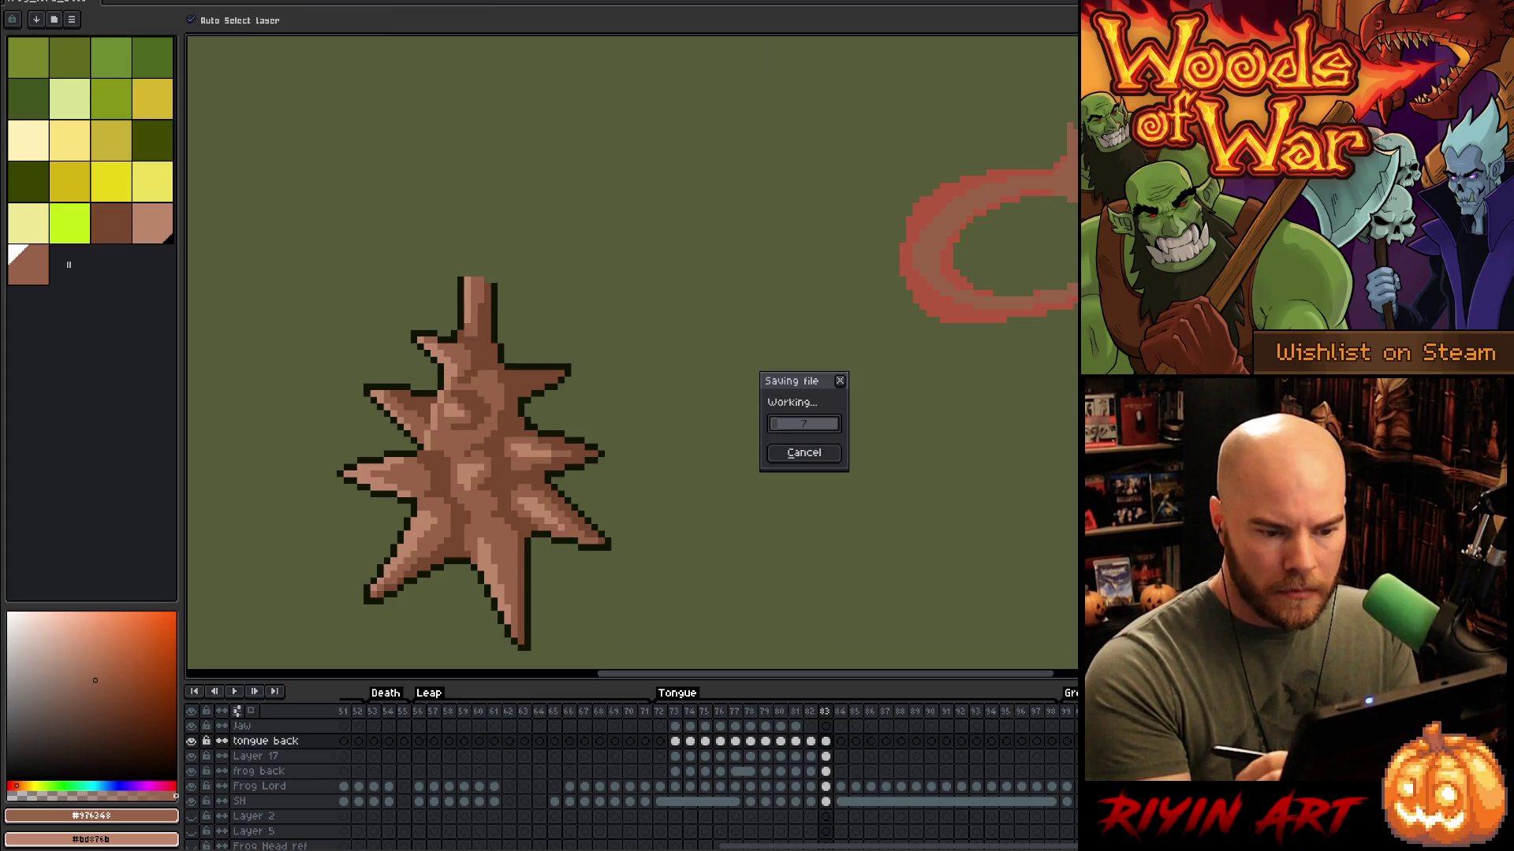
pyautogui.press('Escape')
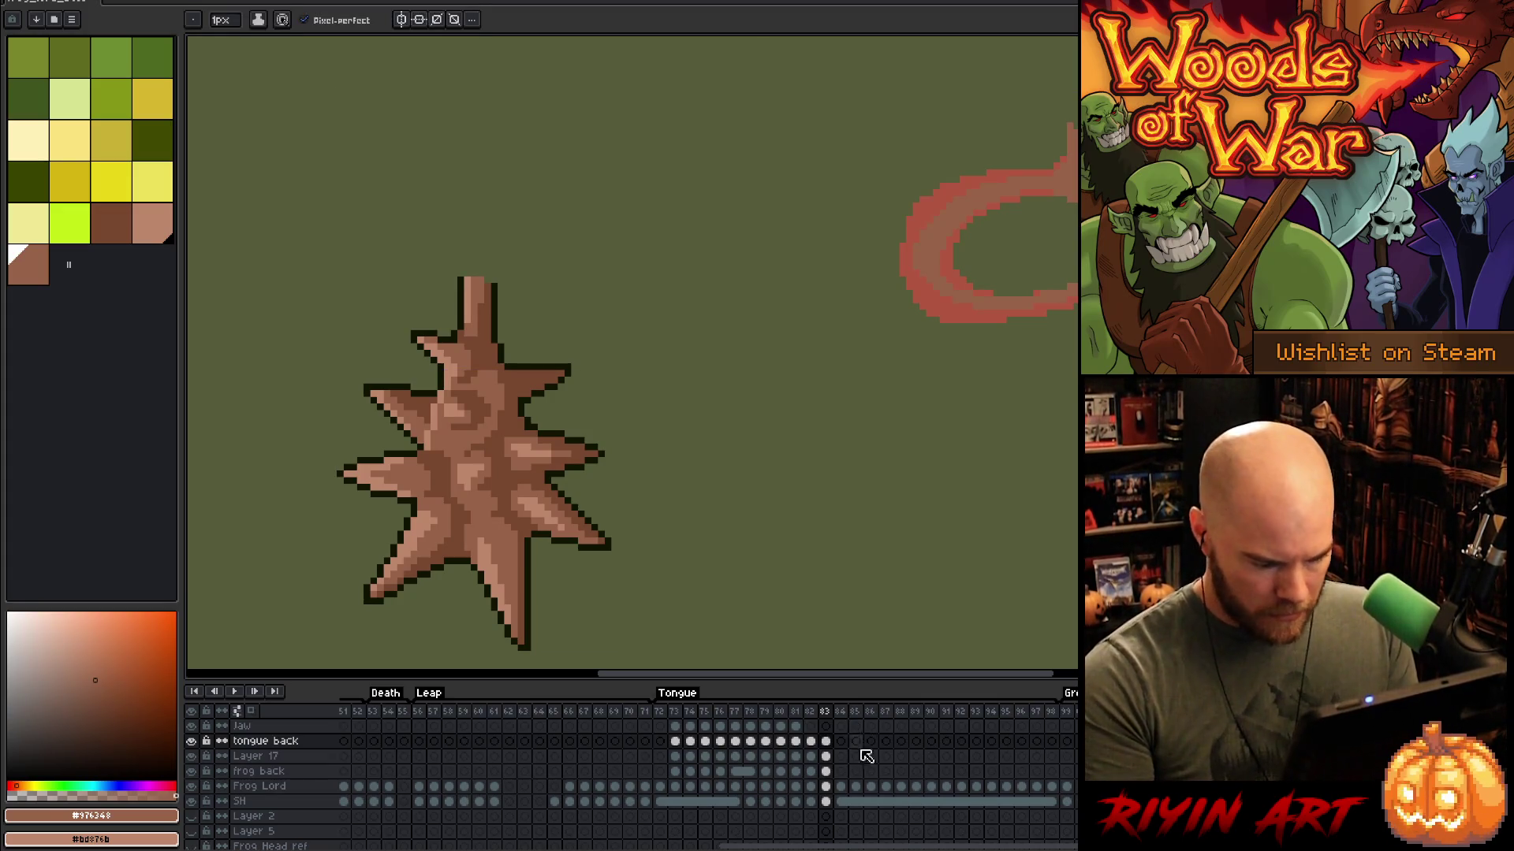
pyautogui.press('v')
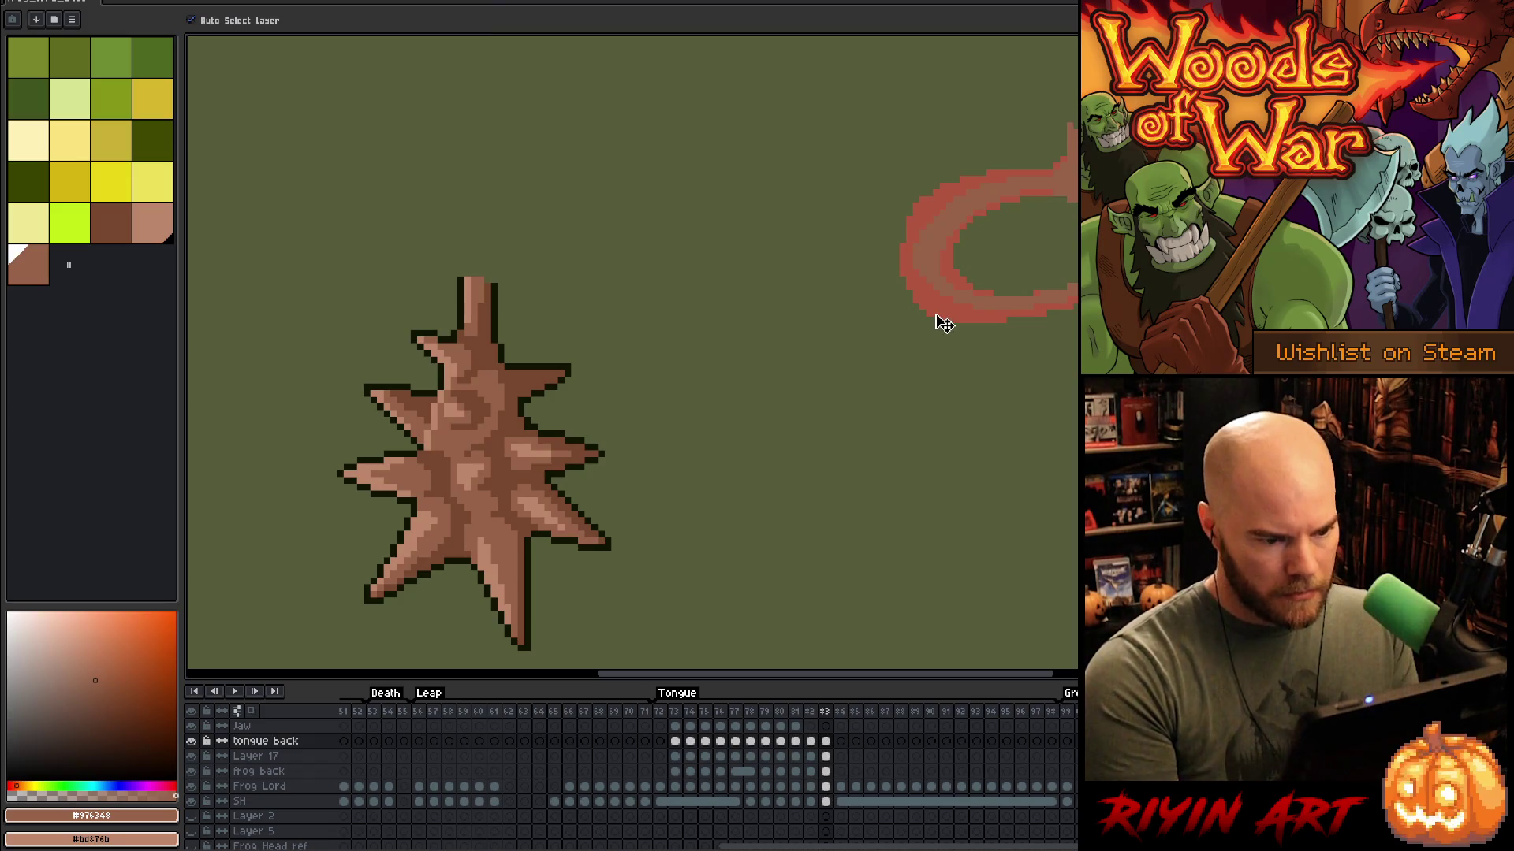
pyautogui.click(945, 318)
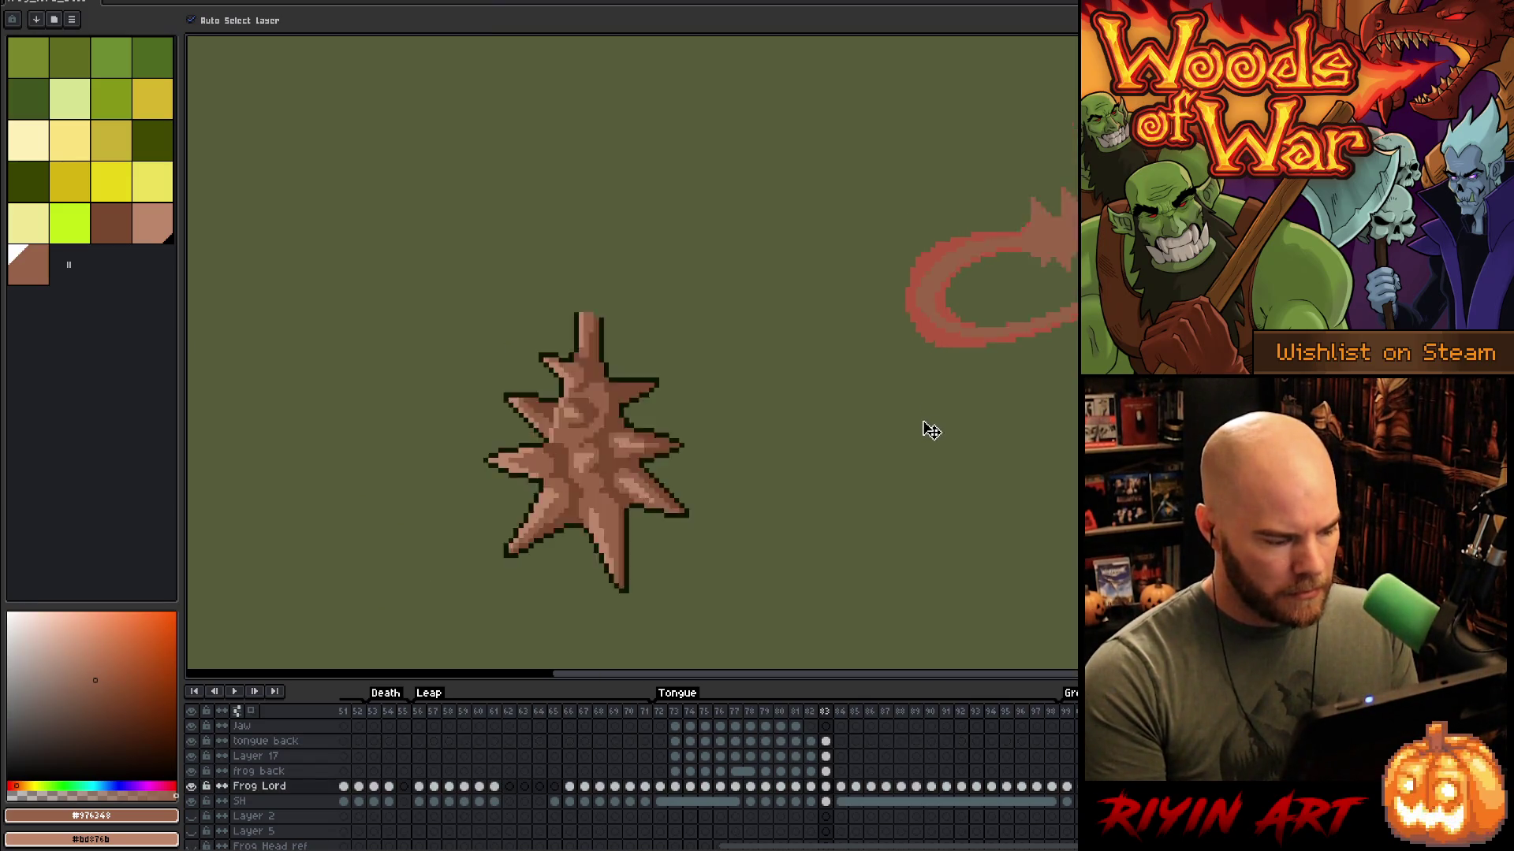
pyautogui.scroll(-3, 930, 430)
pyautogui.scroll(1, 958, 441)
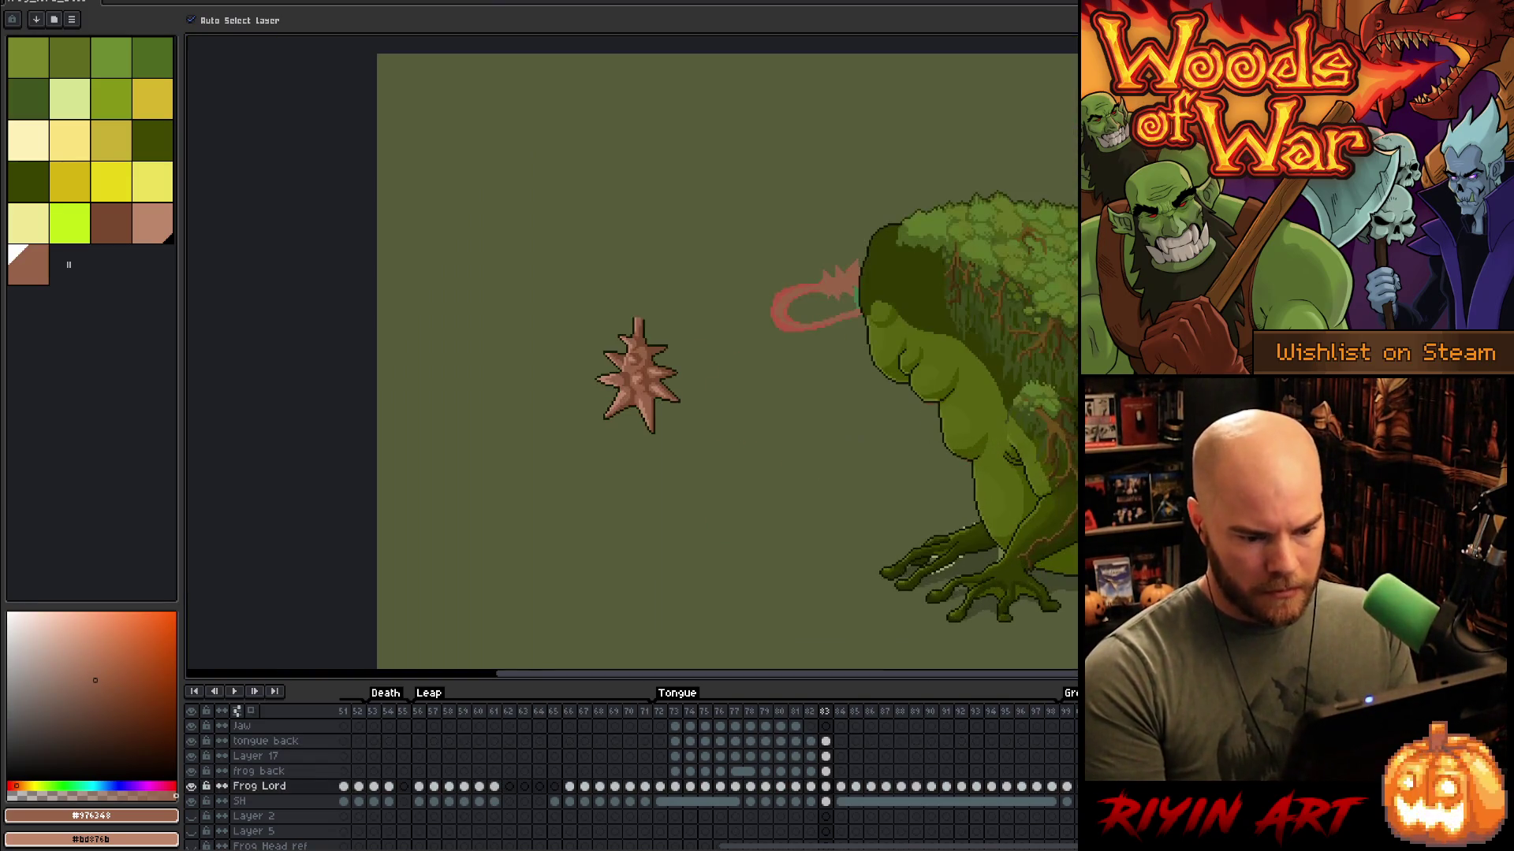
pyautogui.click(825, 787)
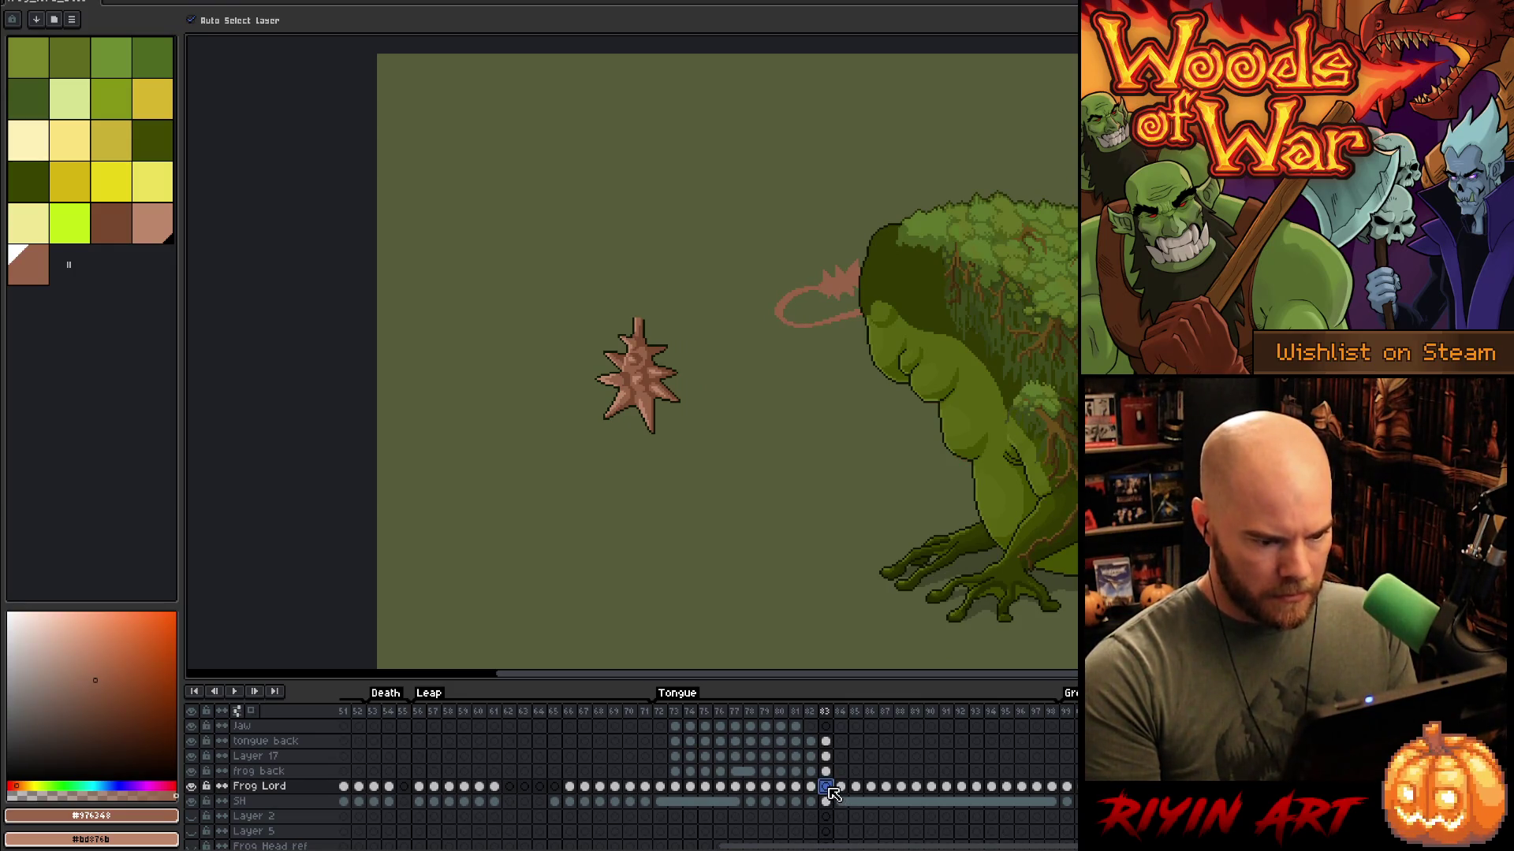
pyautogui.scroll(3, 781, 271)
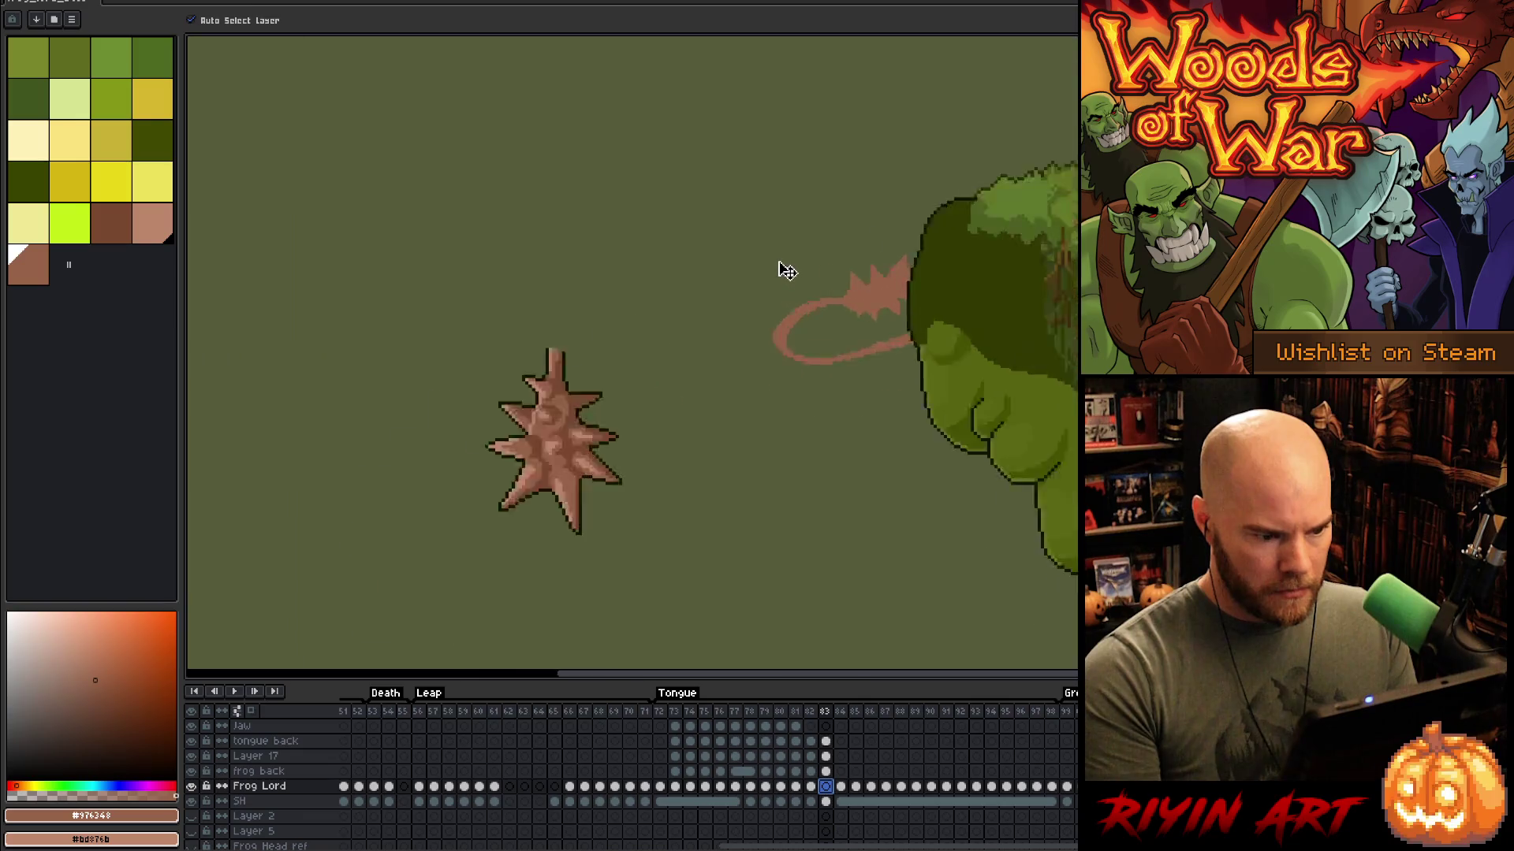
pyautogui.moveTo(781, 364); pyautogui.dragTo(803, 208)
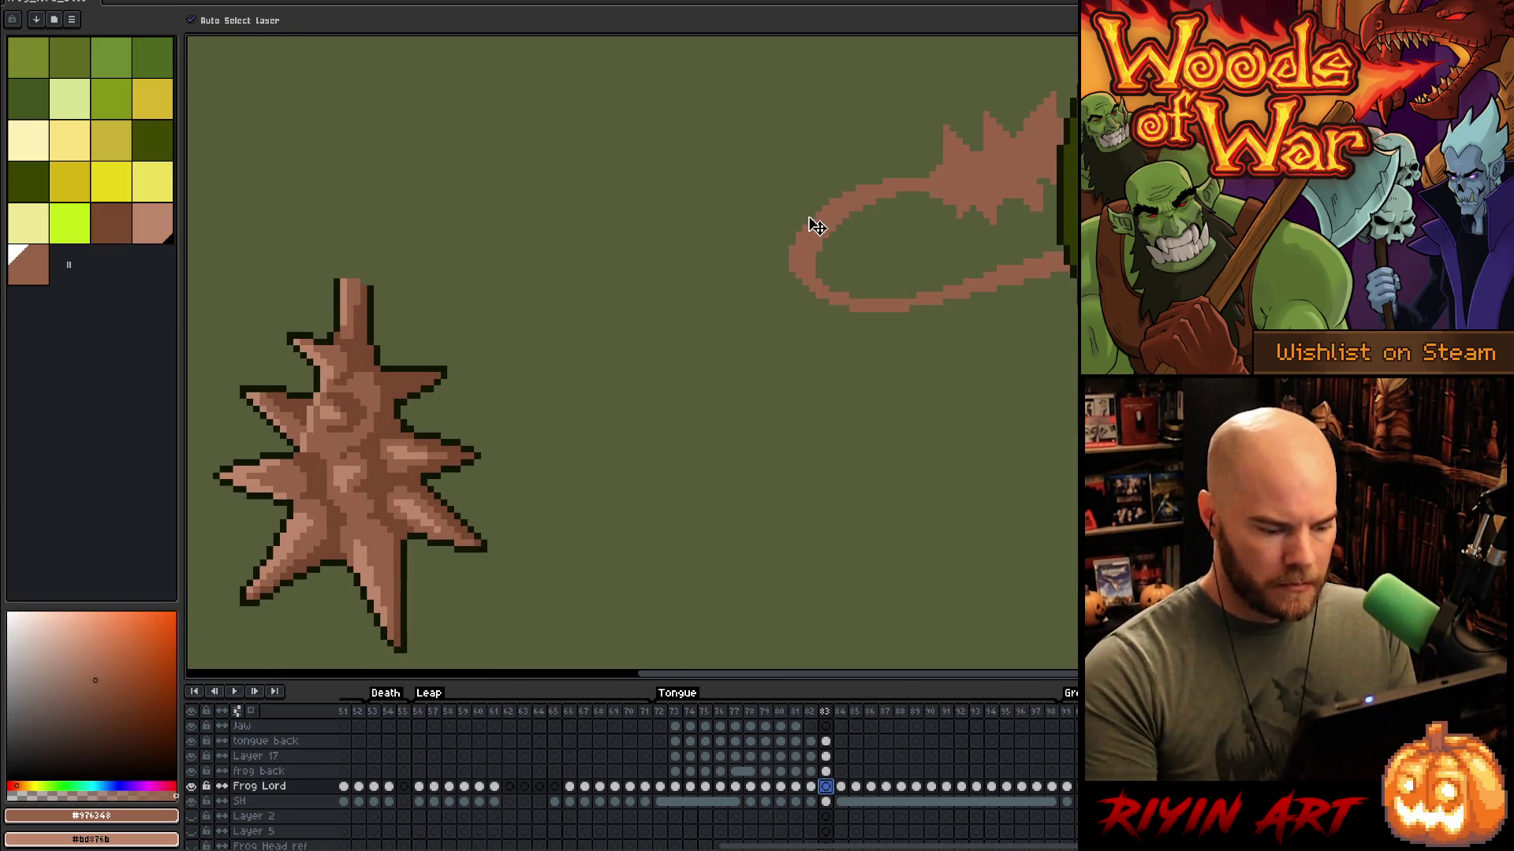
pyautogui.click(979, 180)
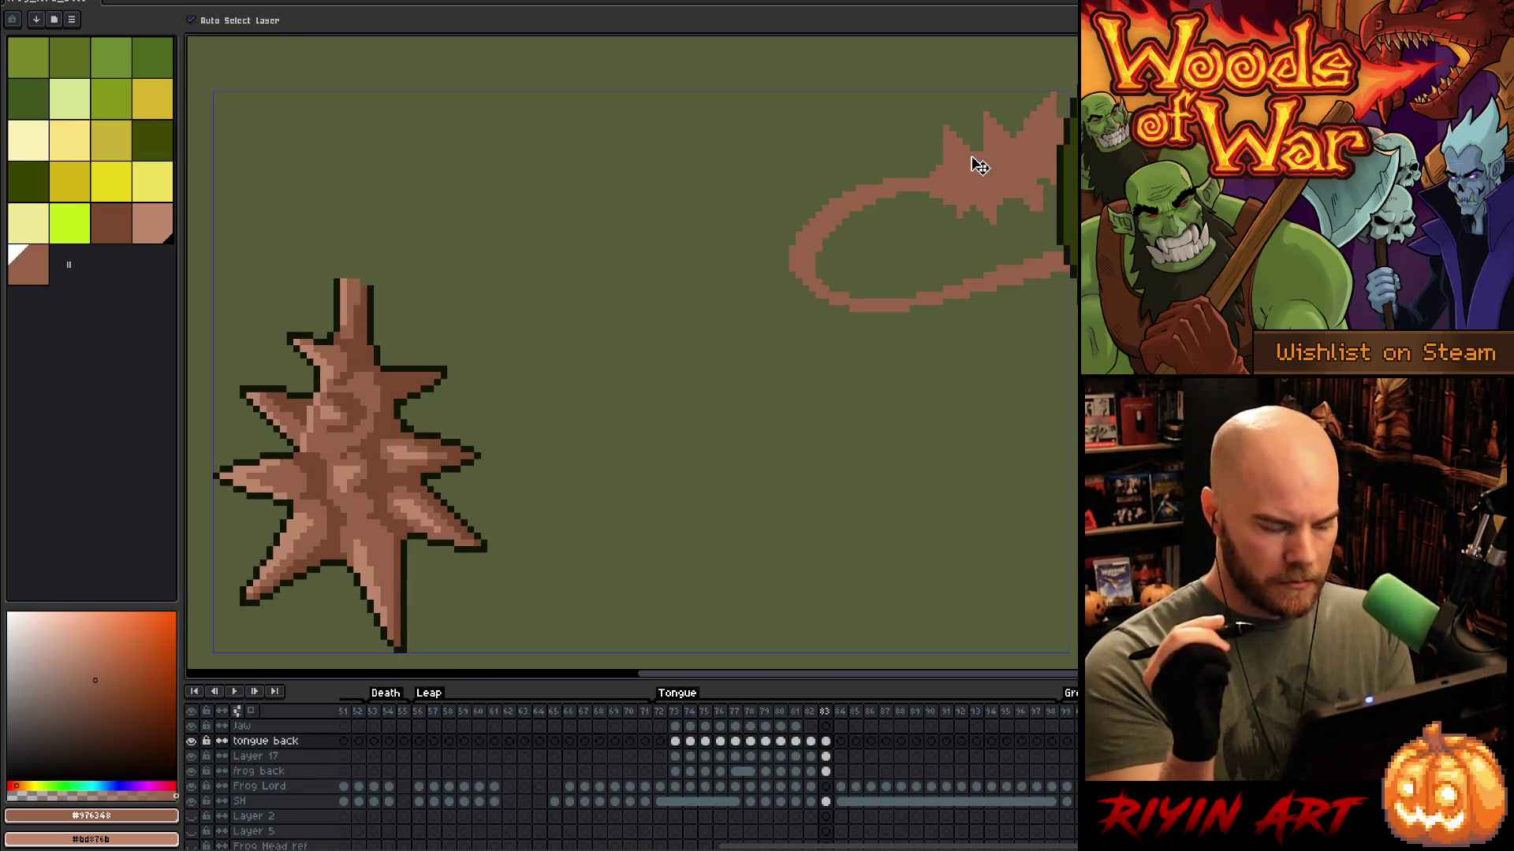
# Step: Darken the spiky tongue tip, its top edge and the loop's lower outline with dark brown #78482f
pyautogui.press('b')
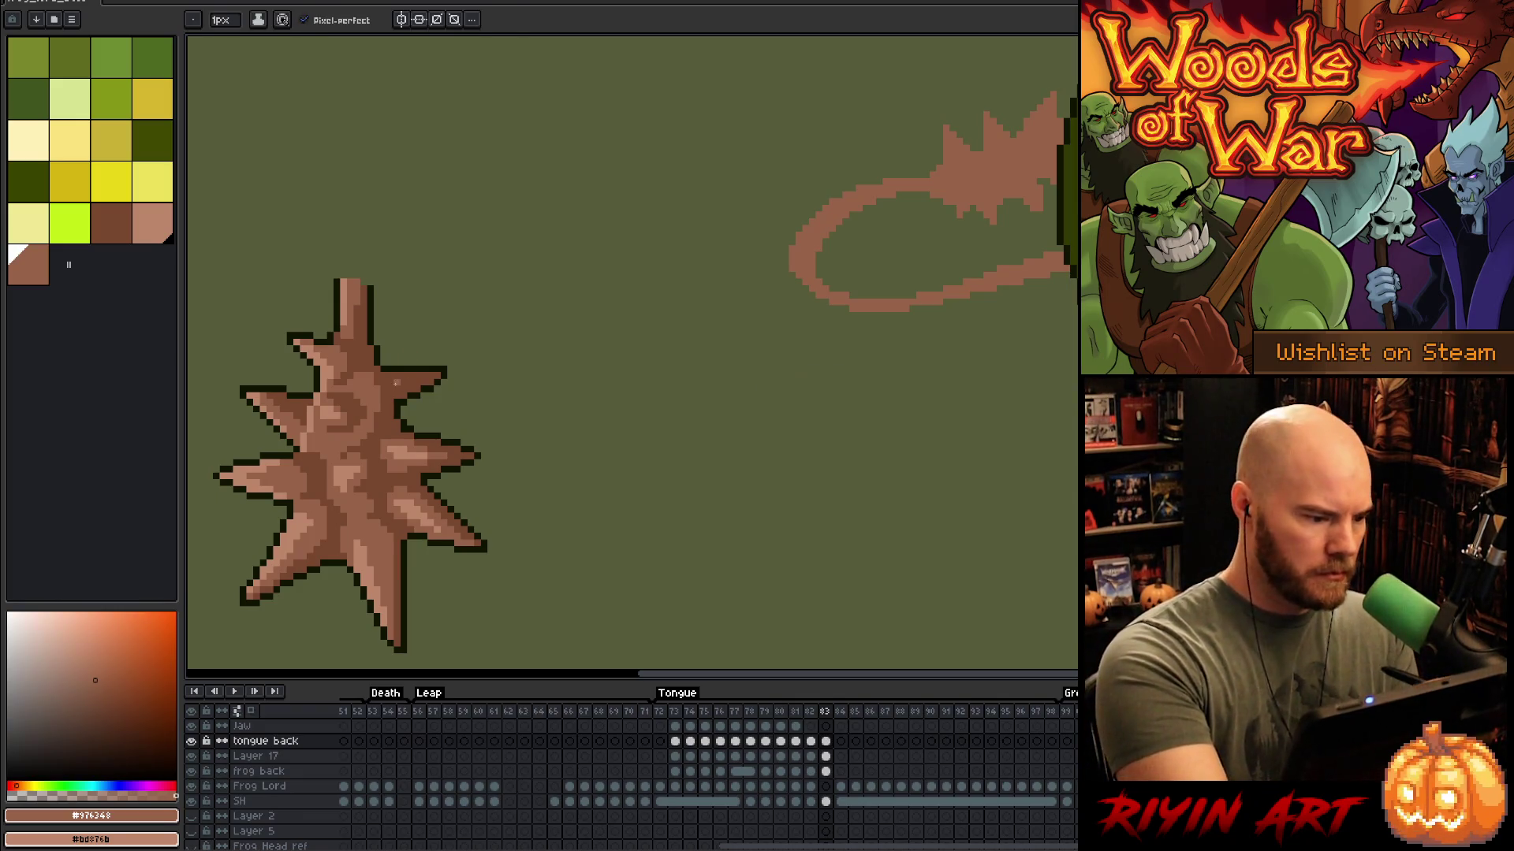
pyautogui.keyDown('alt'); pyautogui.click(399, 382); pyautogui.keyUp('alt')
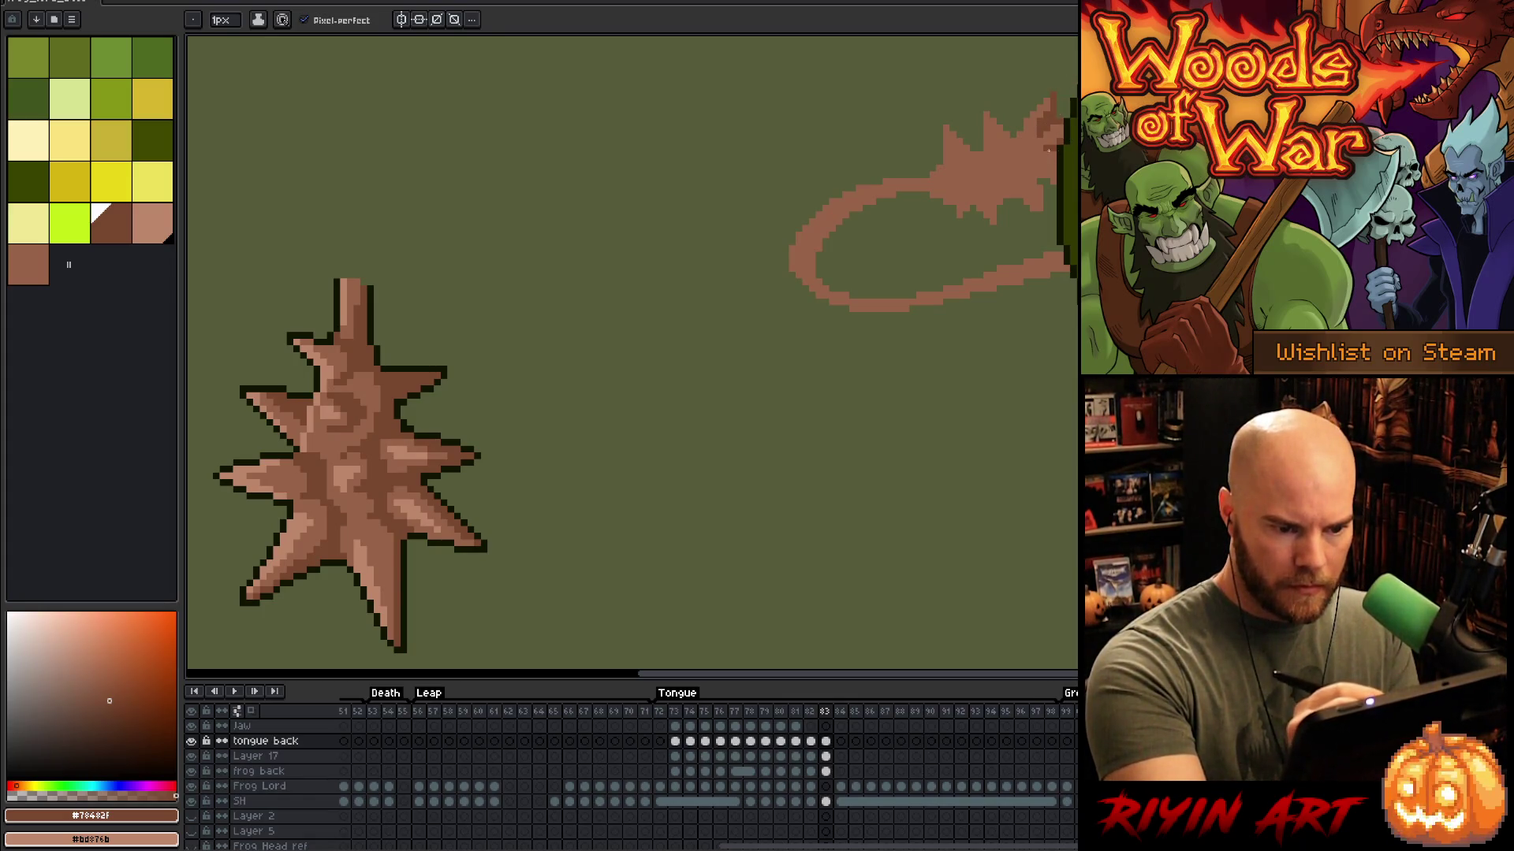
pyautogui.moveTo(1056, 133)
pyautogui.mouseDown()
pyautogui.moveTo(1032, 157)
pyautogui.moveTo(1040, 138)
pyautogui.mouseUp()
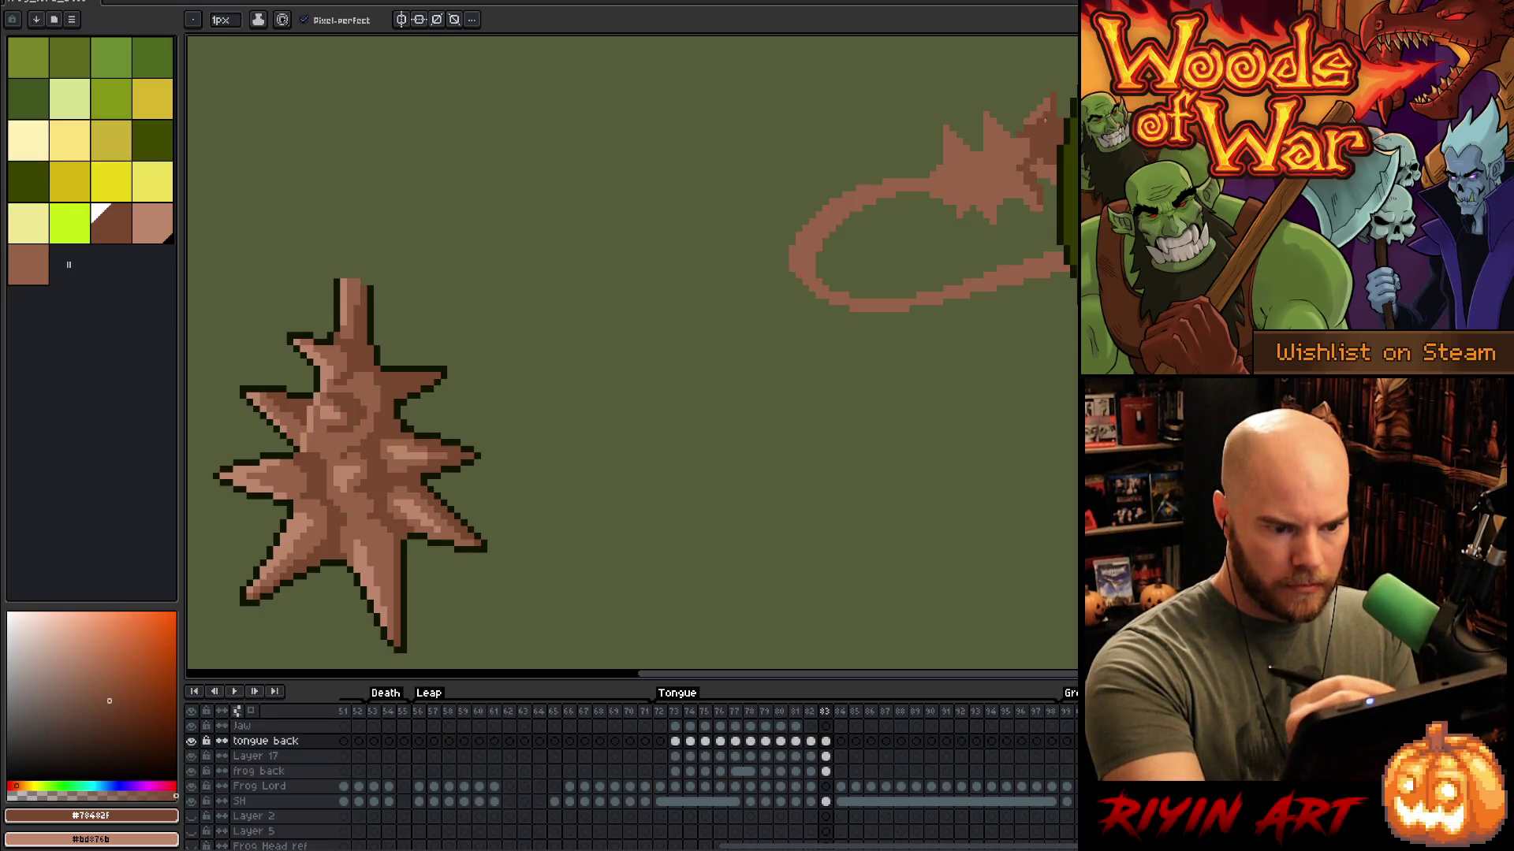
pyautogui.keyDown('alt'); pyautogui.click(1028, 130); pyautogui.keyUp('alt')
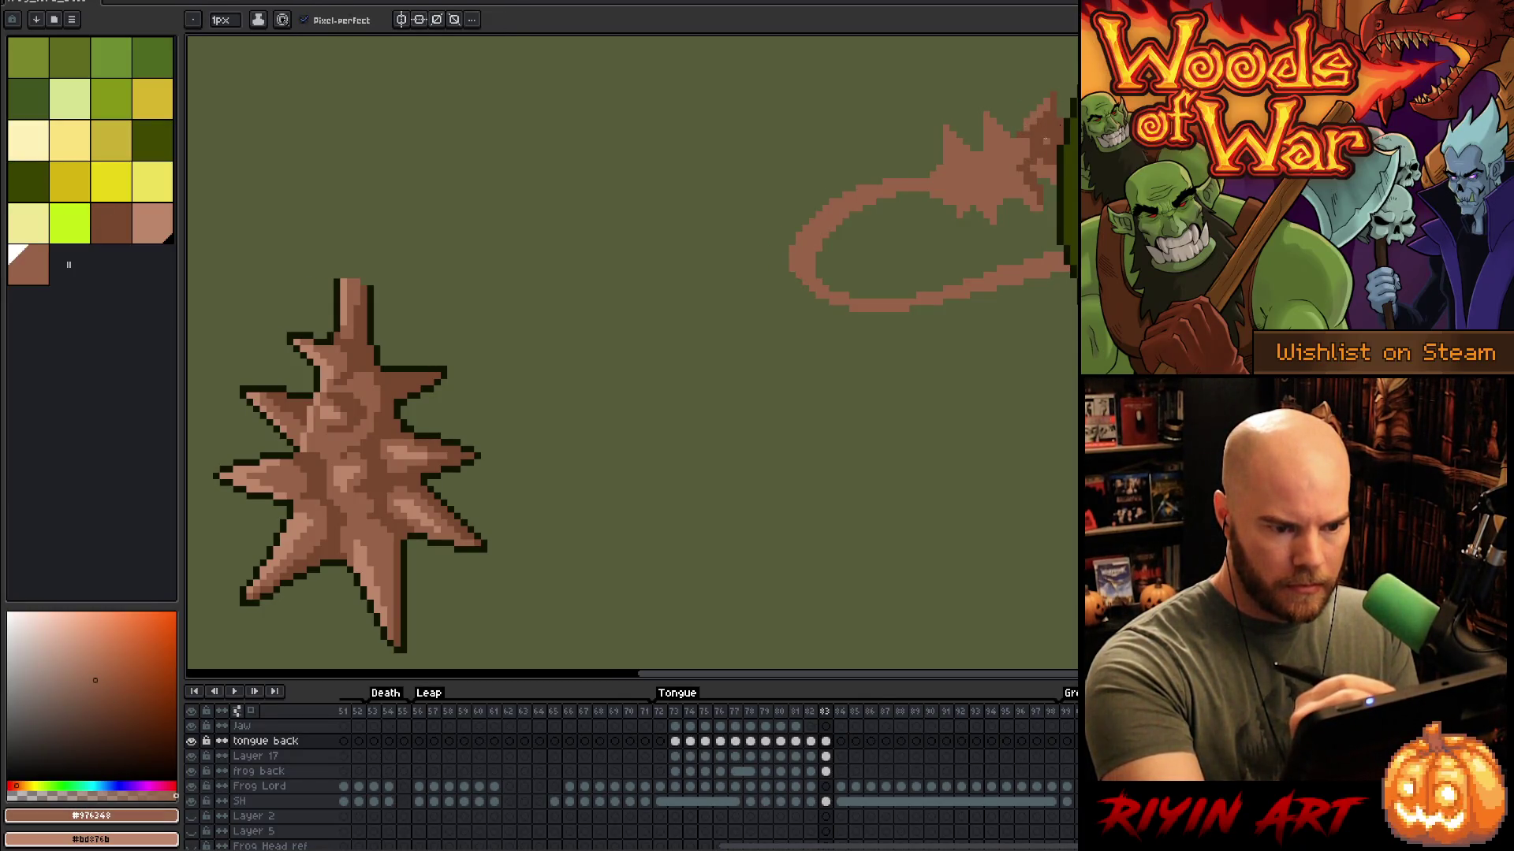
pyautogui.keyDown('alt'); pyautogui.click(1044, 140); pyautogui.keyUp('alt')
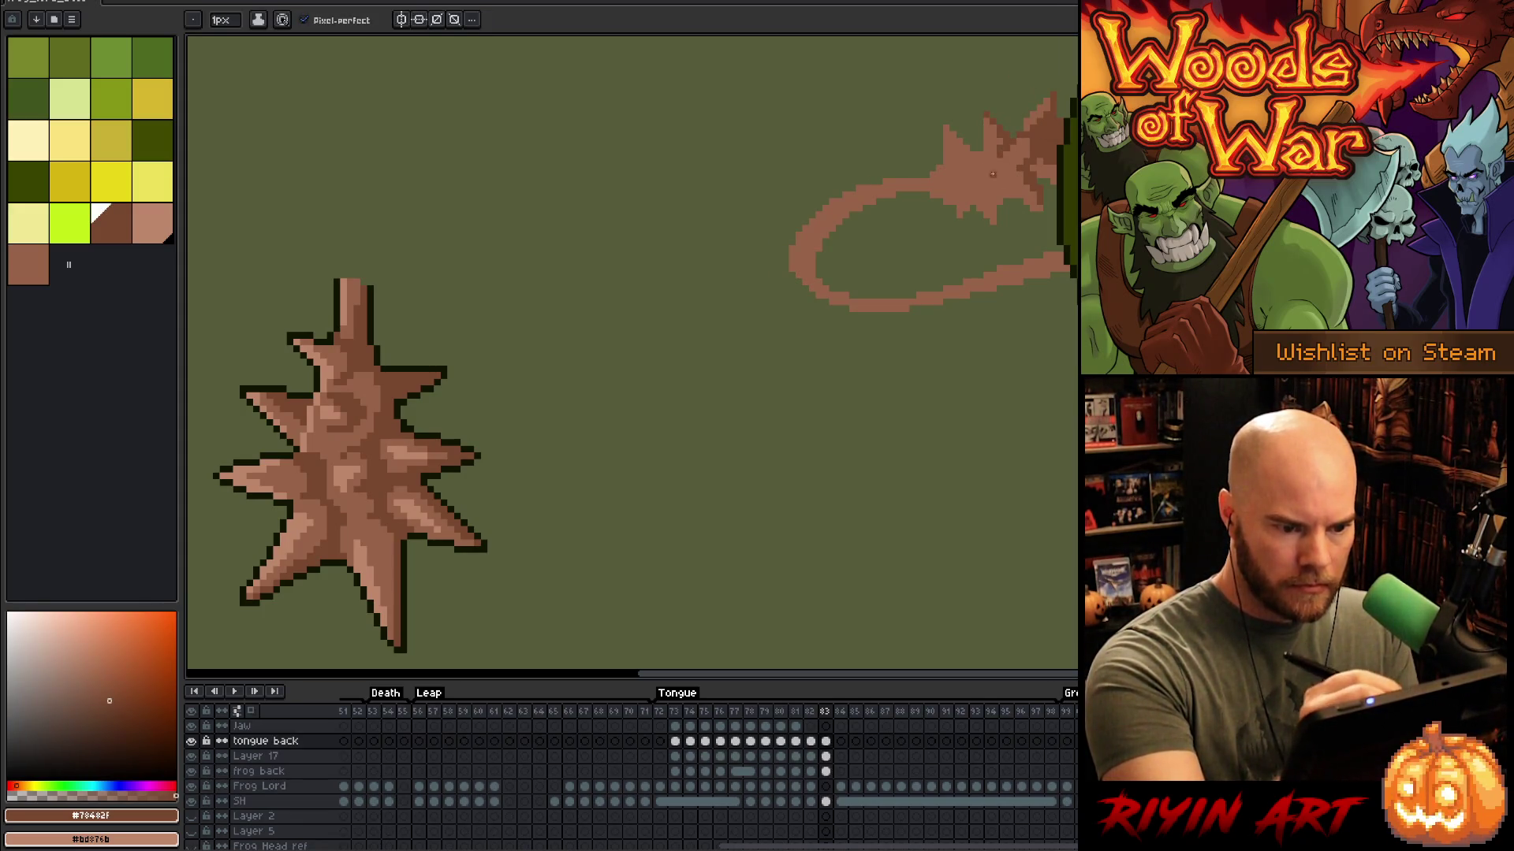
pyautogui.moveTo(993, 169)
pyautogui.mouseDown()
pyautogui.moveTo(996, 183)
pyautogui.moveTo(1013, 156)
pyautogui.mouseUp()
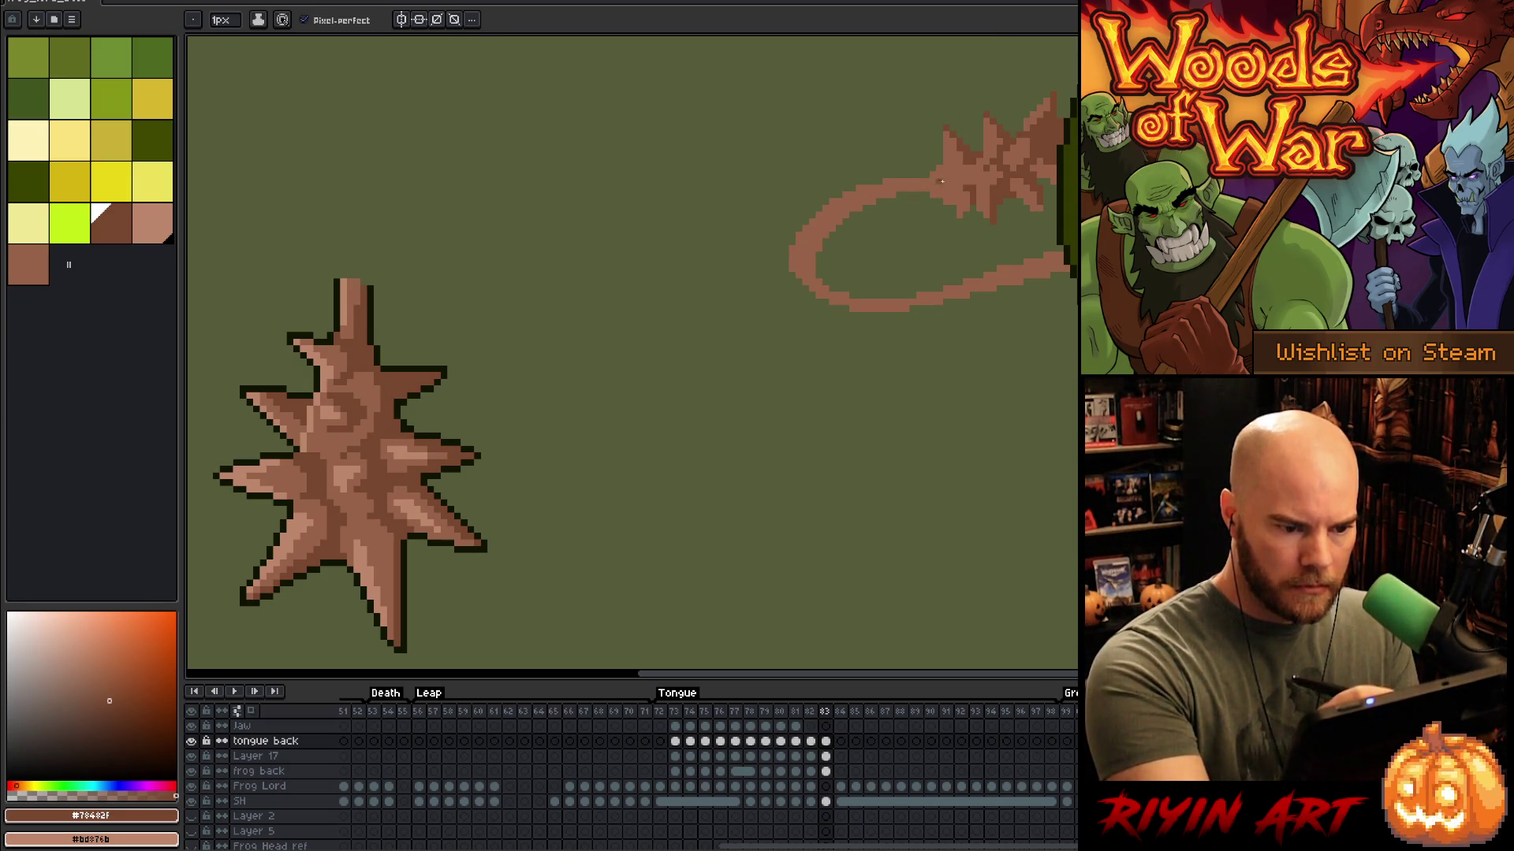
pyautogui.moveTo(923, 184)
pyautogui.mouseDown()
pyautogui.moveTo(891, 189)
pyautogui.moveTo(894, 177)
pyautogui.moveTo(819, 250)
pyautogui.moveTo(822, 235)
pyautogui.mouseUp()
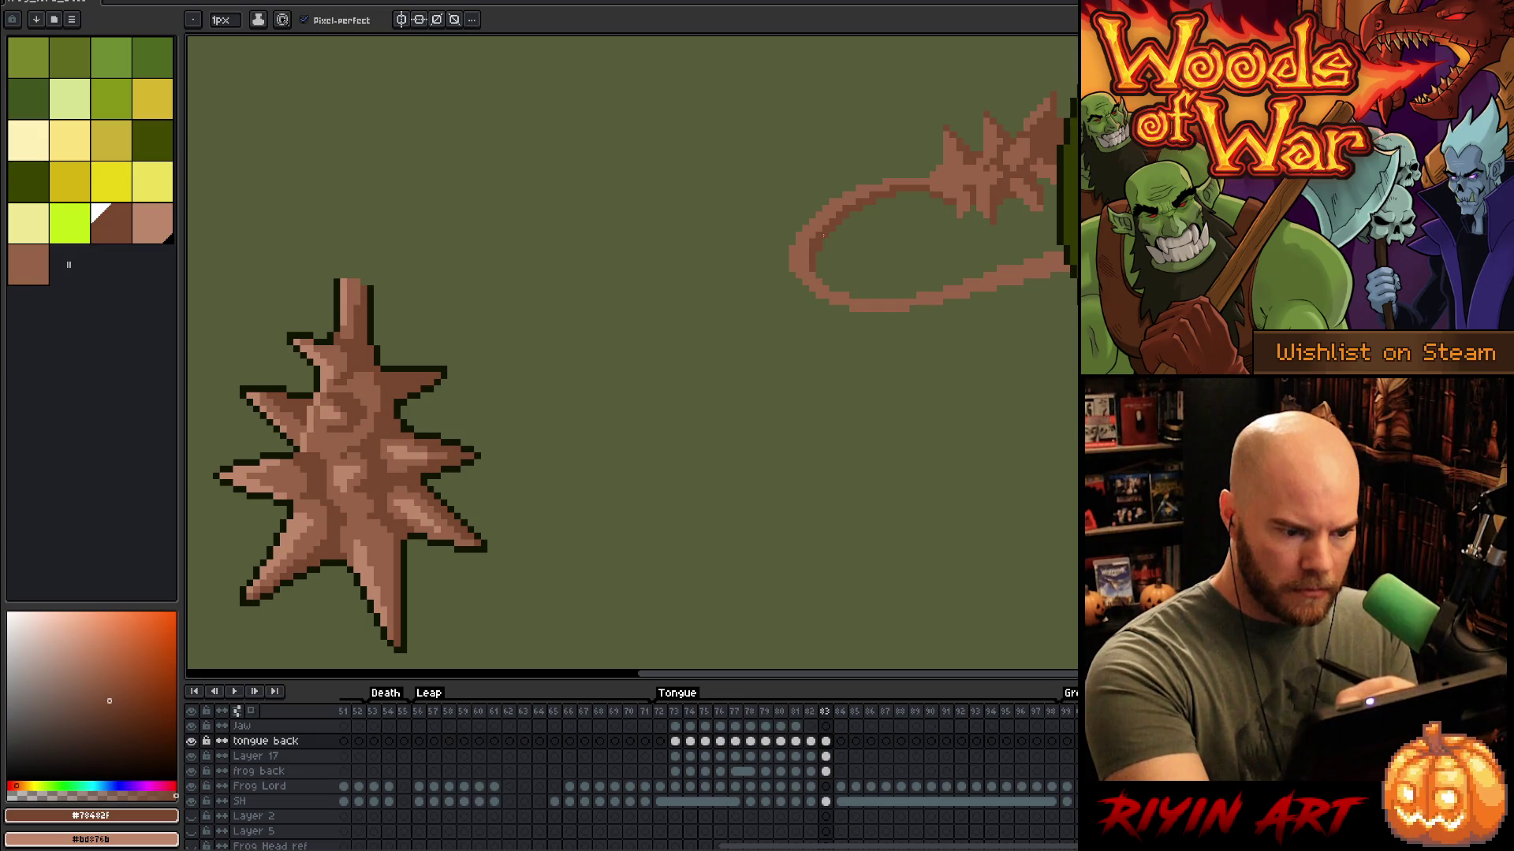
pyautogui.moveTo(837, 291); pyautogui.dragTo(829, 298)
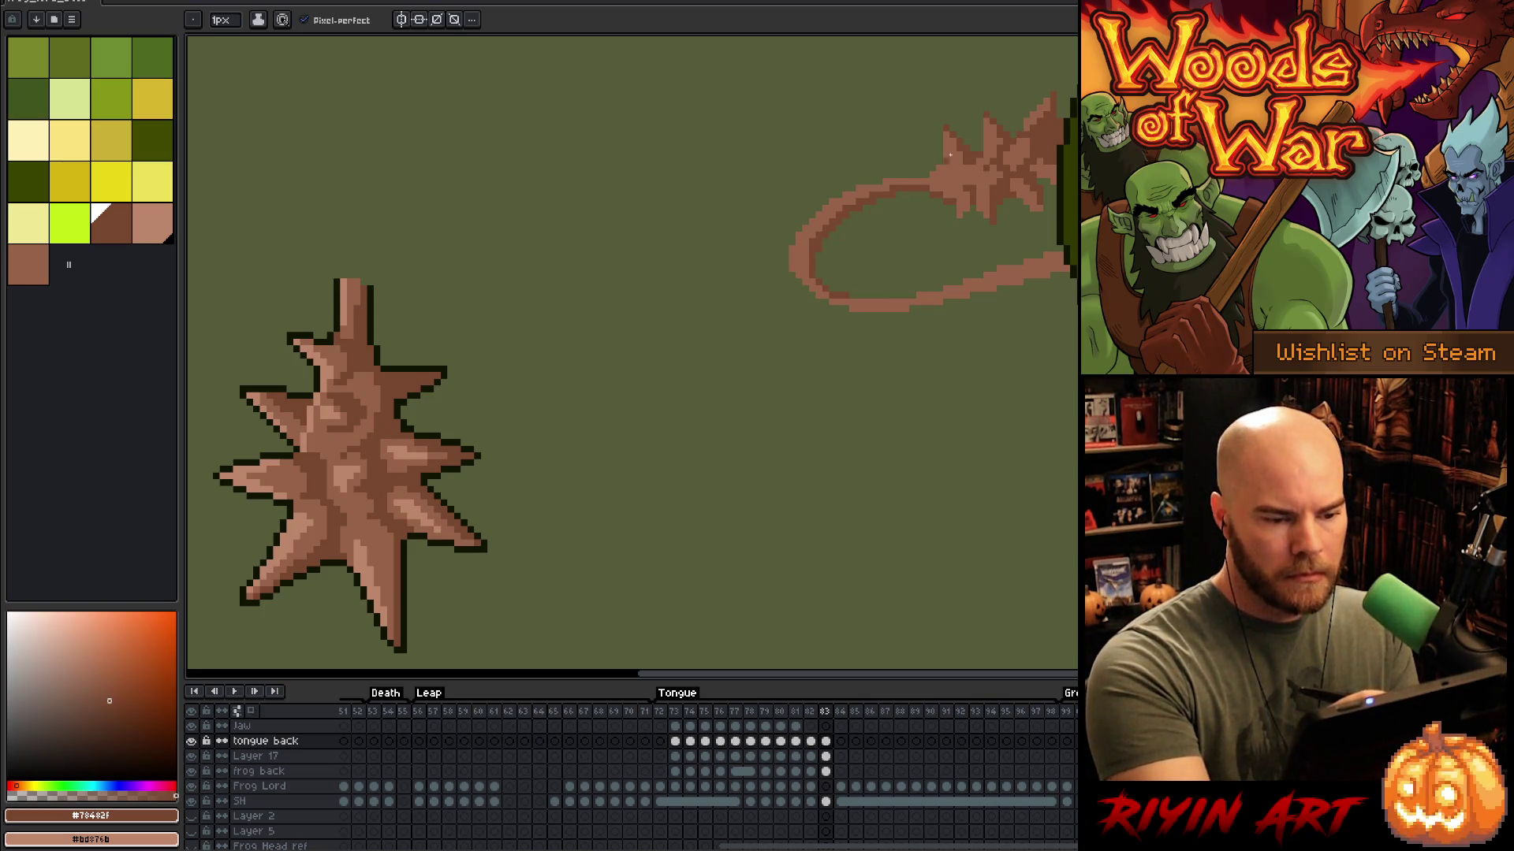
pyautogui.moveTo(1058, 256)
pyautogui.mouseDown()
pyautogui.moveTo(917, 305)
pyautogui.moveTo(1061, 265)
pyautogui.mouseUp()
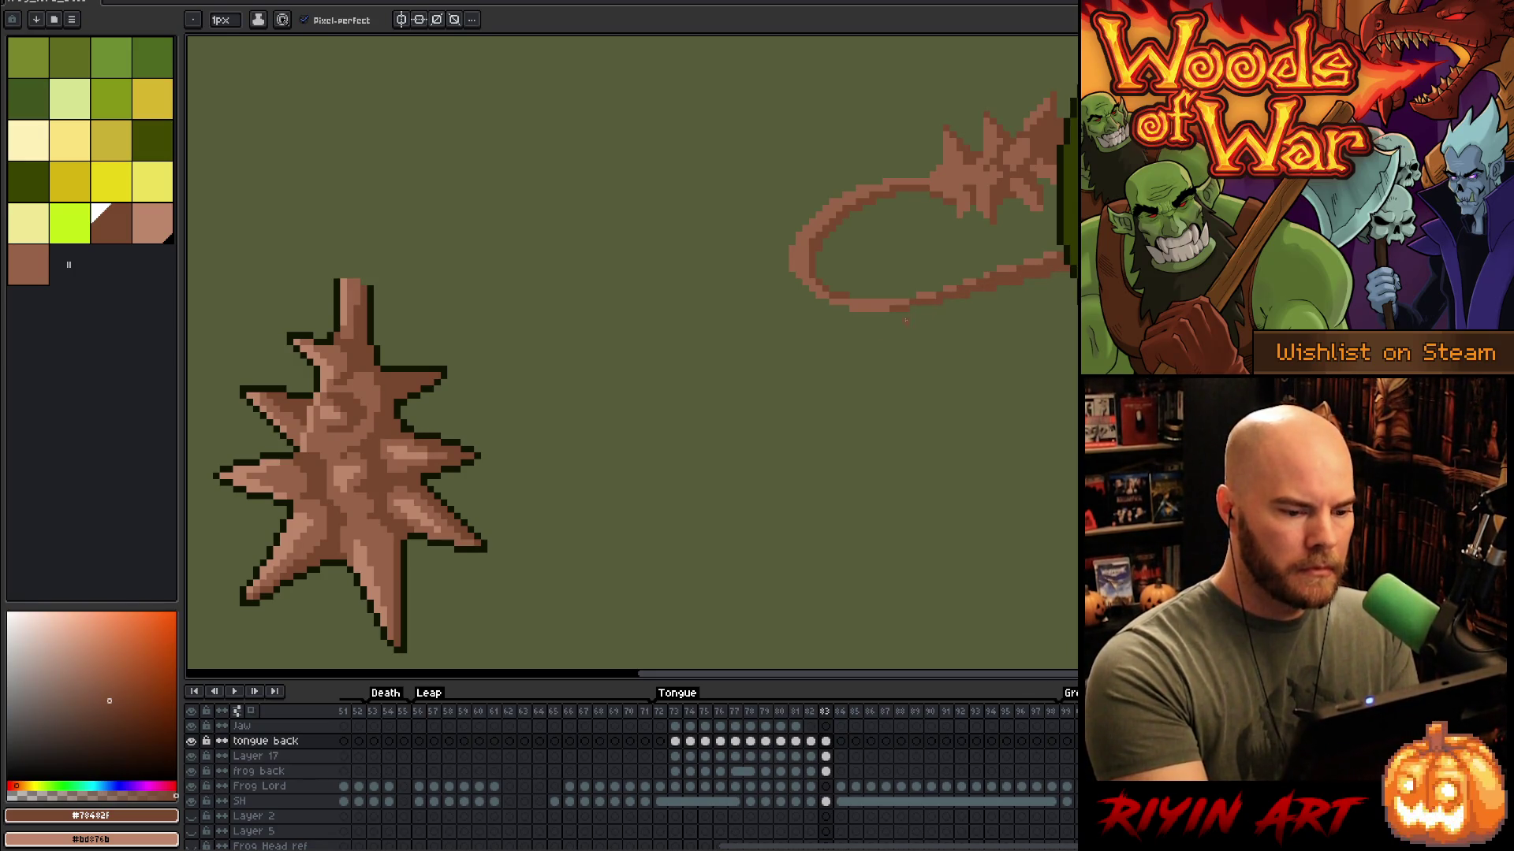
pyautogui.moveTo(893, 309); pyautogui.dragTo(846, 308)
# Step: Sample a colour from the spiky star and add a light highlight line on the tip
pyautogui.press('i')
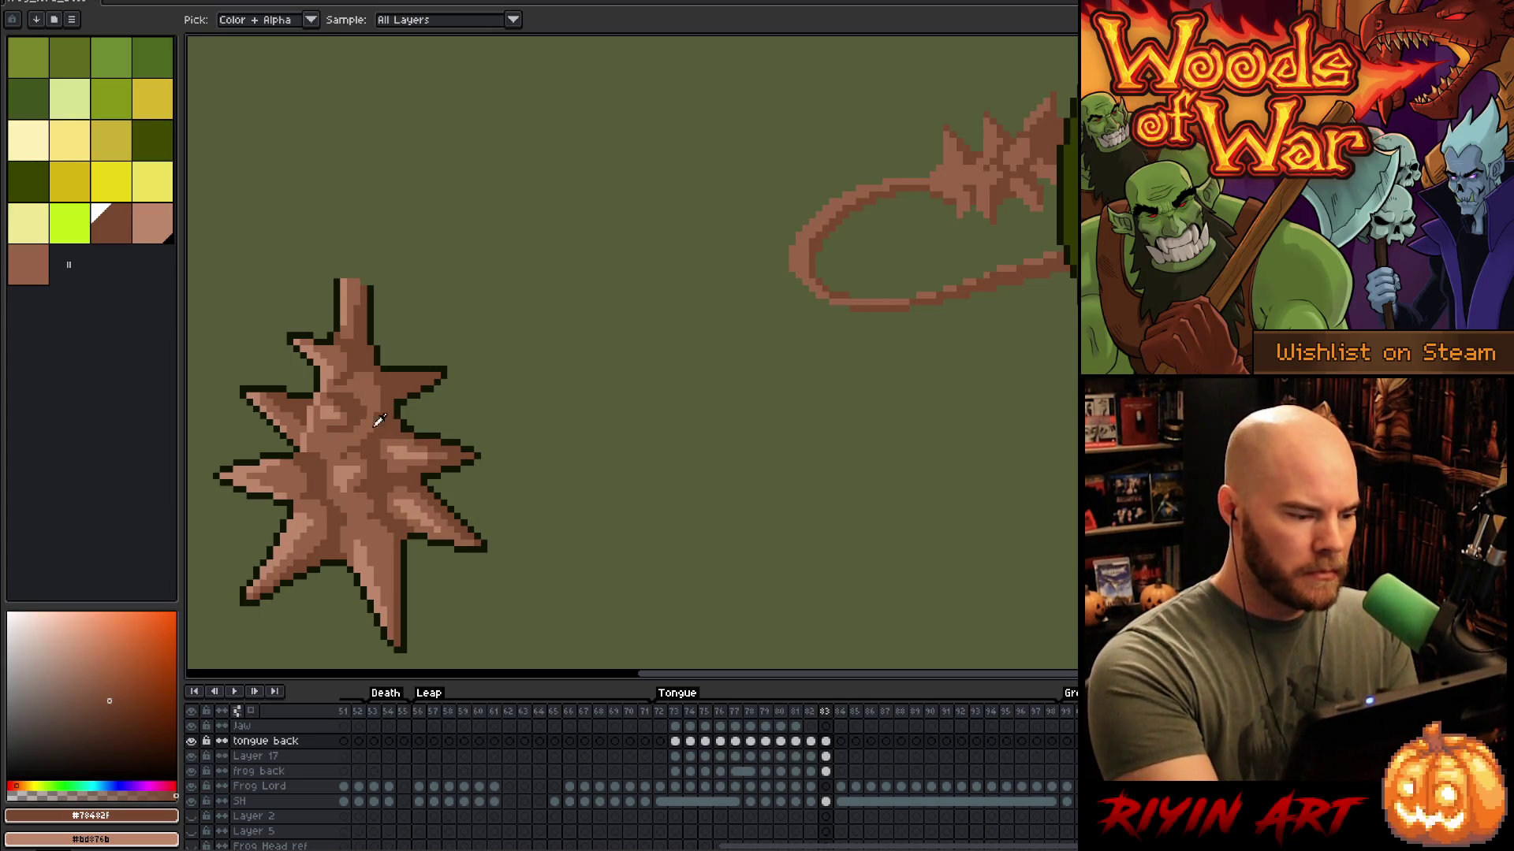
pyautogui.click(334, 406)
pyautogui.press('b')
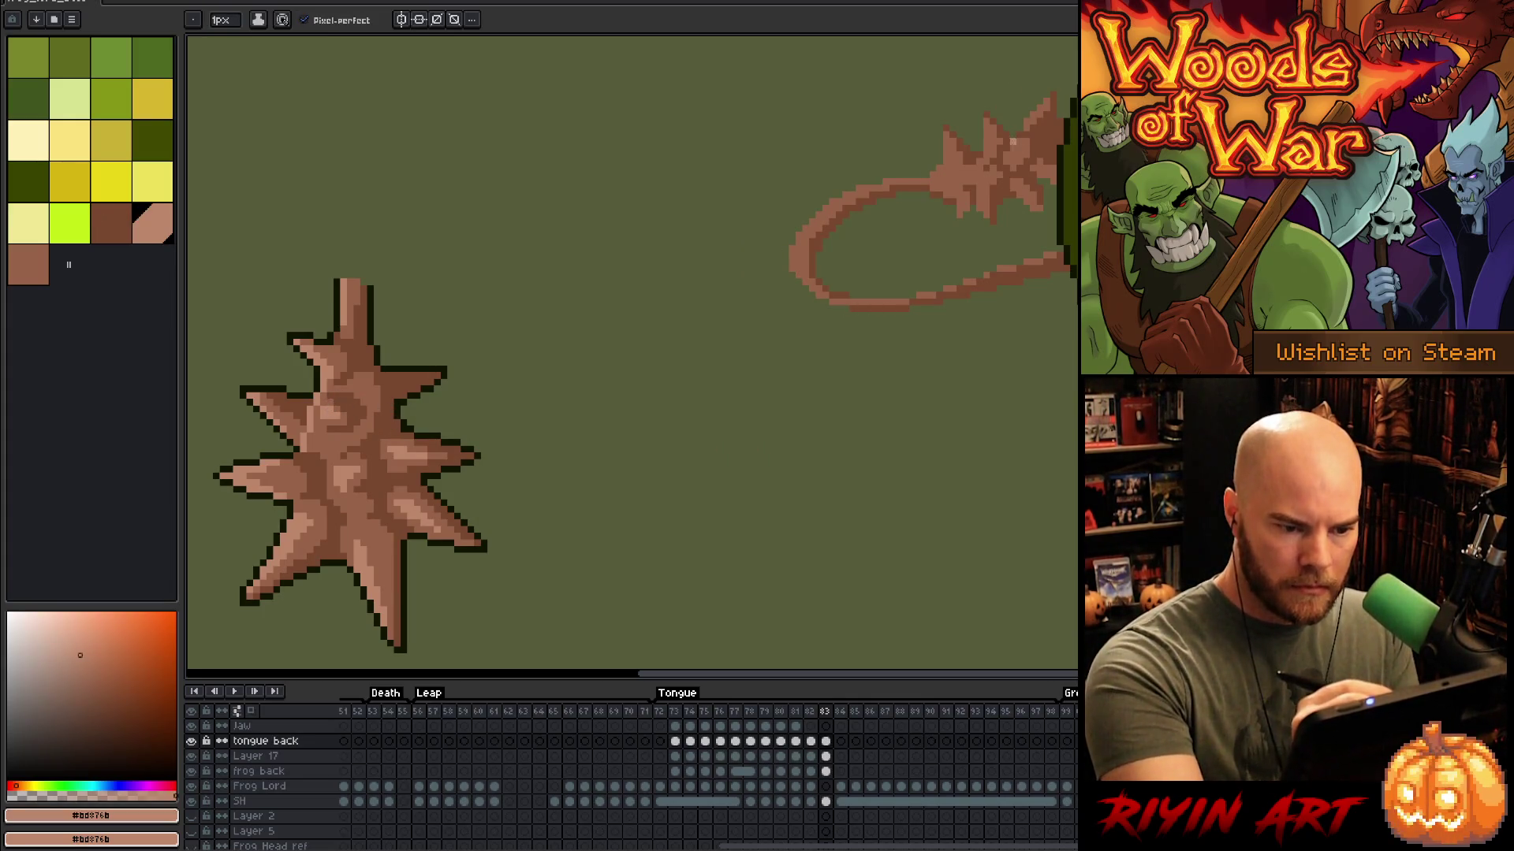
pyautogui.keyDown('alt'); pyautogui.click(334, 406); pyautogui.keyUp('alt')
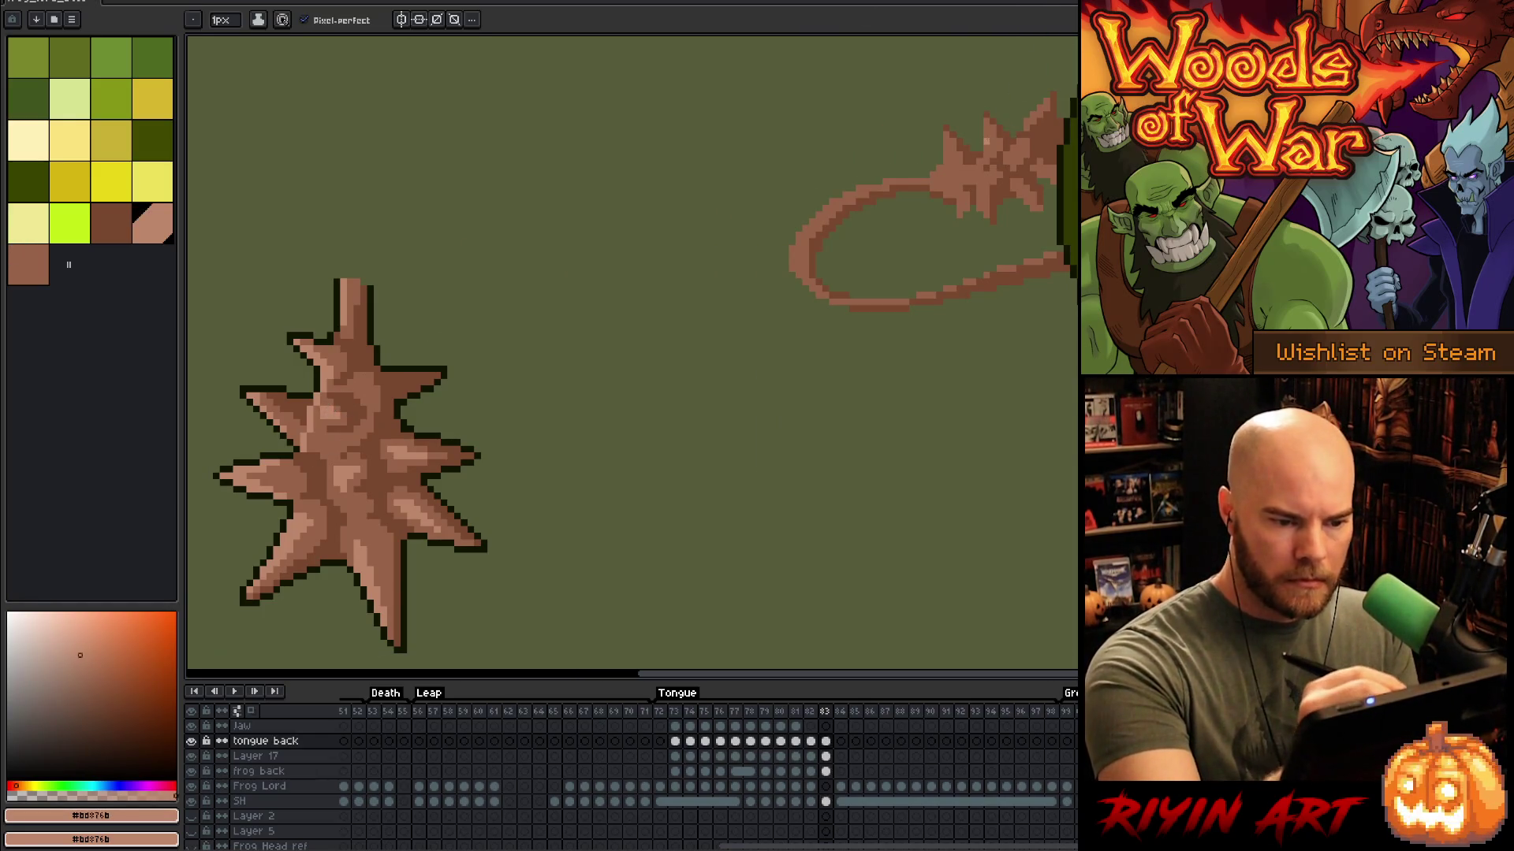
pyautogui.moveTo(986, 128); pyautogui.dragTo(987, 150)
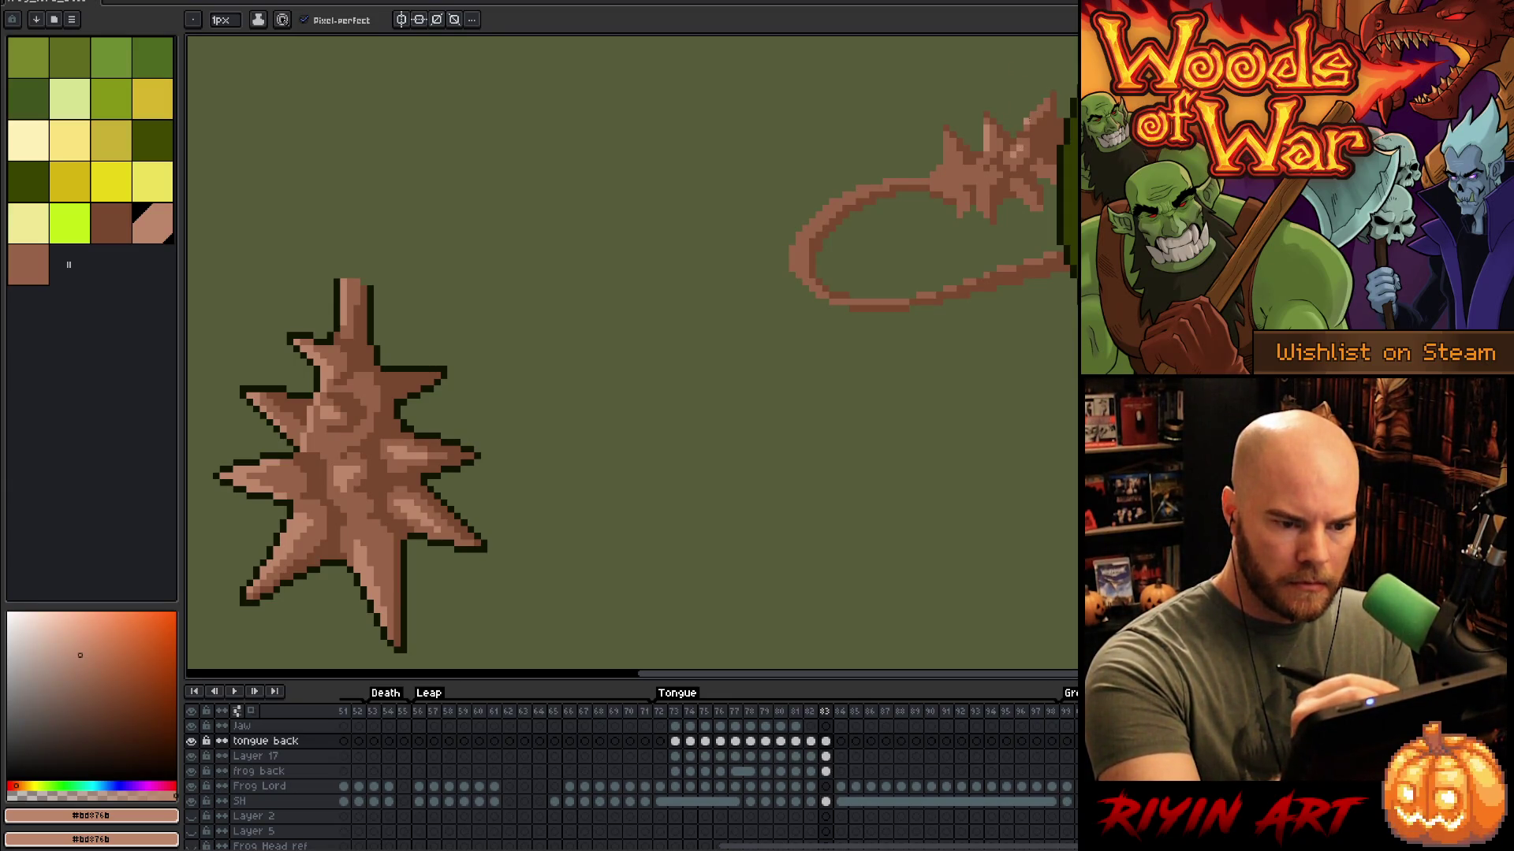
# Step: Pick the tongue's mid brown #976348 and light brown #bd876b, ending on the dark outline #101300
pyautogui.keyDown('alt'); pyautogui.click(1059, 75); pyautogui.keyUp('alt')
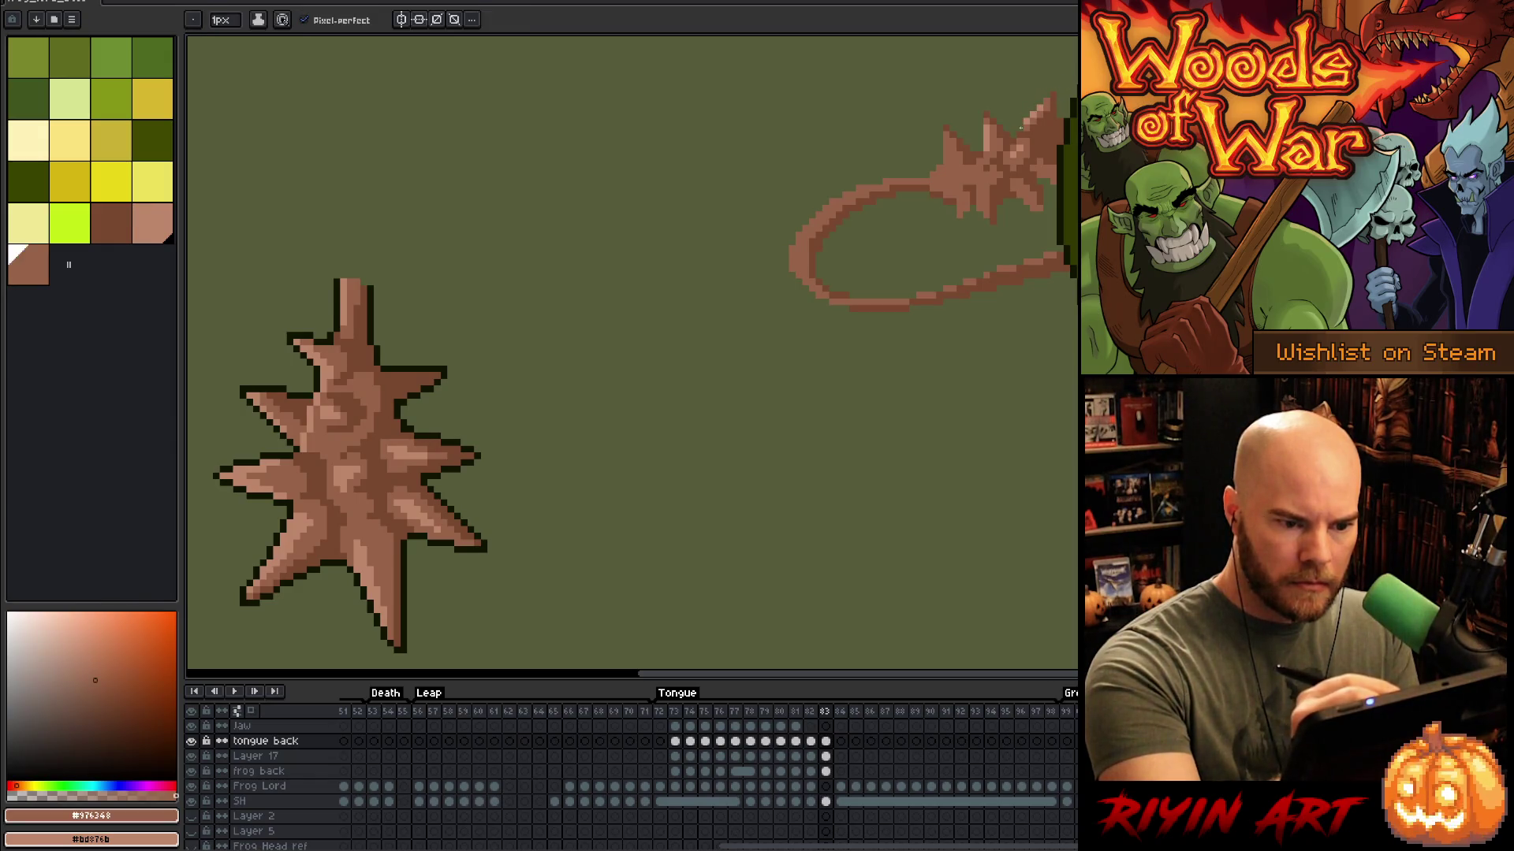
pyautogui.keyDown('alt'); pyautogui.click(1025, 120); pyautogui.keyUp('alt')
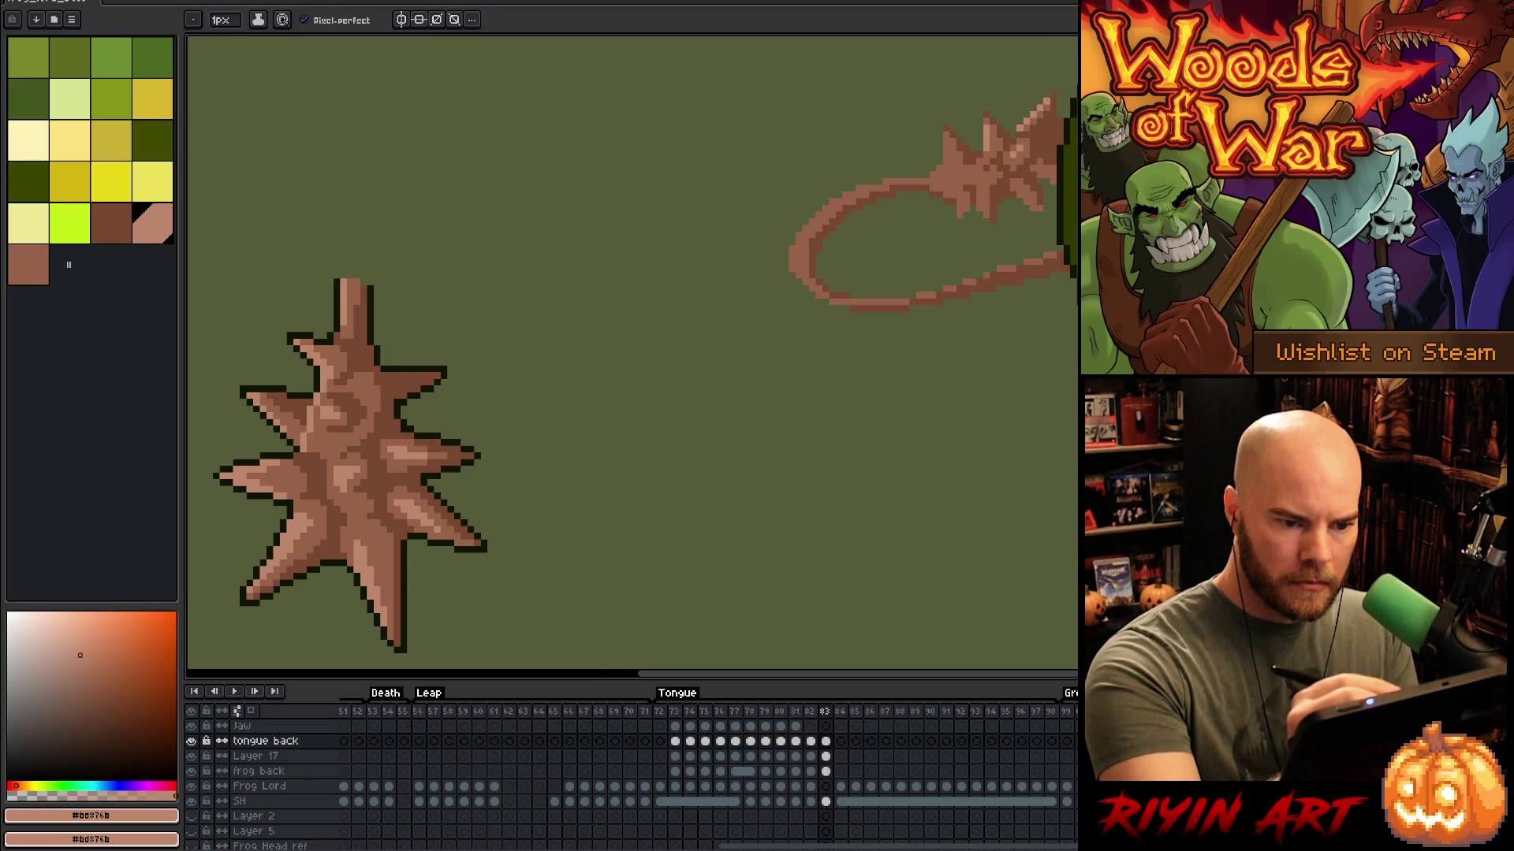
pyautogui.keyDown('alt'); pyautogui.click(1054, 101); pyautogui.keyUp('alt')
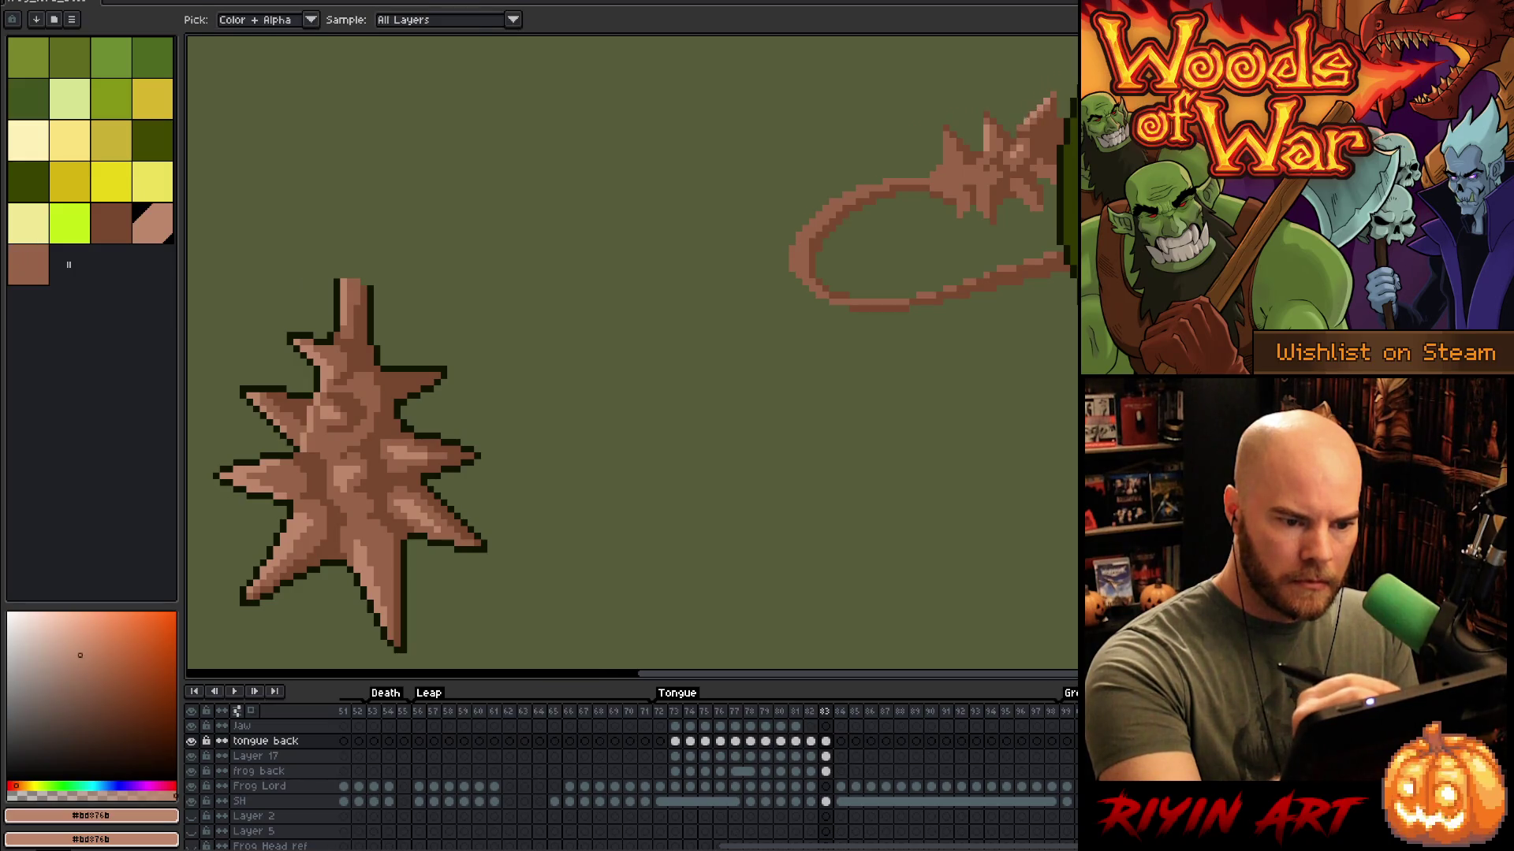
pyautogui.keyDown('alt'); pyautogui.click(1036, 114); pyautogui.keyUp('alt')
pyautogui.keyDown('alt'); pyautogui.click(1035, 117); pyautogui.keyUp('alt')
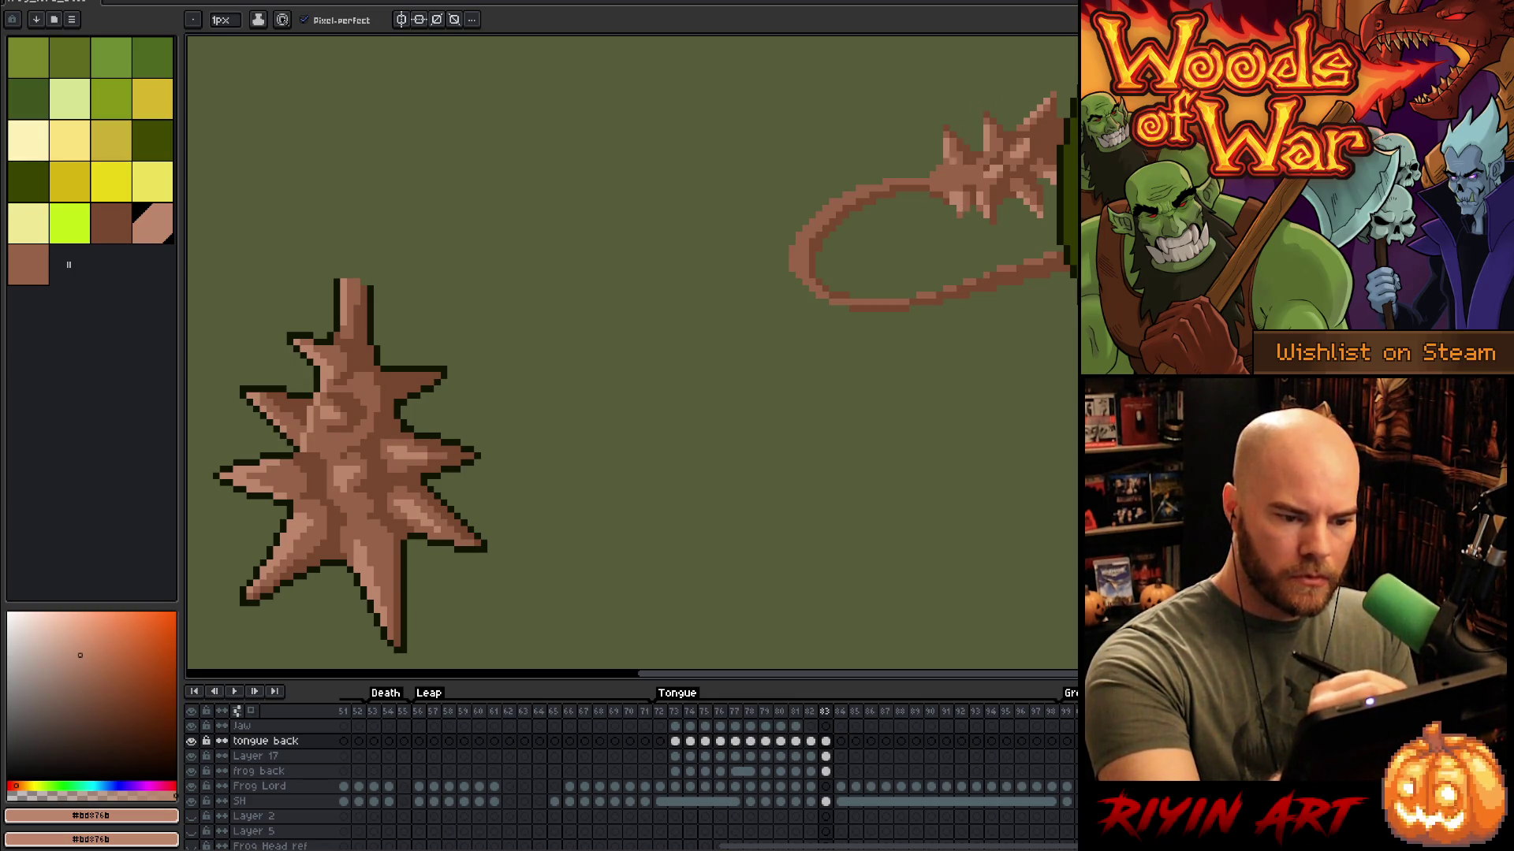
pyautogui.keyDown('alt'); pyautogui.click(960, 186); pyautogui.keyUp('alt')
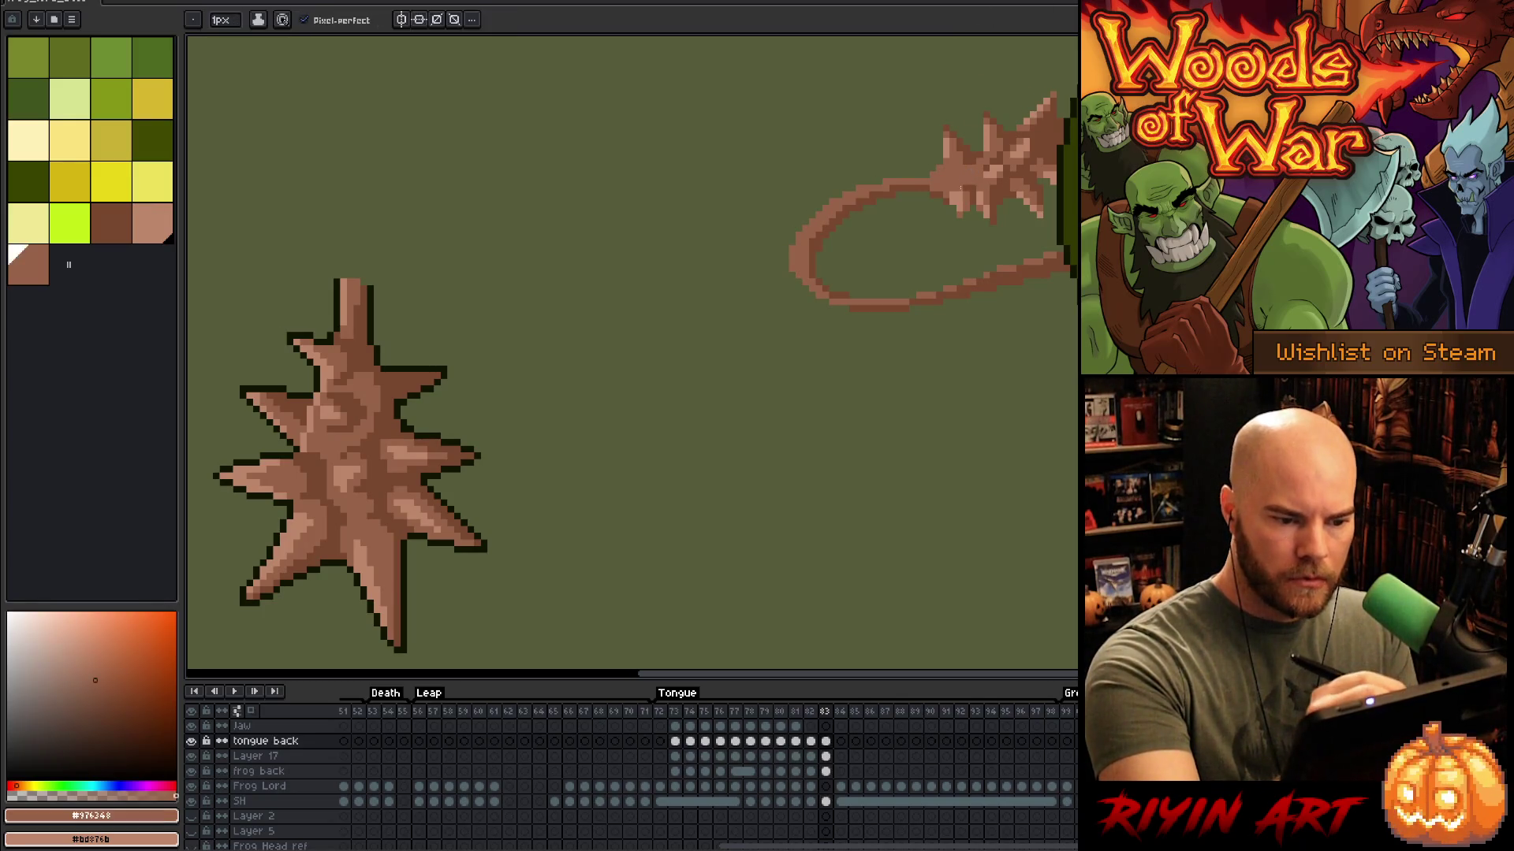
pyautogui.keyDown('alt'); pyautogui.click(966, 136); pyautogui.keyUp('alt')
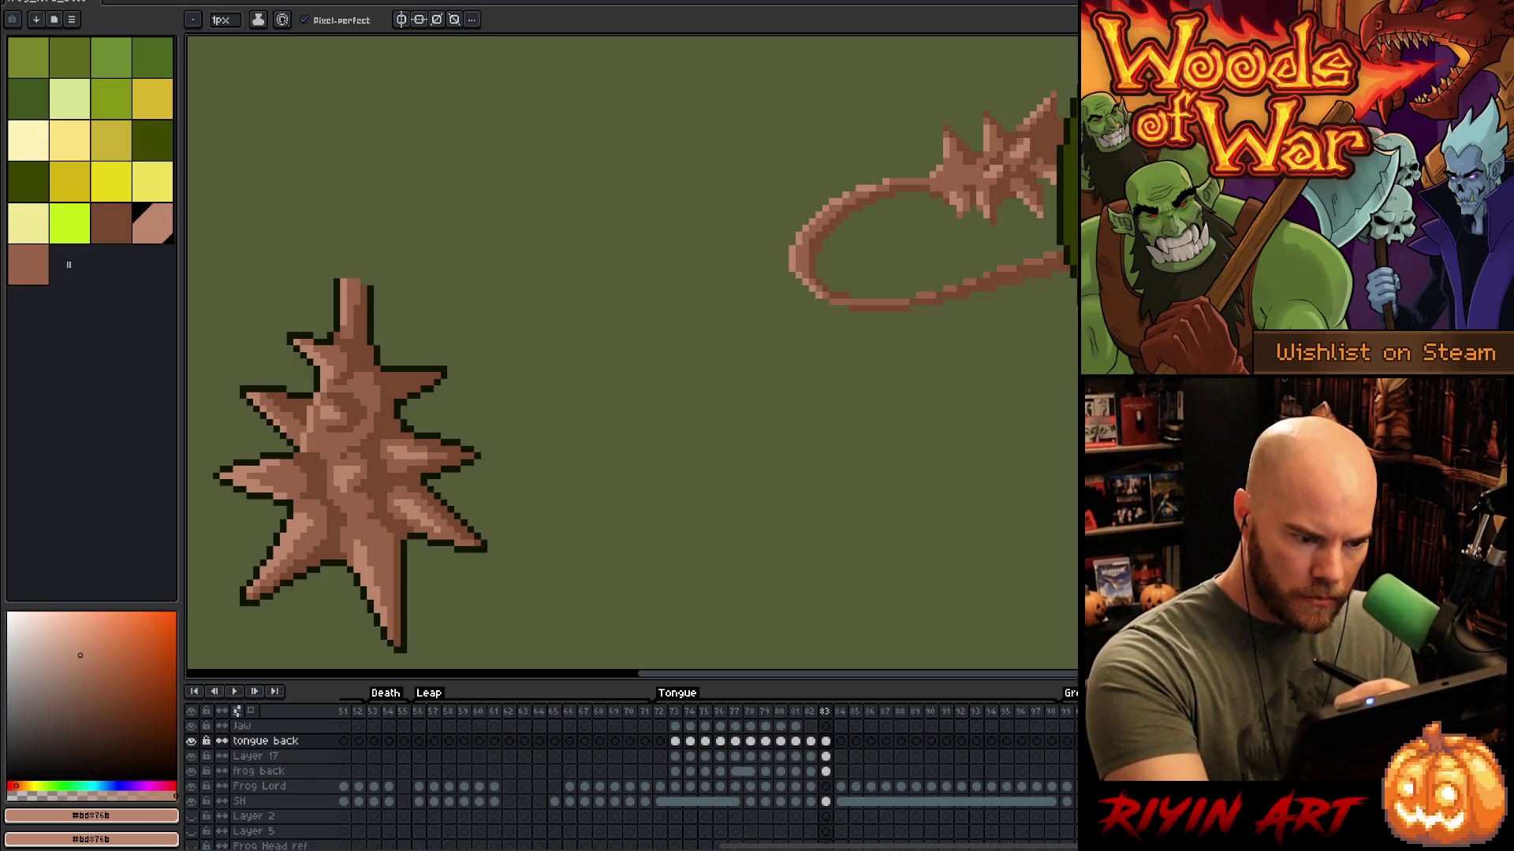
pyautogui.keyDown('alt'); pyautogui.click(919, 295); pyautogui.keyUp('alt')
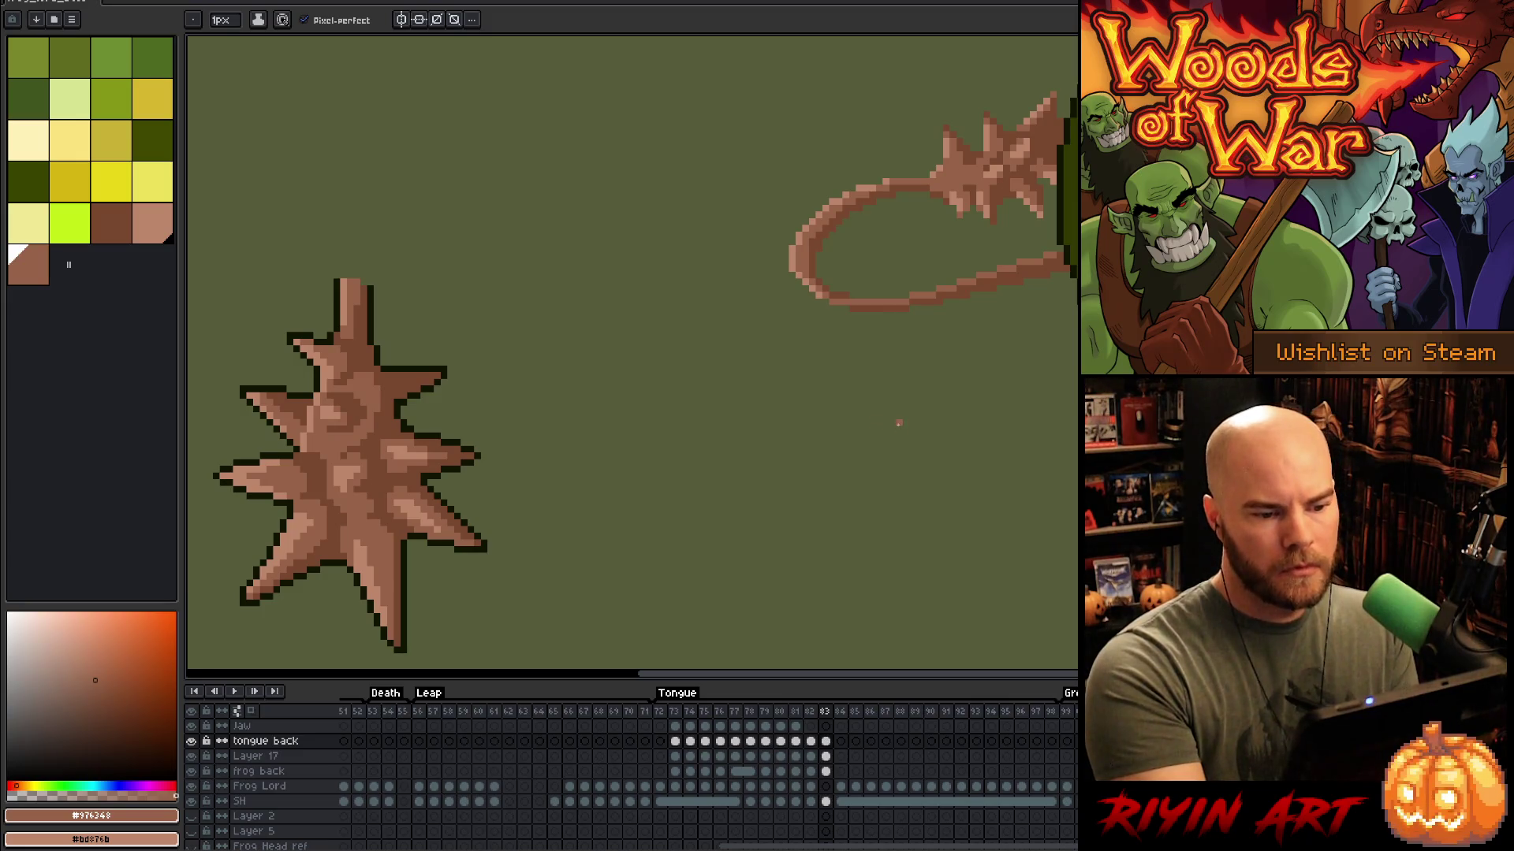
pyautogui.keyDown('alt'); pyautogui.click(898, 189); pyautogui.keyUp('alt')
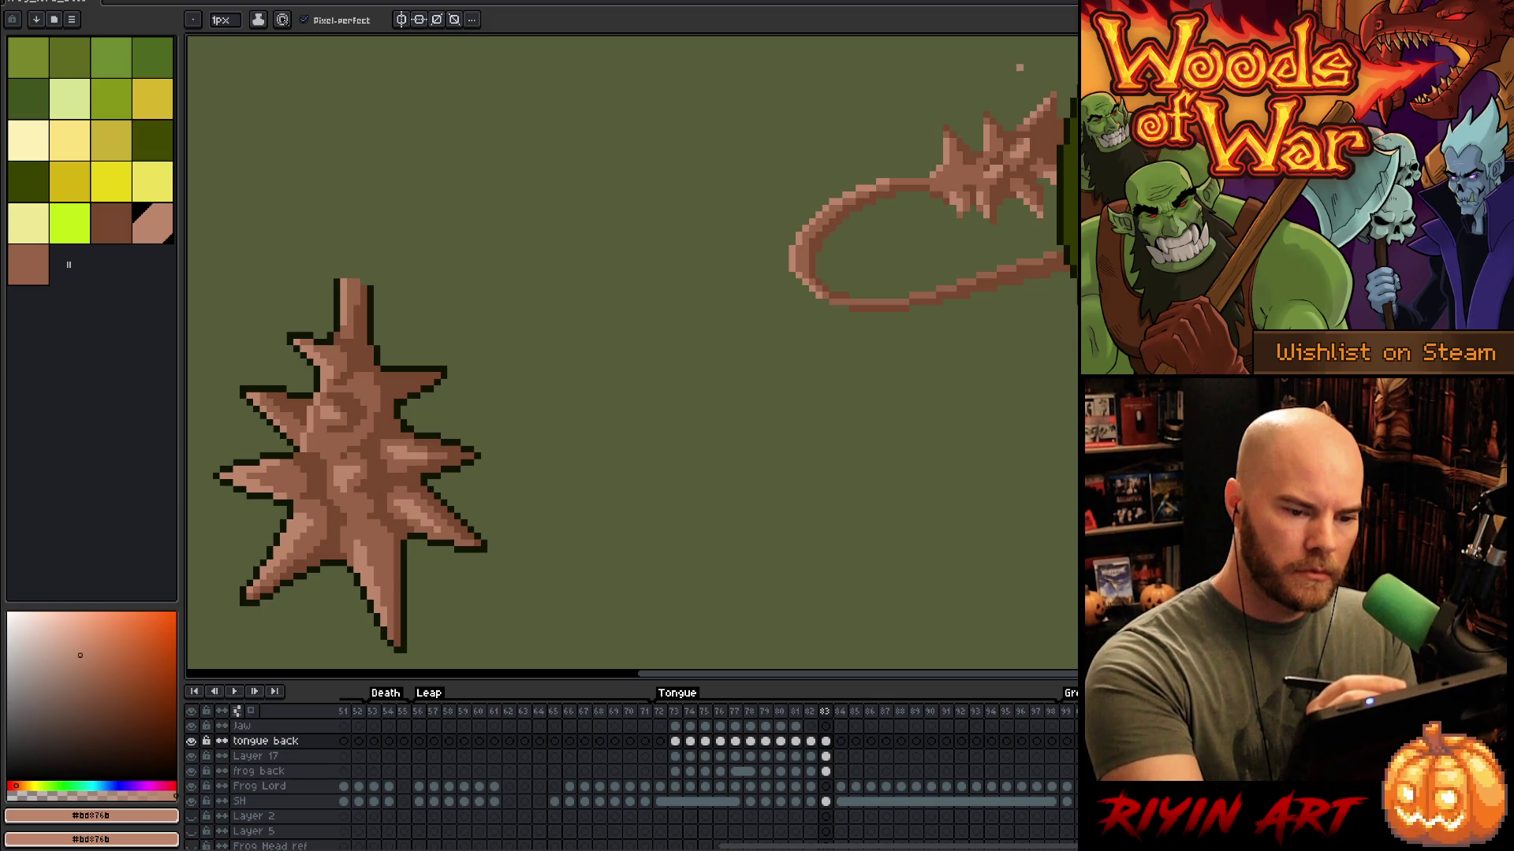
pyautogui.keyDown('alt'); pyautogui.click(1027, 142); pyautogui.keyUp('alt')
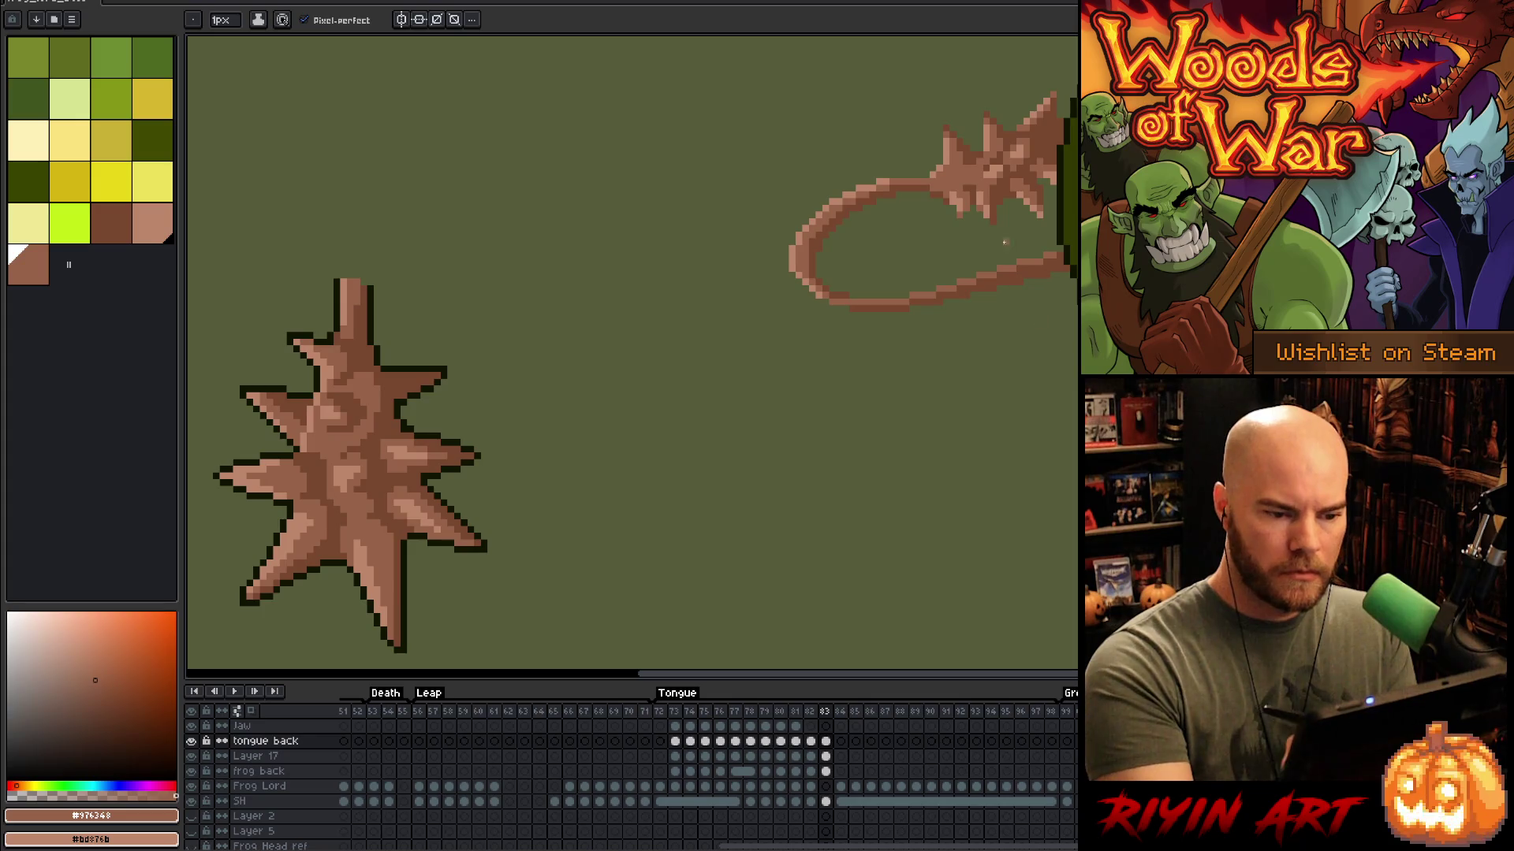
pyautogui.keyDown('alt'); pyautogui.click(441, 359); pyautogui.keyUp('alt')
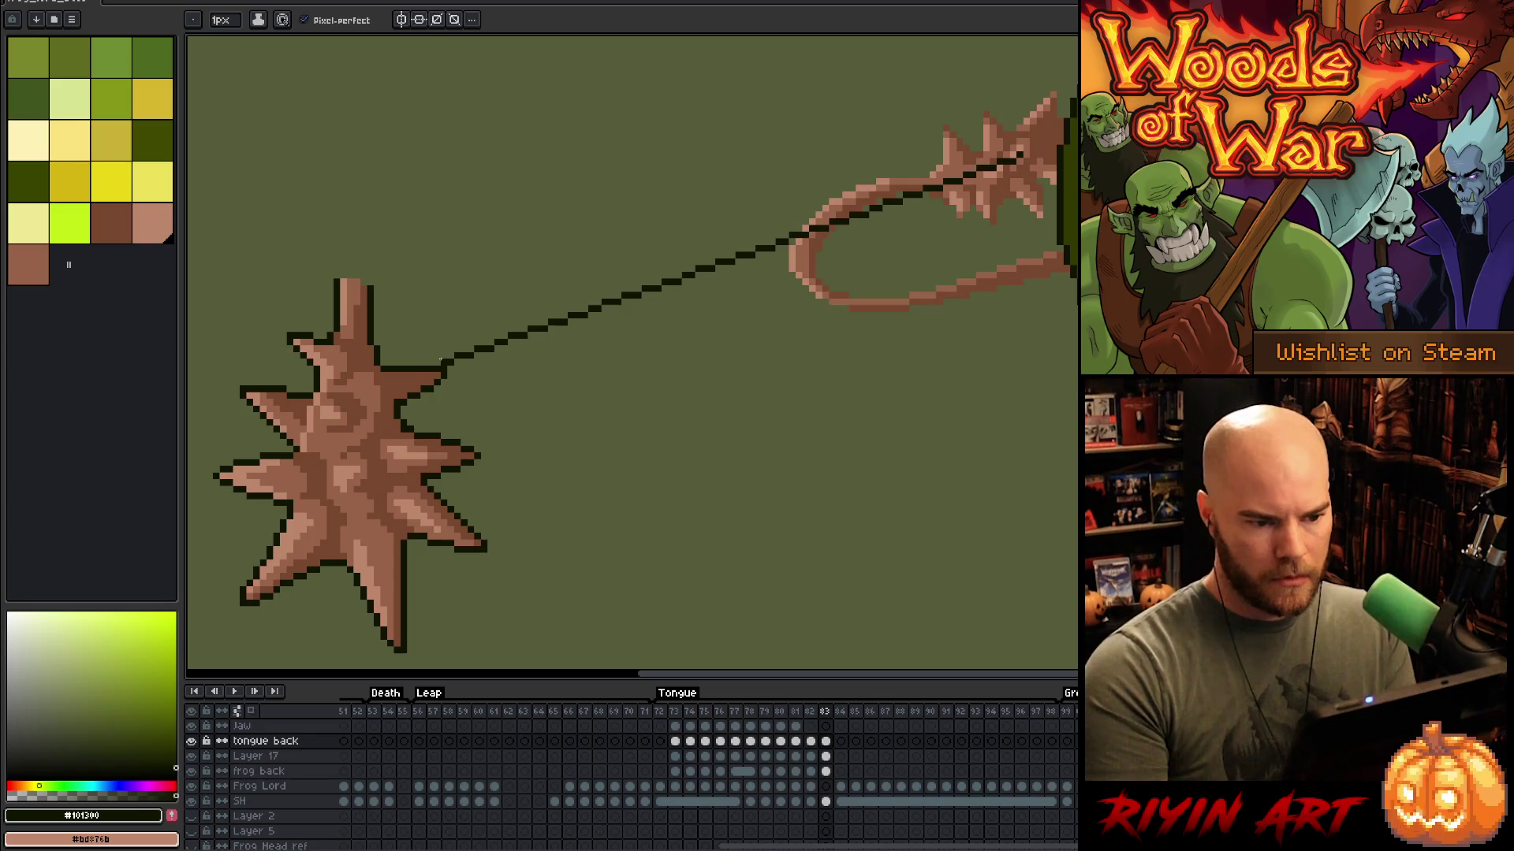
# Step: Try a freehand selection around the tongue loop, then clear it
pyautogui.scroll(1, 440, 359)
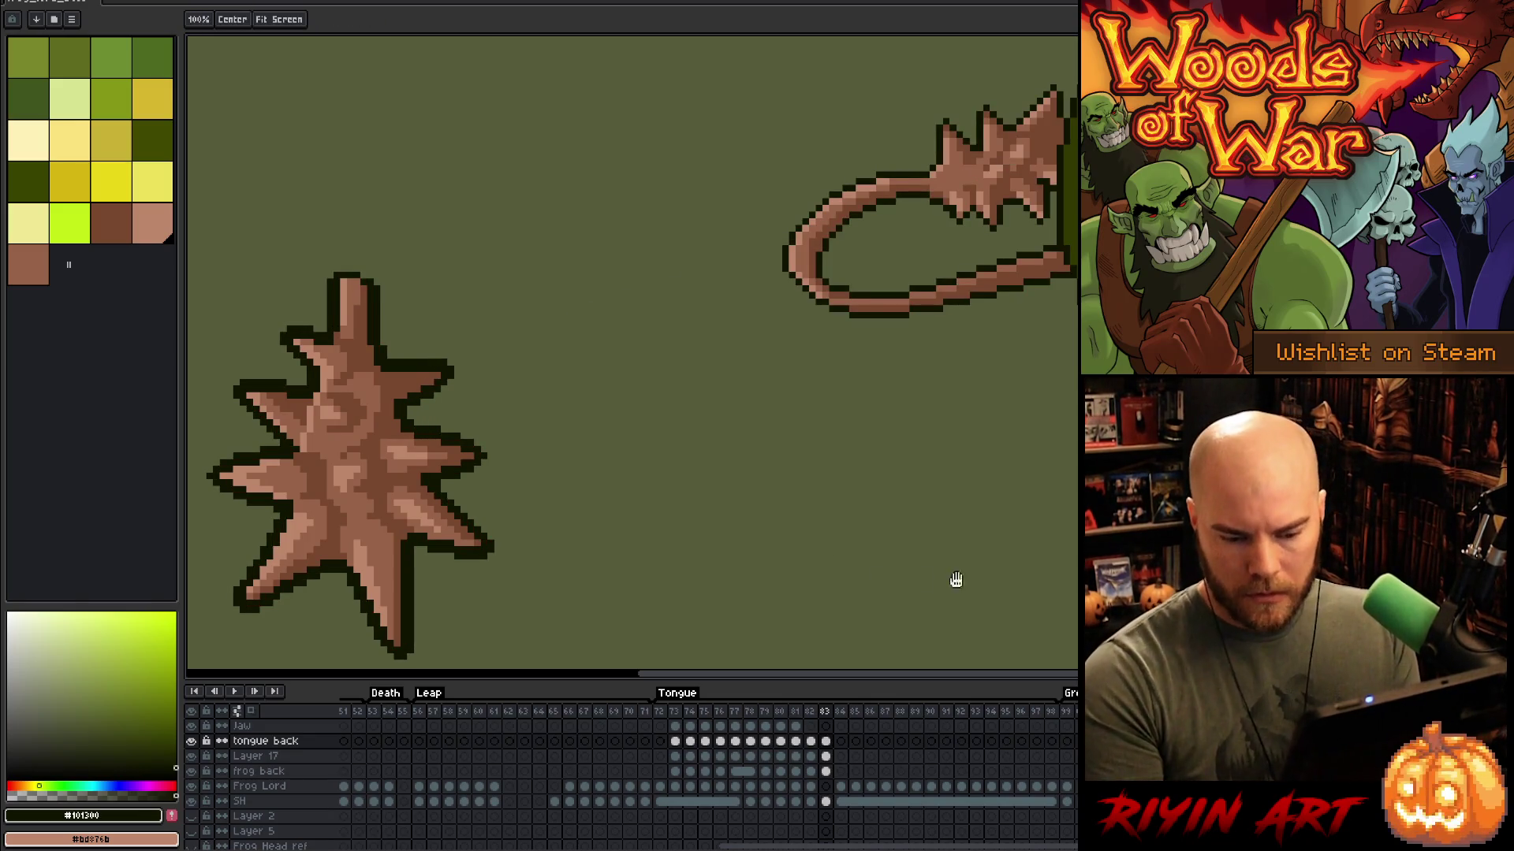
pyautogui.hotkey('ctrl', 'z')
pyautogui.press('q')
pyautogui.moveTo(1071, 359)
pyautogui.mouseDown()
pyautogui.moveTo(820, 118)
pyautogui.moveTo(1076, 51)
pyautogui.mouseUp()
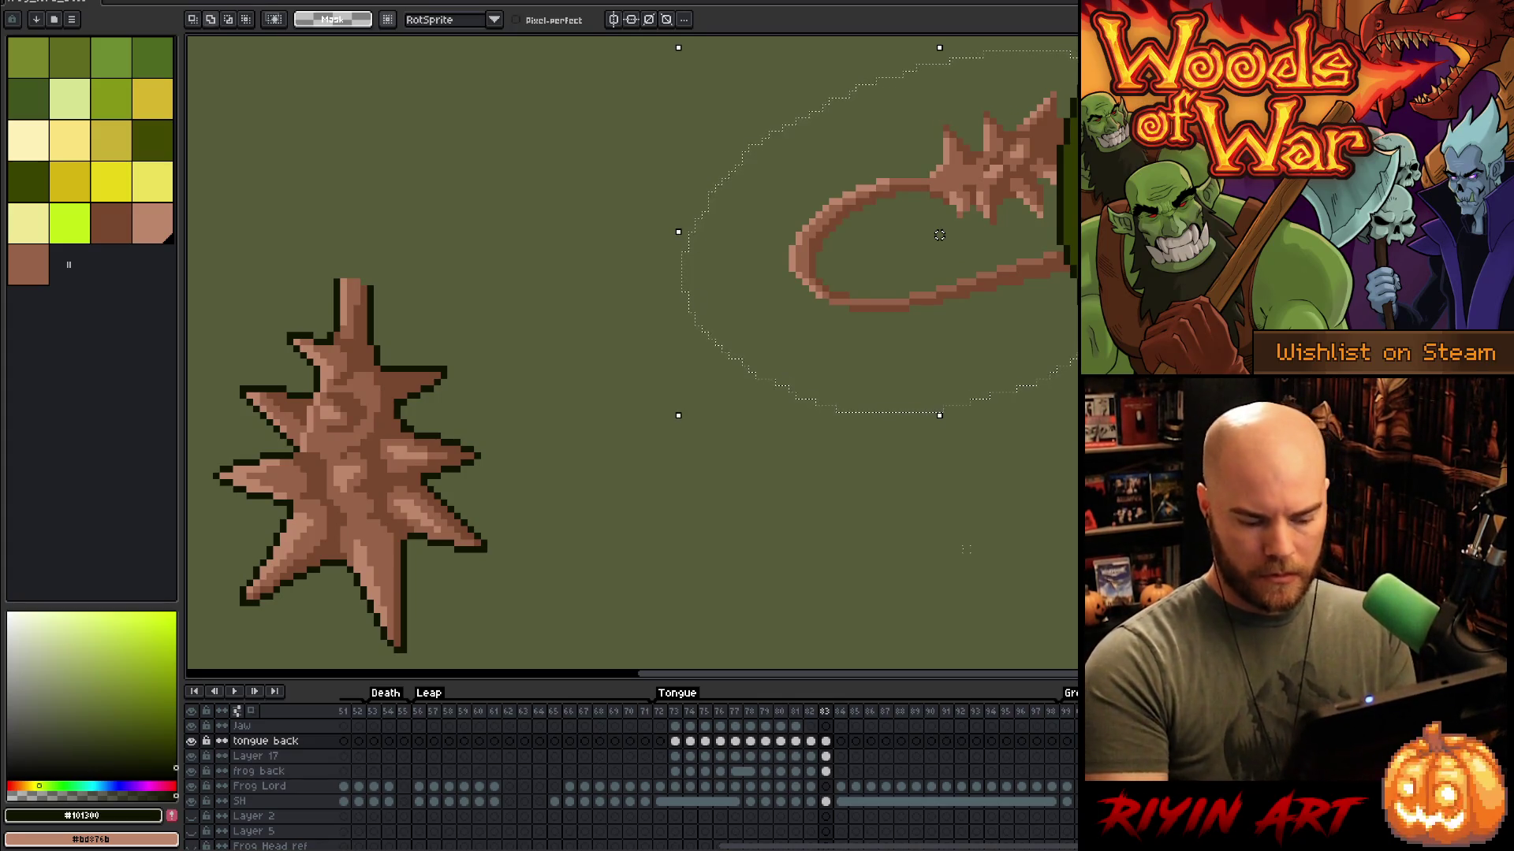
pyautogui.hotkey('ctrl', 'y')
pyautogui.press('b')
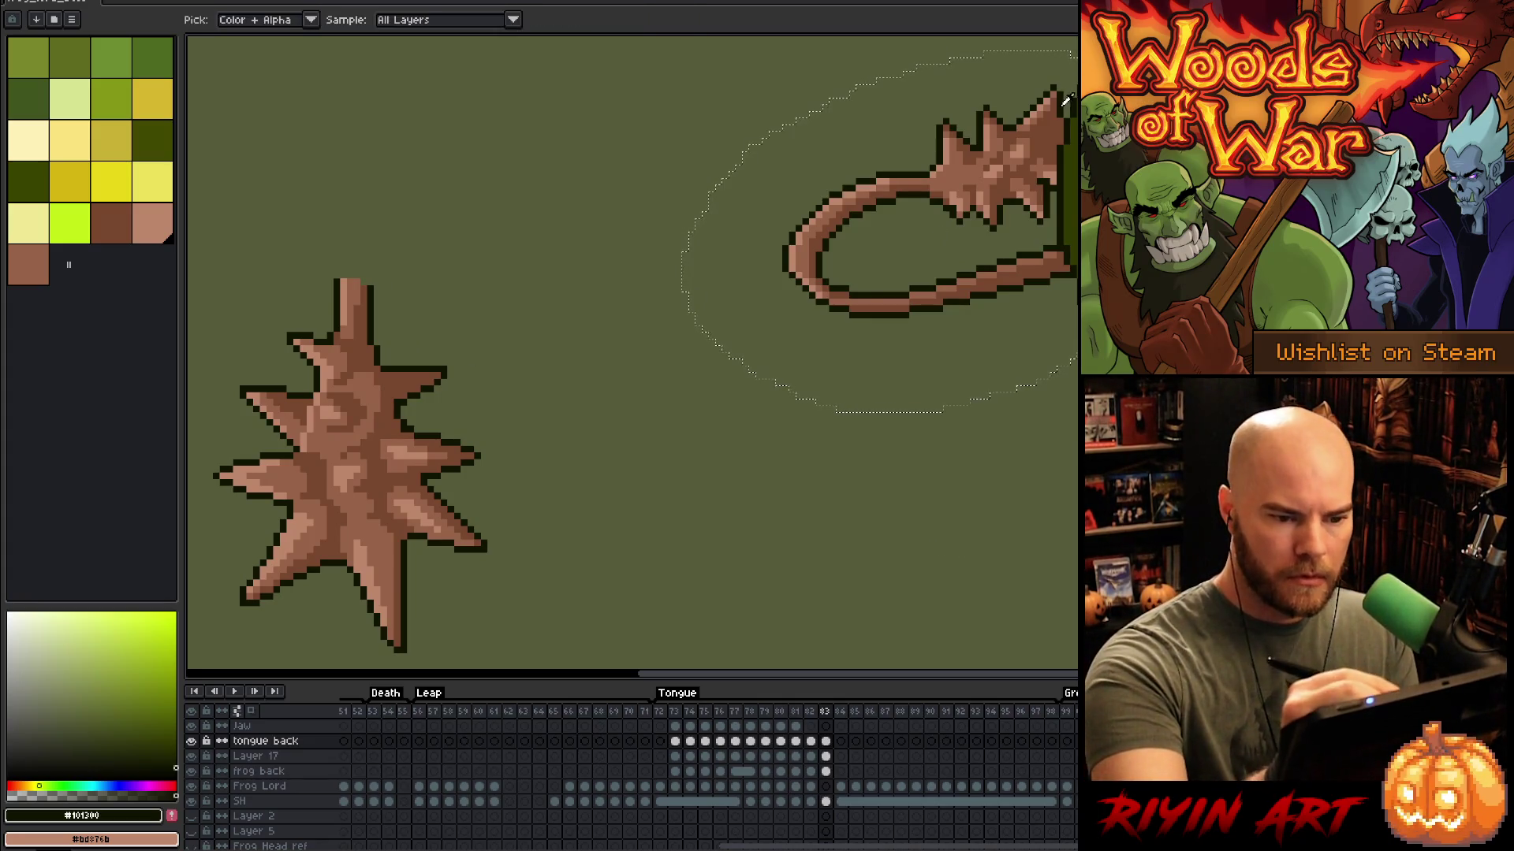
pyautogui.hotkey('ctrl', 'd')
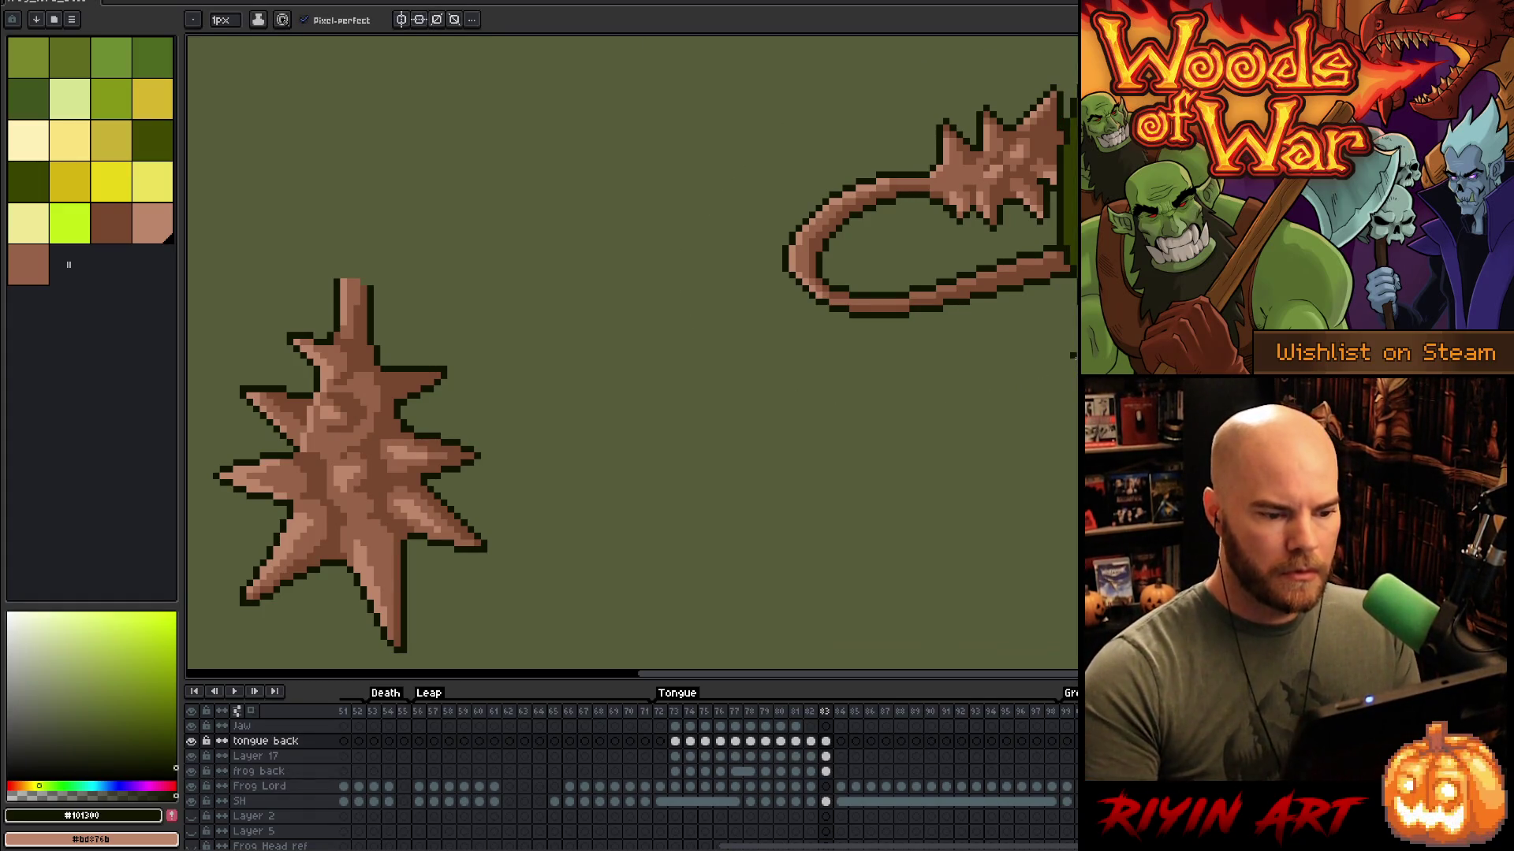
pyautogui.scroll(-5, 1072, 357)
pyautogui.scroll(2, 976, 380)
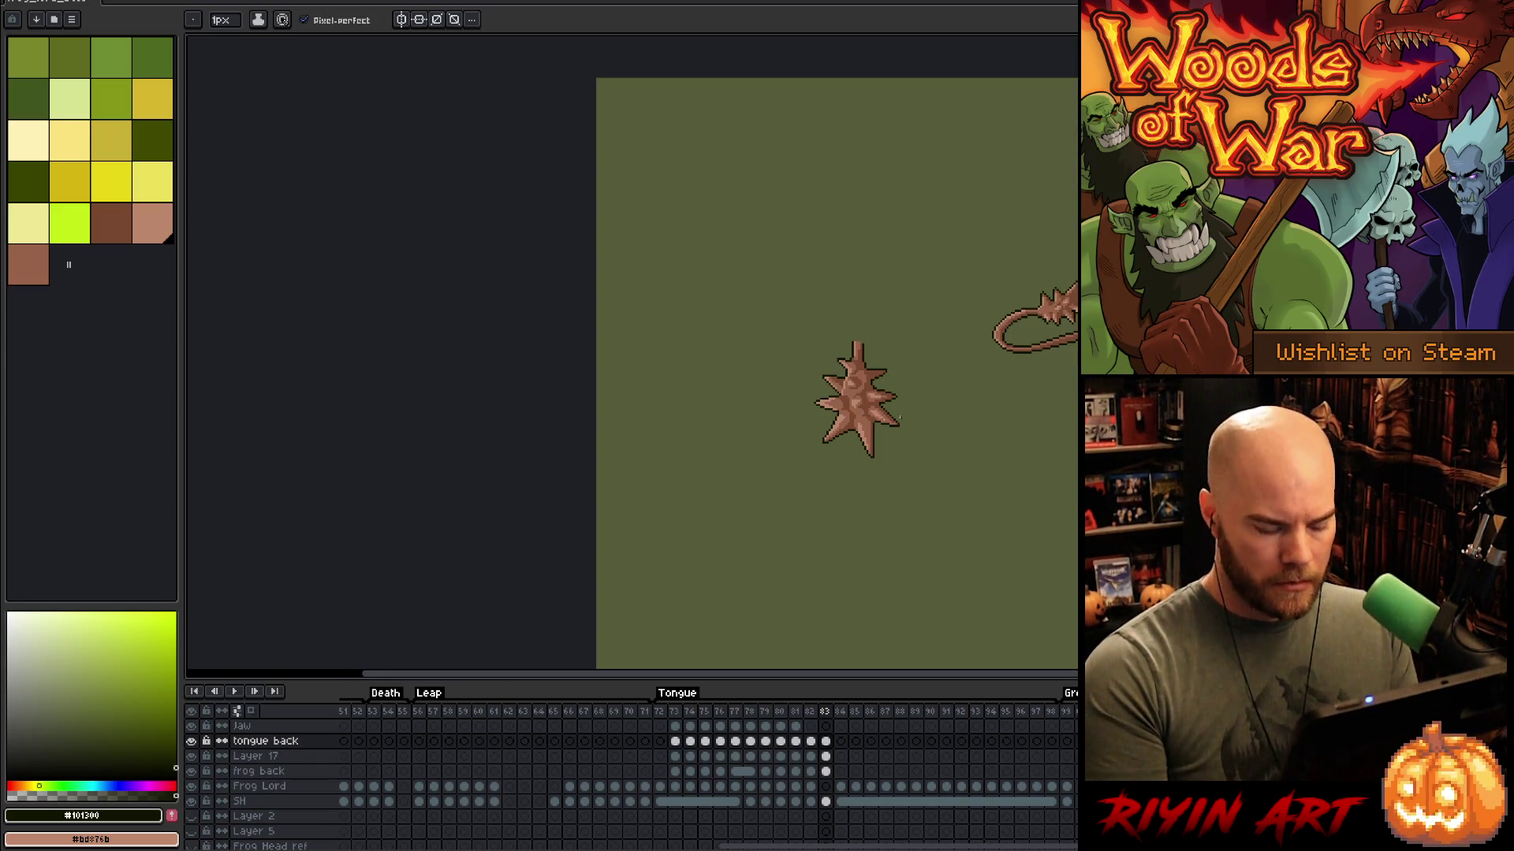
# Step: Lasso and cut the large spiky star from frame 83, comparing against frame 82
pyautogui.press('q')
pyautogui.moveTo(872, 517); pyautogui.dragTo(867, 520)
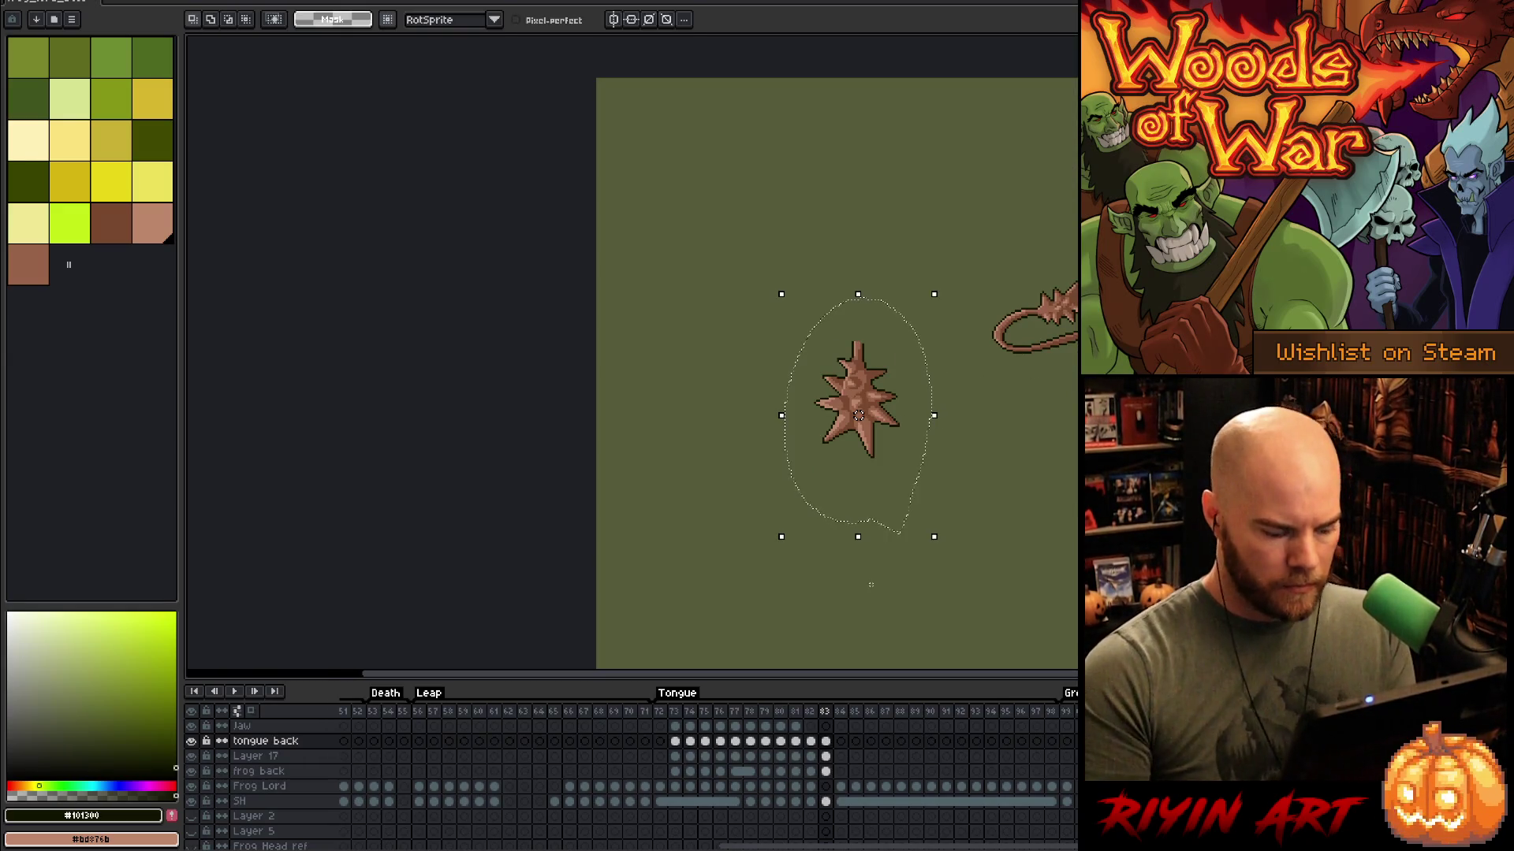
pyautogui.hotkey('ctrl', 'x')
pyautogui.moveTo(922, 419); pyautogui.dragTo(598, 328)
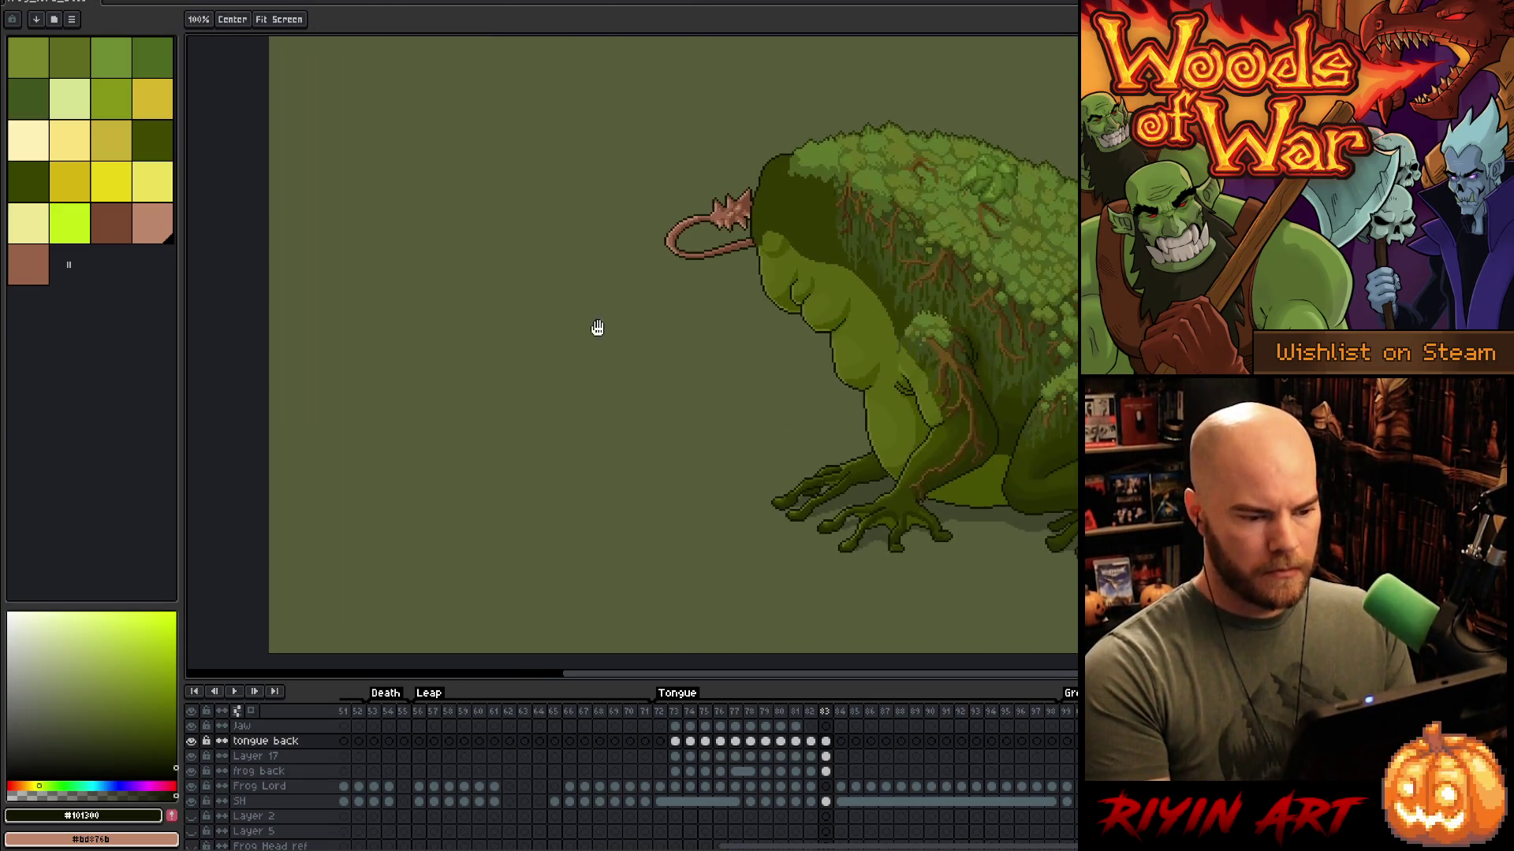
pyautogui.press('Left')
pyautogui.press('Right')
pyautogui.press('Left')
pyautogui.press('Right')
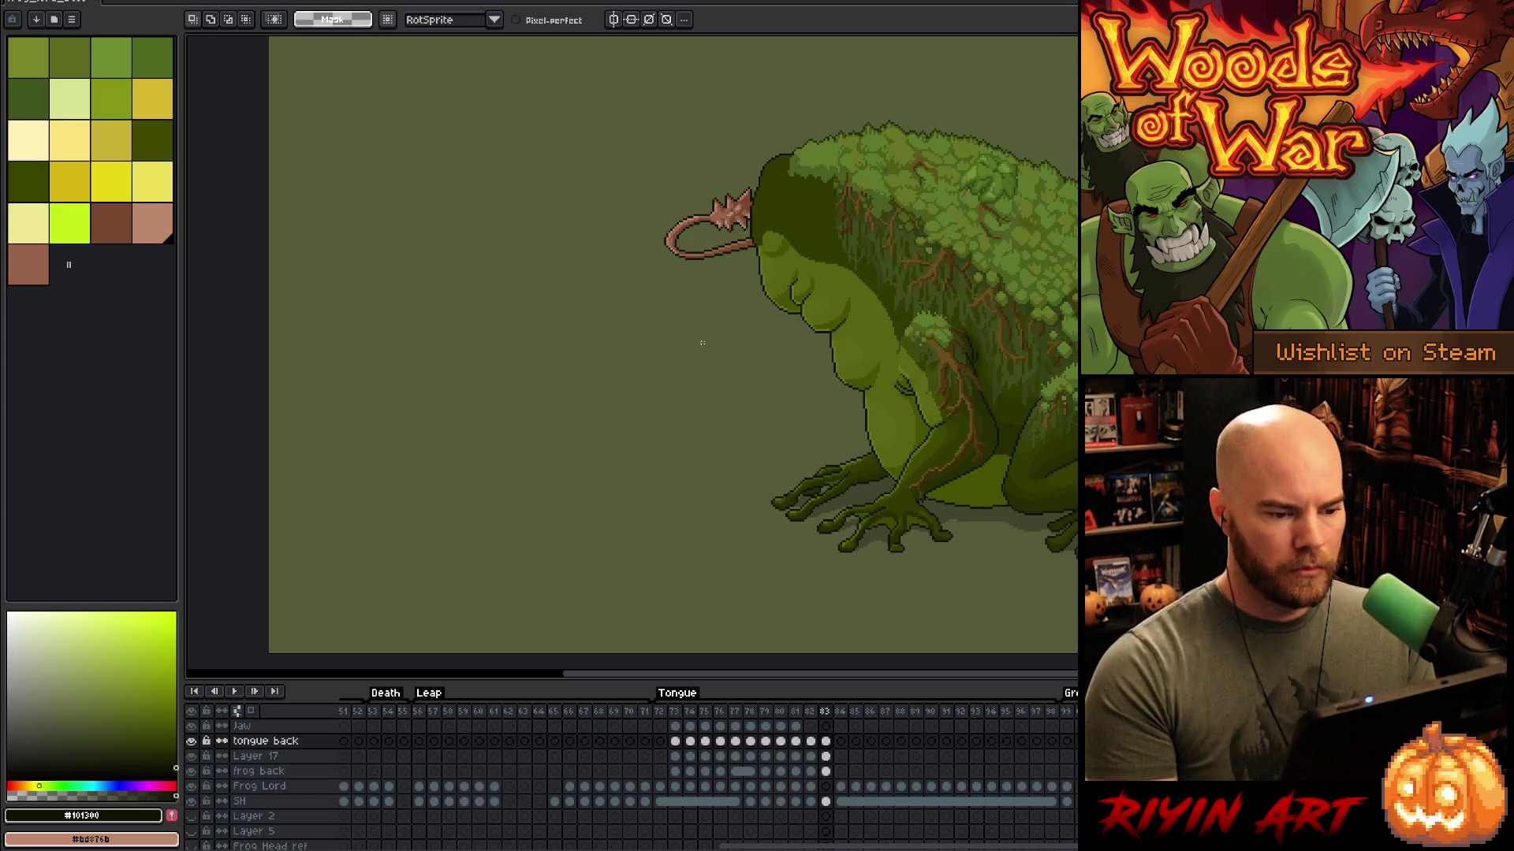
pyautogui.press('Left')
pyautogui.press('Right')
pyautogui.scroll(3, 743, 283)
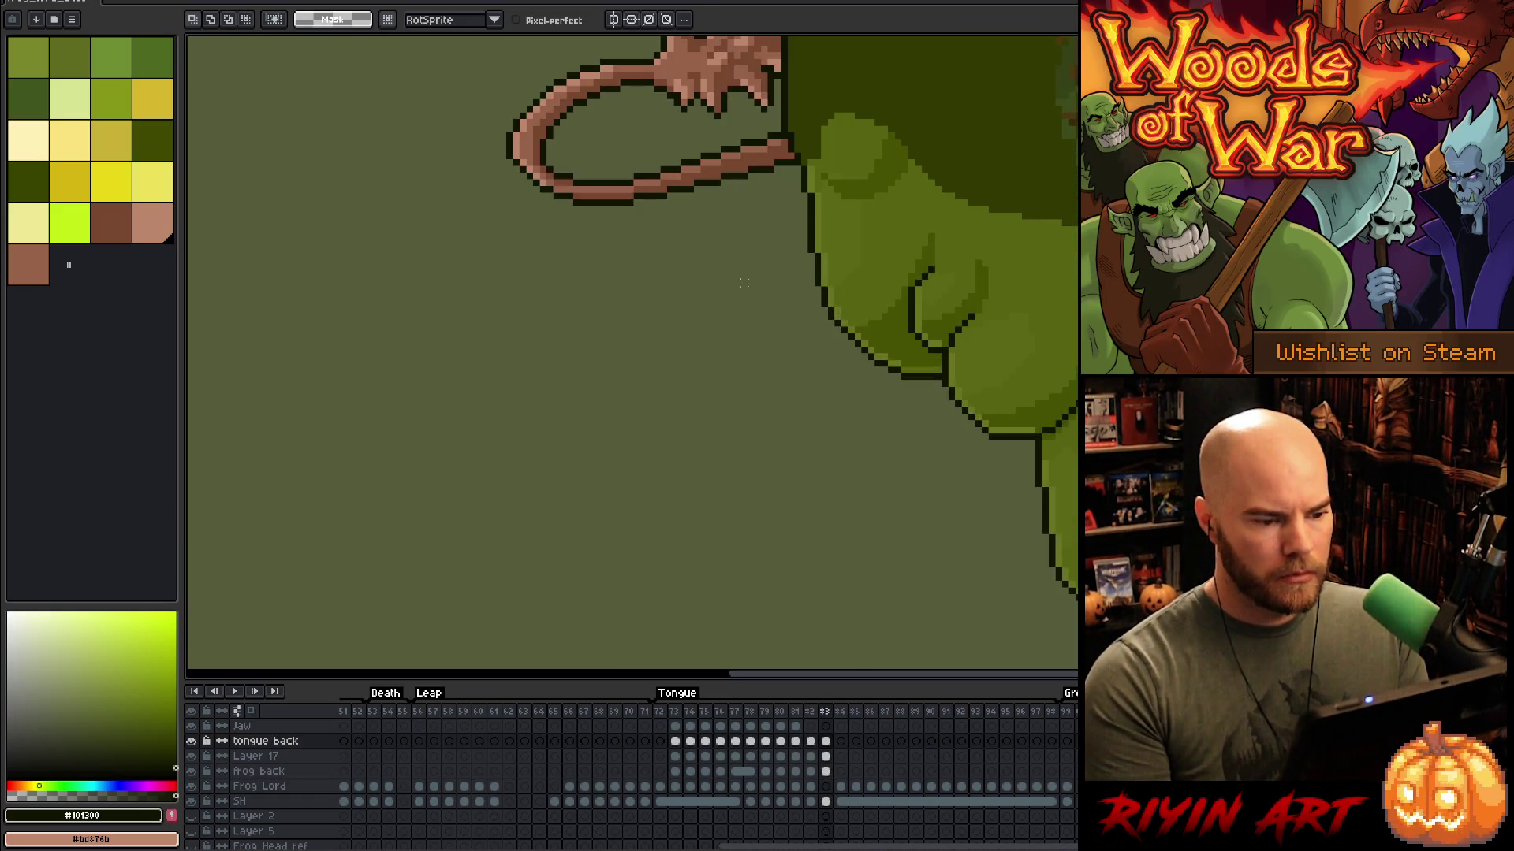
pyautogui.moveTo(812, 268)
pyautogui.mouseDown()
pyautogui.moveTo(862, 395)
pyautogui.moveTo(844, 444)
pyautogui.mouseUp()
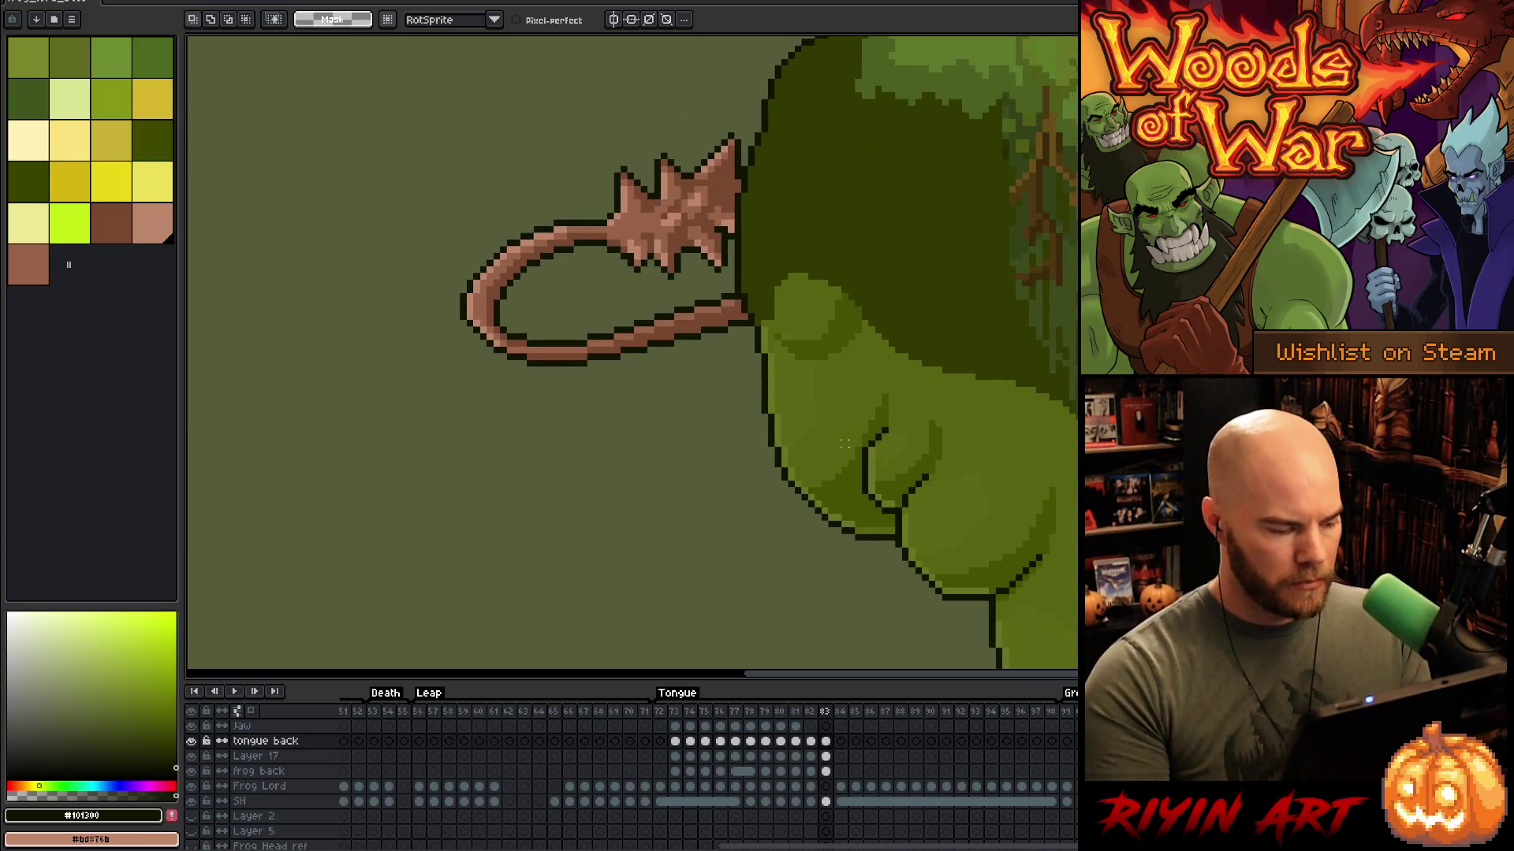
# Step: Paste the star into frame 84 on tongue back and move it onto the red tongue sketch
pyautogui.click(840, 741)
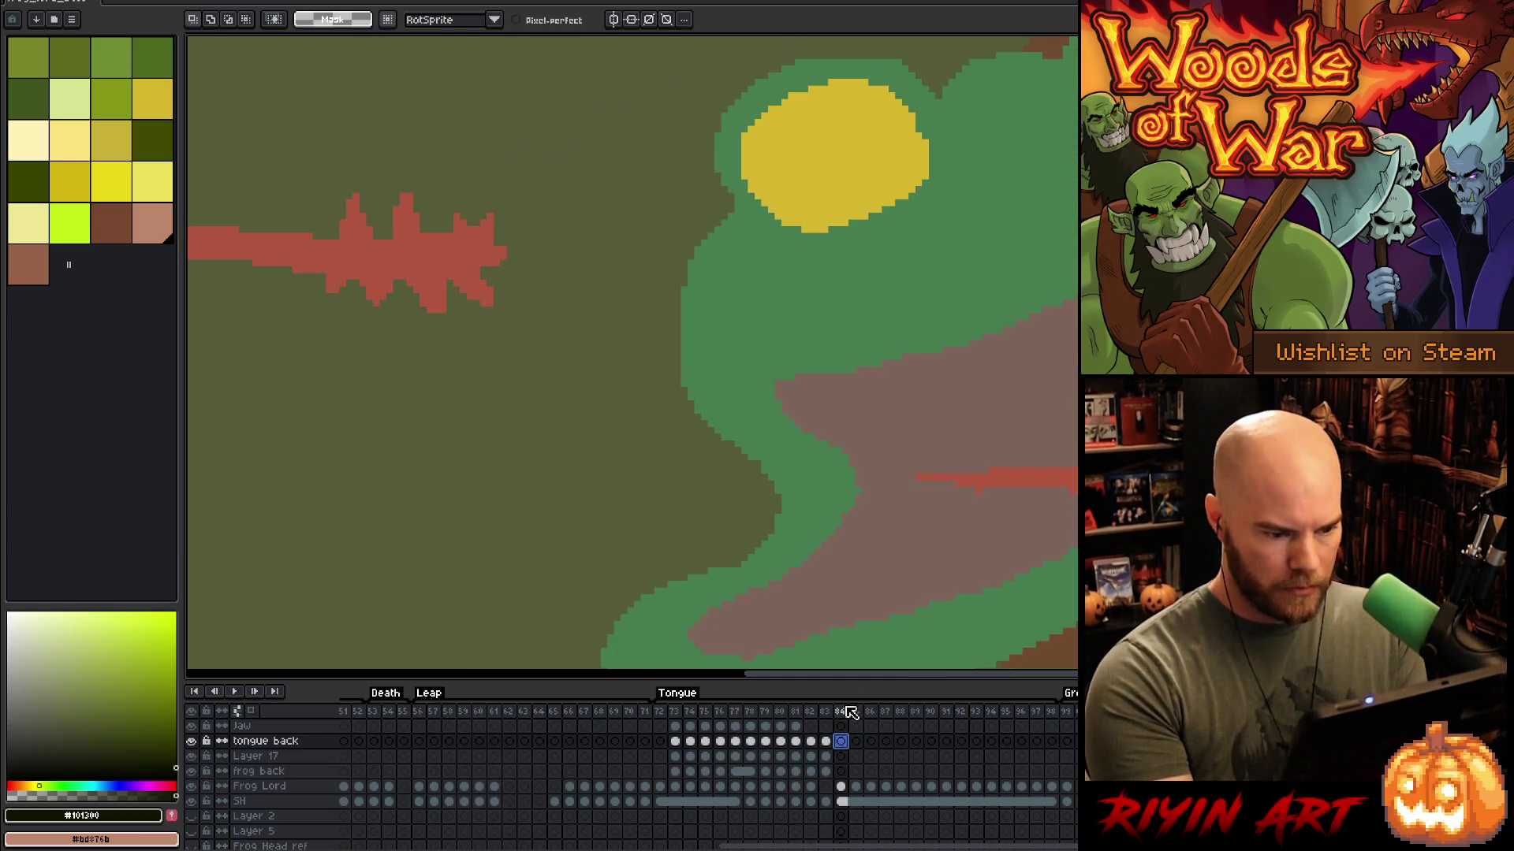
pyautogui.hotkey('ctrl', 'v')
pyautogui.scroll(-3, 1022, 501)
pyautogui.moveTo(1022, 502)
pyautogui.mouseDown()
pyautogui.moveTo(823, 544)
pyautogui.moveTo(956, 316)
pyautogui.moveTo(1036, 432)
pyautogui.moveTo(826, 533)
pyautogui.mouseUp()
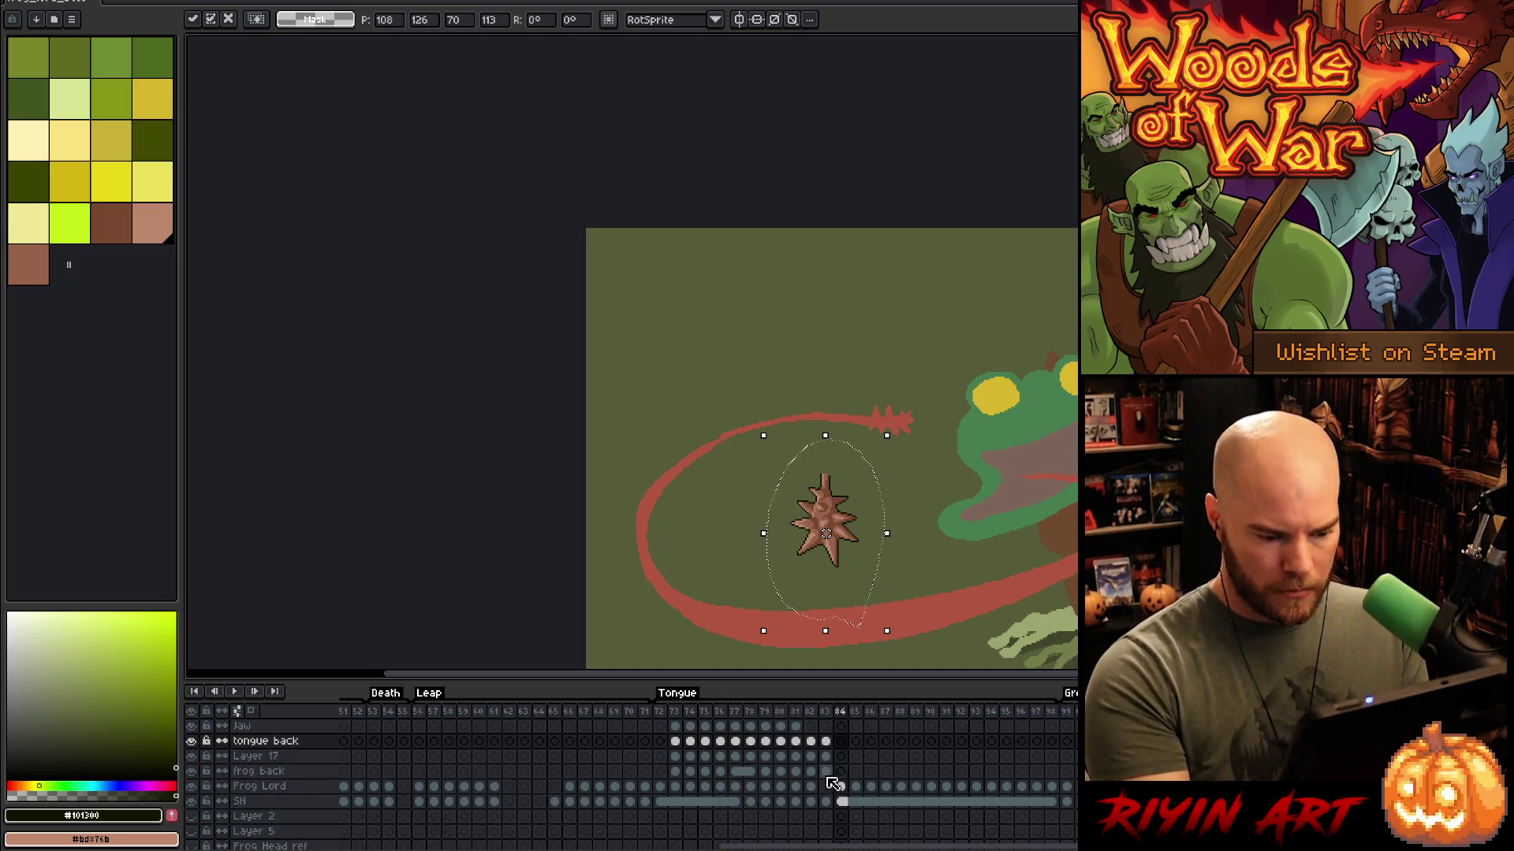
pyautogui.click(826, 742)
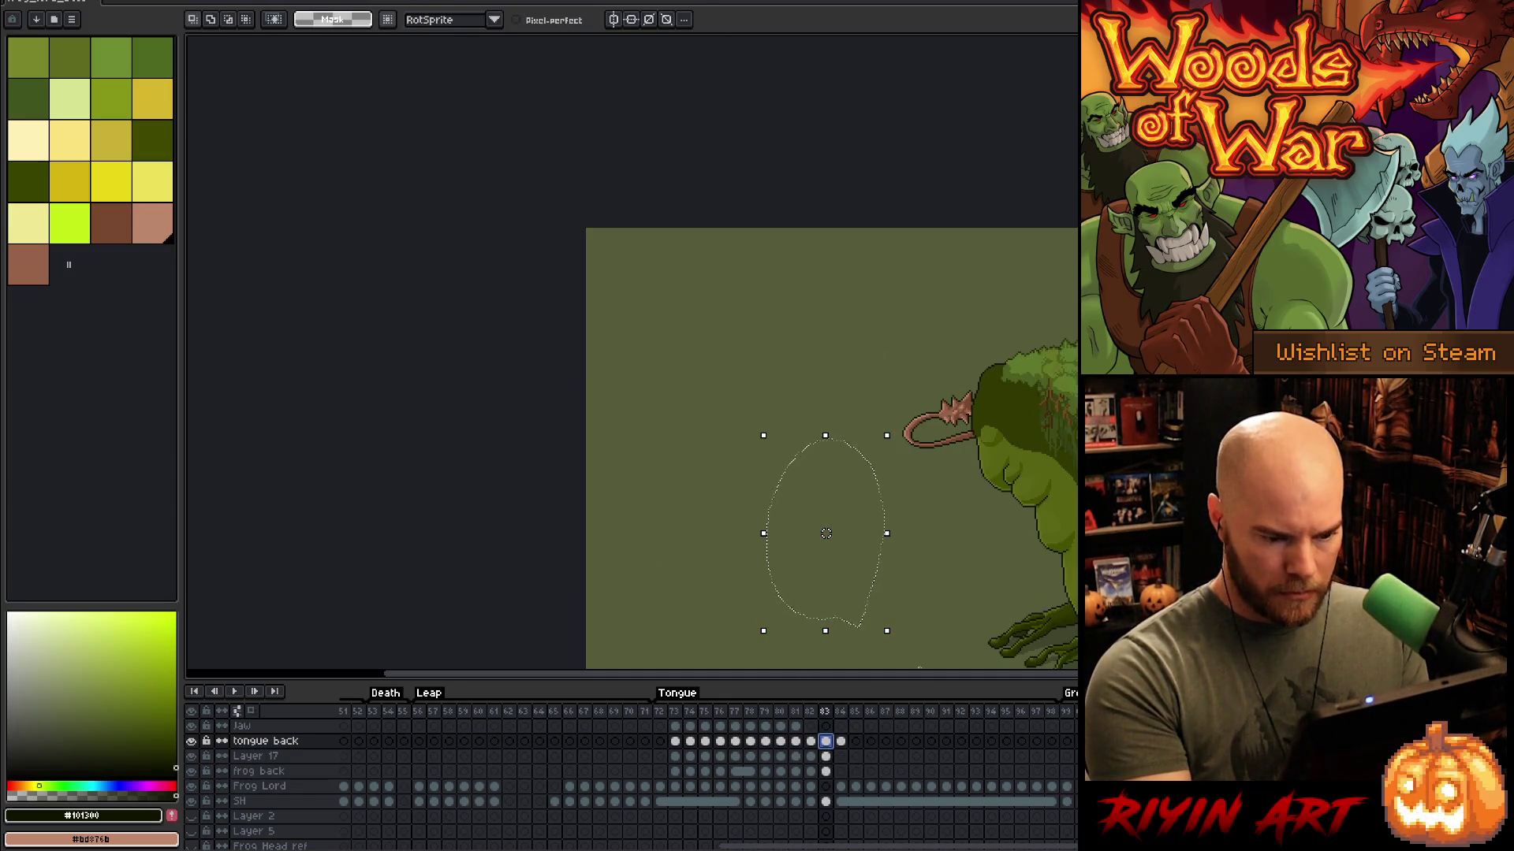
pyautogui.hotkey('ctrl', 'd')
pyautogui.moveTo(991, 430); pyautogui.dragTo(944, 408)
pyautogui.scroll(3, 945, 407)
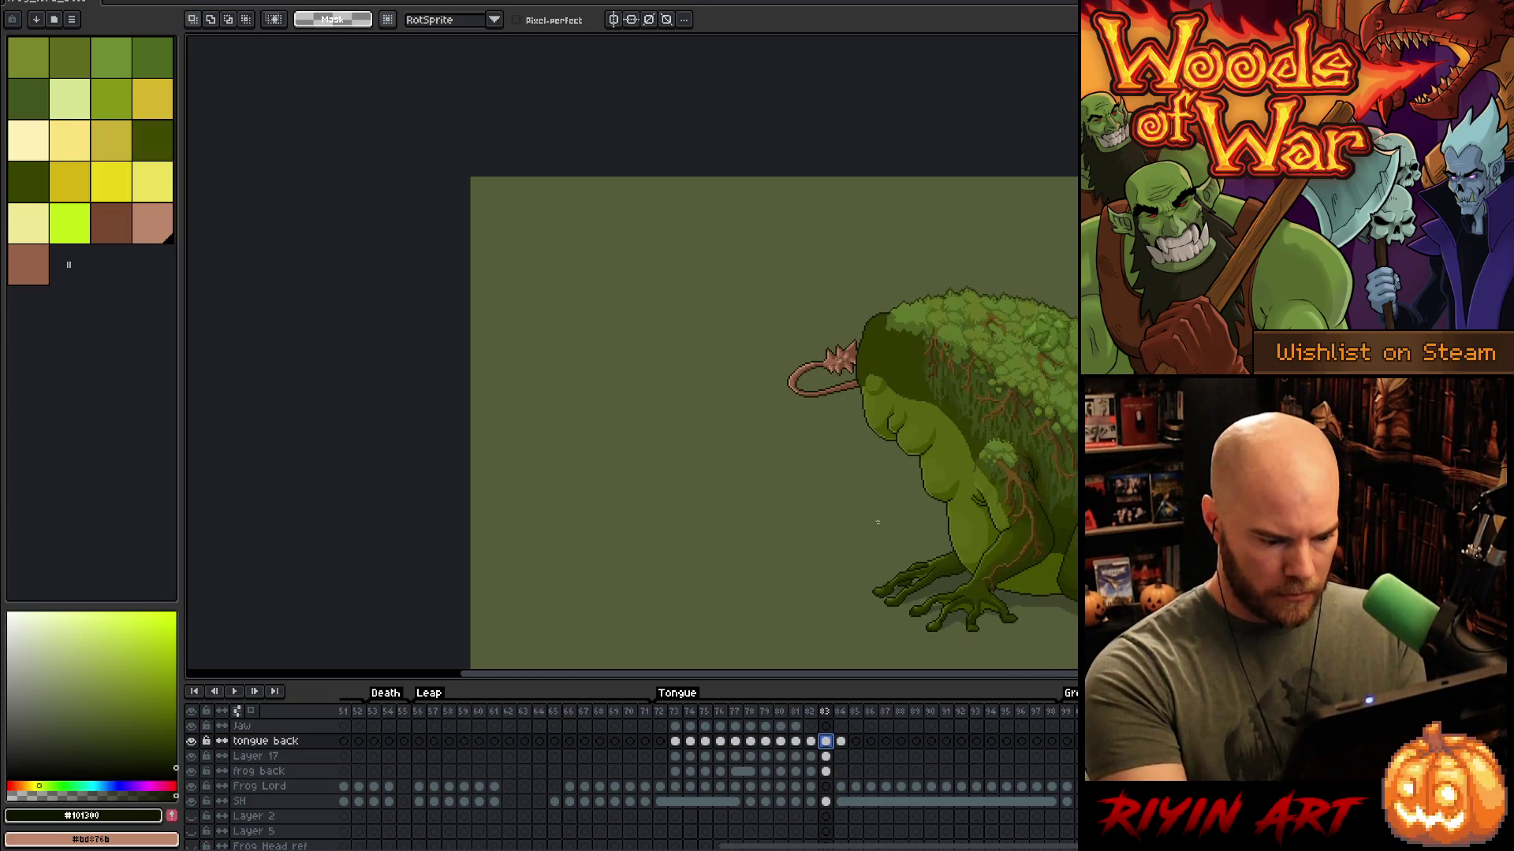
pyautogui.hotkey('alt', 'Down')
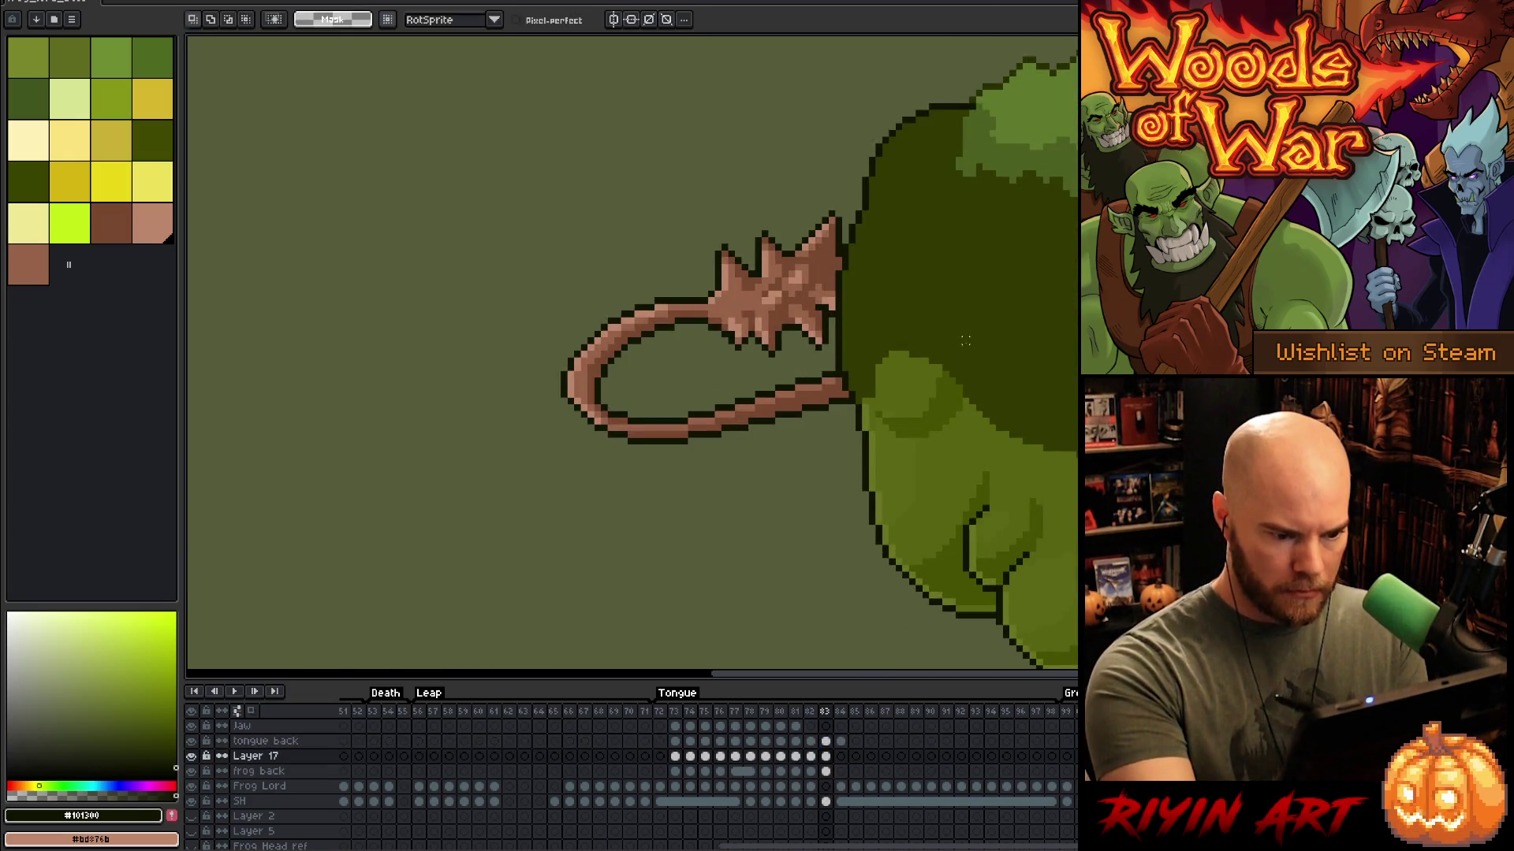
# Step: Lasso the lip area on Layer 17 and shift it up-left over the tongue base
pyautogui.moveTo(879, 364)
pyautogui.mouseDown()
pyautogui.moveTo(878, 410)
pyautogui.moveTo(900, 434)
pyautogui.moveTo(952, 424)
pyautogui.moveTo(968, 380)
pyautogui.moveTo(897, 339)
pyautogui.mouseUp()
pyautogui.click(938, 416)
pyautogui.moveTo(938, 416); pyautogui.dragTo(902, 407)
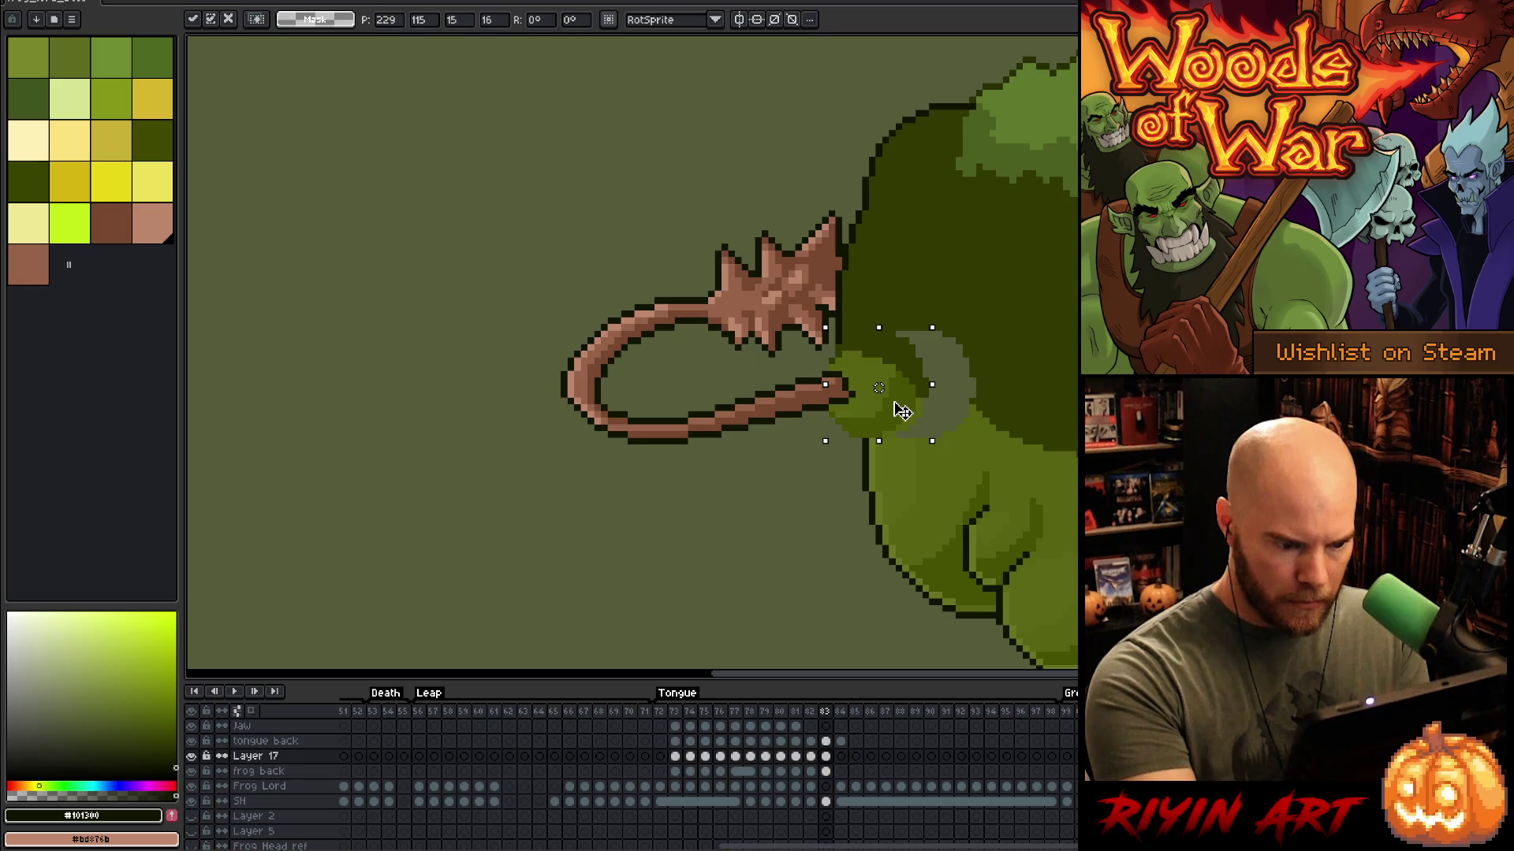
pyautogui.click(1013, 294)
# Step: Paint the pale patch beside the tongue with the frog body's dark green
pyautogui.press('b')
pyautogui.keyDown('alt'); pyautogui.click(995, 394); pyautogui.keyUp('alt')
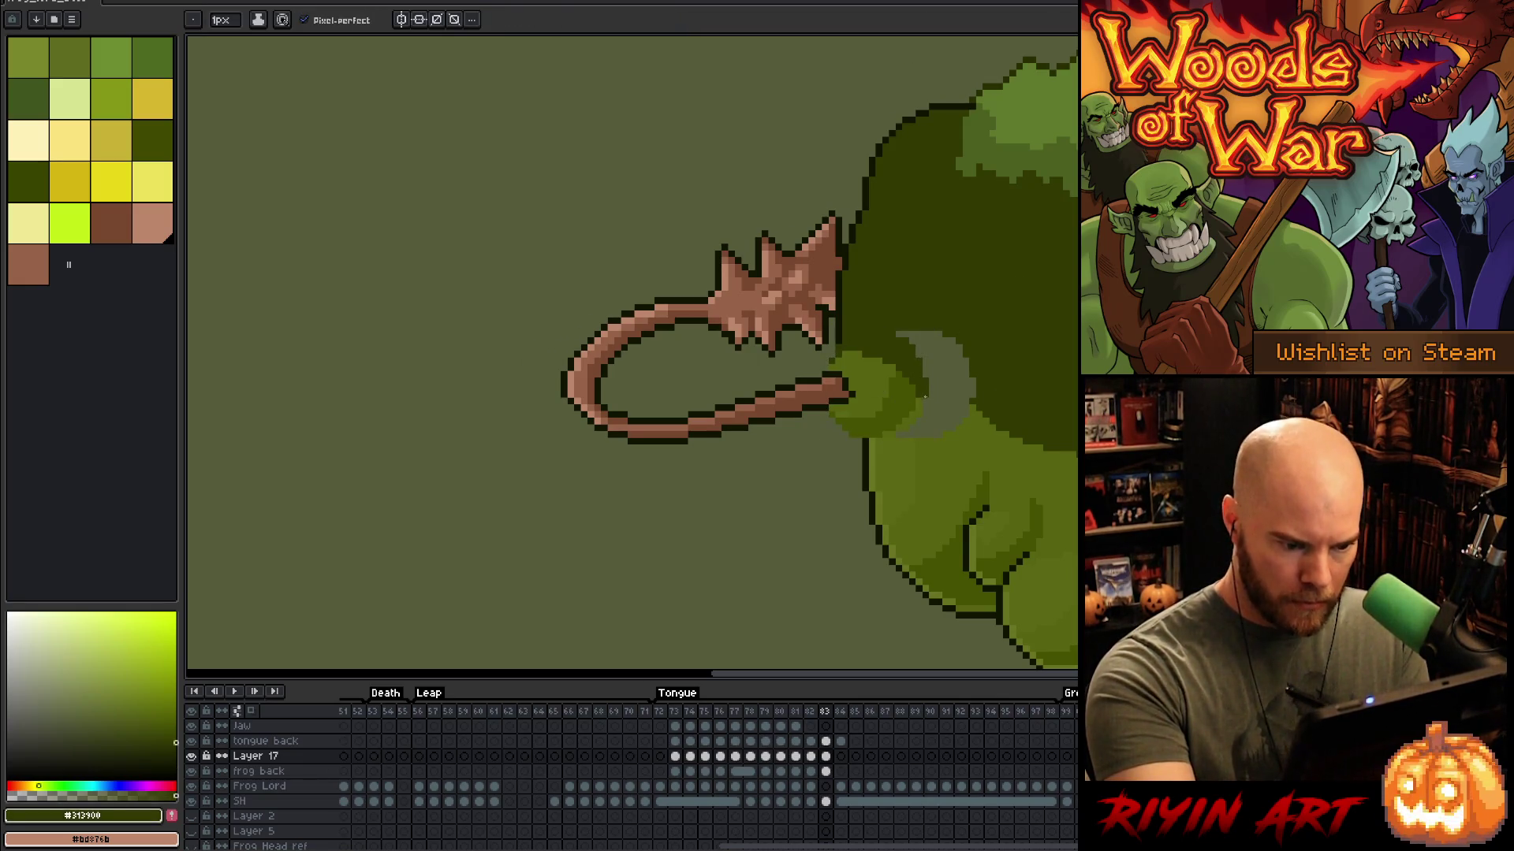
pyautogui.moveTo(990, 322); pyautogui.dragTo(938, 370)
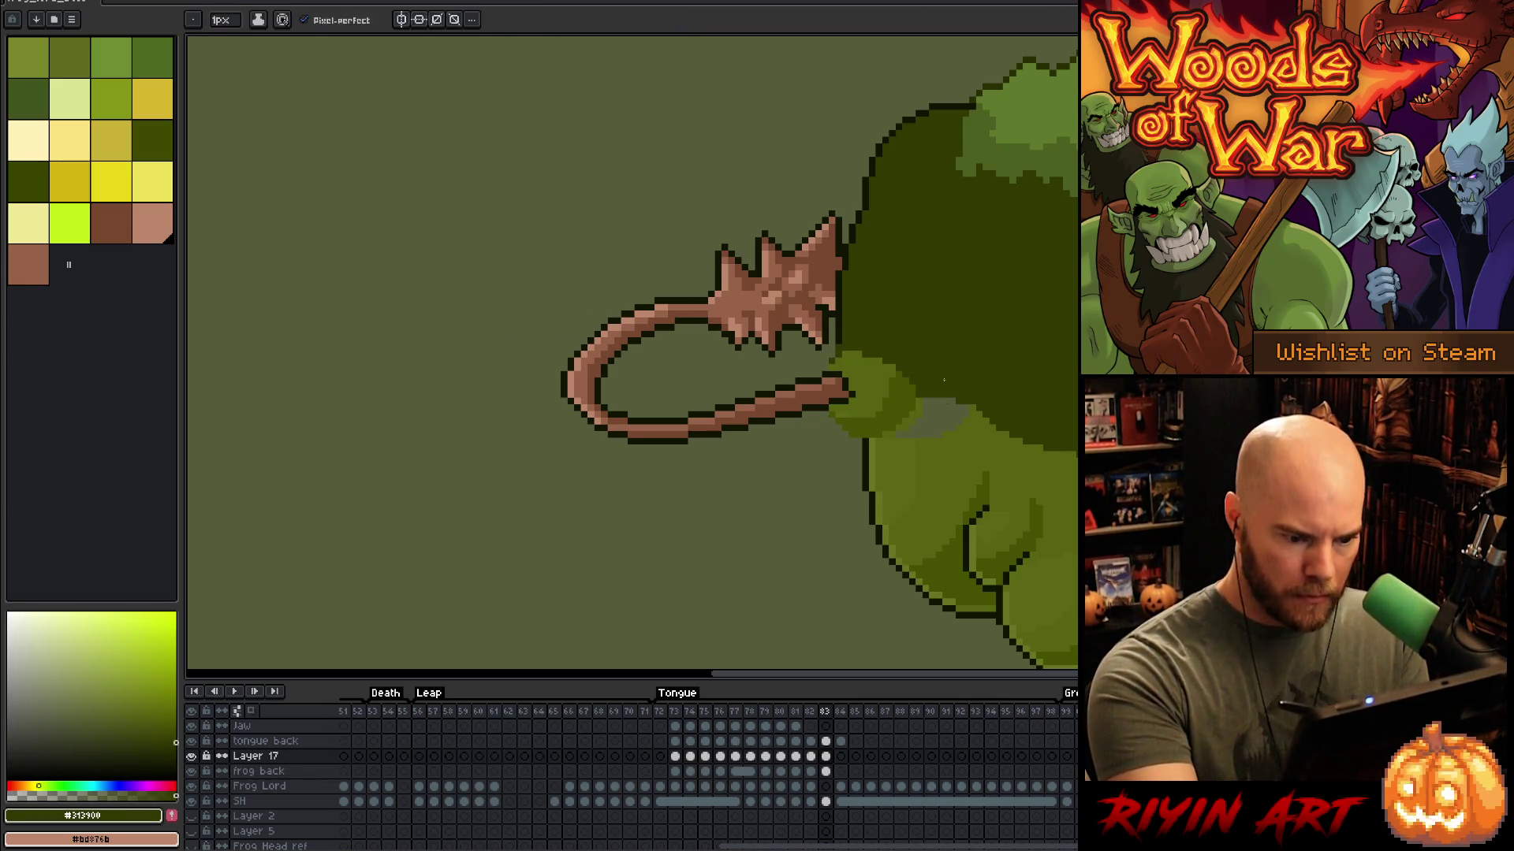
pyautogui.keyDown('alt'); pyautogui.click(947, 395); pyautogui.keyUp('alt')
pyautogui.press('w')
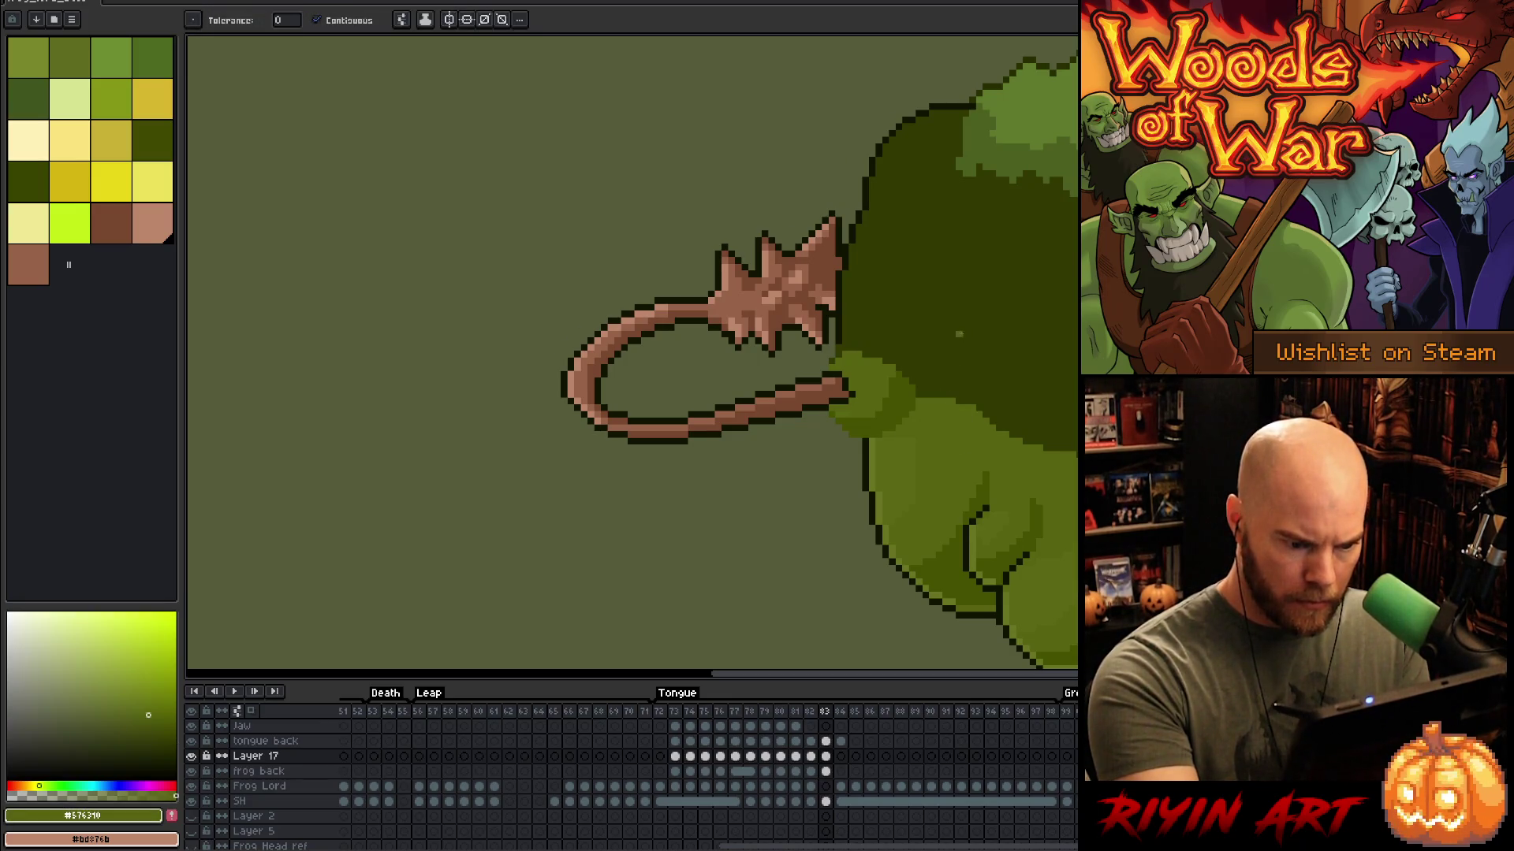
pyautogui.press('b')
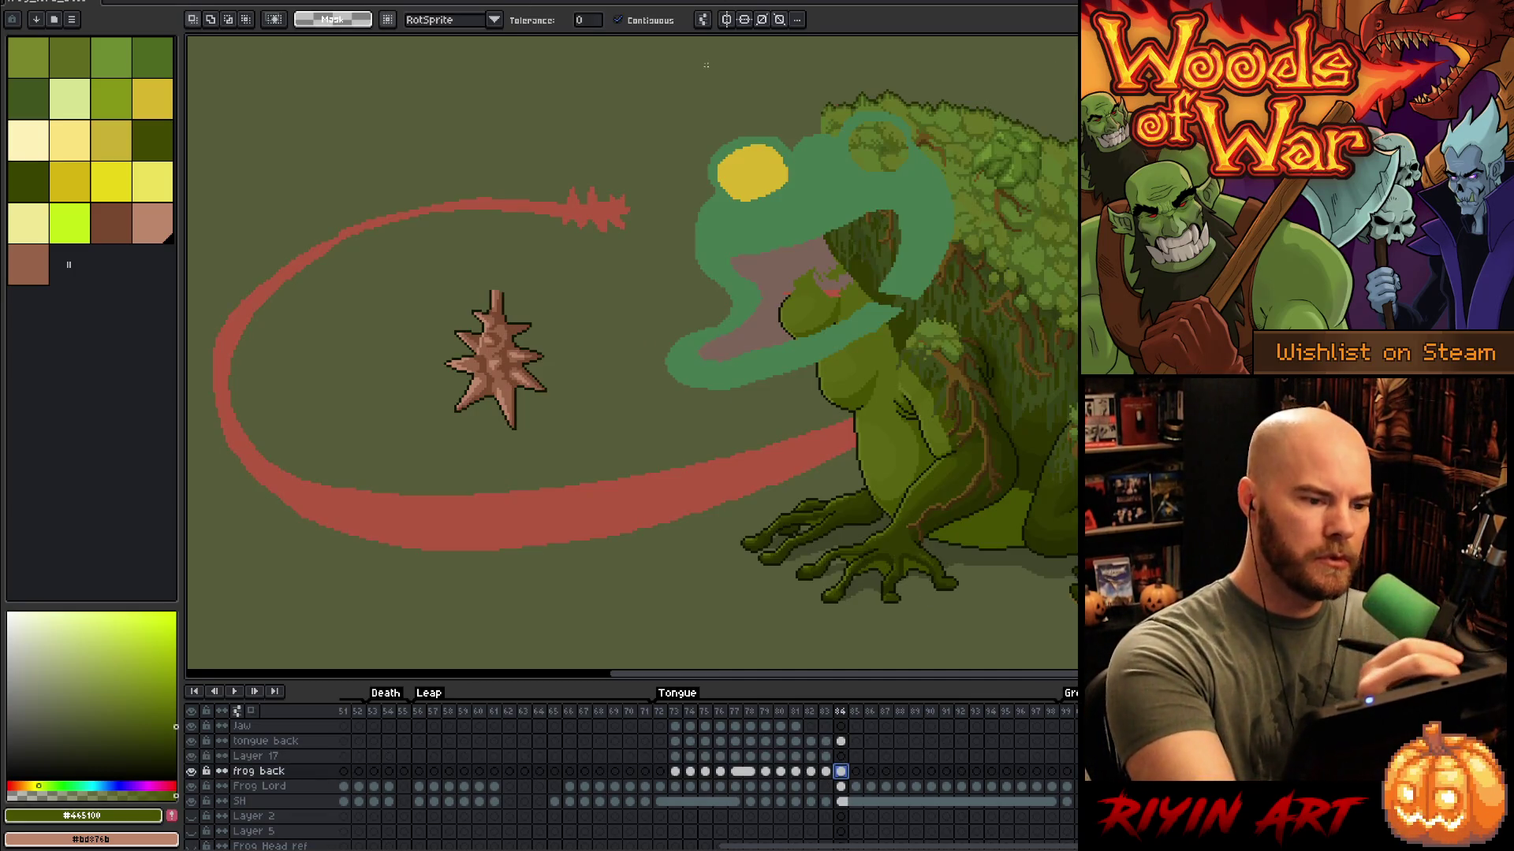
# Step: With a 9px brush, paint the frog sketch's mouth pink and its back eye yellow
pyautogui.press('b')
pyautogui.click(222, 20)
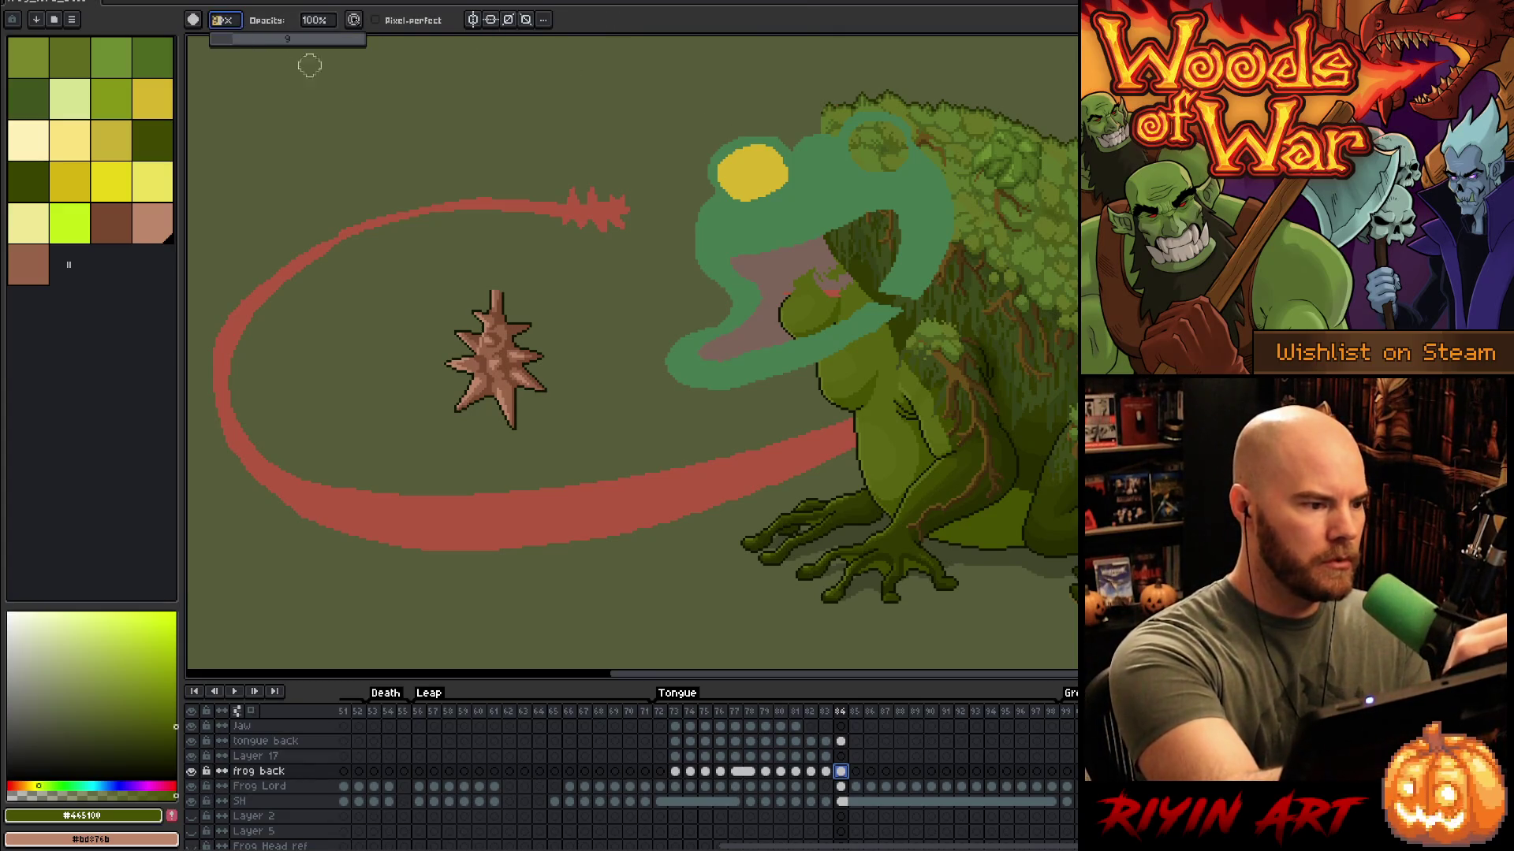
pyautogui.moveTo(820, 331)
pyautogui.mouseDown()
pyautogui.moveTo(787, 341)
pyautogui.moveTo(791, 283)
pyautogui.moveTo(821, 287)
pyautogui.moveTo(863, 236)
pyautogui.moveTo(887, 266)
pyautogui.moveTo(875, 301)
pyautogui.moveTo(924, 261)
pyautogui.mouseUp()
pyautogui.moveTo(907, 161)
pyautogui.mouseDown()
pyautogui.moveTo(888, 134)
pyautogui.moveTo(891, 150)
pyautogui.moveTo(867, 150)
pyautogui.moveTo(894, 138)
pyautogui.moveTo(899, 165)
pyautogui.mouseUp()
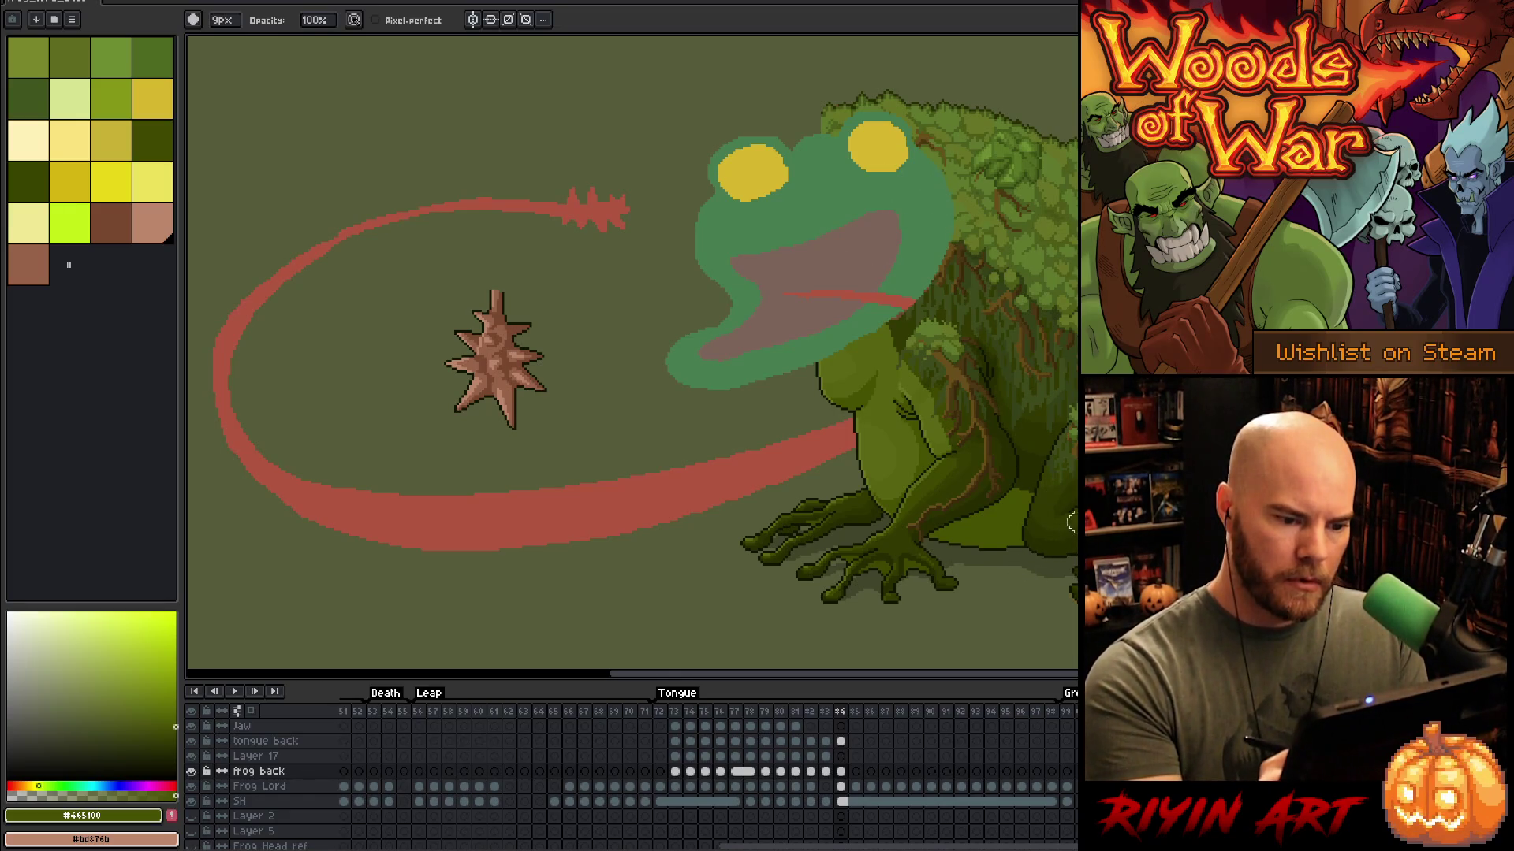
# Step: Flip back and forth between frames 83 and 84 to preview the tongue motion
pyautogui.press('Left')
pyautogui.press('Right')
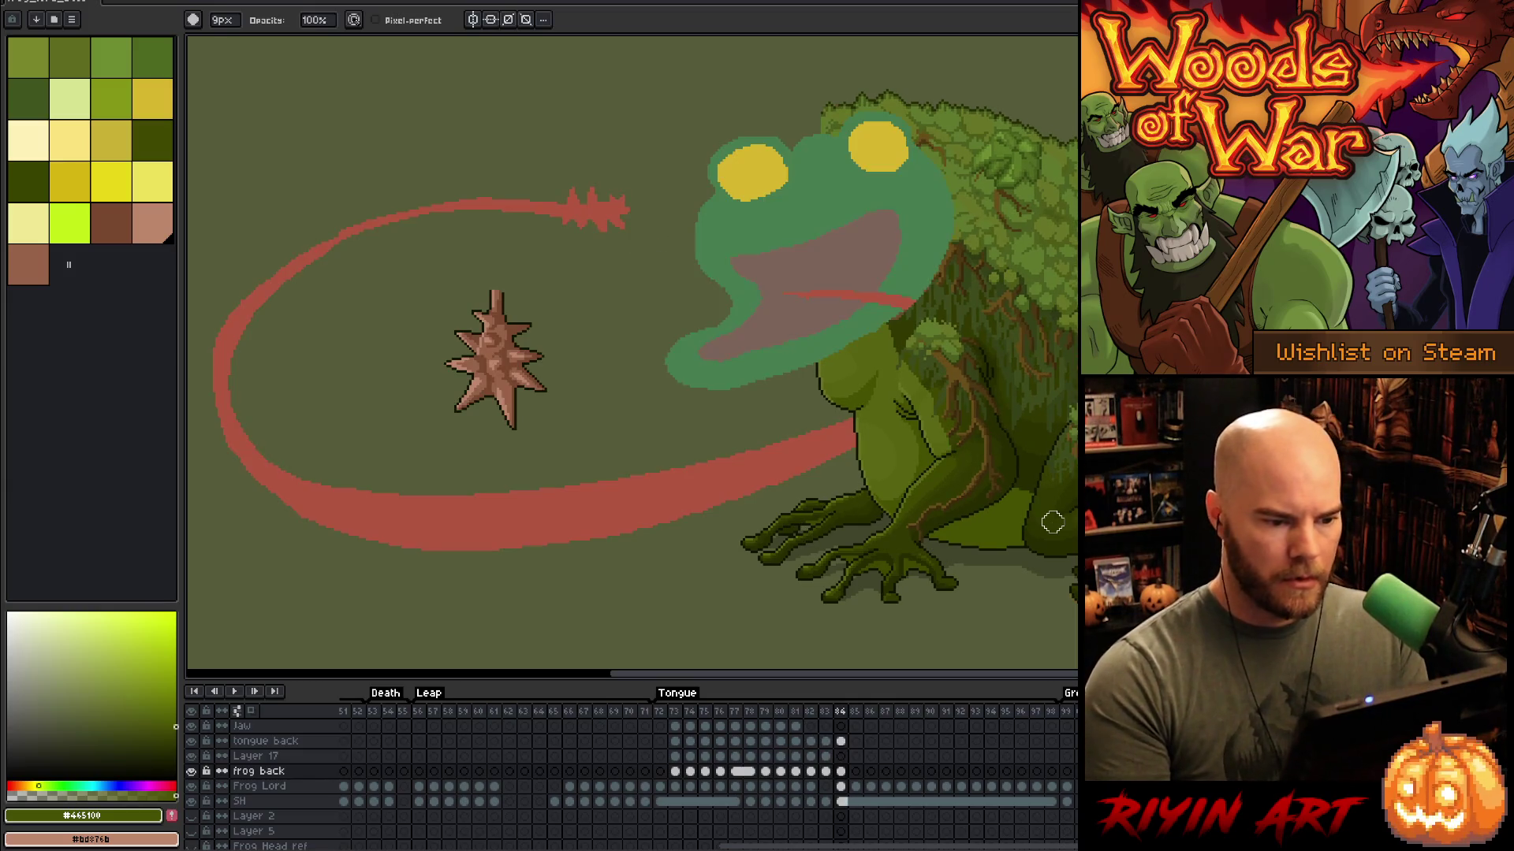
pyautogui.press('Left')
pyautogui.press('Right')
pyautogui.press('Left')
pyautogui.press('Right')
pyautogui.press('Left')
pyautogui.press('Right')
pyautogui.press('Left')
pyautogui.press('Right')
pyautogui.press('Left')
pyautogui.press('Right')
pyautogui.press('Left')
pyautogui.press('Right')
pyautogui.press('Left')
pyautogui.press('Right')
pyautogui.press('Left')
pyautogui.press('Right')
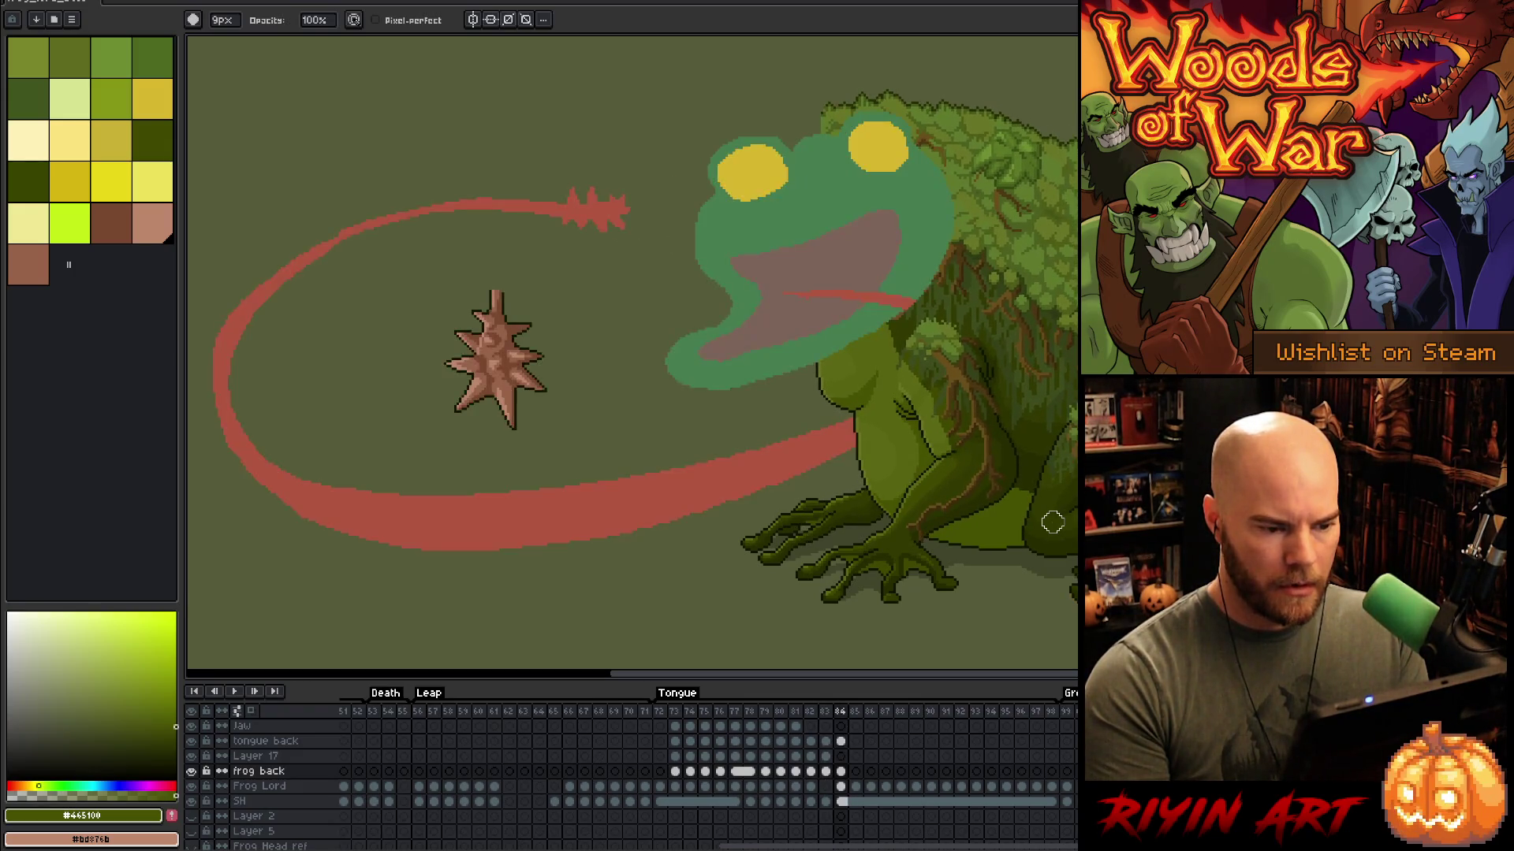
pyautogui.press('Left')
pyautogui.press('Left')
pyautogui.press('Left')
pyautogui.press('Left')
pyautogui.press('Left')
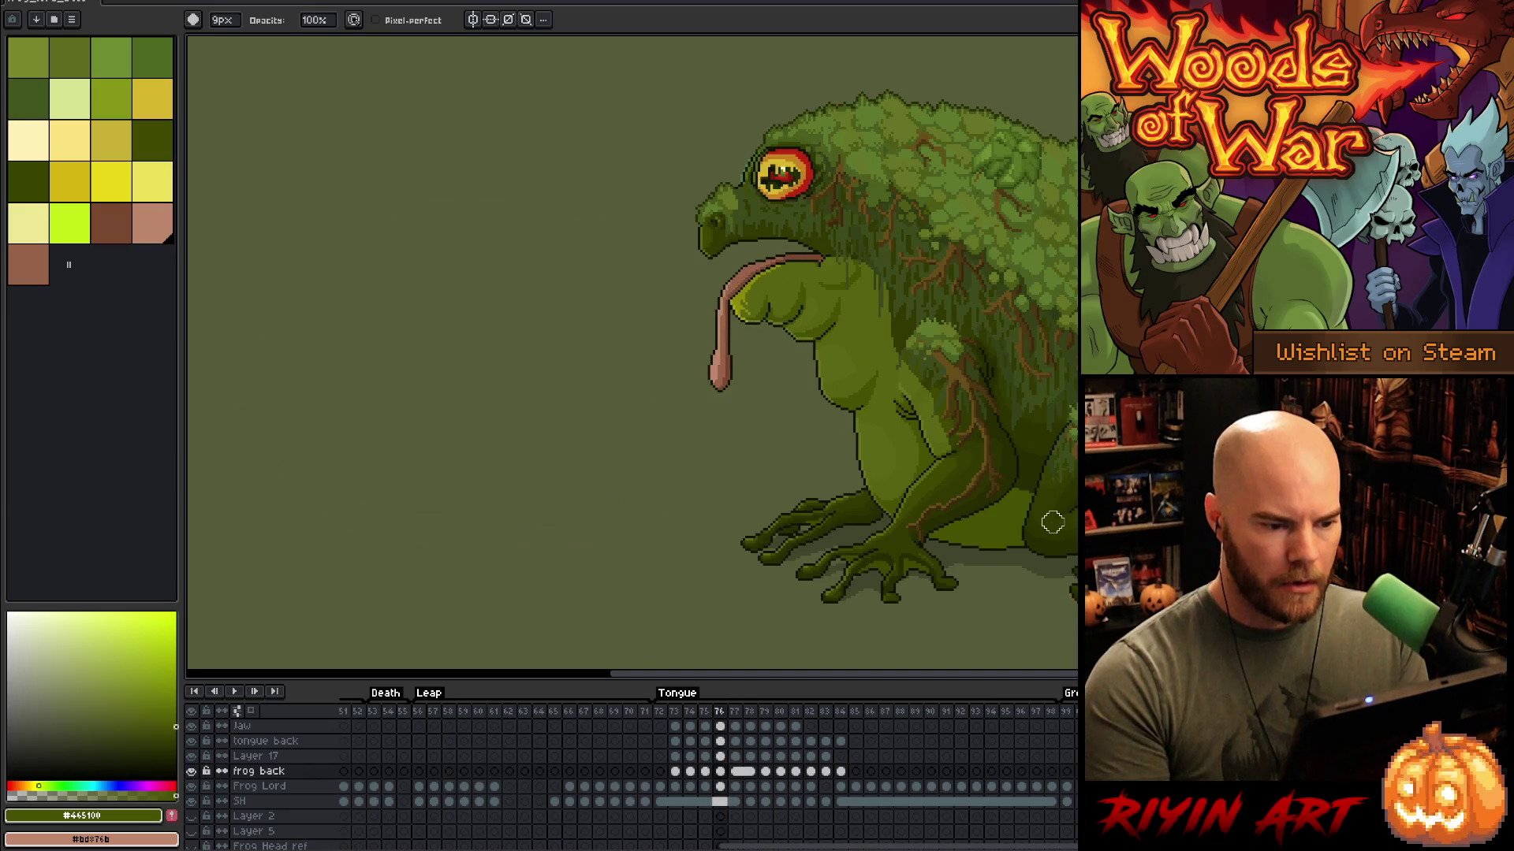
# Step: Go to the open-mouth acid frame 14 and sample the pale green plus a darker secondary green
pyautogui.press('Left')
pyautogui.press('Right')
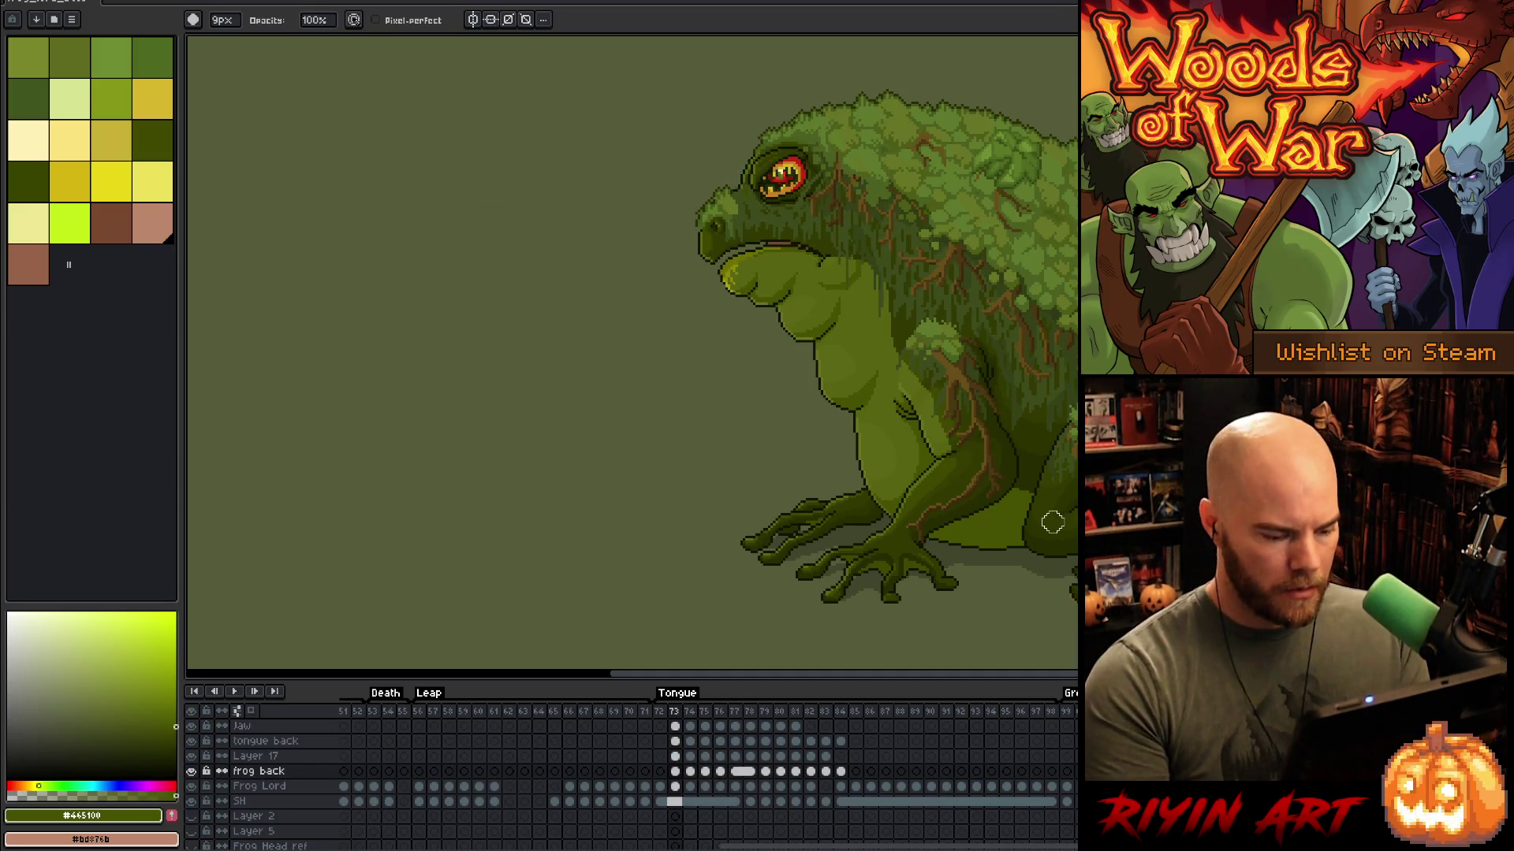
pyautogui.moveTo(958, 846); pyautogui.dragTo(584, 846)
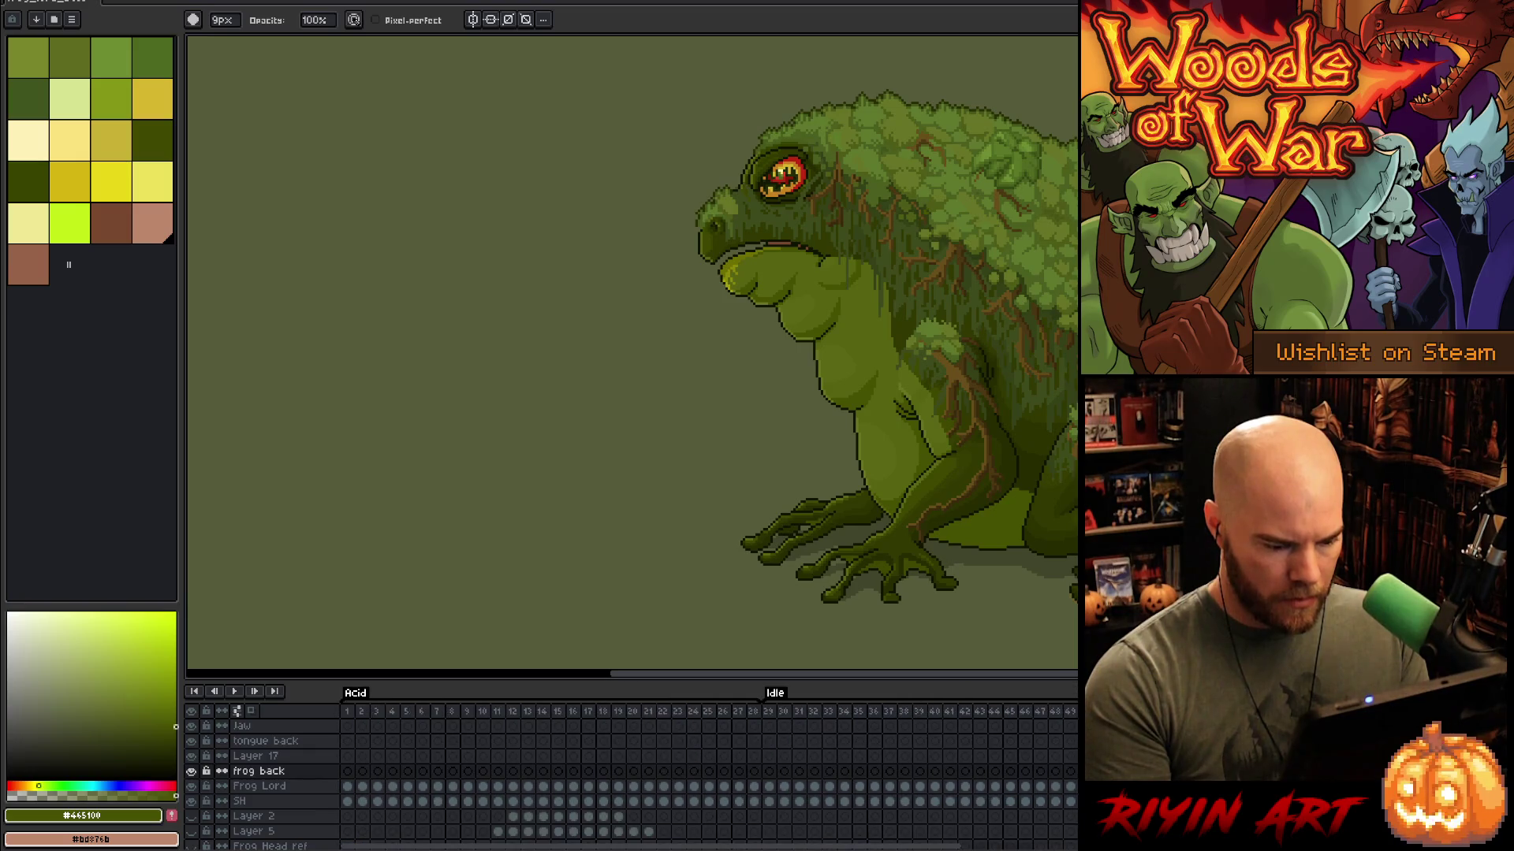
pyautogui.click(453, 716)
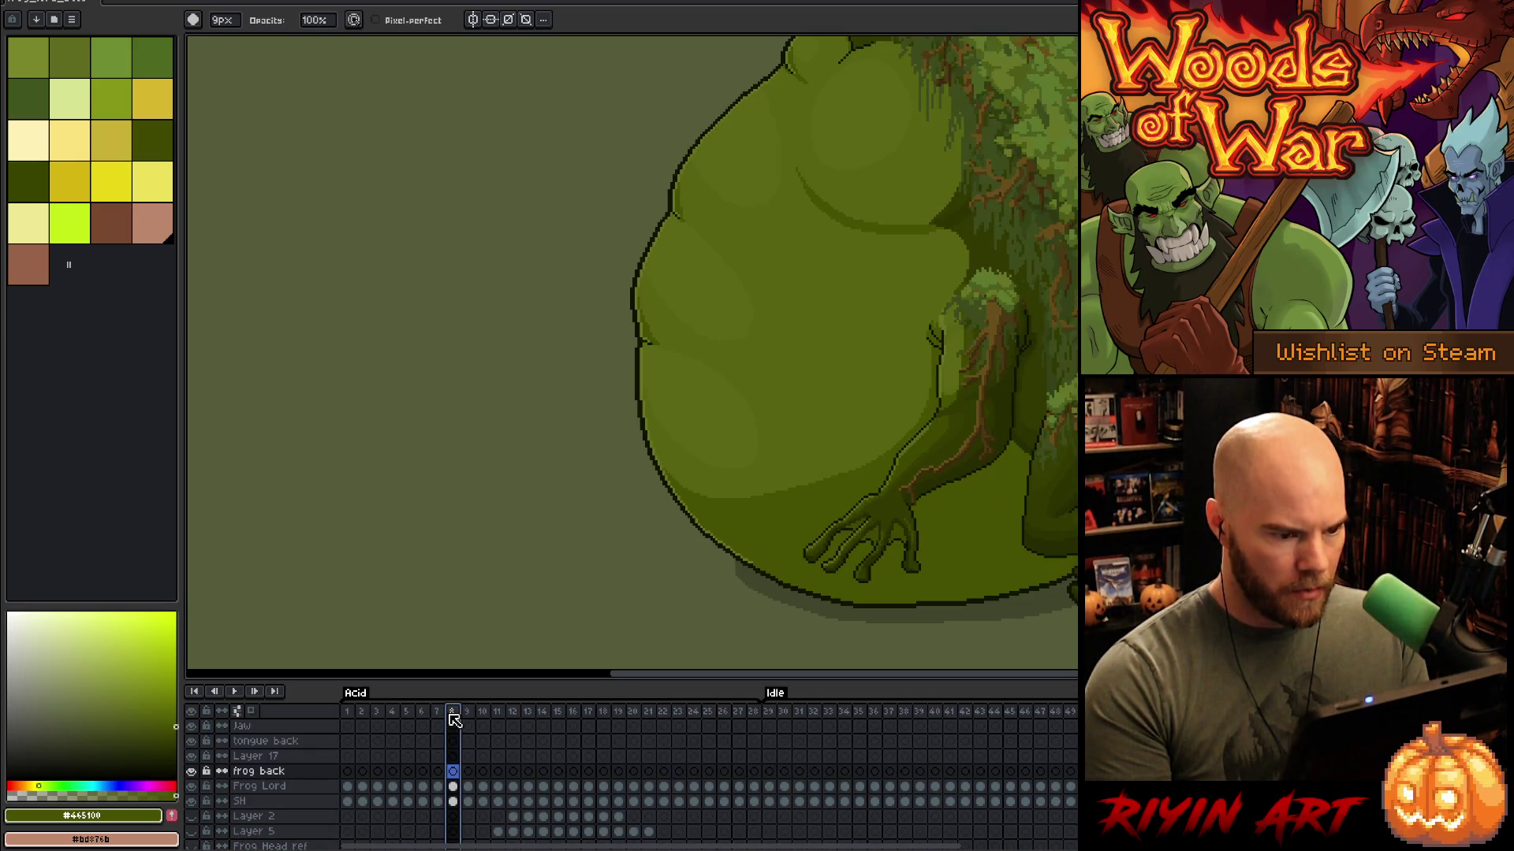
pyautogui.press('Right')
pyautogui.press('Right')
pyautogui.press('Right')
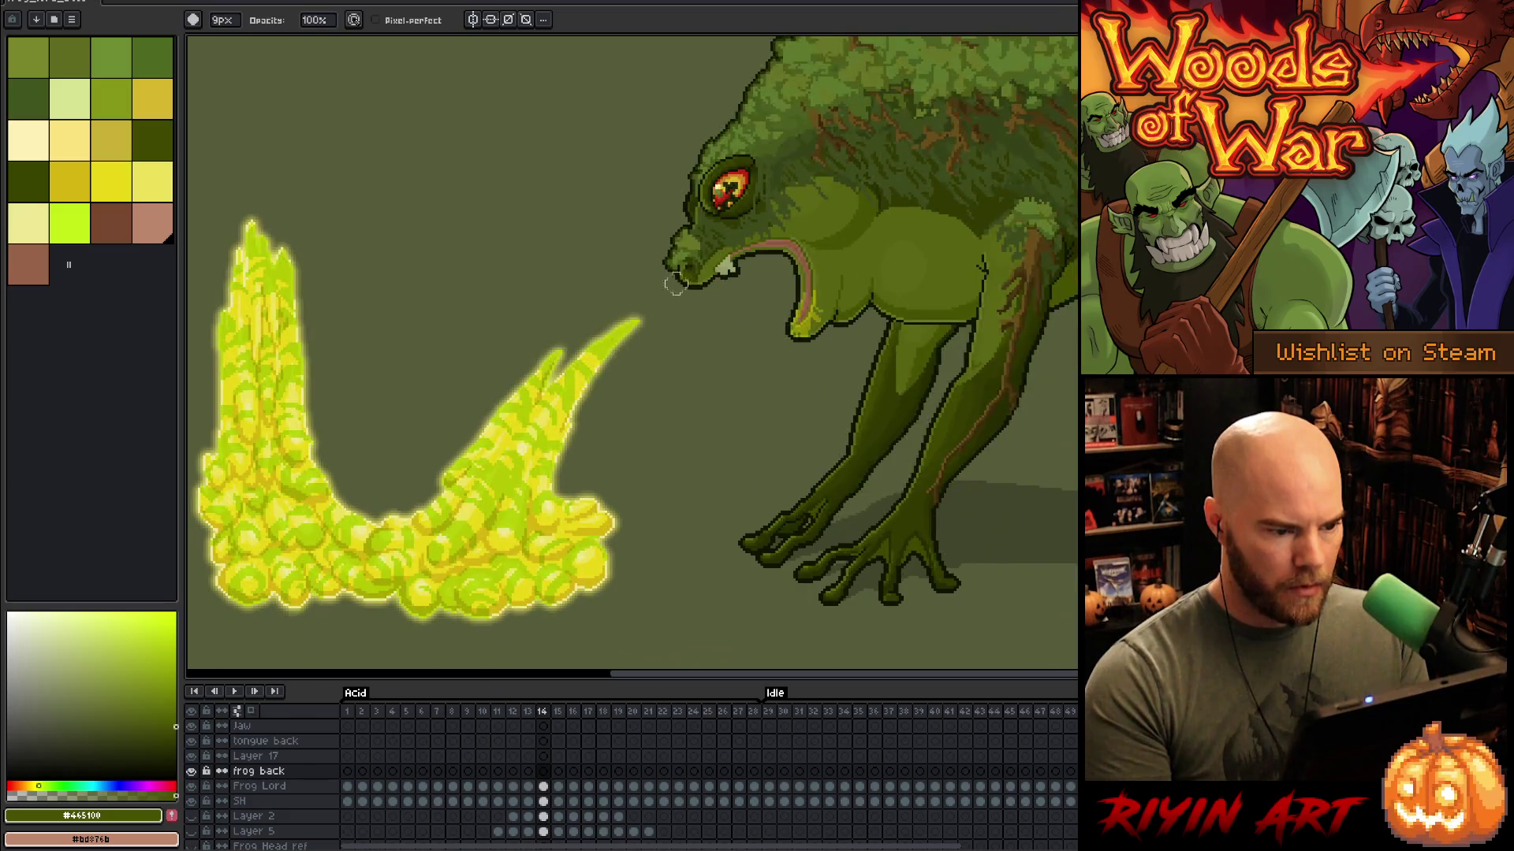
pyautogui.scroll(2, 733, 261)
pyautogui.press('i')
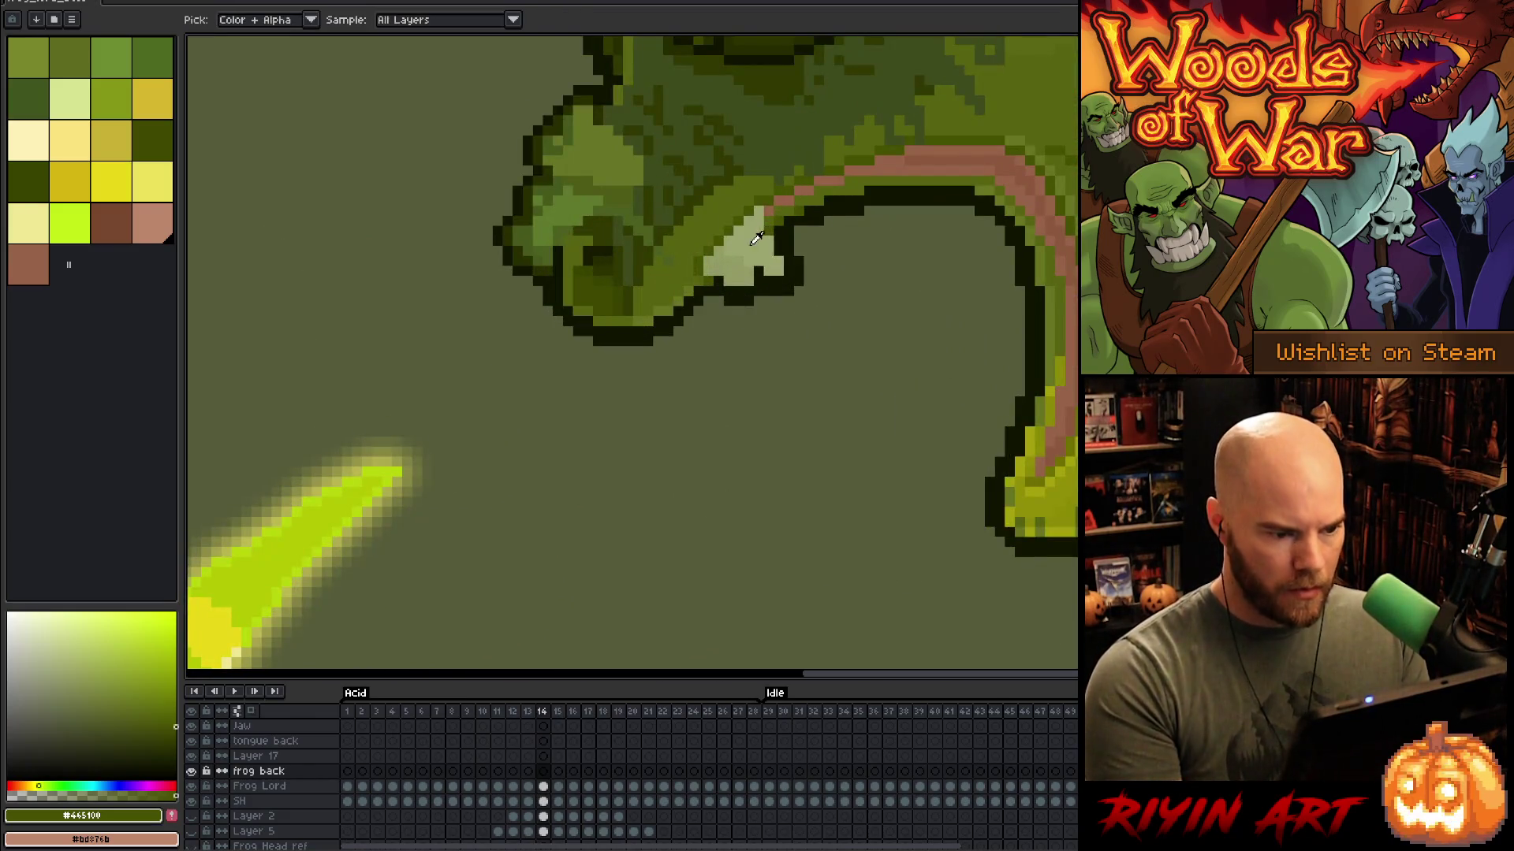
pyautogui.click(757, 238)
pyautogui.press('x')
pyautogui.press('x')
pyautogui.rightClick(735, 263)
# Step: Check the sitting frog at frame 73, then scrub the acid spit frames from 16
pyautogui.scroll(-4, 743, 389)
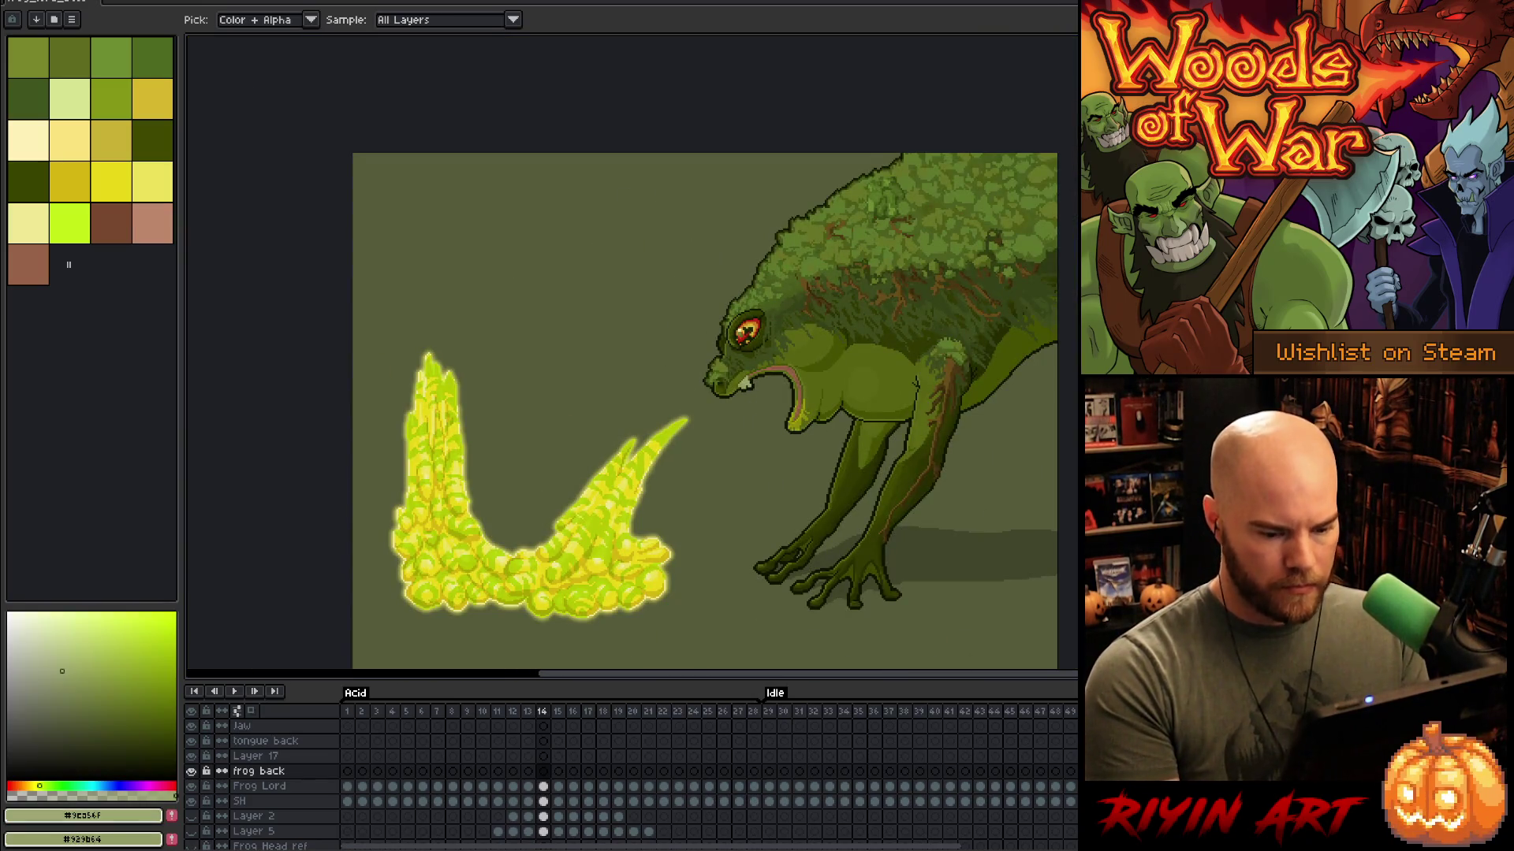
pyautogui.moveTo(654, 846); pyautogui.dragTo(991, 846)
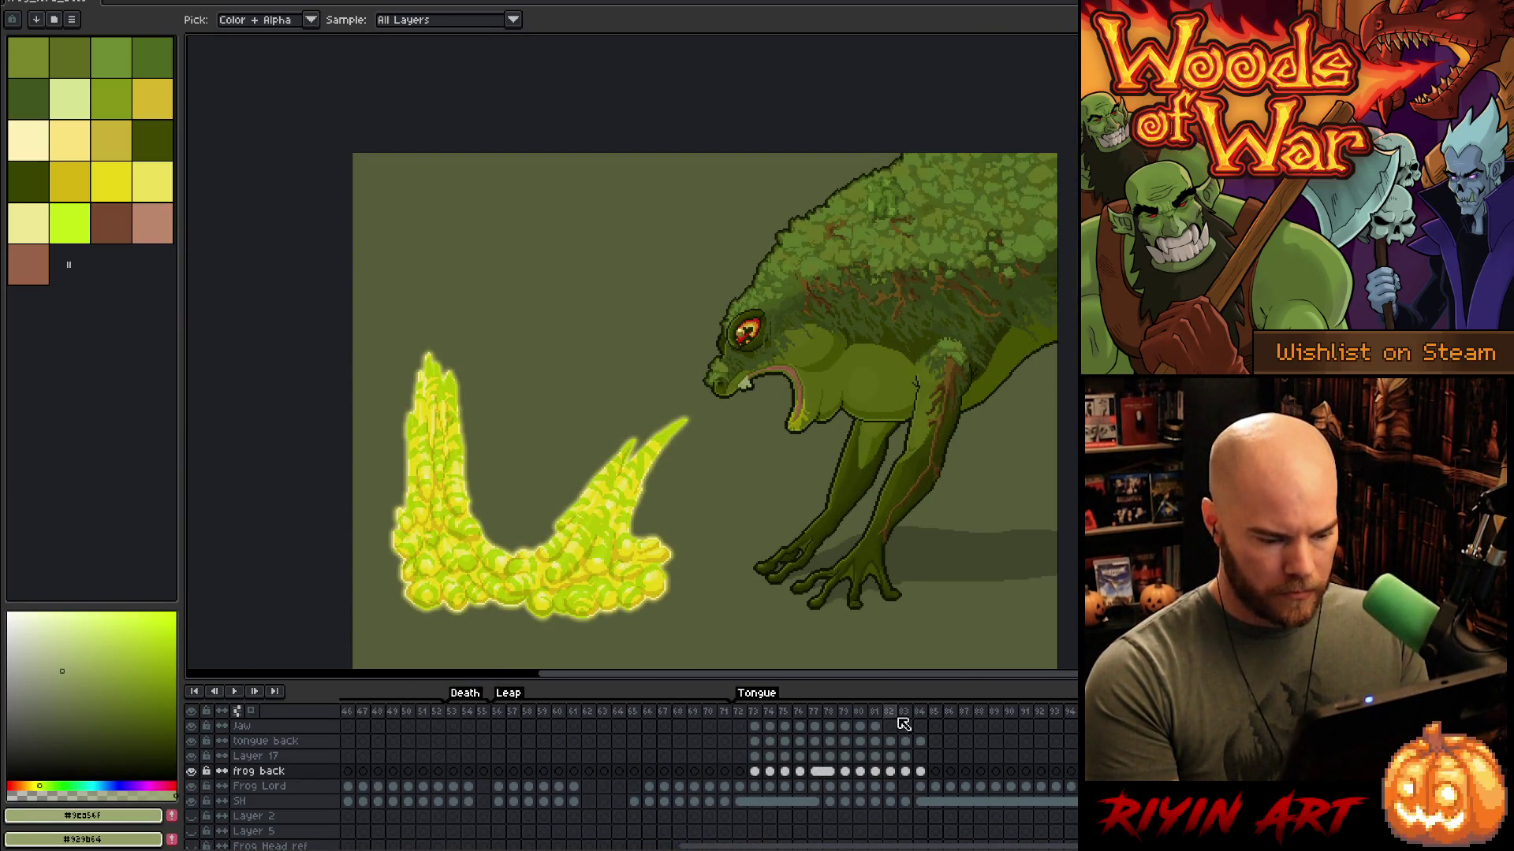
pyautogui.click(754, 711)
pyautogui.scroll(3, 759, 347)
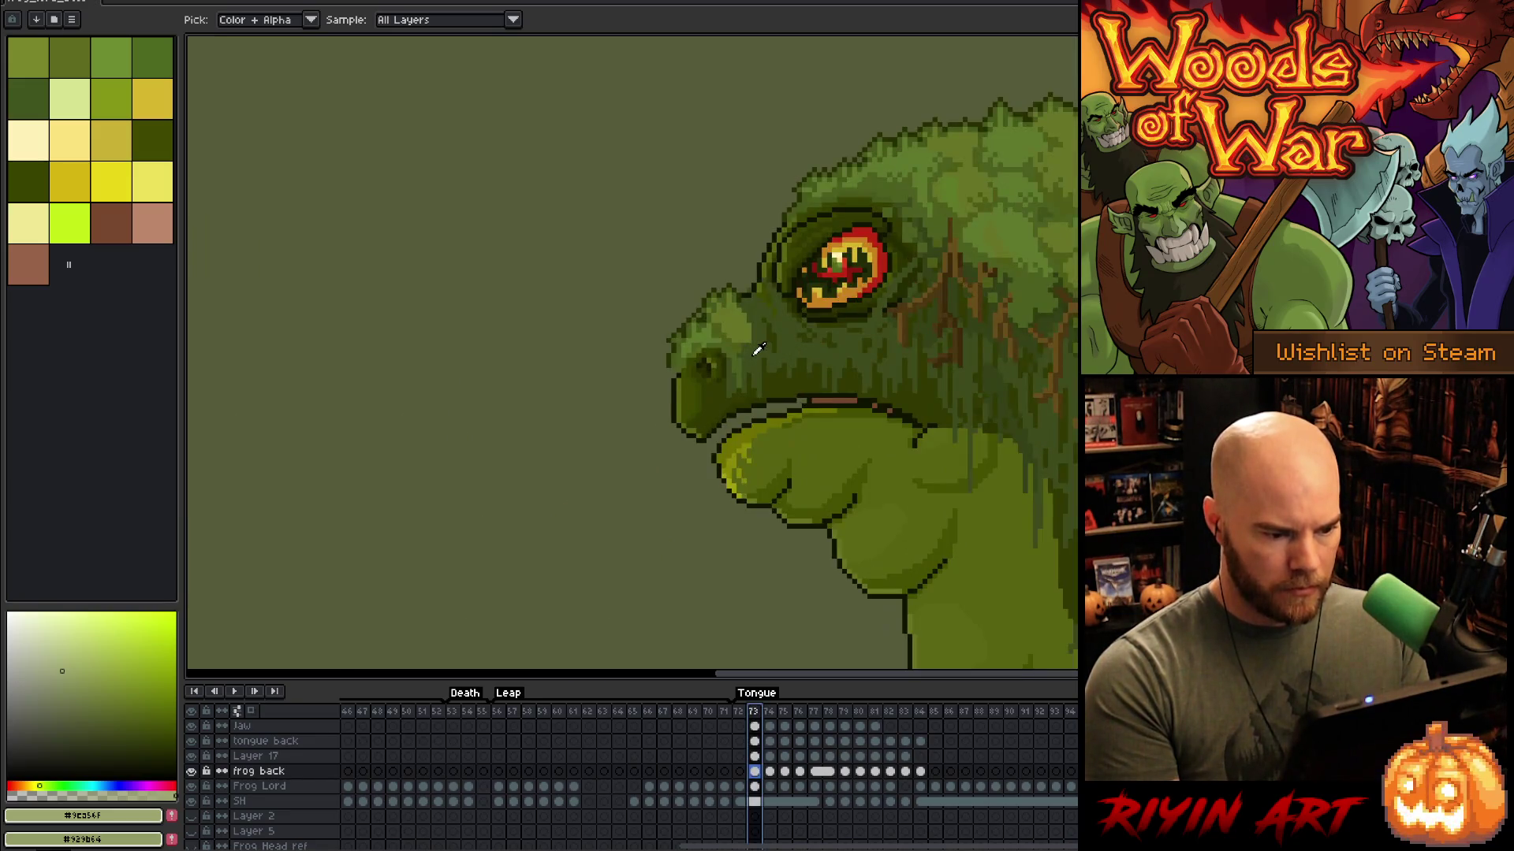
pyautogui.scroll(2, 733, 441)
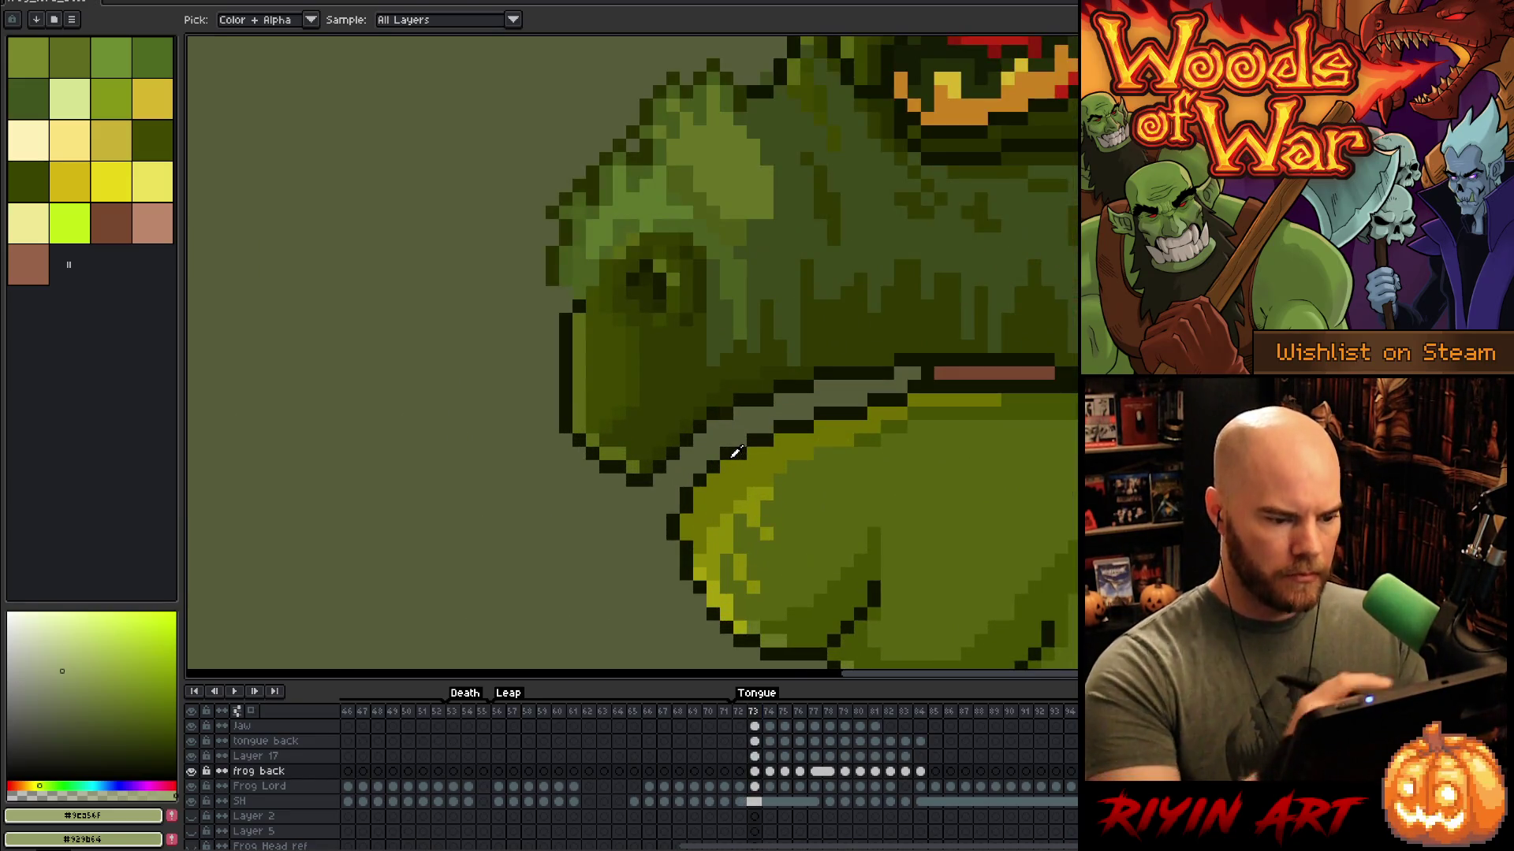
pyautogui.scroll(-4, 764, 402)
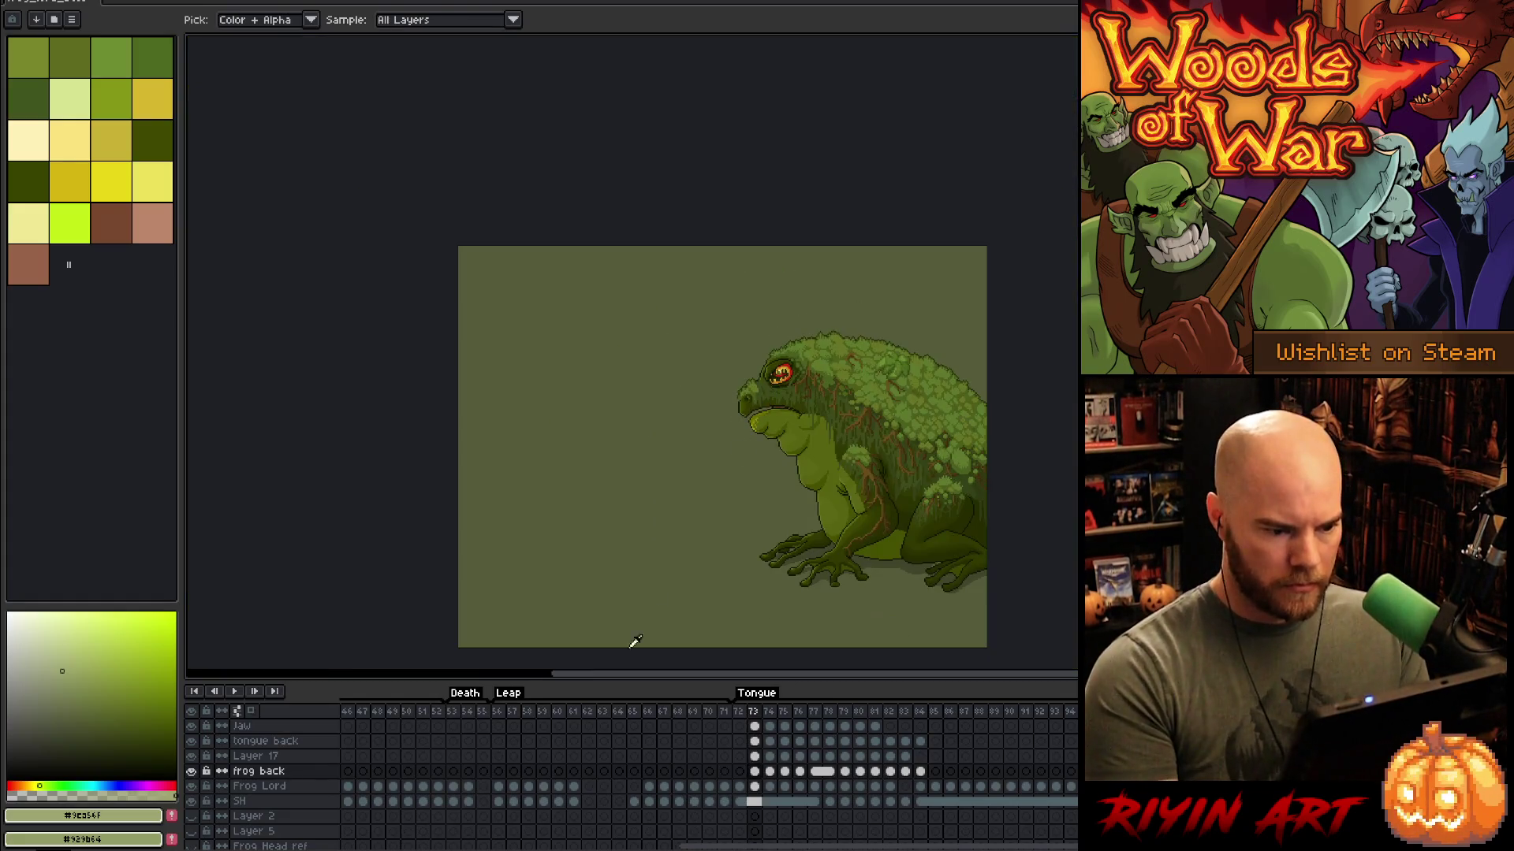
pyautogui.hscroll(-10, 394, 757)
pyautogui.click(573, 711)
pyautogui.moveTo(576, 743)
pyautogui.mouseDown()
pyautogui.moveTo(541, 746)
pyautogui.moveTo(615, 737)
pyautogui.moveTo(552, 738)
pyautogui.moveTo(567, 735)
pyautogui.mouseUp()
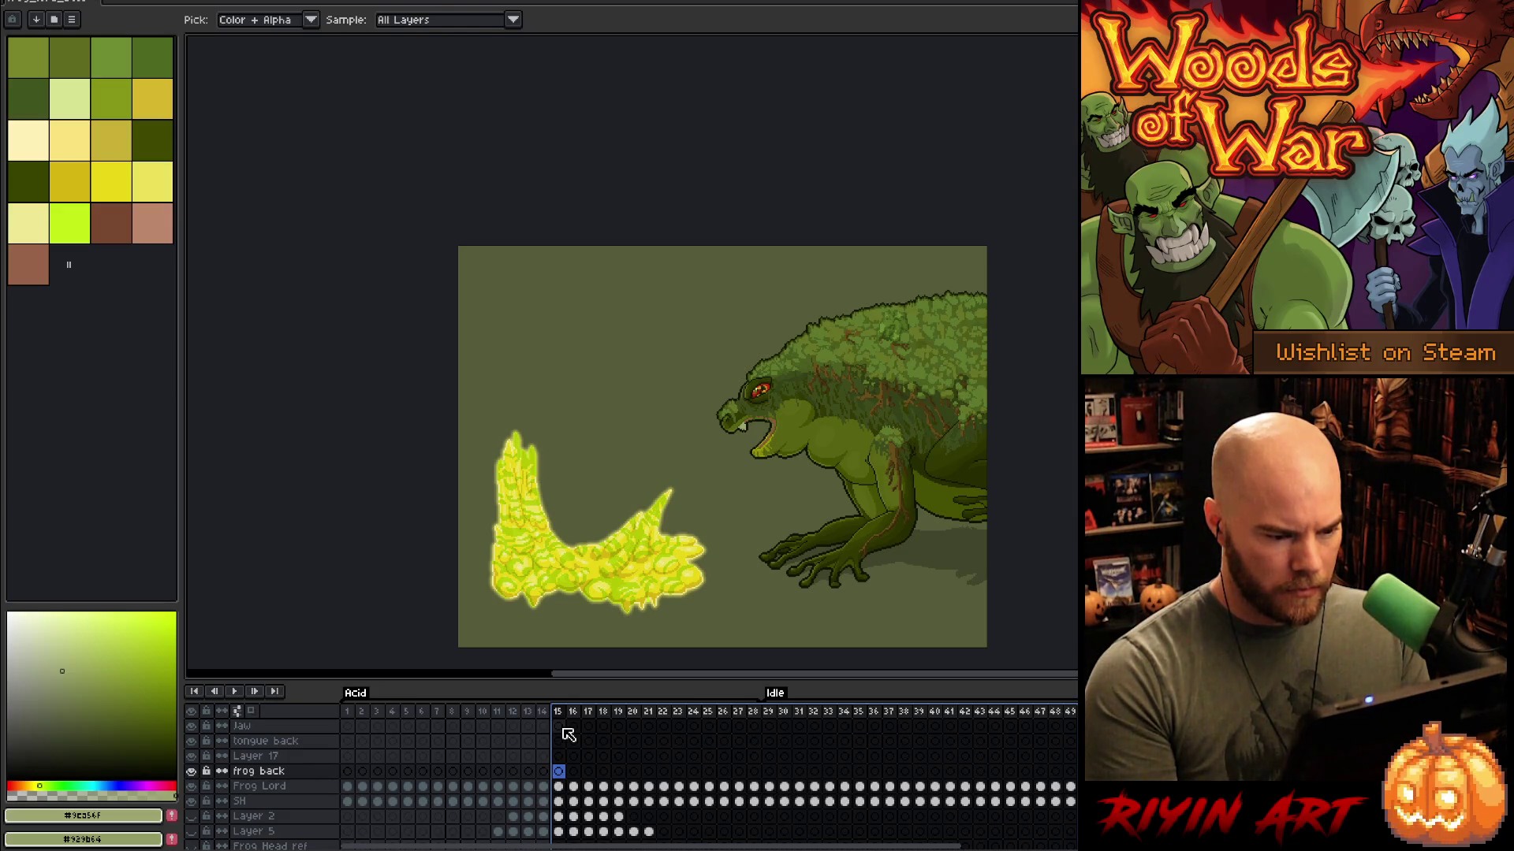
# Step: Select the Jaw cel at frame 73 and Save As frog_lord_boss_v25.aseprite
pyautogui.moveTo(568, 734)
pyautogui.mouseDown()
pyautogui.moveTo(1065, 738)
pyautogui.moveTo(684, 745)
pyautogui.moveTo(817, 745)
pyautogui.mouseUp()
pyautogui.click(817, 726)
pyautogui.scroll(2, 794, 381)
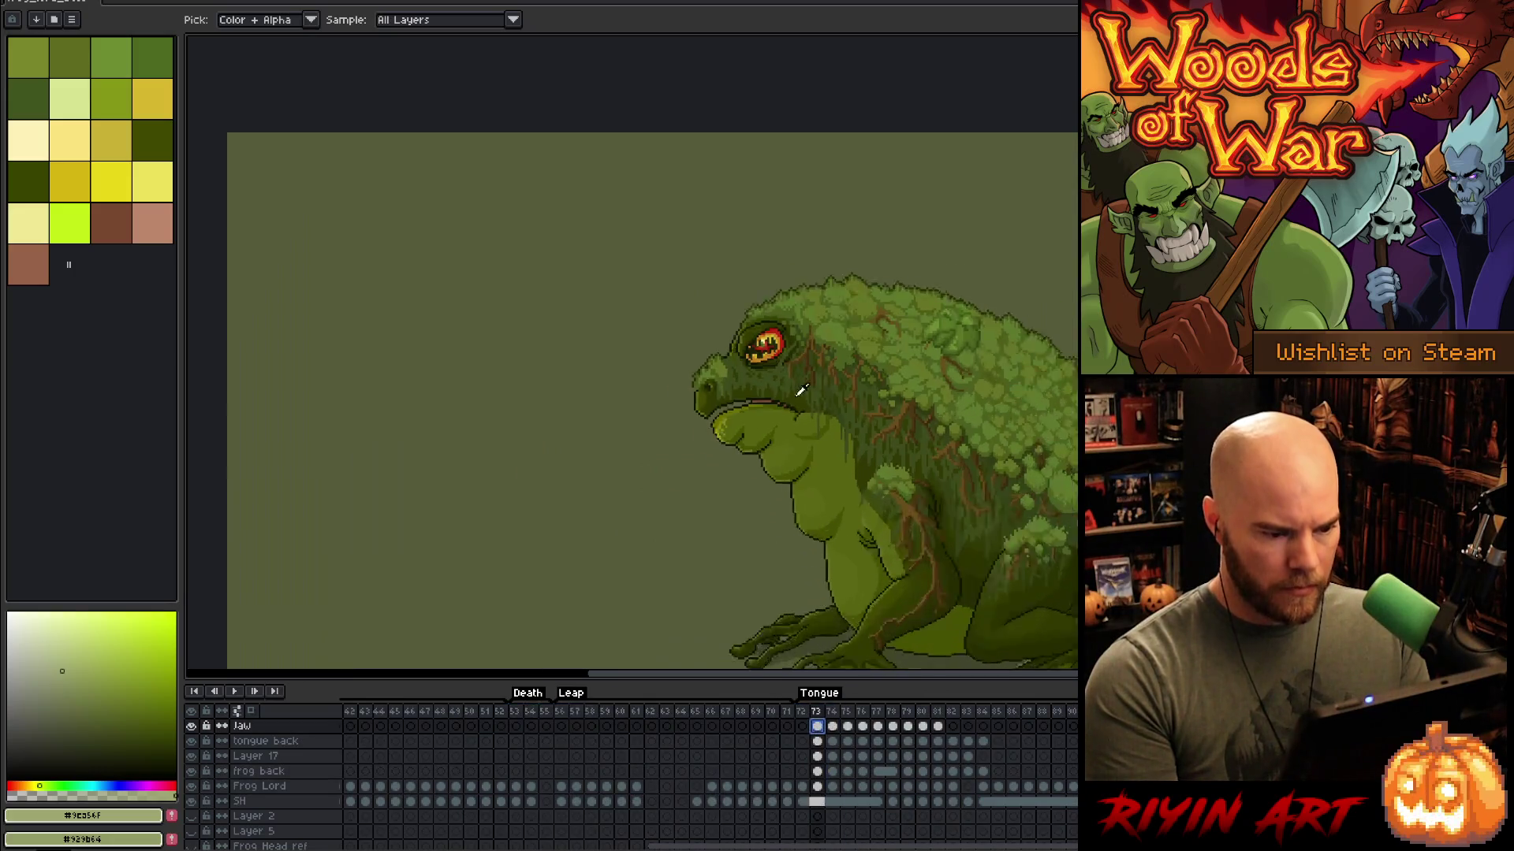
pyautogui.rightClick(795, 381)
pyautogui.press('Escape')
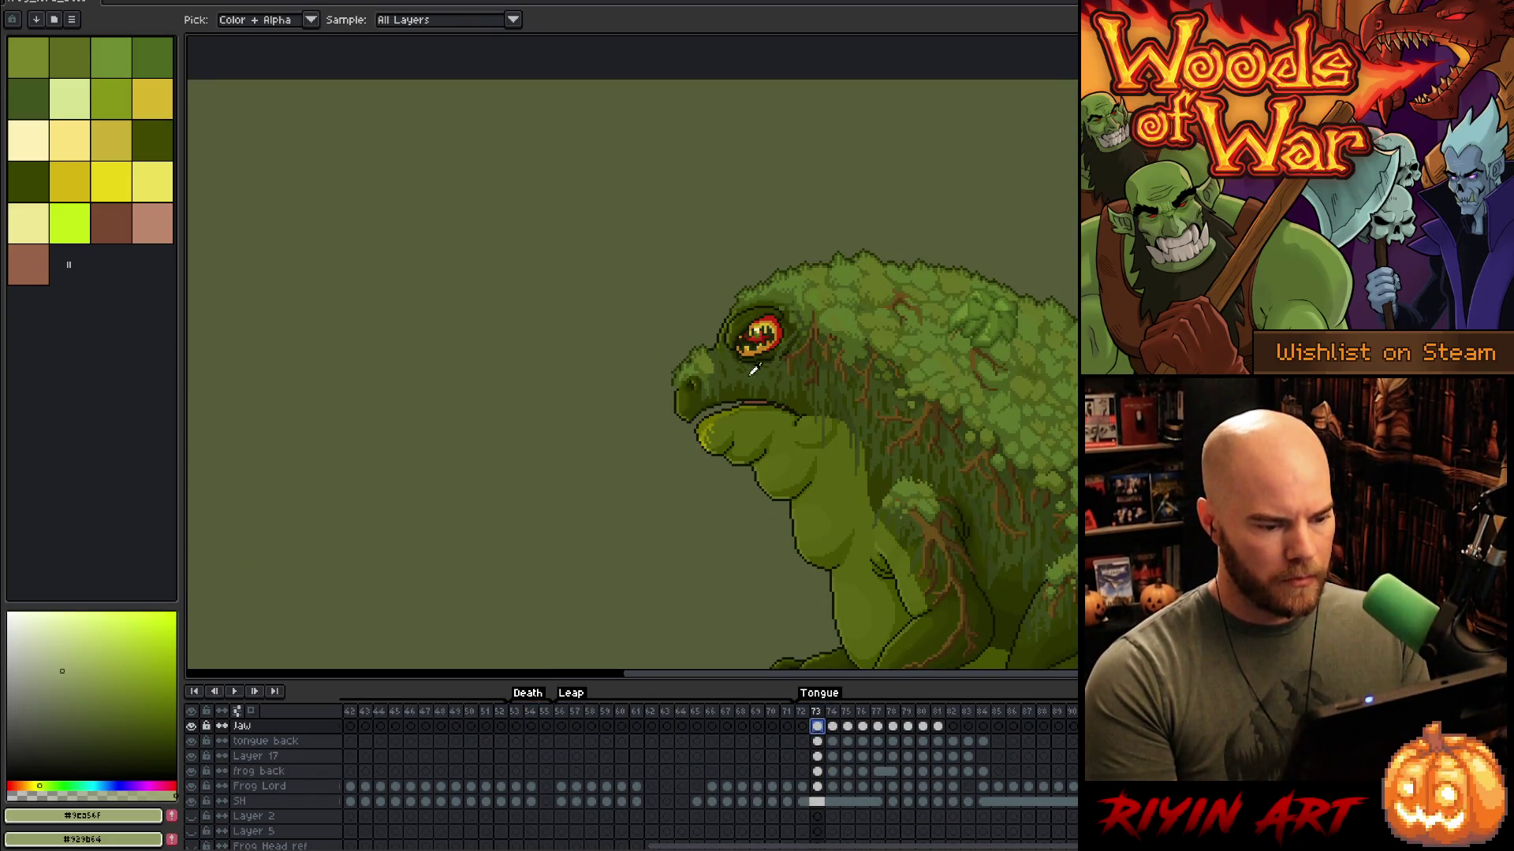
pyautogui.scroll(2, 634, 370)
pyautogui.click(19, 1)
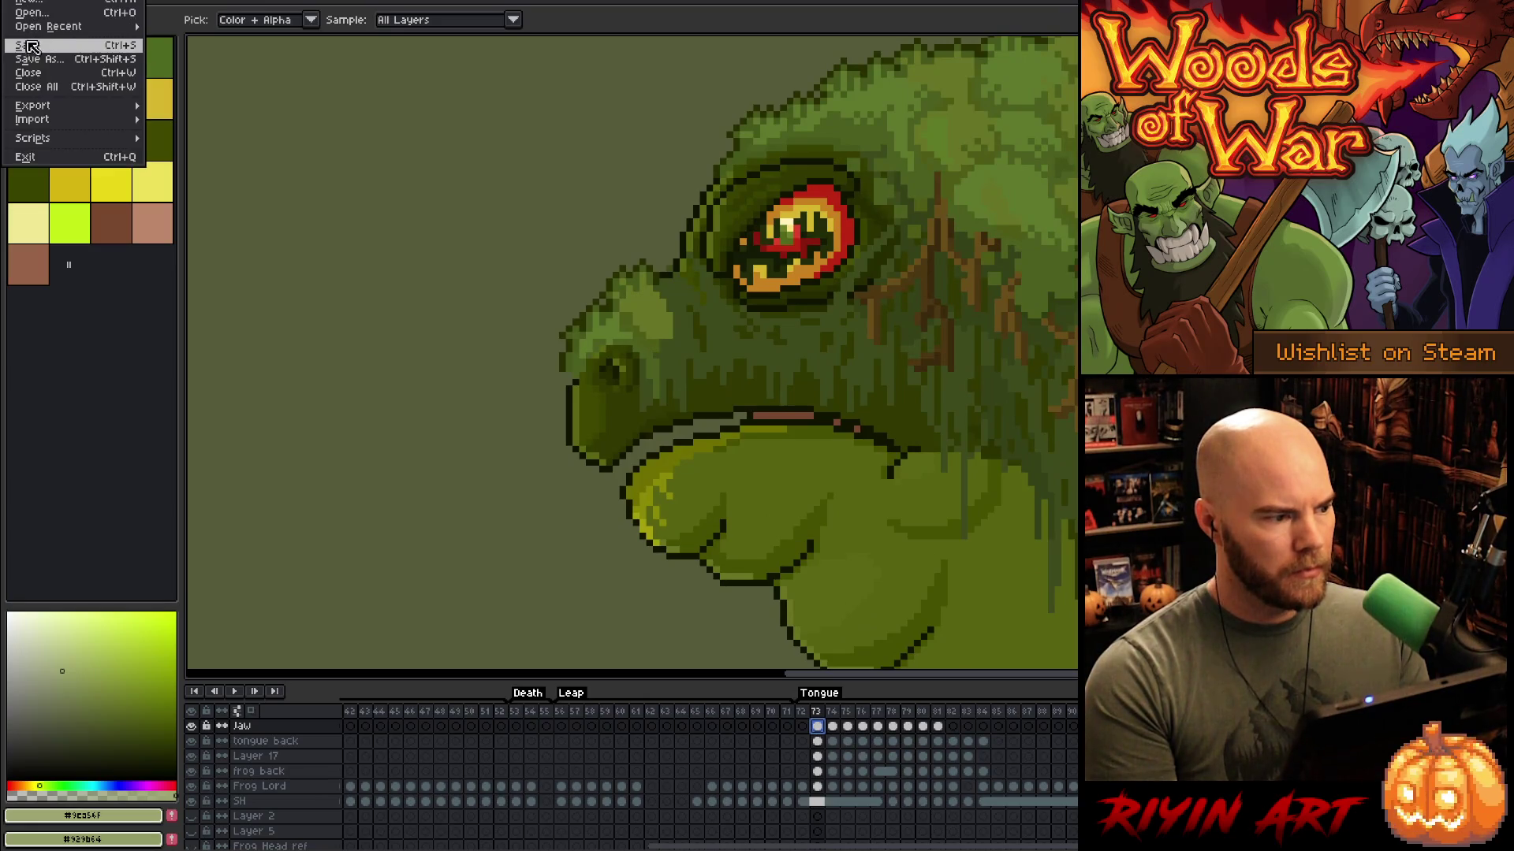
pyautogui.click(36, 63)
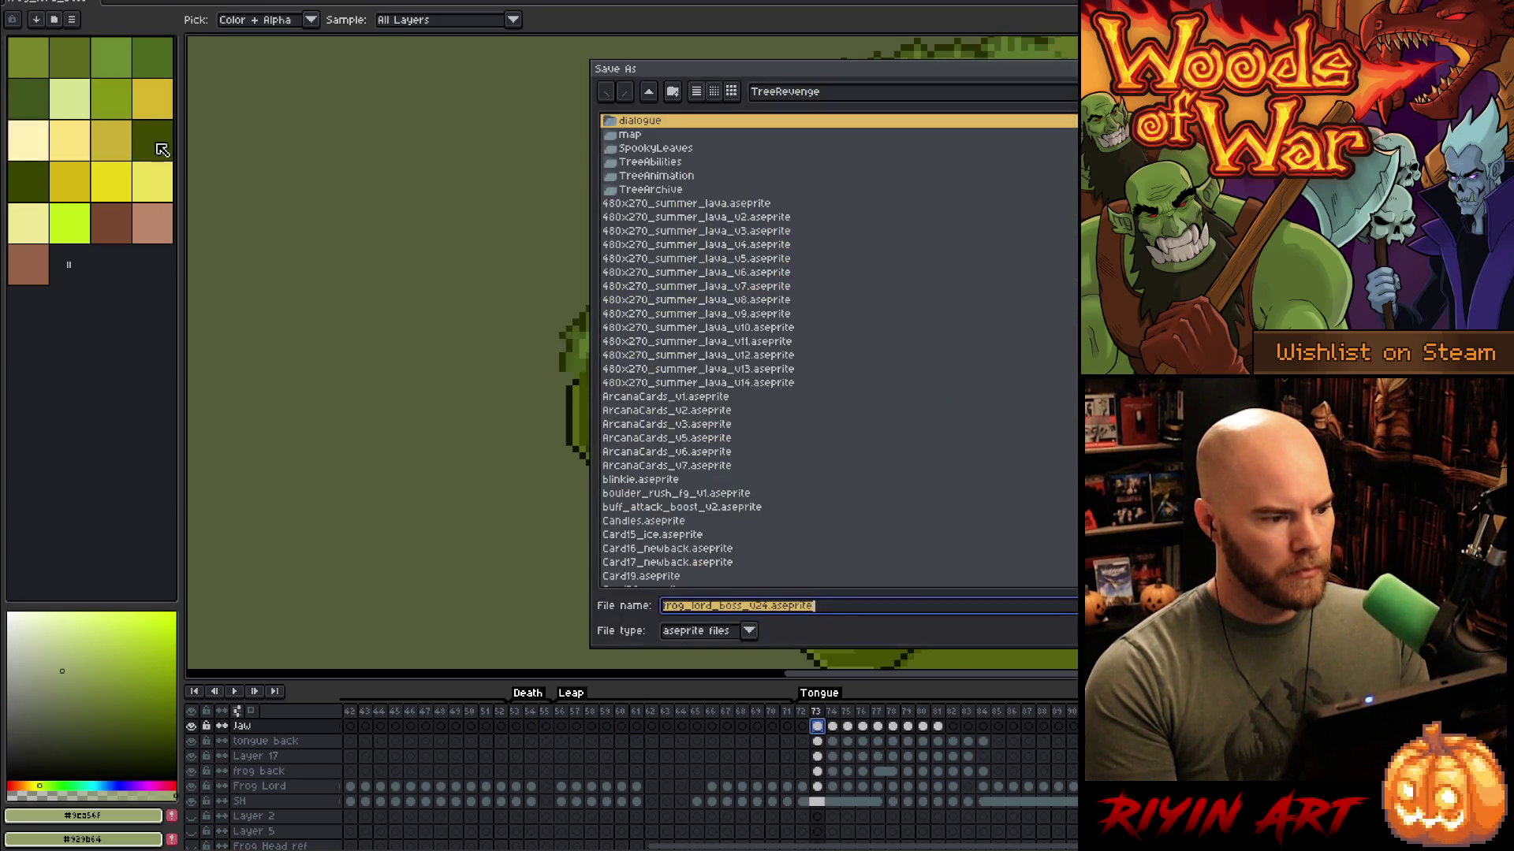
pyautogui.click(769, 609)
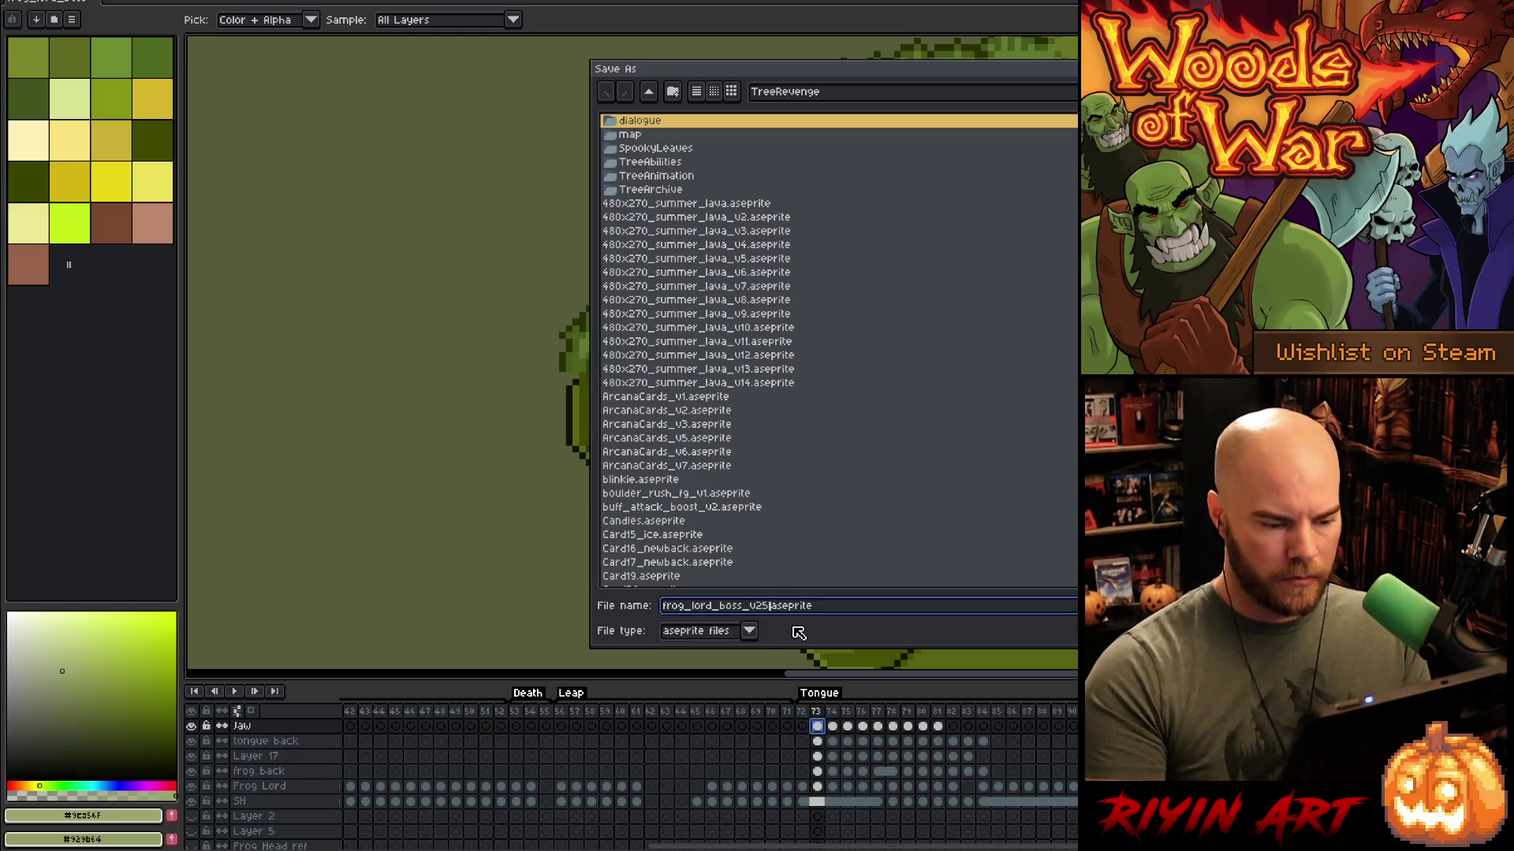
pyautogui.press('Return')
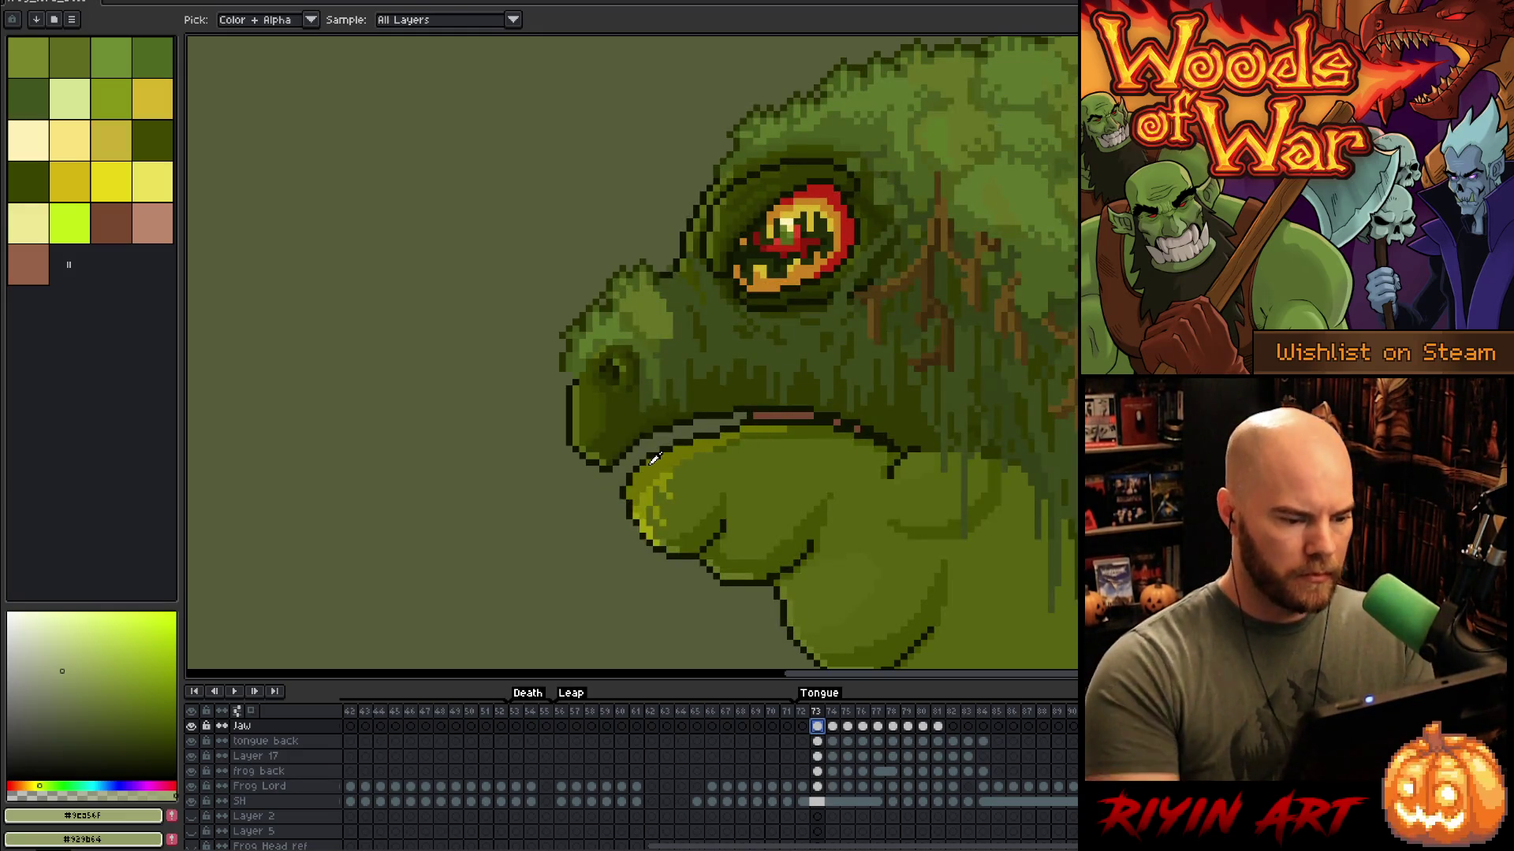
pyautogui.press('b')
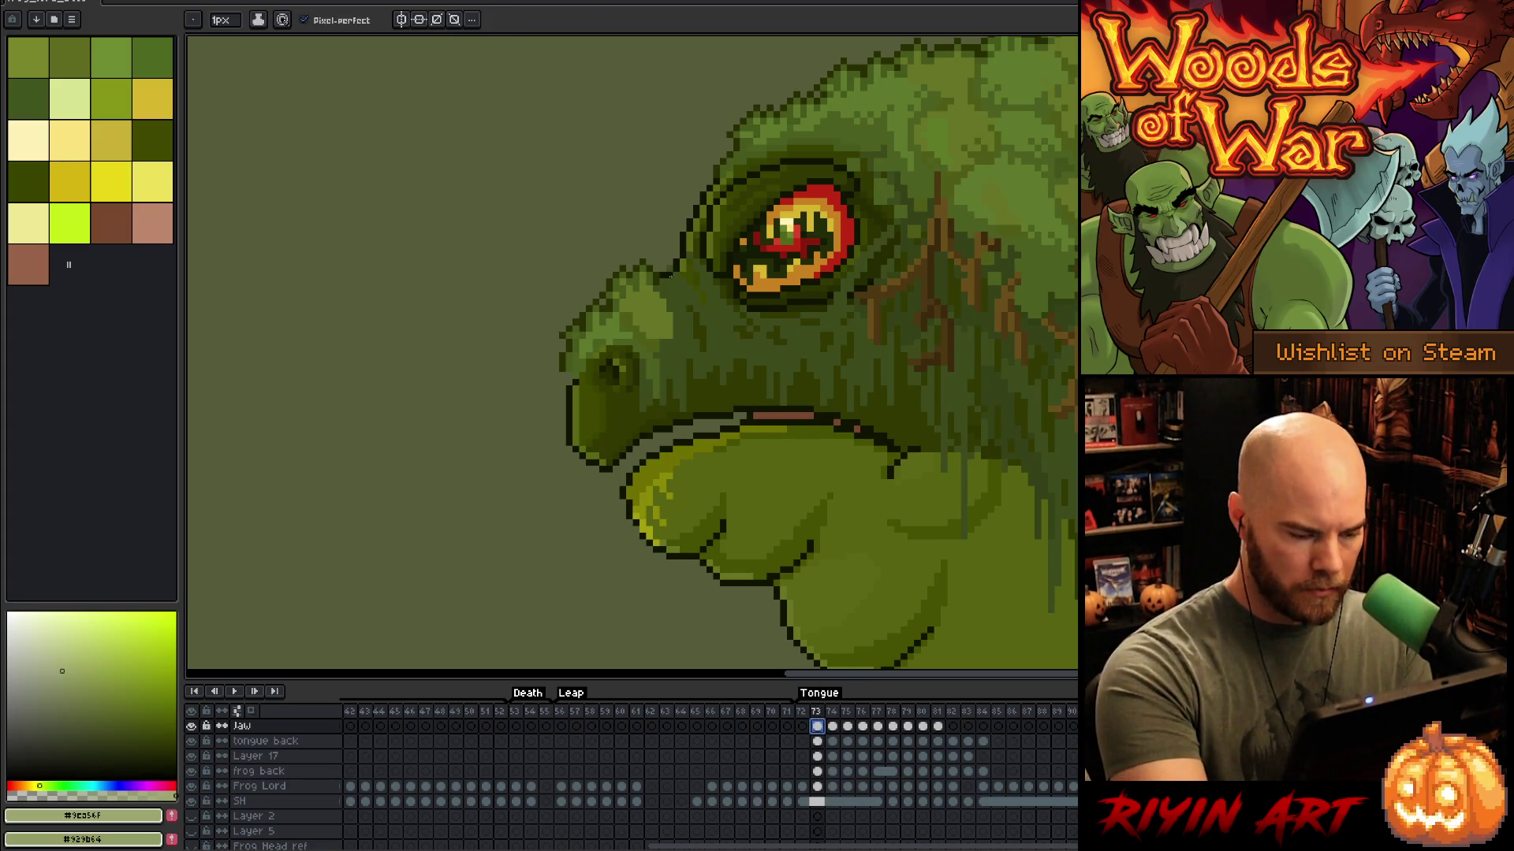
# Step: Deselect the Jaw cel on frame 73, swap colours, and compare frames 73 and 74
pyautogui.click(655, 435)
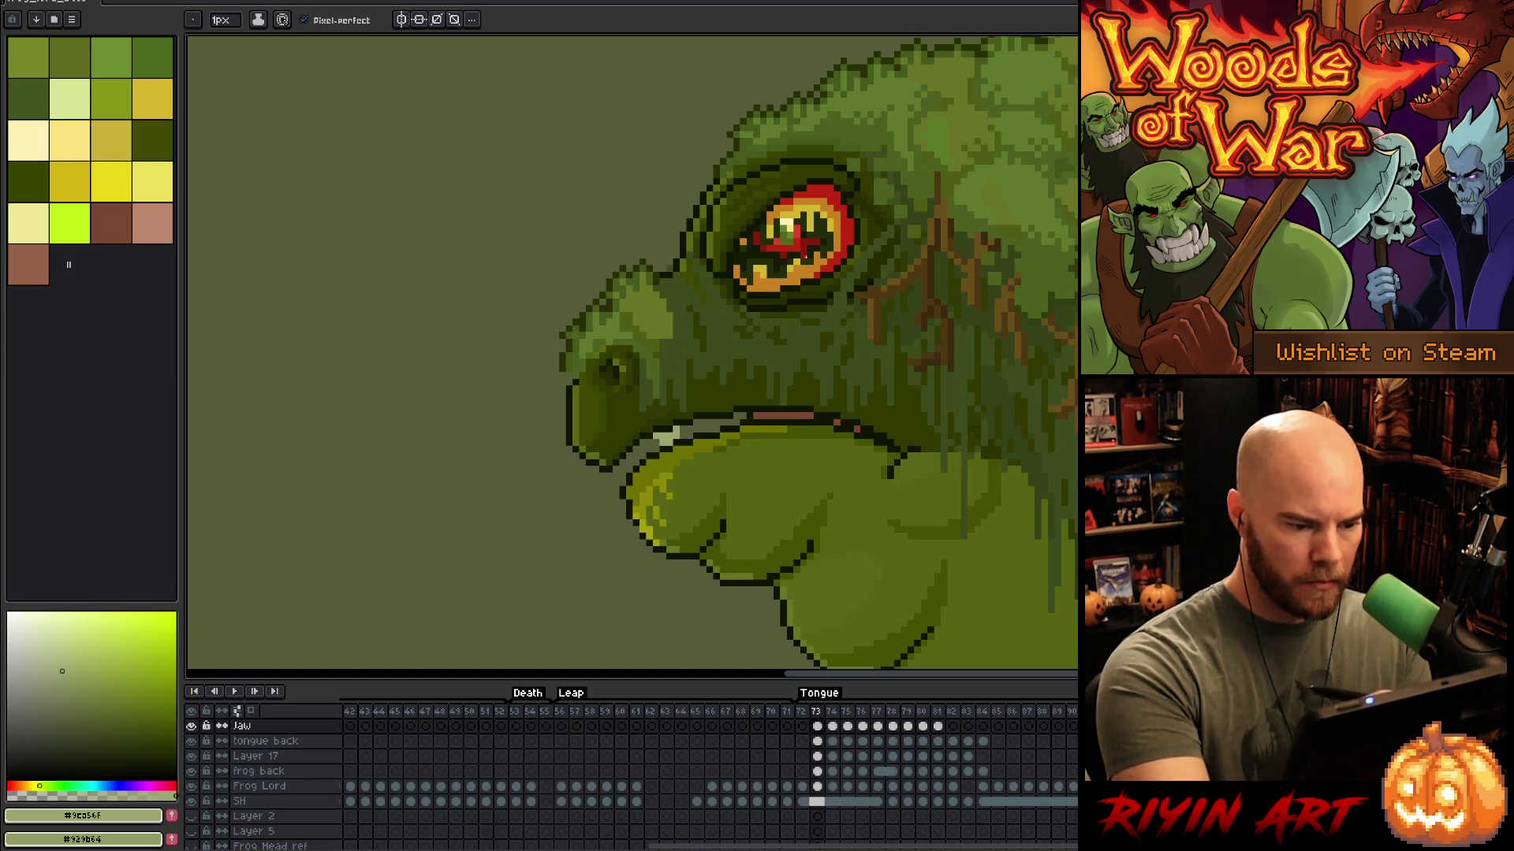
pyautogui.press('x')
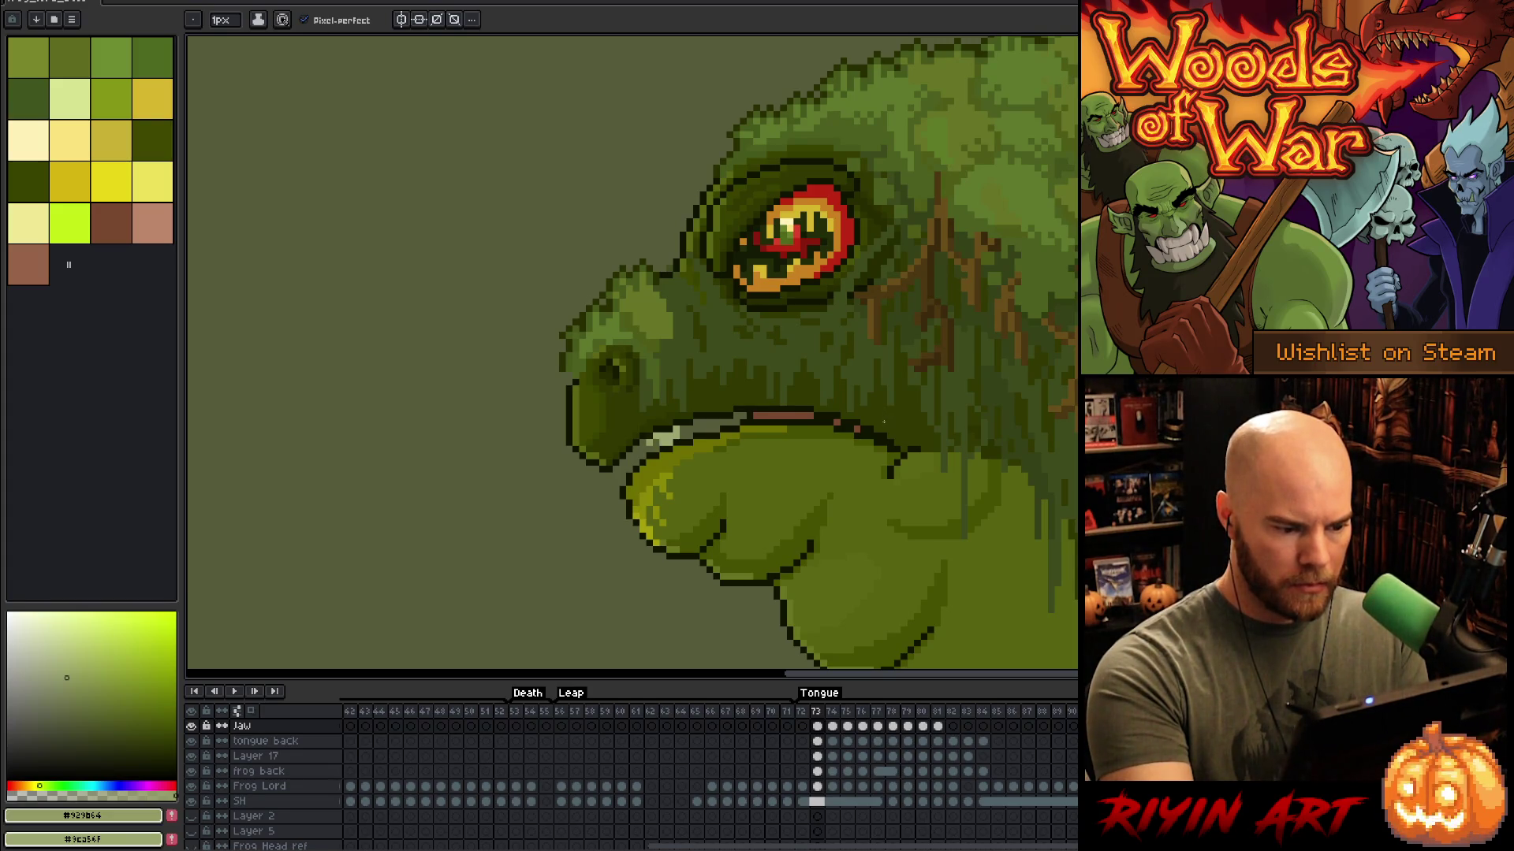
pyautogui.press('Right')
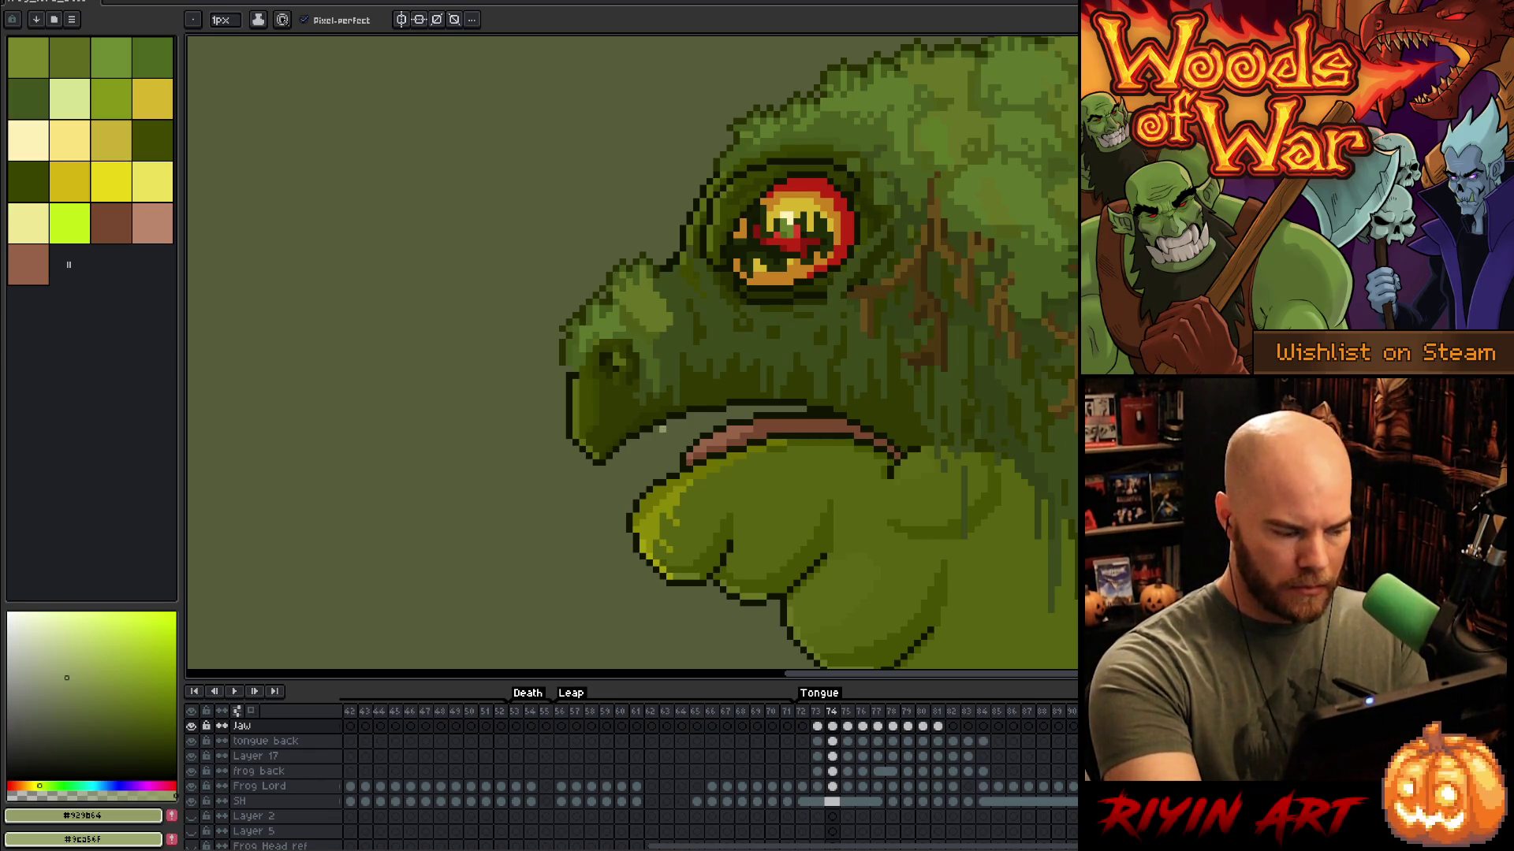
pyautogui.press('x')
pyautogui.press('Left')
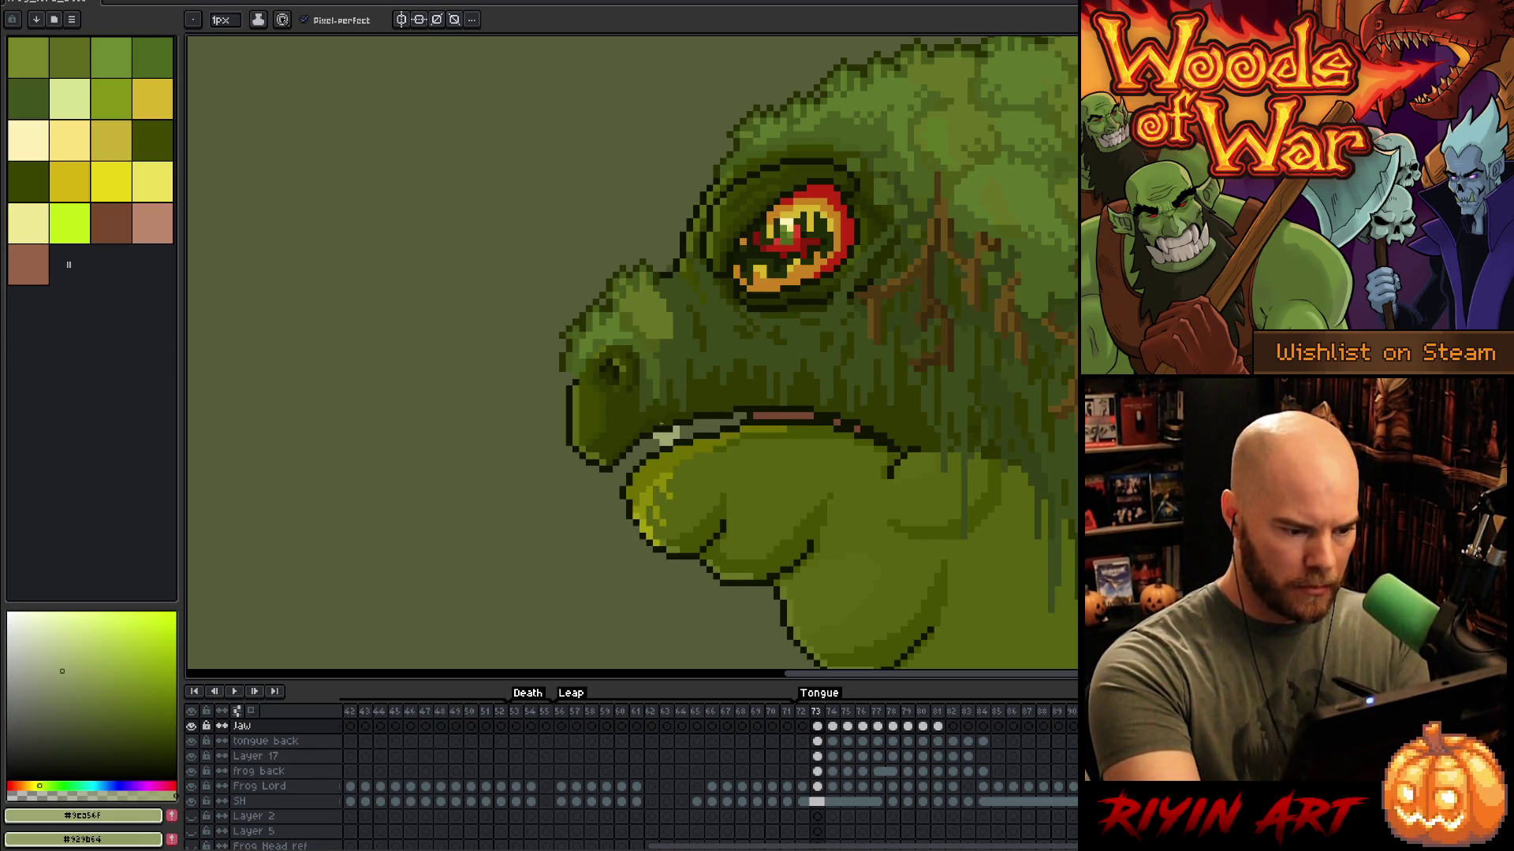
pyautogui.press('Right')
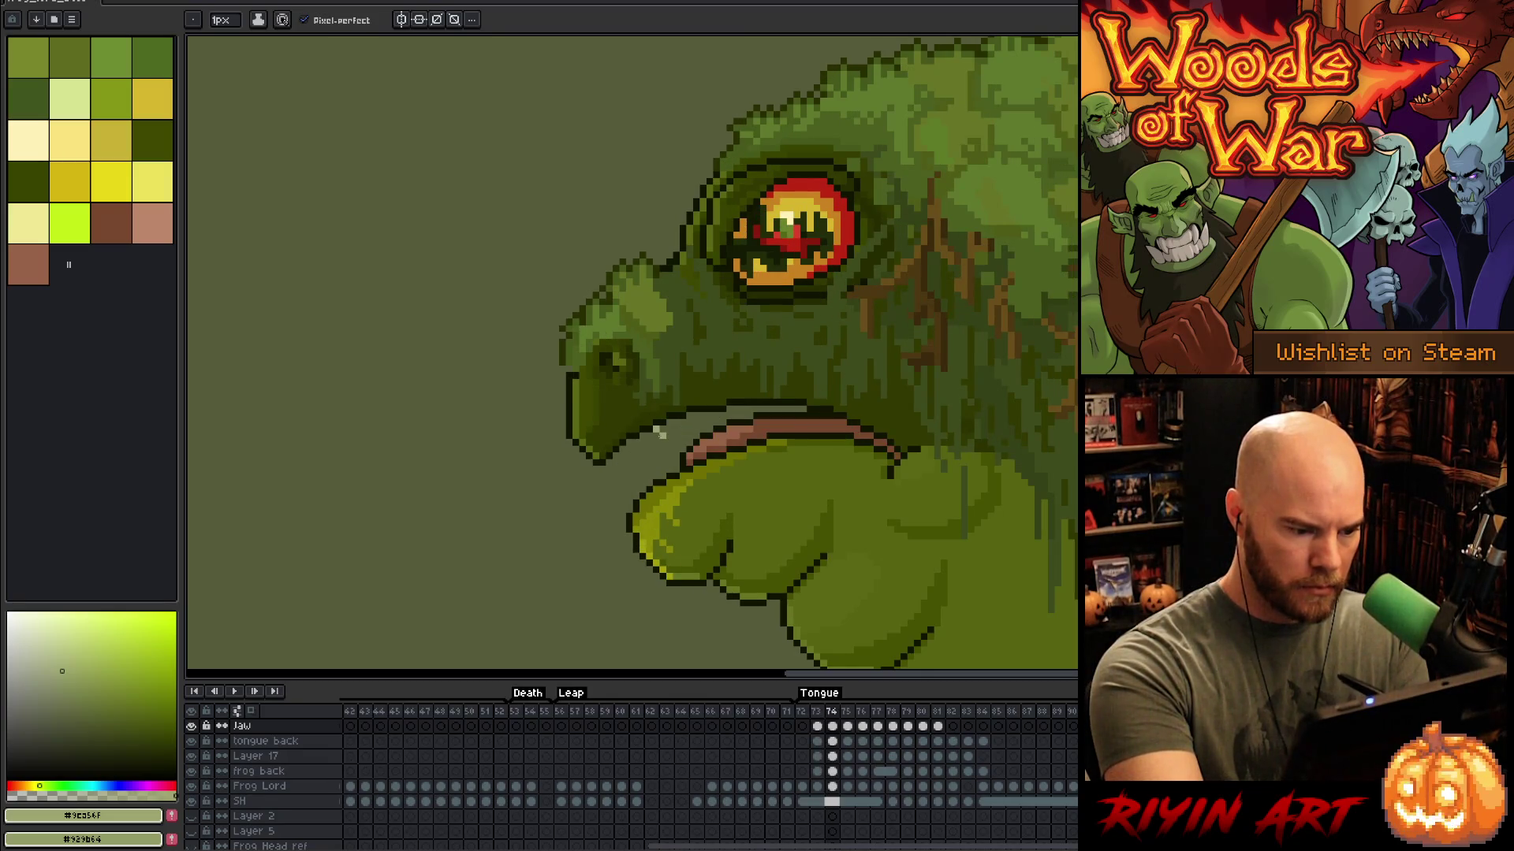
pyautogui.press('Left')
# Step: Flip between frames 73 and 74 to check the upper jaw
pyautogui.press('Right')
pyautogui.press('Left')
pyautogui.press('Right')
pyautogui.press('Left')
pyautogui.press('Right')
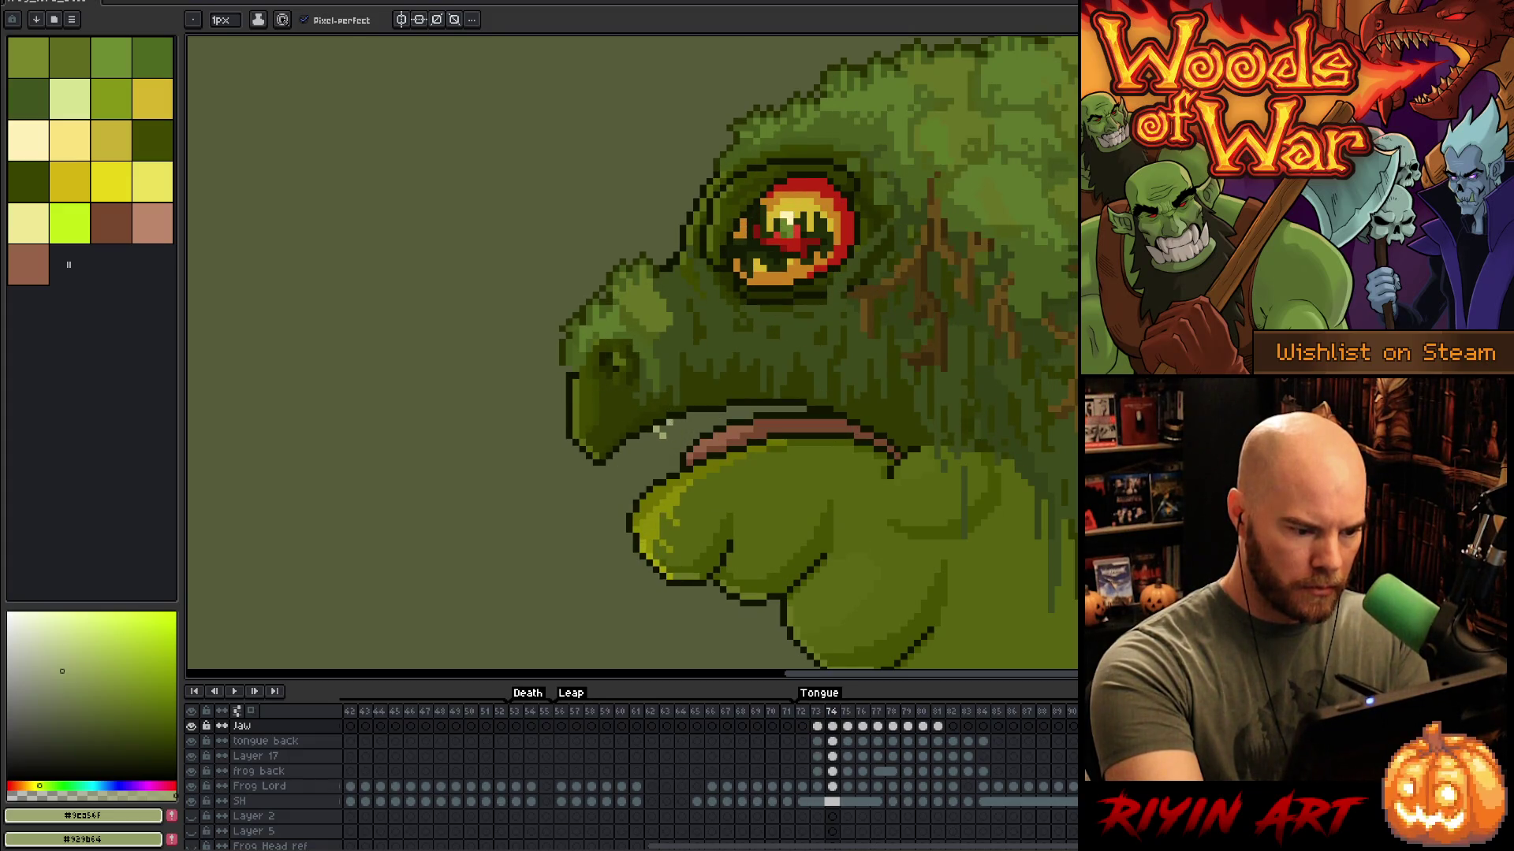
pyautogui.press('Left')
pyautogui.press('Right')
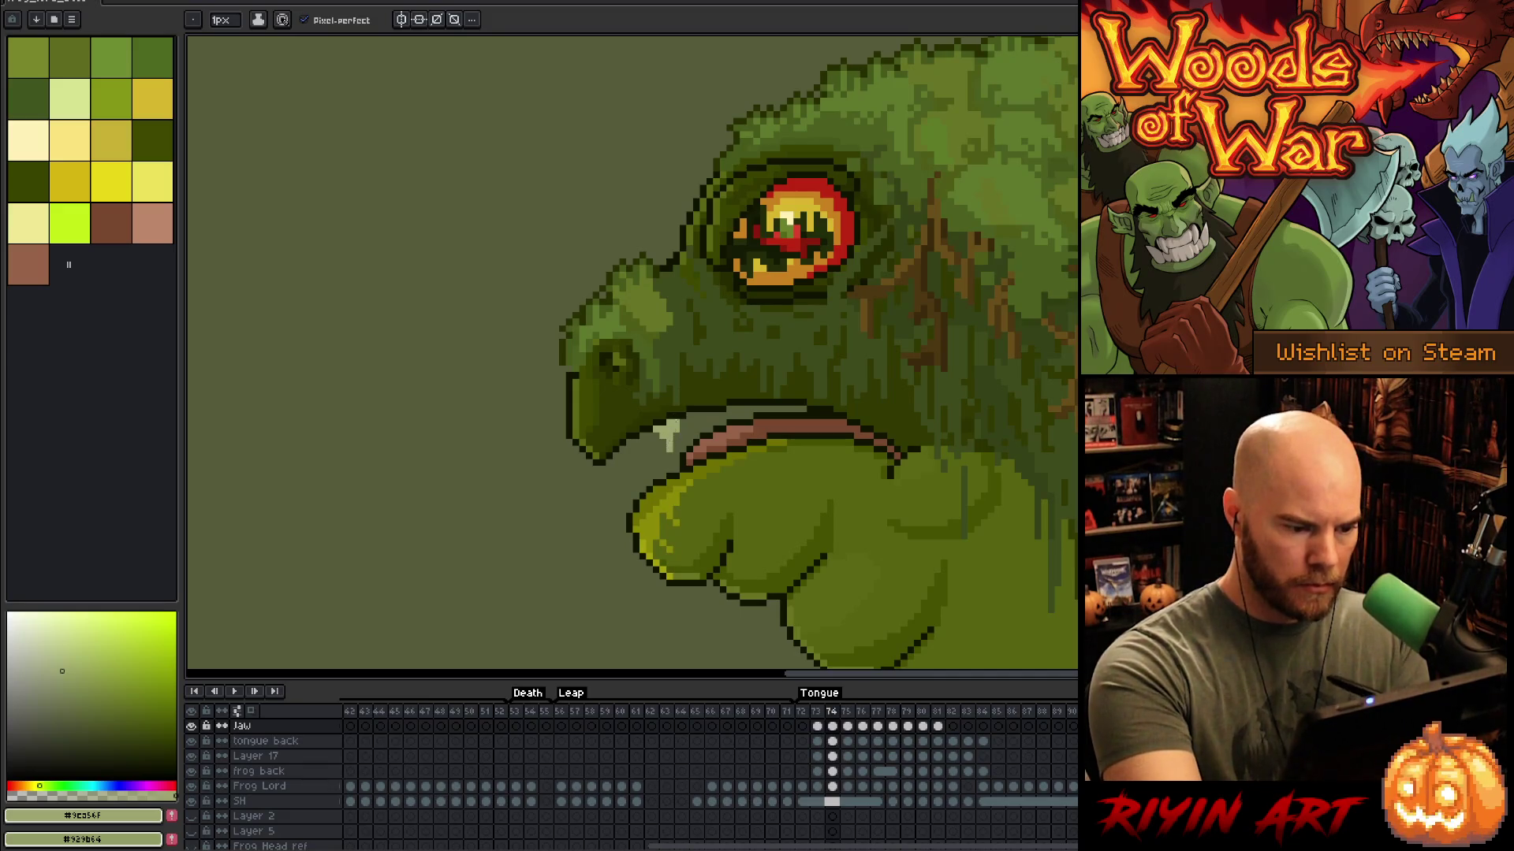
# Step: Try the 9px round brush, then return to the 1px pencil while comparing frames 73 and 74
pyautogui.press('e')
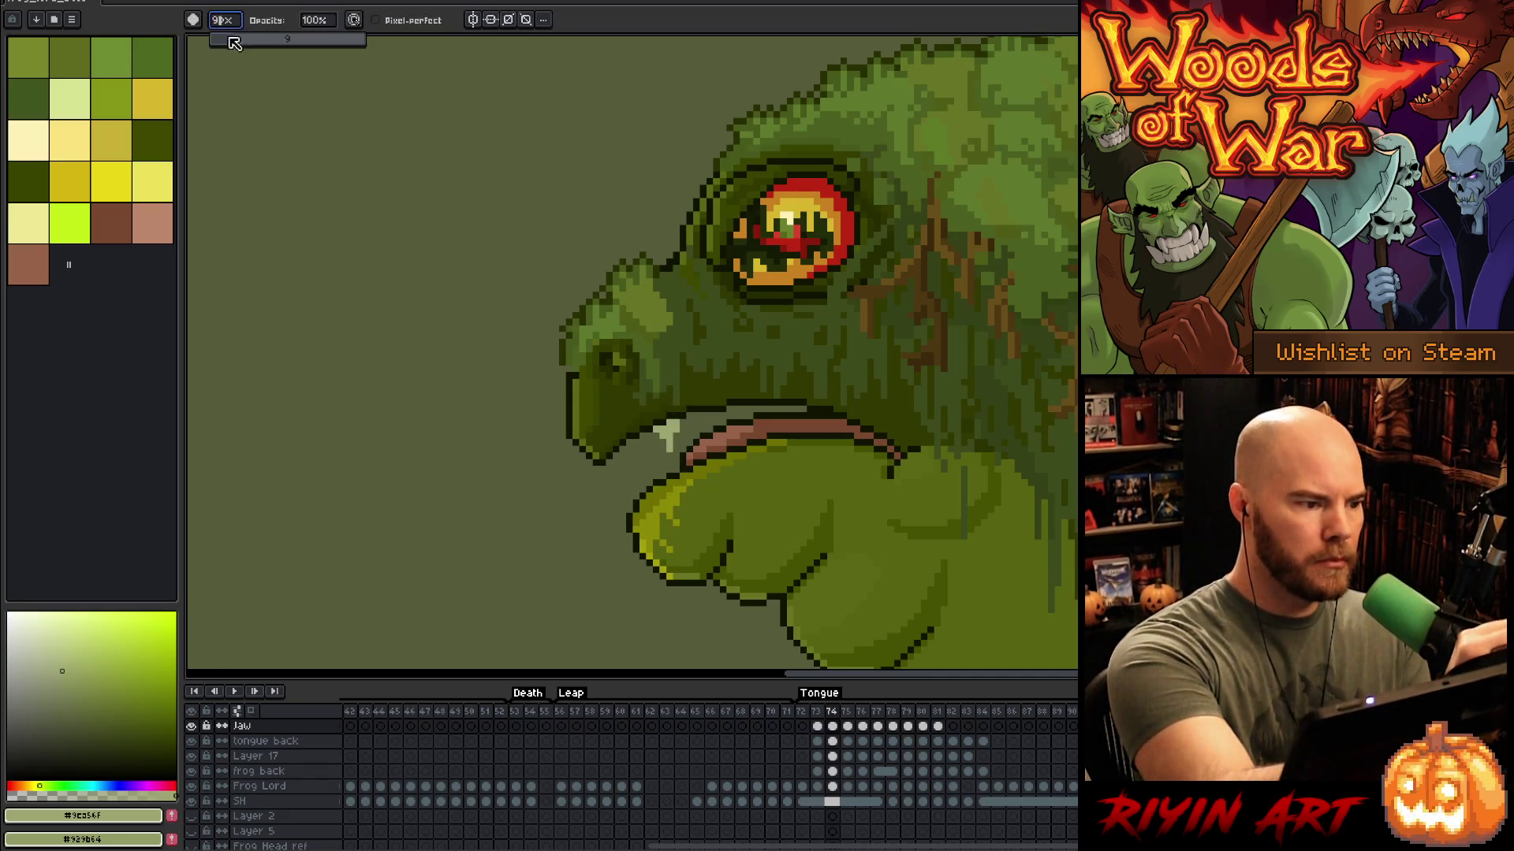
pyautogui.press('b')
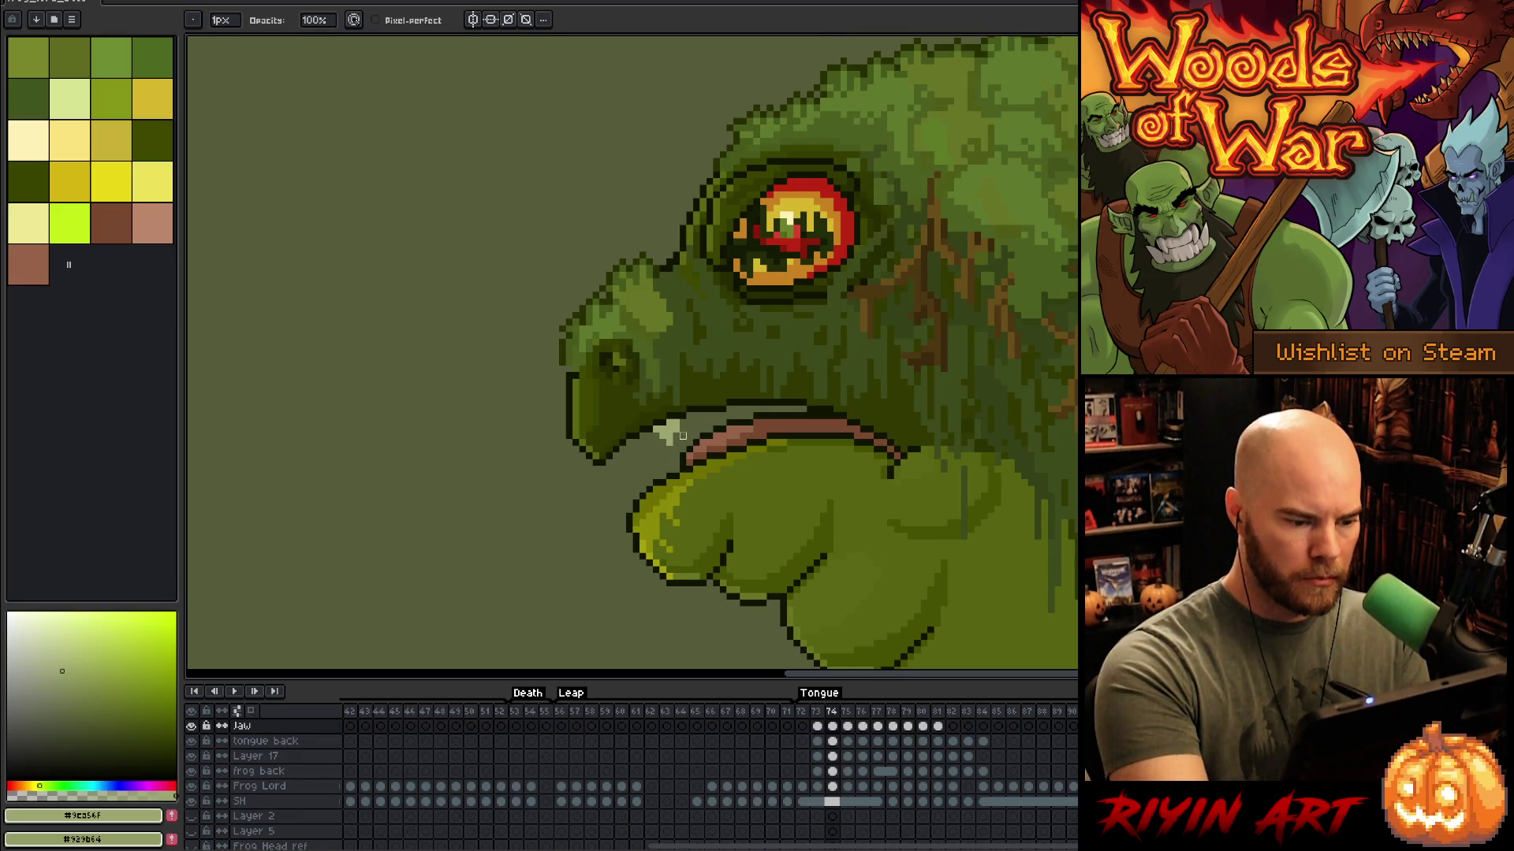
pyautogui.press('e')
pyautogui.press('Left')
pyautogui.press('Right')
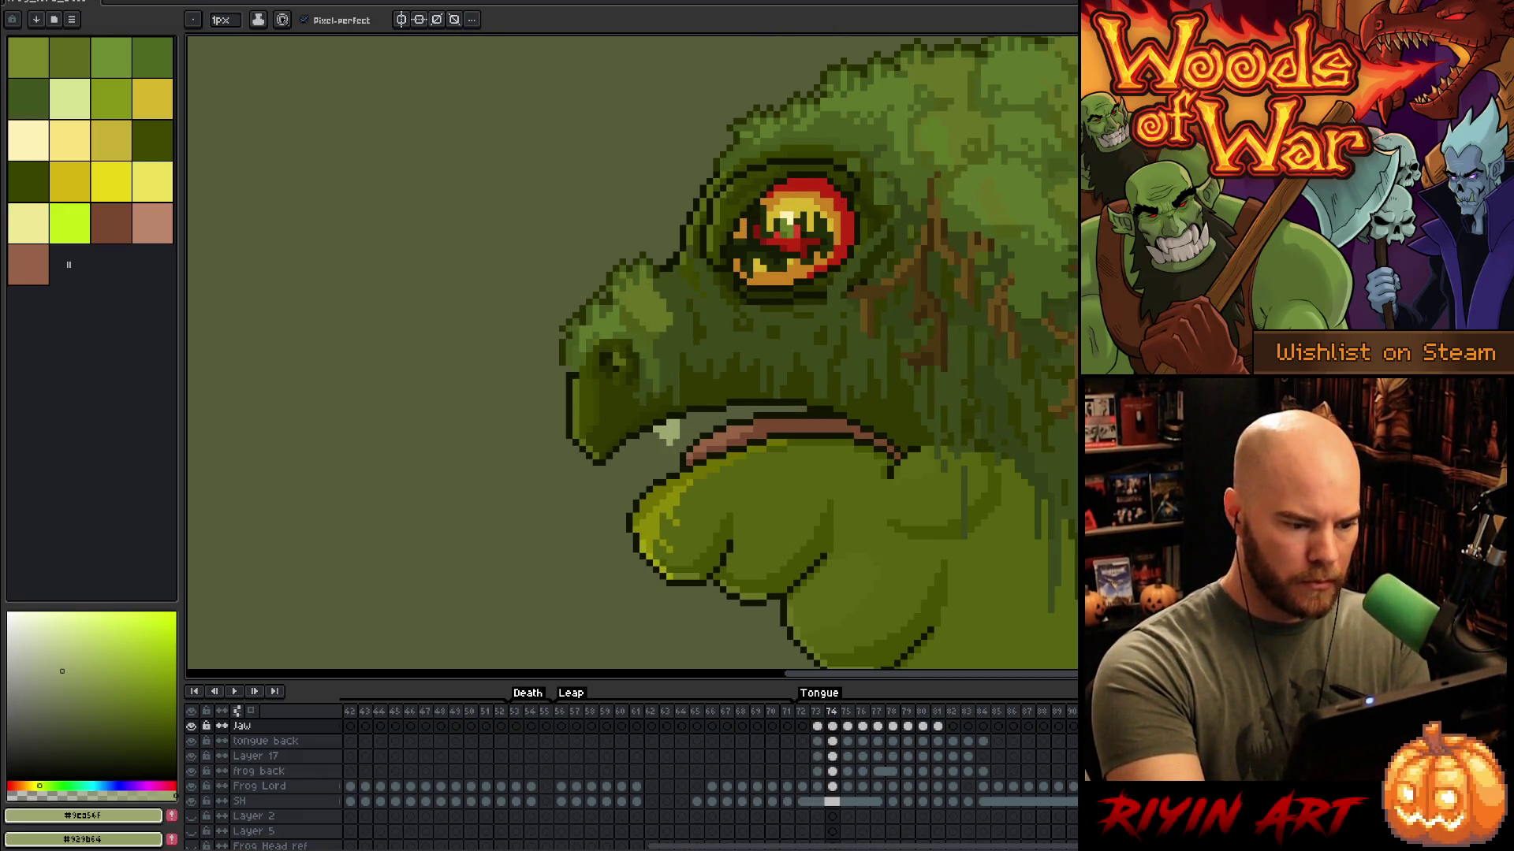
pyautogui.press('Left')
pyautogui.press('Right')
pyautogui.press('b')
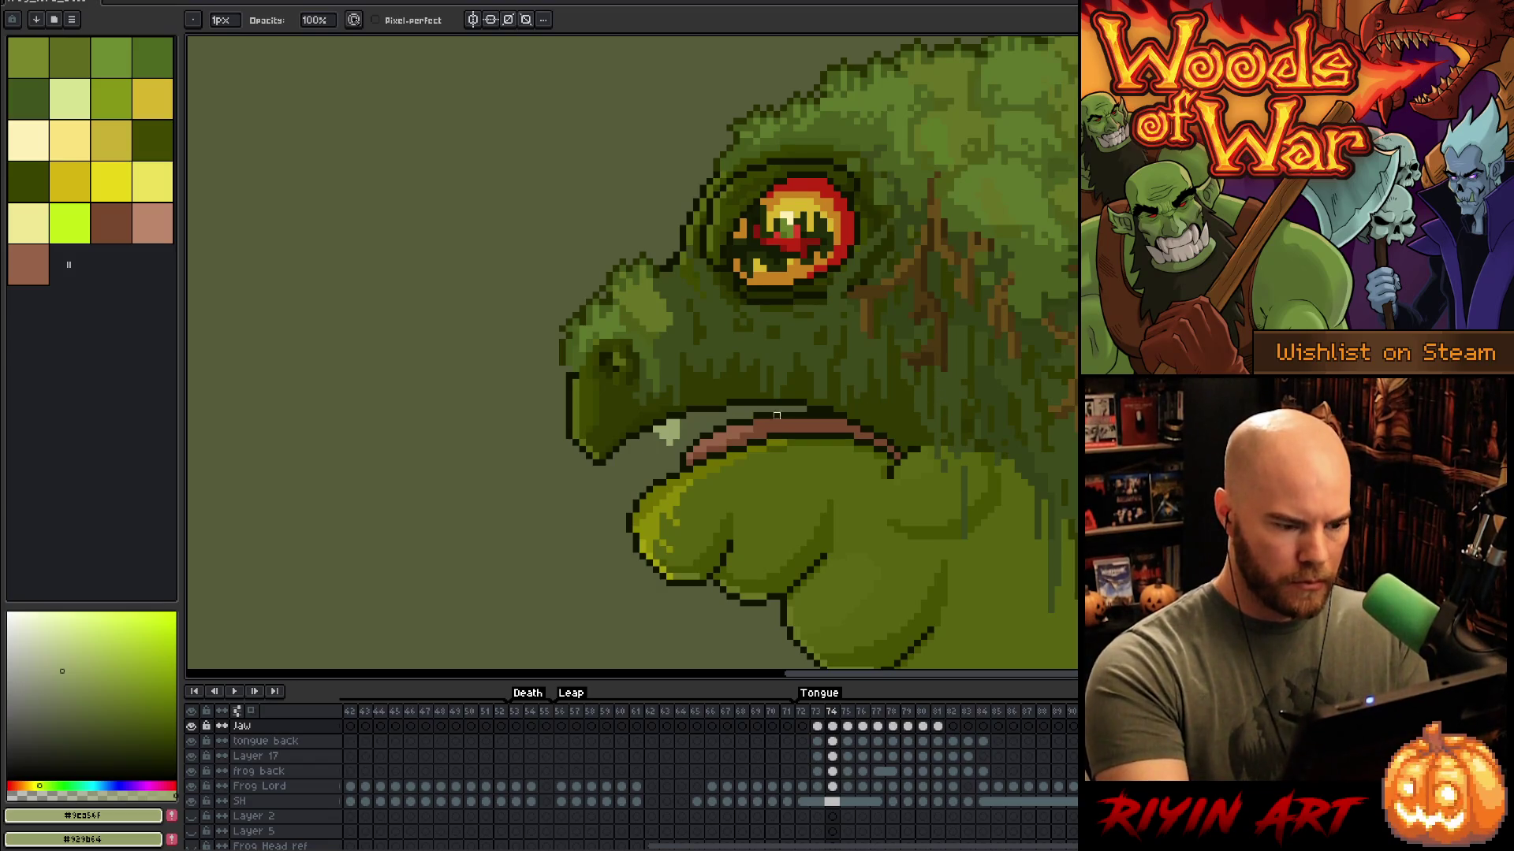
# Step: Switch to erasing, preview the stretched tongue frame, and compare the fang on the tongue-out frame
pyautogui.press('e')
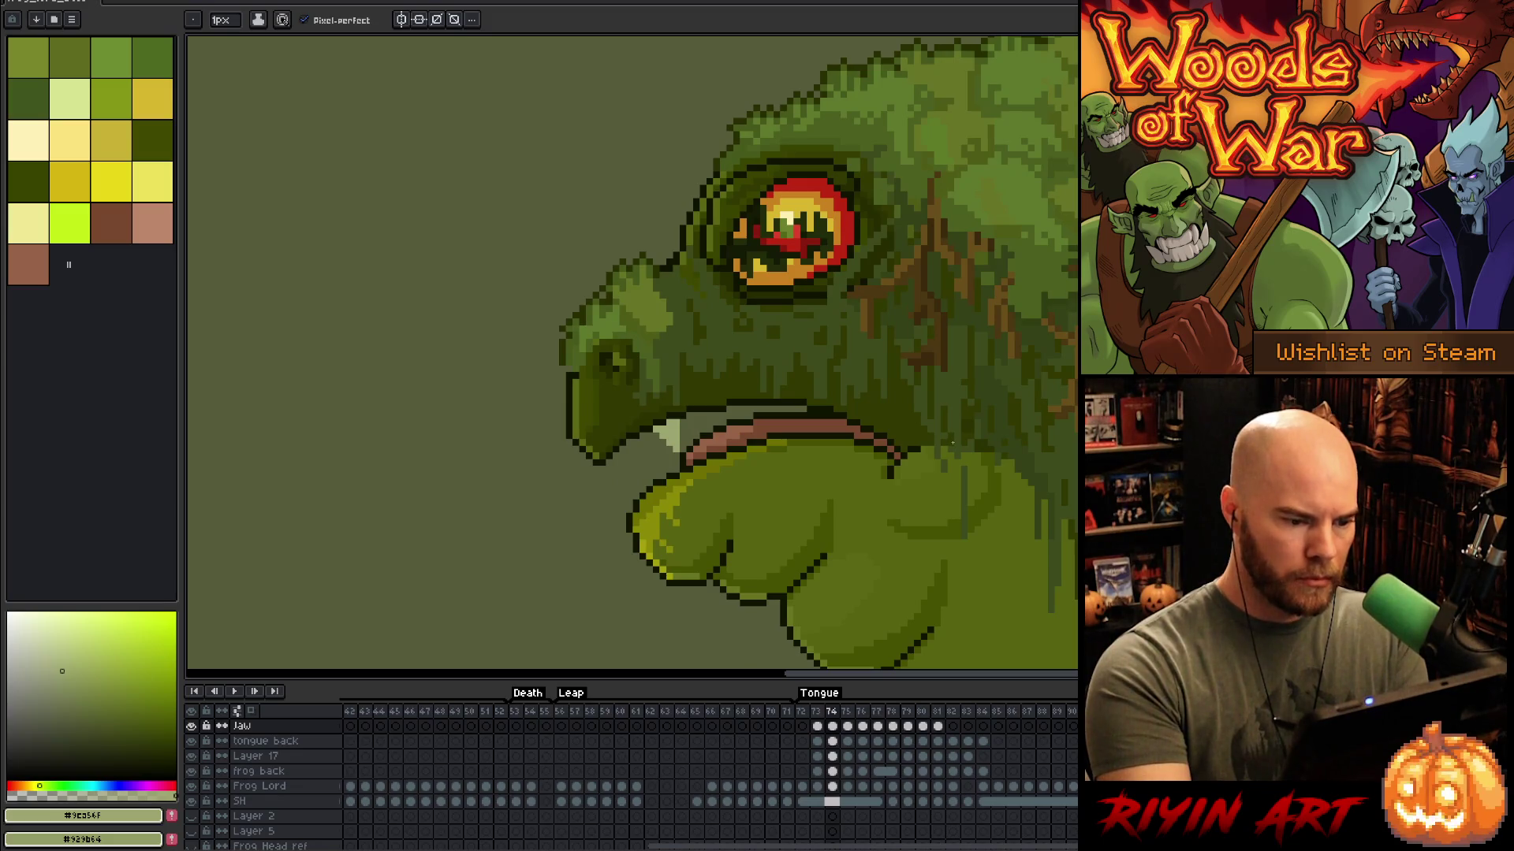
pyautogui.press('Right')
pyautogui.press('Left')
pyautogui.press('Right')
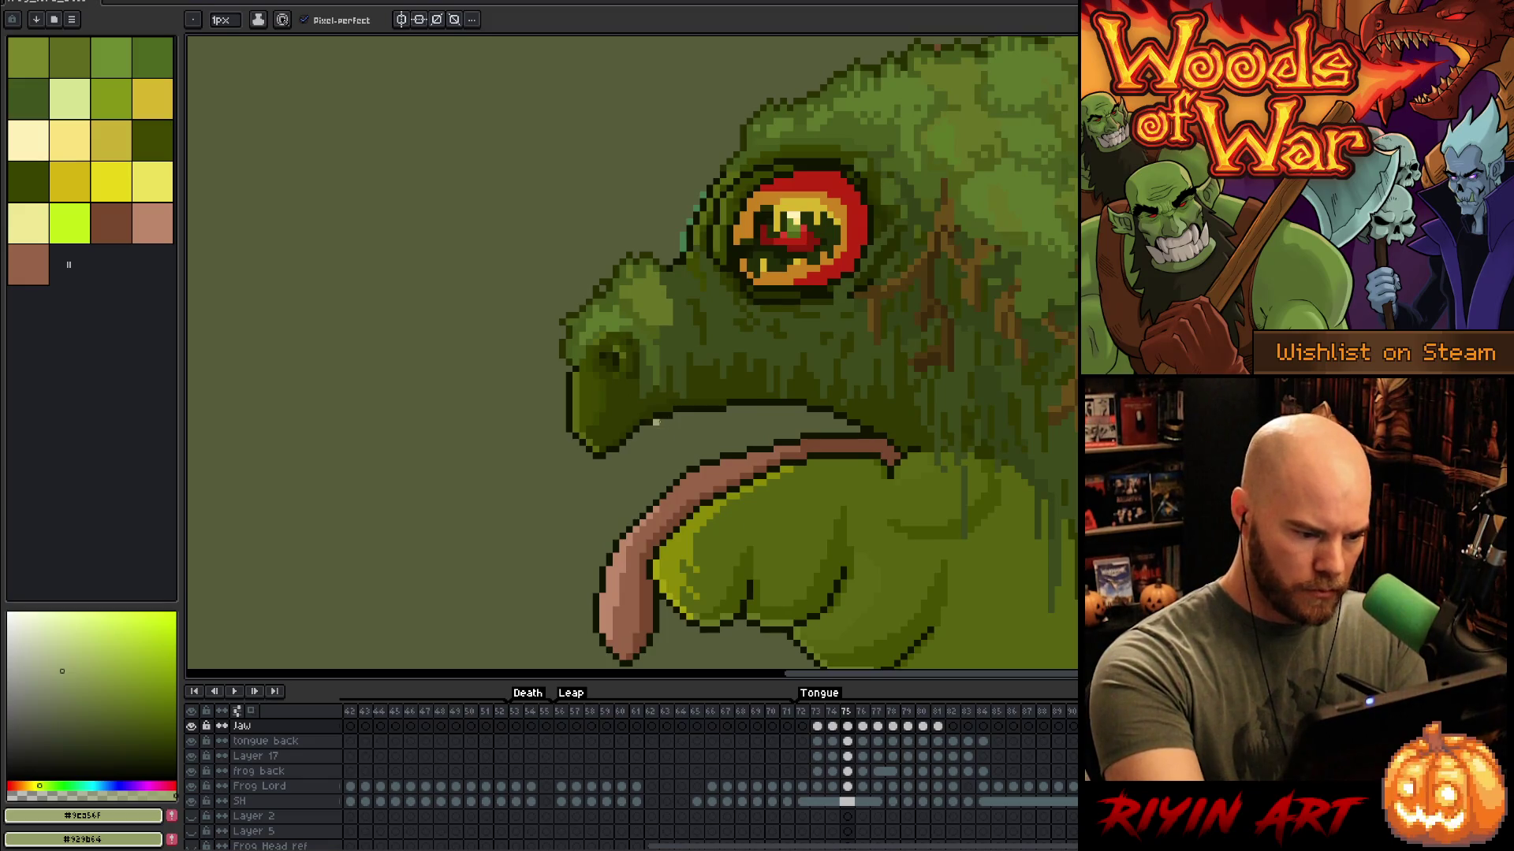
pyautogui.press('Left')
pyautogui.press('Right')
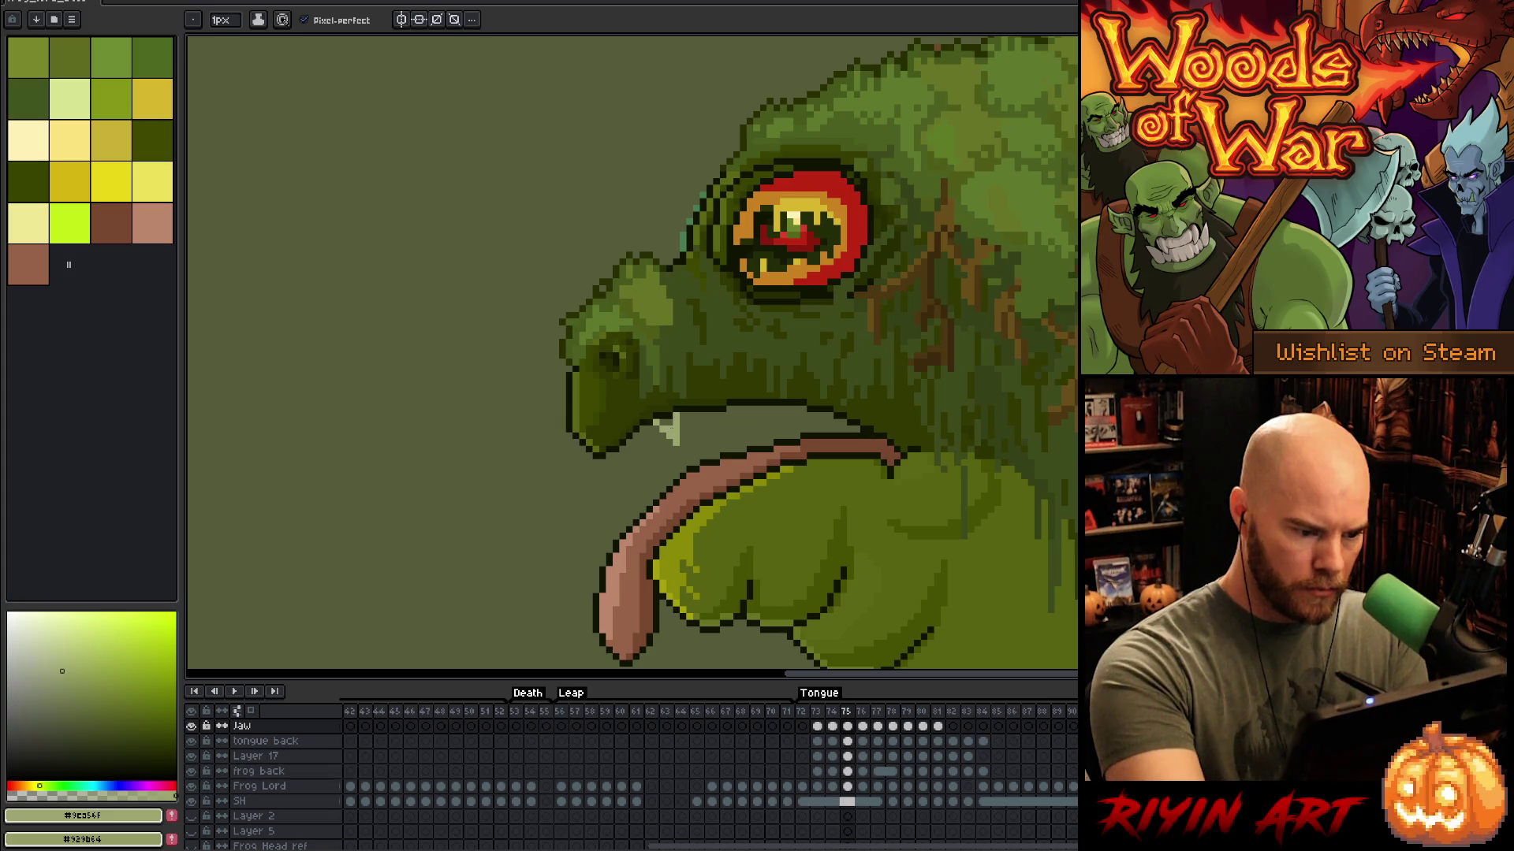
# Step: Recheck the fang across the tongue frames, then Magic Wand-select the fang pixels
pyautogui.press('Left')
pyautogui.press('Right')
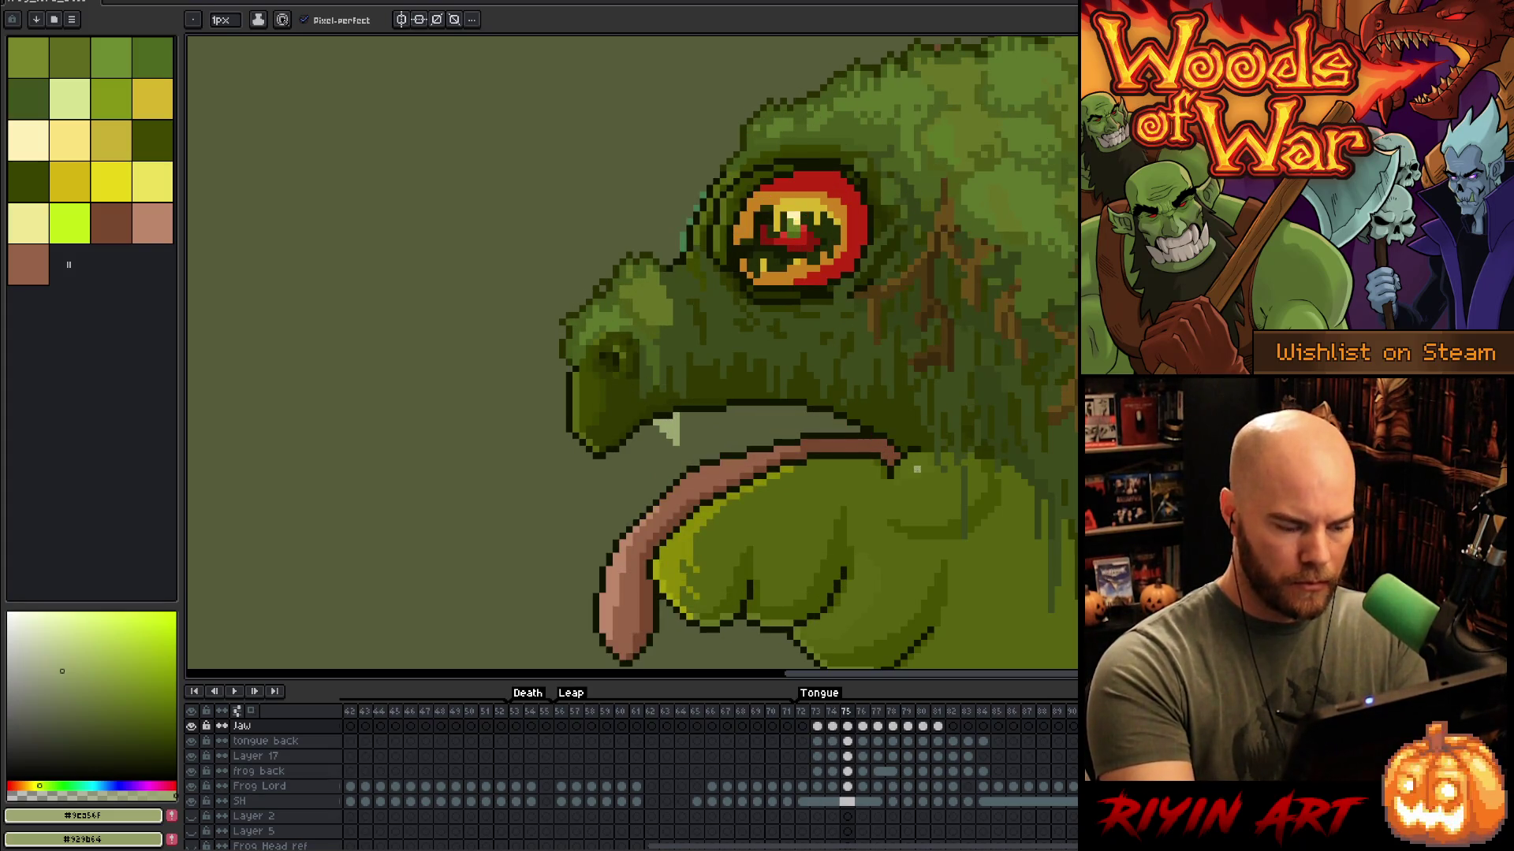
pyautogui.press('Right')
pyautogui.press('Left')
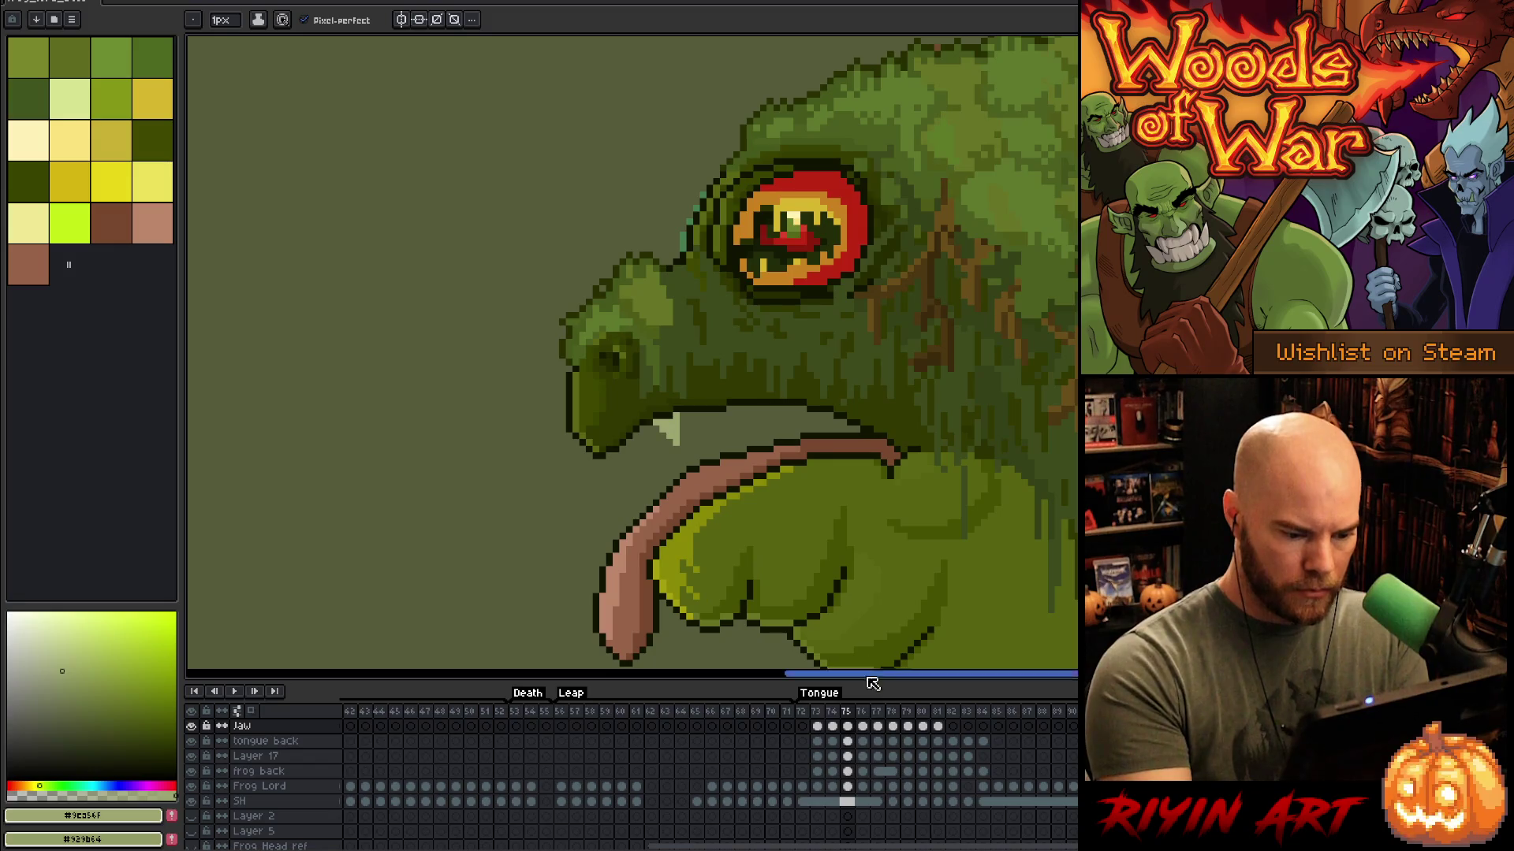
pyautogui.press('w')
pyautogui.click(669, 424)
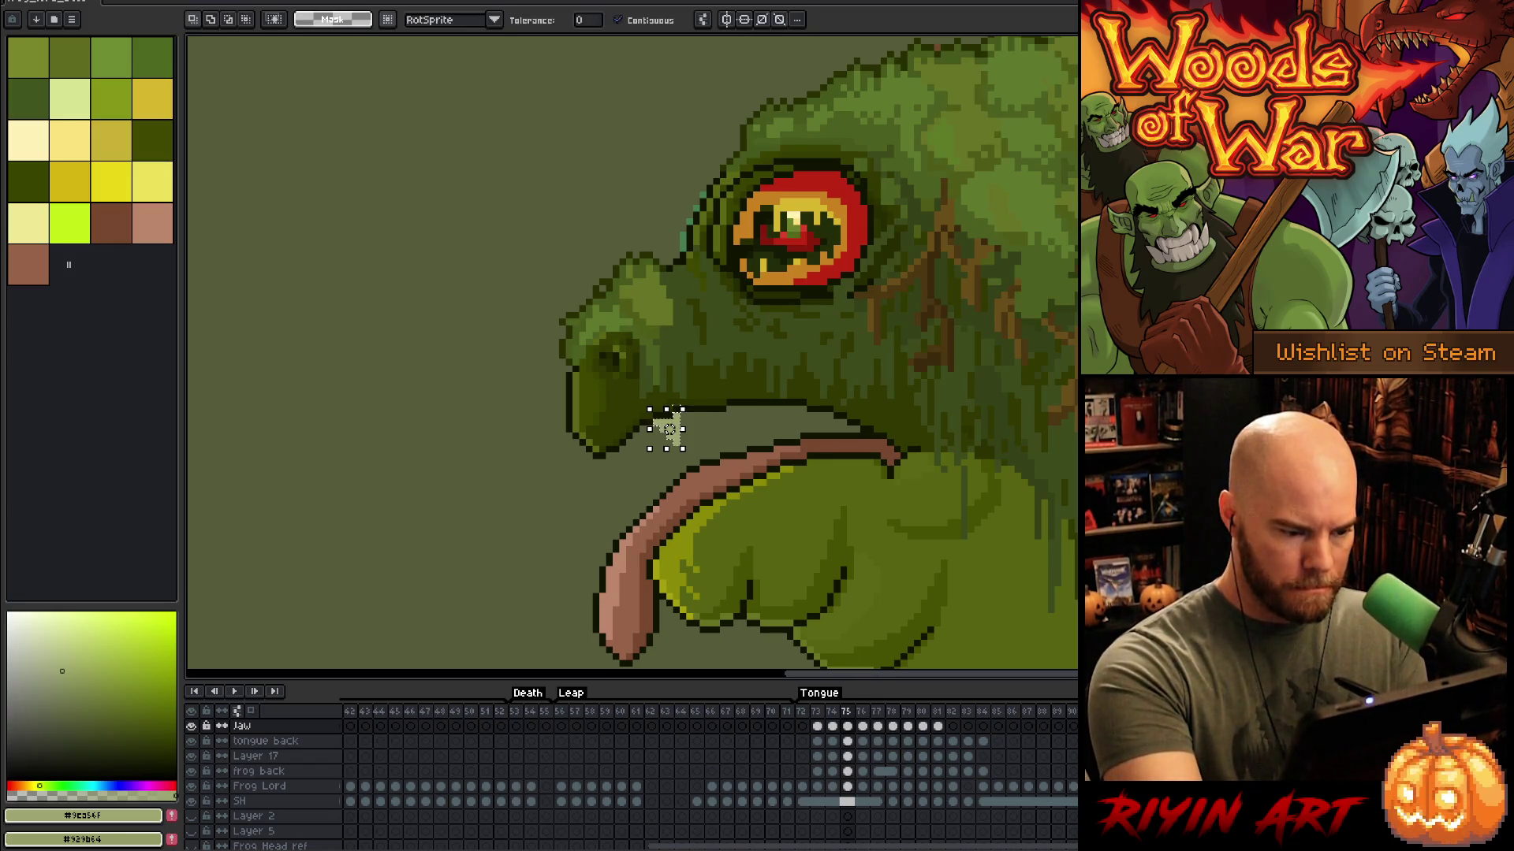
# Step: Paste the copied fang onto each following tongue frame
pyautogui.press('Right')
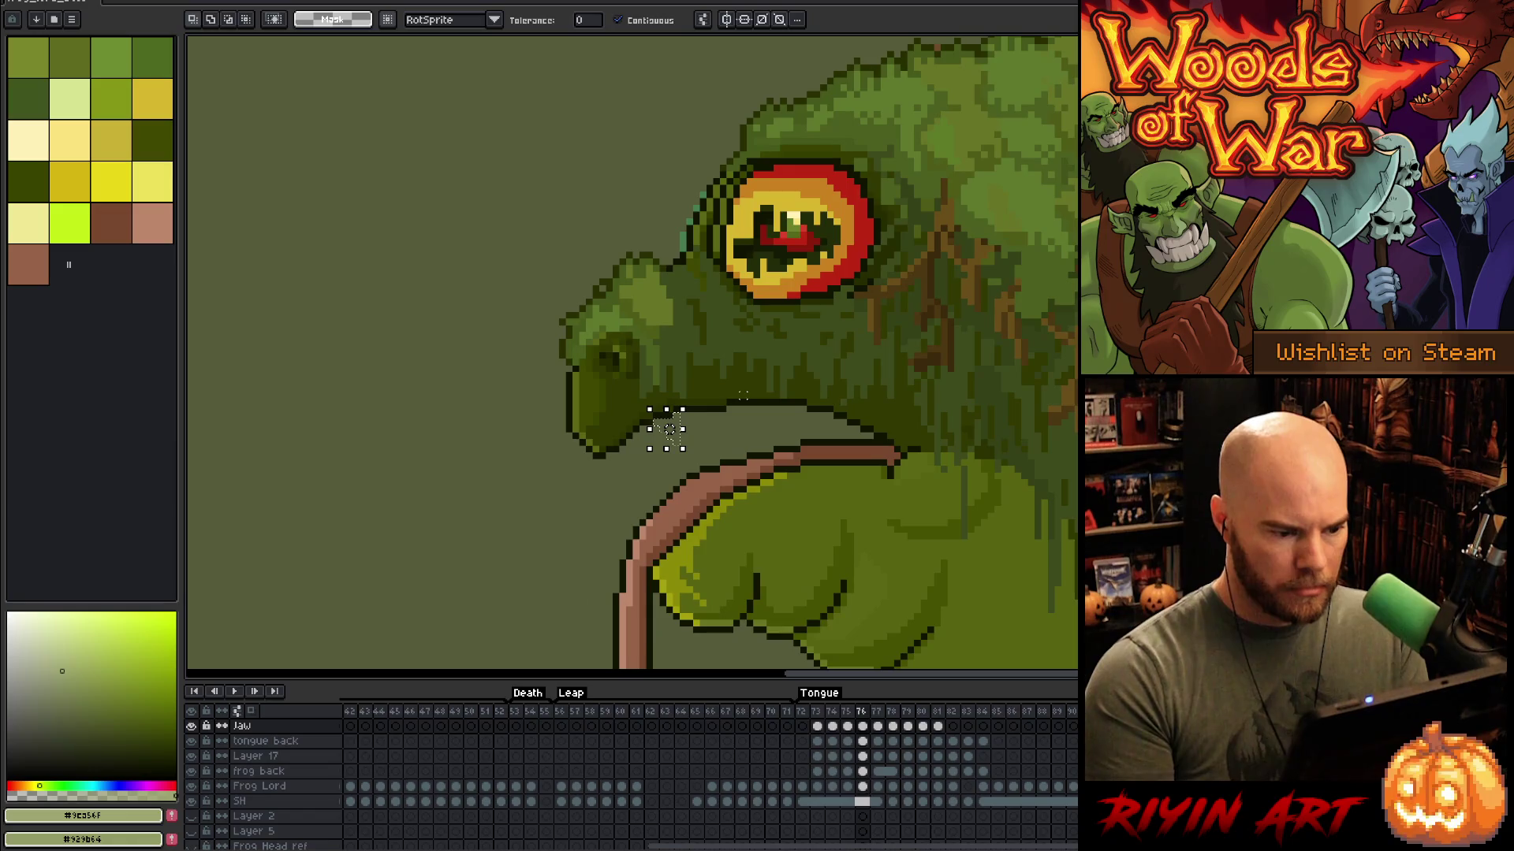
pyautogui.press('Right')
pyautogui.press('Right')
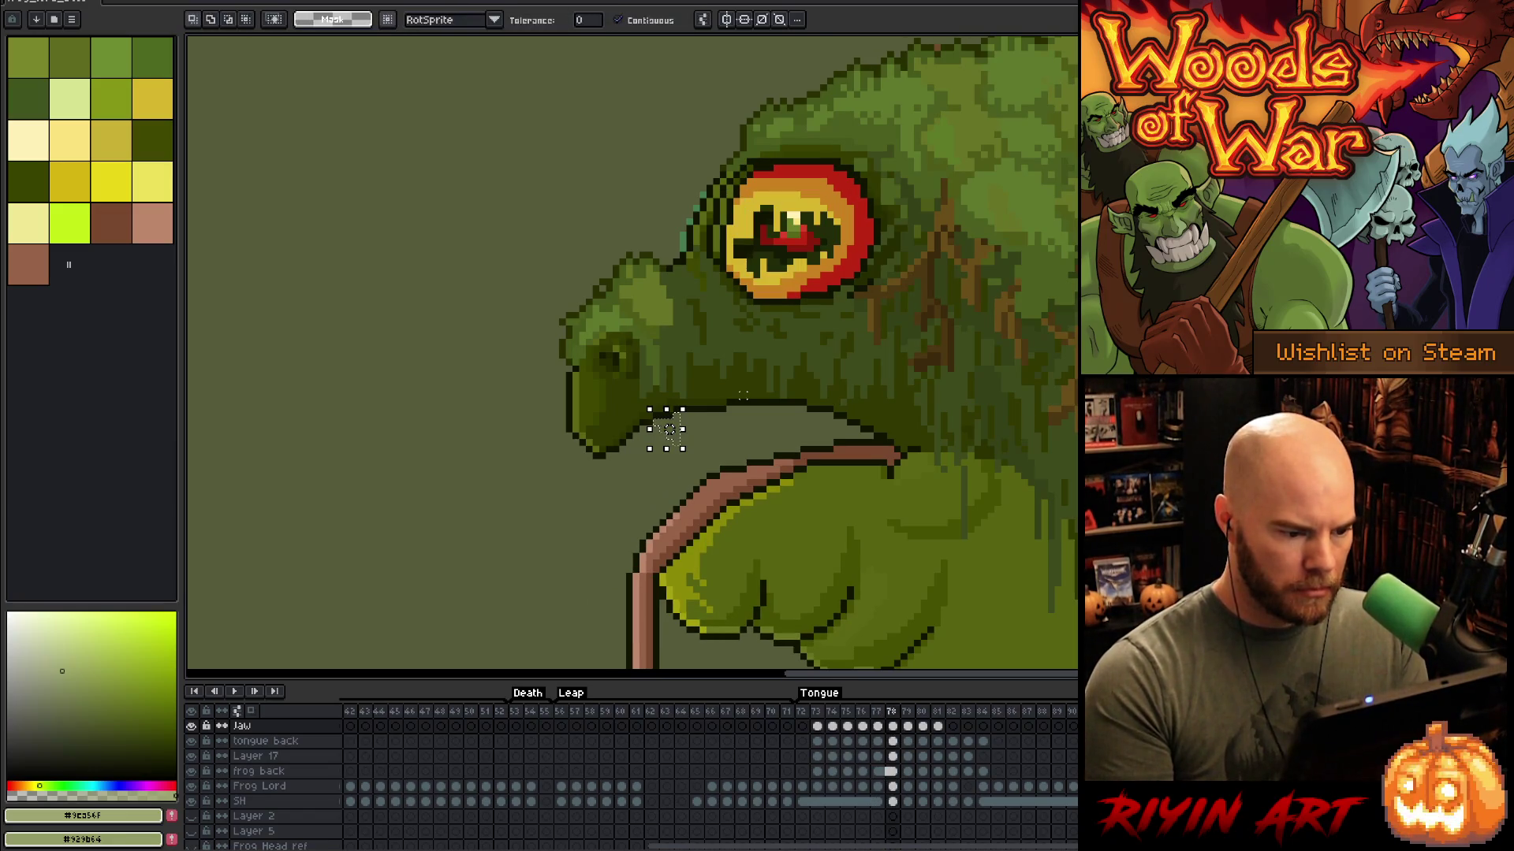
pyautogui.press('Right')
pyautogui.press('Right')
pyautogui.press('Right')
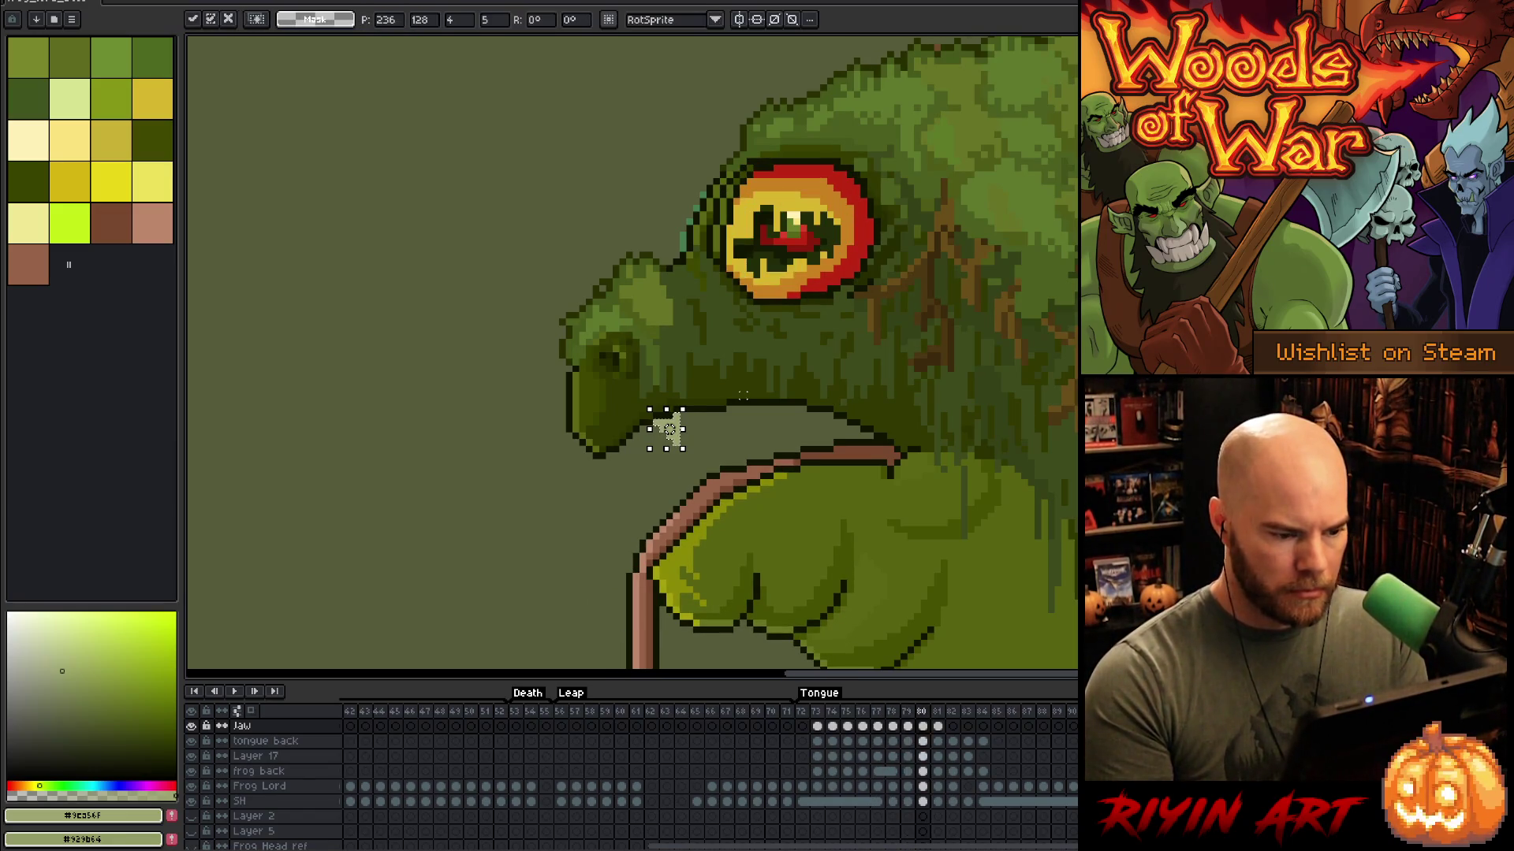
pyautogui.press('Right')
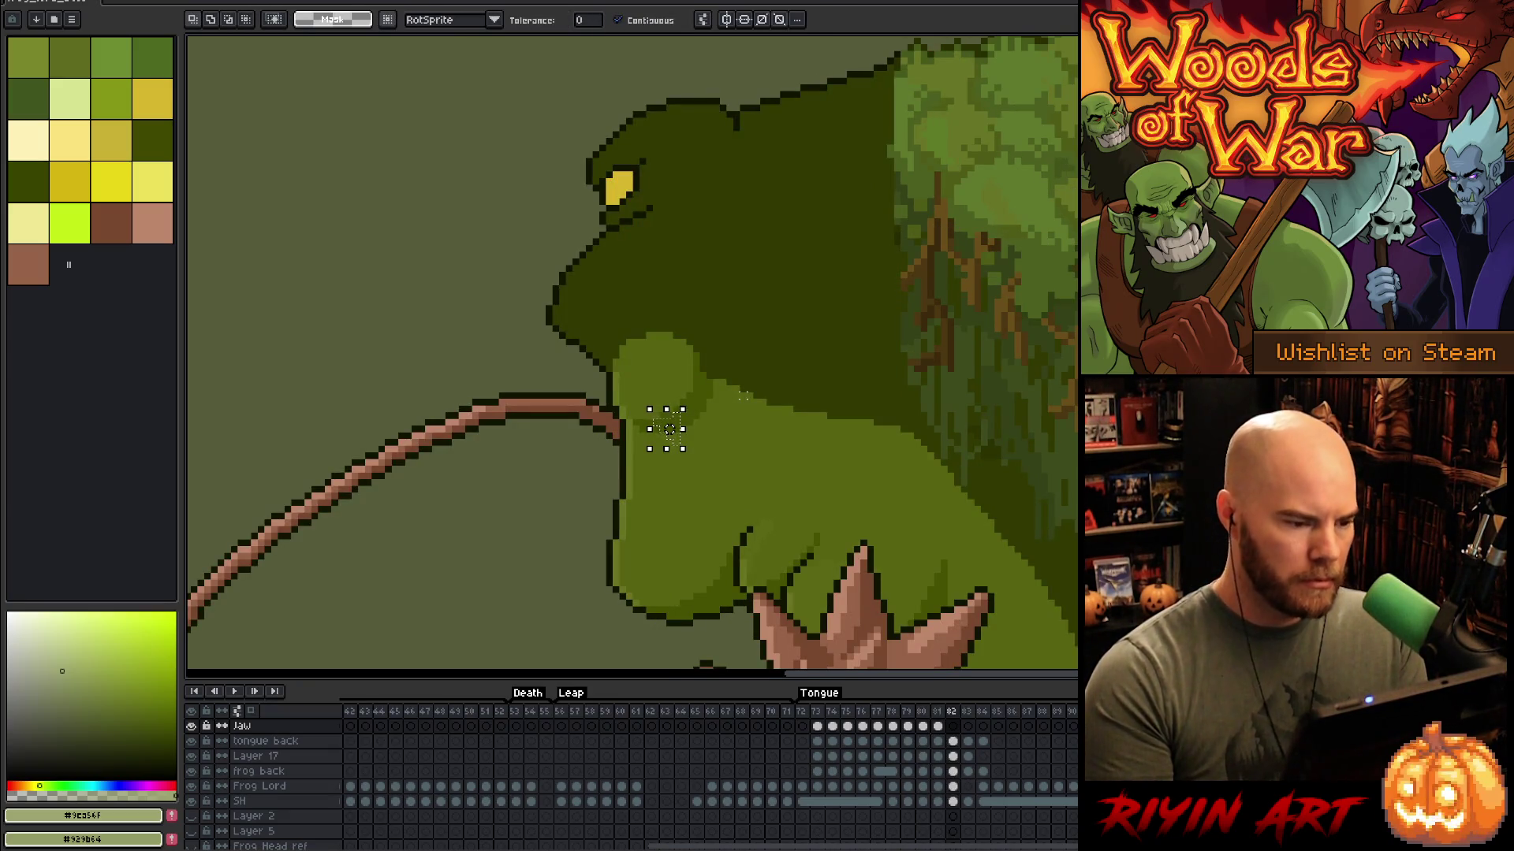
# Step: Play the tongue animation, fit the whole frog in view, and replay it to review the fang
pyautogui.press('Return')
pyautogui.scroll(-3, 743, 396)
pyautogui.scroll(-1, 759, 390)
pyautogui.scroll(2, 743, 525)
pyautogui.press('space')
pyautogui.moveTo(777, 500)
pyautogui.mouseDown()
pyautogui.moveTo(684, 344)
pyautogui.moveTo(686, 417)
pyautogui.mouseUp()
pyautogui.scroll(-1, 747, 428)
pyautogui.scroll(2, 748, 428)
pyautogui.scroll(-1, 748, 428)
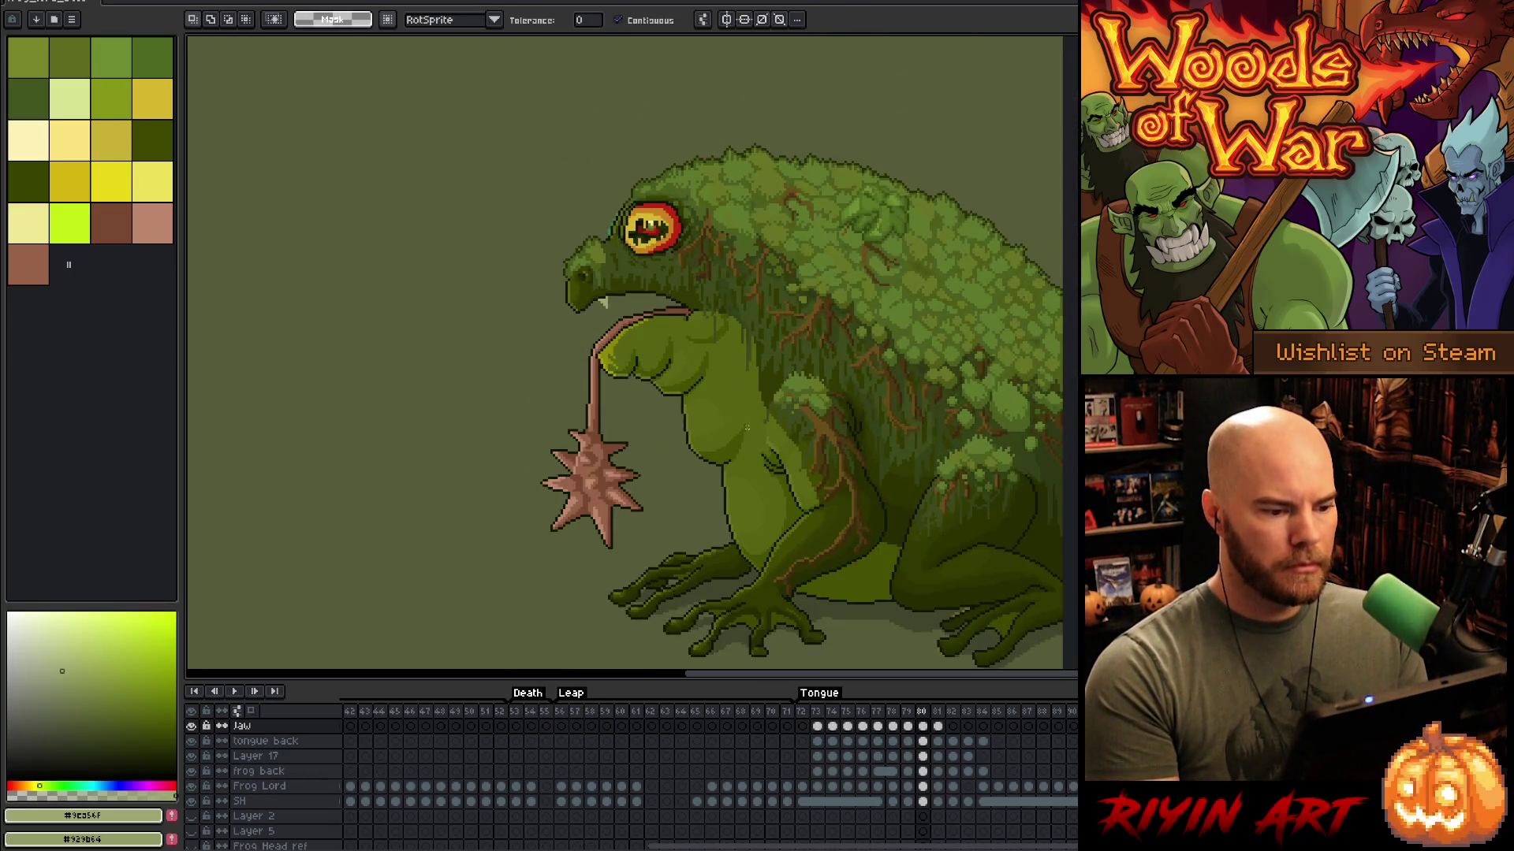
pyautogui.press('space')
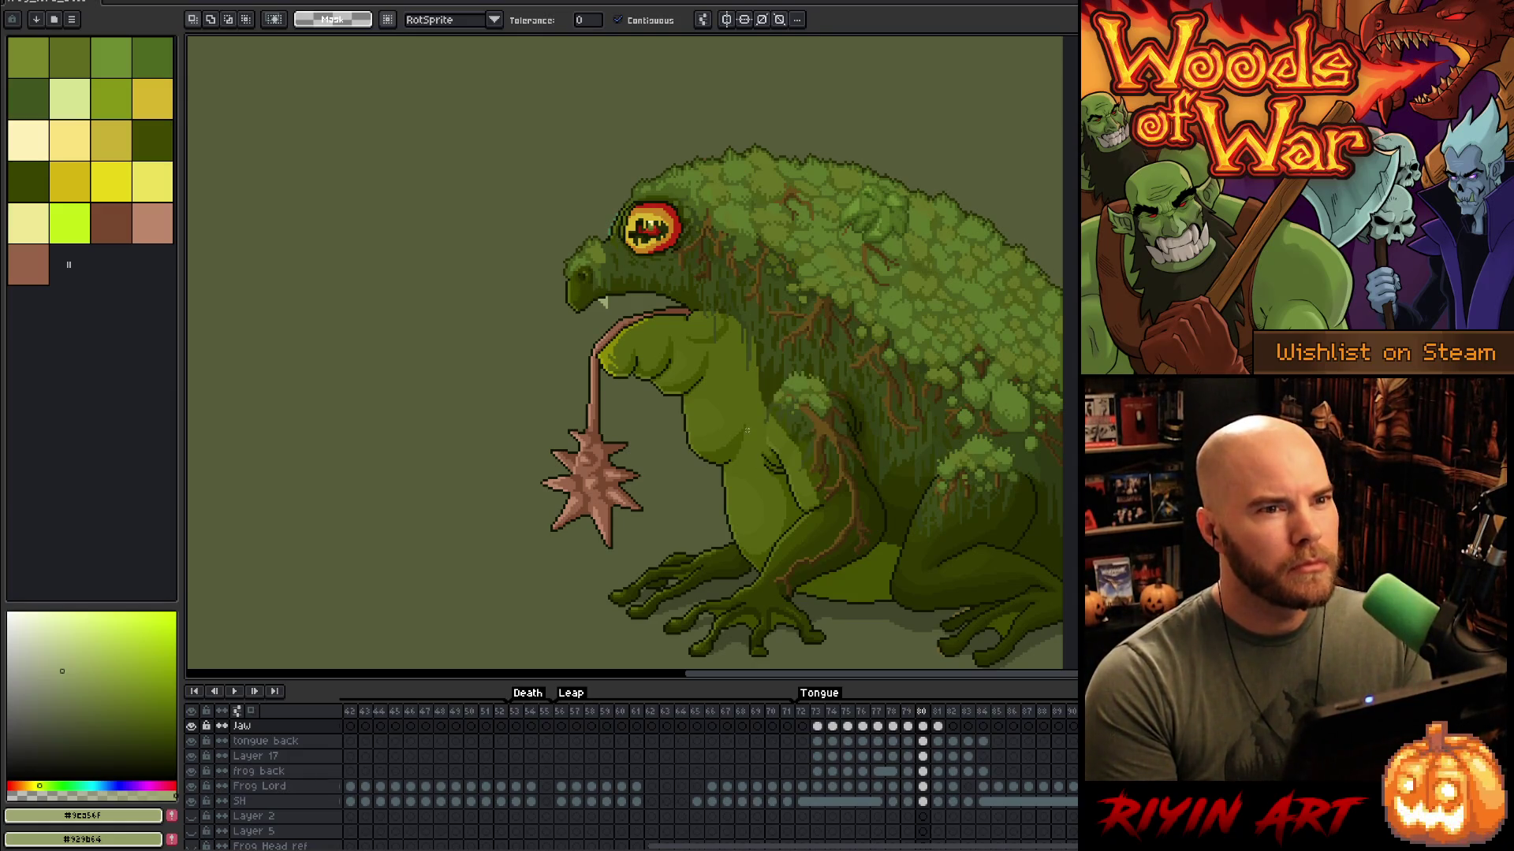
pyautogui.press('Return')
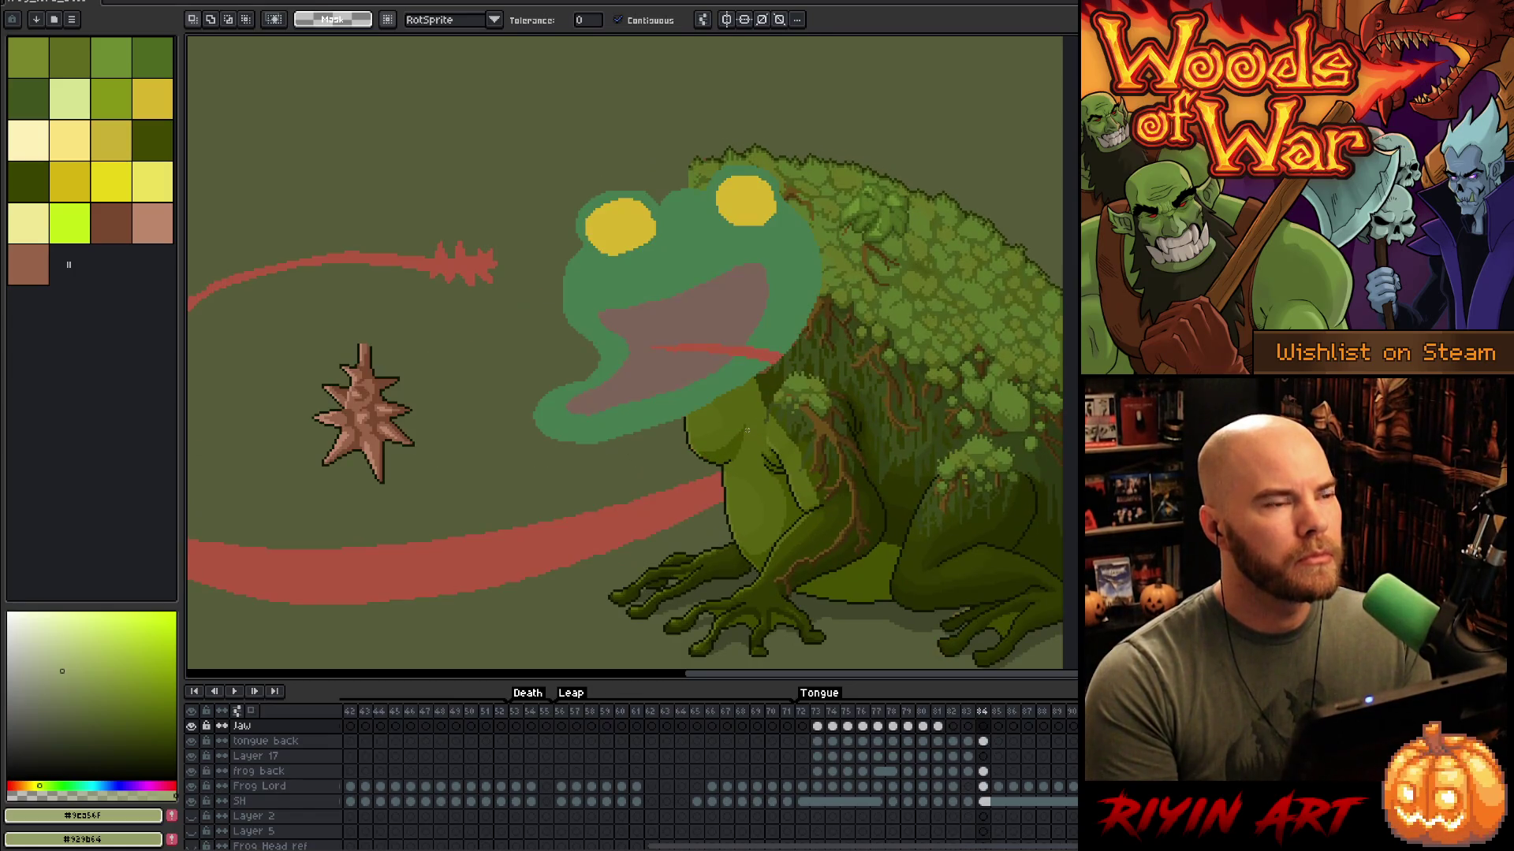
pyautogui.scroll(-2, 787, 490)
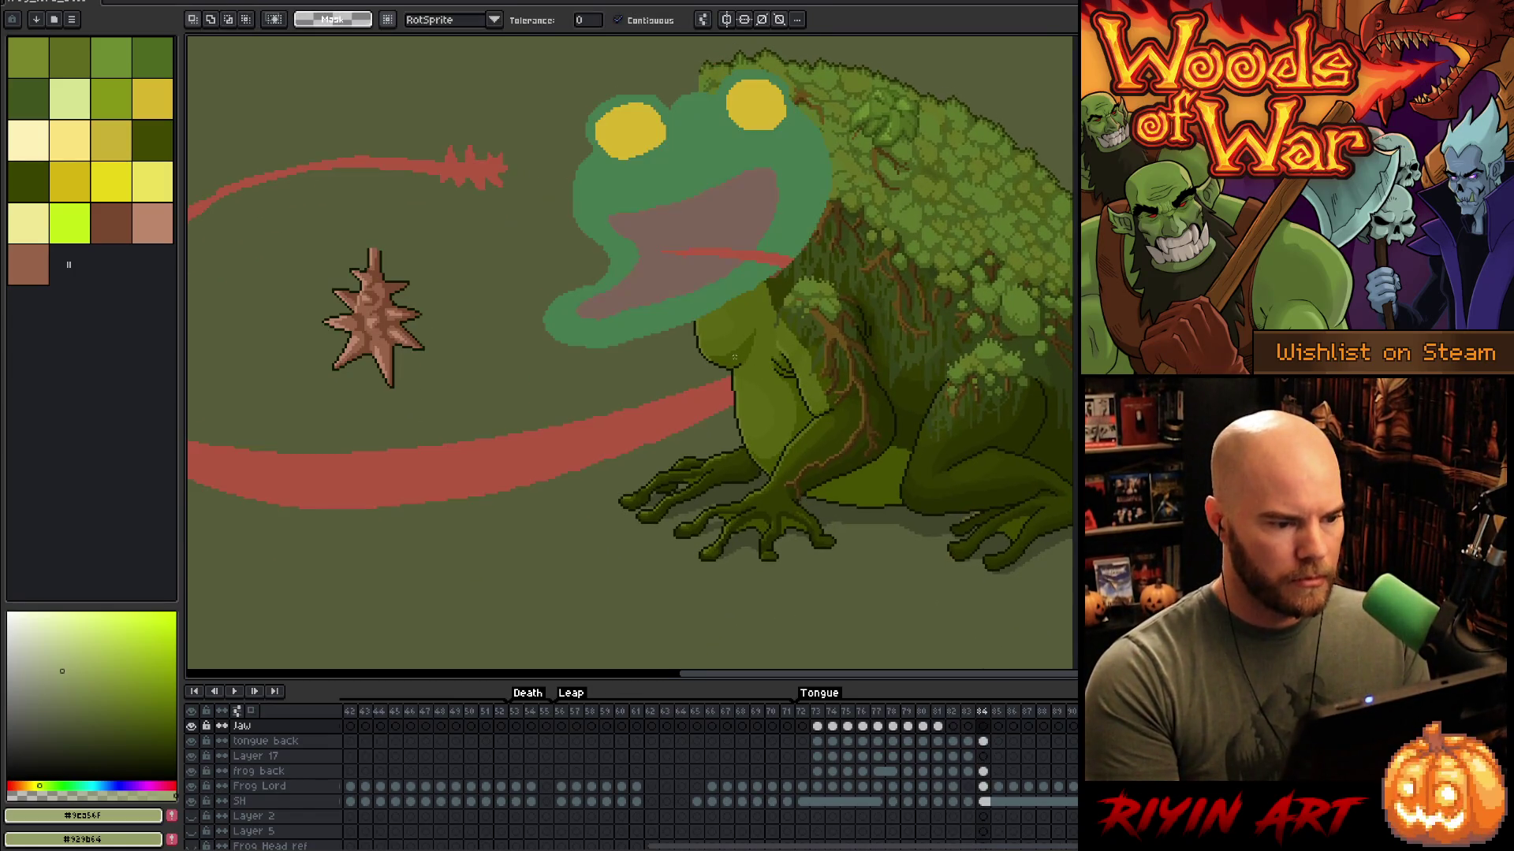
pyautogui.scroll(2, 734, 357)
# Step: Select Layer 17 on frame 84 with the sketched frog's open mouth in view
pyautogui.click(983, 771)
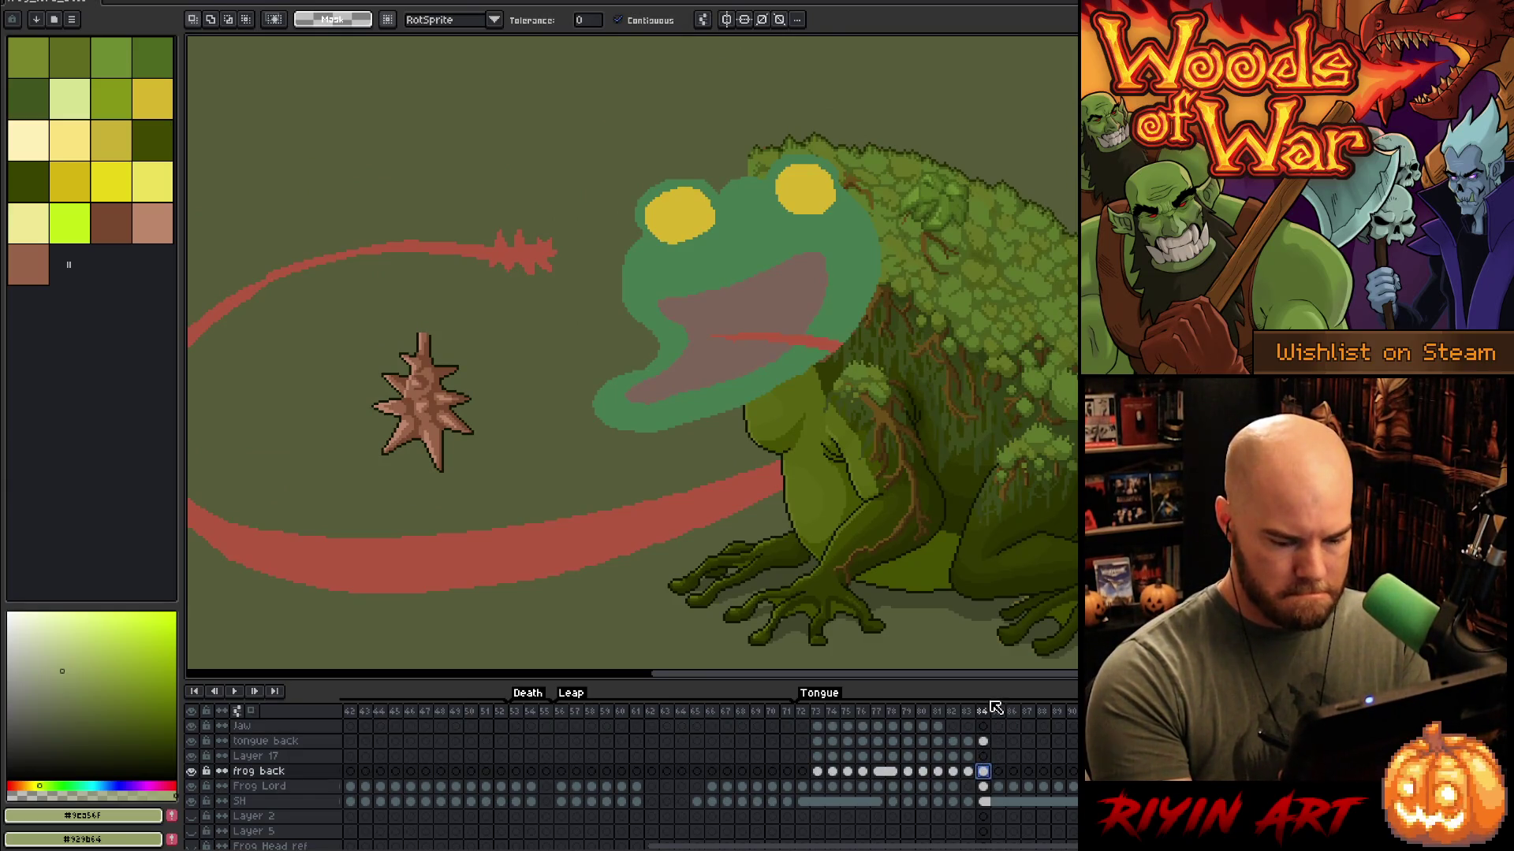
pyautogui.scroll(2, 787, 297)
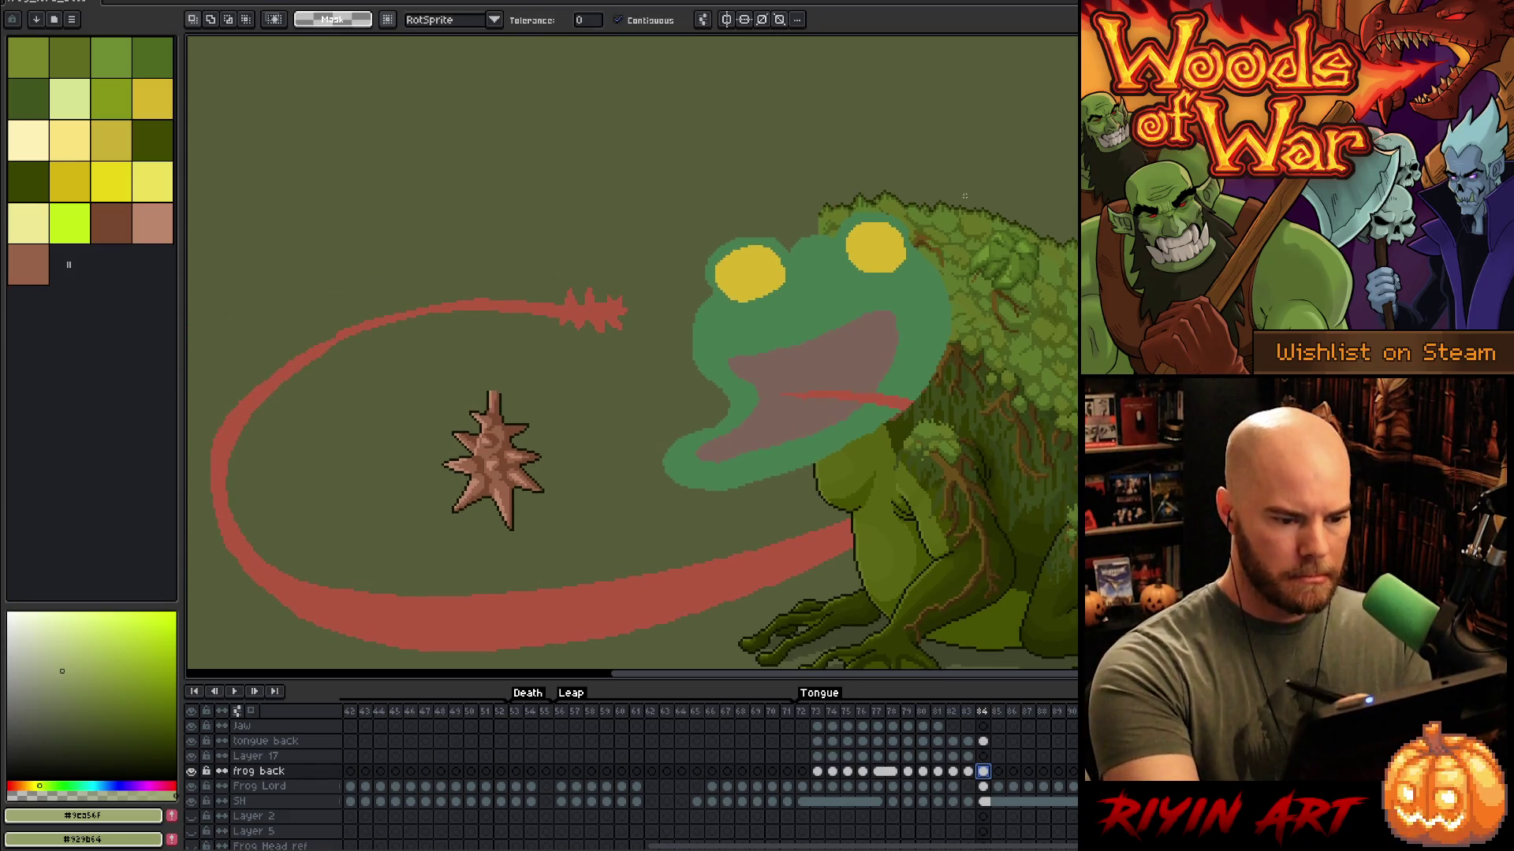
pyautogui.scroll(1, 787, 298)
pyautogui.moveTo(898, 473); pyautogui.dragTo(963, 415)
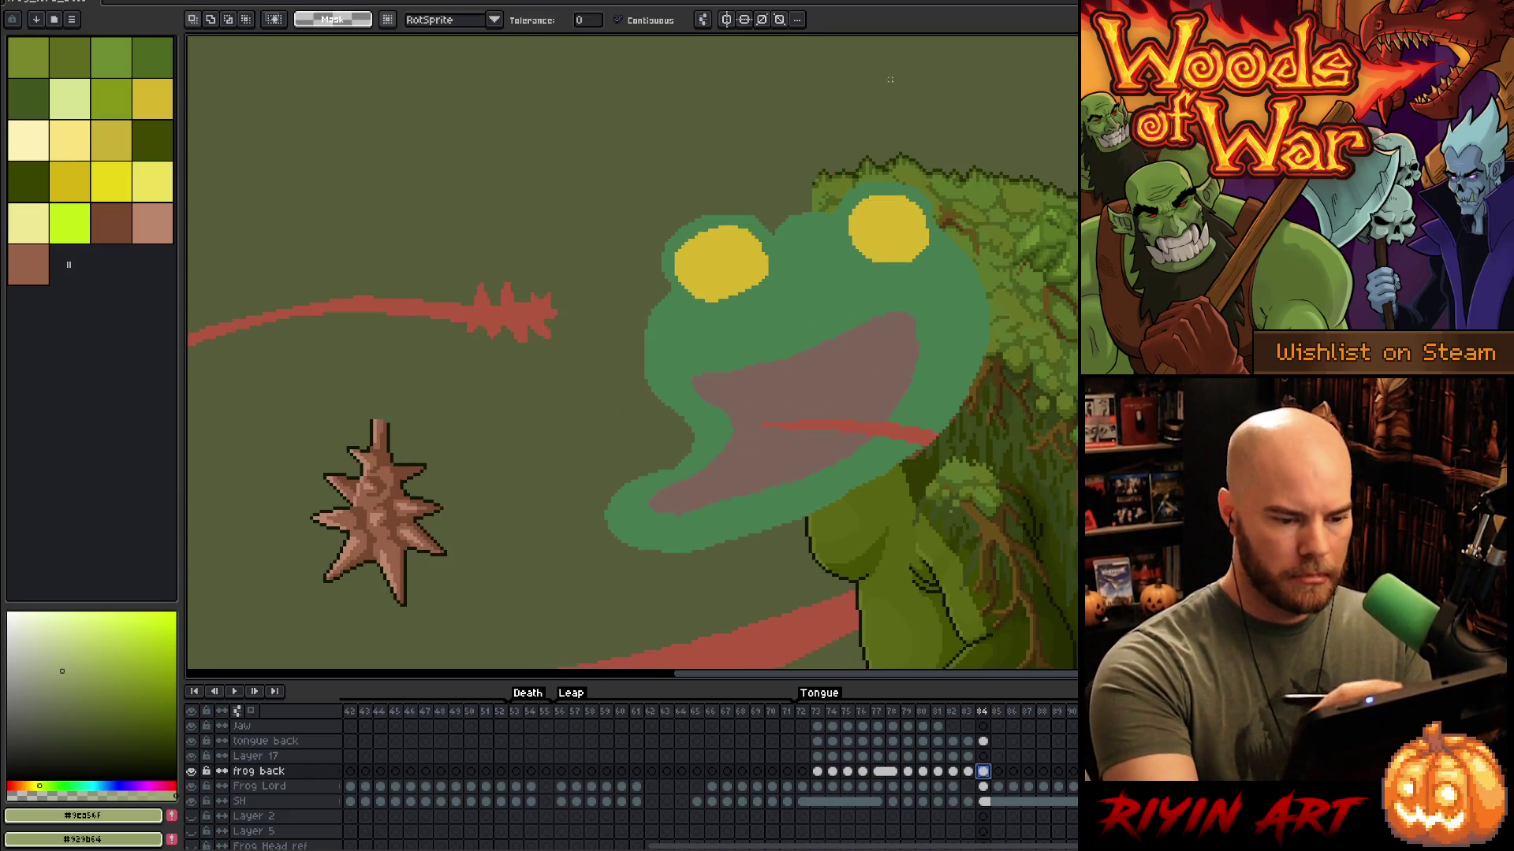
pyautogui.click(984, 756)
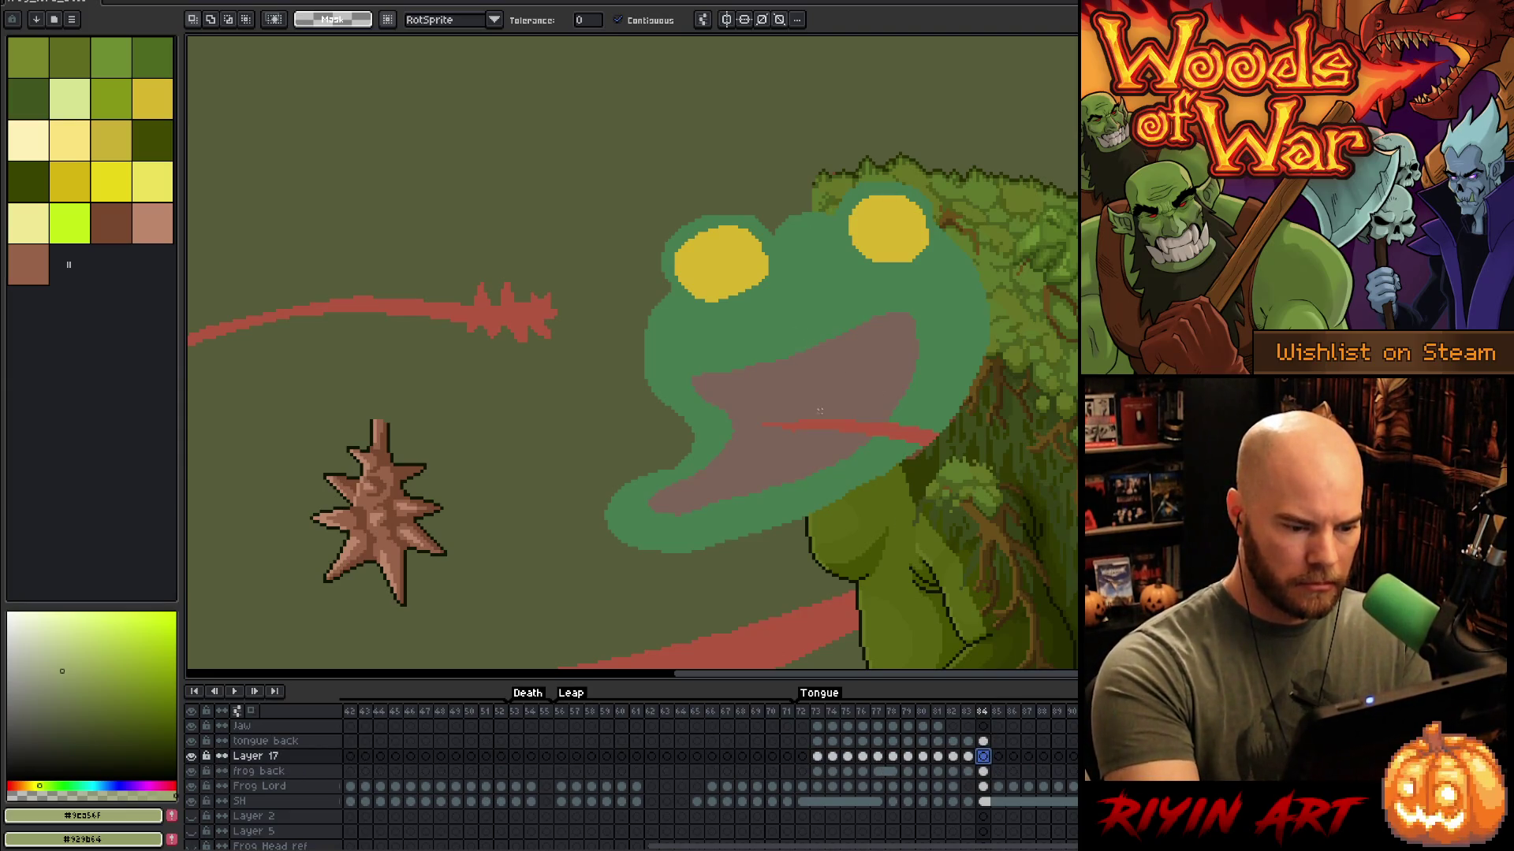
# Step: Add pale fang shades to the palette, pencil a V-shaped fang in the mouth, and fill it
pyautogui.press('b')
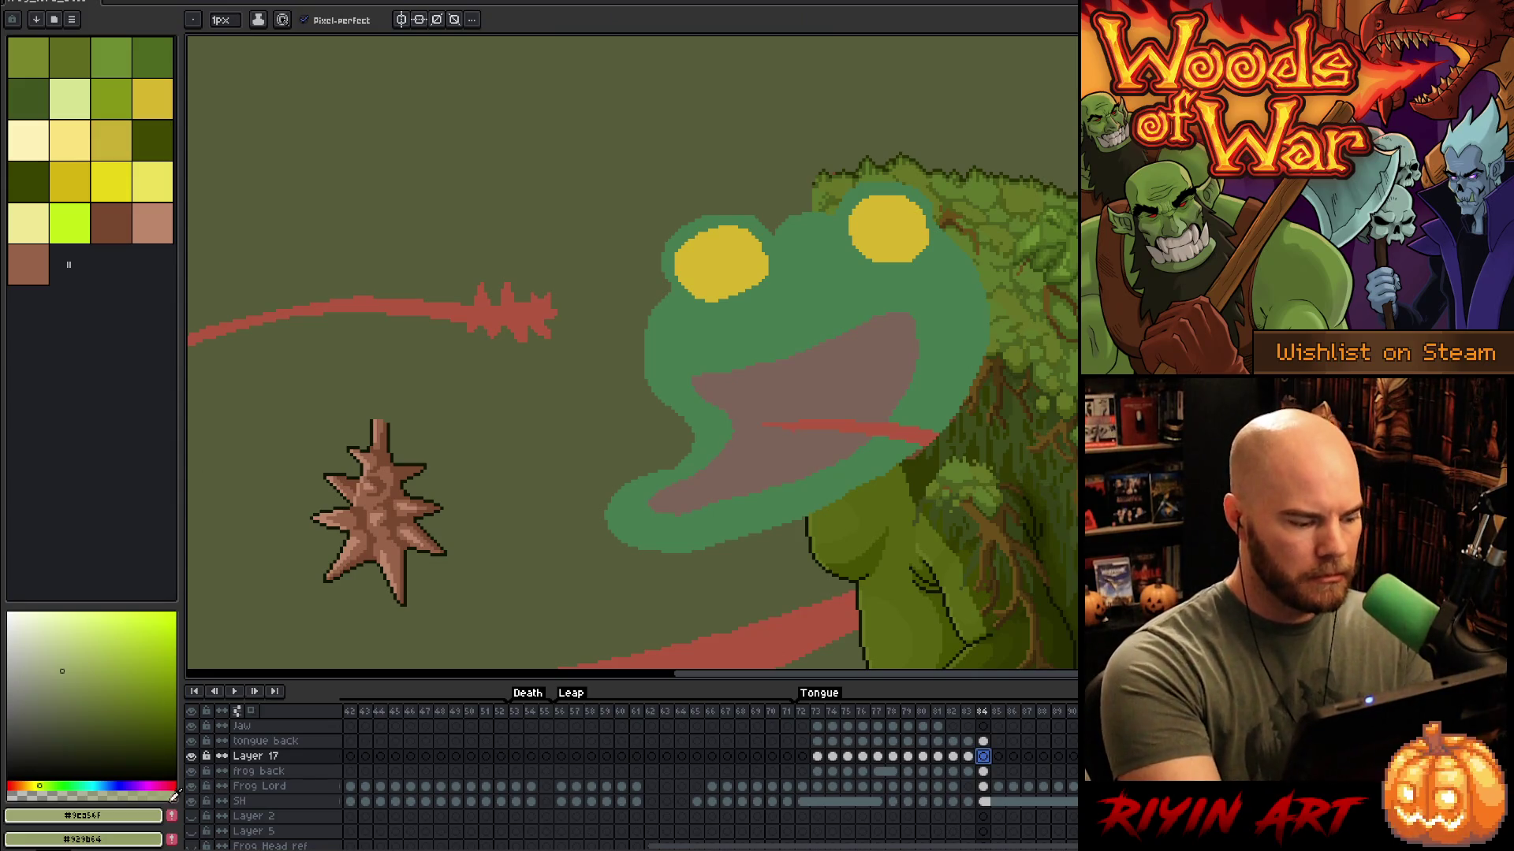
pyautogui.click(172, 815)
pyautogui.press('x')
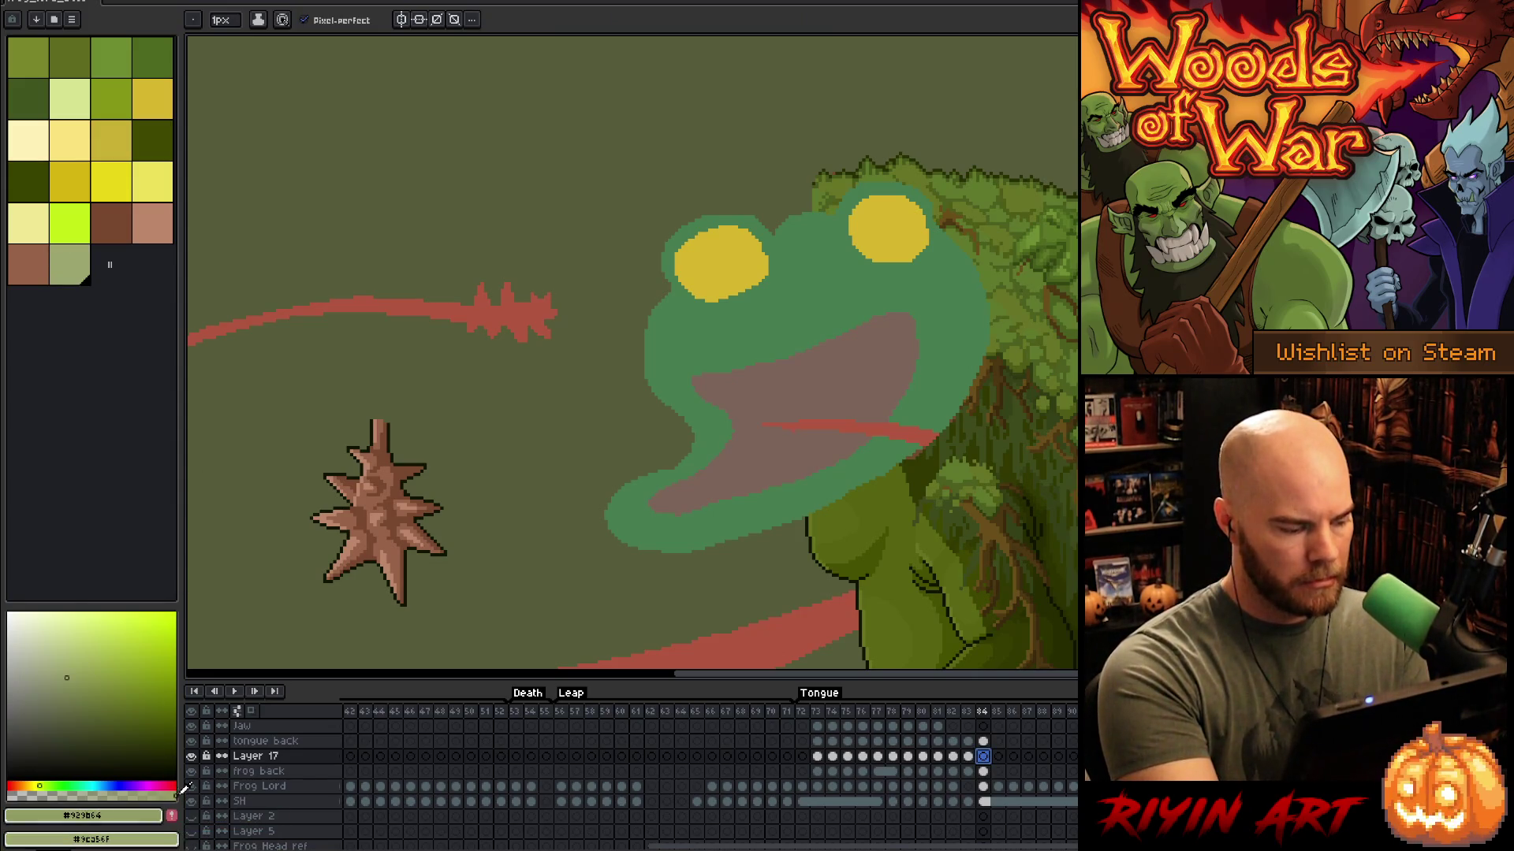
pyautogui.click(172, 815)
pyautogui.press('x')
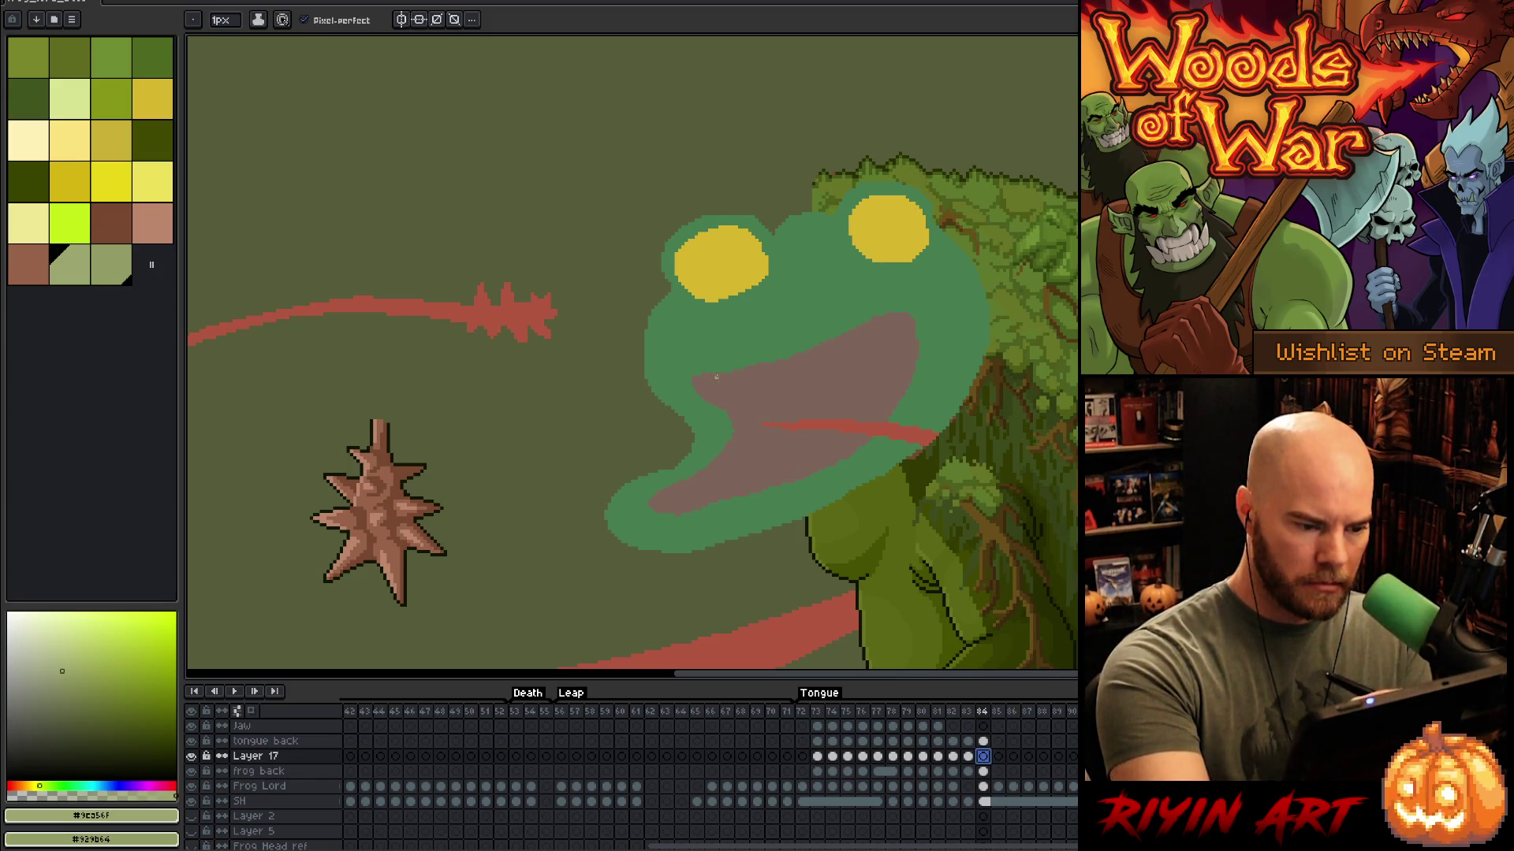
pyautogui.moveTo(733, 397); pyautogui.dragTo(738, 375)
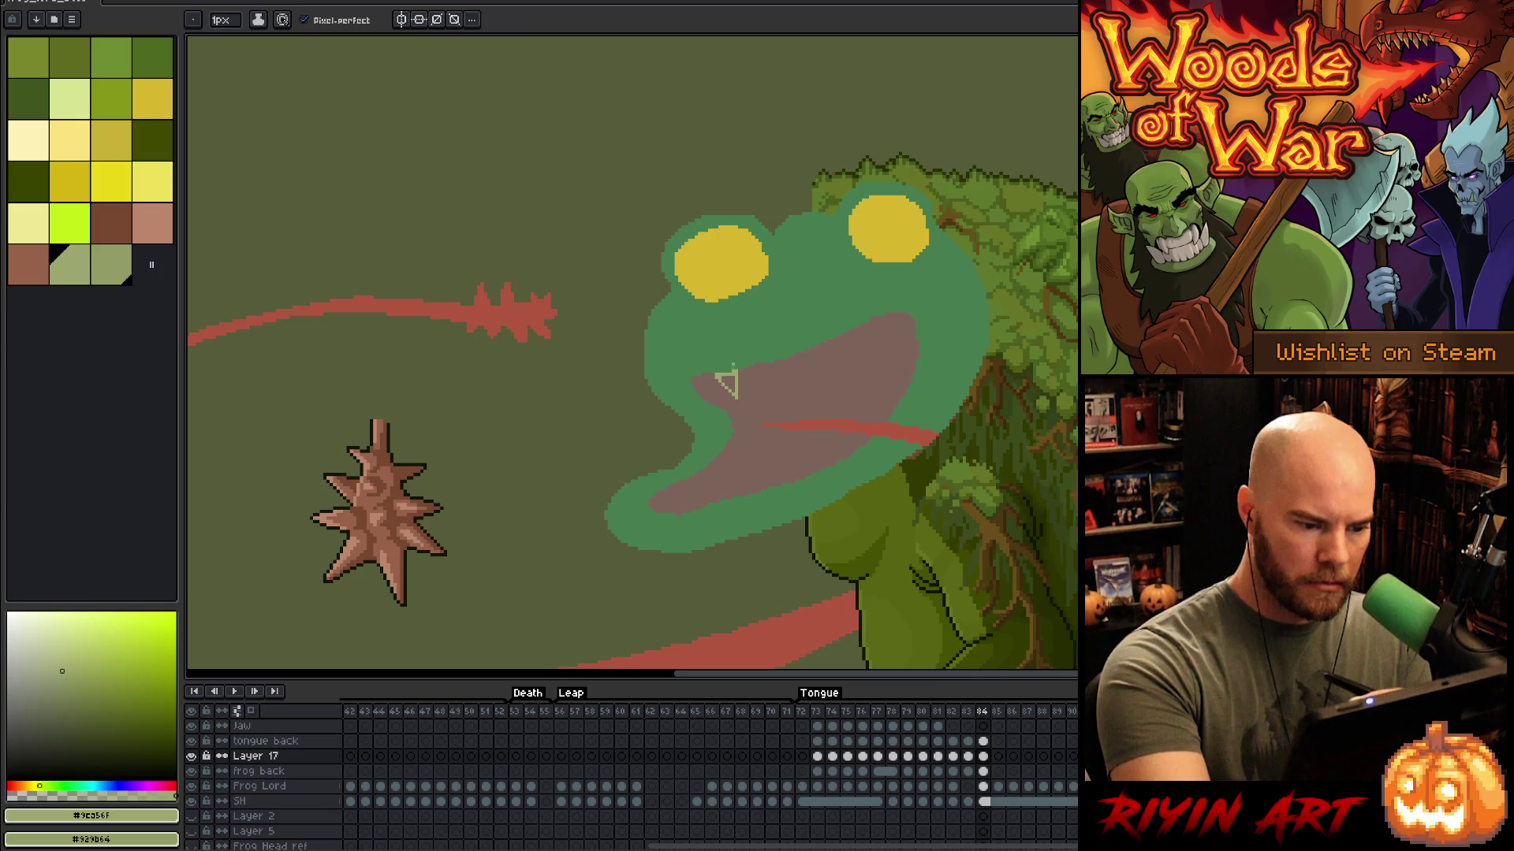
pyautogui.click(727, 384)
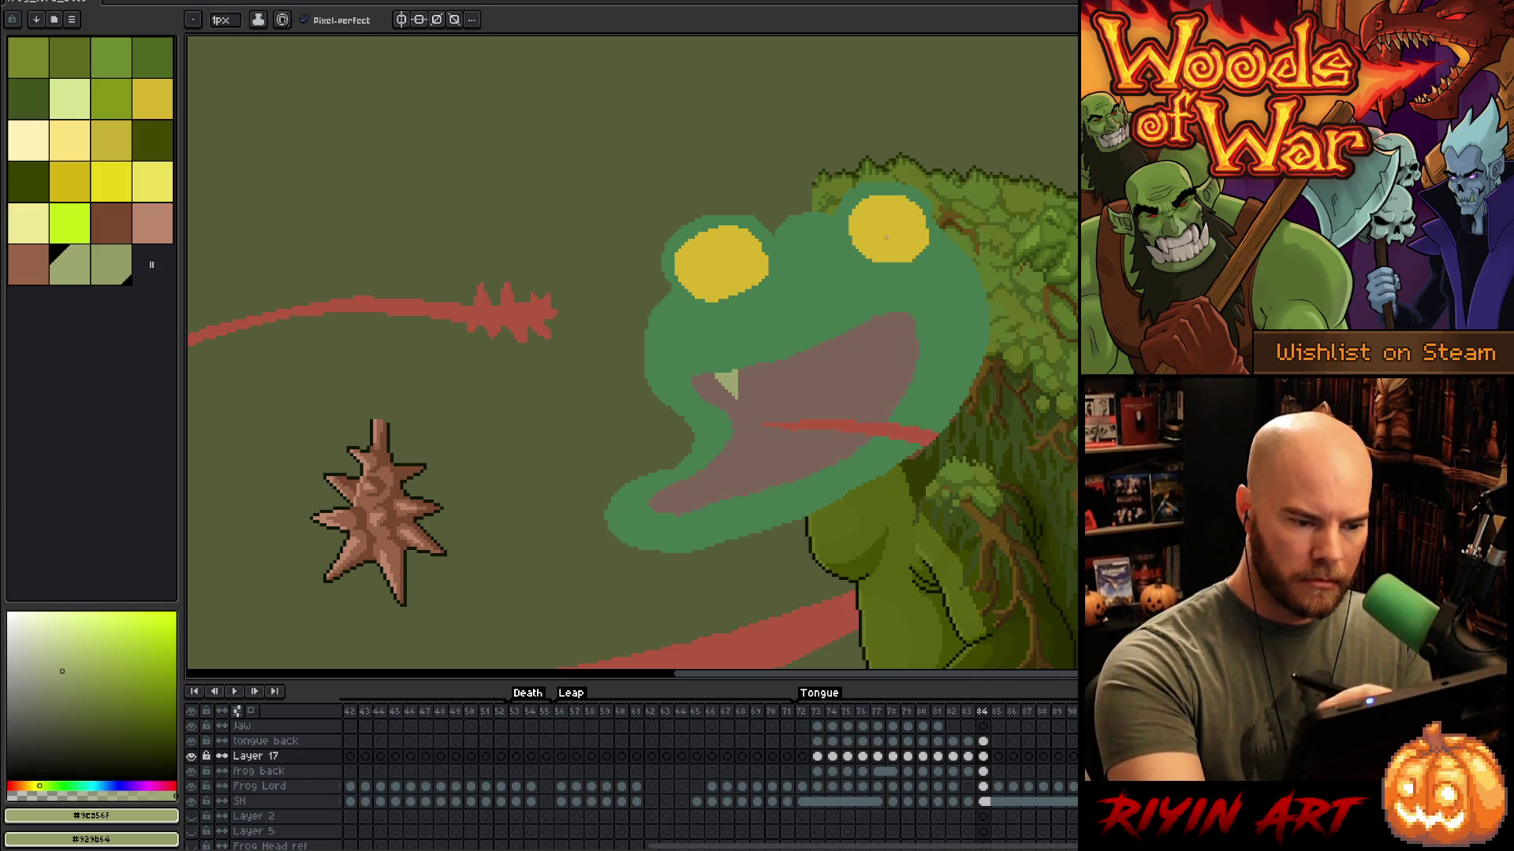
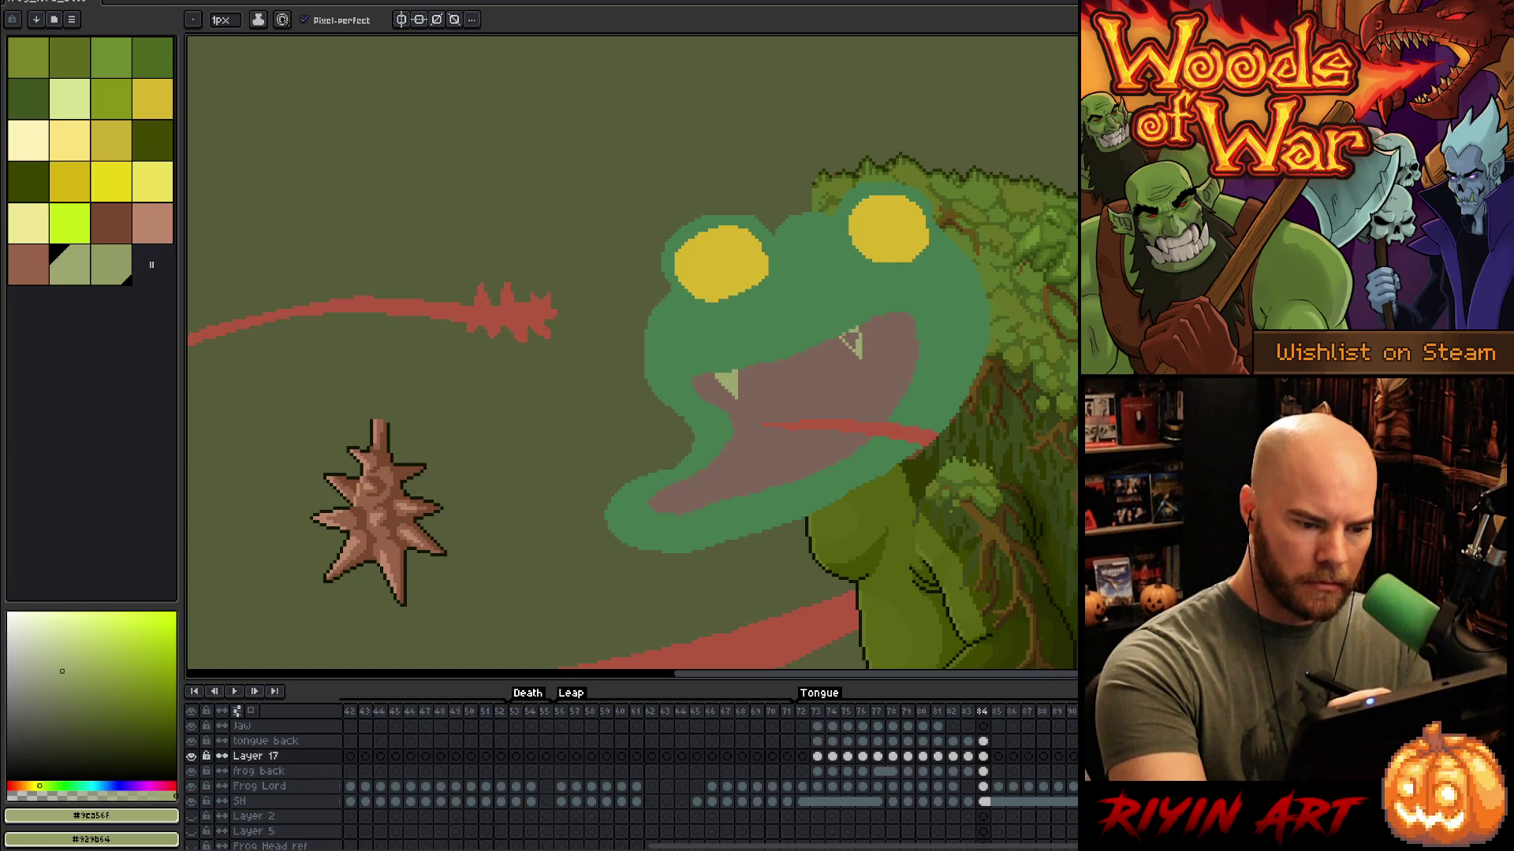
# Step: Sample the dark green and try a curved brow line over the left eye, undoing each attempt
pyautogui.press('g')
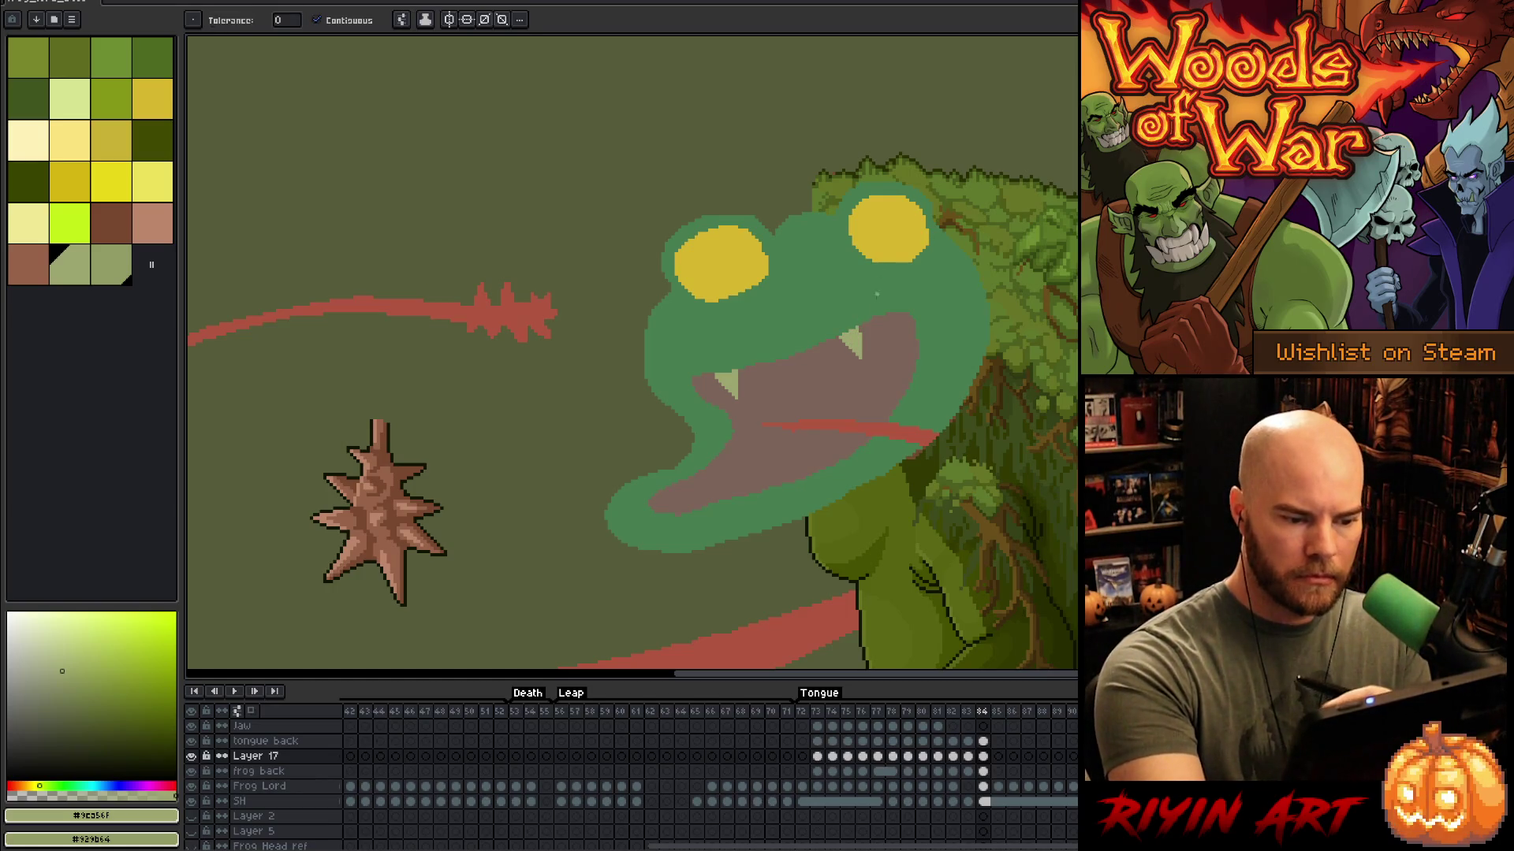
pyautogui.press('b')
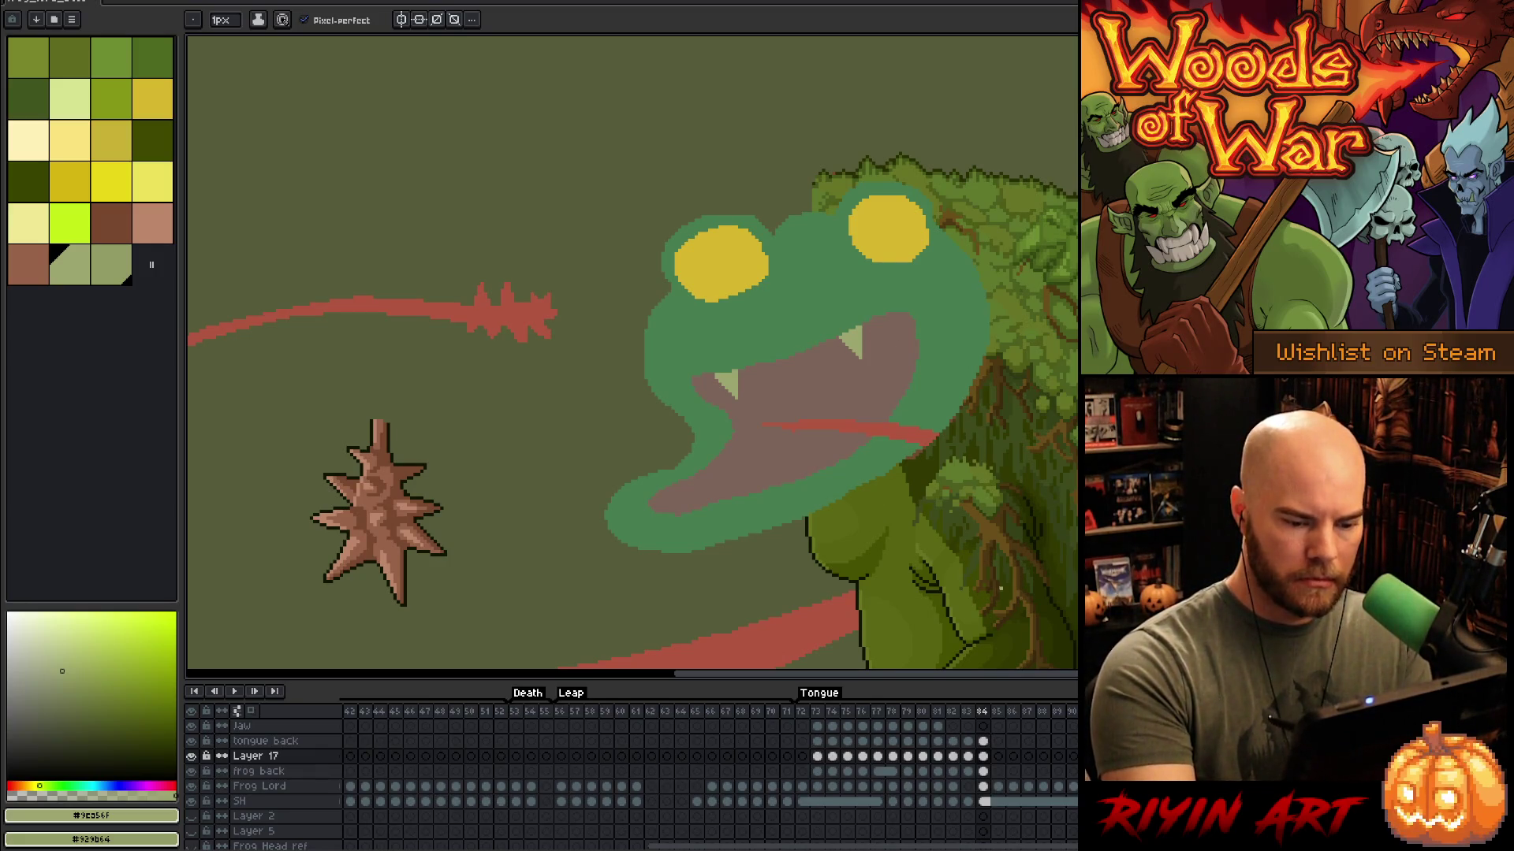
pyautogui.keyDown('alt'); pyautogui.click(1025, 628); pyautogui.keyUp('alt')
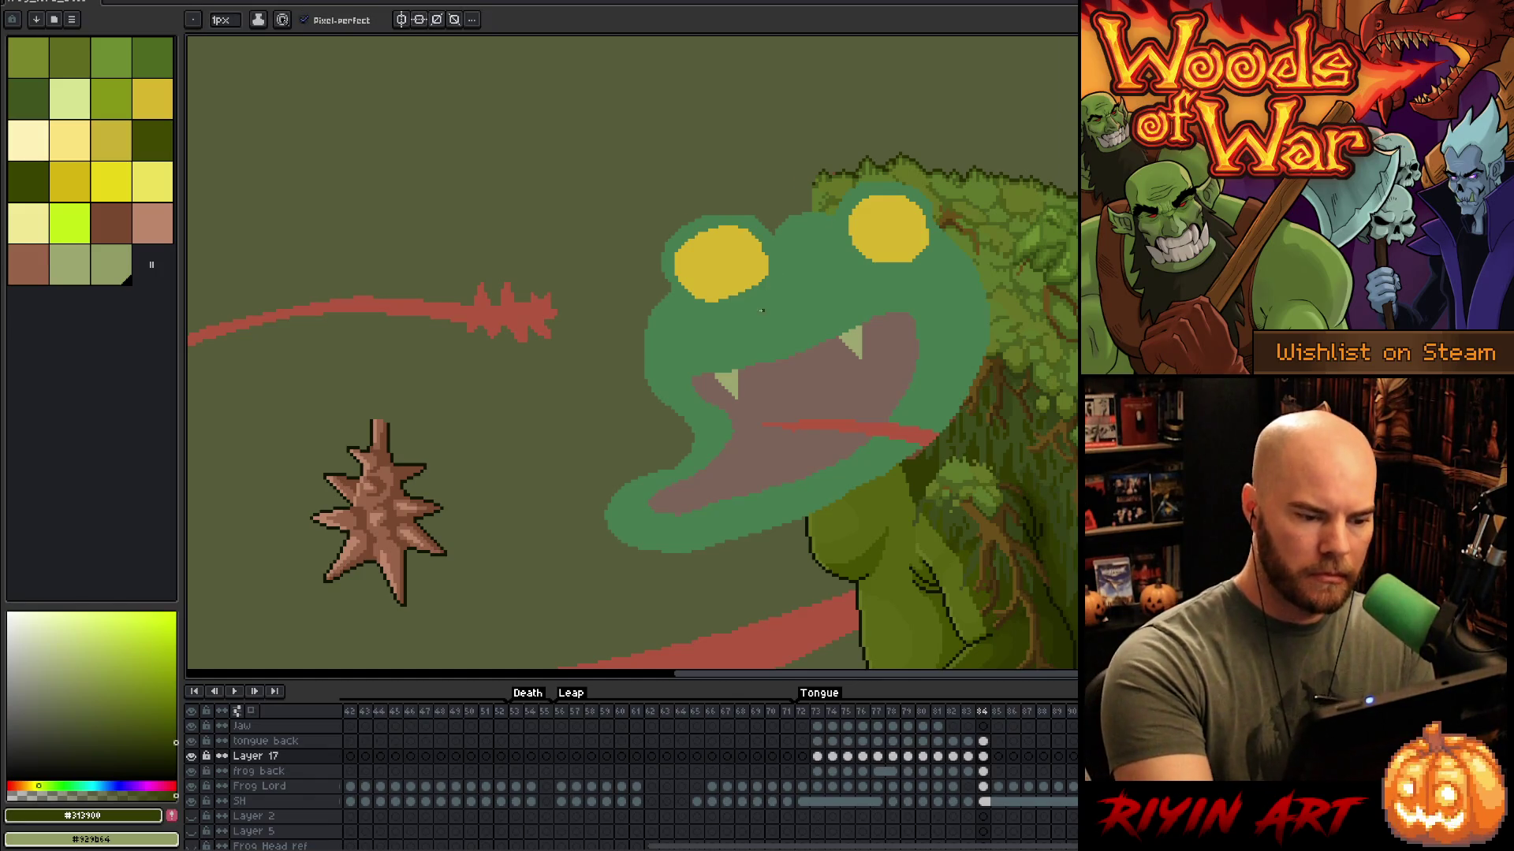
pyautogui.moveTo(726, 314)
pyautogui.mouseDown()
pyautogui.moveTo(754, 278)
pyautogui.moveTo(839, 275)
pyautogui.mouseUp()
pyautogui.hotkey('ctrl', 'z')
pyautogui.moveTo(851, 275)
pyautogui.mouseDown()
pyautogui.moveTo(814, 268)
pyautogui.moveTo(709, 323)
pyautogui.mouseUp()
pyautogui.hotkey('ctrl', 'z')
pyautogui.moveTo(852, 274)
pyautogui.mouseDown()
pyautogui.moveTo(735, 284)
pyautogui.moveTo(814, 270)
pyautogui.moveTo(699, 319)
pyautogui.mouseUp()
pyautogui.hotkey('ctrl', 'z')
pyautogui.hotkey('ctrl', 'z')
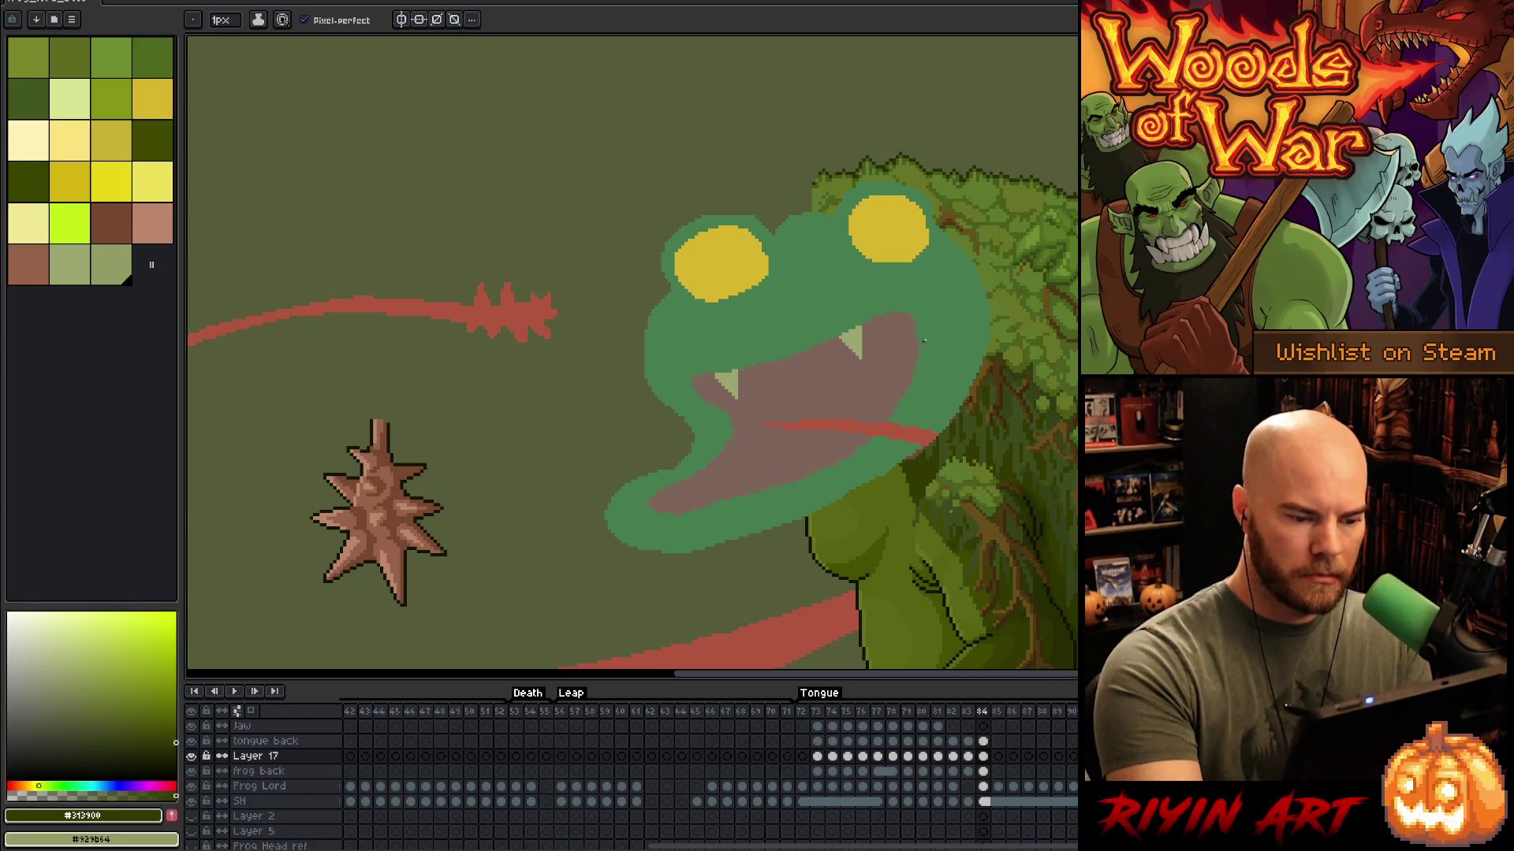
# Step: Sample the dark outline colour and pencil a short stroke under the left eye and a small arc under the right
pyautogui.press('i')
pyautogui.click(807, 518)
pyautogui.press('b')
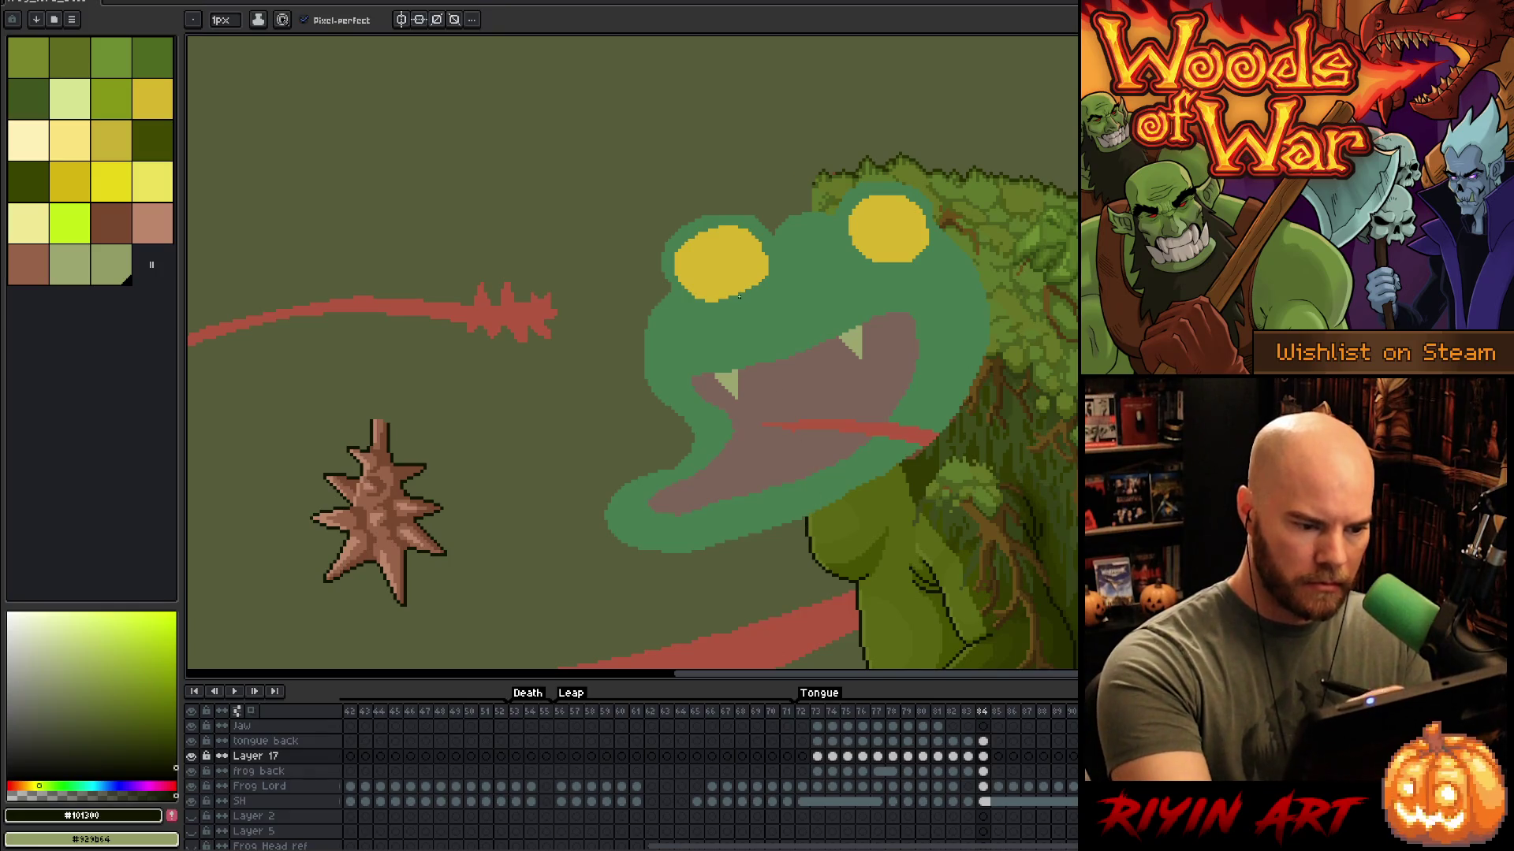
pyautogui.moveTo(741, 294); pyautogui.dragTo(702, 321)
pyautogui.hotkey('ctrl', 'z')
pyautogui.hotkey('ctrl', 'z')
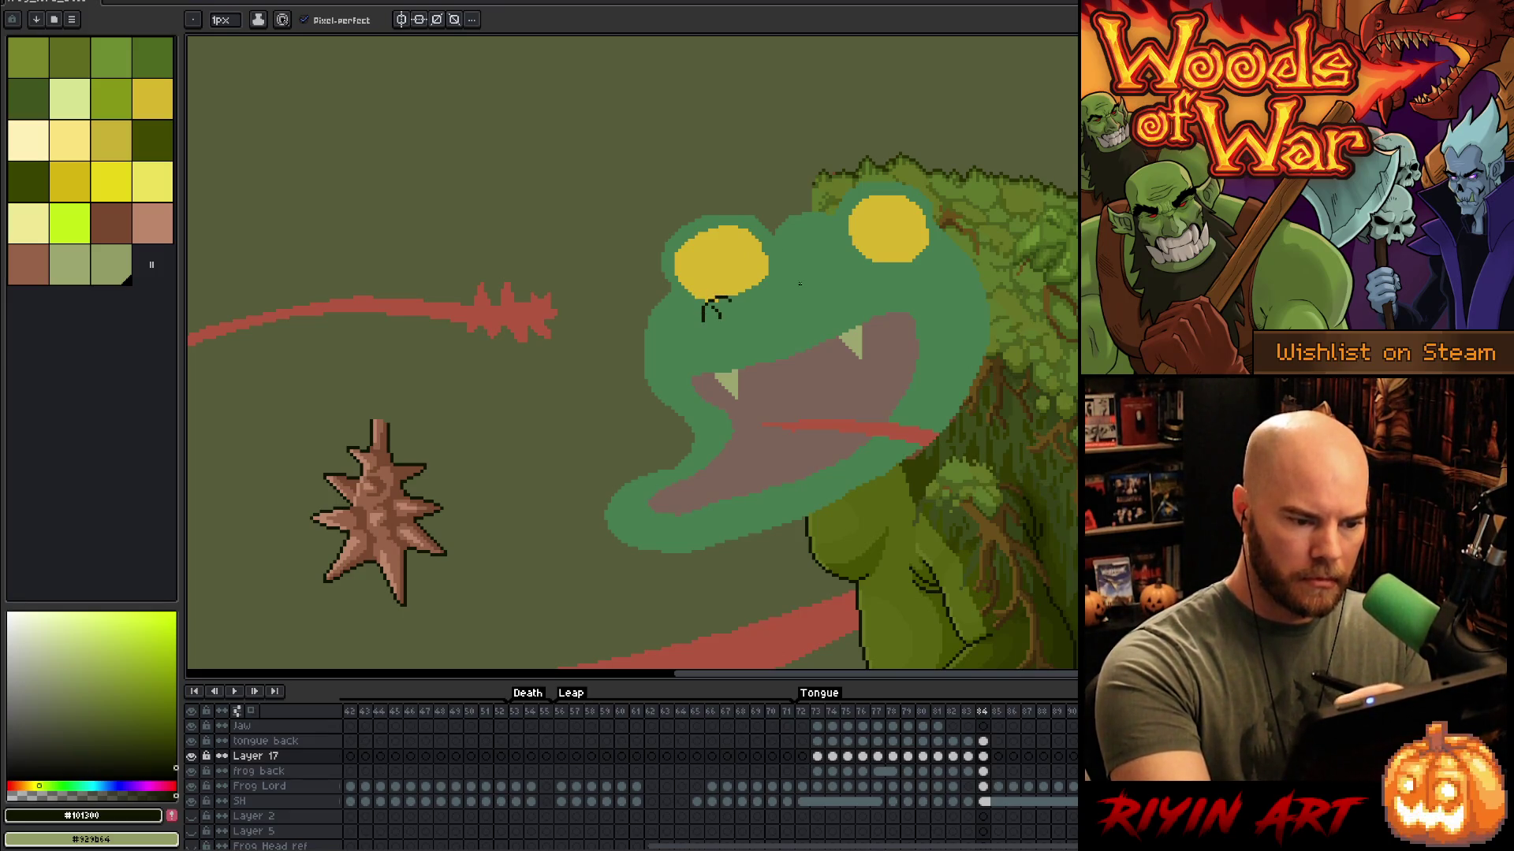
pyautogui.moveTo(796, 277)
pyautogui.mouseDown()
pyautogui.moveTo(787, 287)
pyautogui.moveTo(820, 277)
pyautogui.moveTo(781, 292)
pyautogui.moveTo(818, 275)
pyautogui.moveTo(811, 291)
pyautogui.mouseUp()
# Step: Reposition the dark arc beside the right eye with a rectangular selection and transform
pyautogui.hotkey('ctrl', 'z')
pyautogui.hotkey('ctrl', 'z')
pyautogui.hotkey('ctrl', 'z')
pyautogui.hotkey('ctrl', 'z')
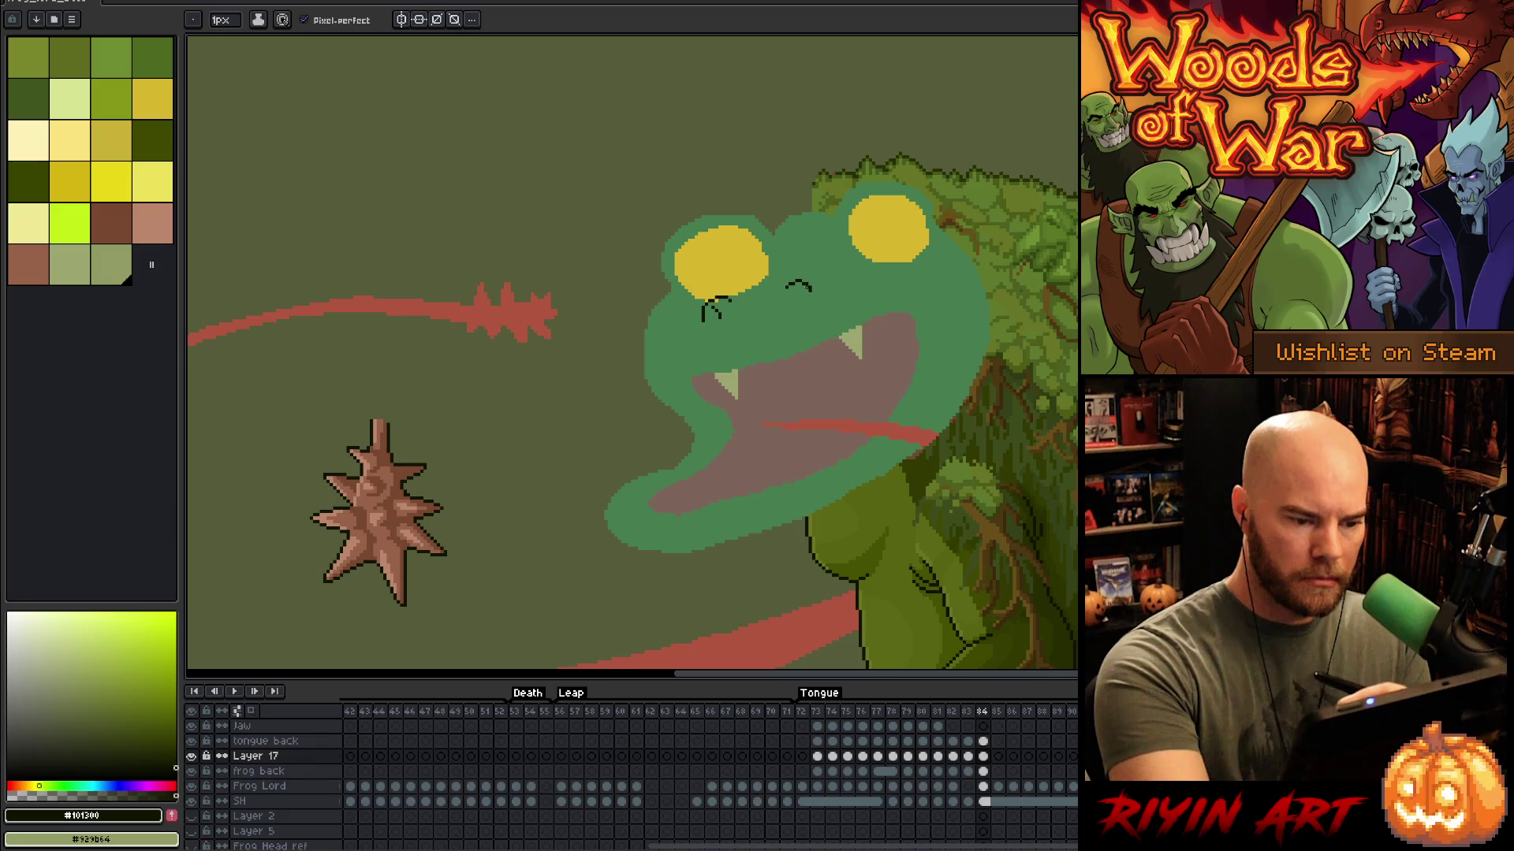
pyautogui.press('m')
pyautogui.moveTo(778, 255); pyautogui.dragTo(827, 315)
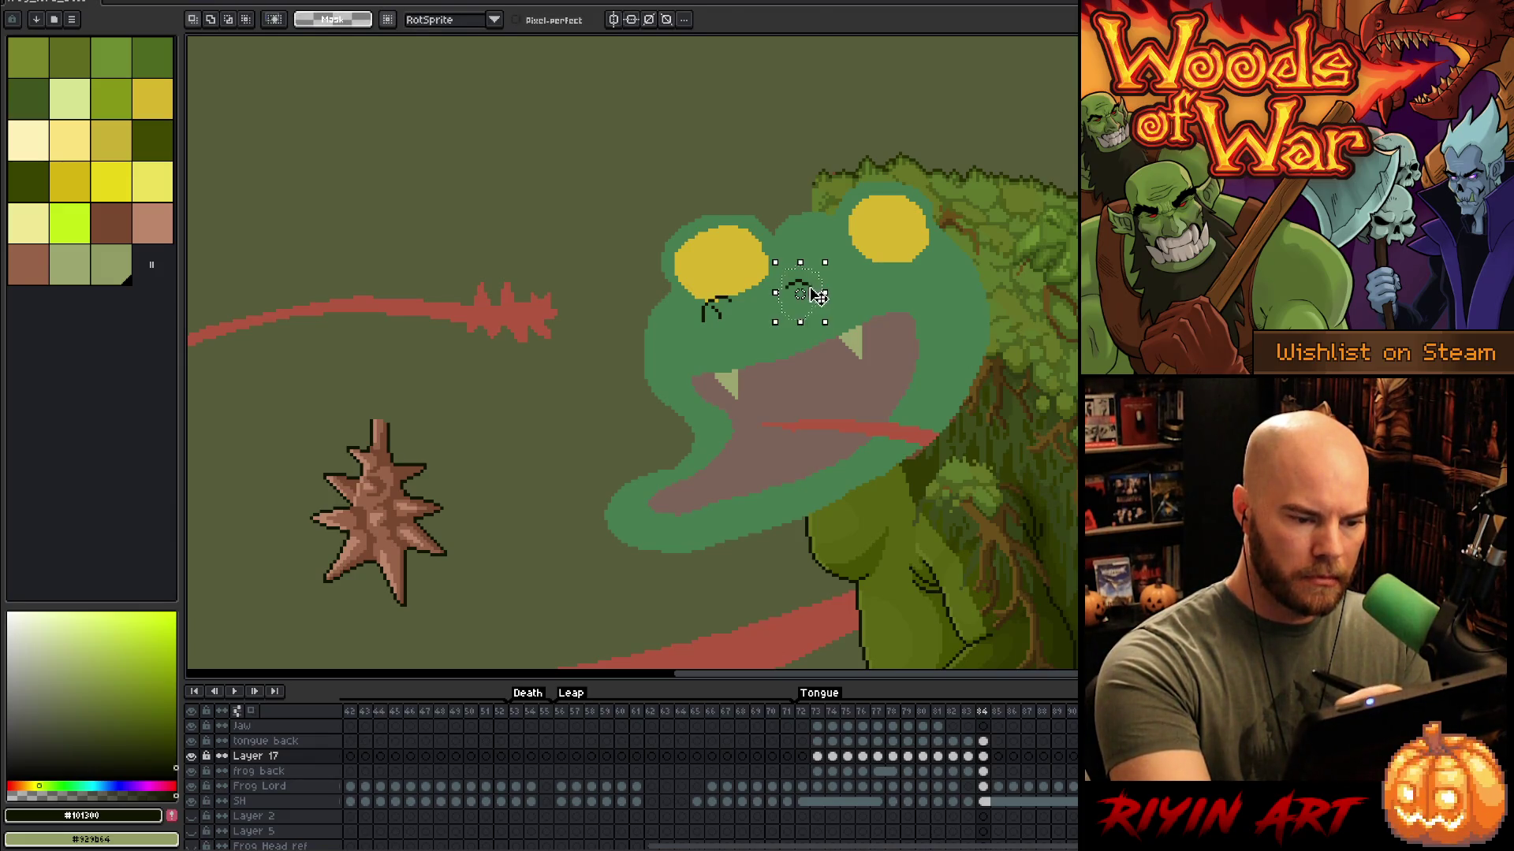
pyautogui.hotkey('ctrl', 't')
pyautogui.hotkey('ctrl', 'd')
pyautogui.press('b')
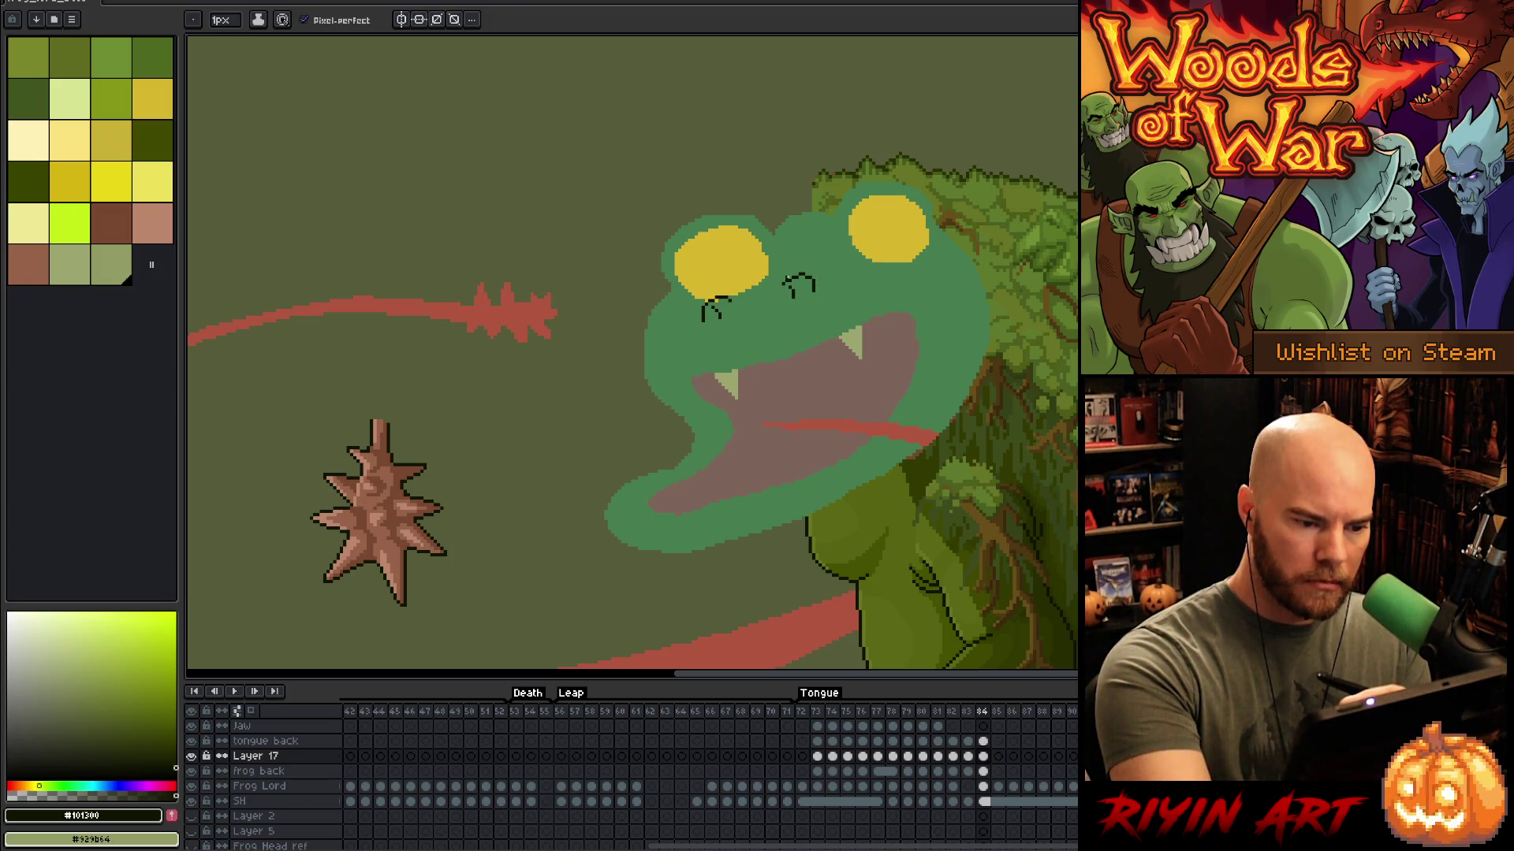
# Step: Extend the curl at the bottom of the left eye line
pyautogui.press('e')
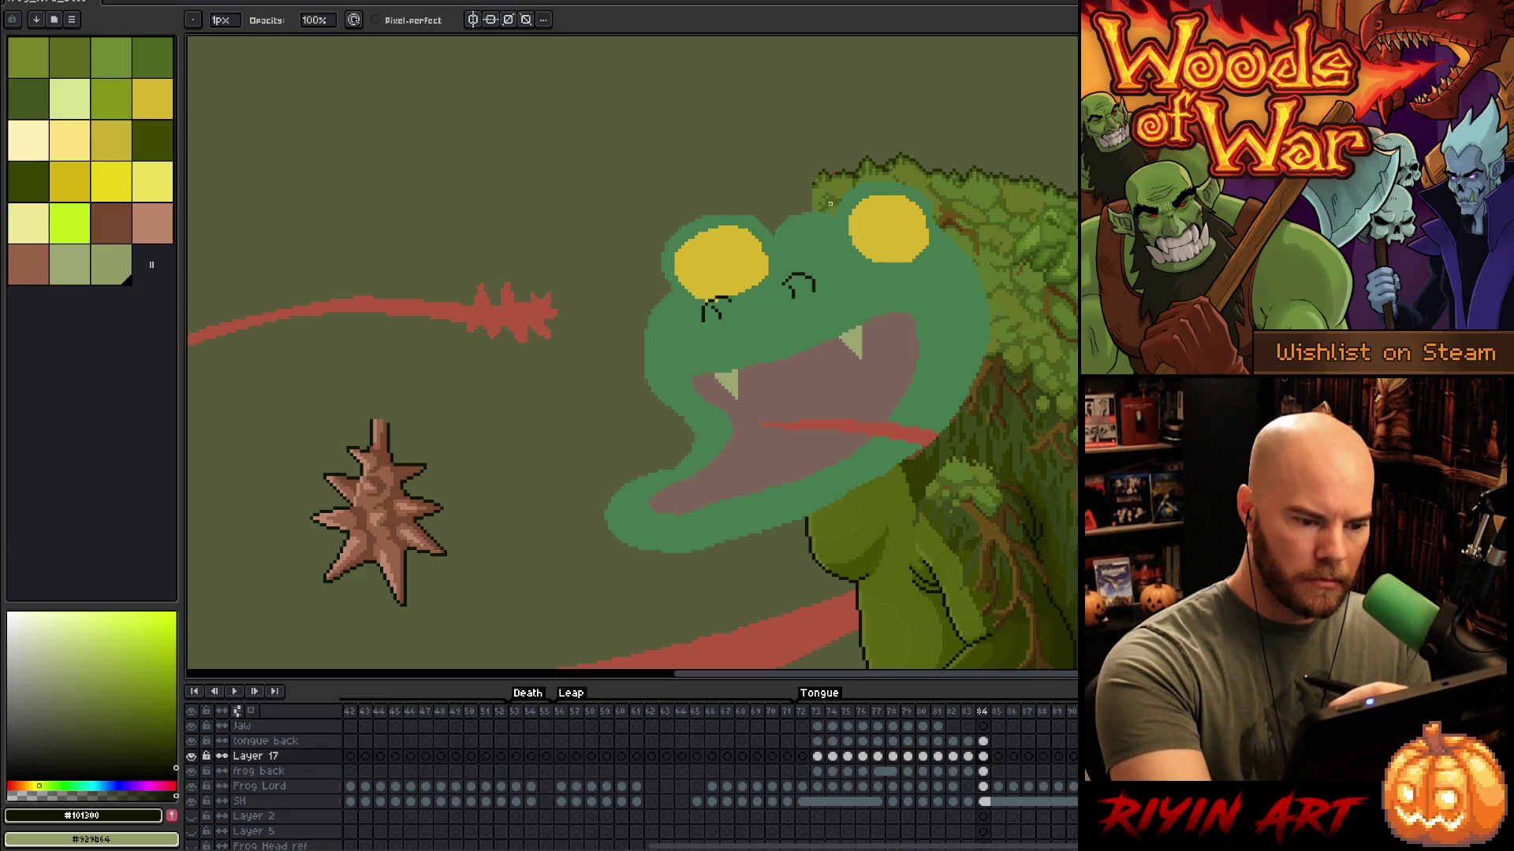
pyautogui.press('b')
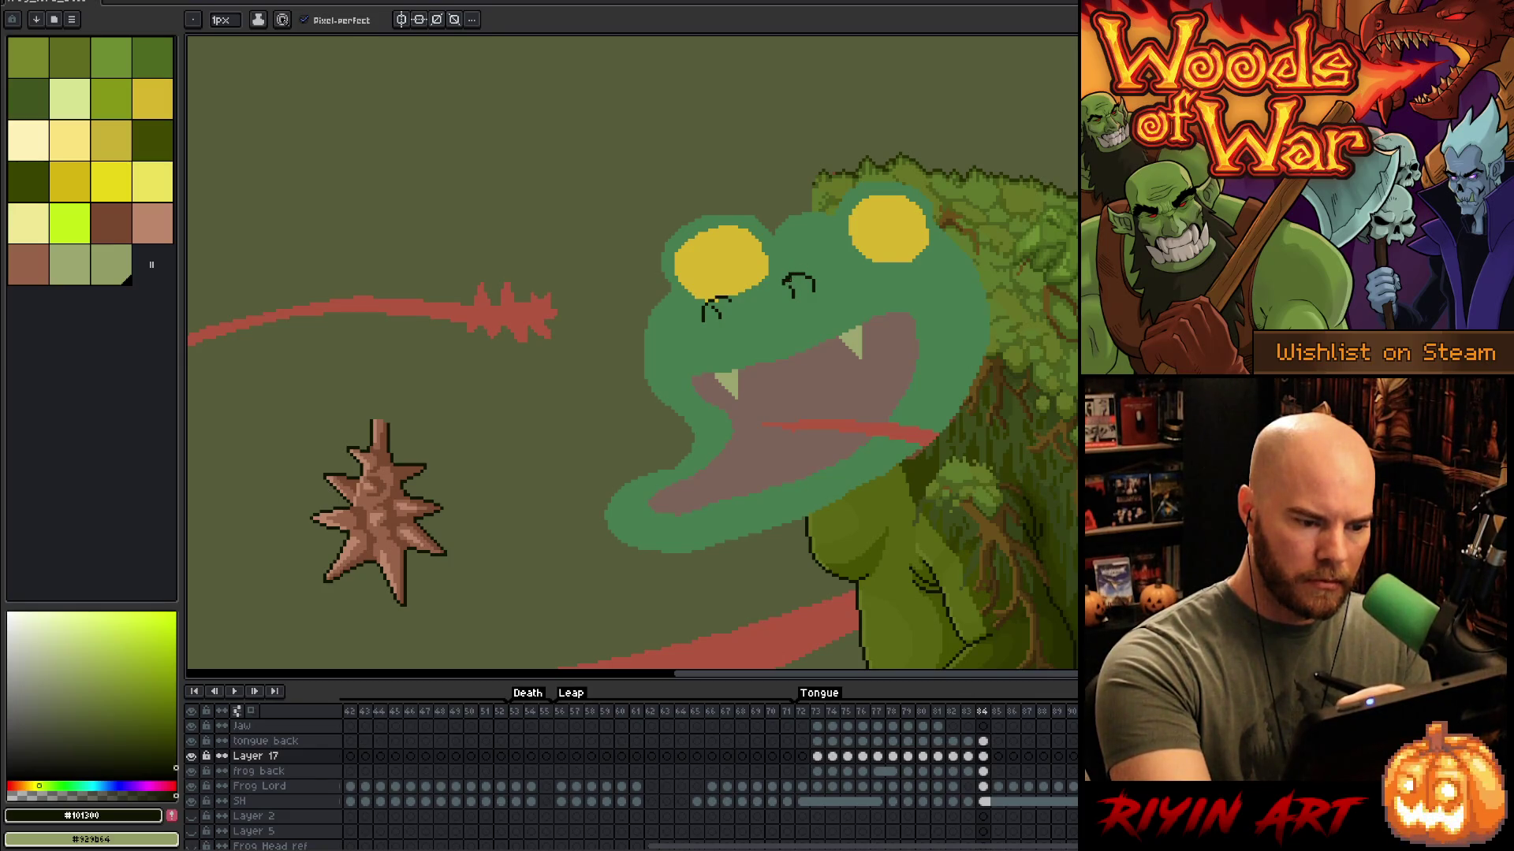
pyautogui.press('e')
pyautogui.press('alt')
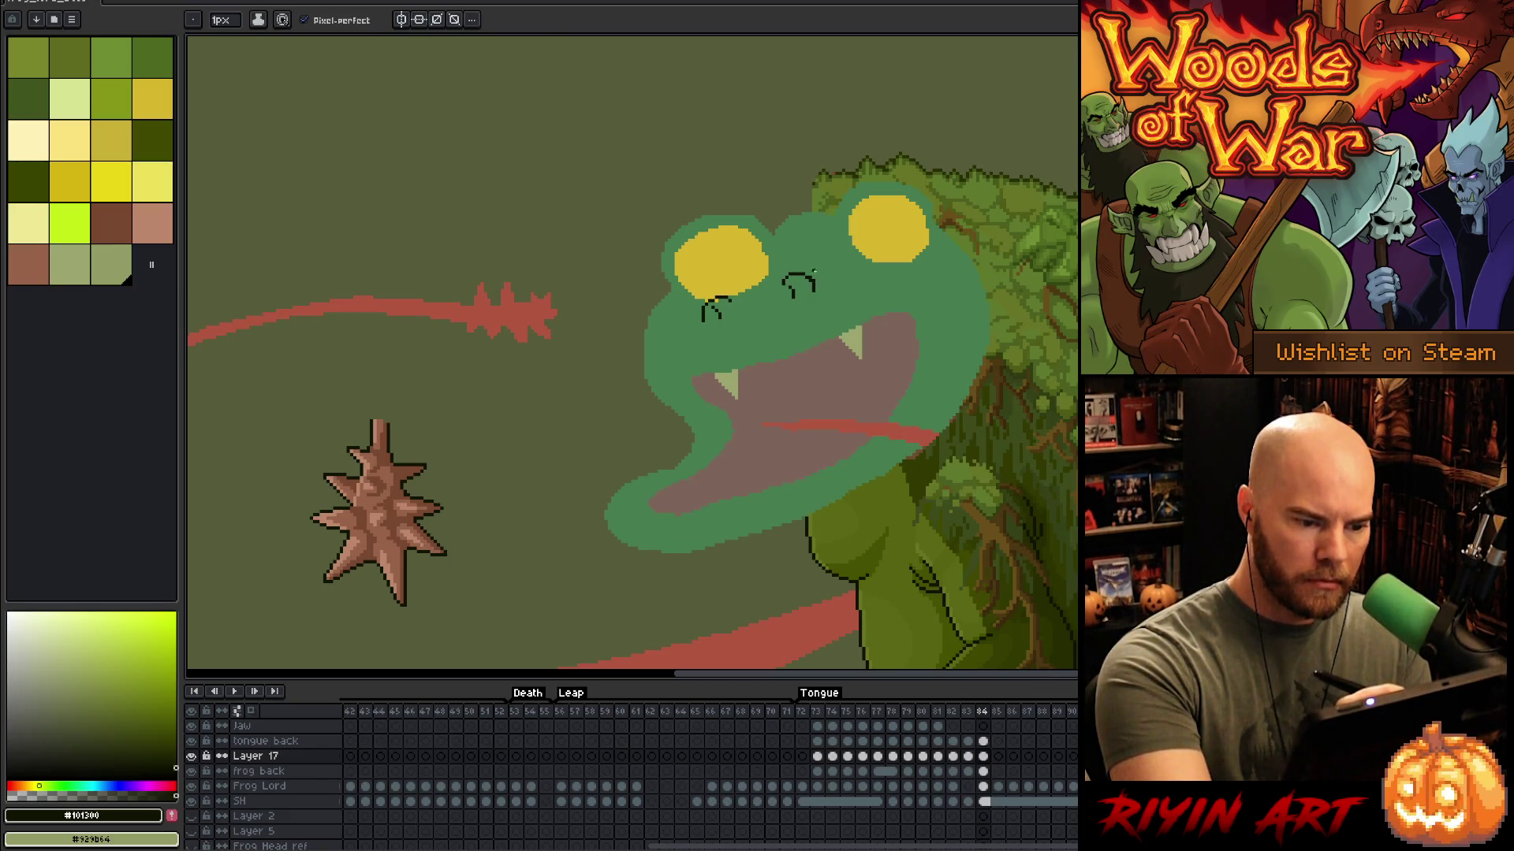
pyautogui.press('alt')
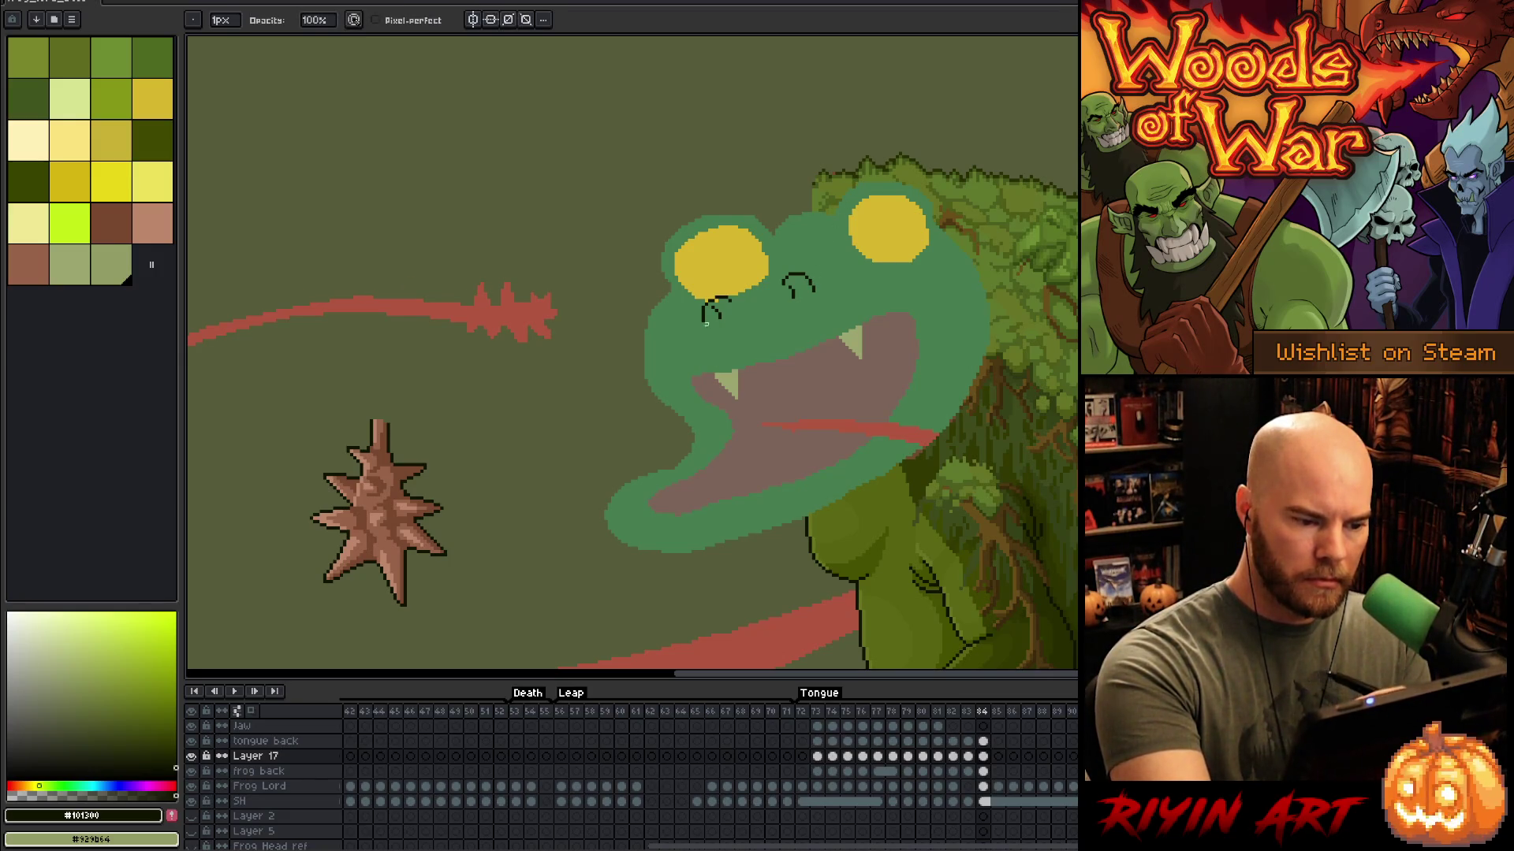
pyautogui.press('b')
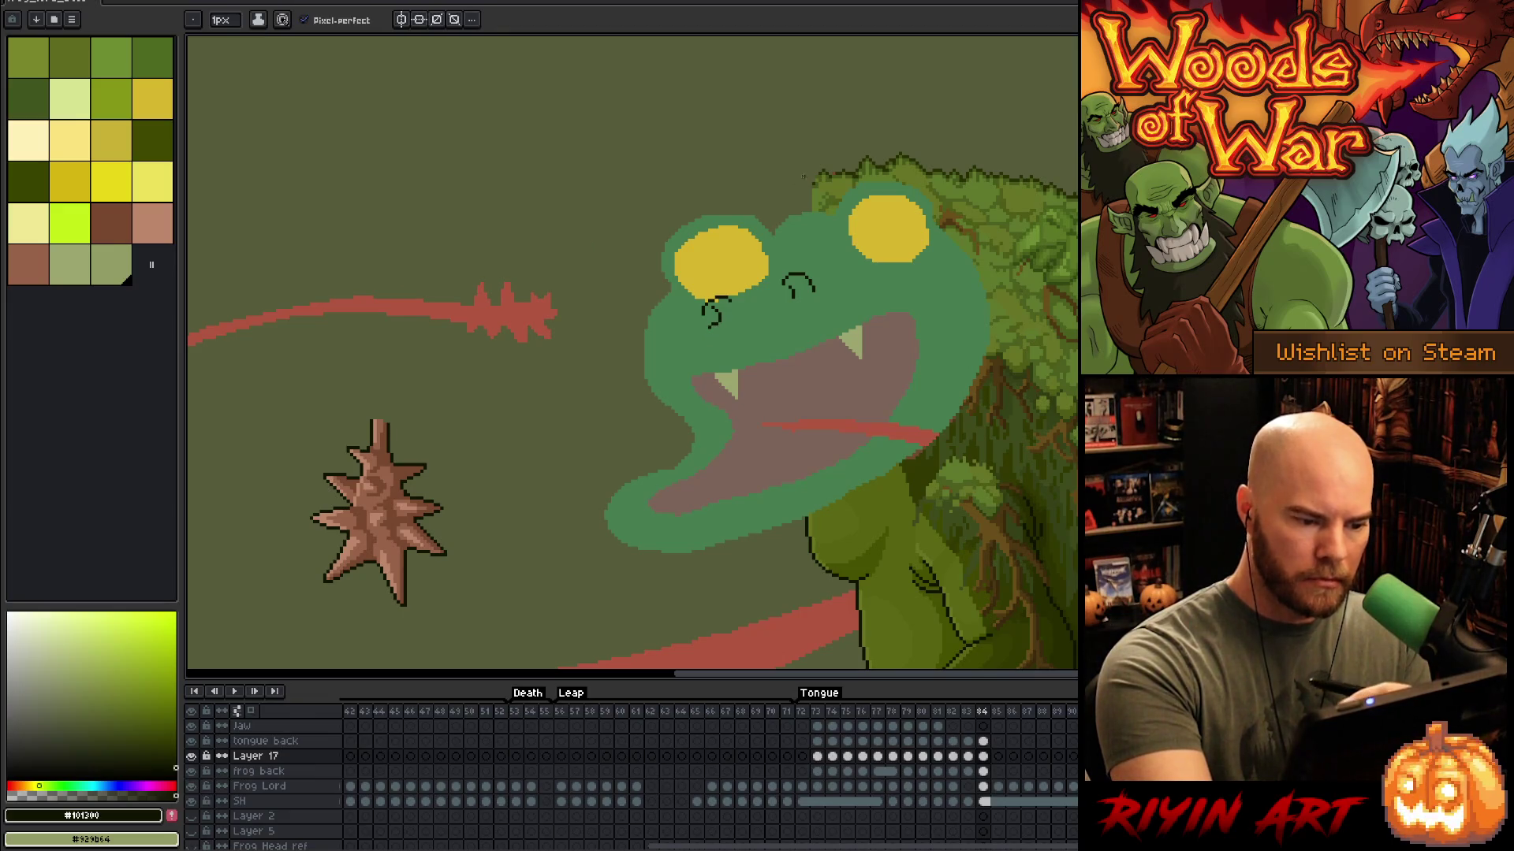
pyautogui.moveTo(717, 319); pyautogui.dragTo(714, 323)
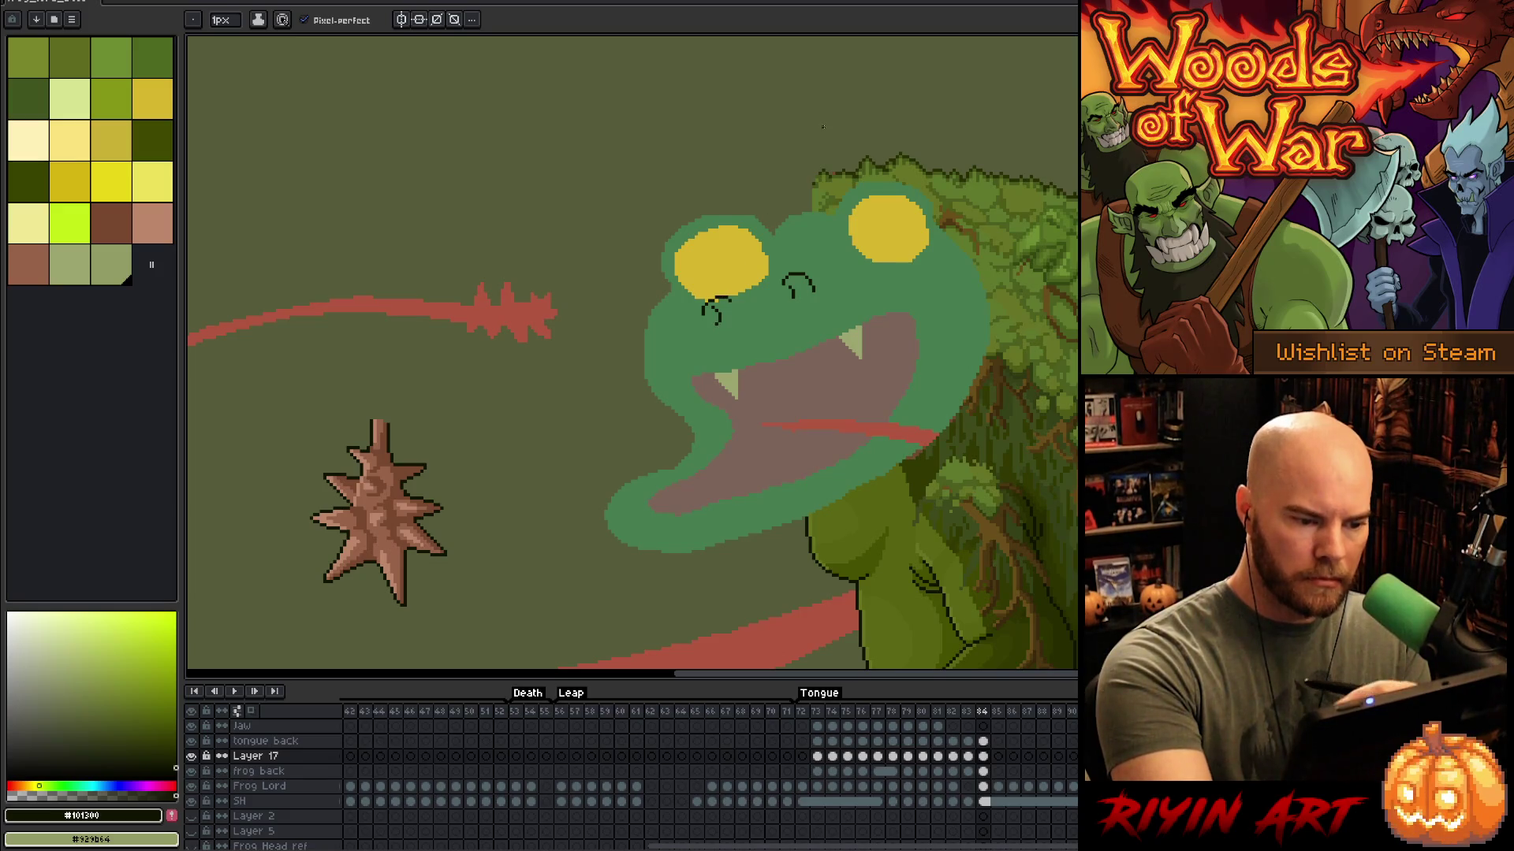
# Step: Select and nudge the curl under the left eye, then resample the dark outline colour
pyautogui.press('e')
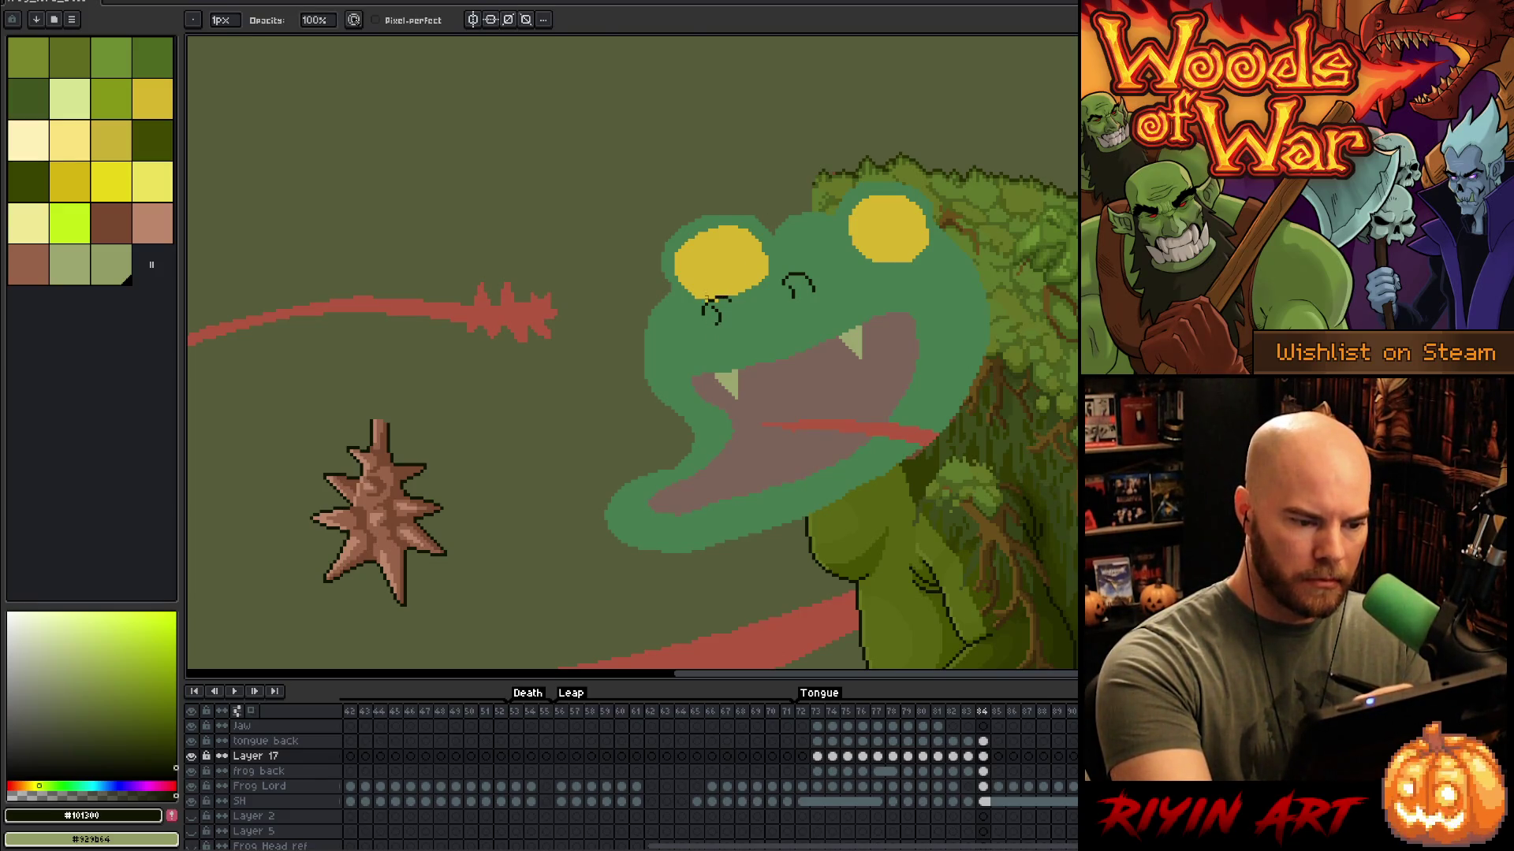
pyautogui.press('m')
pyautogui.moveTo(718, 286); pyautogui.dragTo(691, 332)
pyautogui.click(707, 310)
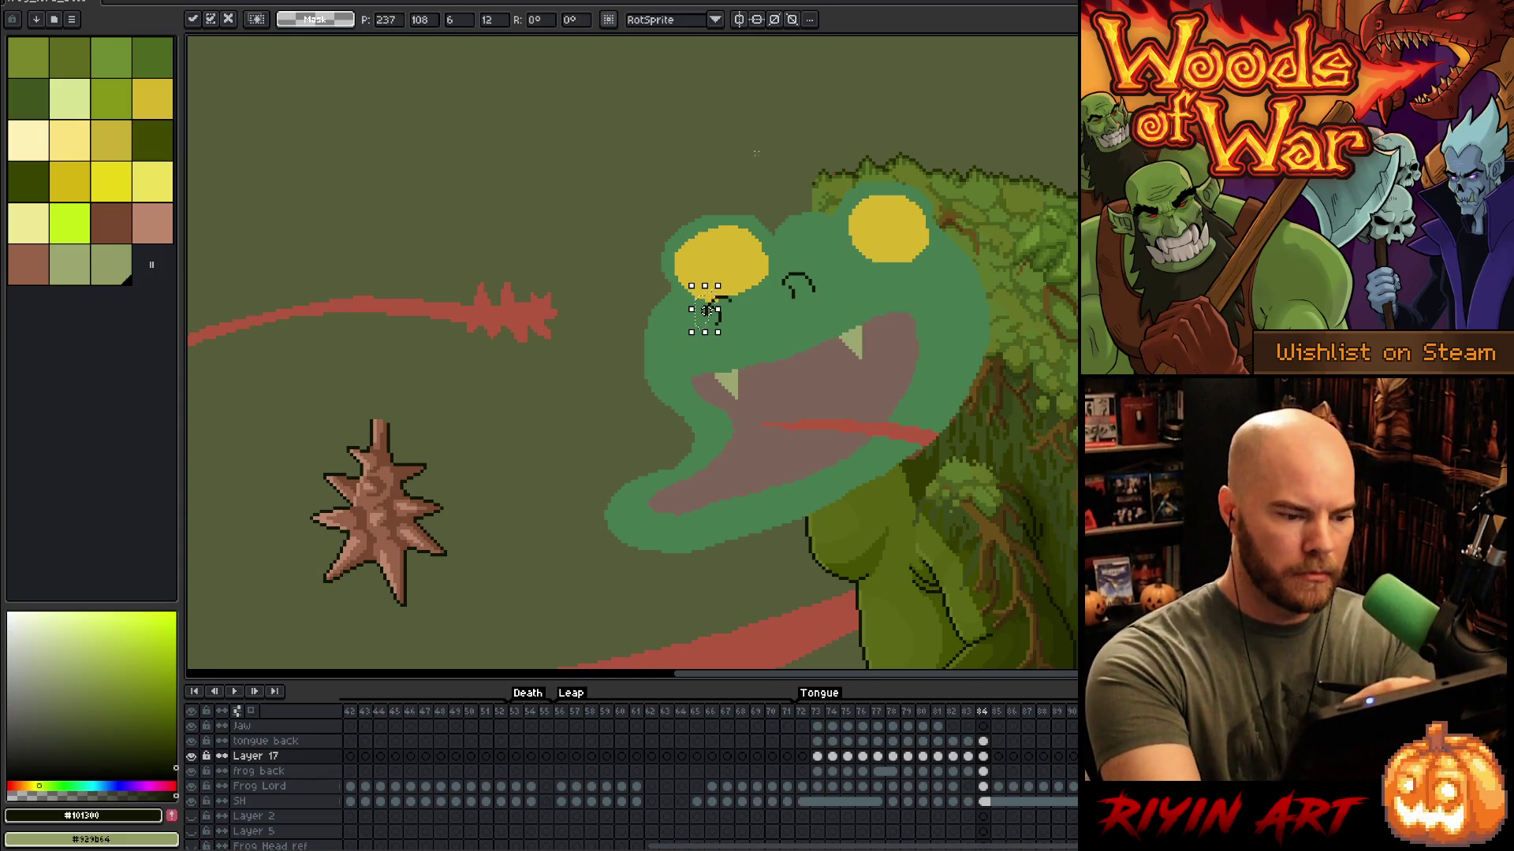
pyautogui.hotkey('ctrl', 'd')
pyautogui.press('b')
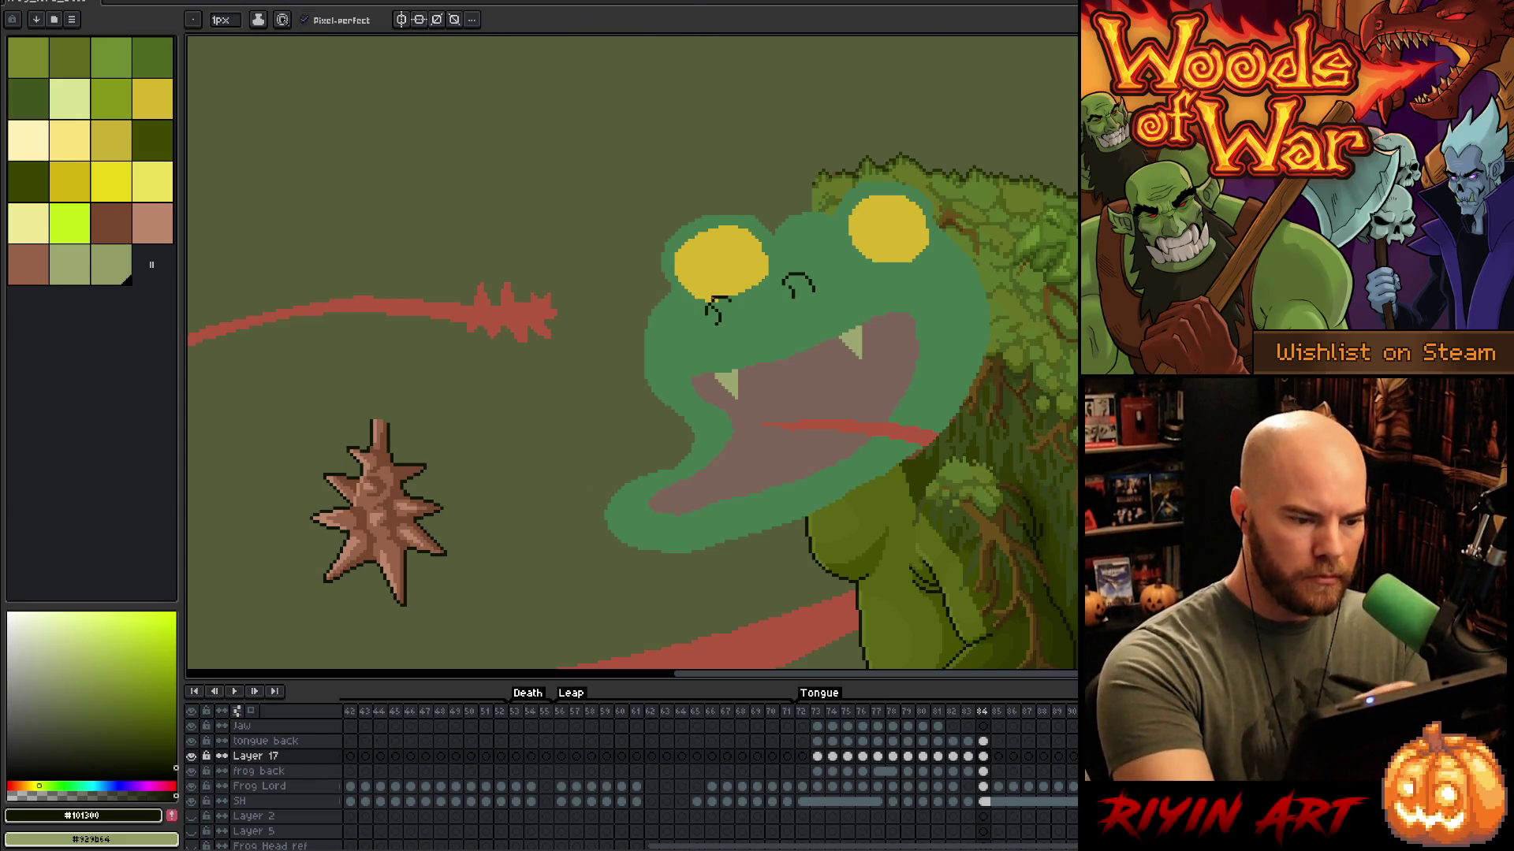
pyautogui.keyDown('alt'); pyautogui.click(709, 301); pyautogui.keyUp('alt')
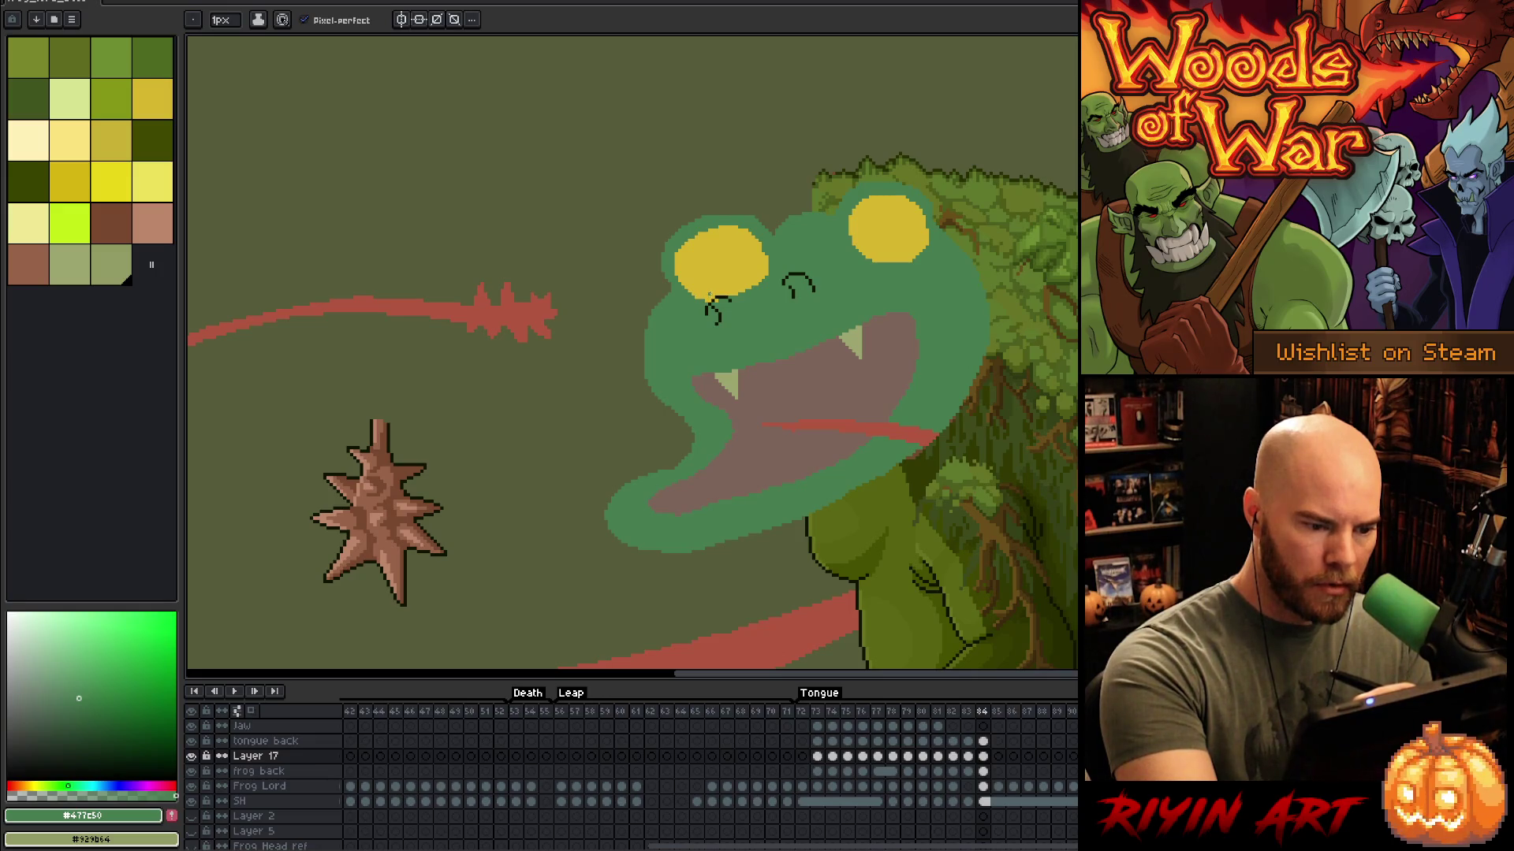
pyautogui.keyDown('alt'); pyautogui.click(706, 305); pyautogui.keyUp('alt')
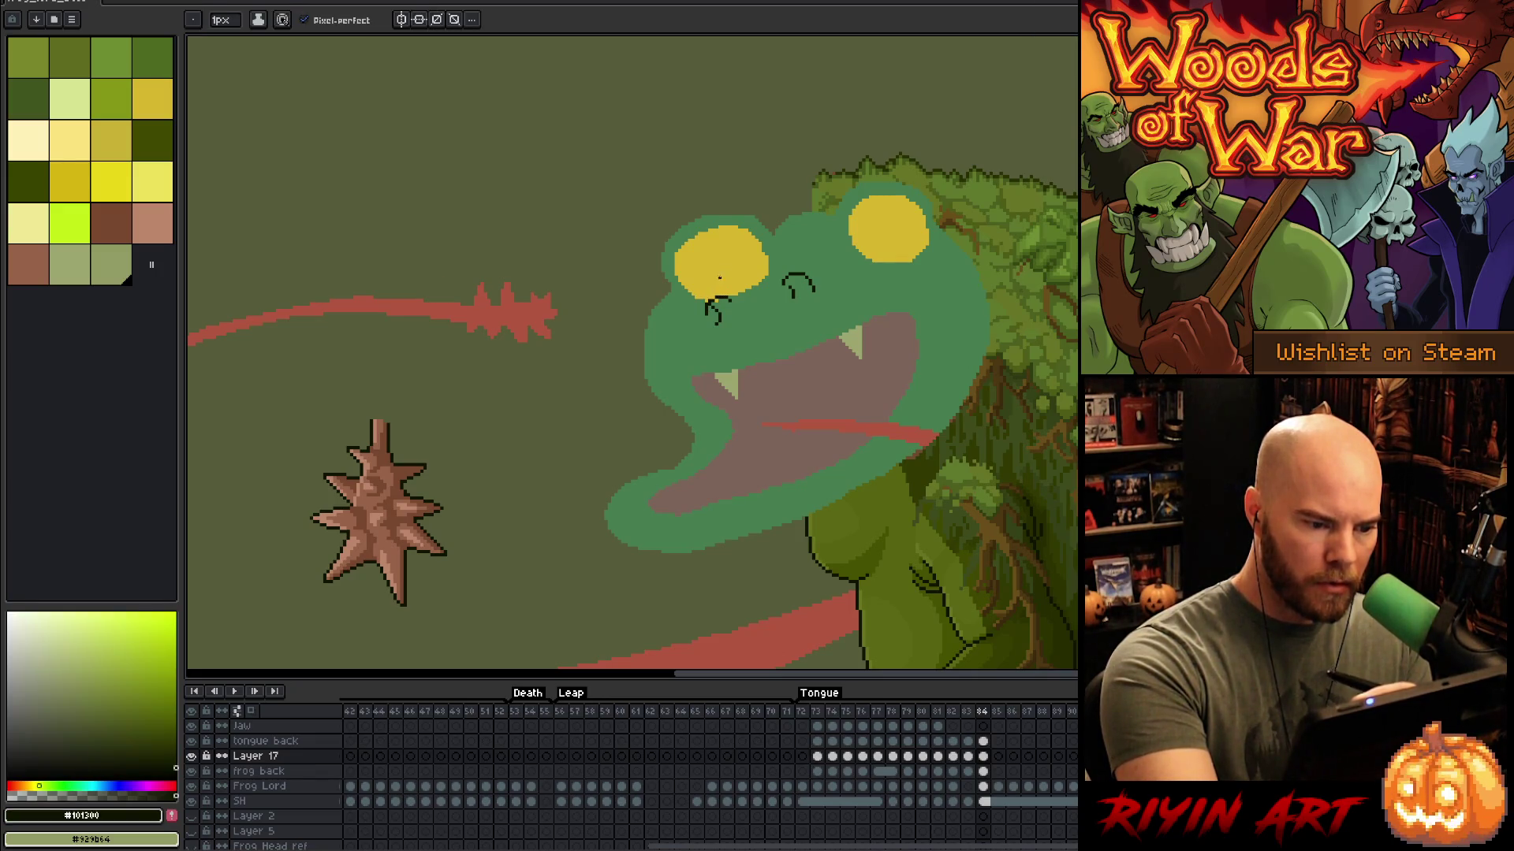
# Step: Outline the frog's upper jaw in dark pixels from cheek to cheek
pyautogui.press('e')
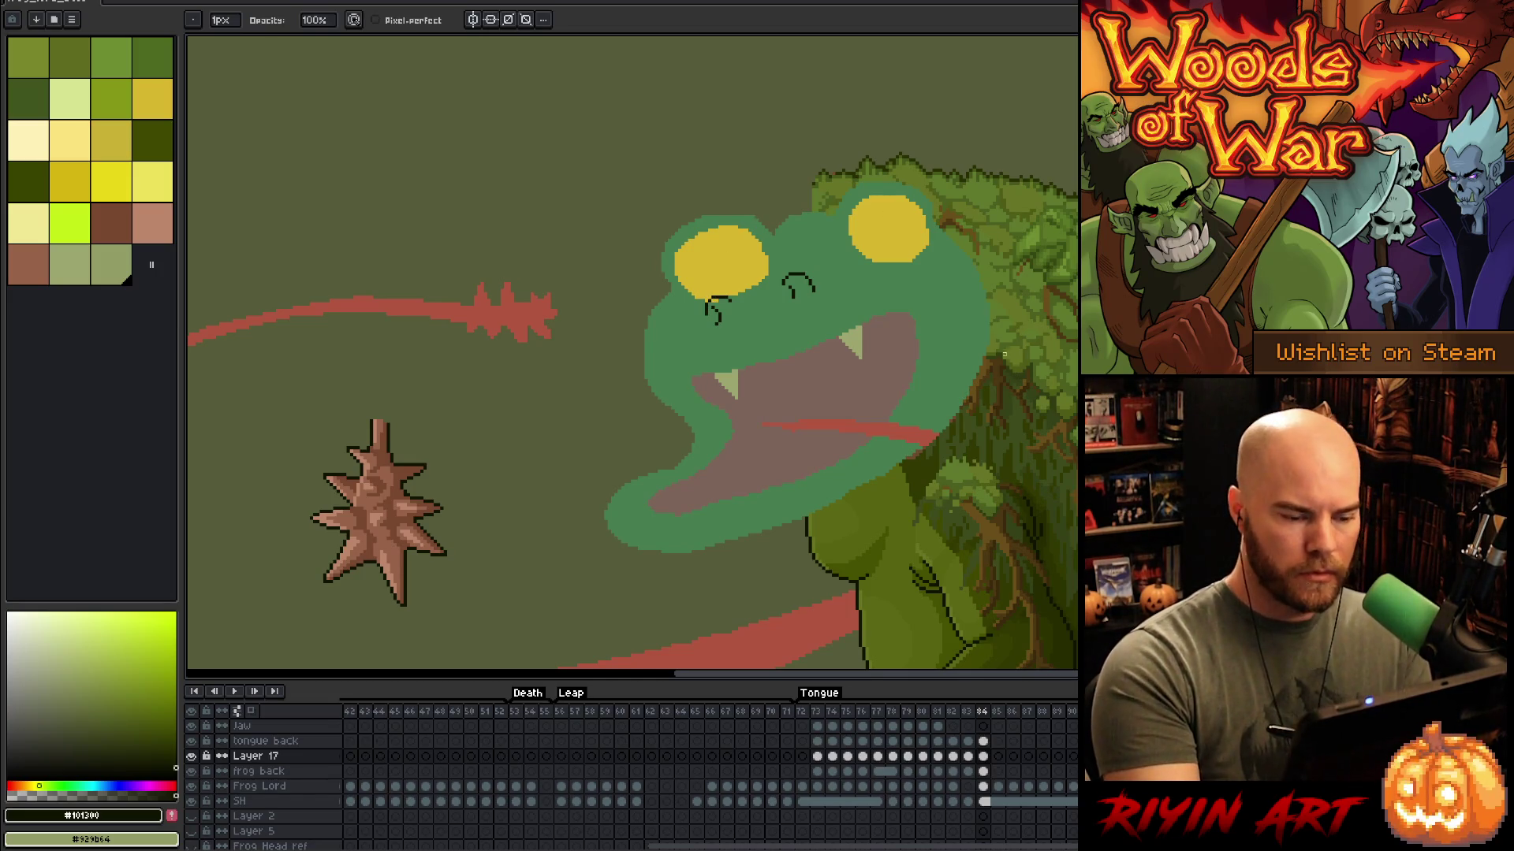
pyautogui.press('b')
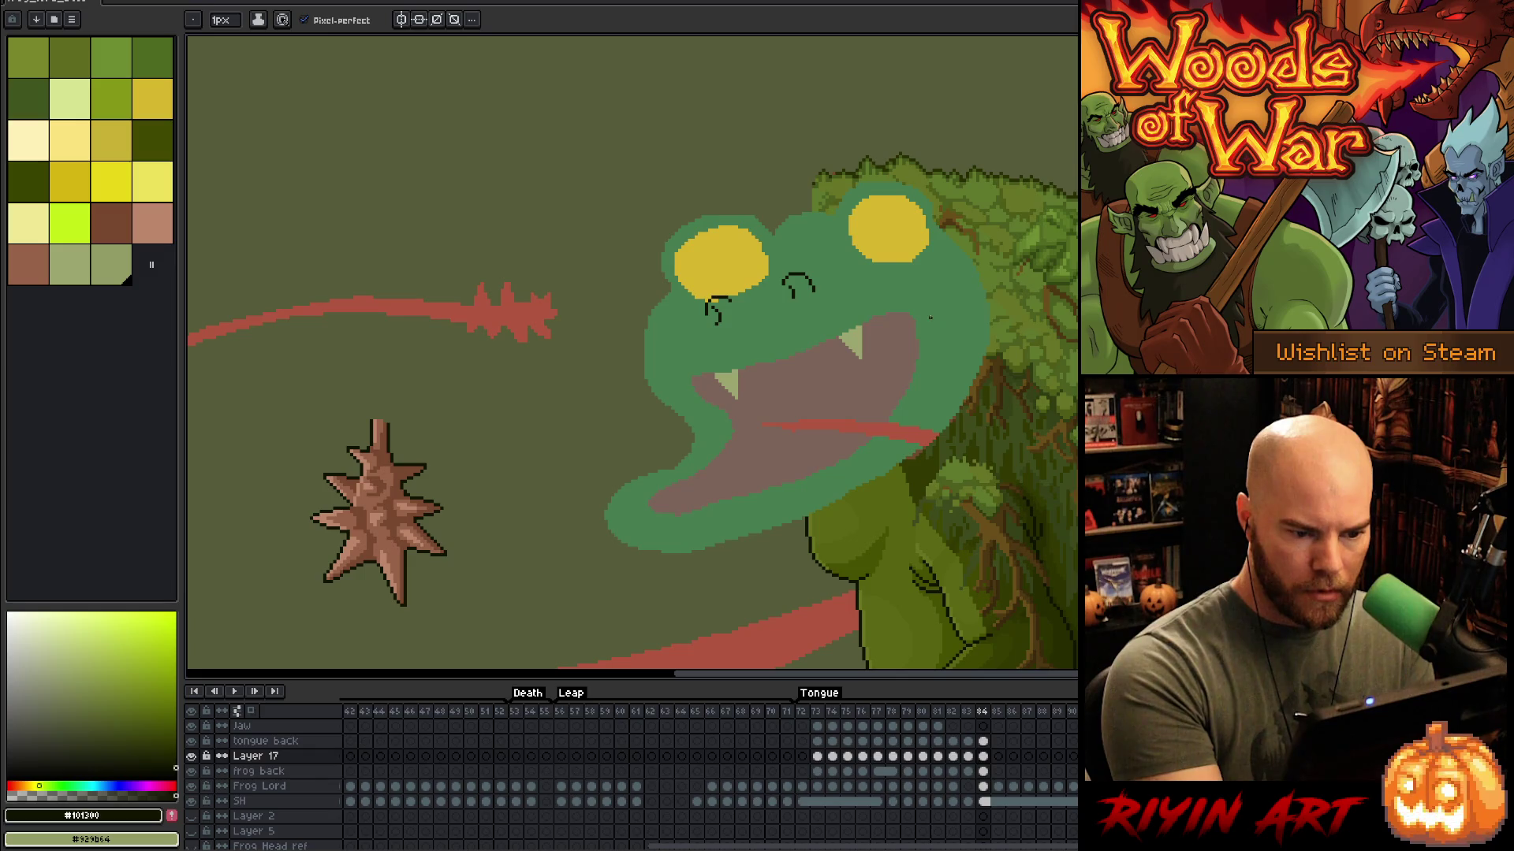
pyautogui.moveTo(930, 314)
pyautogui.mouseDown()
pyautogui.moveTo(780, 361)
pyautogui.moveTo(671, 371)
pyautogui.mouseUp()
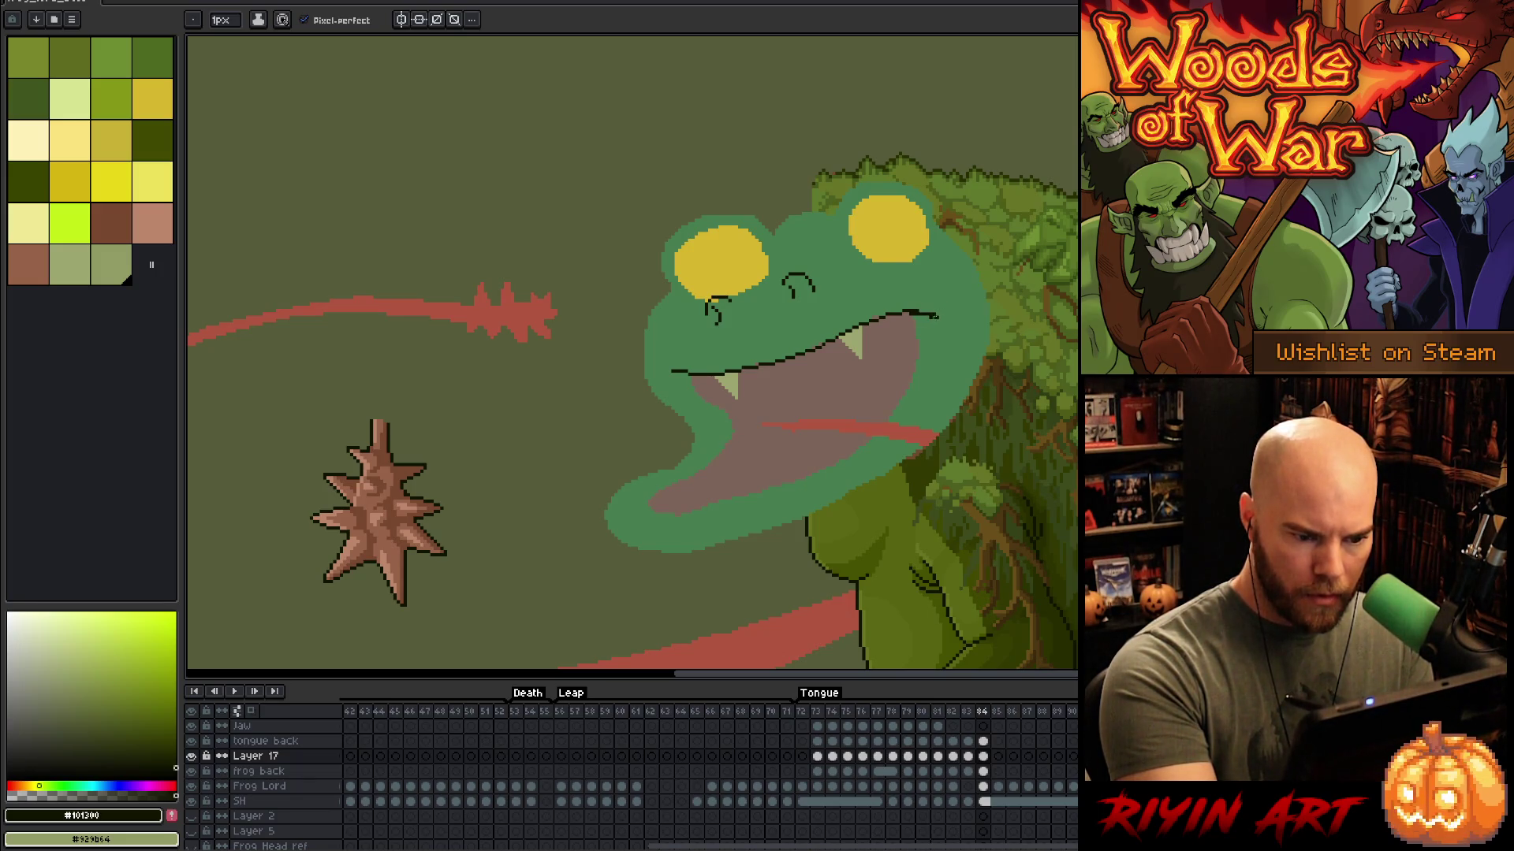
# Step: Lasso the right part of the upper jaw and shift it slightly into place
pyautogui.press('e')
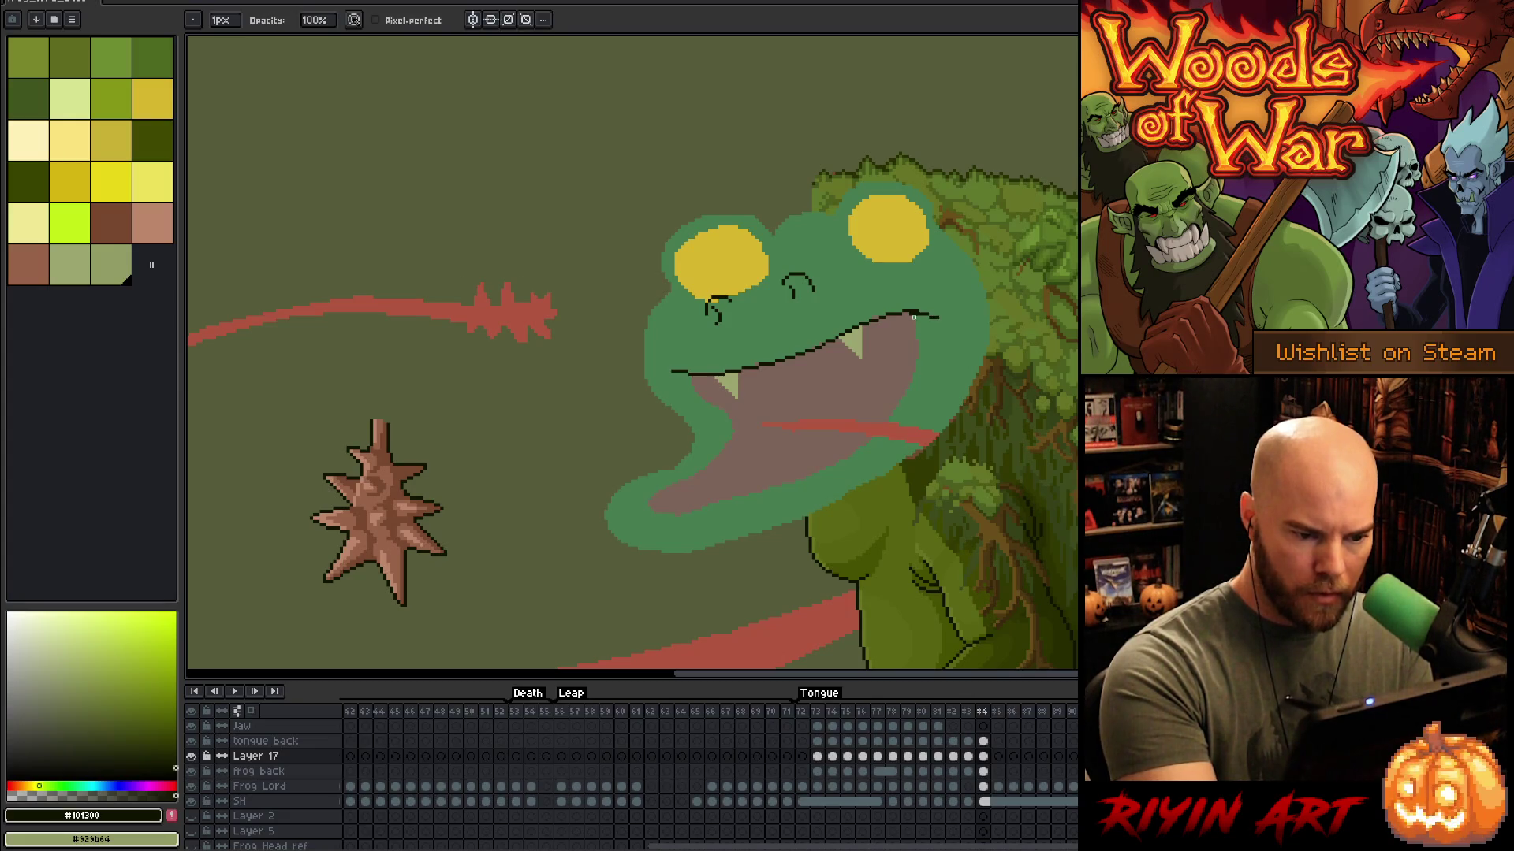
pyautogui.press('b')
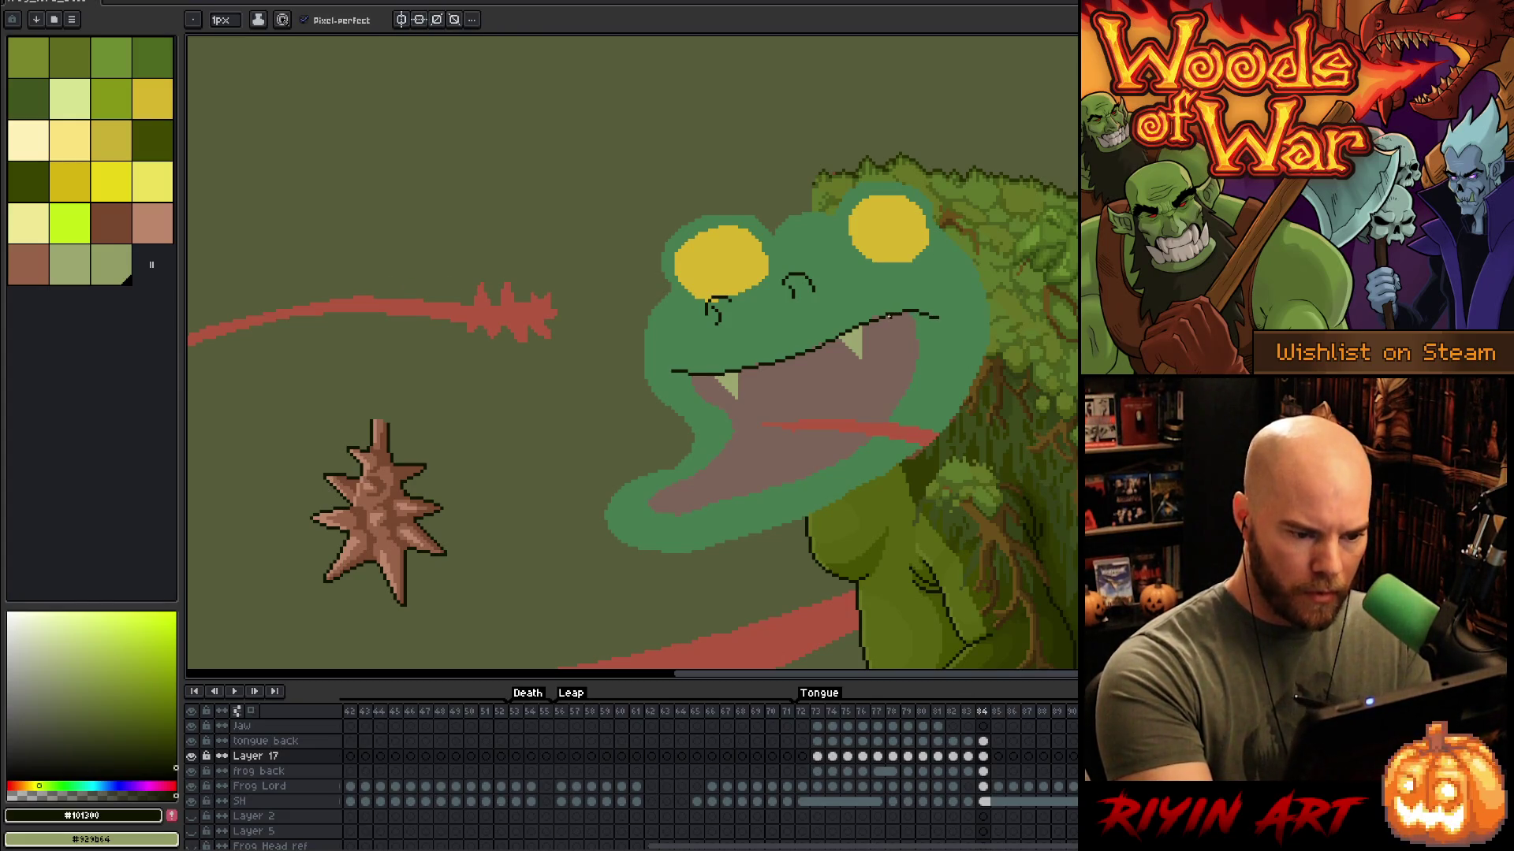
pyautogui.press('e')
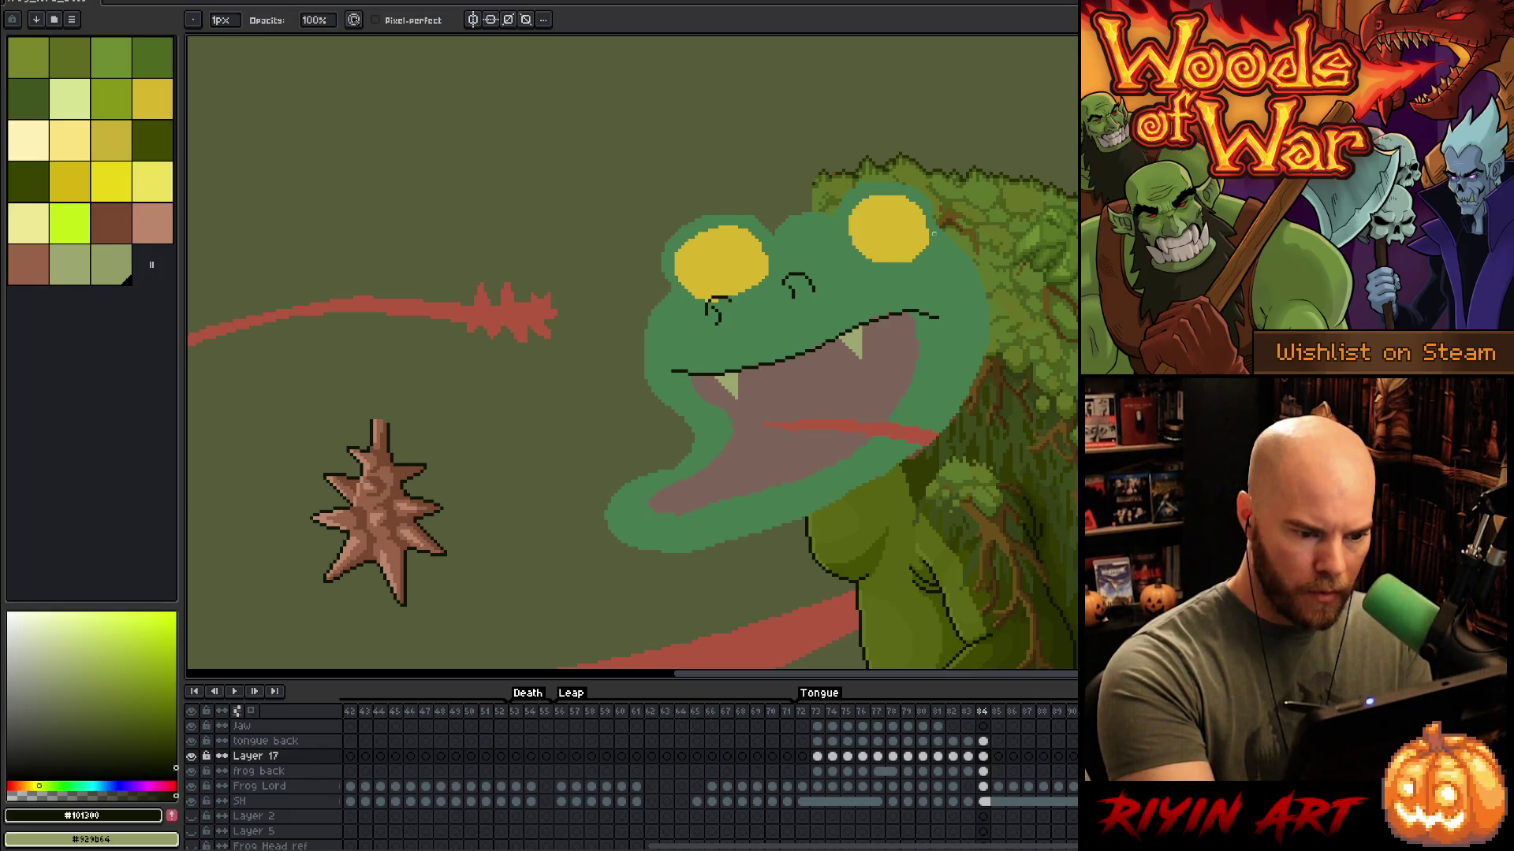
pyautogui.press('b')
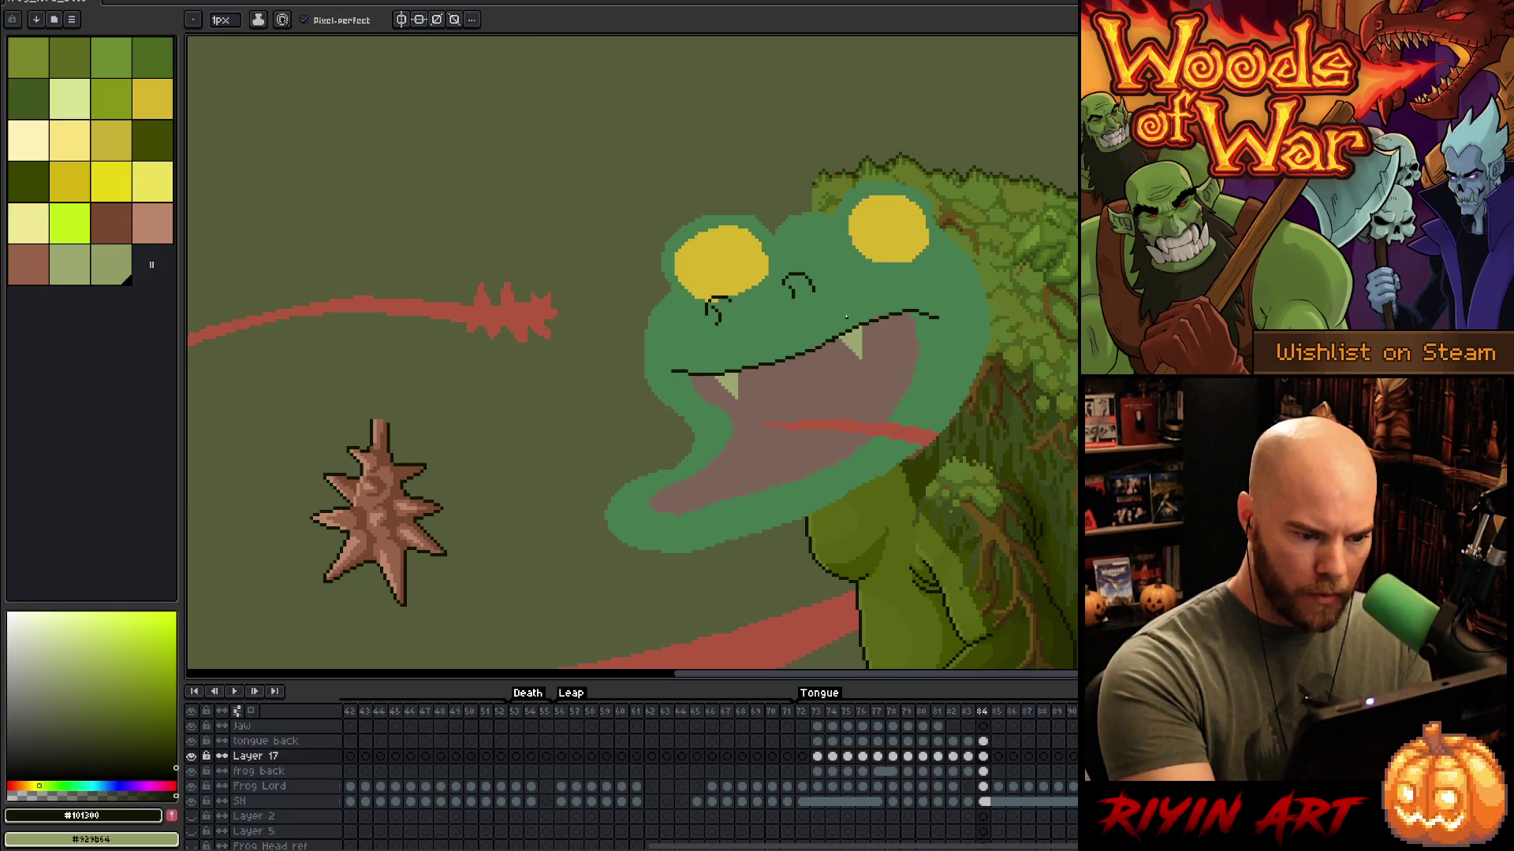
pyautogui.press('e')
pyautogui.press('q')
pyautogui.moveTo(918, 293)
pyautogui.mouseDown()
pyautogui.moveTo(926, 347)
pyautogui.moveTo(831, 351)
pyautogui.moveTo(823, 331)
pyautogui.moveTo(901, 324)
pyautogui.mouseUp()
pyautogui.press('Return')
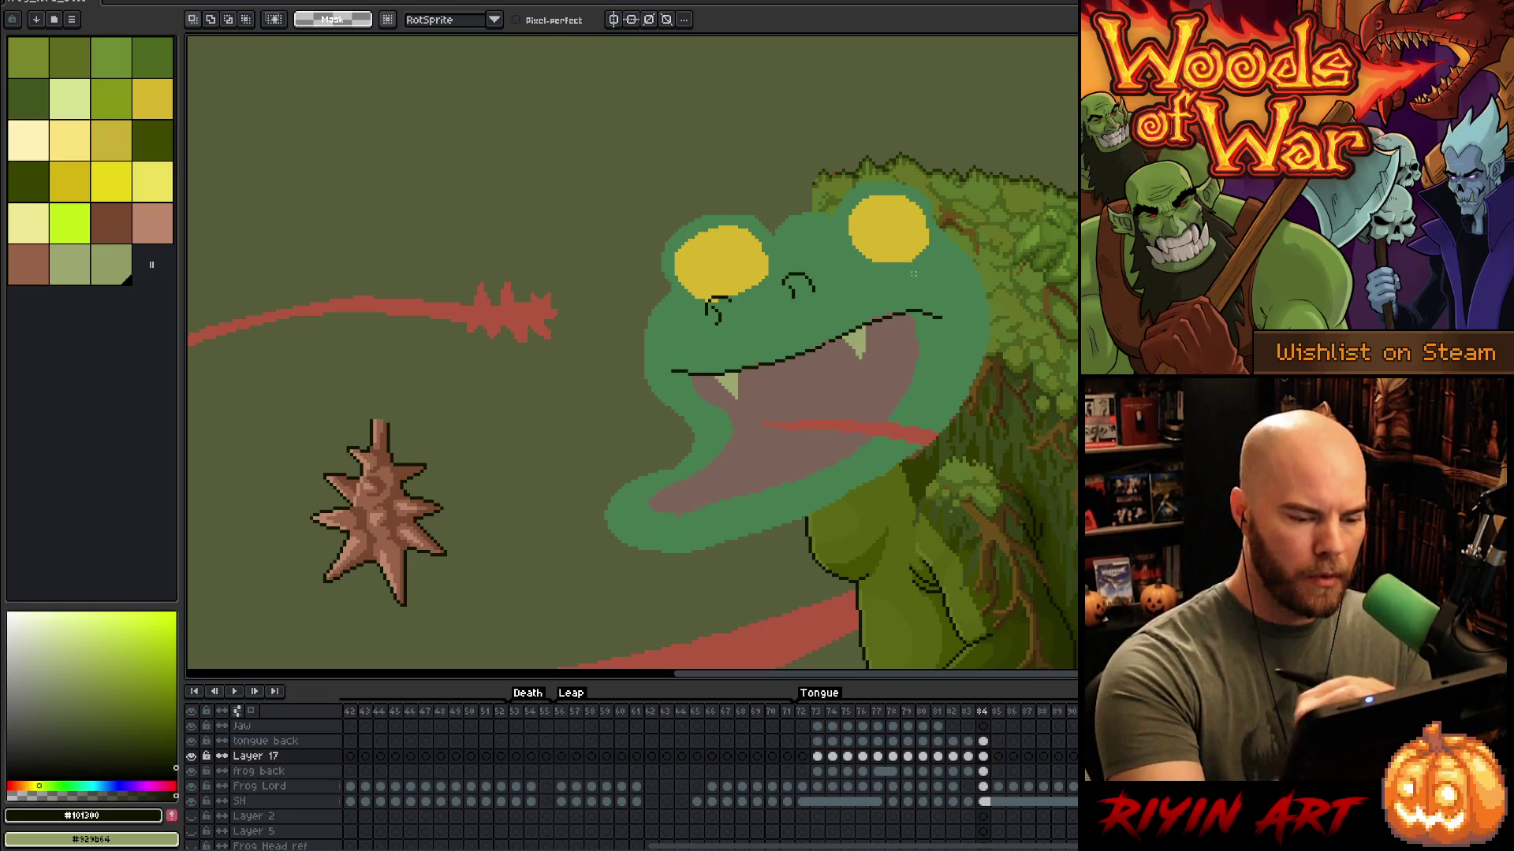
pyautogui.hotkey('ctrl', 'z')
pyautogui.moveTo(887, 339)
pyautogui.mouseDown()
pyautogui.moveTo(844, 382)
pyautogui.moveTo(891, 327)
pyautogui.moveTo(901, 340)
pyautogui.mouseUp()
pyautogui.press('Return')
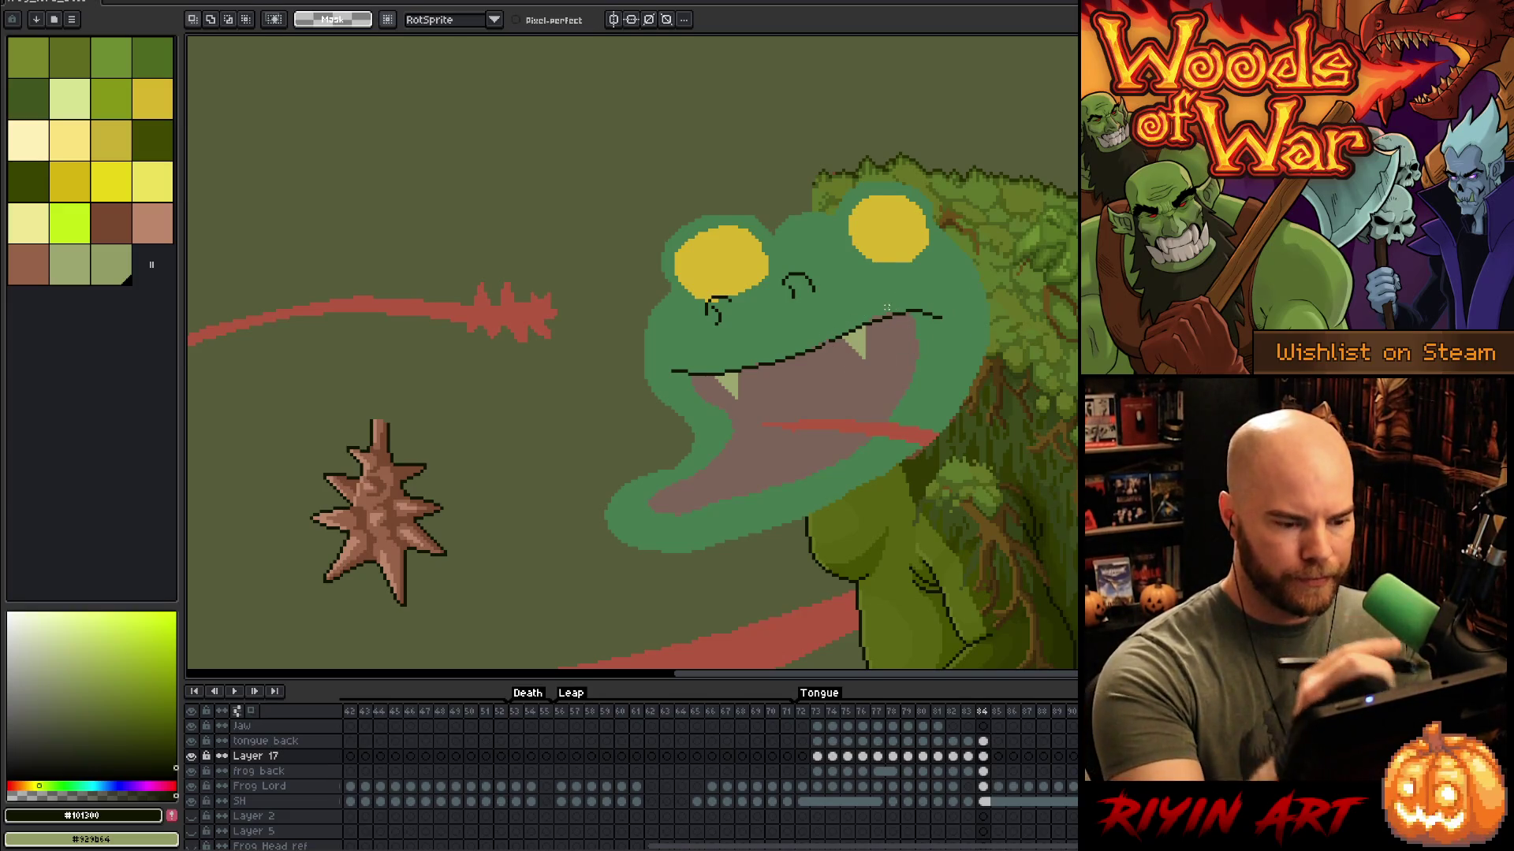
pyautogui.press('b')
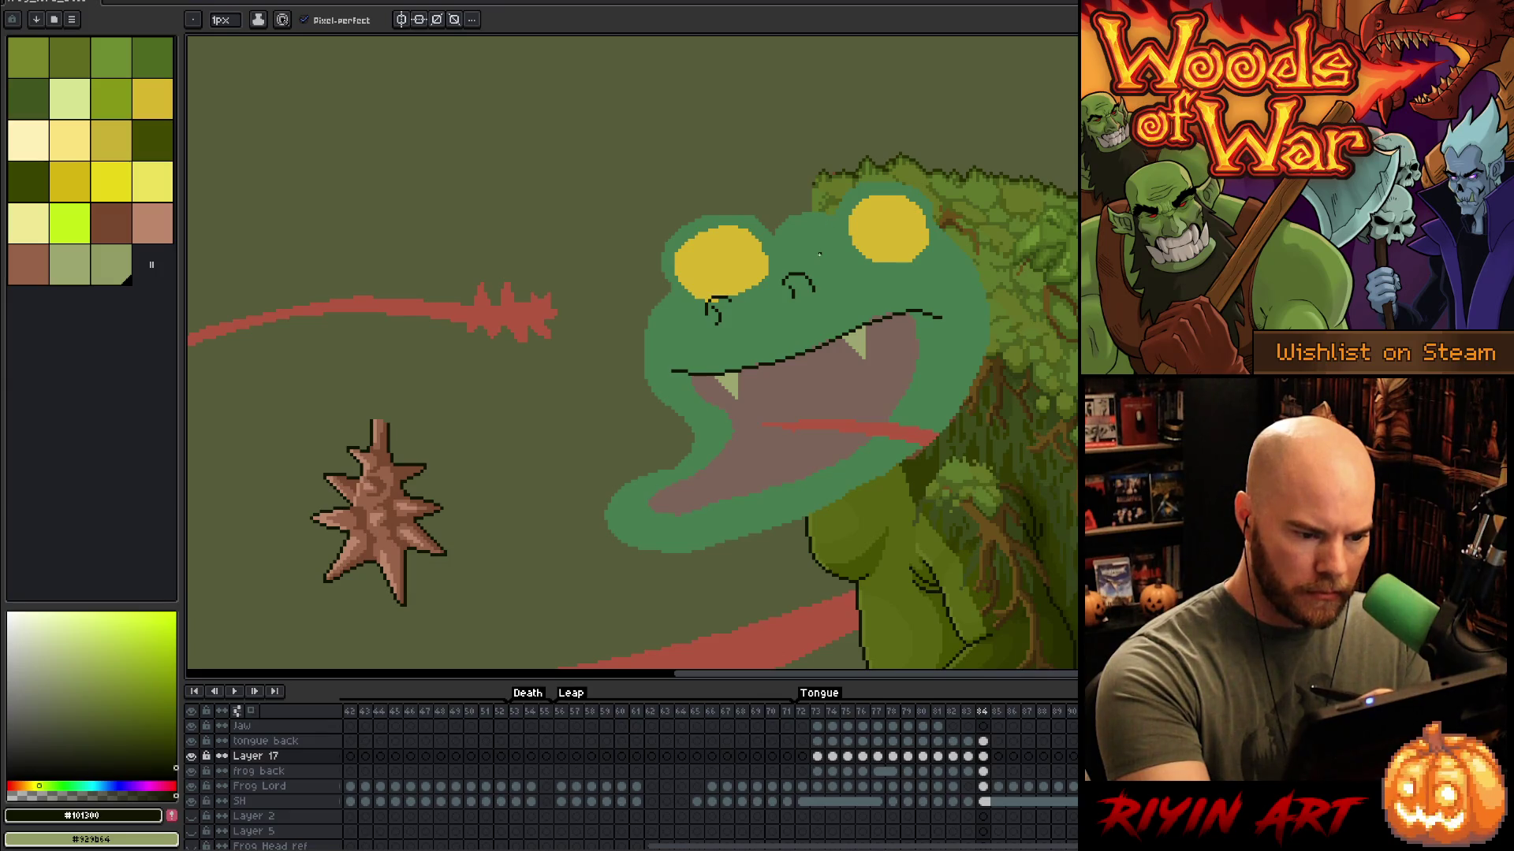
# Step: Draw dark curves at the left and right mouth corners, erasing a stray dash
pyautogui.press('e')
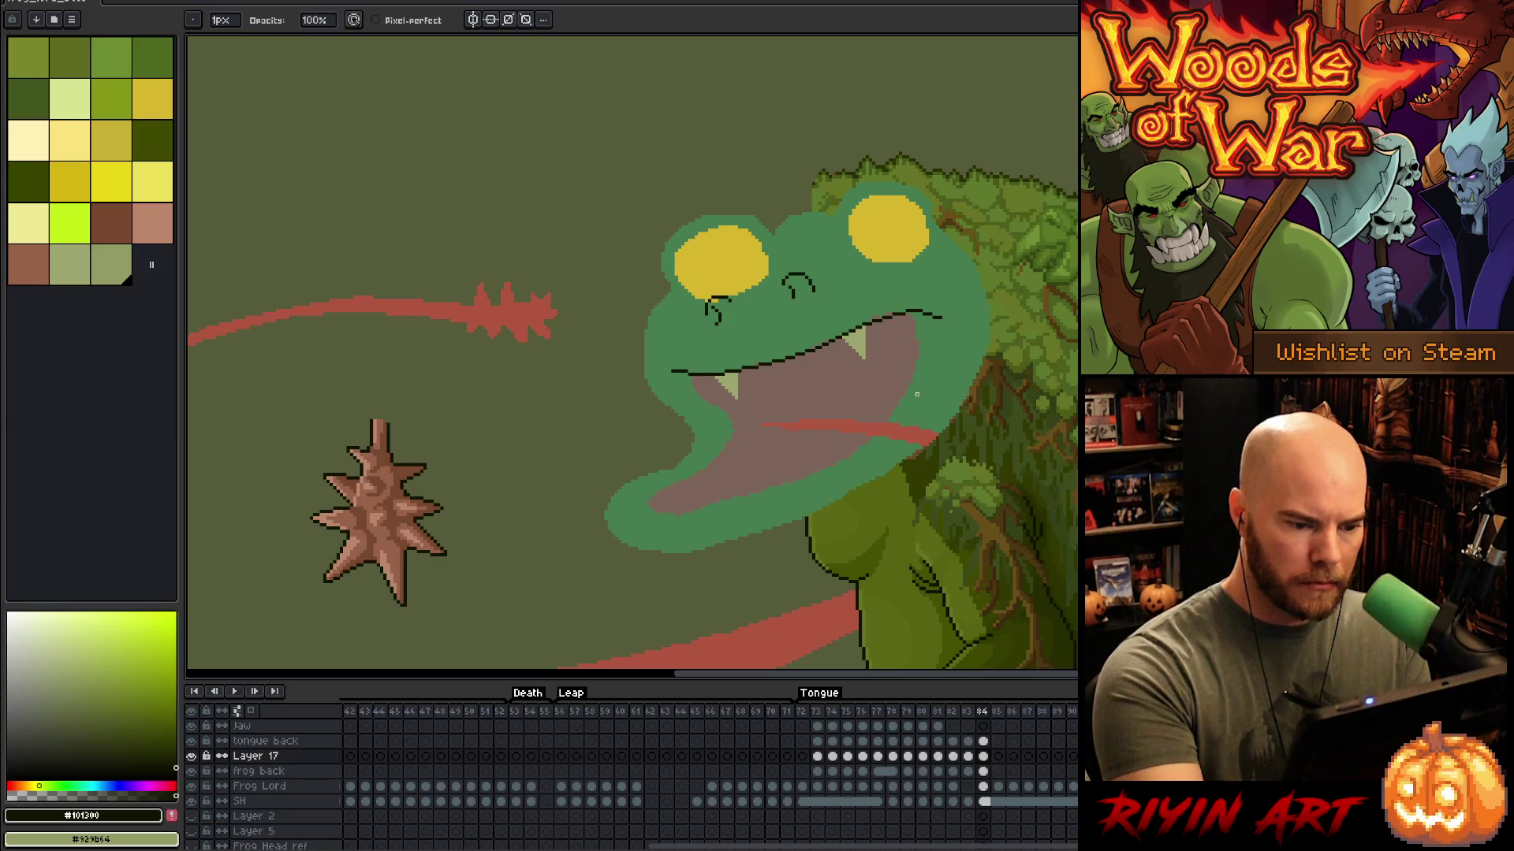
pyautogui.press('b')
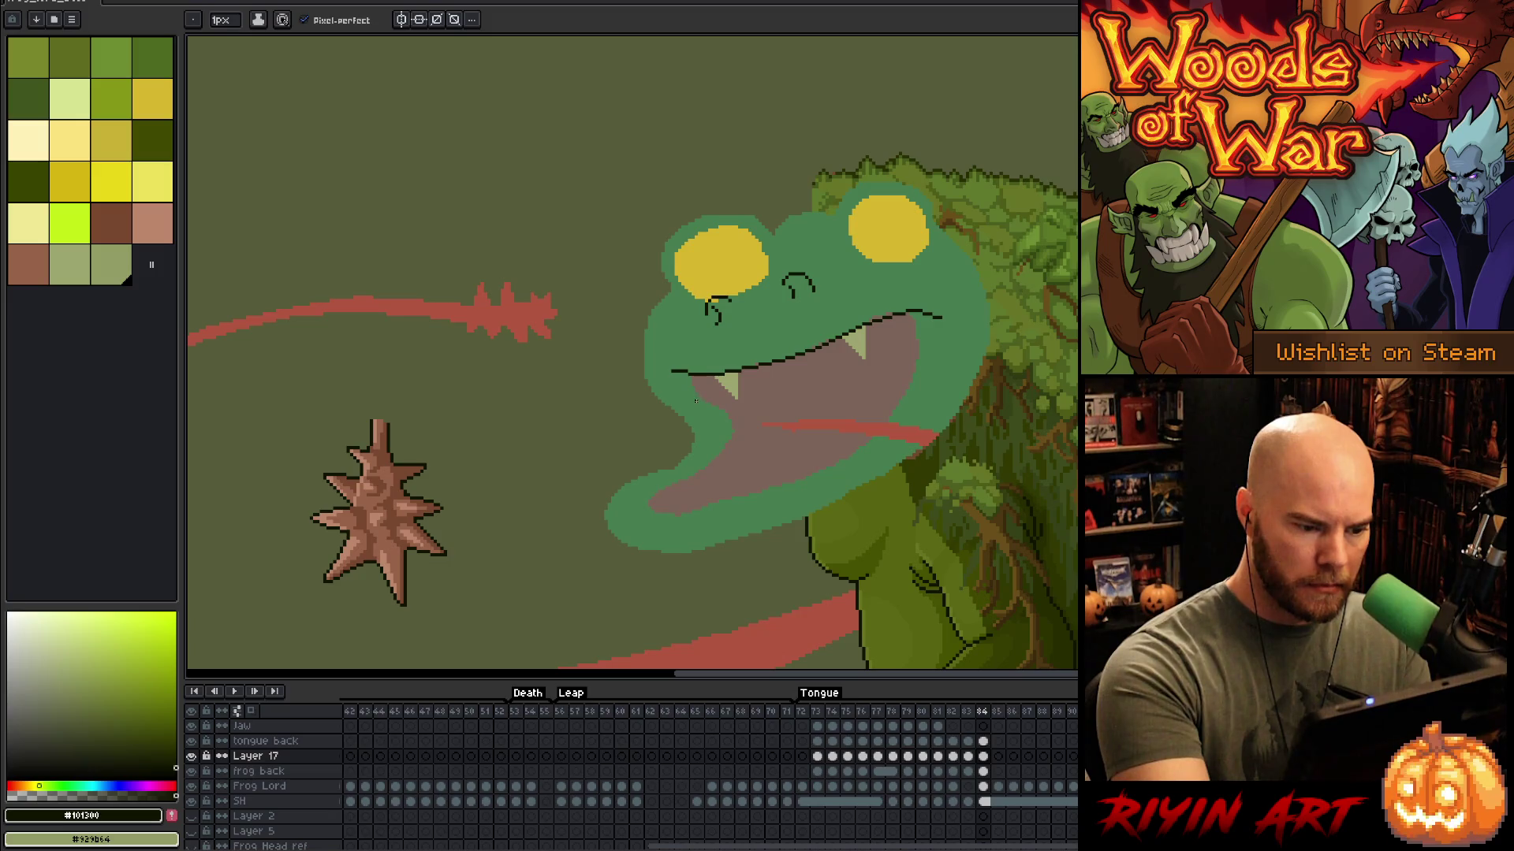
pyautogui.moveTo(696, 404); pyautogui.dragTo(695, 379)
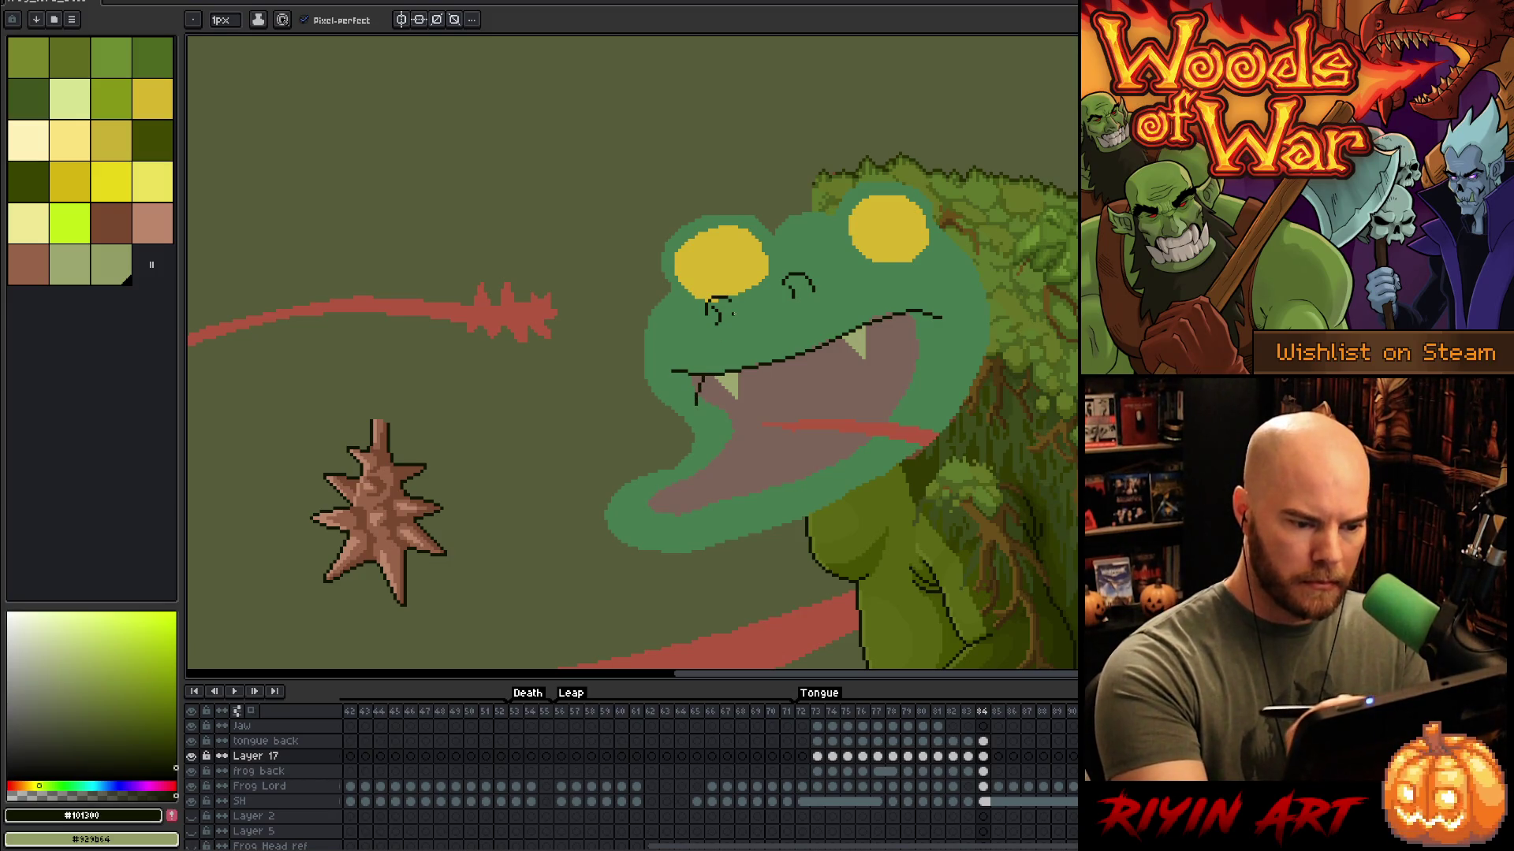
pyautogui.hotkey('ctrl', 'z')
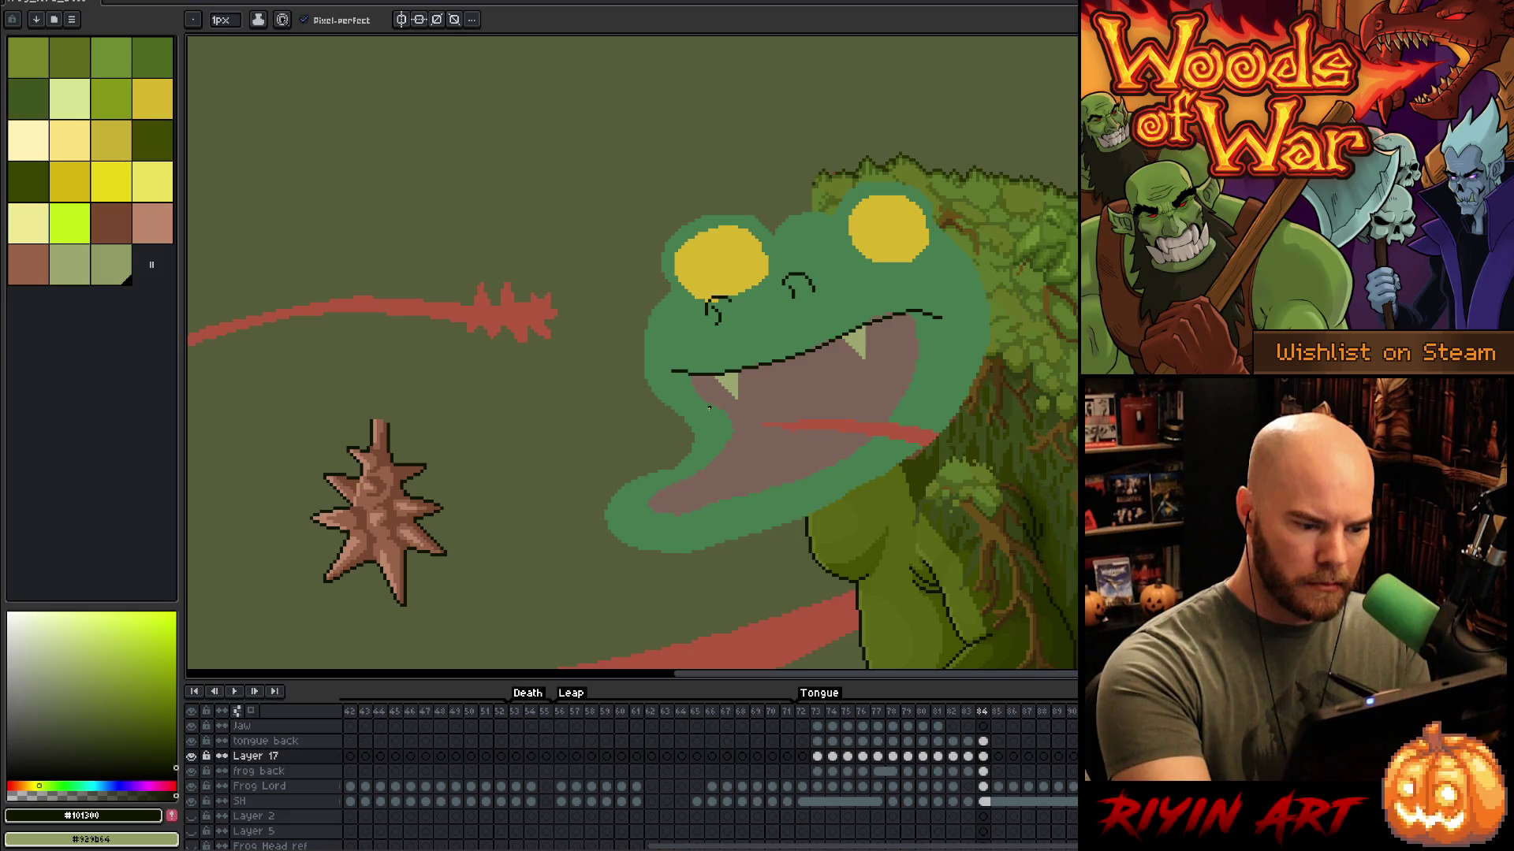
pyautogui.moveTo(709, 414); pyautogui.dragTo(702, 380)
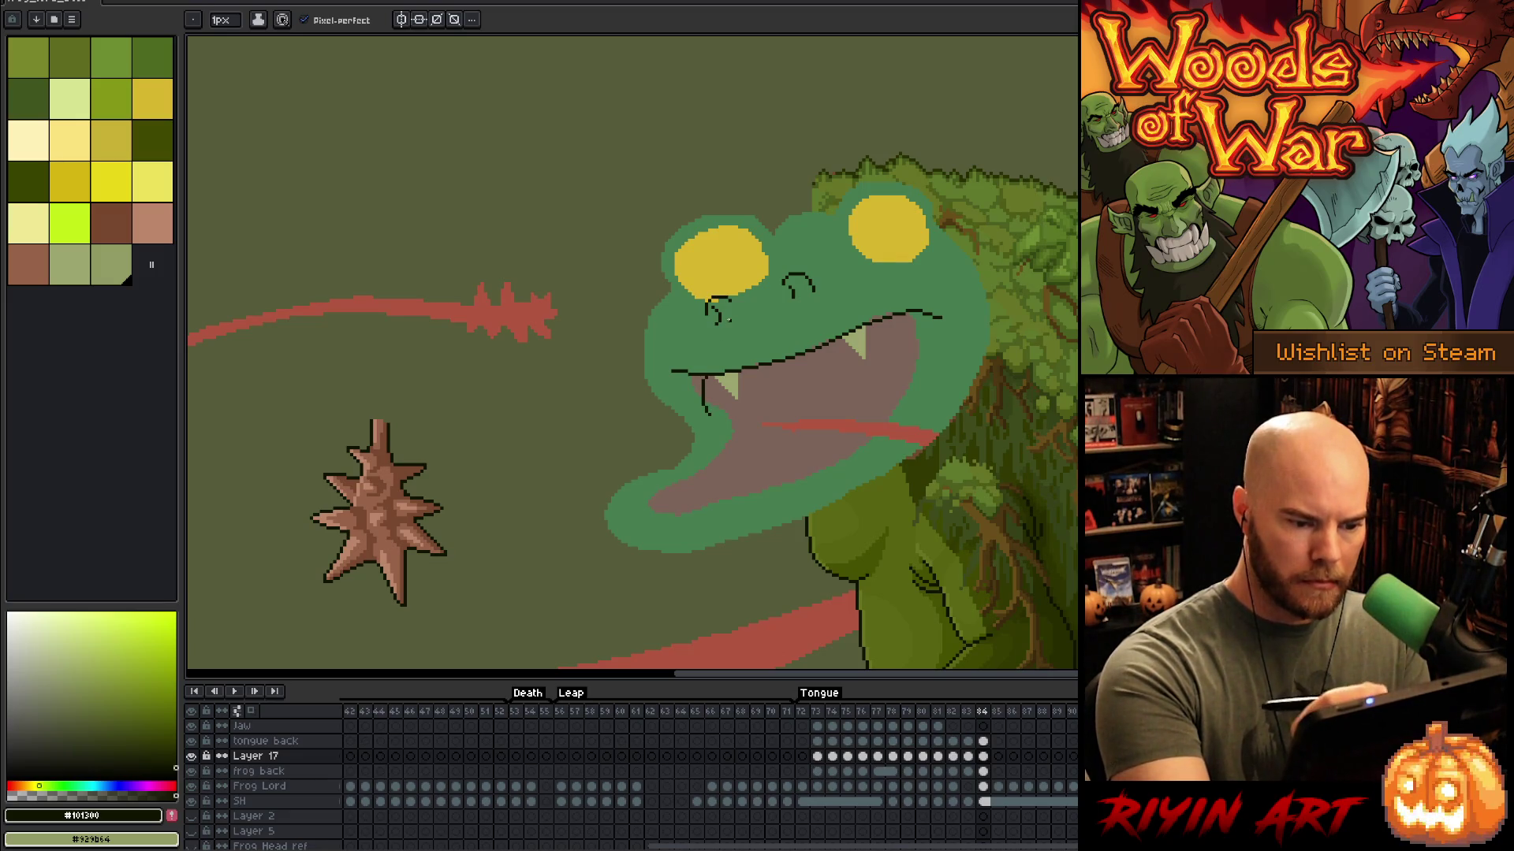
pyautogui.press('e')
pyautogui.moveTo(671, 370); pyautogui.dragTo(683, 371)
pyautogui.press('b')
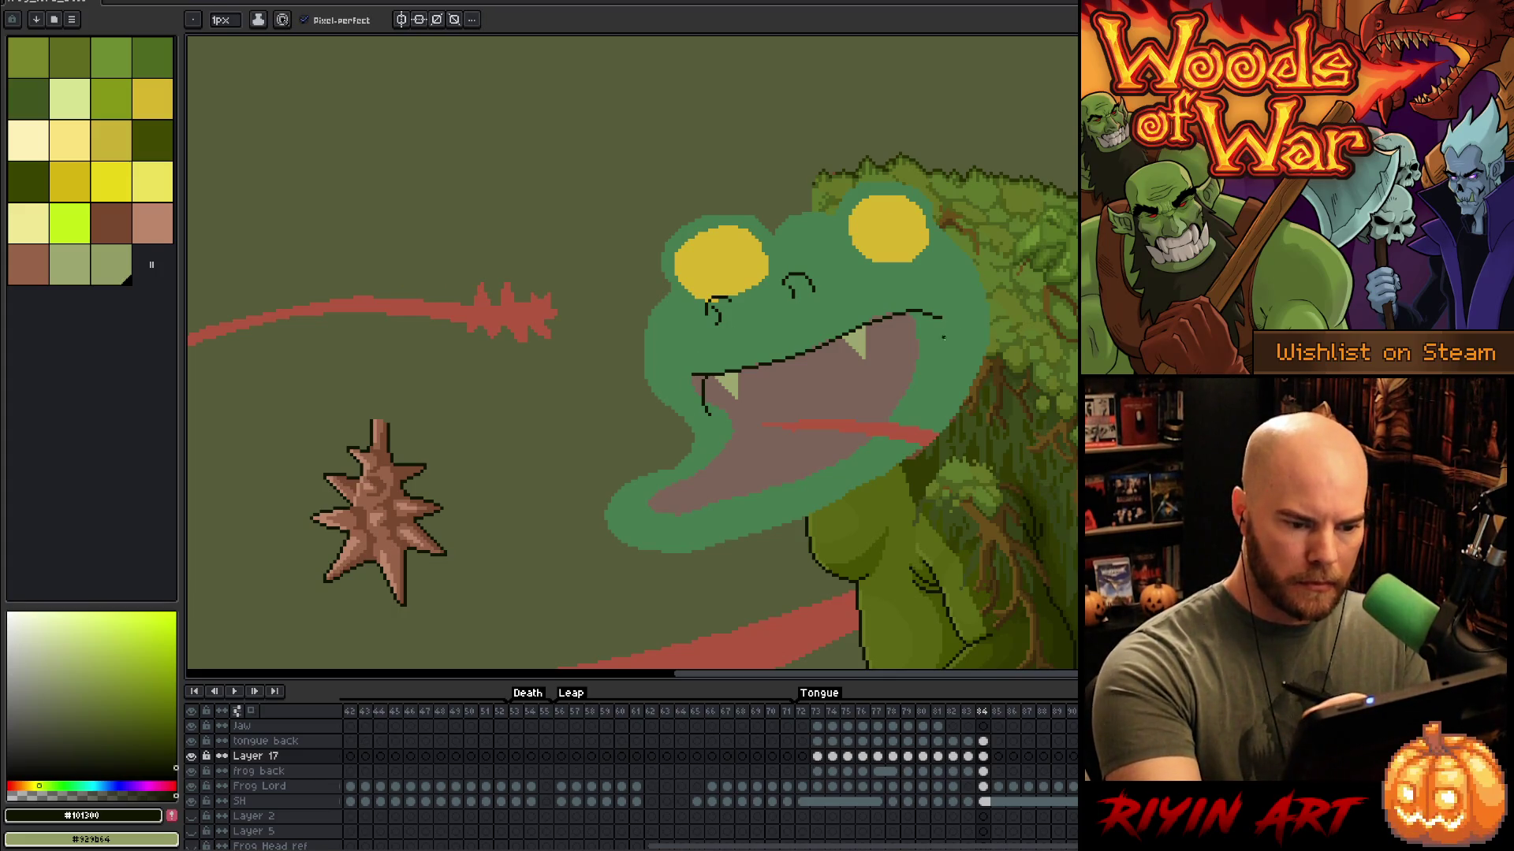
pyautogui.moveTo(935, 317); pyautogui.dragTo(946, 342)
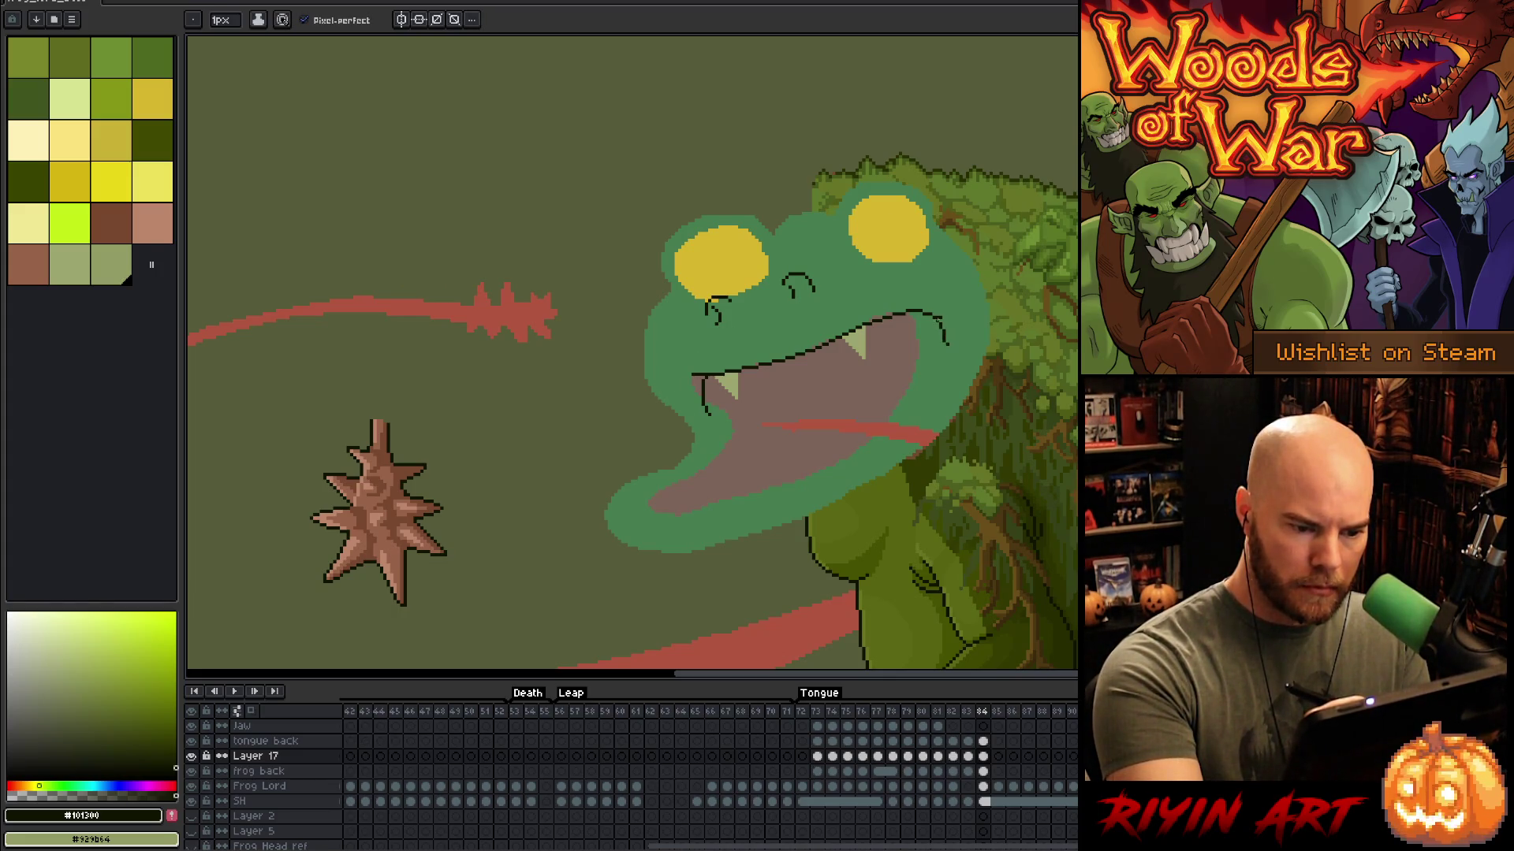
pyautogui.press('e')
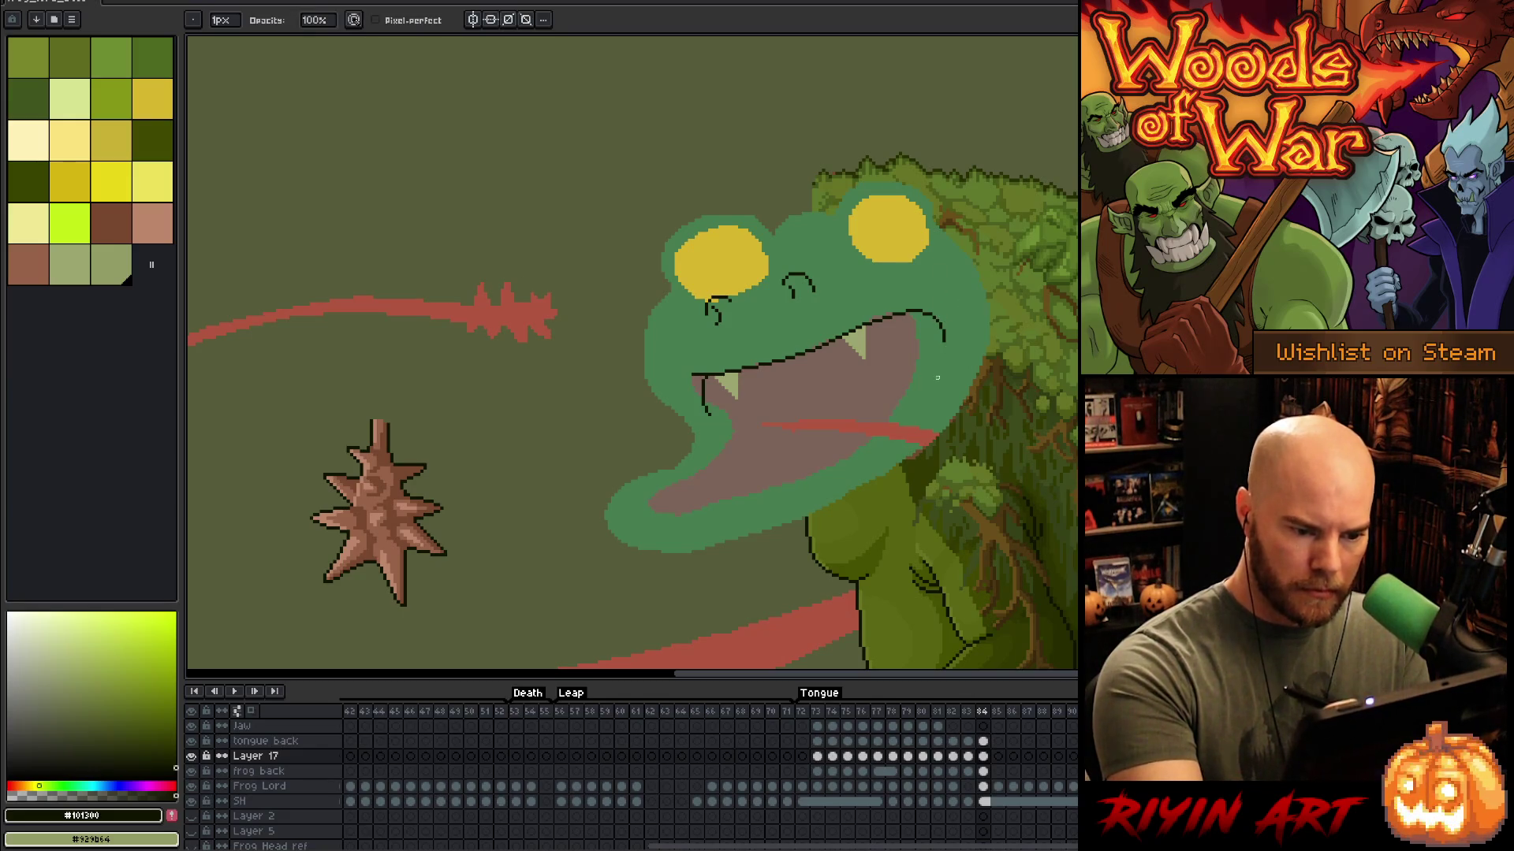
pyautogui.press('b')
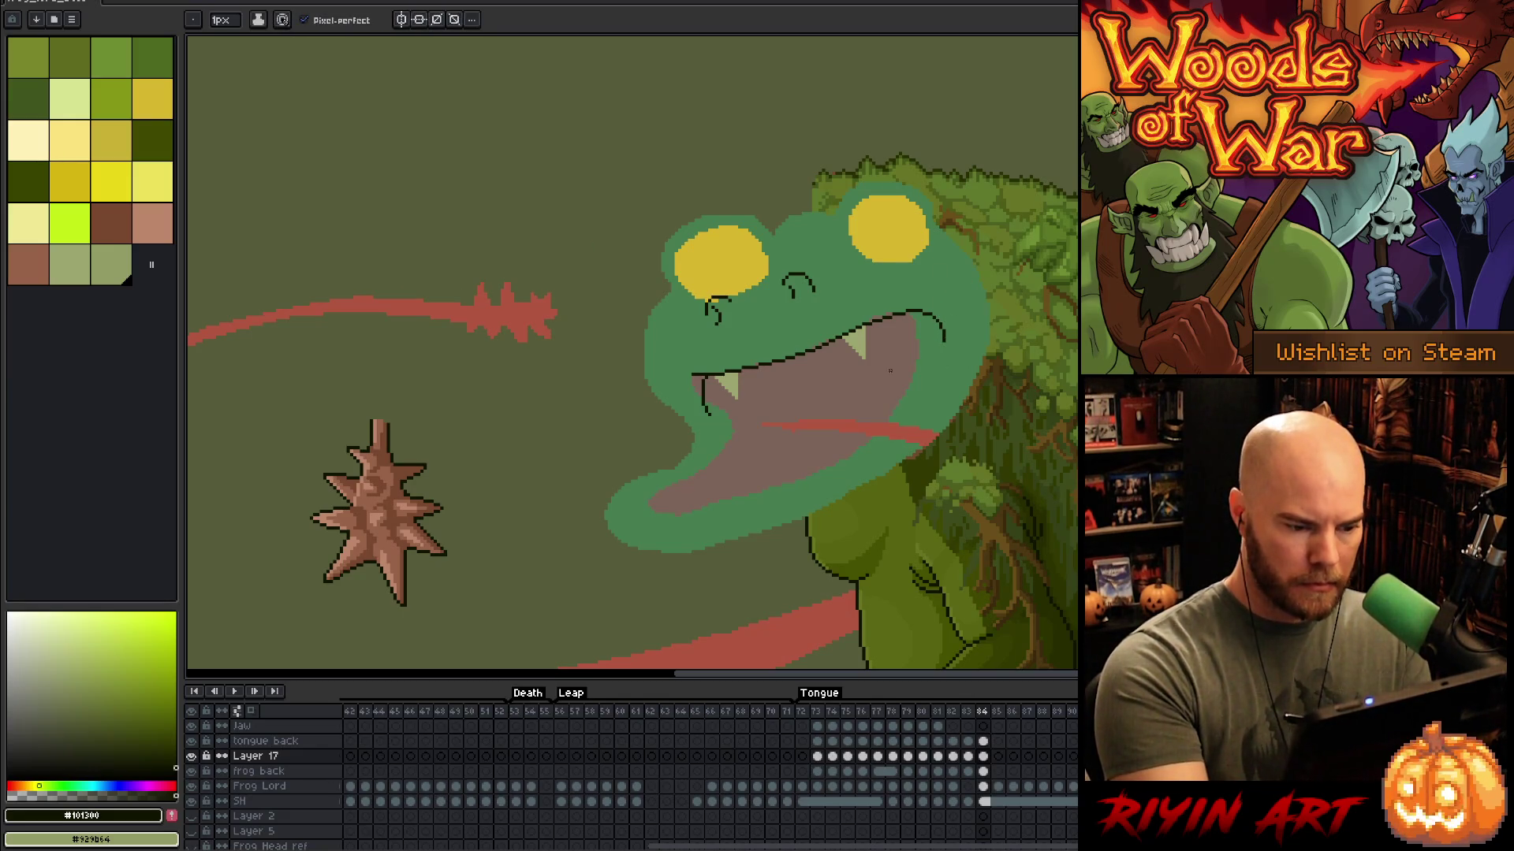
# Step: Outline the lower jaw from both mouth corners and add a curved lid line across the left eye
pyautogui.moveTo(708, 411); pyautogui.dragTo(709, 439)
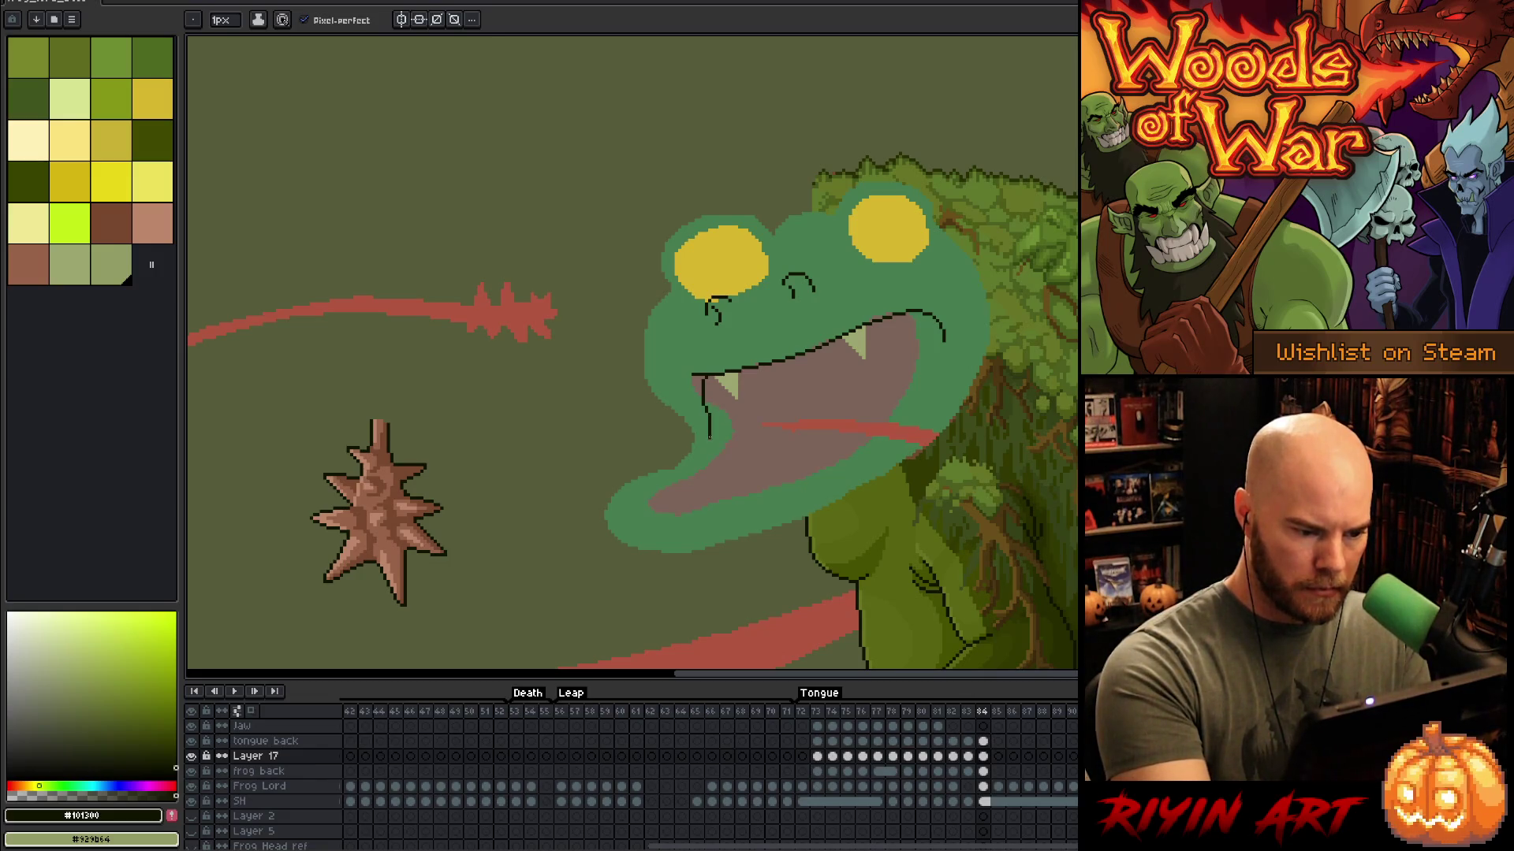
pyautogui.hotkey('ctrl', 'z')
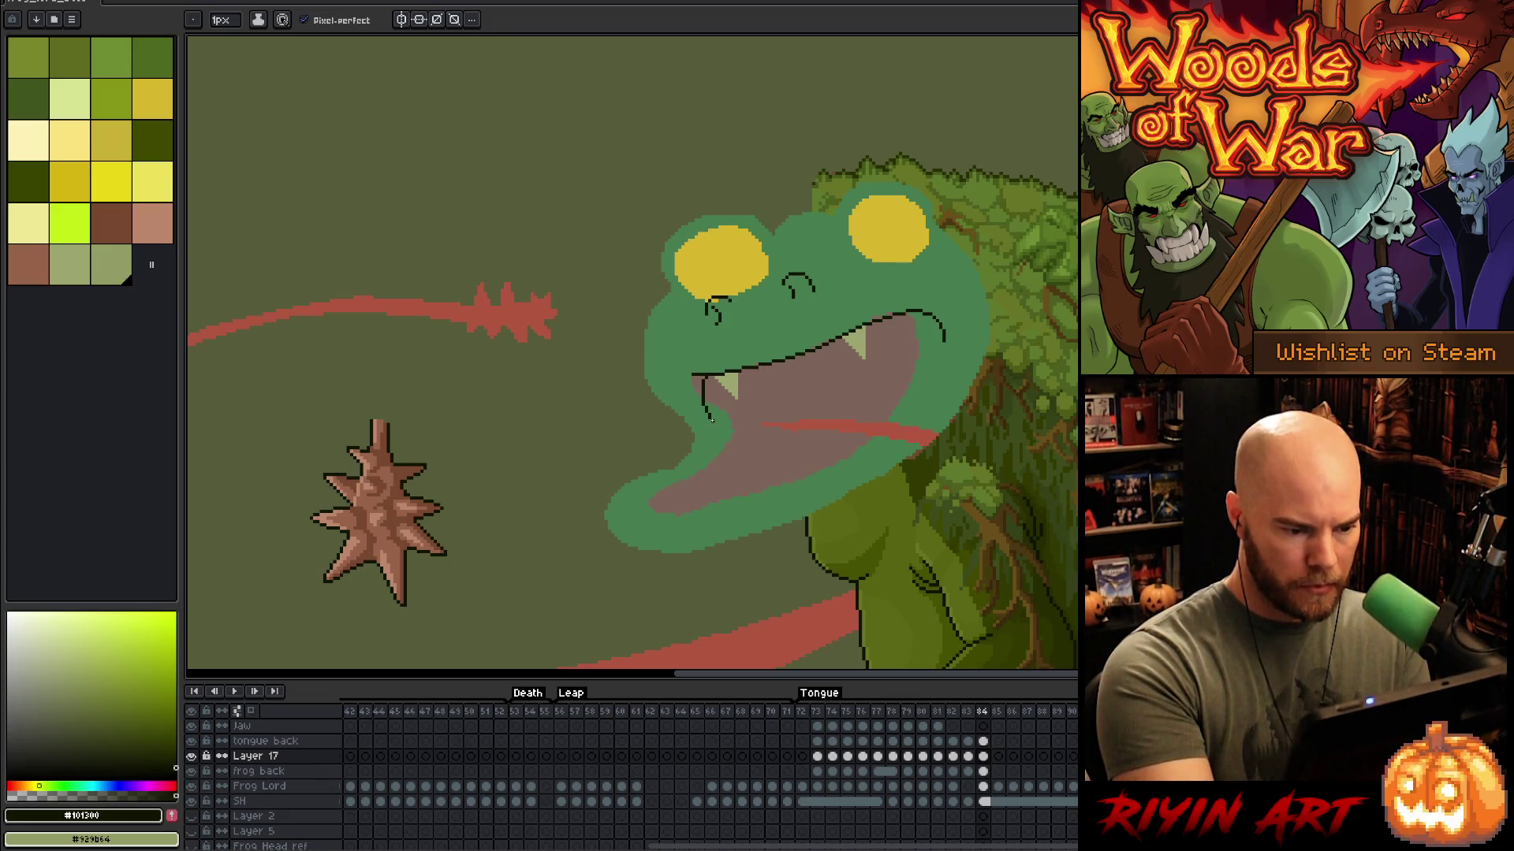
pyautogui.moveTo(713, 432); pyautogui.dragTo(716, 446)
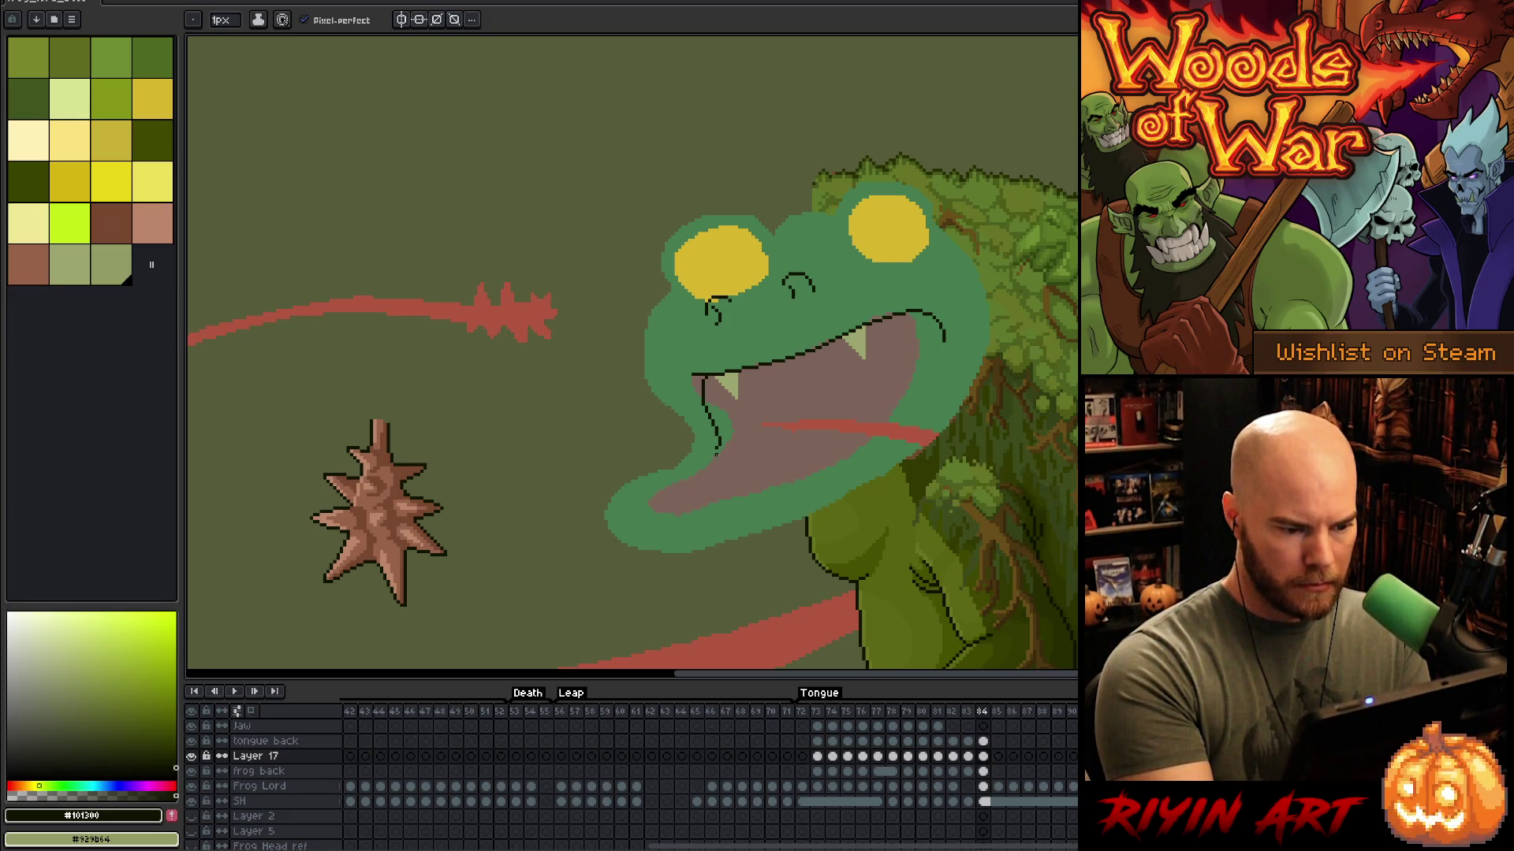
pyautogui.hotkey('ctrl', 'z')
pyautogui.moveTo(719, 443); pyautogui.dragTo(648, 498)
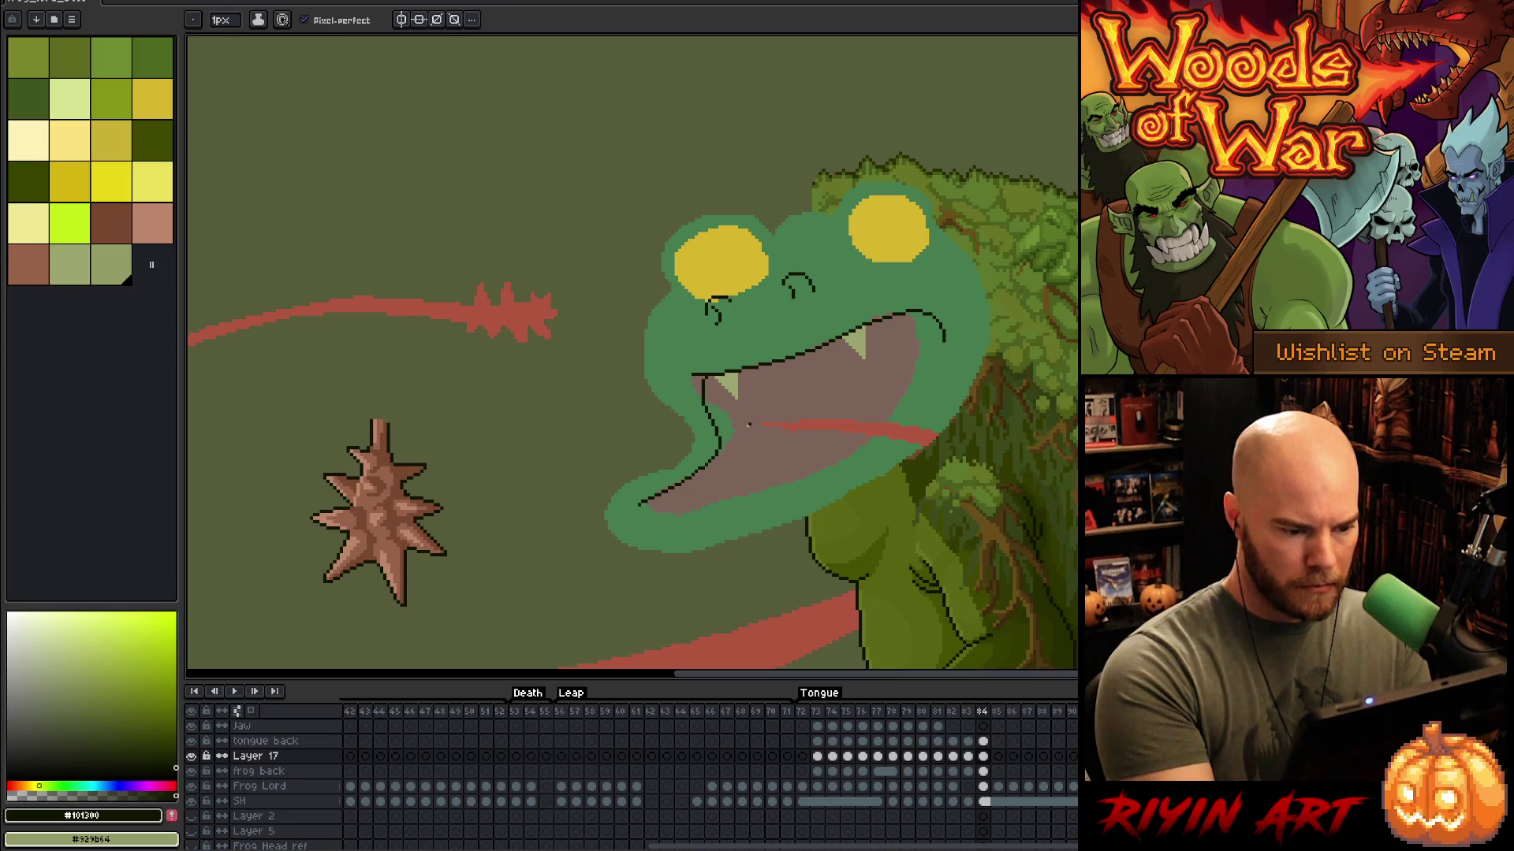
pyautogui.moveTo(940, 350)
pyautogui.mouseDown()
pyautogui.moveTo(903, 410)
pyautogui.moveTo(814, 471)
pyautogui.moveTo(642, 514)
pyautogui.mouseUp()
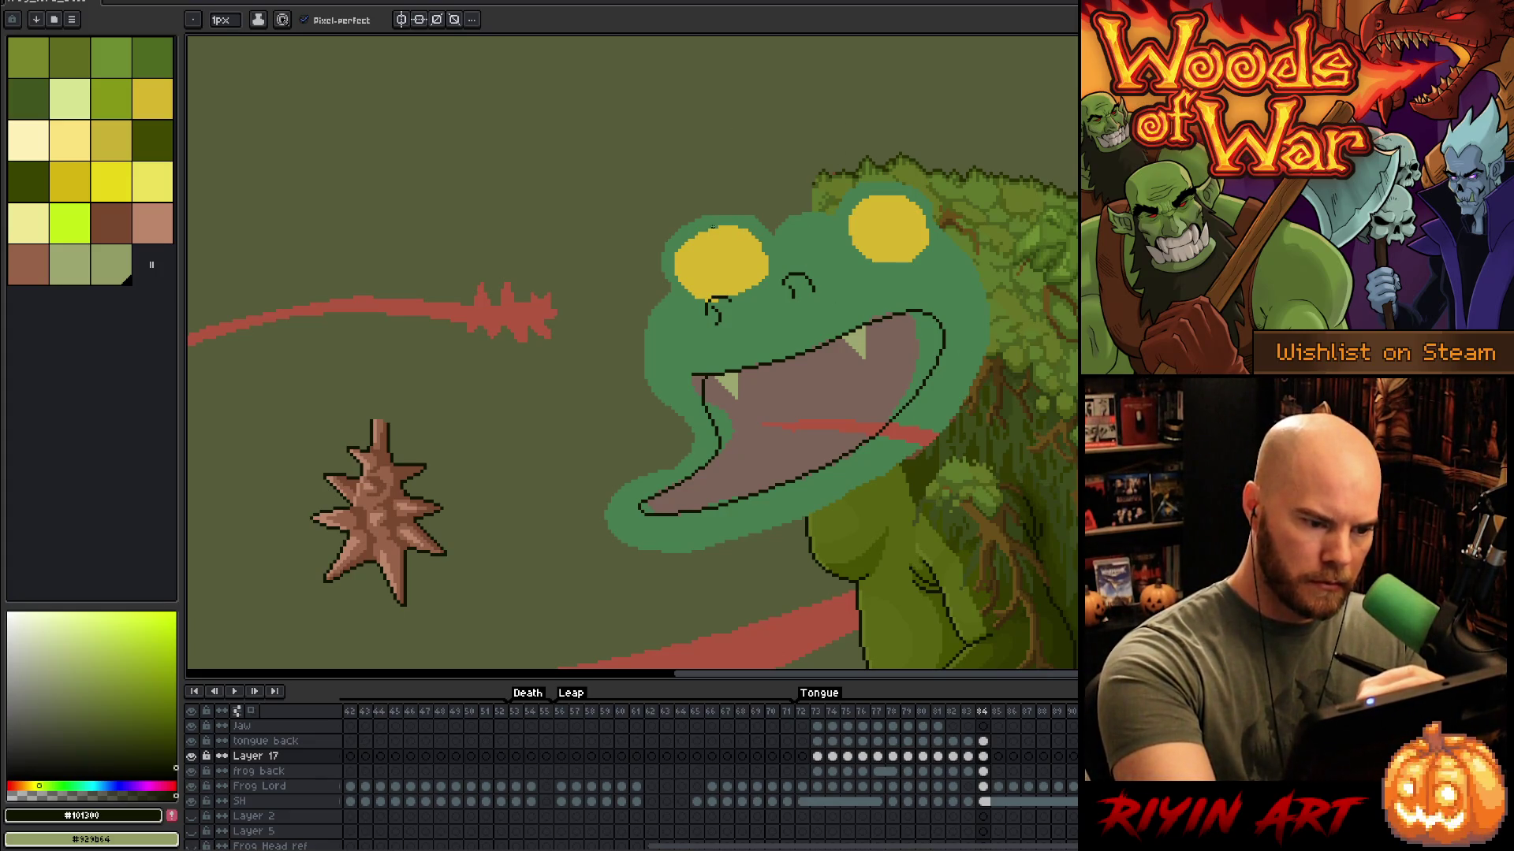
pyautogui.moveTo(710, 227); pyautogui.dragTo(752, 276)
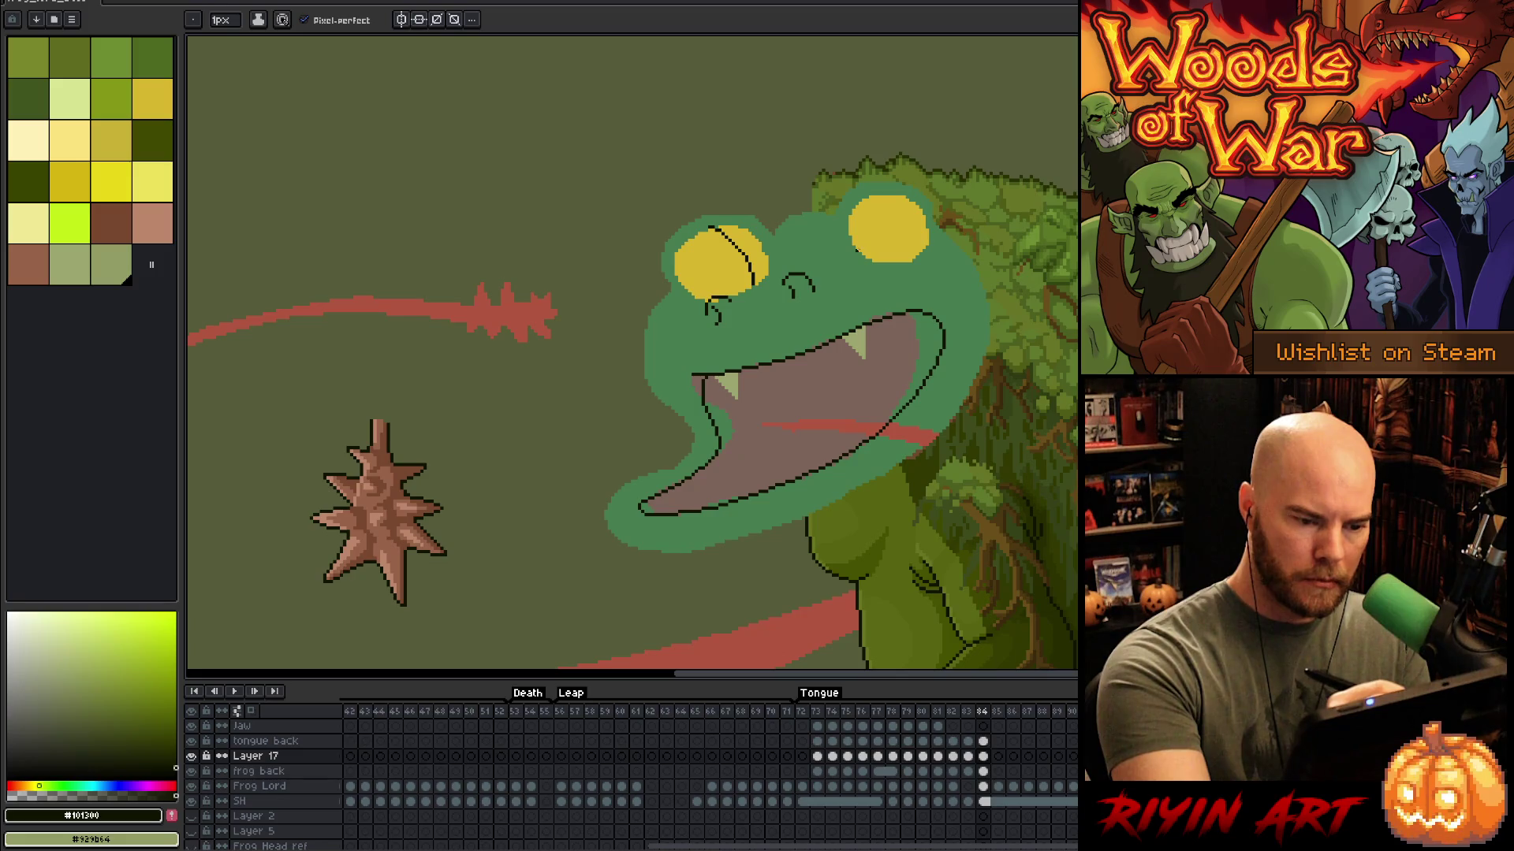
# Step: Draw a dark curve over the right eye and outline the left eye's side and top
pyautogui.moveTo(859, 246); pyautogui.dragTo(897, 196)
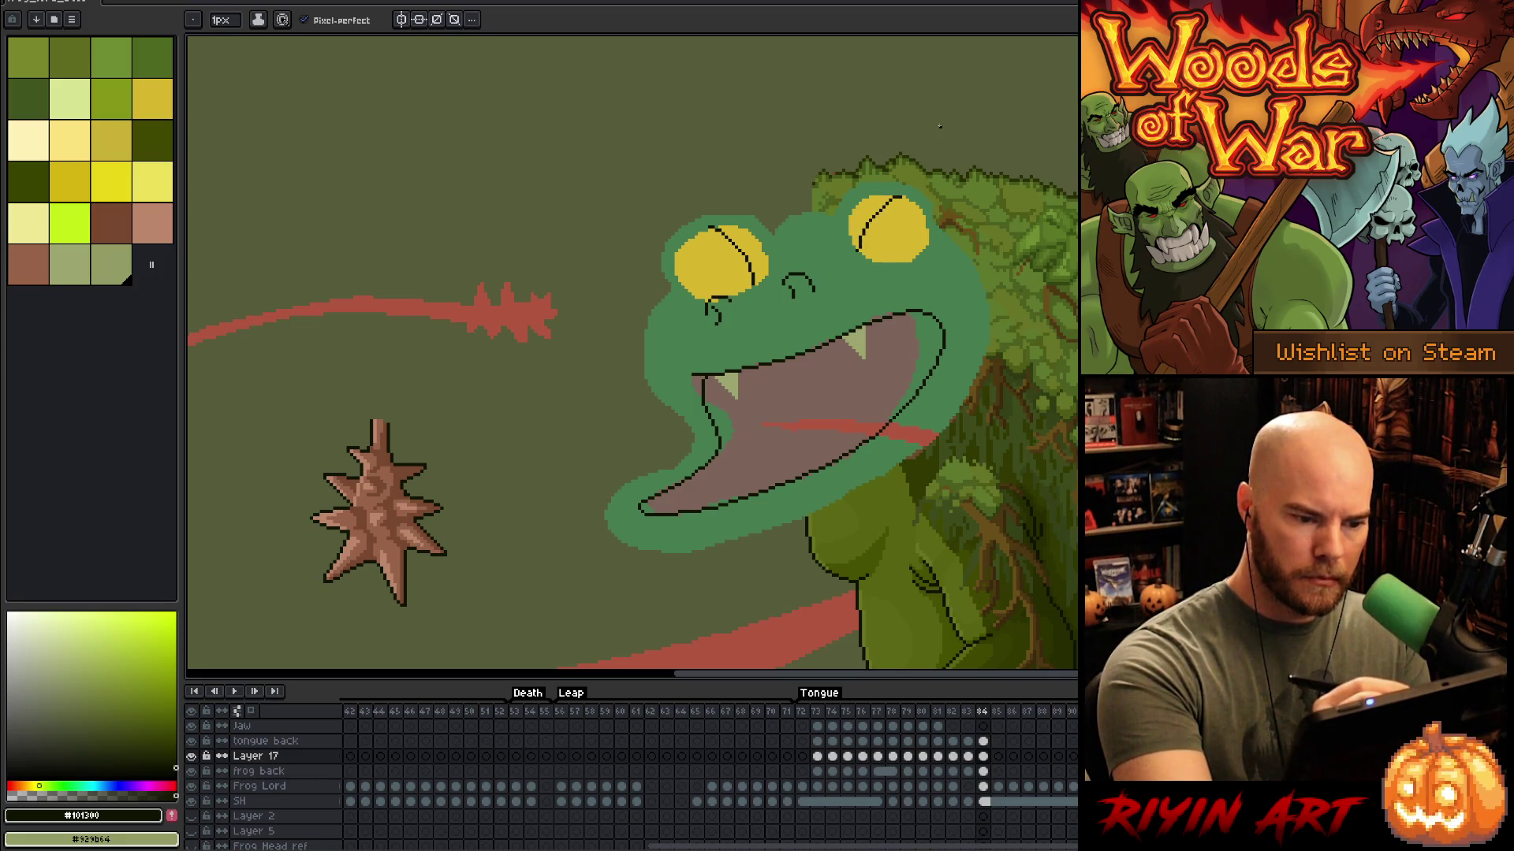
pyautogui.moveTo(708, 228)
pyautogui.mouseDown()
pyautogui.moveTo(675, 270)
pyautogui.moveTo(705, 299)
pyautogui.mouseUp()
pyautogui.hotkey('ctrl', 'z')
pyautogui.moveTo(710, 227)
pyautogui.mouseDown()
pyautogui.moveTo(672, 280)
pyautogui.moveTo(704, 301)
pyautogui.mouseUp()
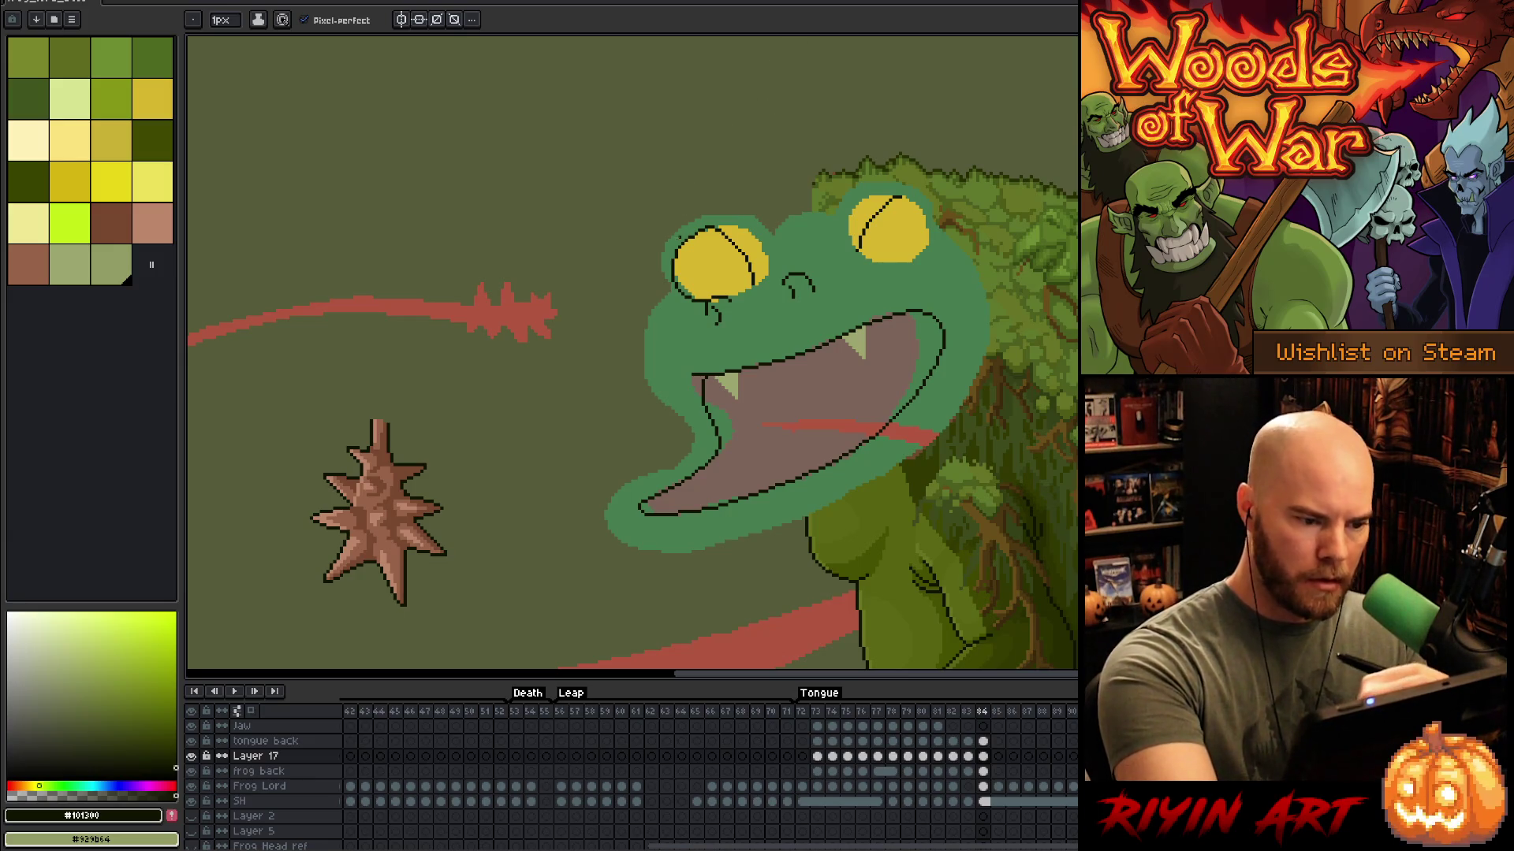
pyautogui.moveTo(675, 247)
pyautogui.mouseDown()
pyautogui.moveTo(714, 214)
pyautogui.moveTo(778, 239)
pyautogui.moveTo(829, 221)
pyautogui.moveTo(880, 175)
pyautogui.moveTo(932, 189)
pyautogui.moveTo(937, 206)
pyautogui.mouseUp()
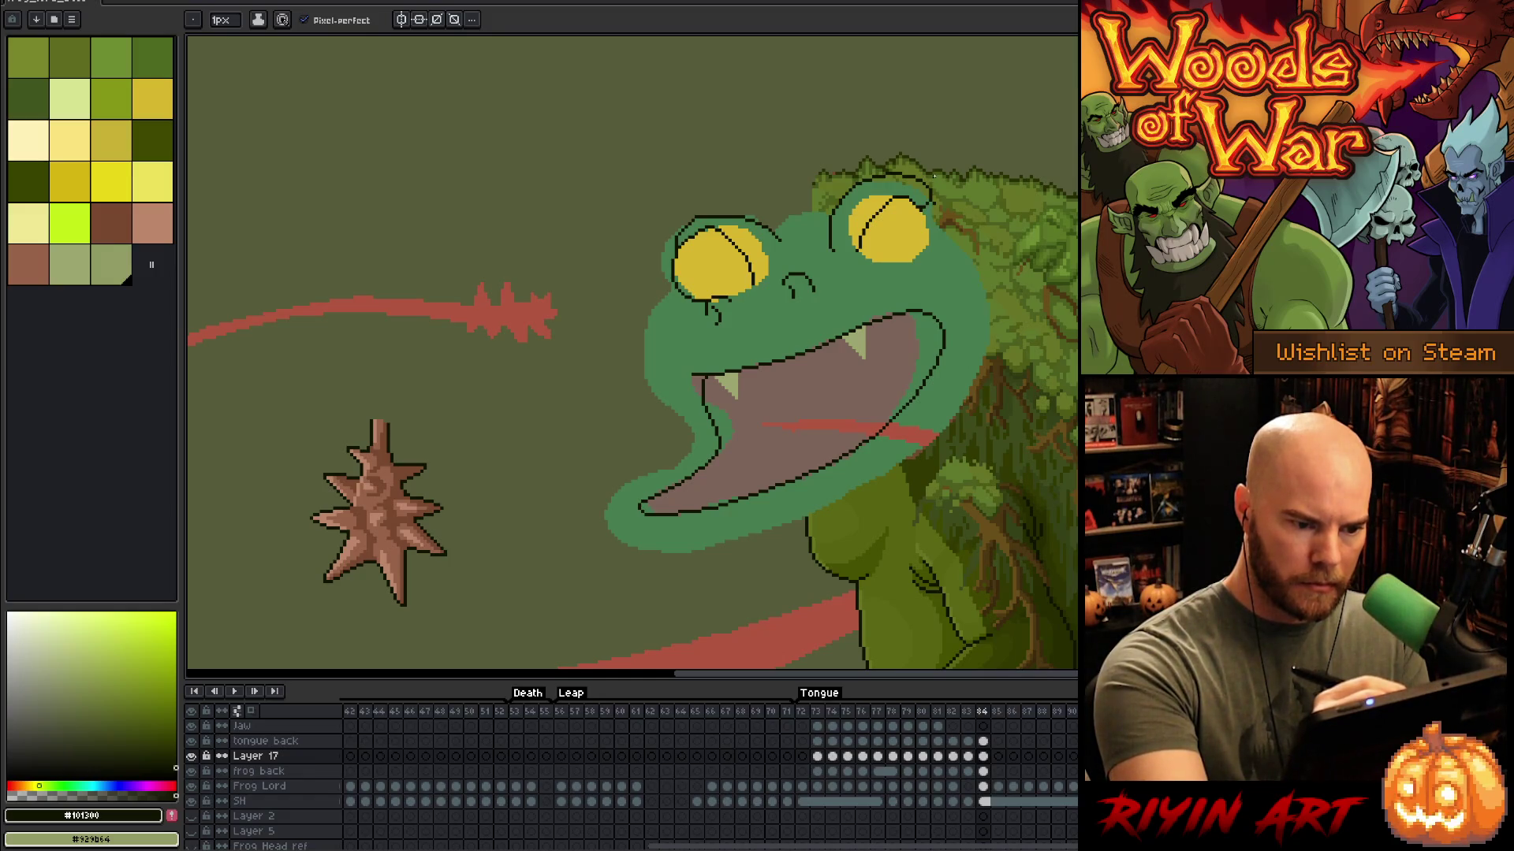
# Step: Narrow the right eye's top outline with a lasso reshape, then outline its right edge
pyautogui.press('q')
pyautogui.moveTo(948, 168)
pyautogui.mouseDown()
pyautogui.moveTo(942, 218)
pyautogui.moveTo(915, 201)
pyautogui.moveTo(920, 142)
pyautogui.moveTo(917, 184)
pyautogui.mouseUp()
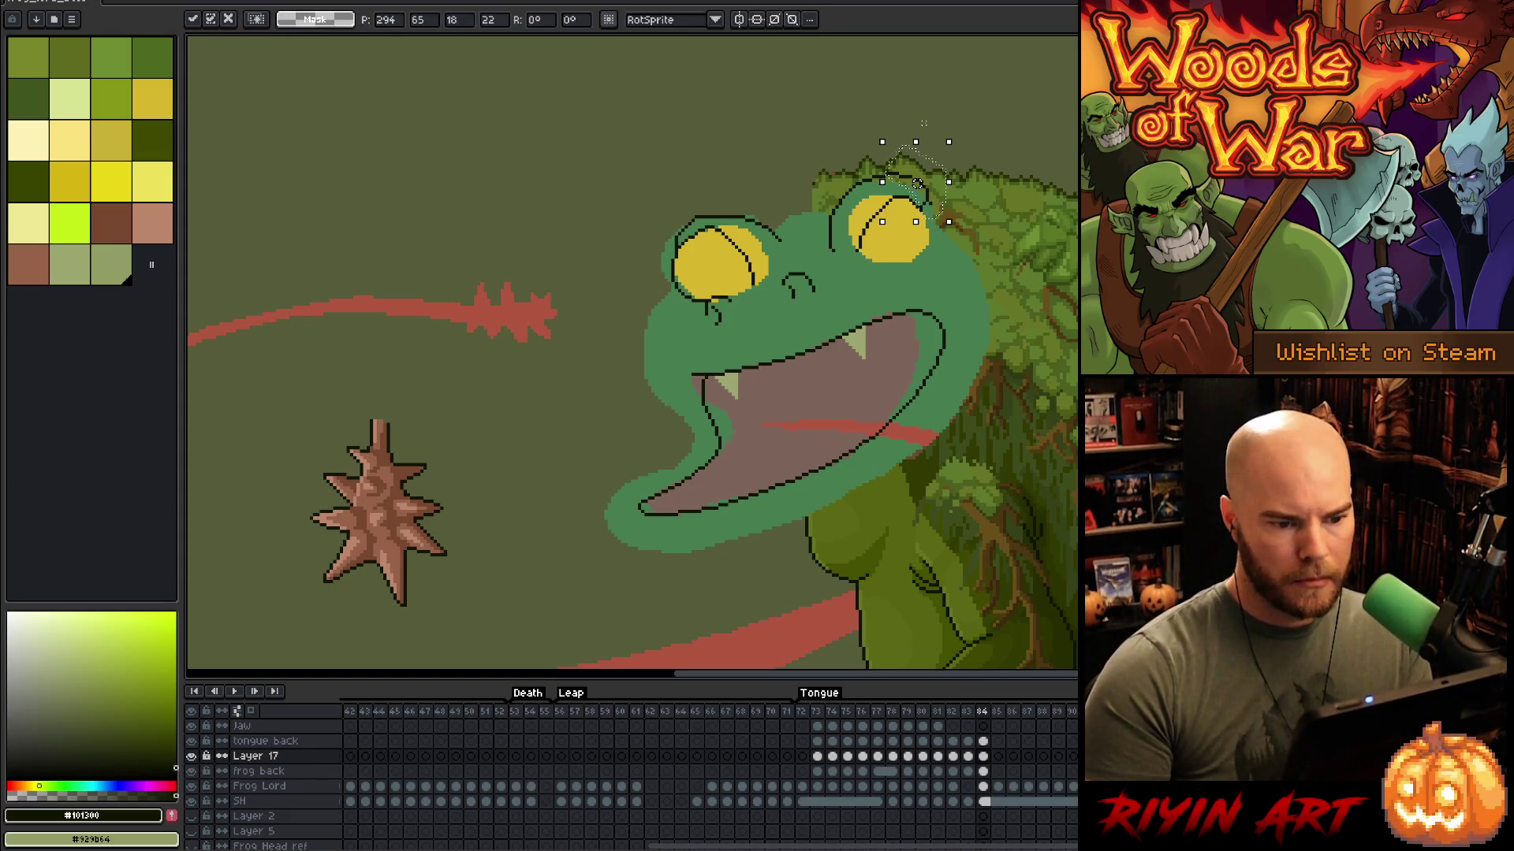
pyautogui.moveTo(978, 119)
pyautogui.mouseDown()
pyautogui.moveTo(903, 138)
pyautogui.moveTo(891, 192)
pyautogui.mouseUp()
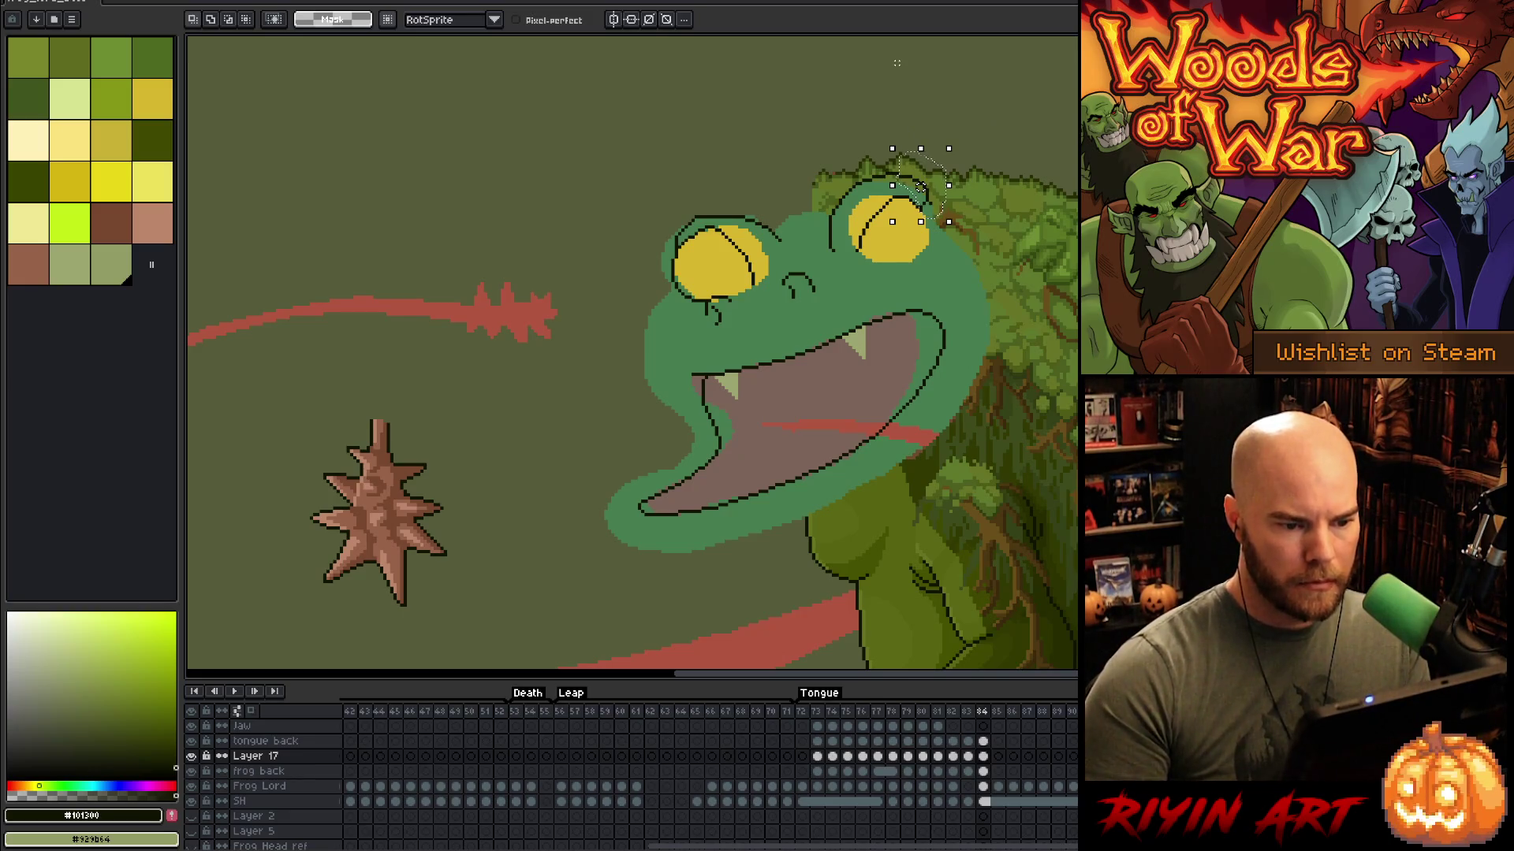
pyautogui.moveTo(892, 148); pyautogui.dragTo(924, 187)
pyautogui.press('Return')
pyautogui.press('b')
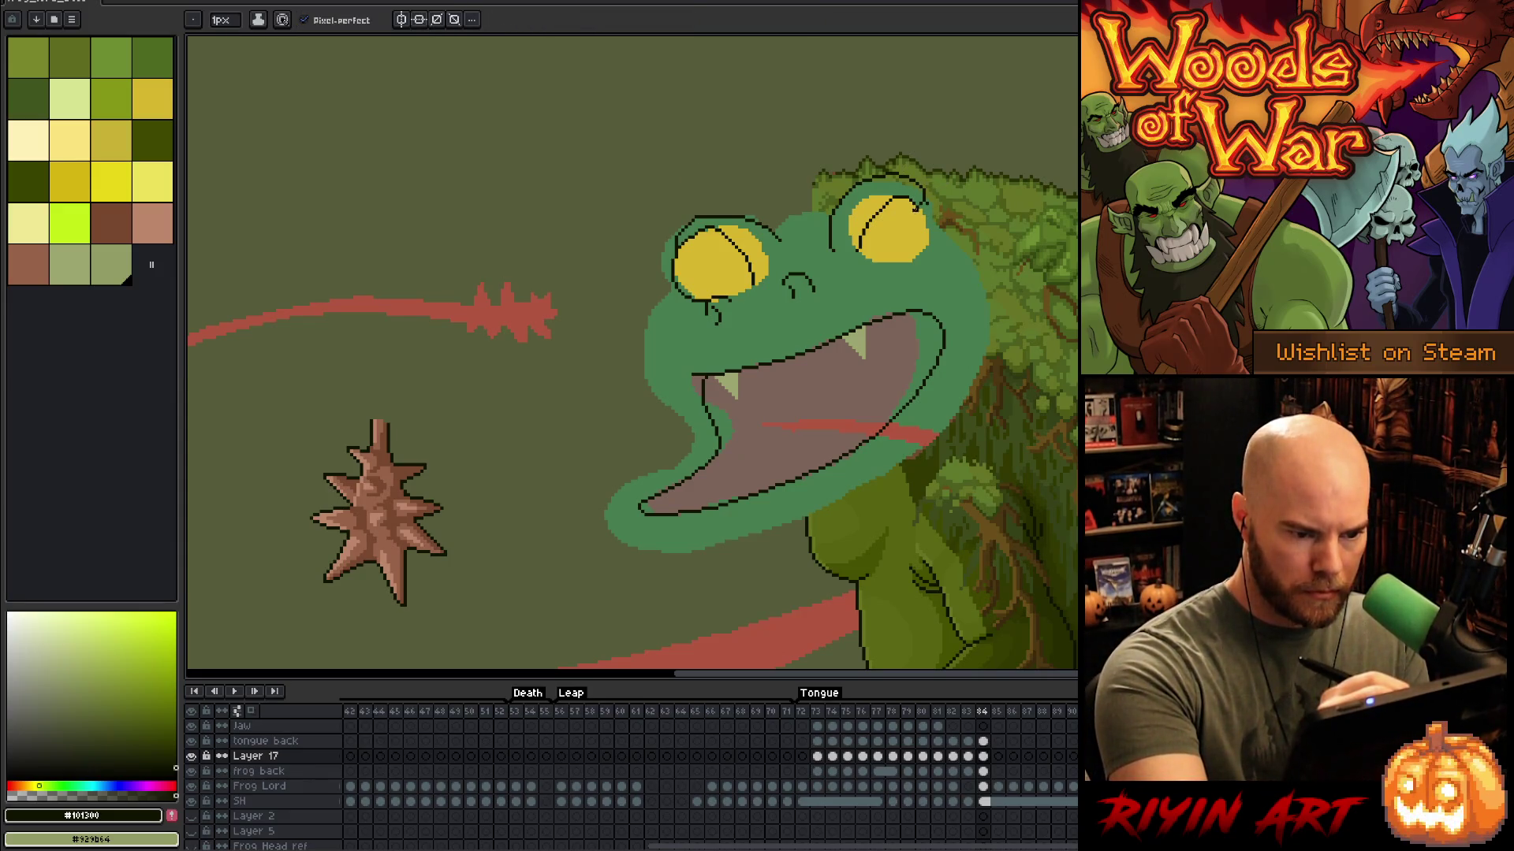
pyautogui.moveTo(923, 211)
pyautogui.mouseDown()
pyautogui.moveTo(917, 242)
pyautogui.moveTo(864, 253)
pyautogui.mouseUp()
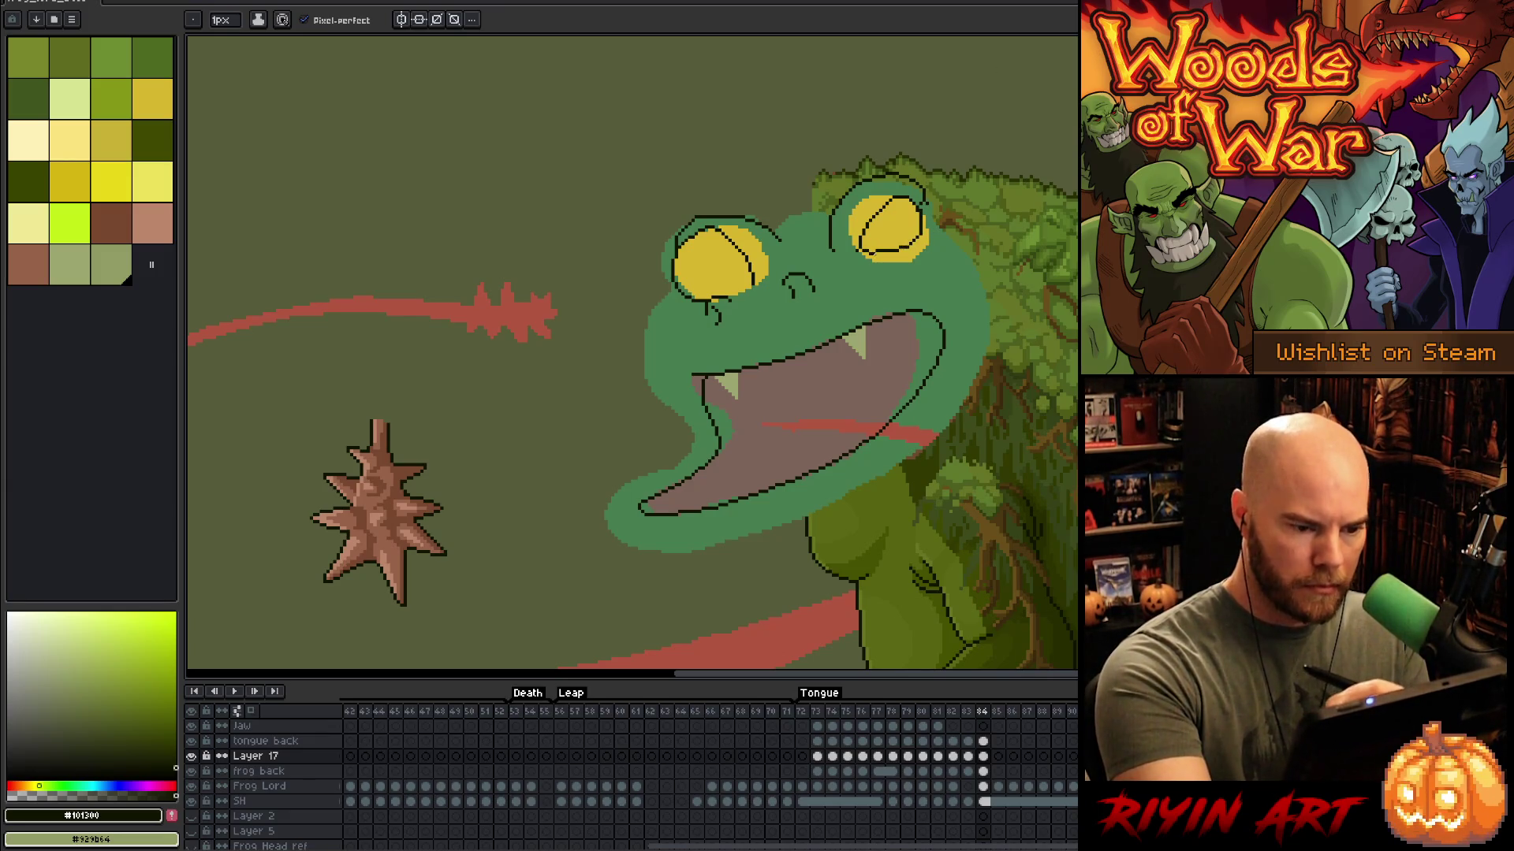
# Step: Outline the bottoms of the right and left eyes
pyautogui.press('e')
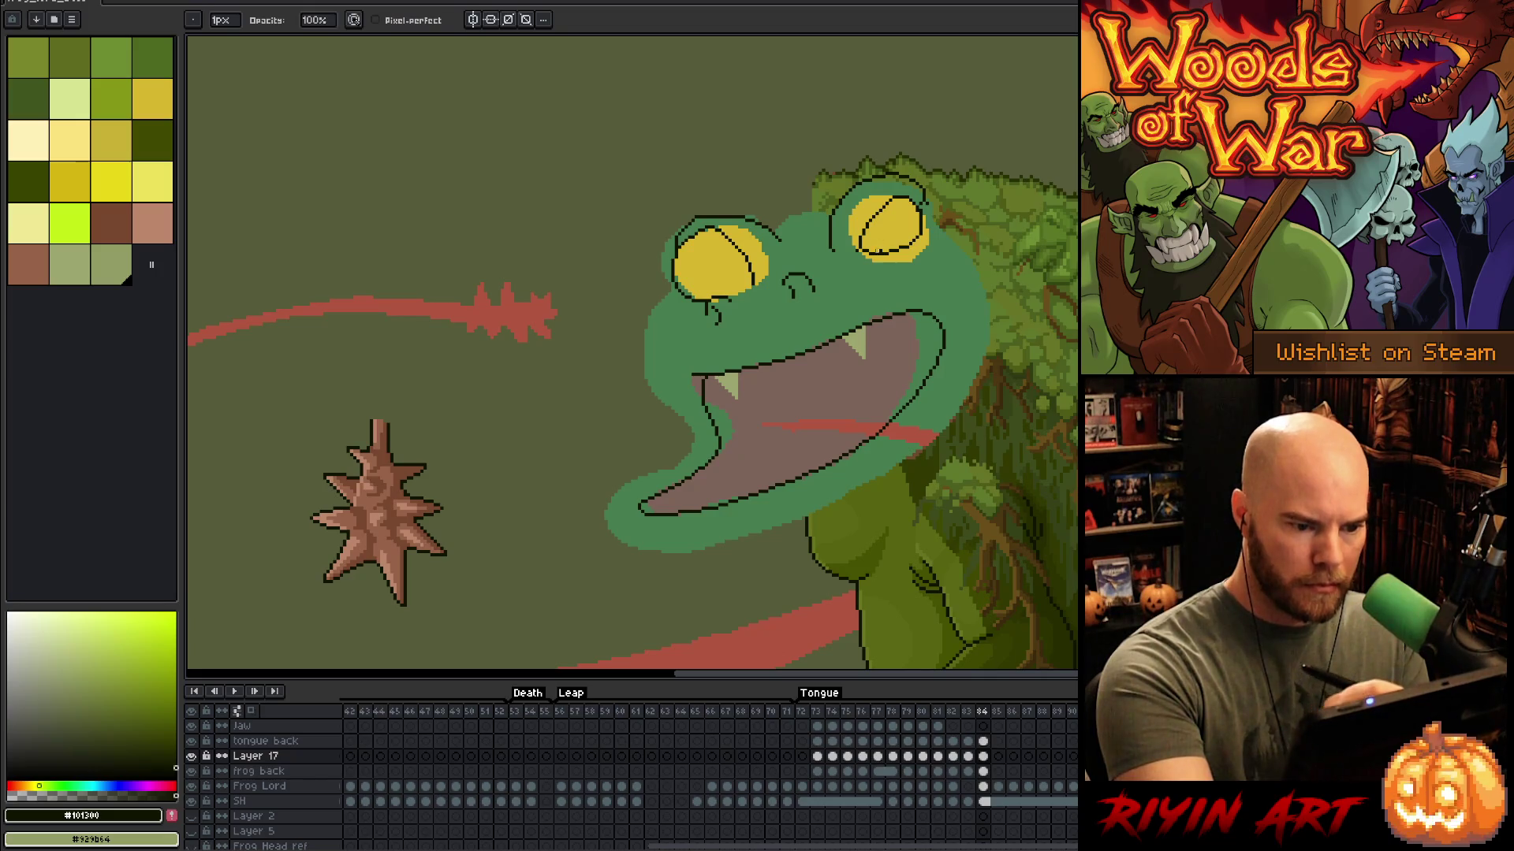
pyautogui.press('b')
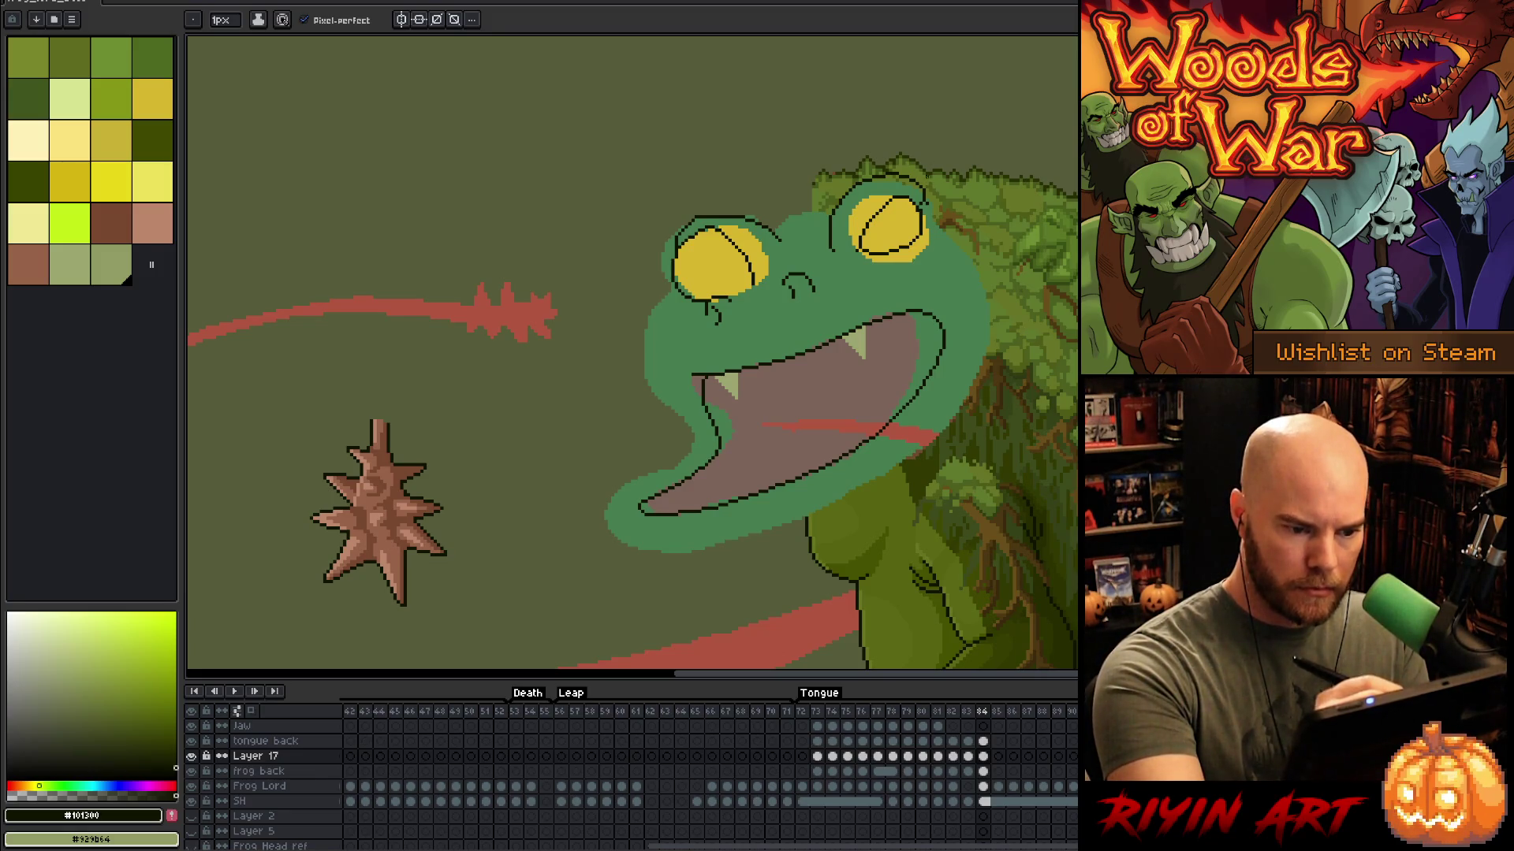
pyautogui.press('e')
pyautogui.press('b')
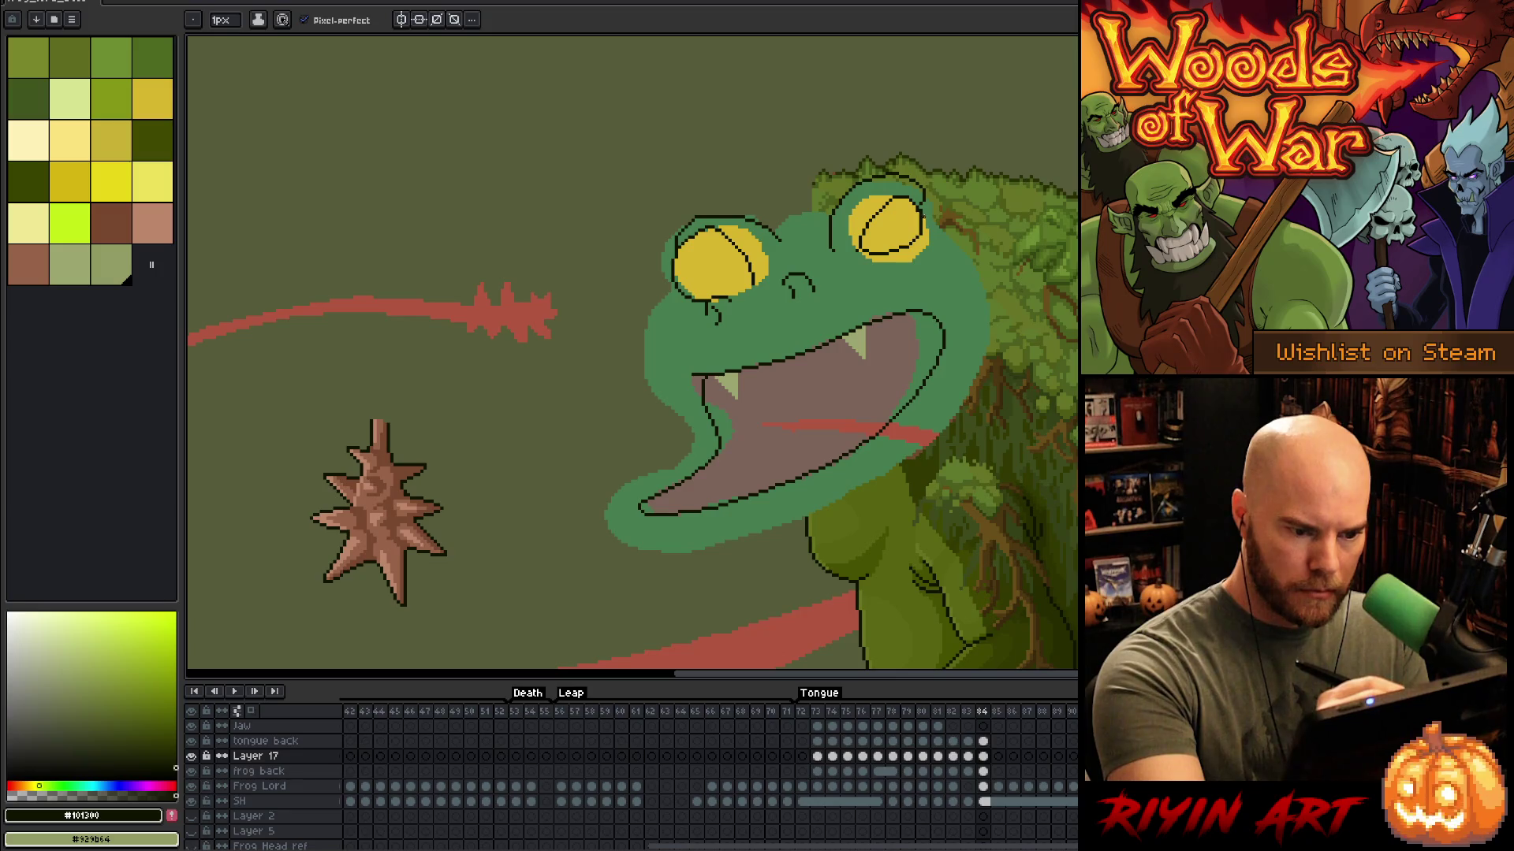
pyautogui.moveTo(861, 268); pyautogui.dragTo(899, 268)
pyautogui.hotkey('ctrl', 'z')
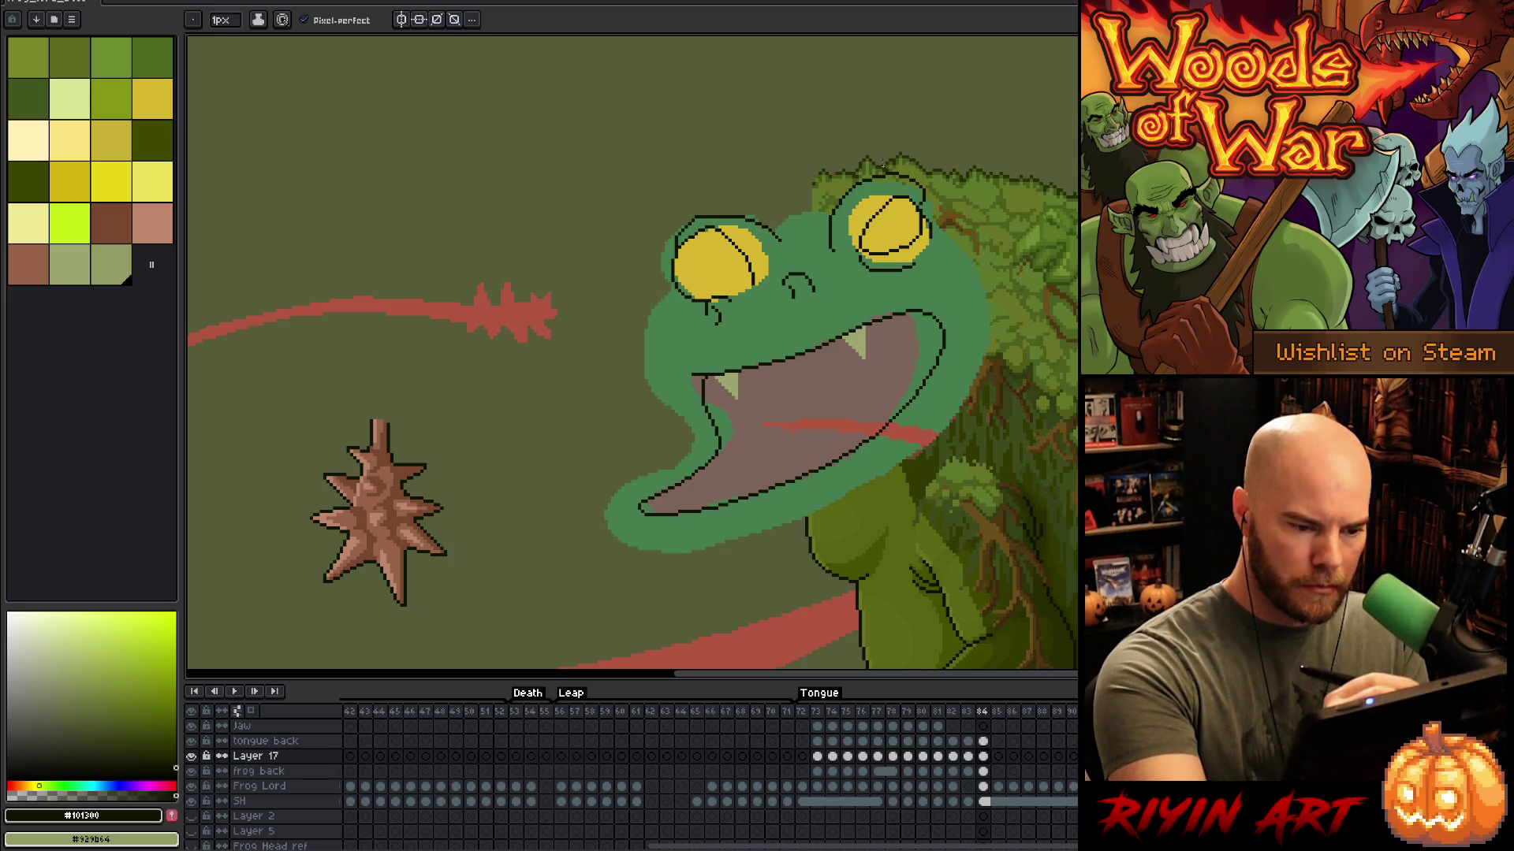
pyautogui.moveTo(849, 268)
pyautogui.mouseDown()
pyautogui.moveTo(929, 268)
pyautogui.moveTo(916, 258)
pyautogui.mouseUp()
pyautogui.hotkey('ctrl', 'z')
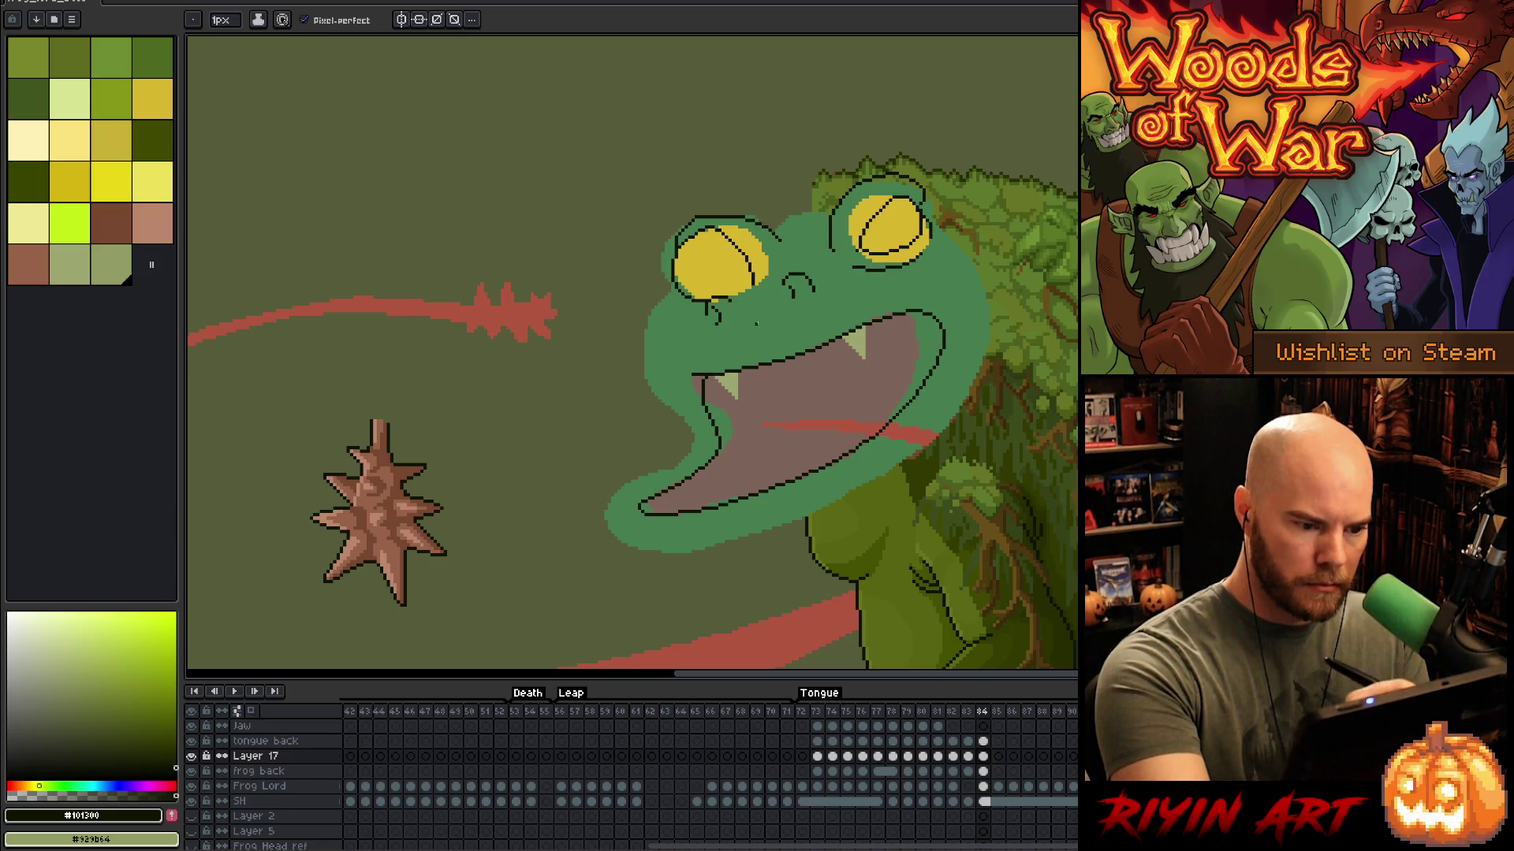
pyautogui.moveTo(749, 266); pyautogui.dragTo(677, 279)
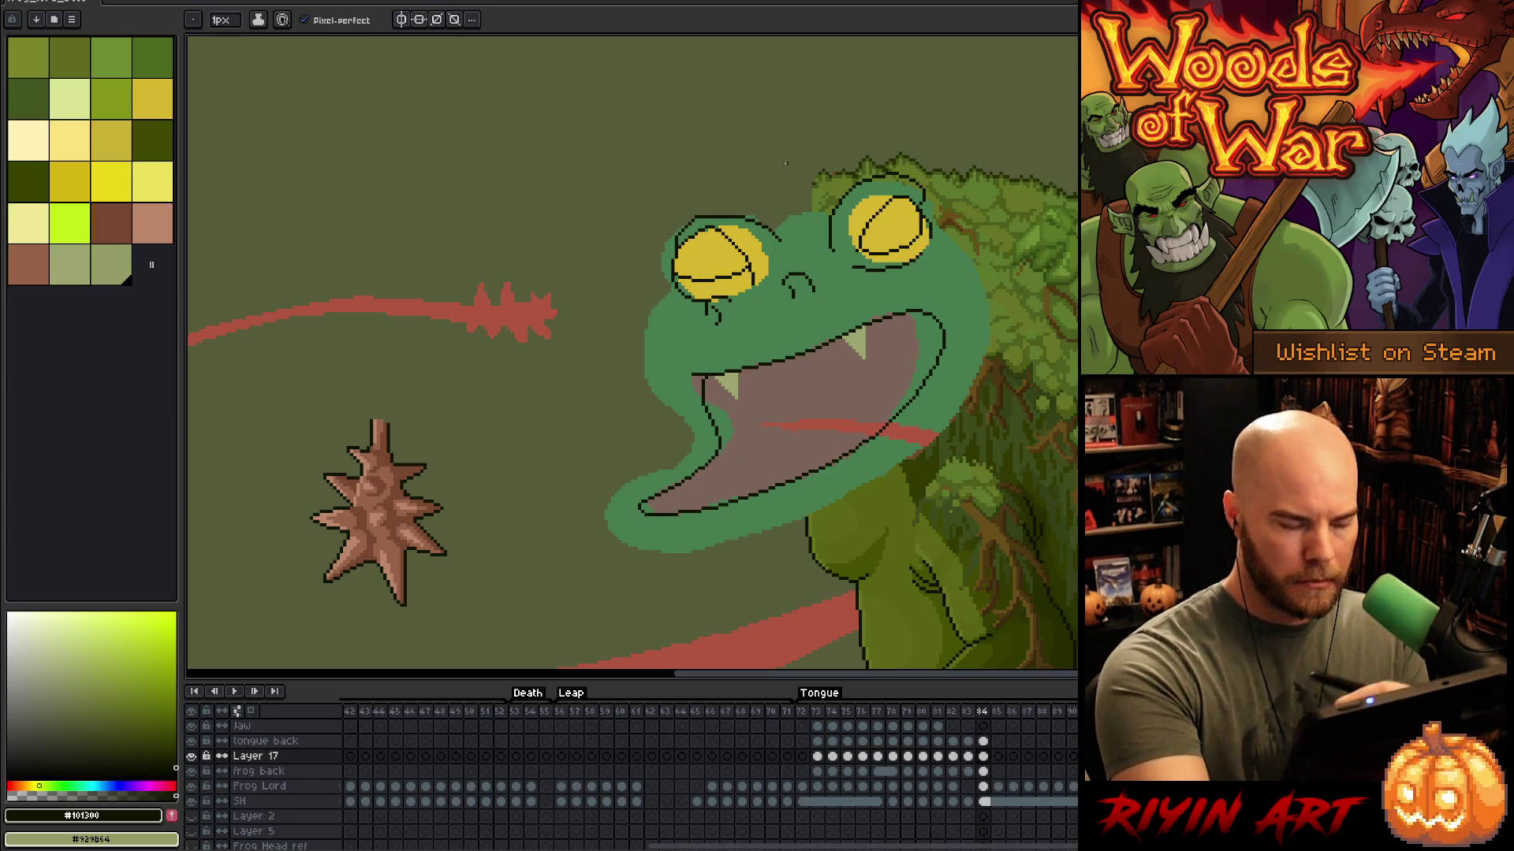
# Step: Outline the left edge of the frog's head down the cheek and around the chin
pyautogui.moveTo(727, 239); pyautogui.dragTo(742, 279)
pyautogui.hotkey('ctrl', 'z')
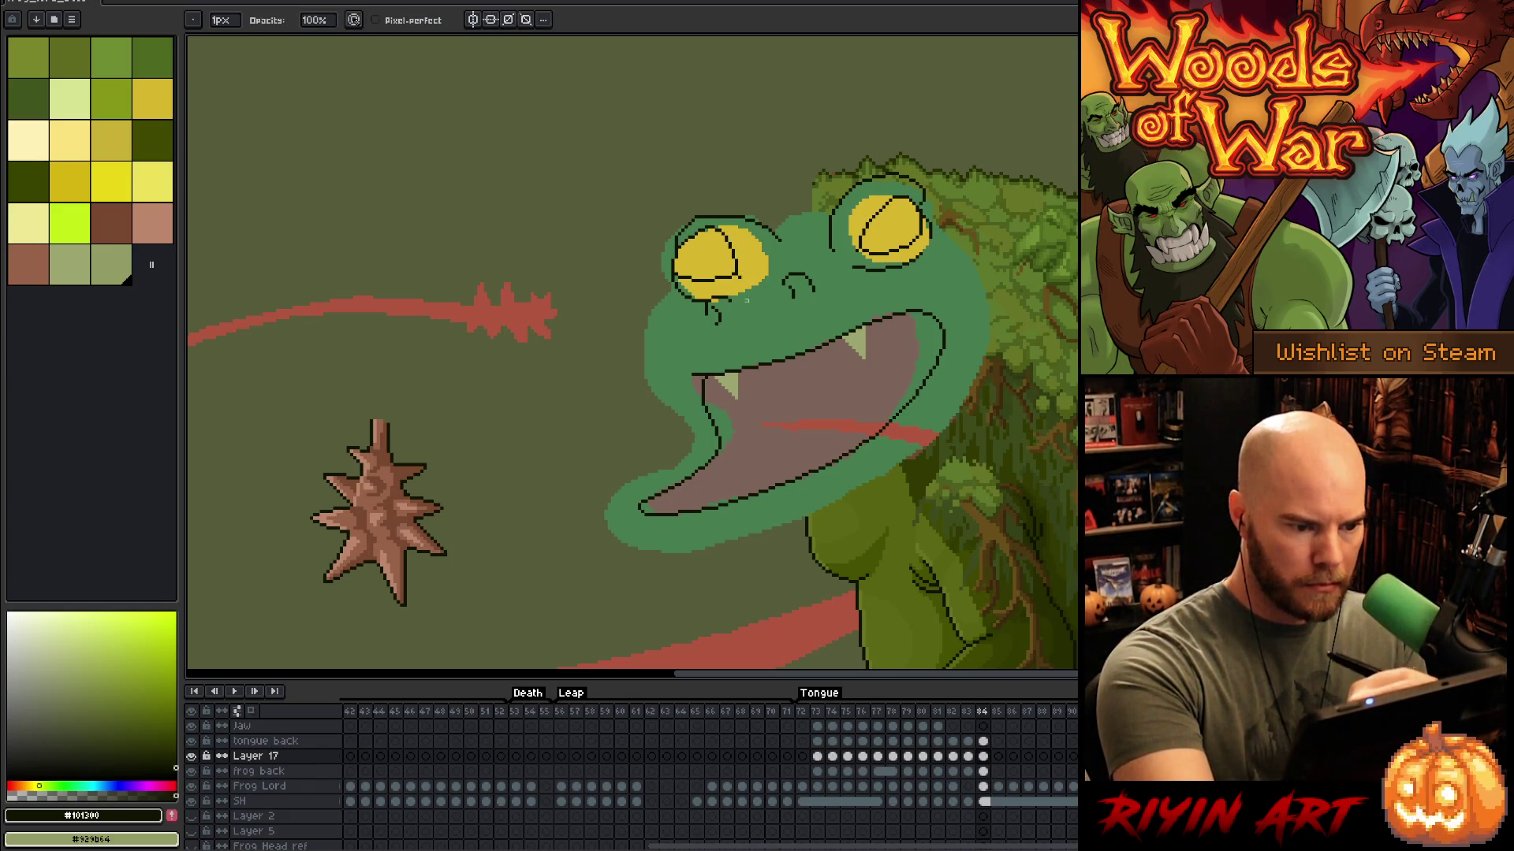
pyautogui.press('e')
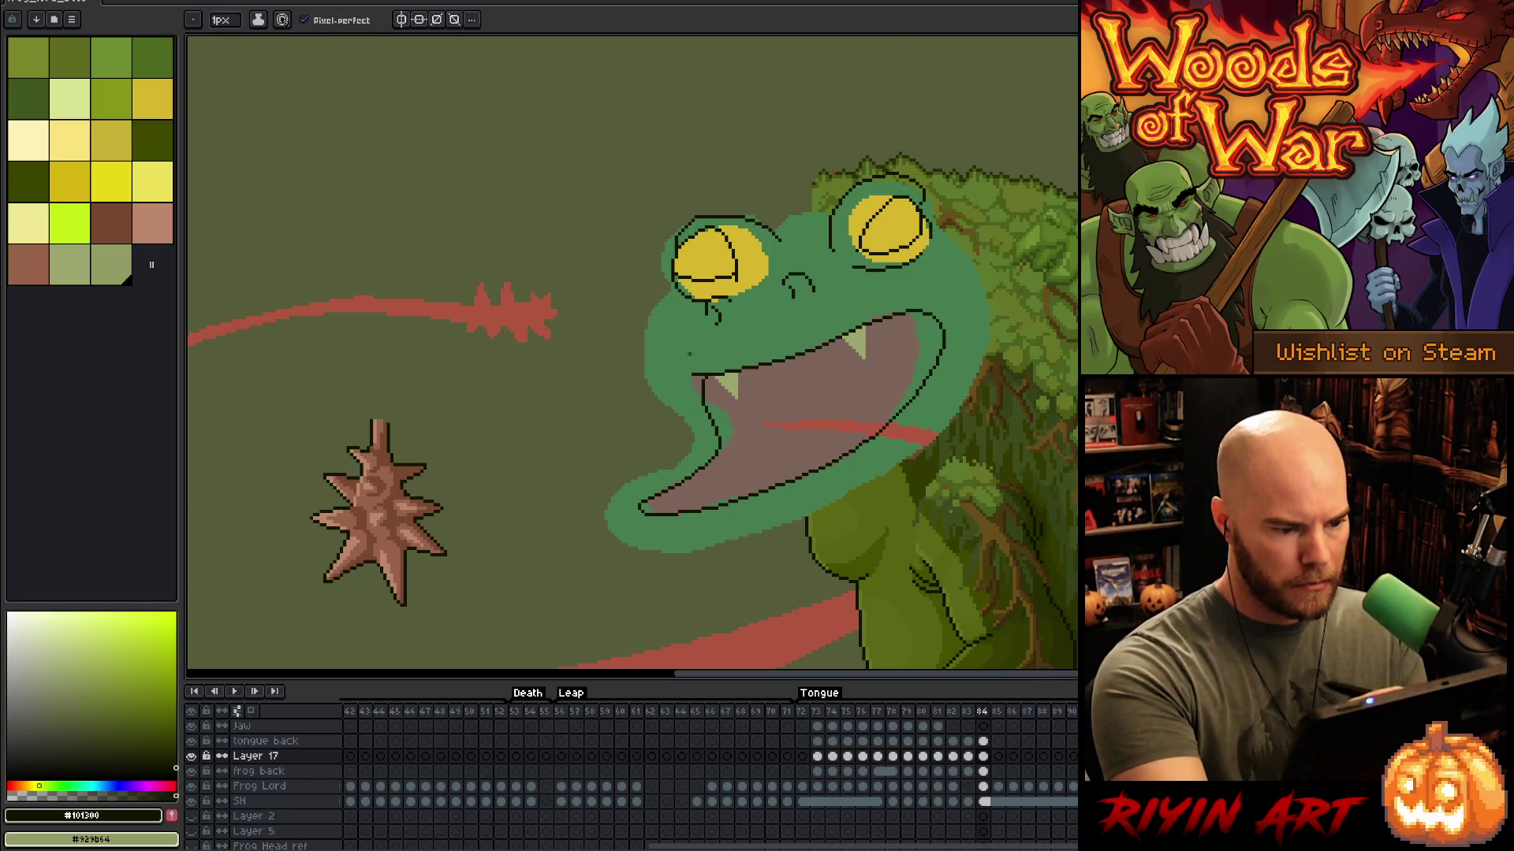
pyautogui.moveTo(675, 289)
pyautogui.mouseDown()
pyautogui.moveTo(654, 358)
pyautogui.moveTo(691, 430)
pyautogui.moveTo(615, 512)
pyautogui.moveTo(614, 539)
pyautogui.moveTo(683, 564)
pyautogui.moveTo(814, 501)
pyautogui.mouseUp()
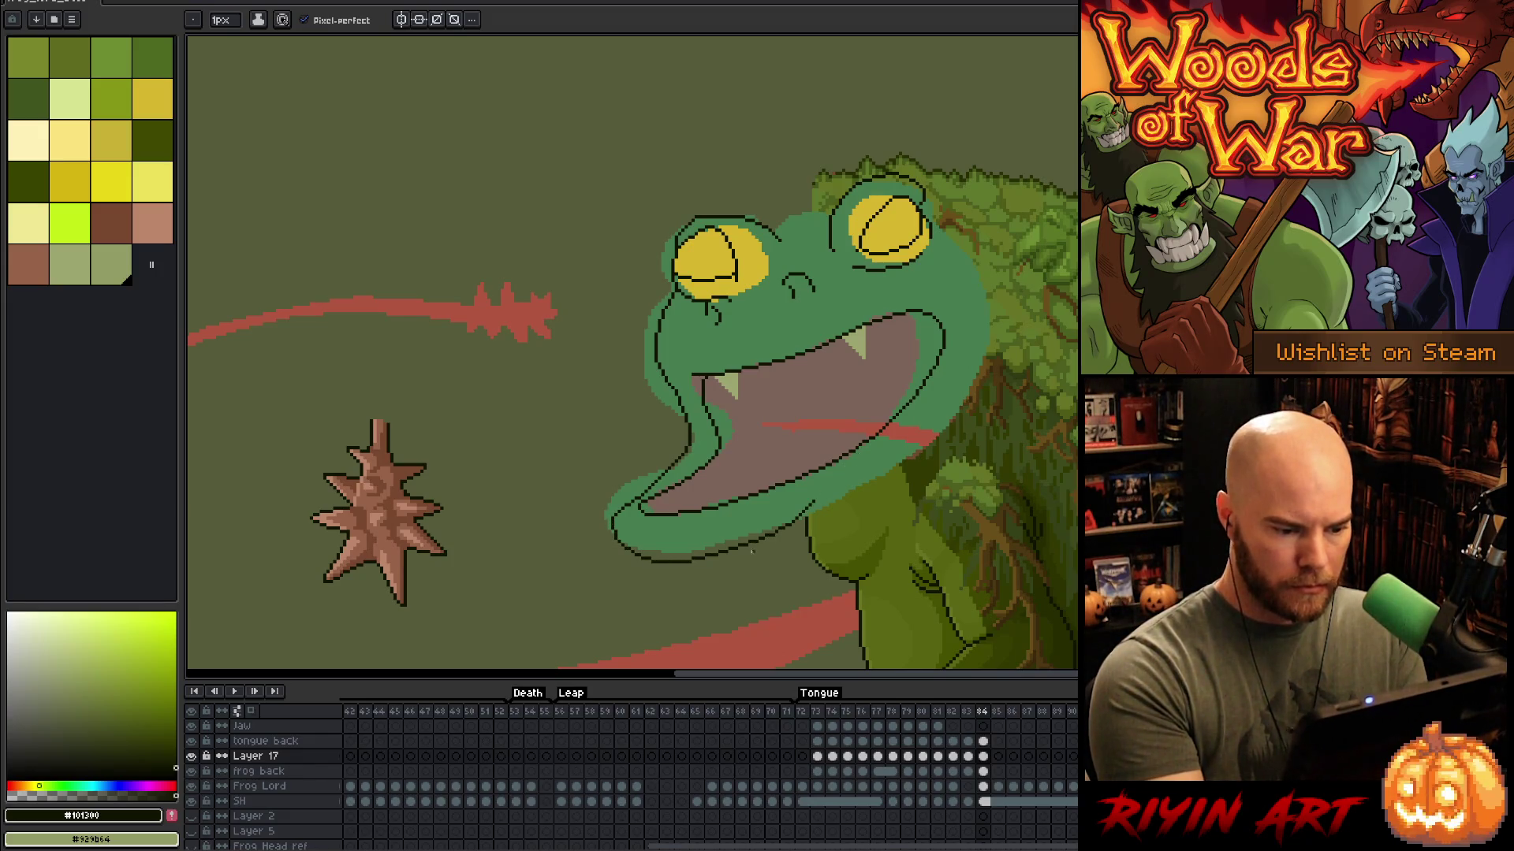
pyautogui.moveTo(749, 554); pyautogui.dragTo(838, 508)
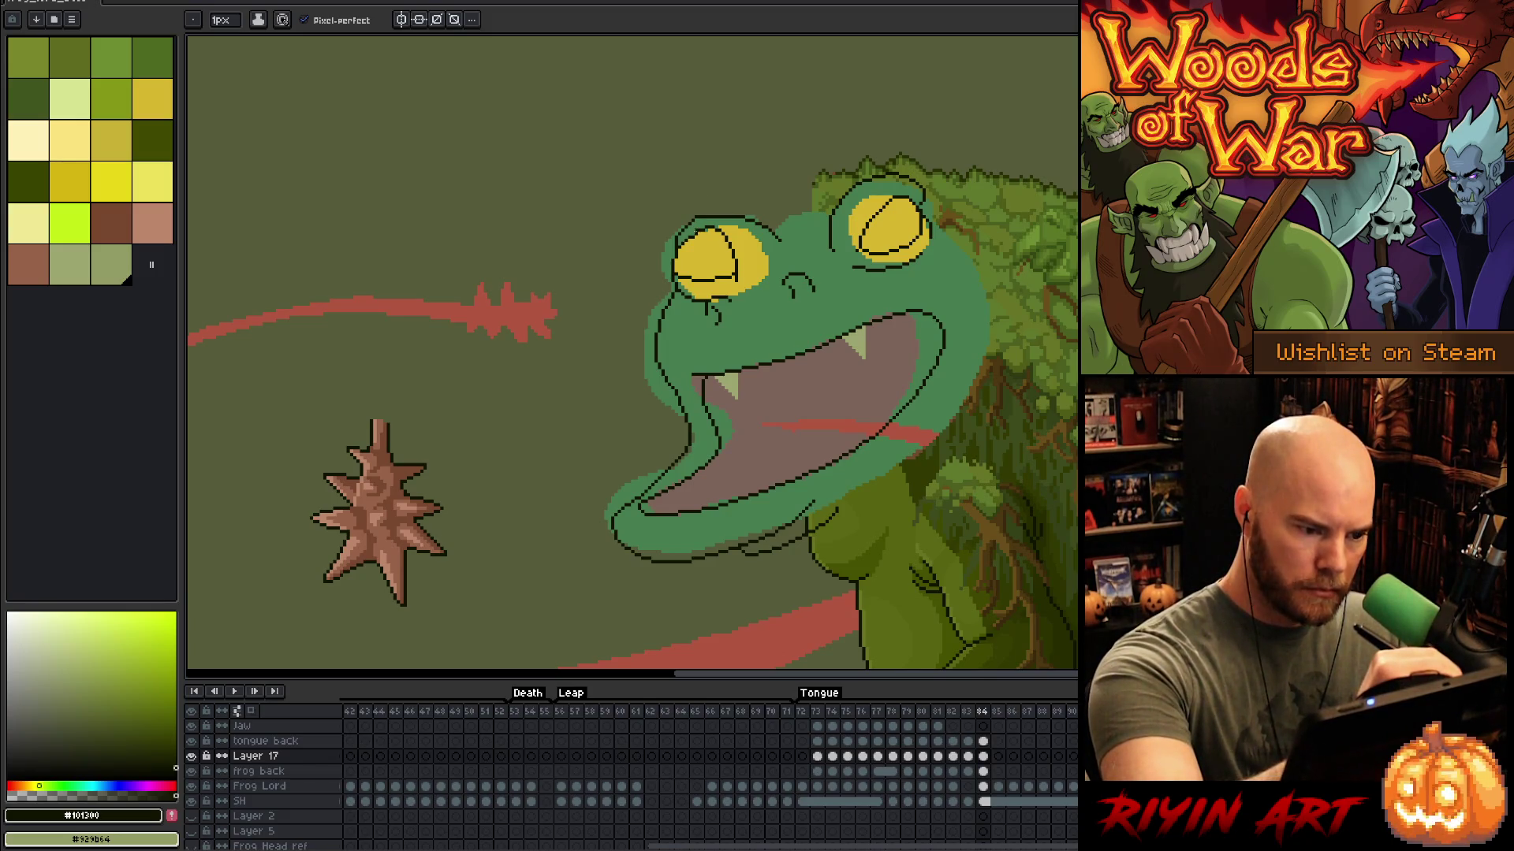
pyautogui.press('e')
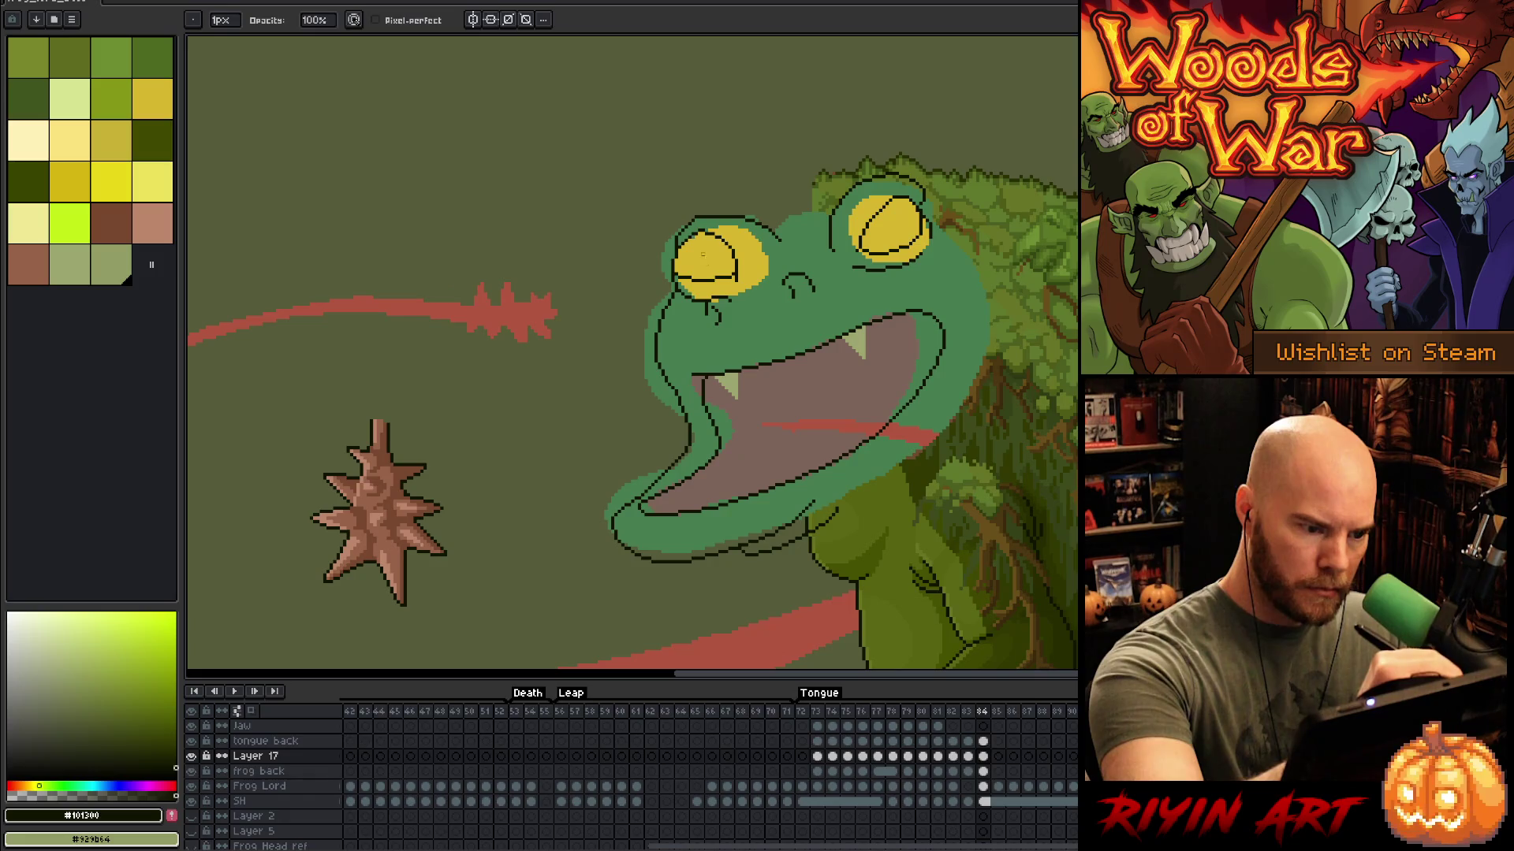
pyautogui.press('b')
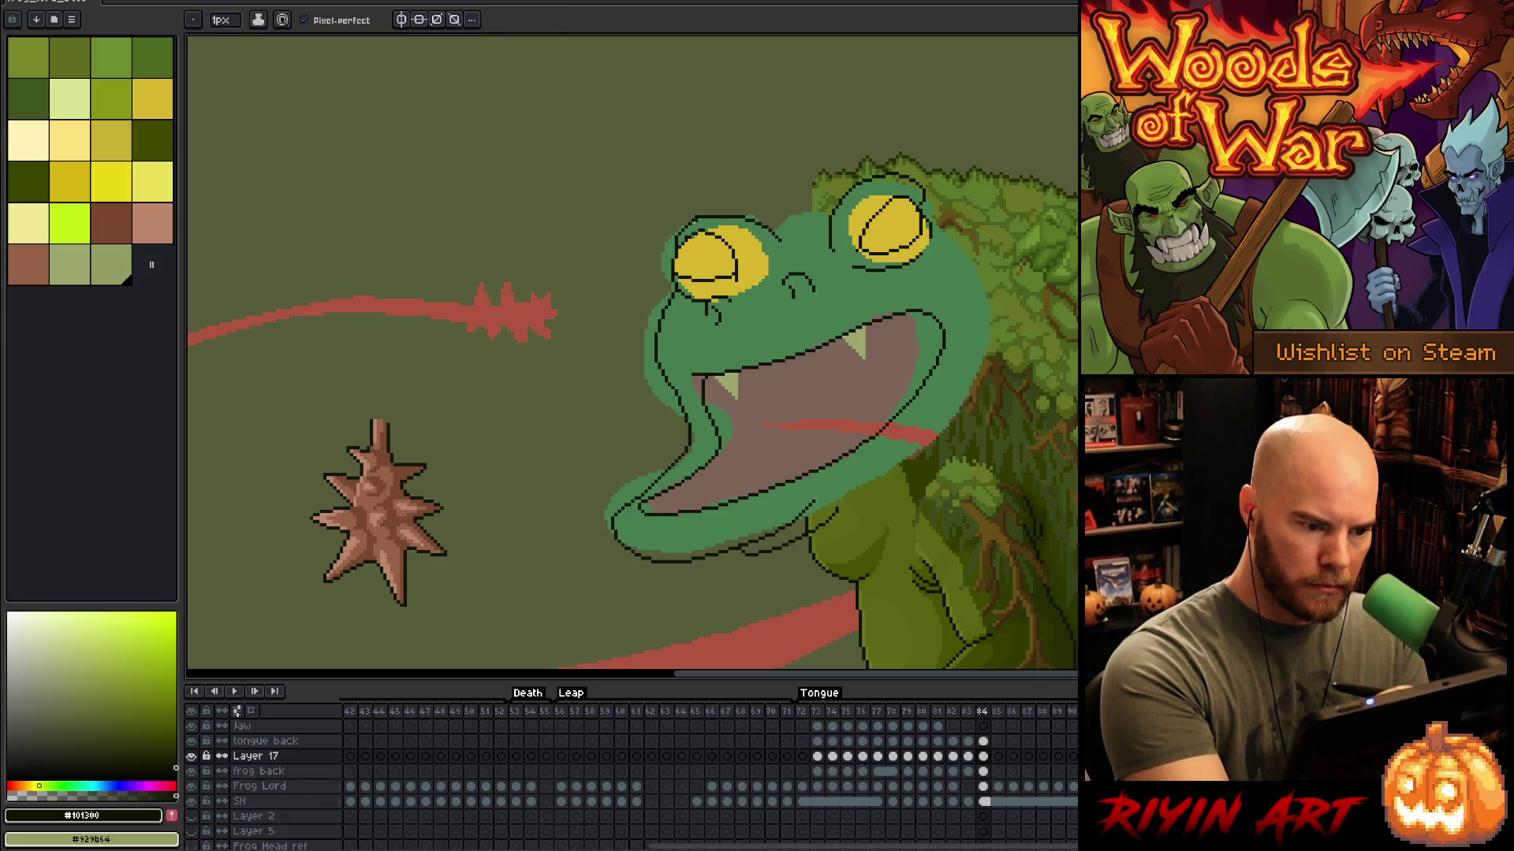
pyautogui.press('e')
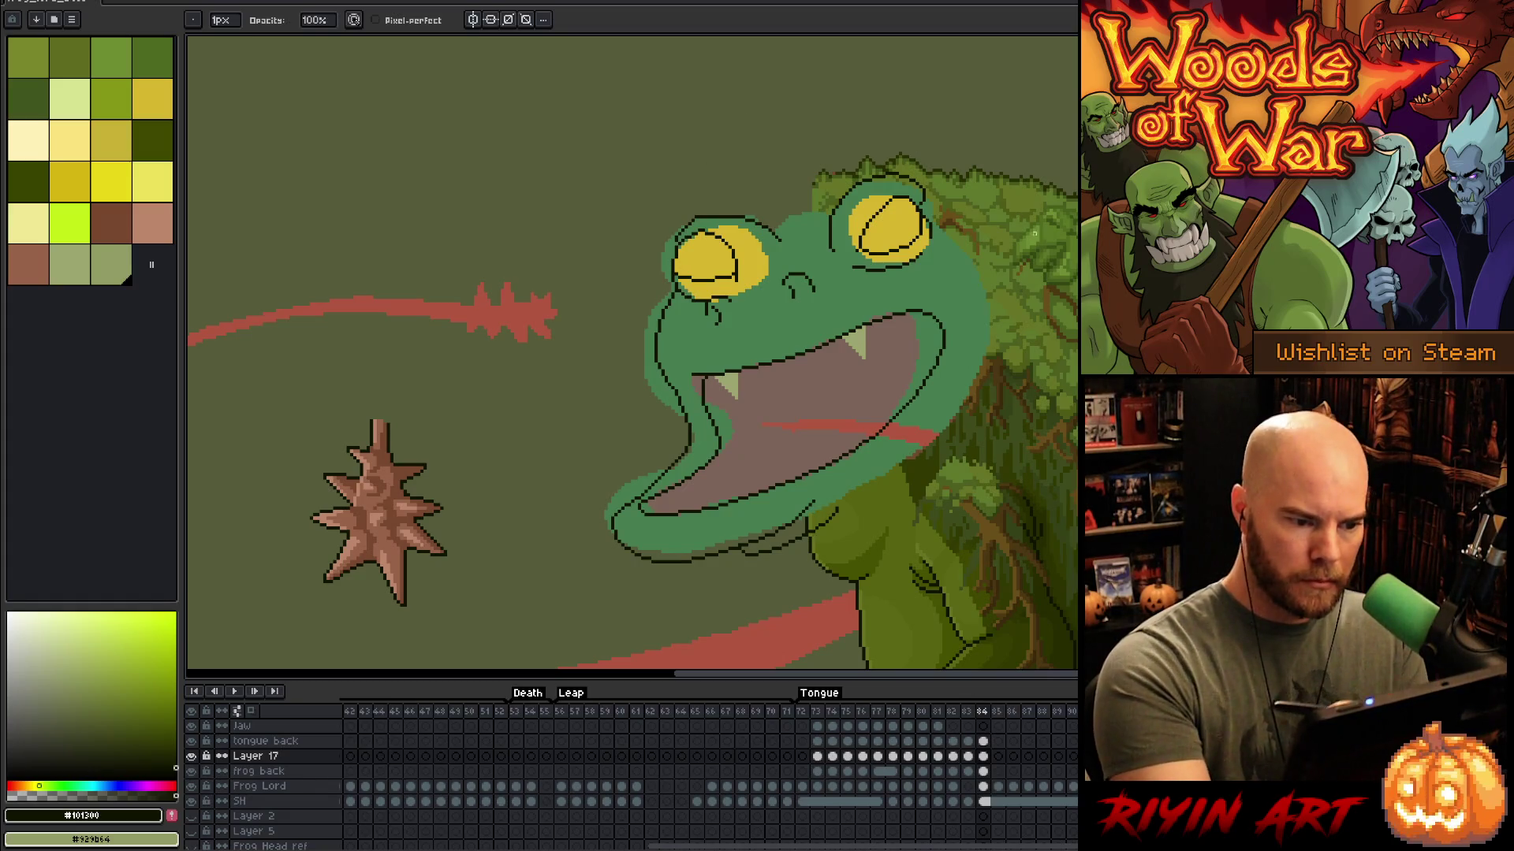
pyautogui.press('q')
pyautogui.moveTo(957, 152)
pyautogui.mouseDown()
pyautogui.moveTo(930, 191)
pyautogui.moveTo(836, 225)
pyautogui.mouseUp()
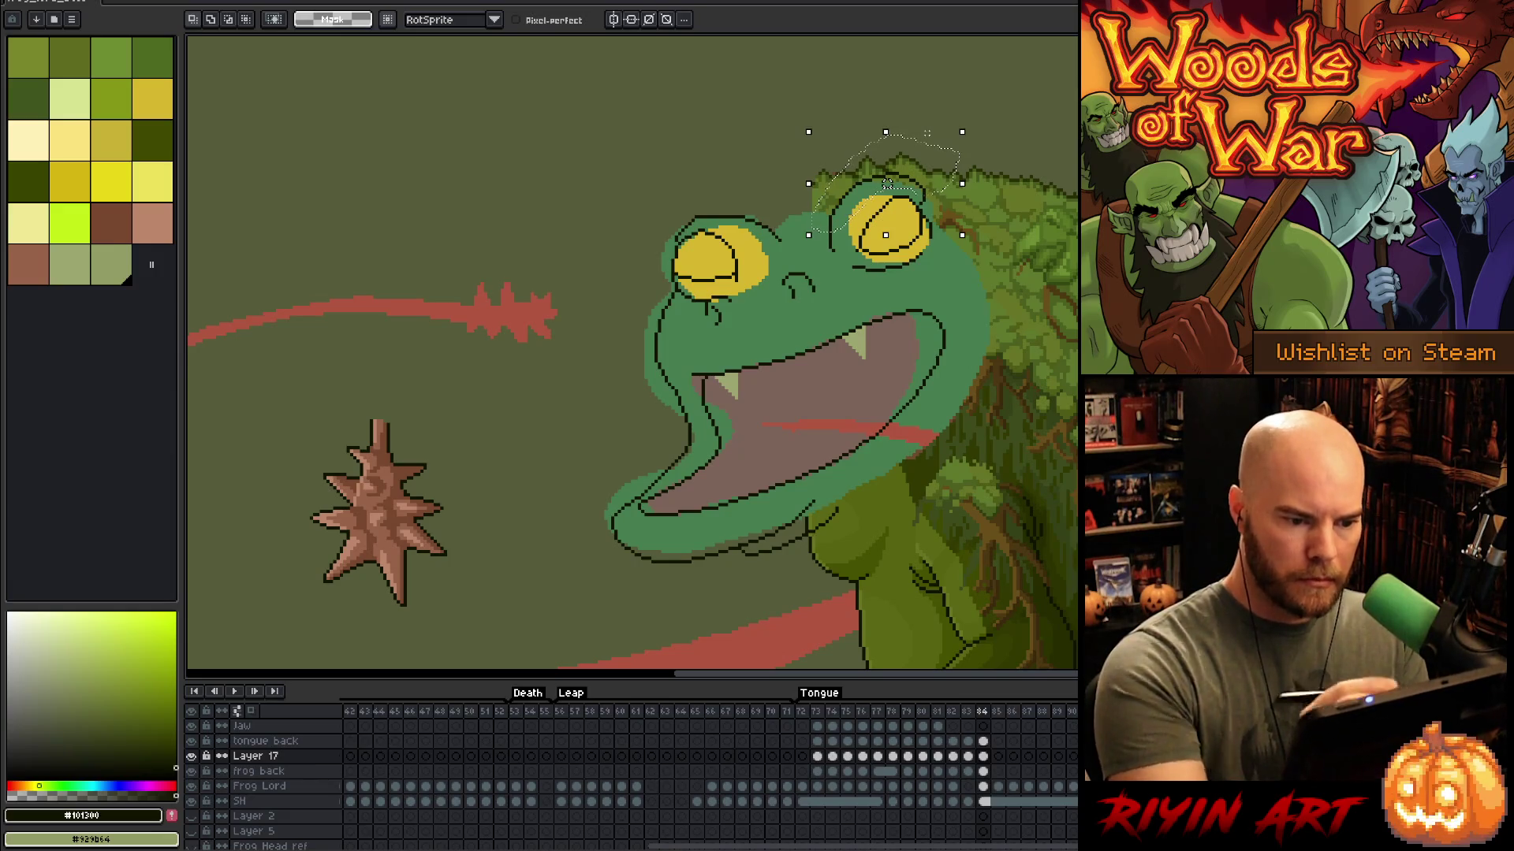
pyautogui.click(887, 187)
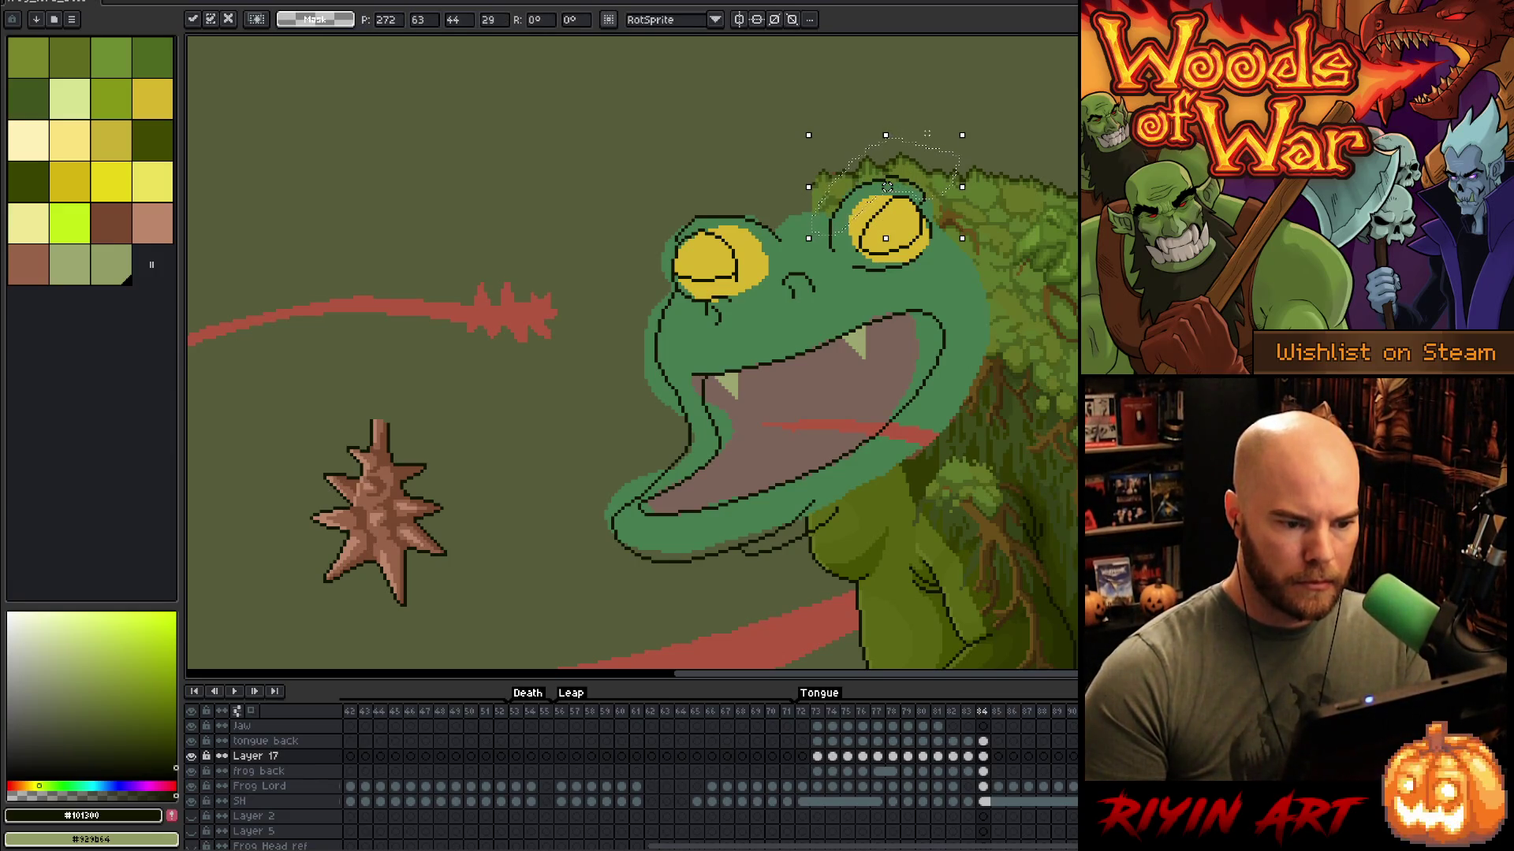
pyautogui.moveTo(887, 187); pyautogui.dragTo(887, 190)
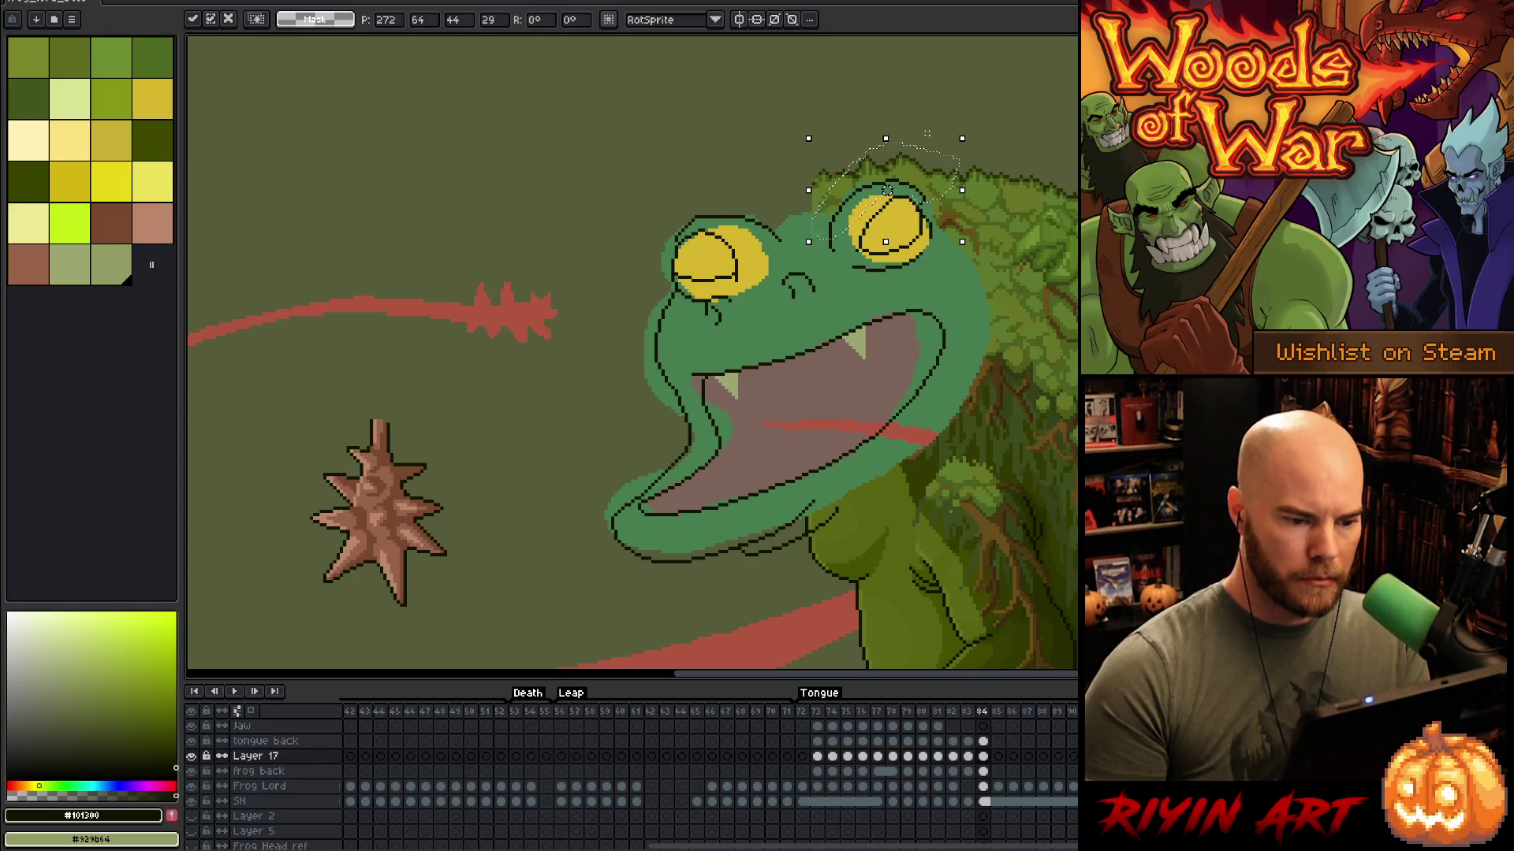
pyautogui.hotkey('ctrl', 'd')
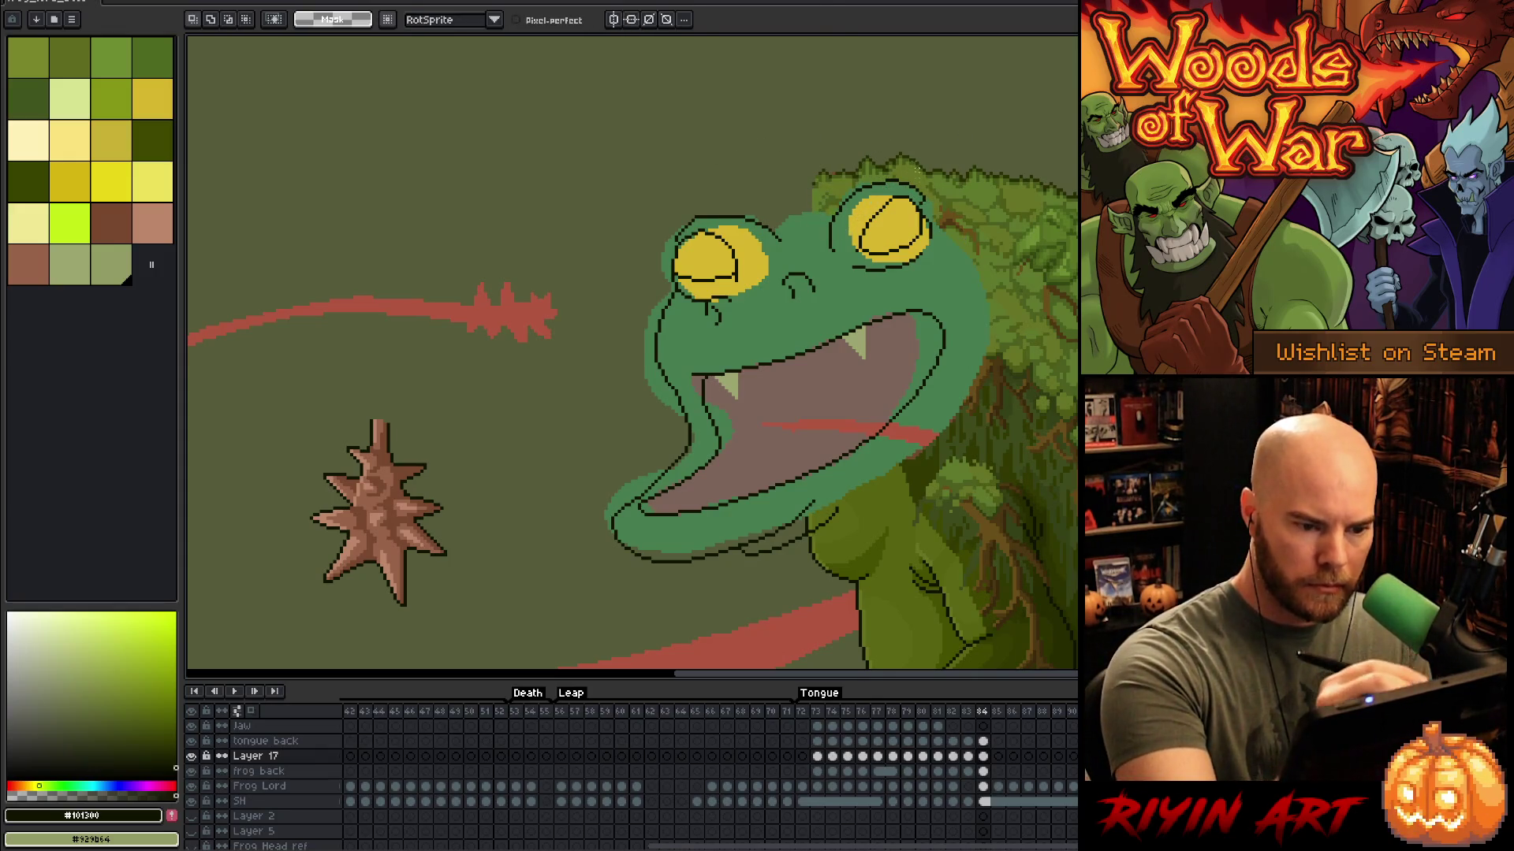
pyautogui.press('b')
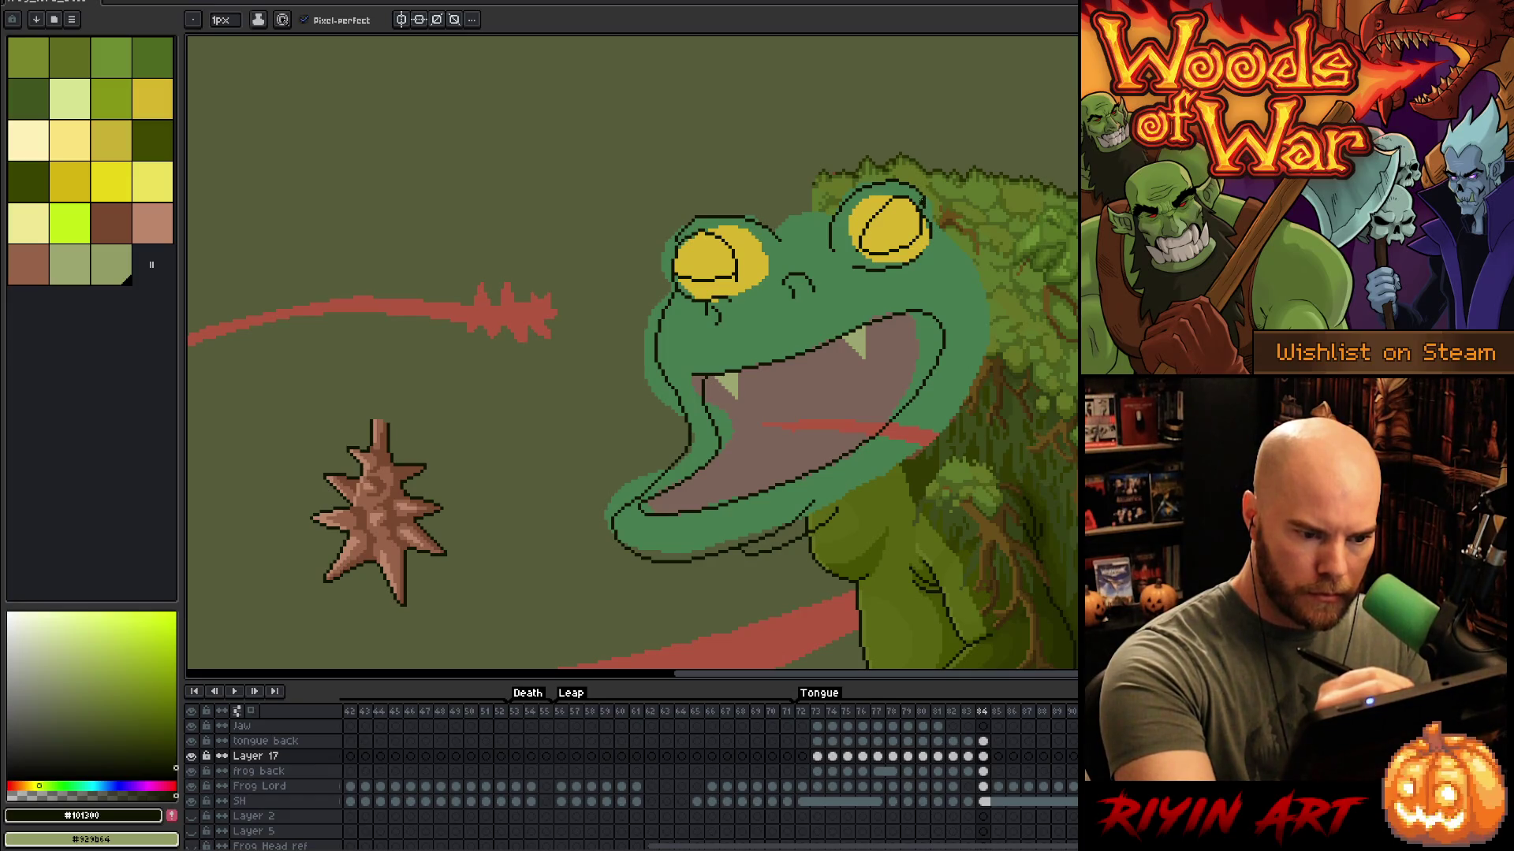
pyautogui.press('e')
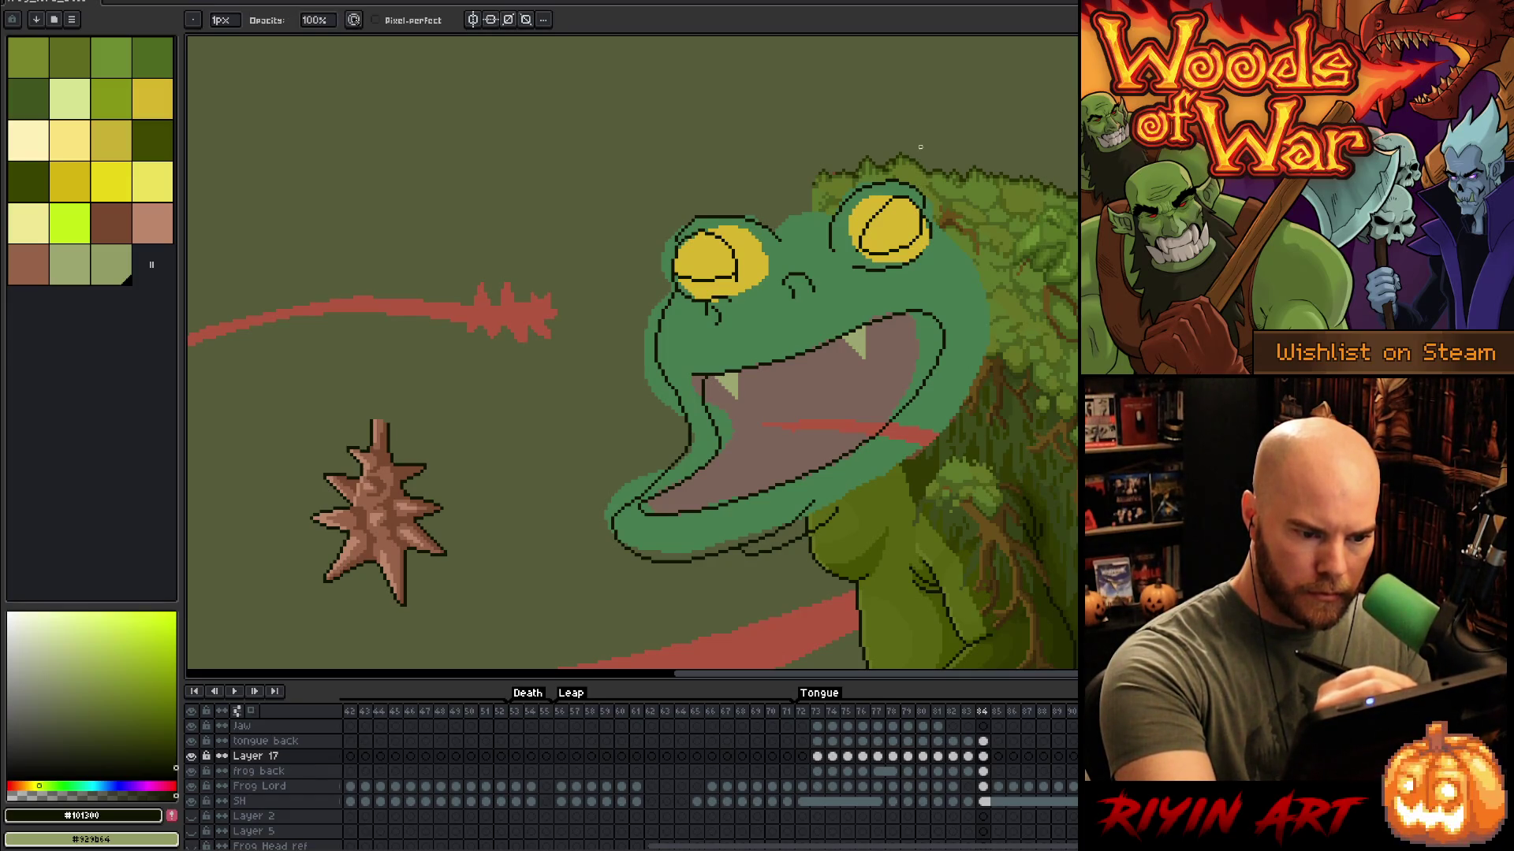
pyautogui.press('b')
pyautogui.press('e')
pyautogui.press('b')
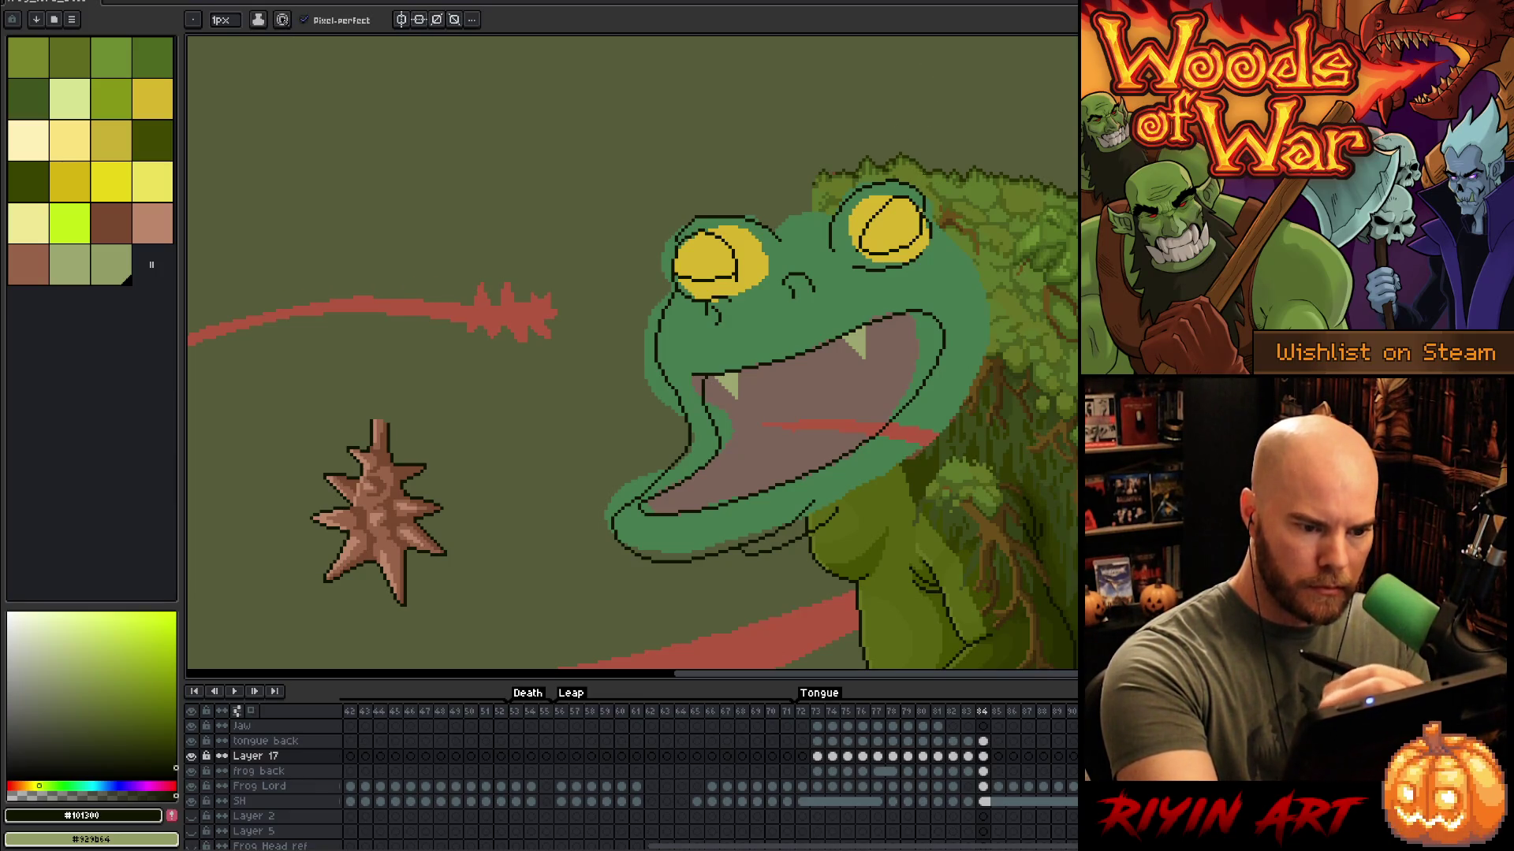
pyautogui.press('e')
pyautogui.press('b')
pyautogui.press('e')
pyautogui.press('b')
pyautogui.press('e')
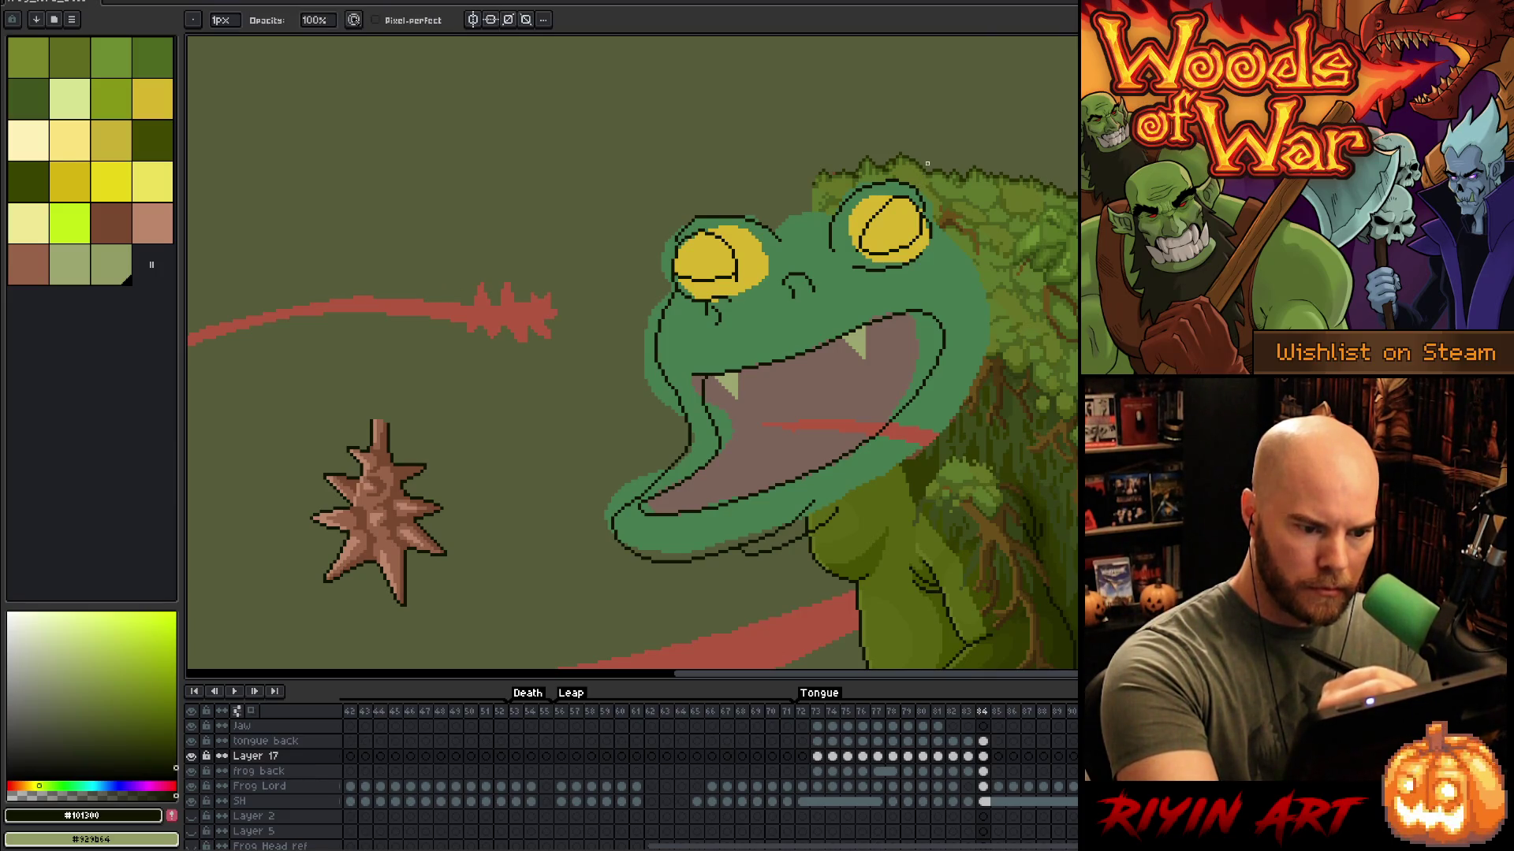
pyautogui.press('b')
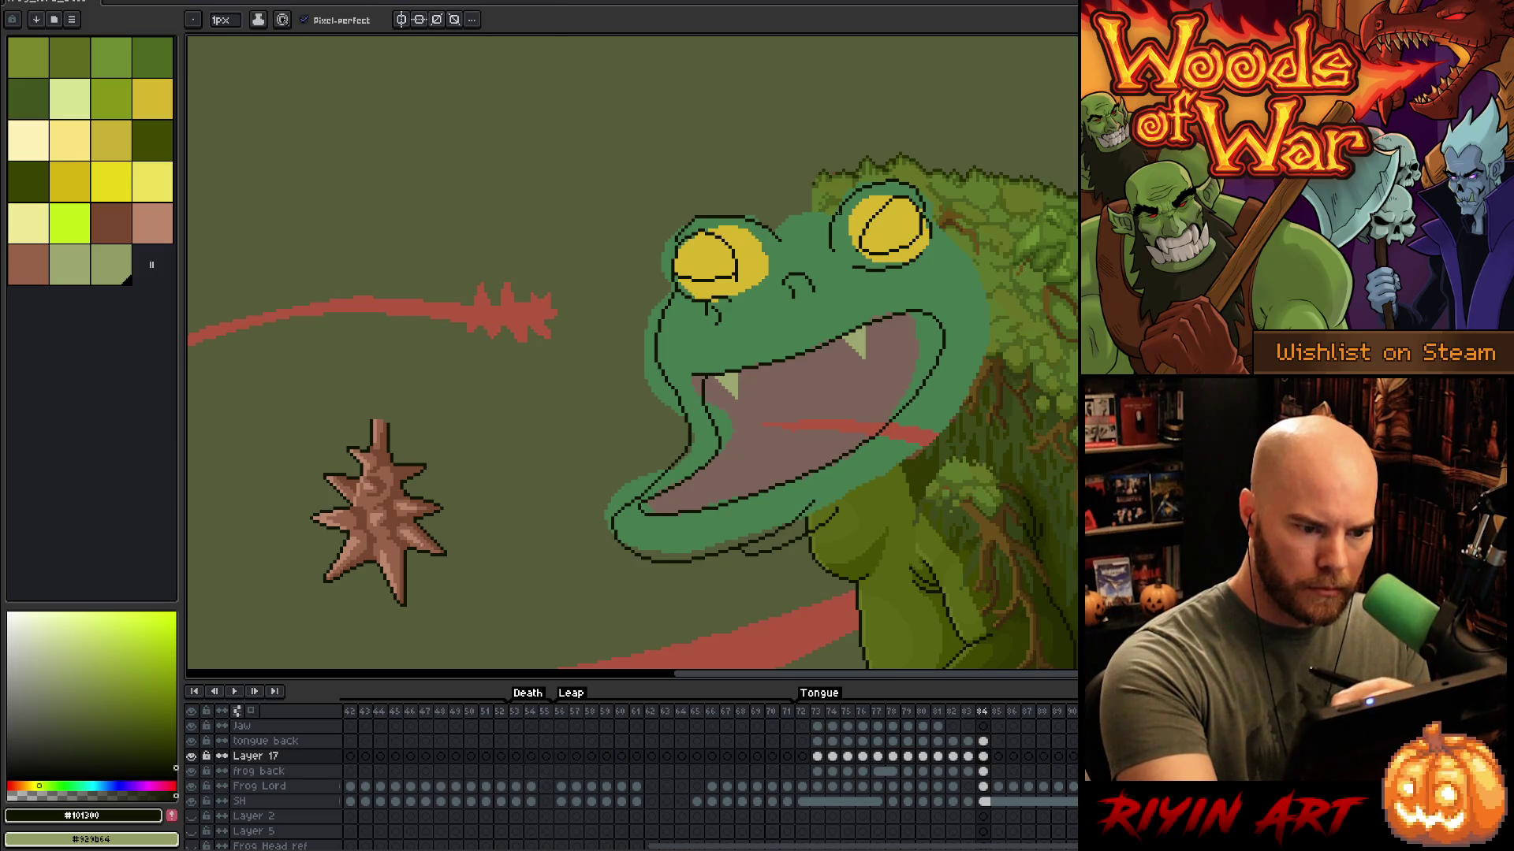
pyautogui.press('e')
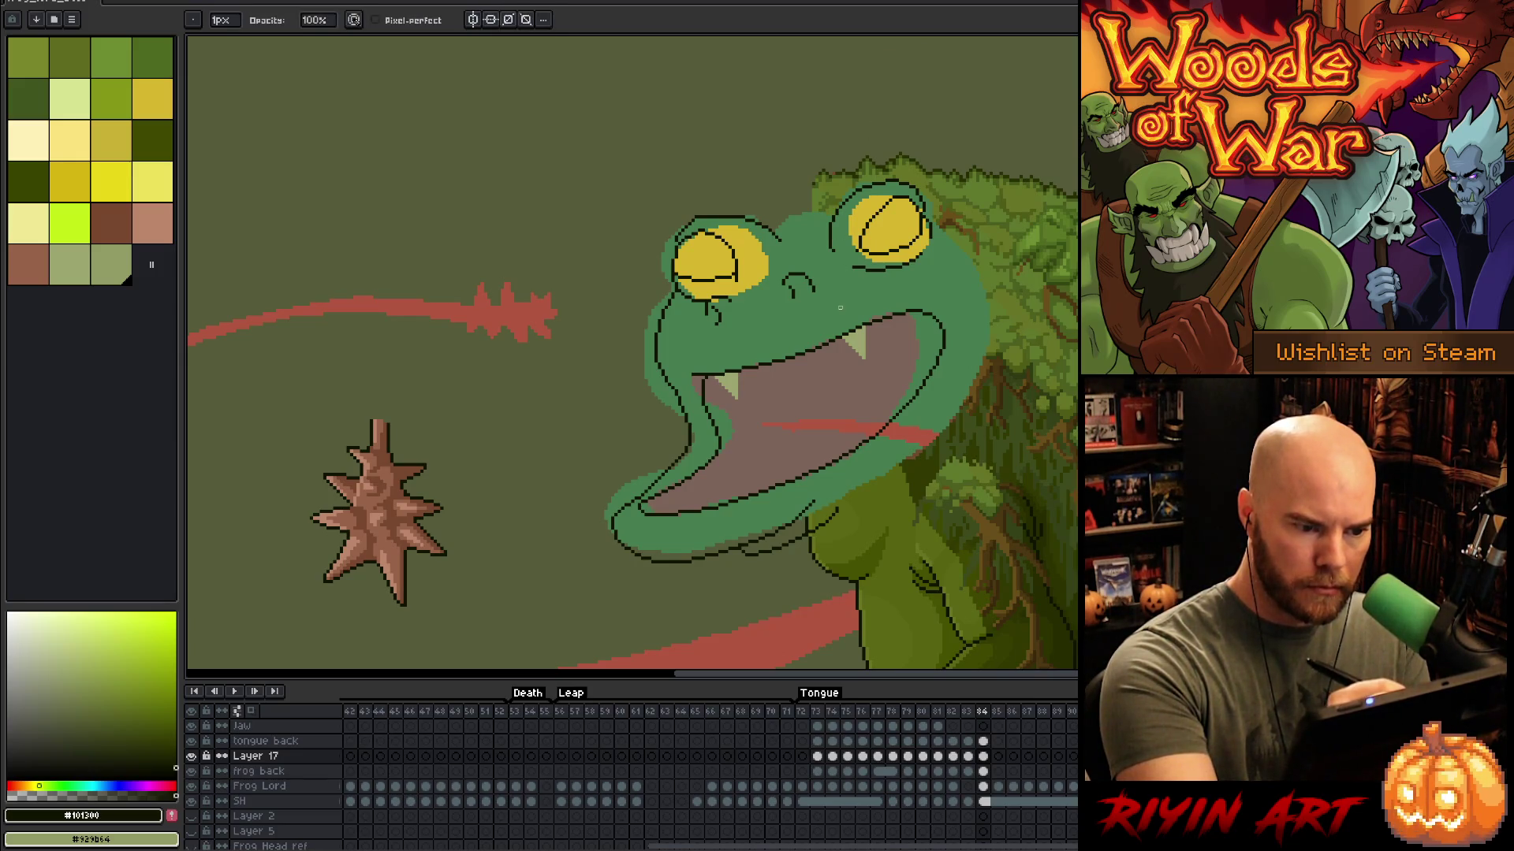
pyautogui.press('b')
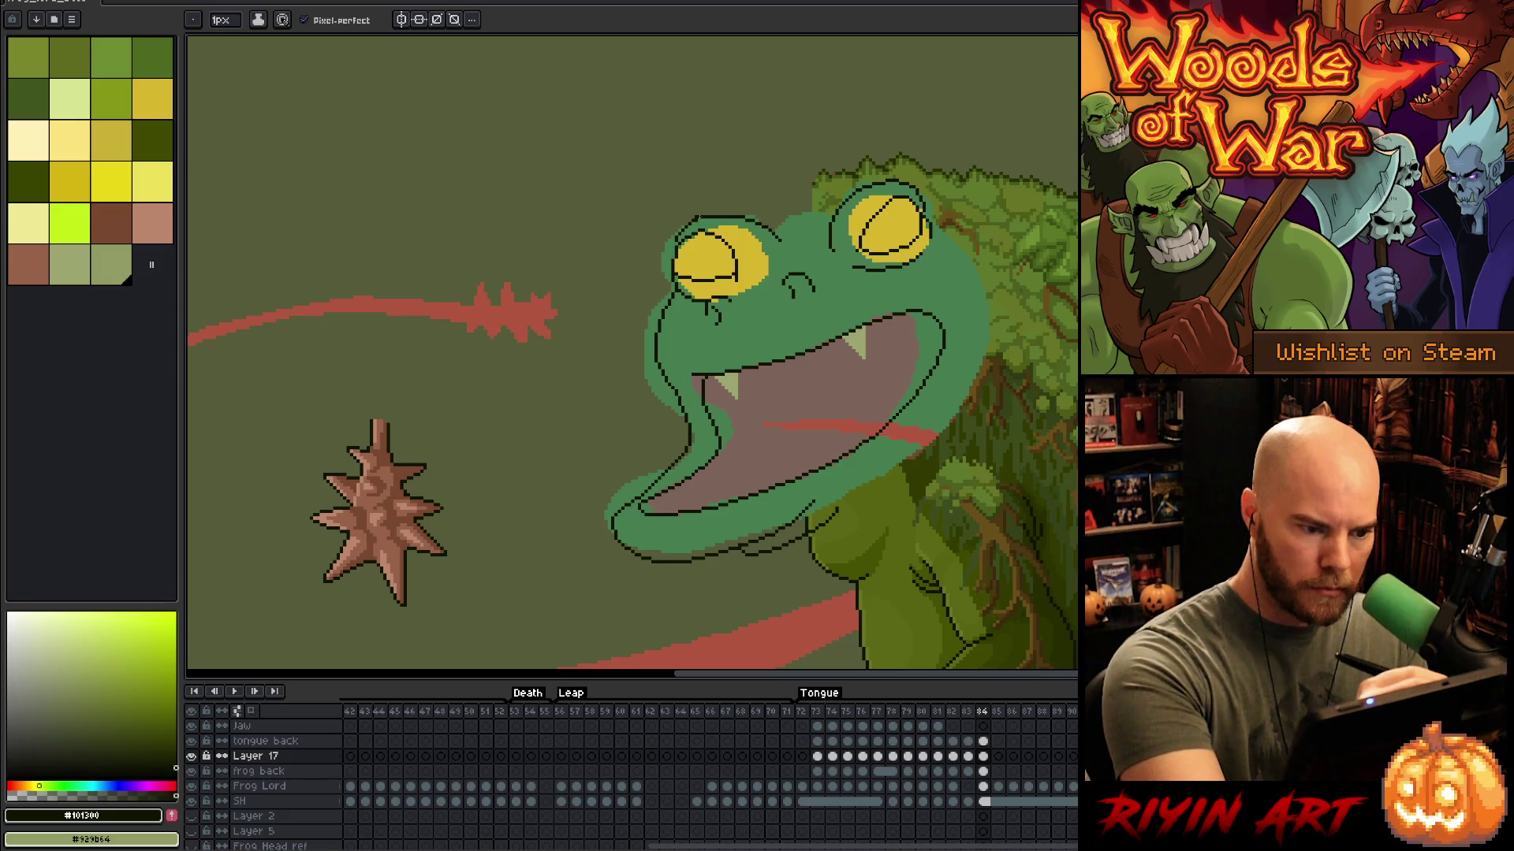
pyautogui.press('e')
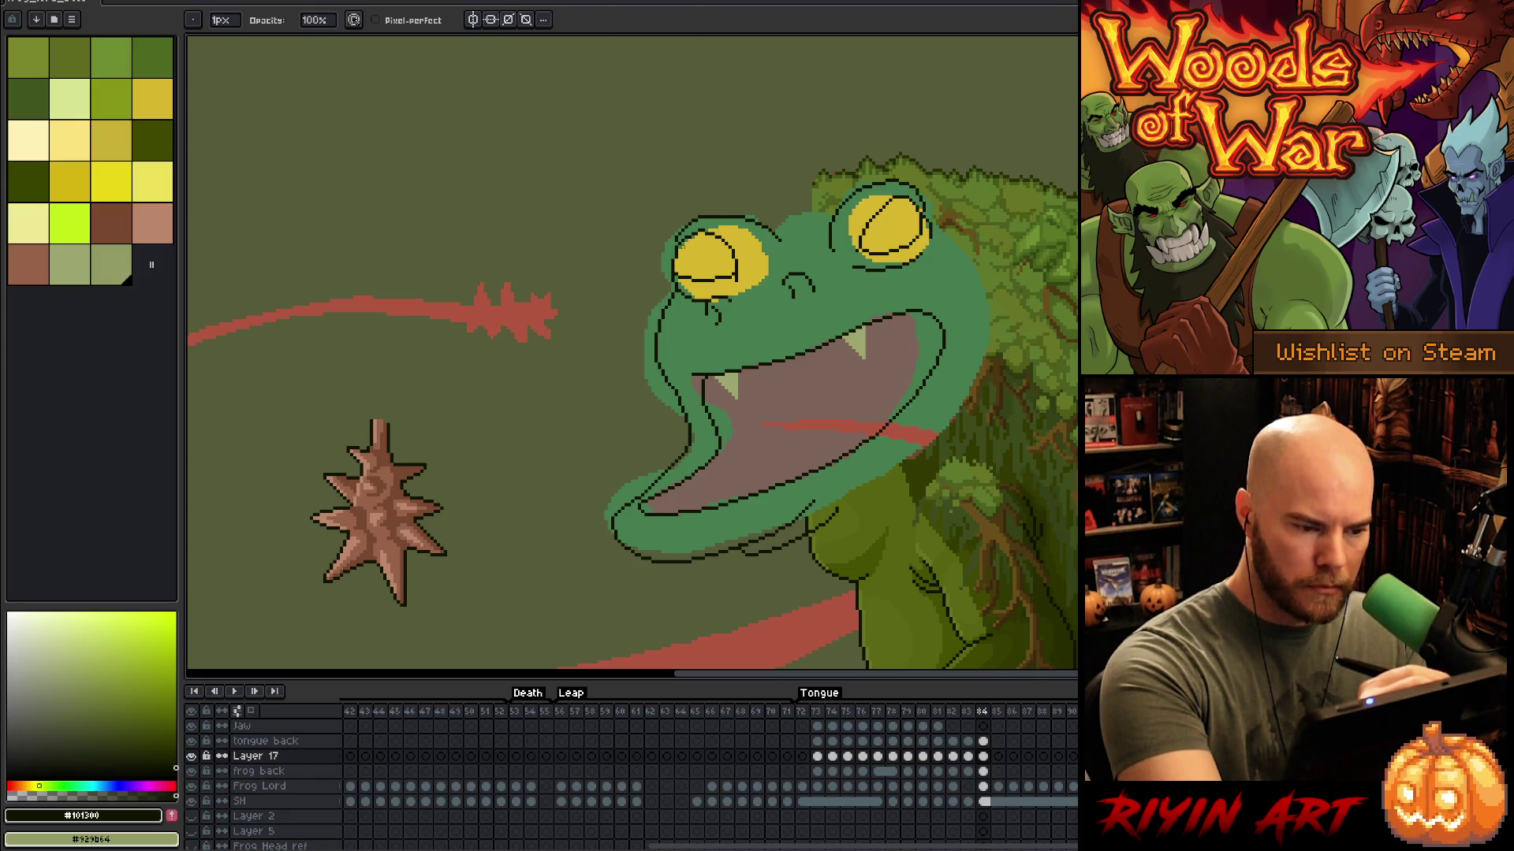
pyautogui.press('m')
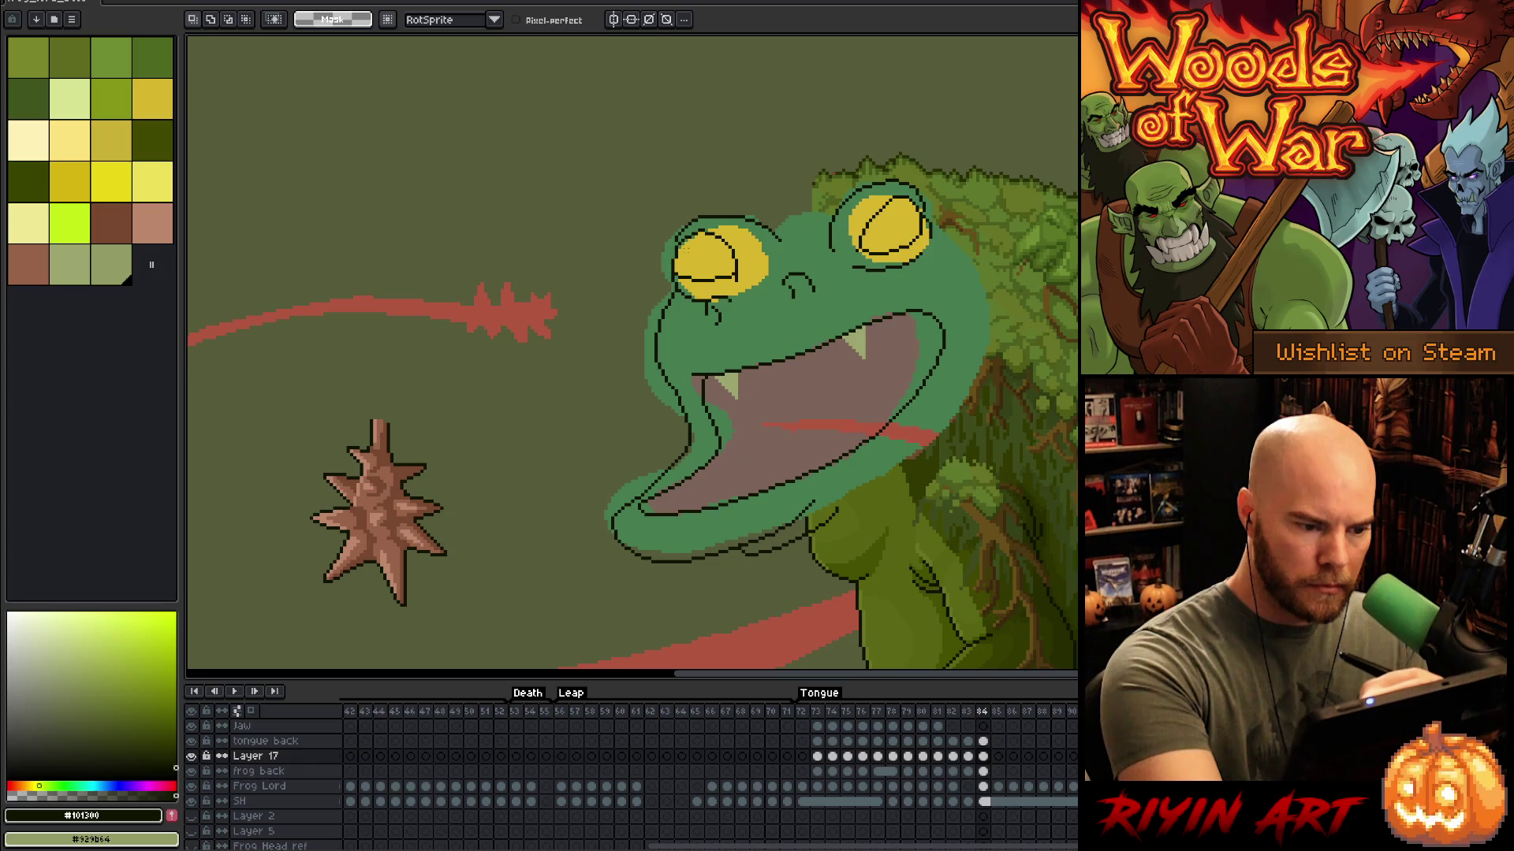
pyautogui.moveTo(668, 246); pyautogui.dragTo(704, 275)
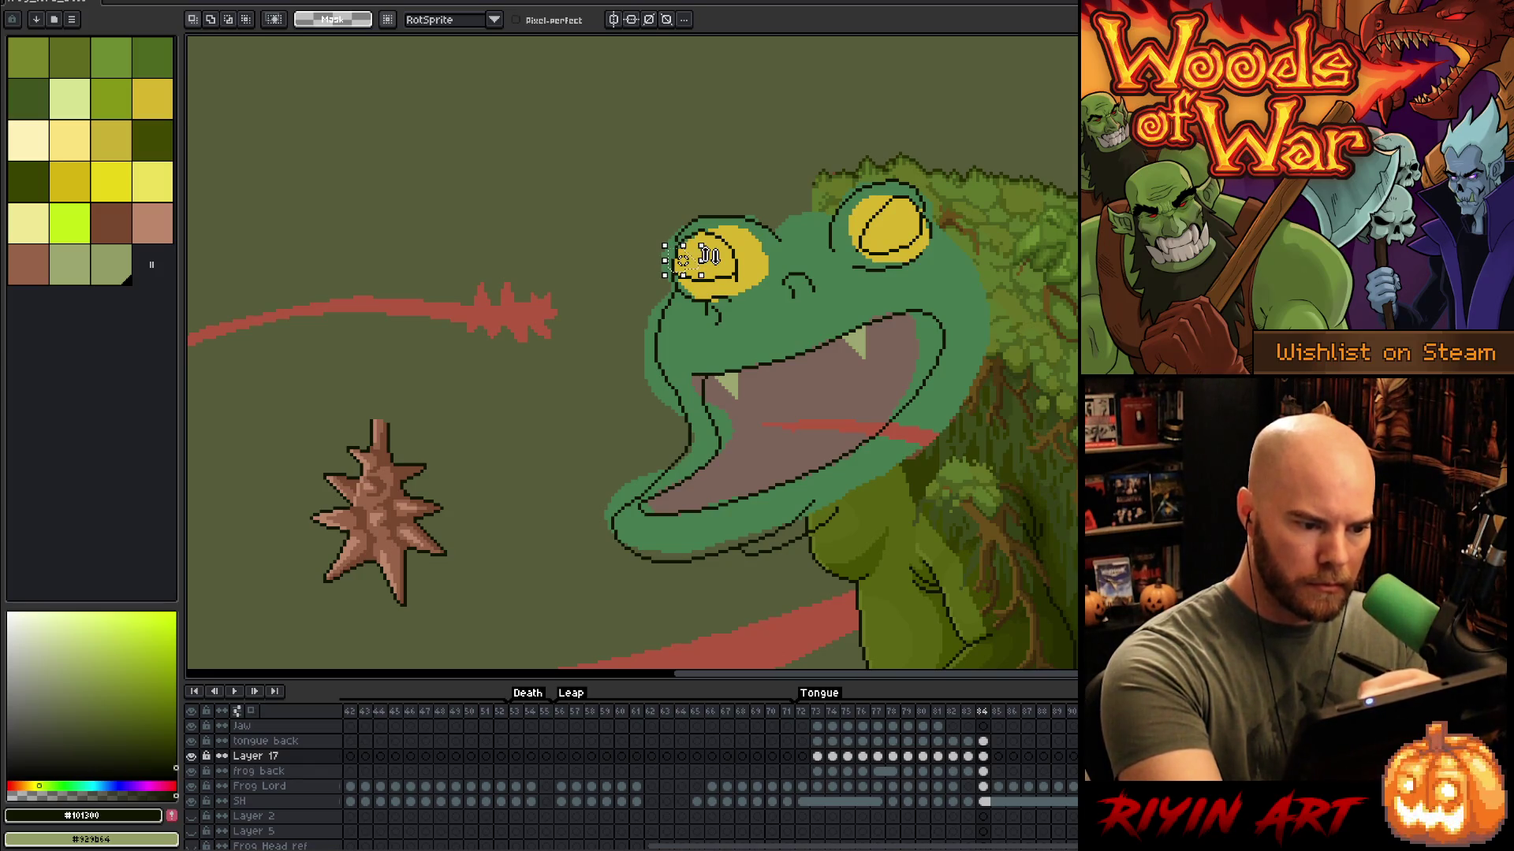
pyautogui.hotkey('ctrl', 'd')
pyautogui.press('b')
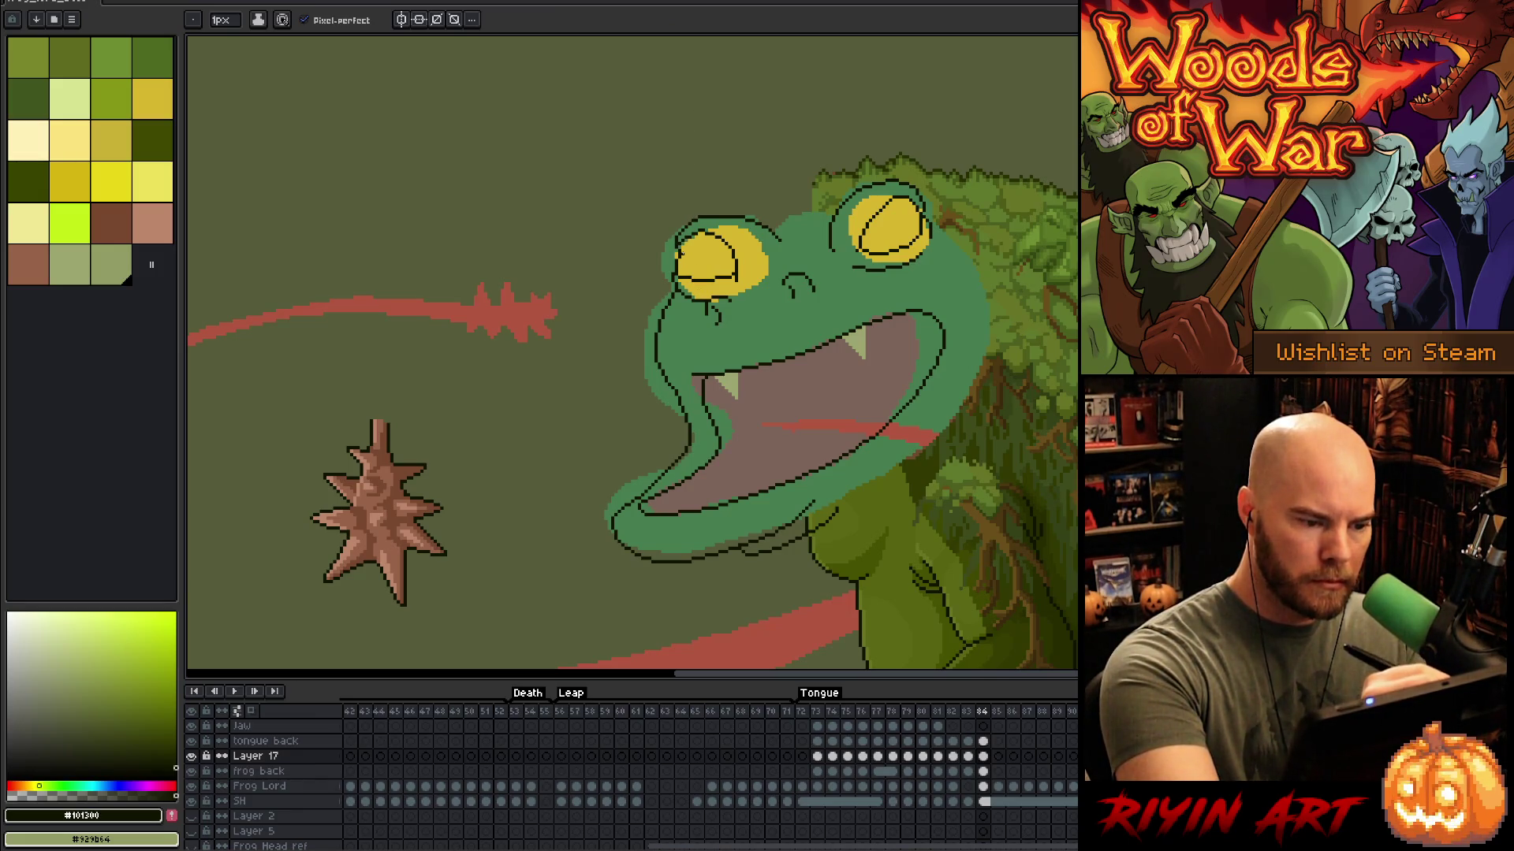
pyautogui.press('e')
pyautogui.press('b')
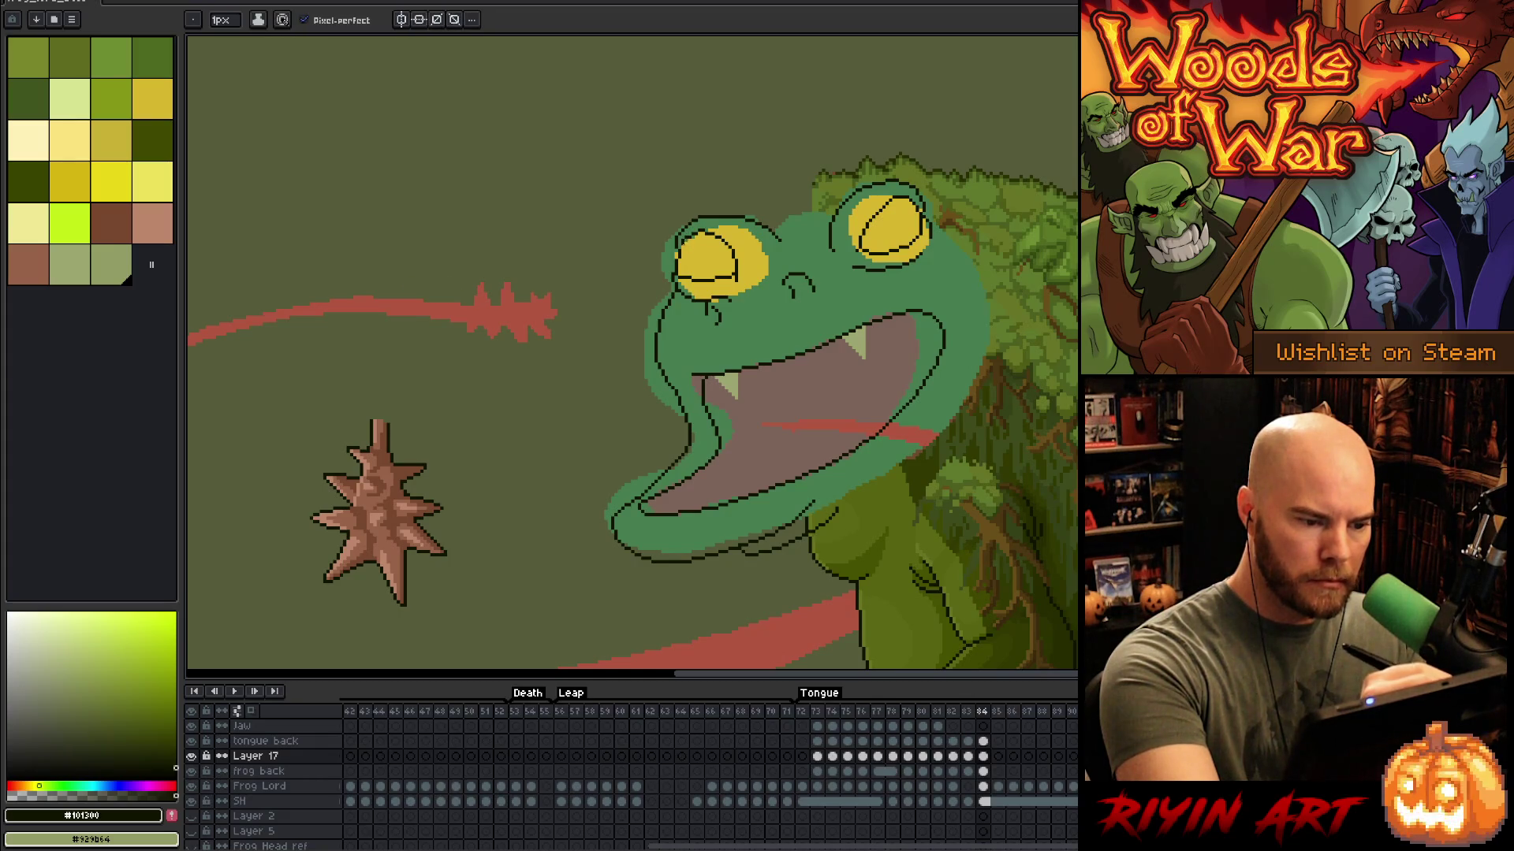
pyautogui.press('e')
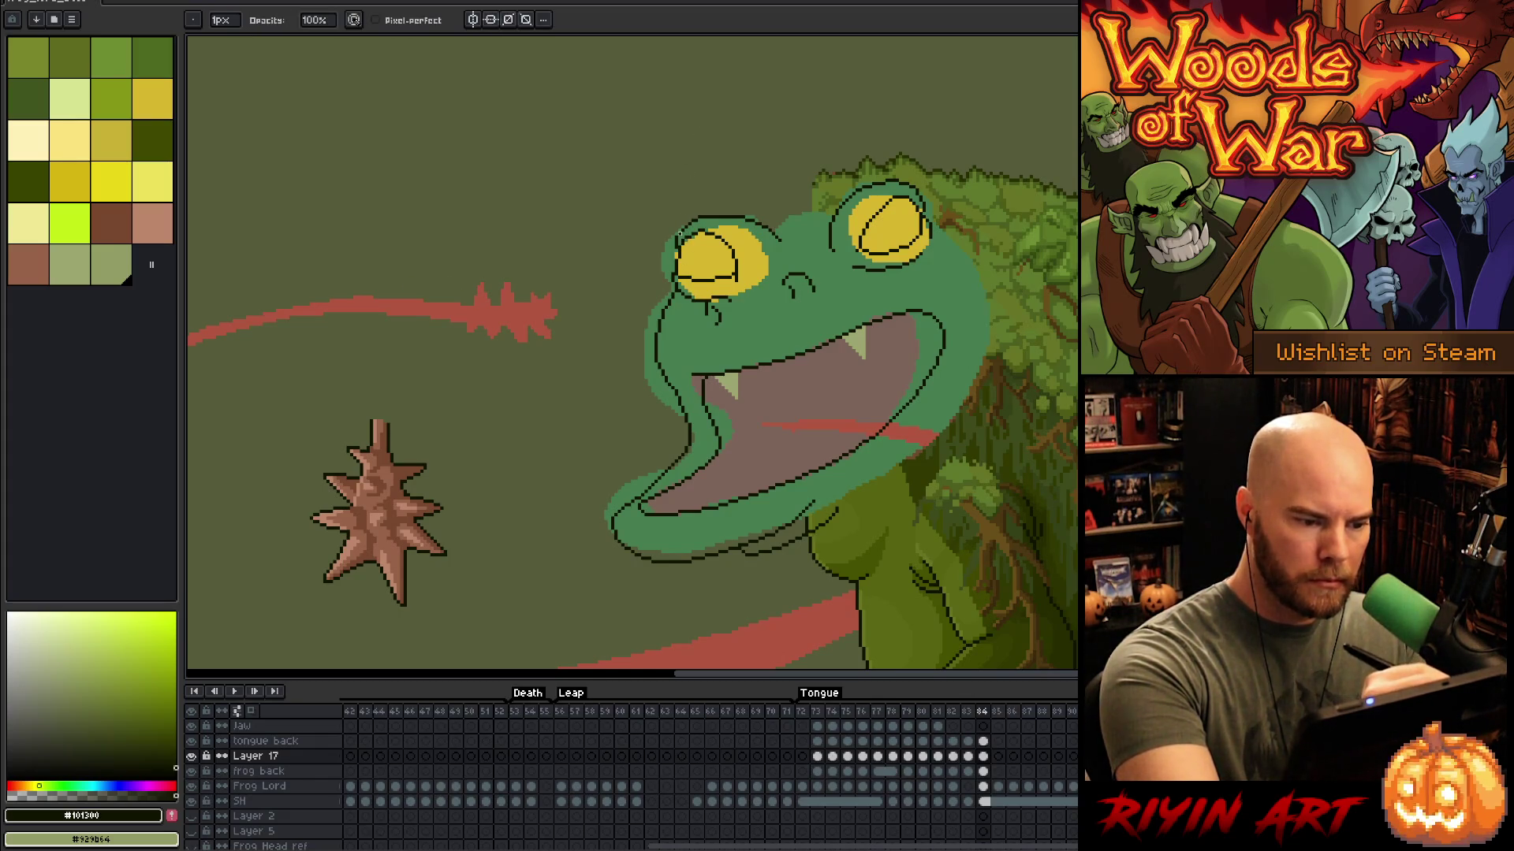
pyautogui.press('b')
pyautogui.press('e')
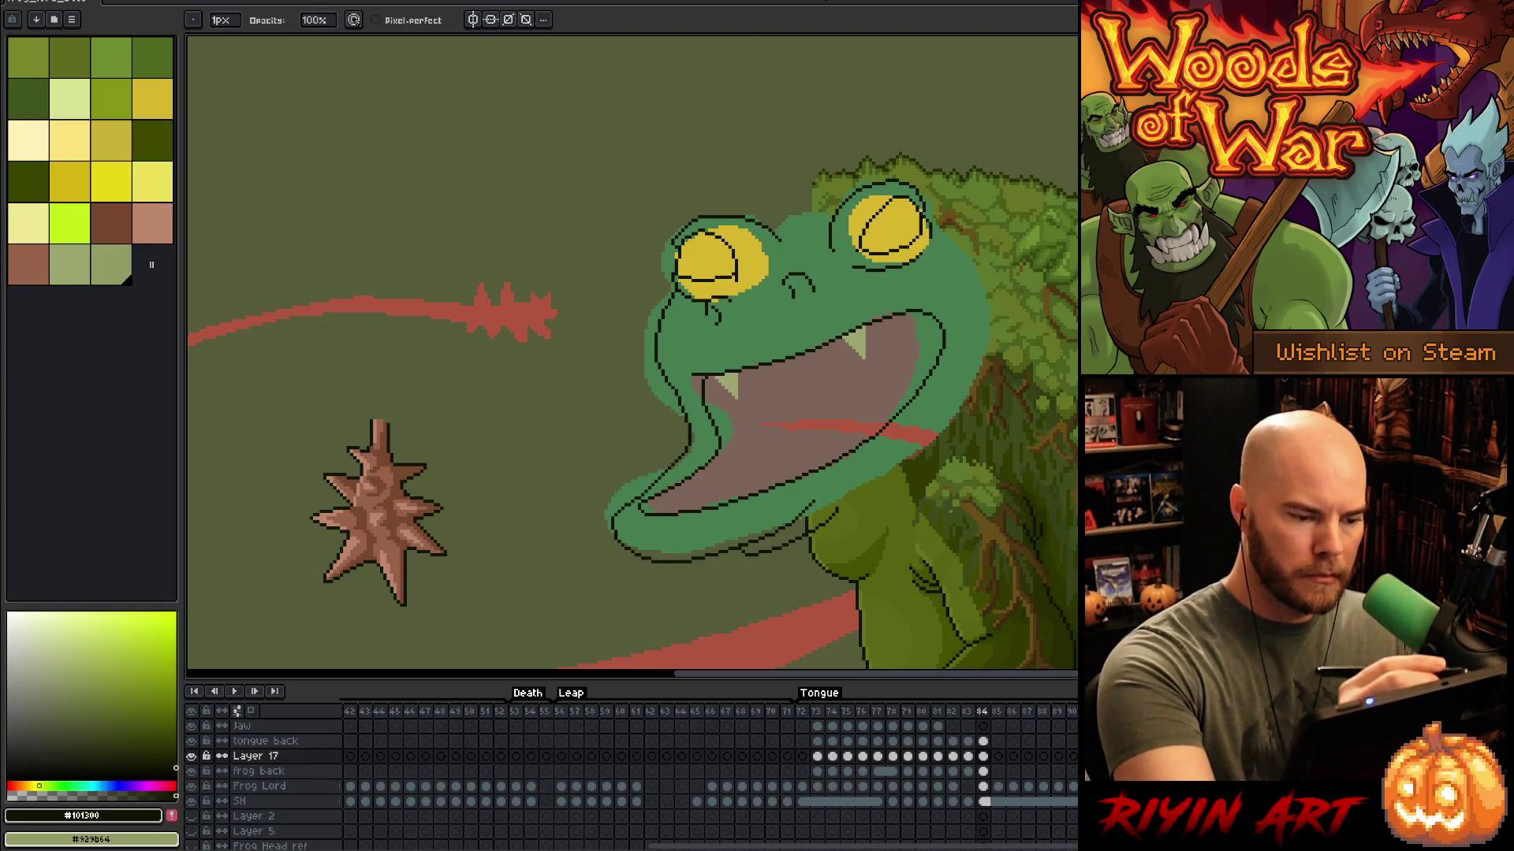
pyautogui.press('b')
pyautogui.keyDown('alt'); pyautogui.click(675, 272); pyautogui.keyUp('alt')
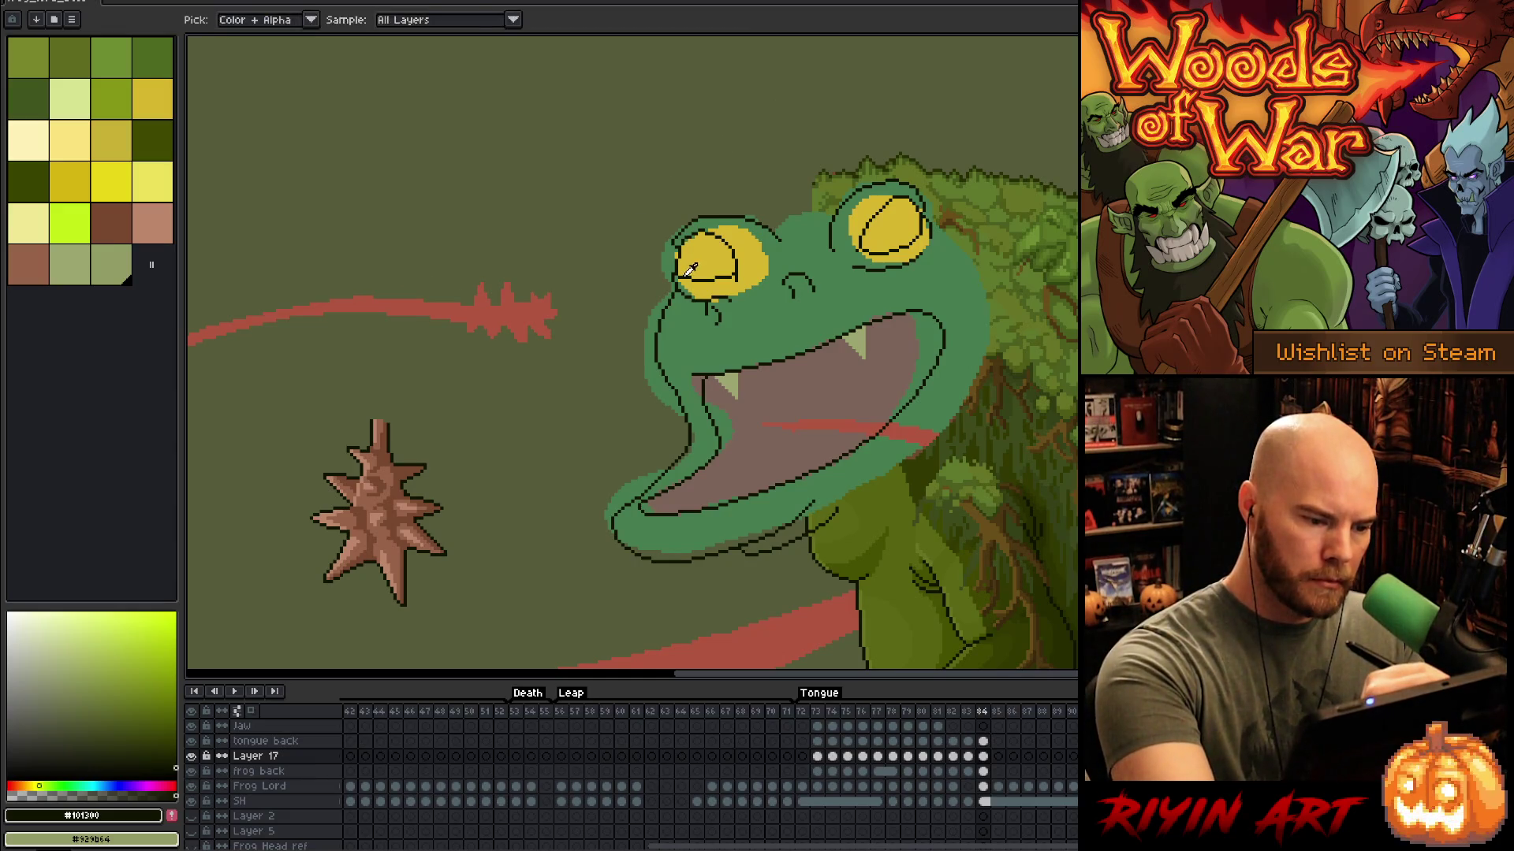
pyautogui.press('e')
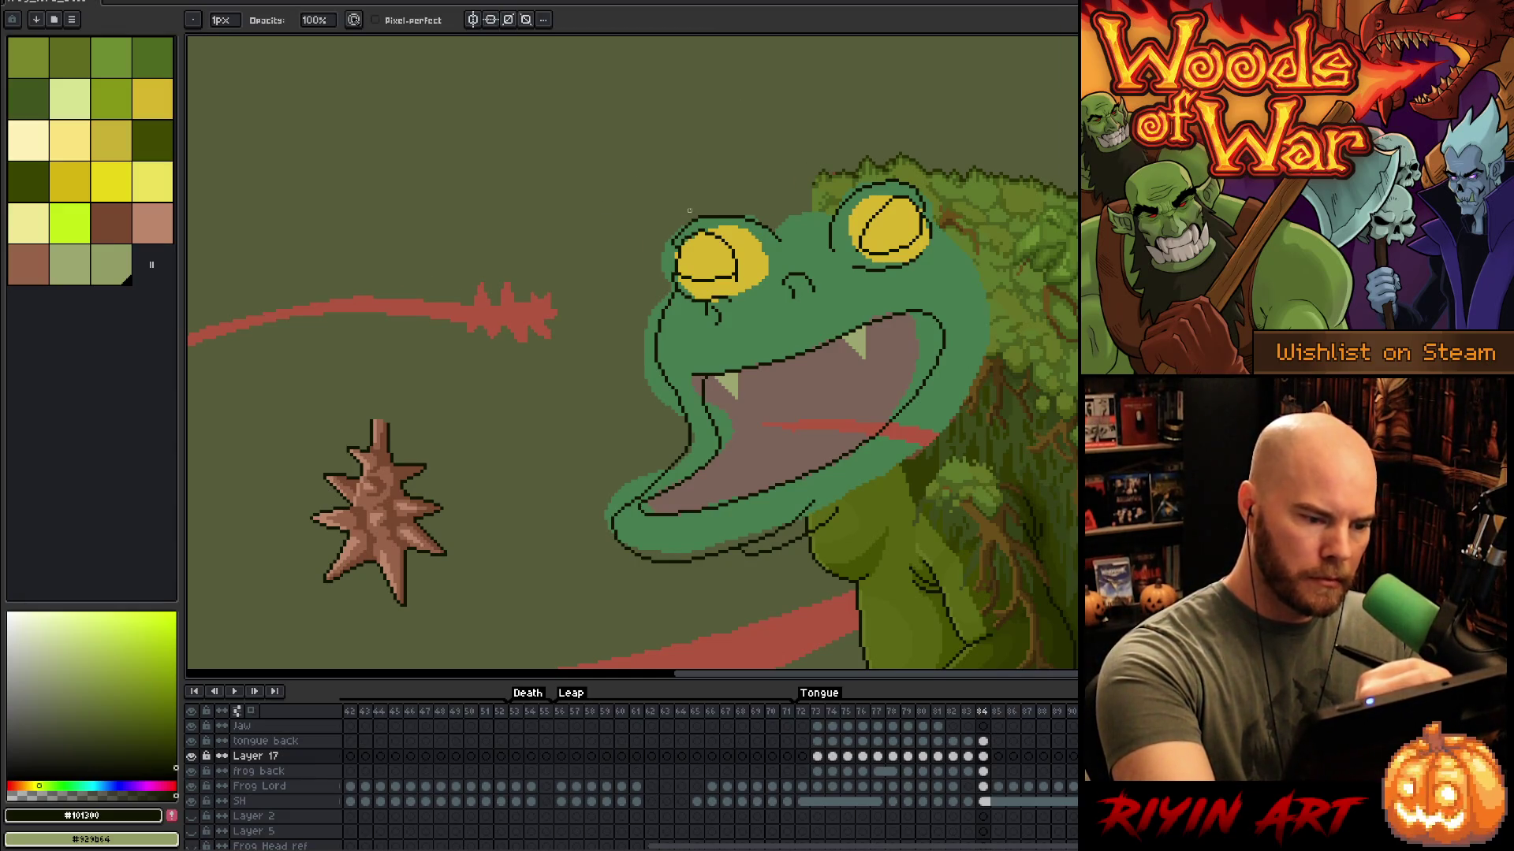
pyautogui.keyDown('alt'); pyautogui.click(678, 293); pyautogui.keyUp('alt')
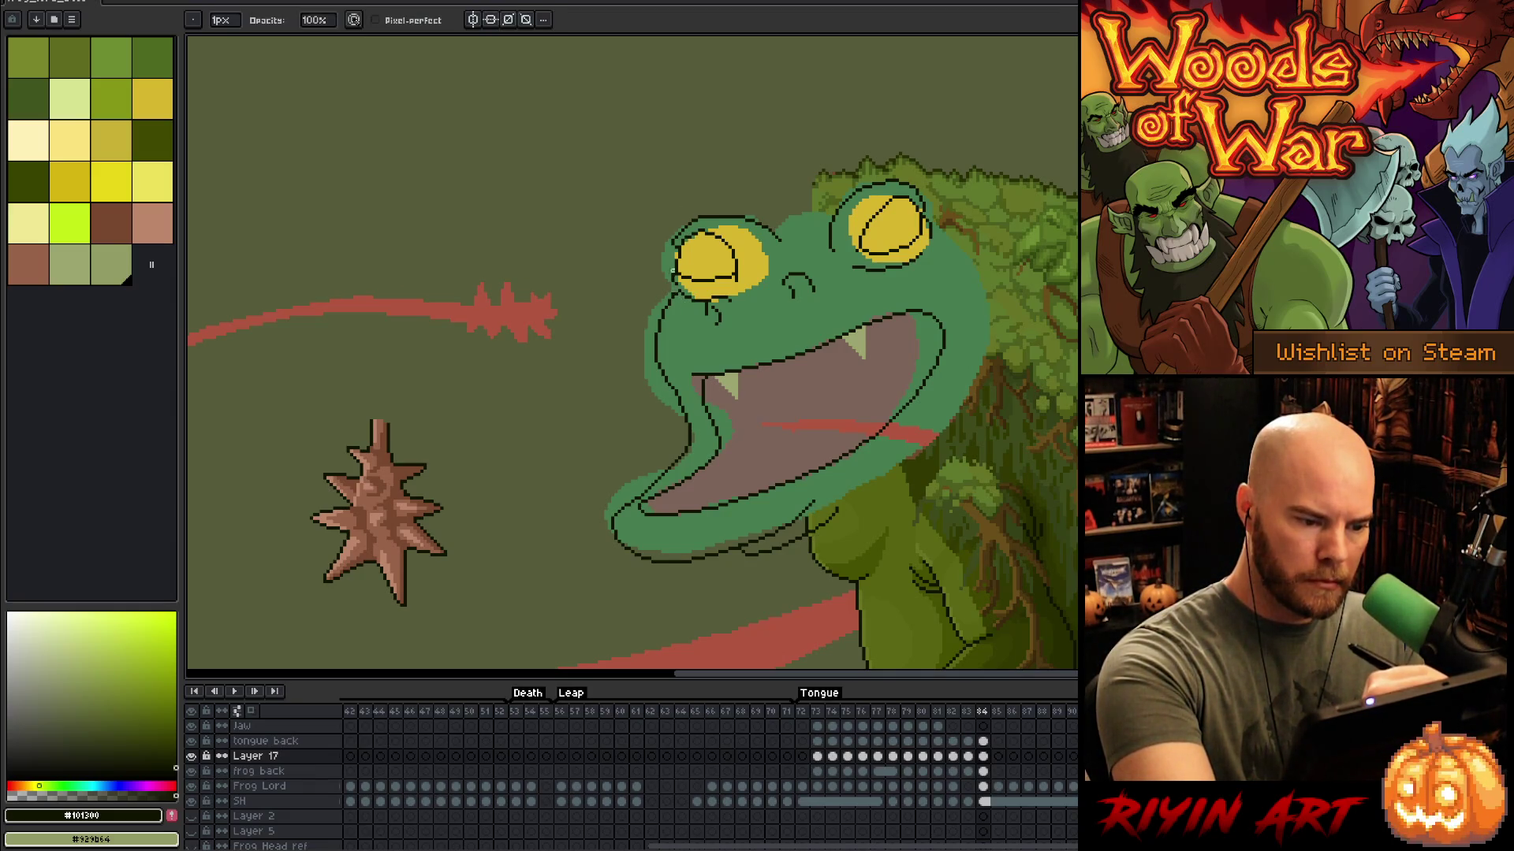
pyautogui.press('b')
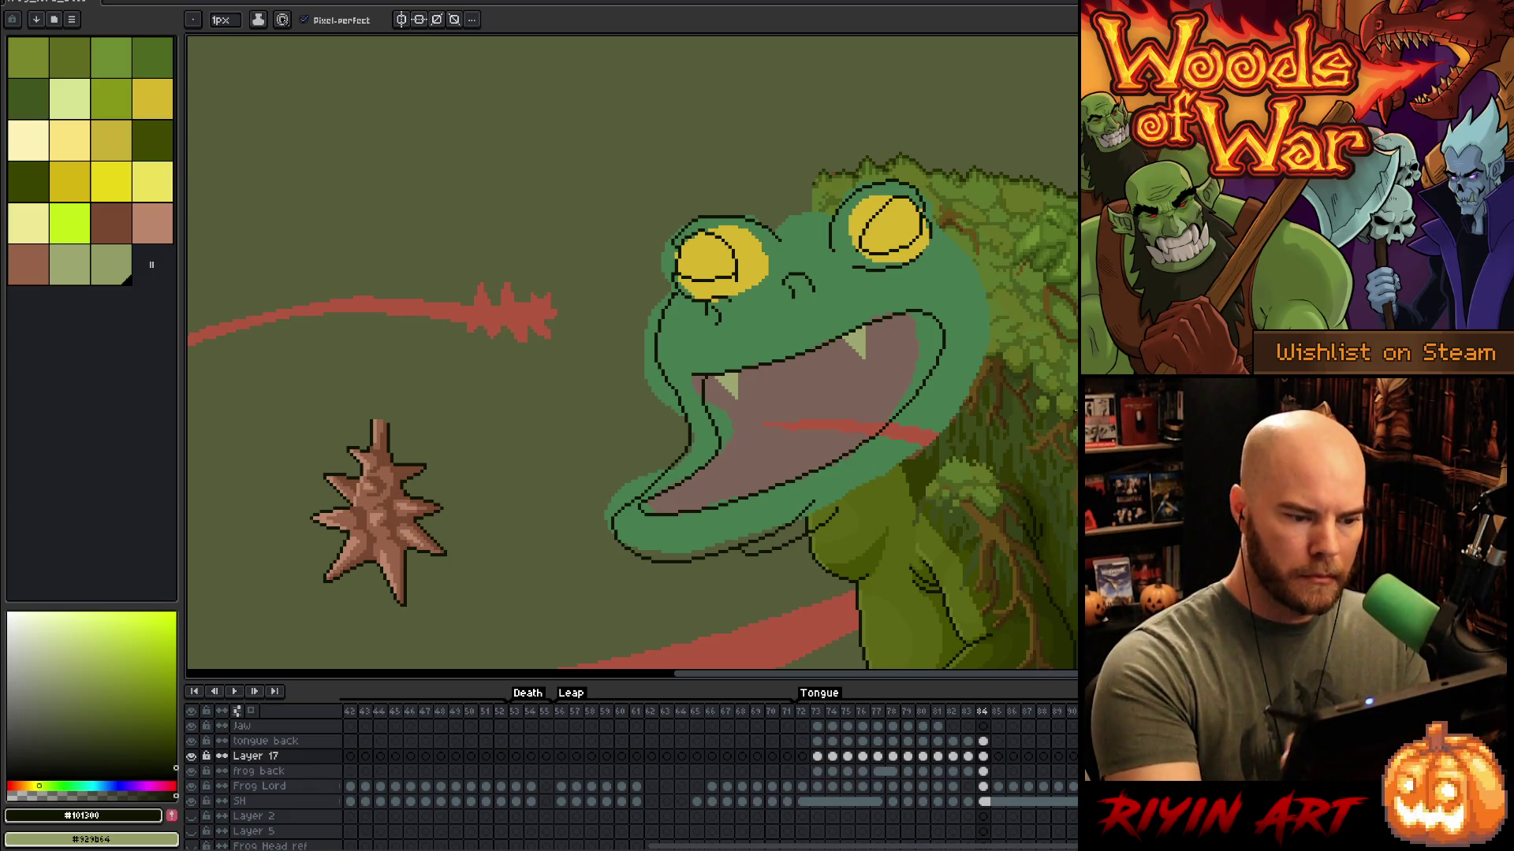
pyautogui.press('e')
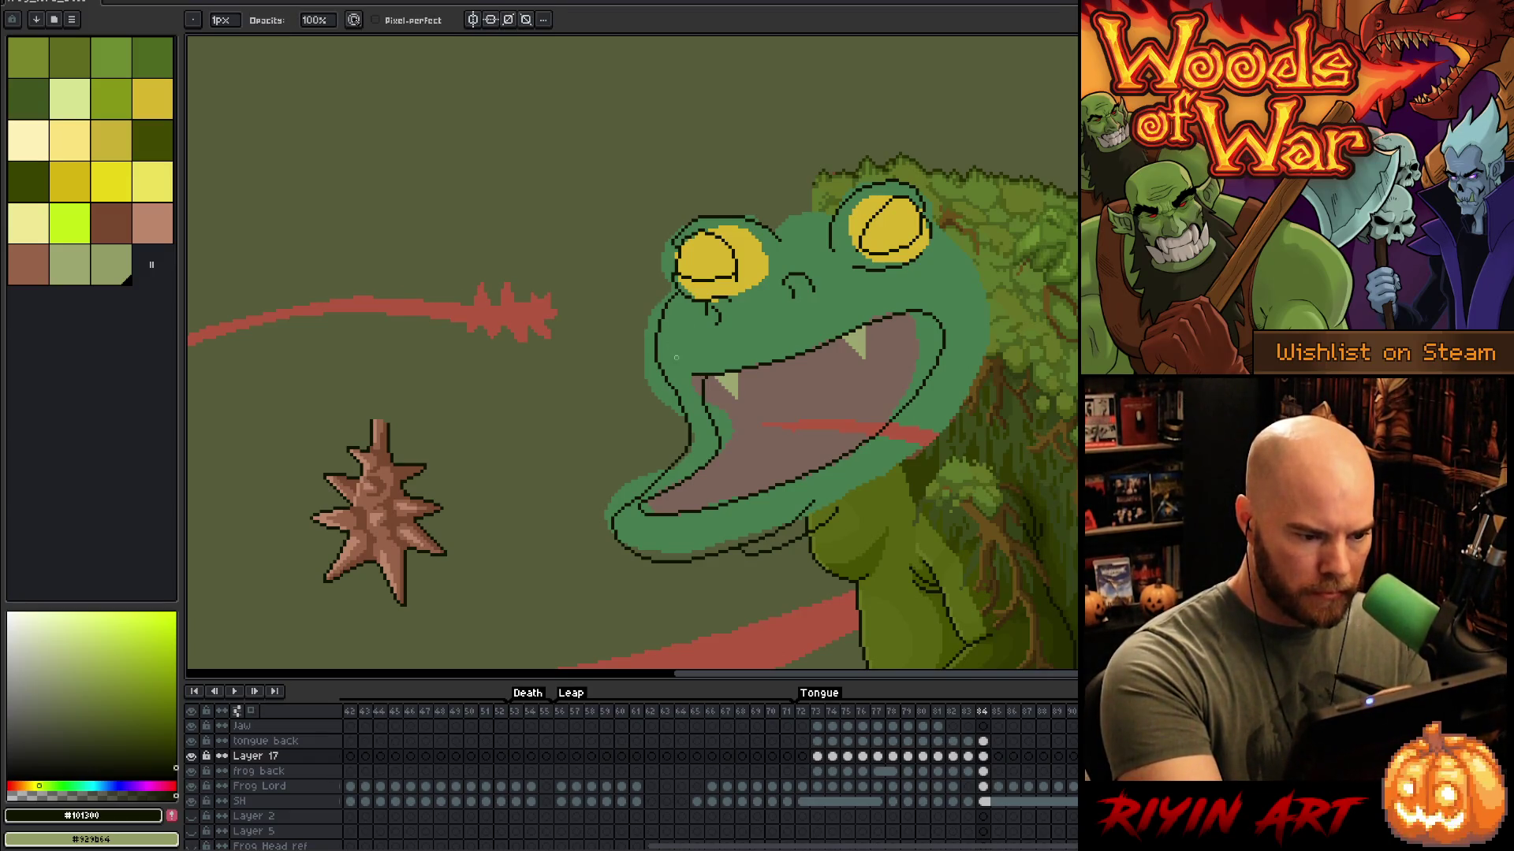
pyautogui.press('b')
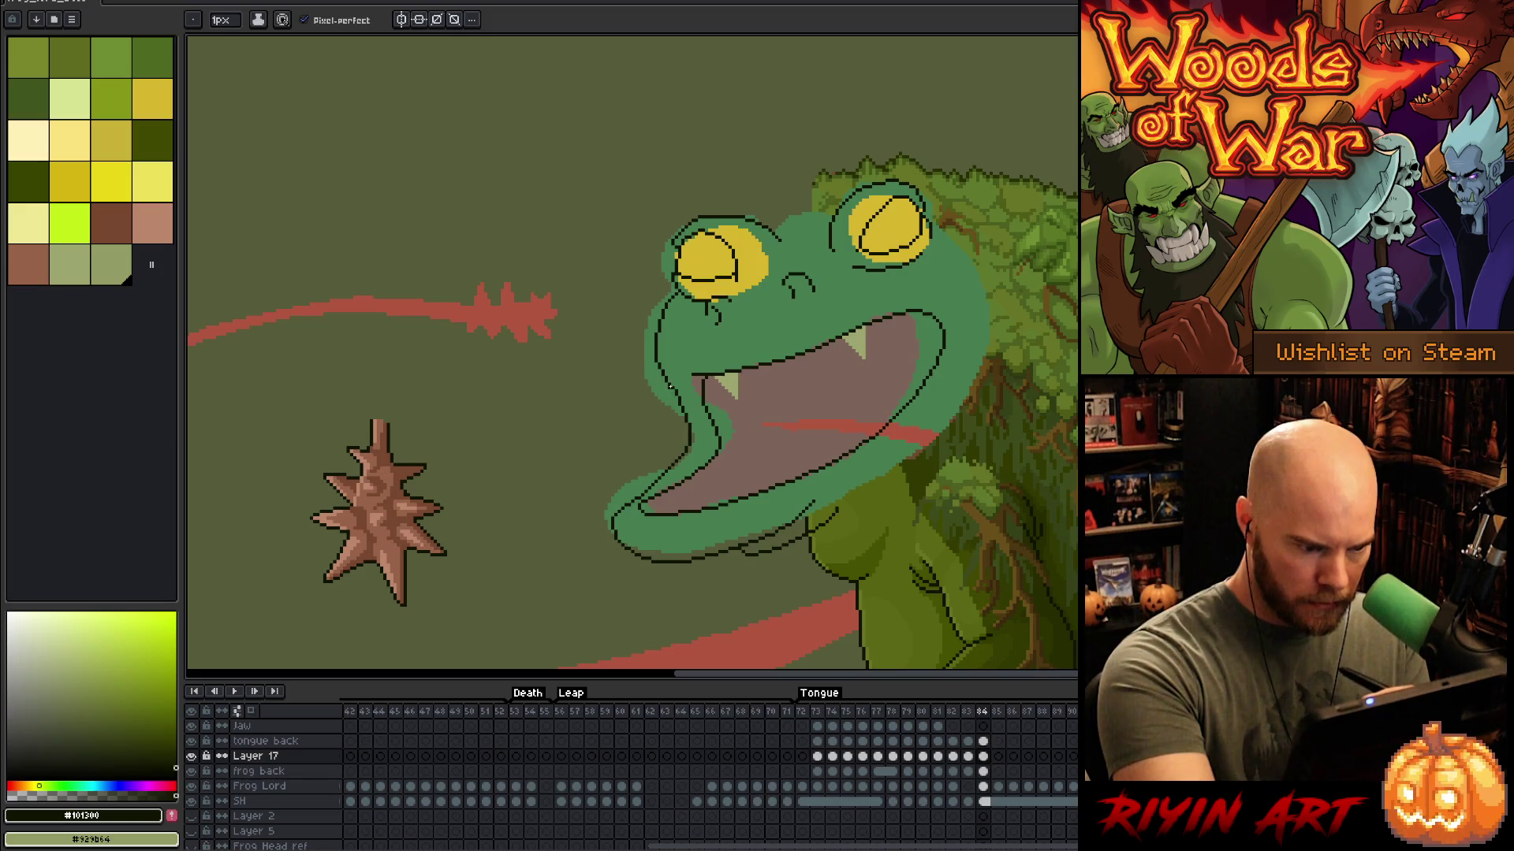
pyautogui.press('e')
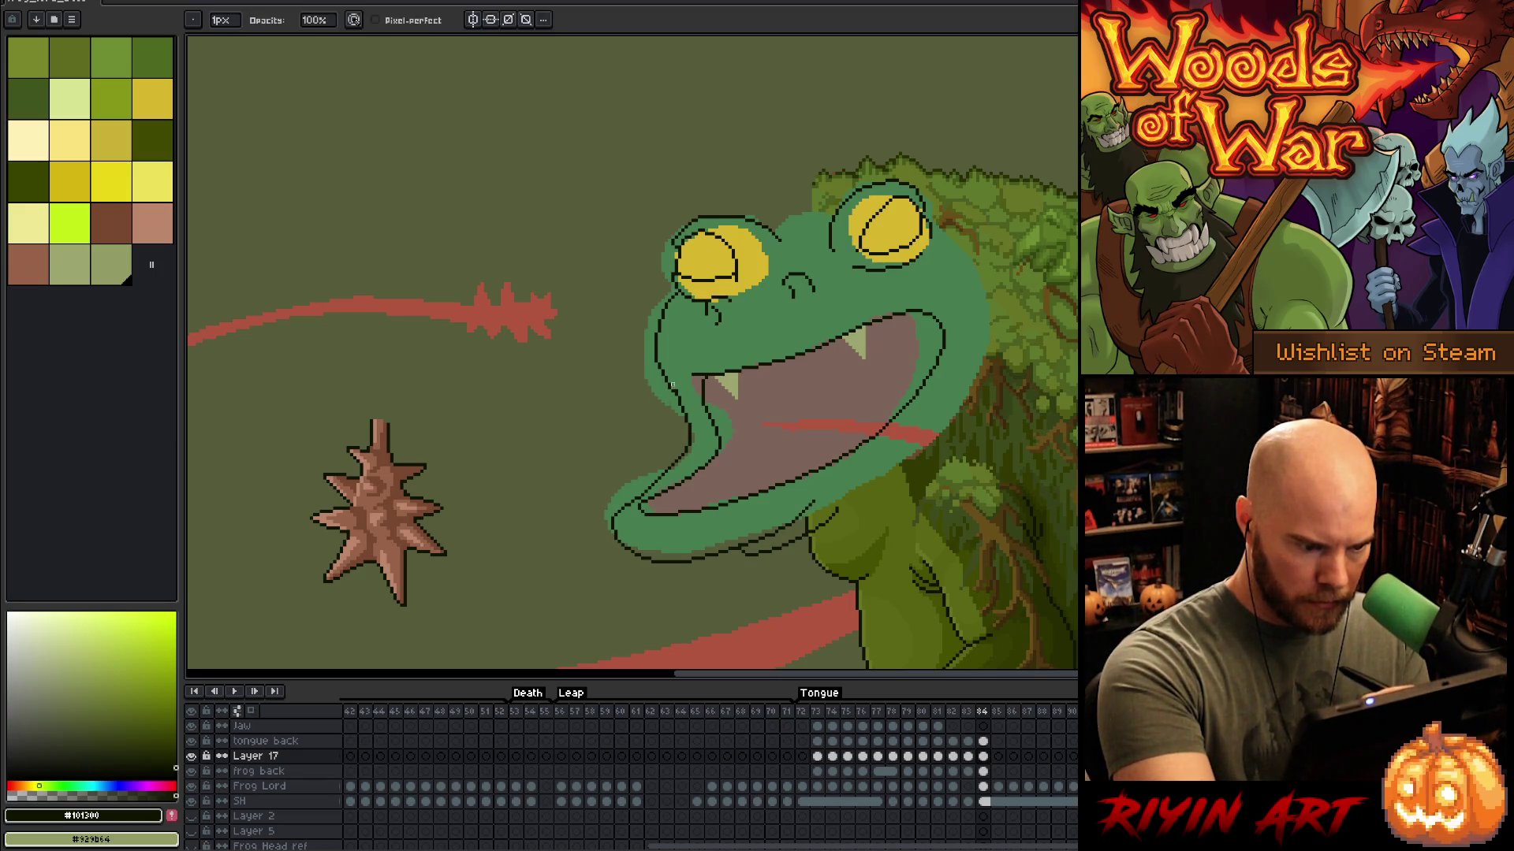
pyautogui.press('b')
pyautogui.press('e')
pyautogui.press('b')
pyautogui.press('e')
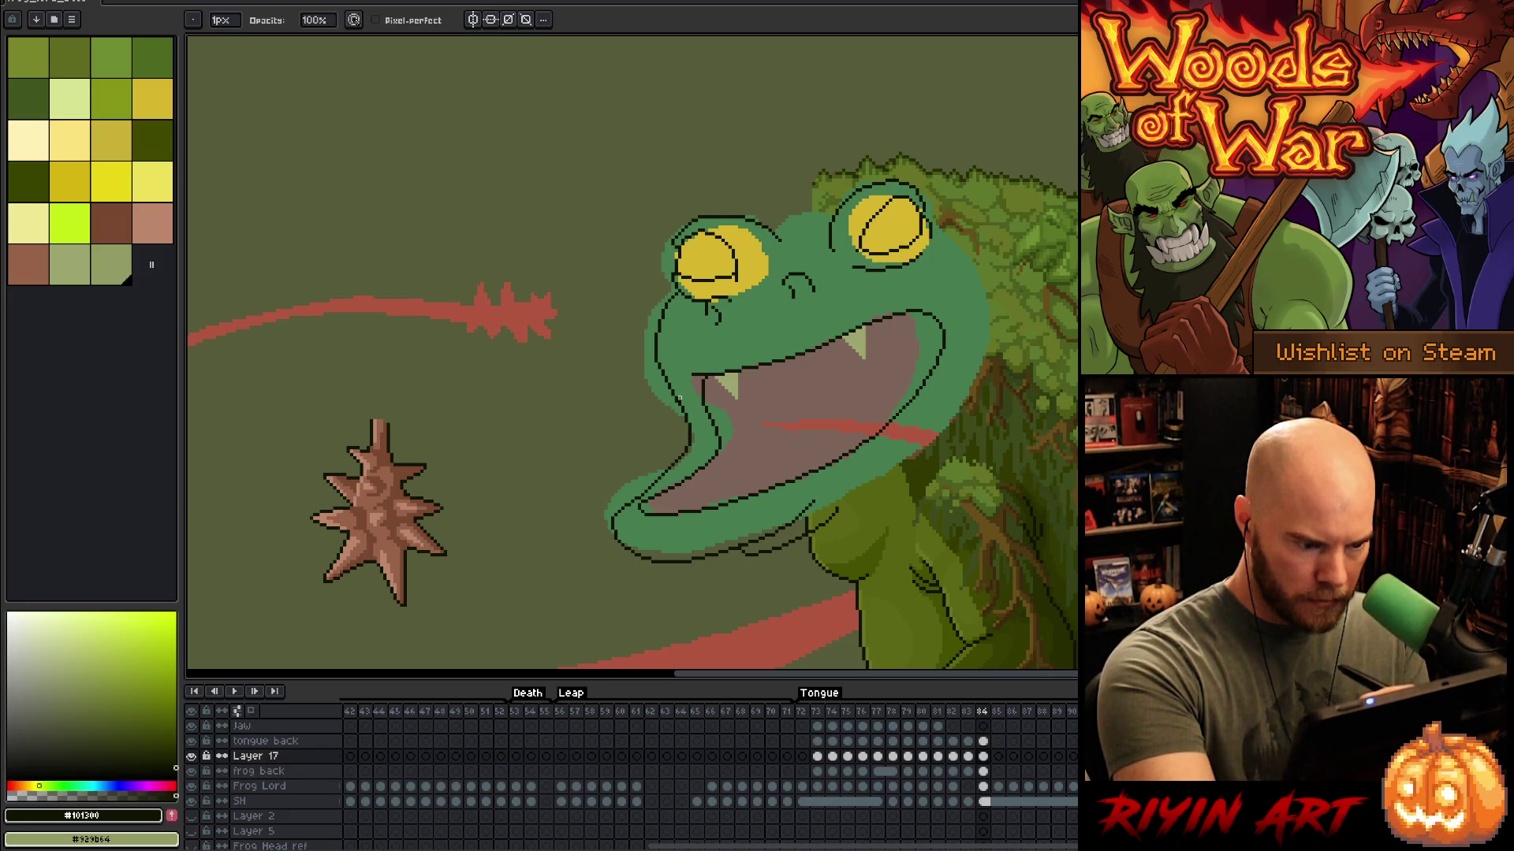
pyautogui.press('b')
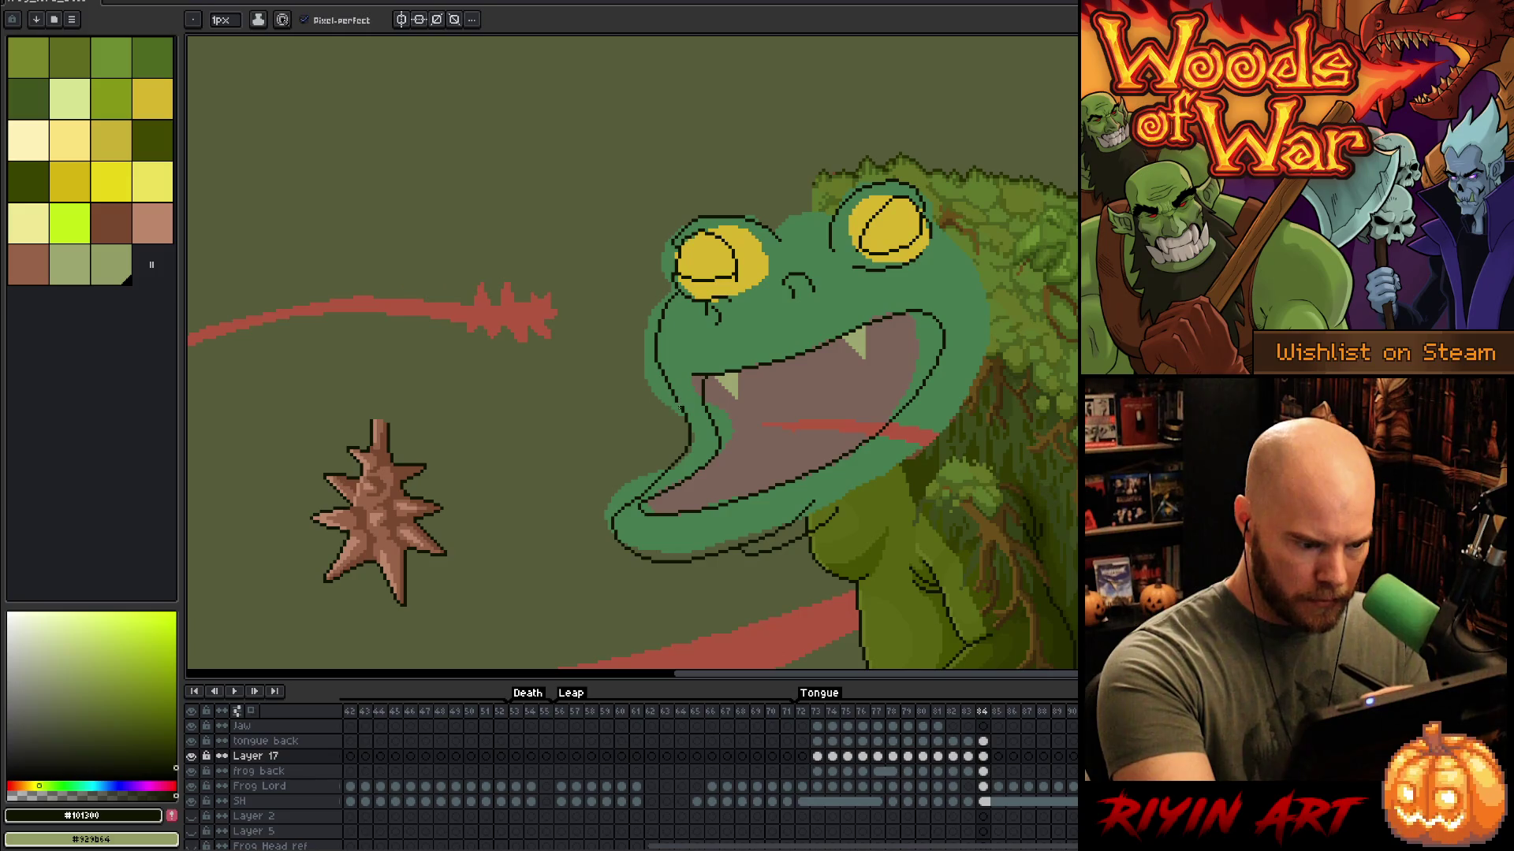
pyautogui.press('e')
pyautogui.press('b')
pyautogui.press('e')
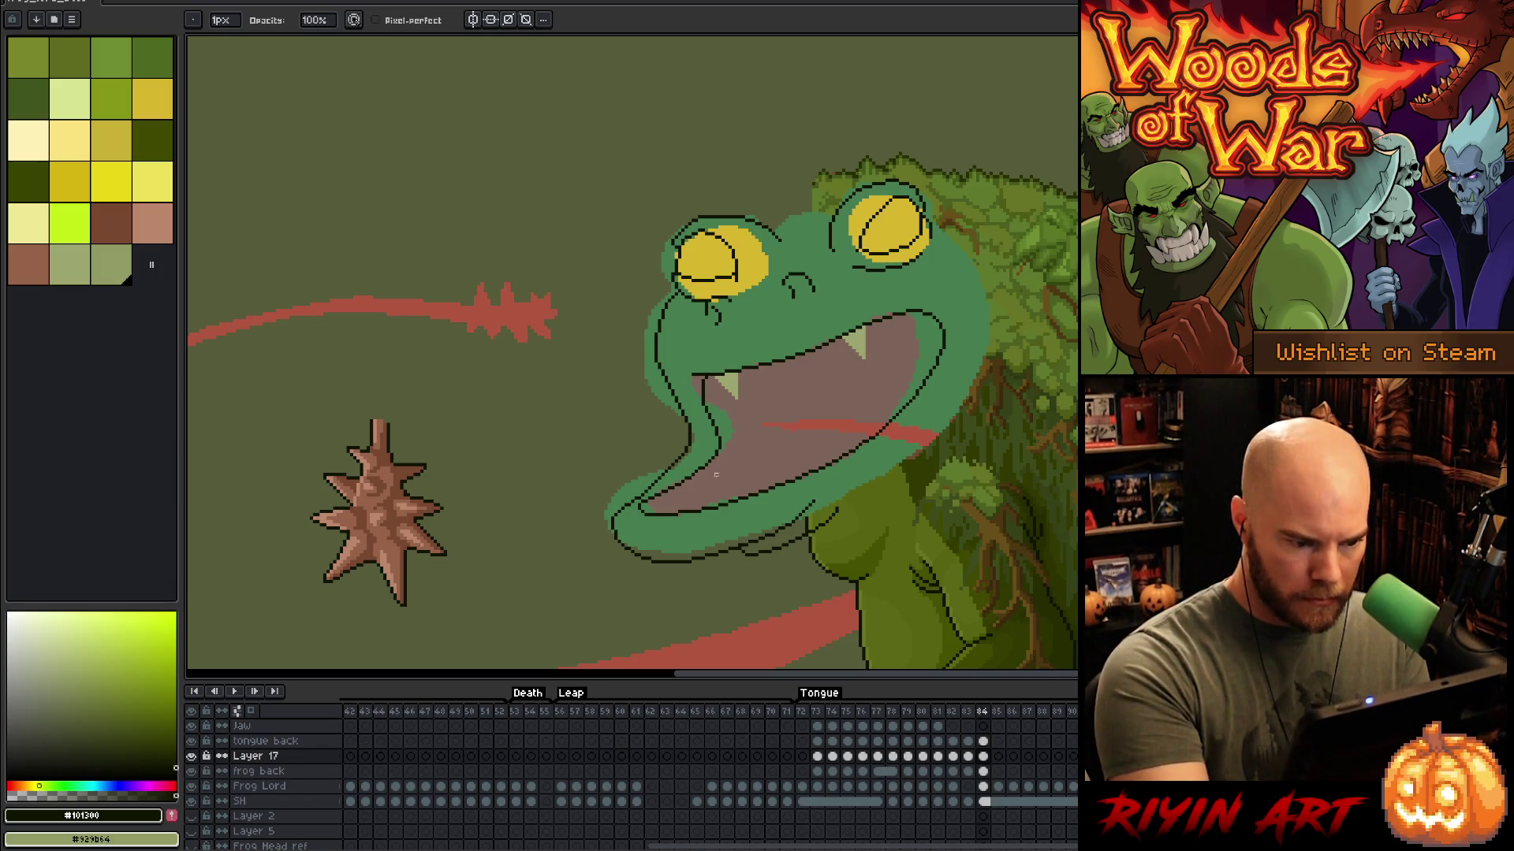
pyautogui.press('b')
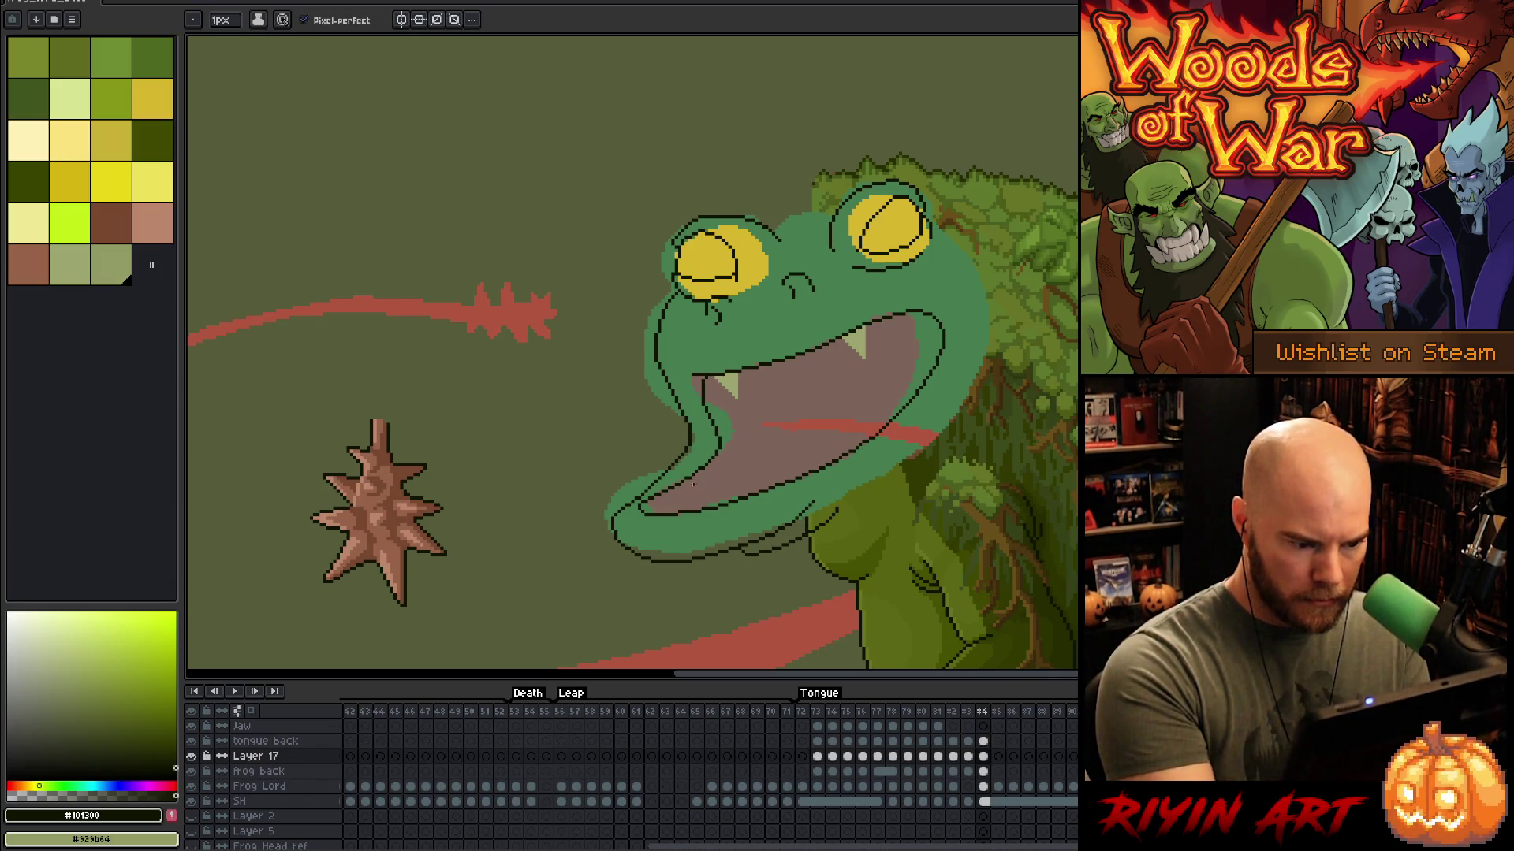
pyautogui.press('e')
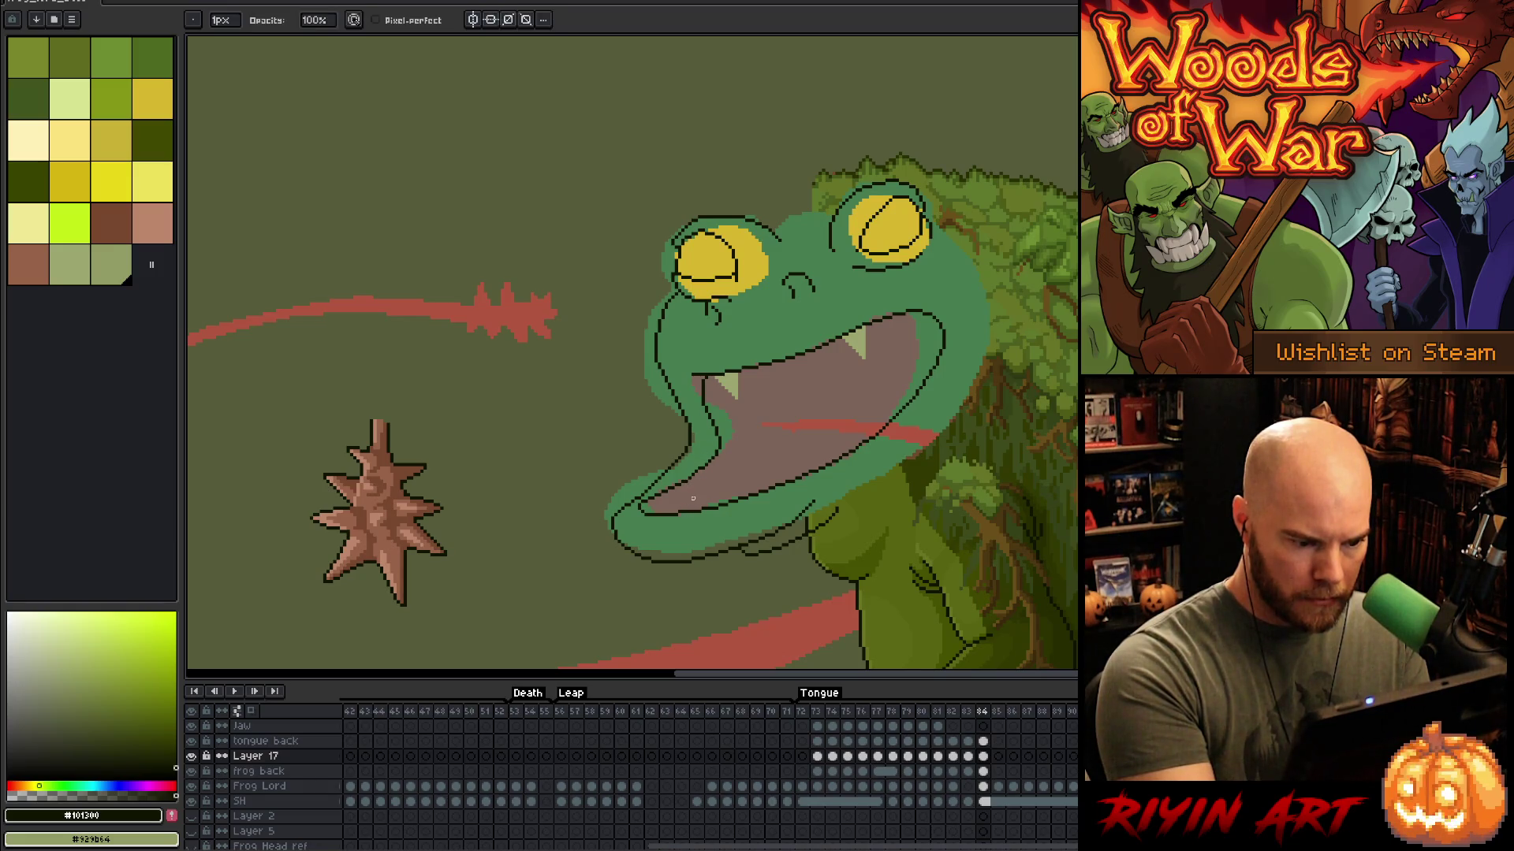
pyautogui.press('b')
pyautogui.press('e')
pyautogui.press('b')
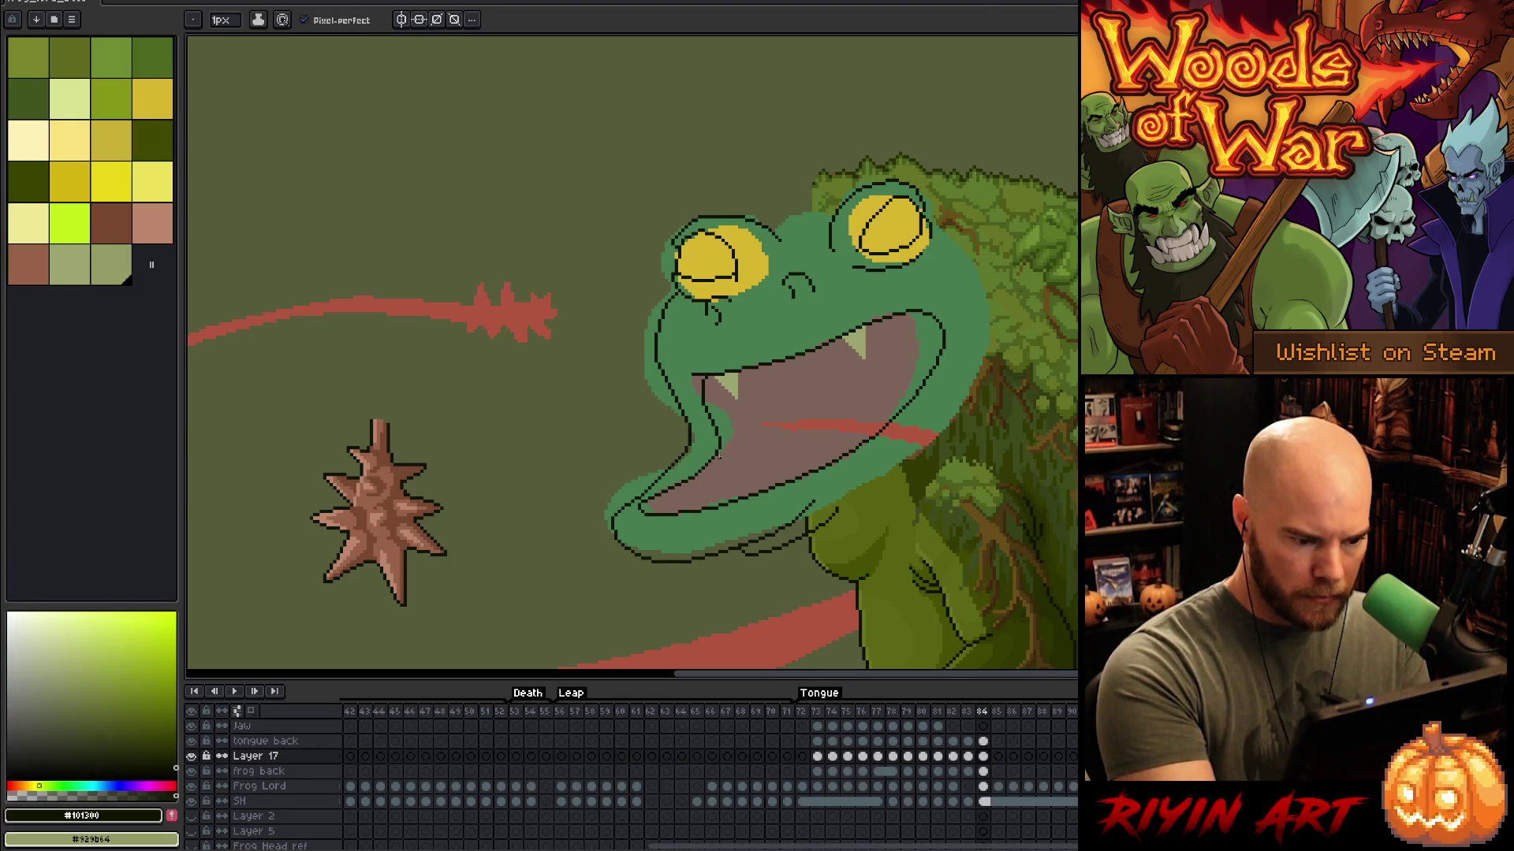
pyautogui.press('e')
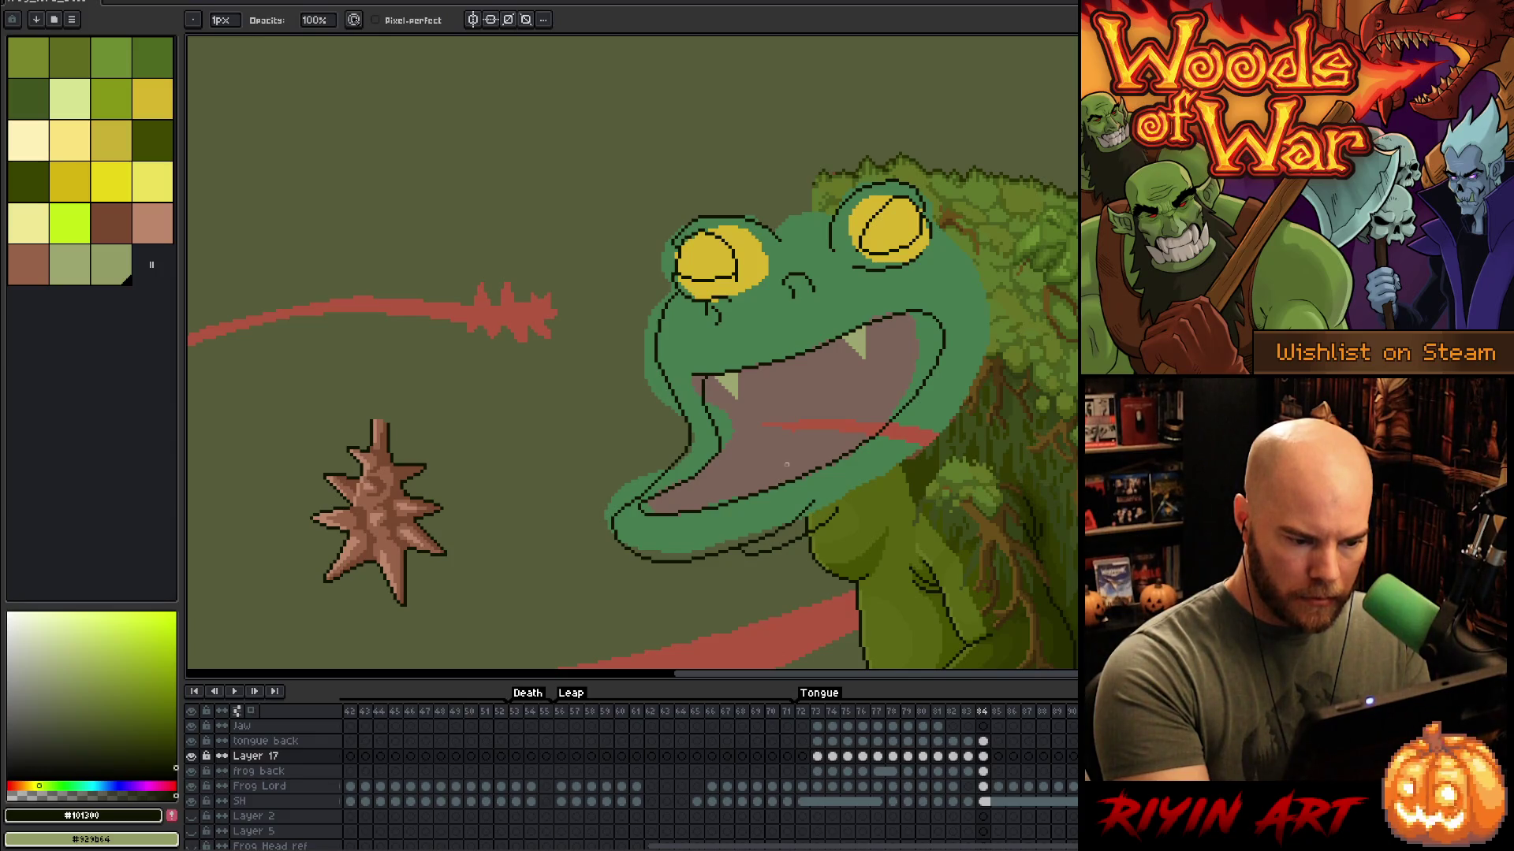
pyautogui.press('e')
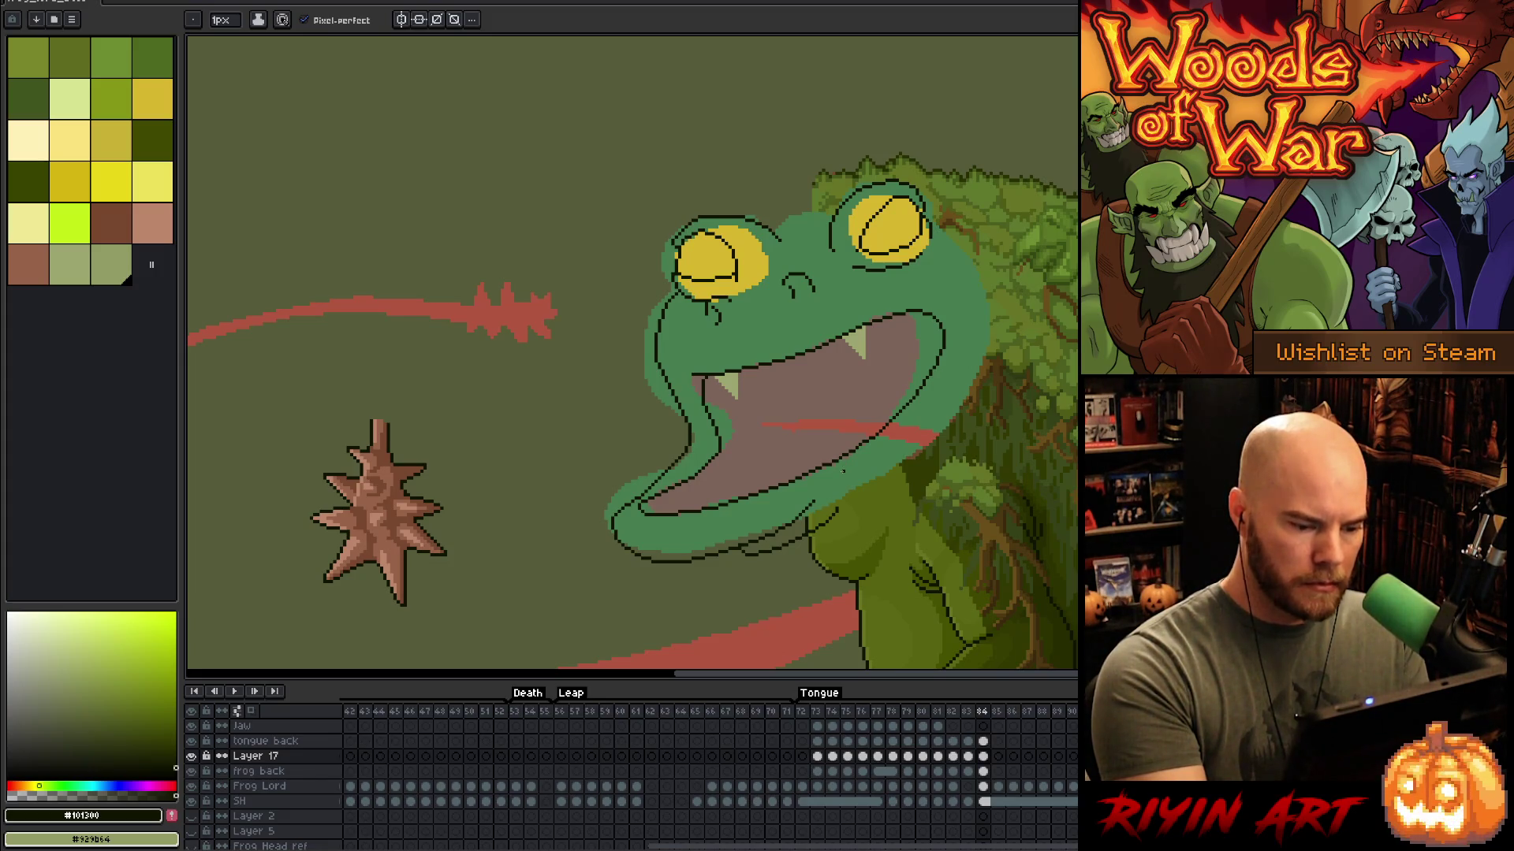
# Step: Try several olive greens from the frog's body, then sample the dark outline colour
pyautogui.click(128, 704)
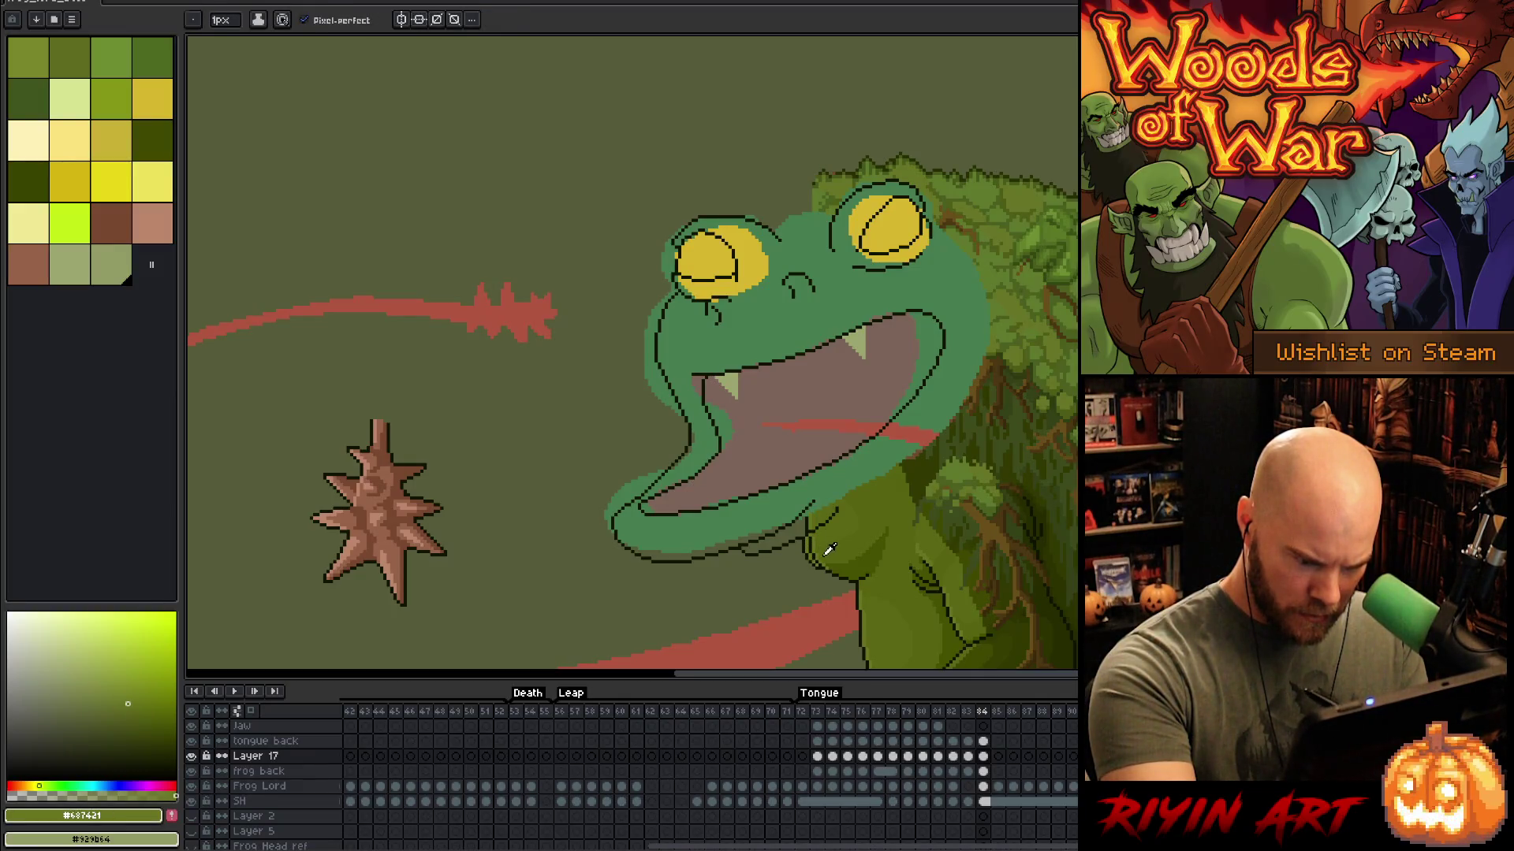
pyautogui.keyDown('alt'); pyautogui.click(824, 566); pyautogui.keyUp('alt')
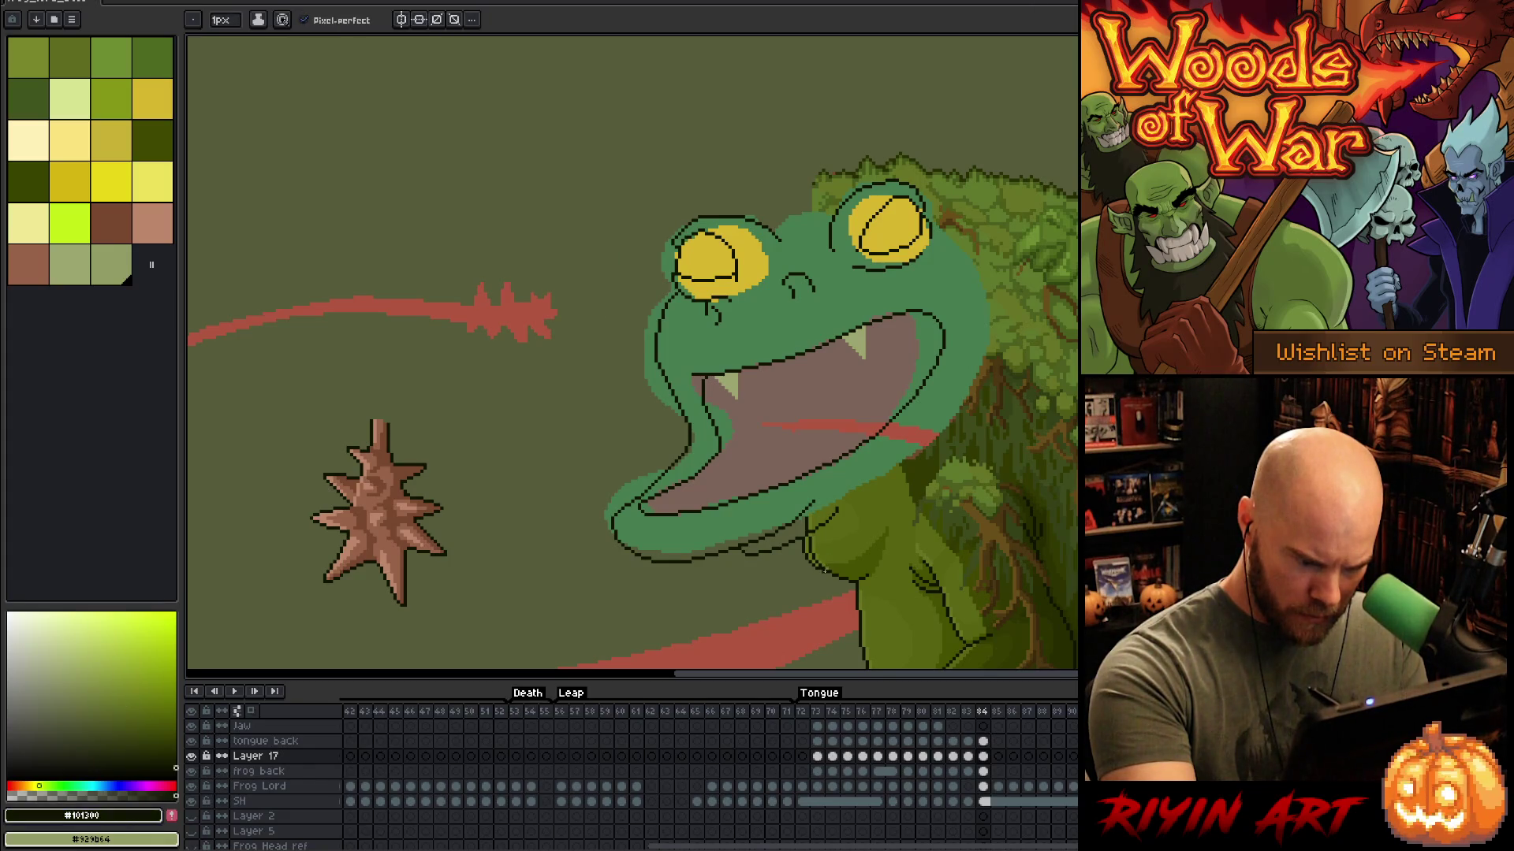
pyautogui.keyDown('alt'); pyautogui.click(826, 560); pyautogui.keyUp('alt')
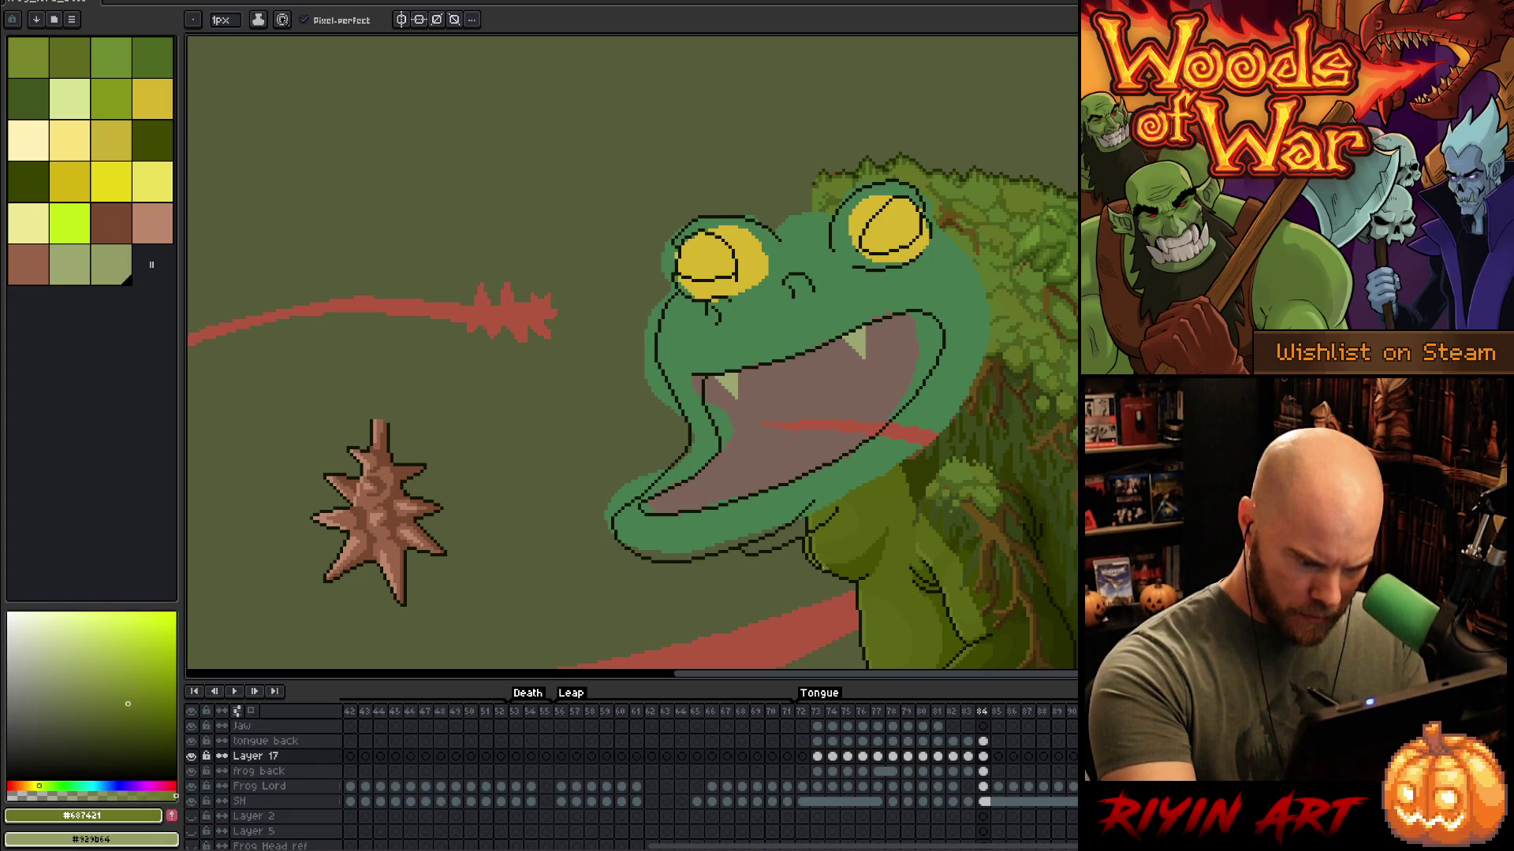
pyautogui.keyDown('alt'); pyautogui.click(831, 566); pyautogui.keyUp('alt')
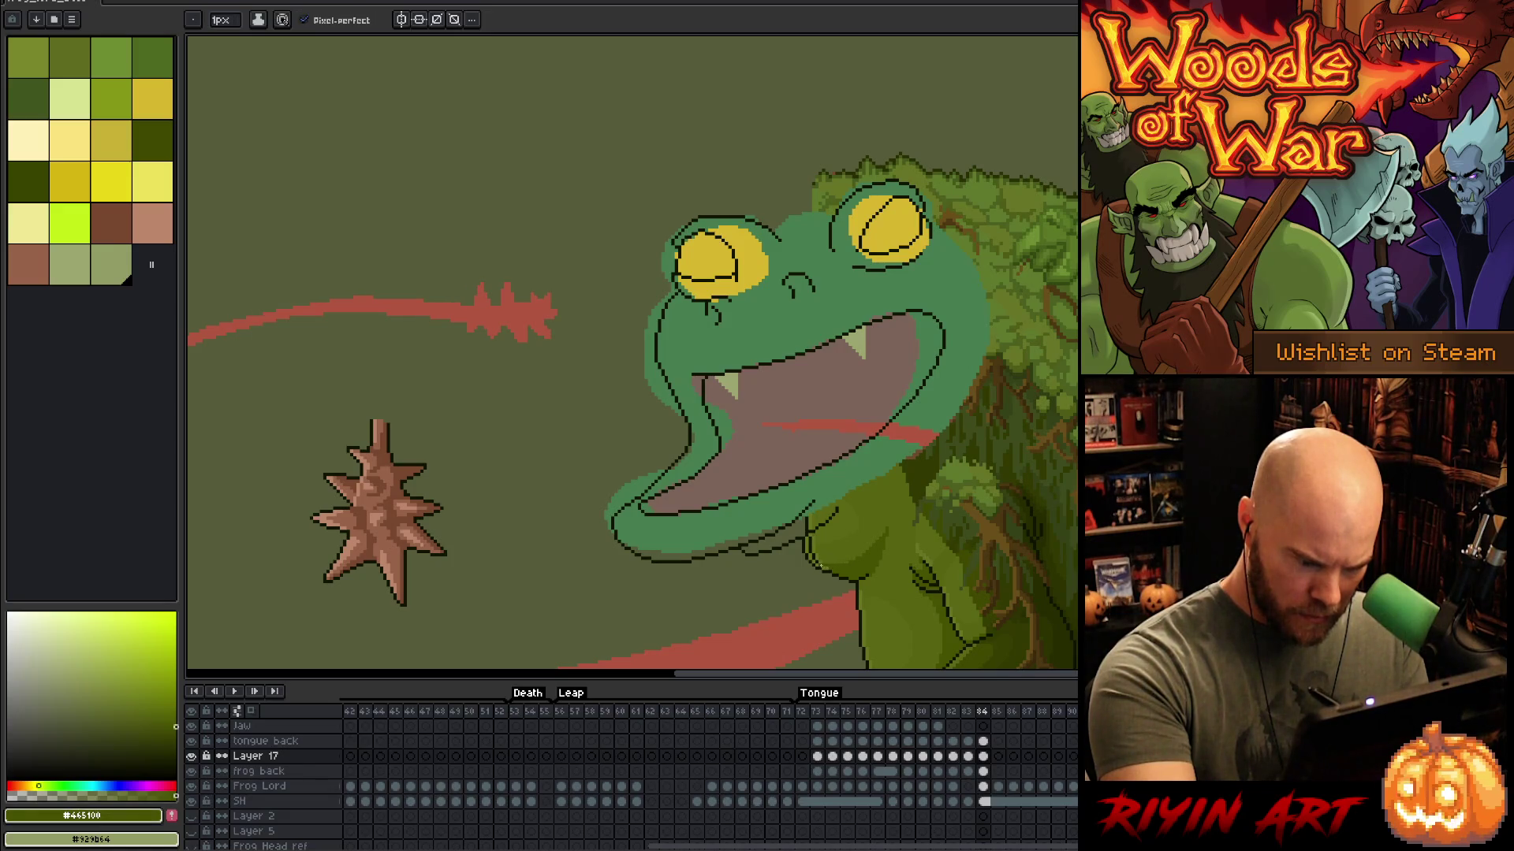
pyautogui.keyDown('alt'); pyautogui.click(818, 559); pyautogui.keyUp('alt')
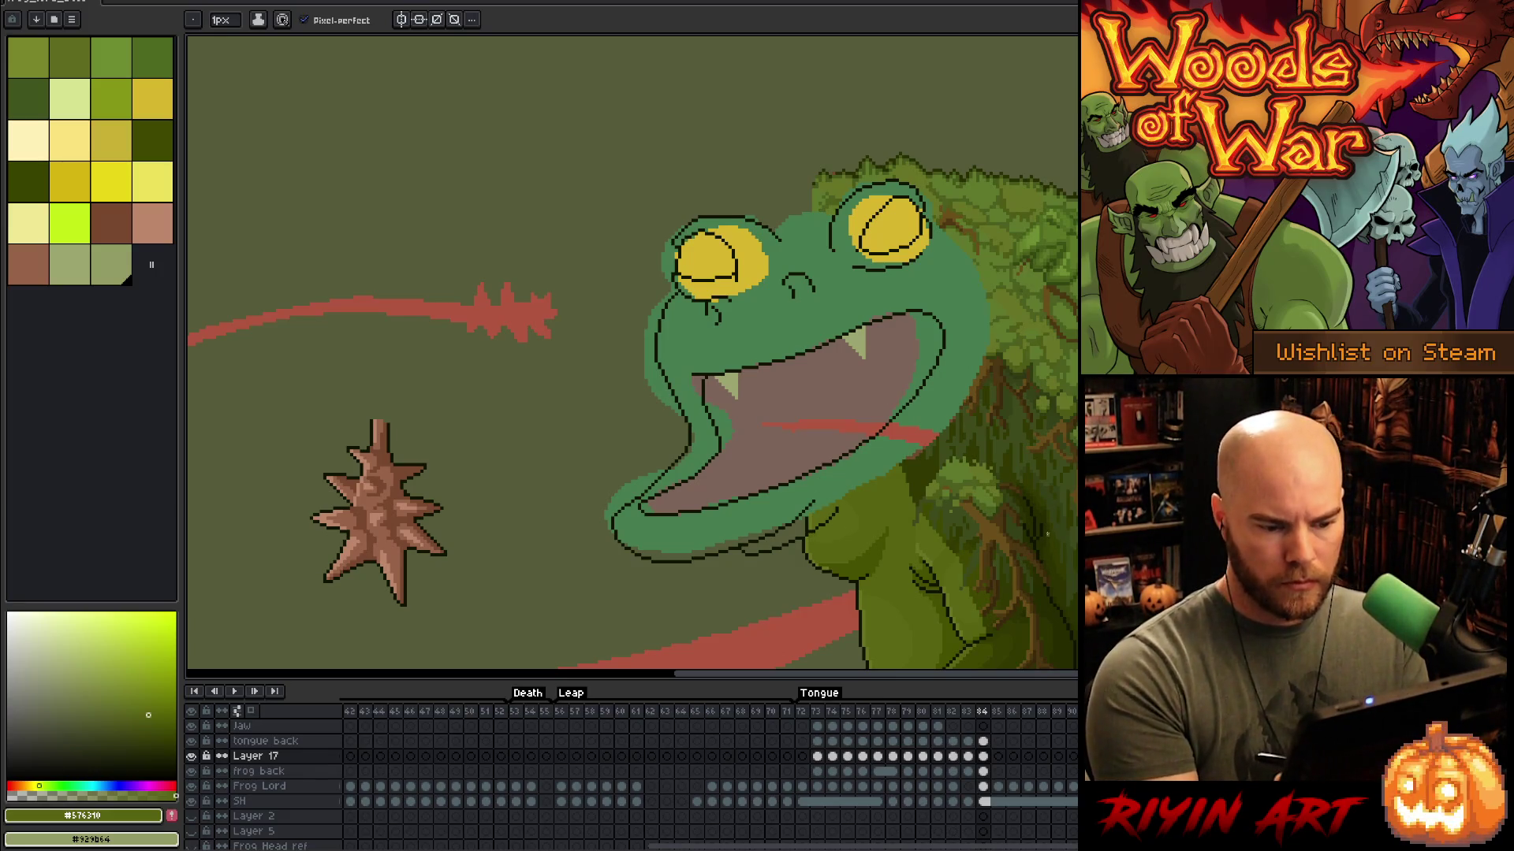
pyautogui.keyDown('alt'); pyautogui.click(947, 335); pyautogui.keyUp('alt')
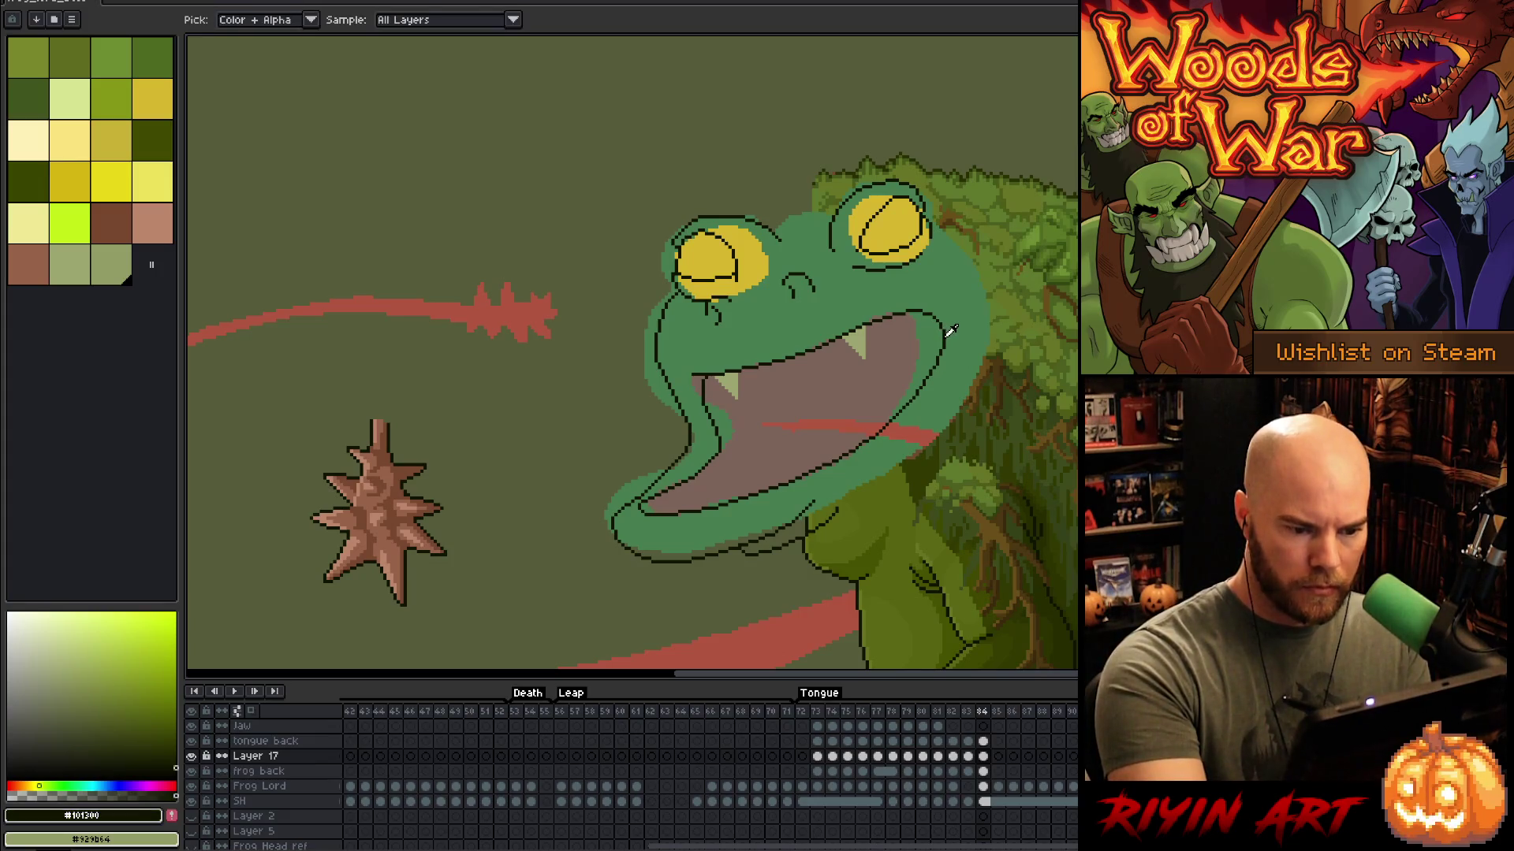
# Step: Draw the dark outline down the head's right edge, redrawing it until it fits
pyautogui.moveTo(954, 240)
pyautogui.mouseDown()
pyautogui.moveTo(990, 358)
pyautogui.moveTo(975, 401)
pyautogui.mouseUp()
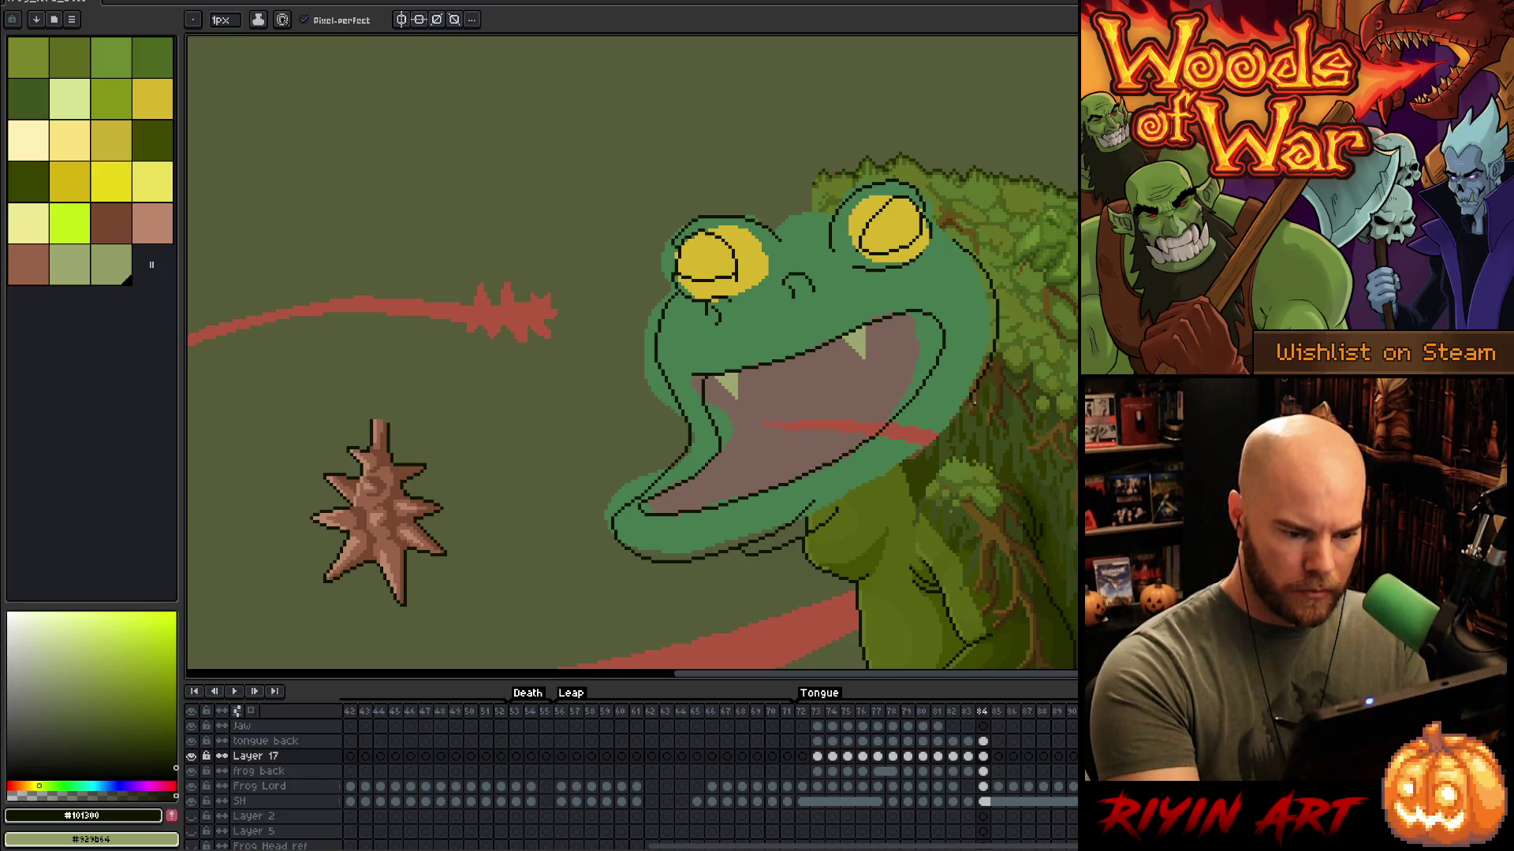
pyautogui.hotkey('ctrl', 'z')
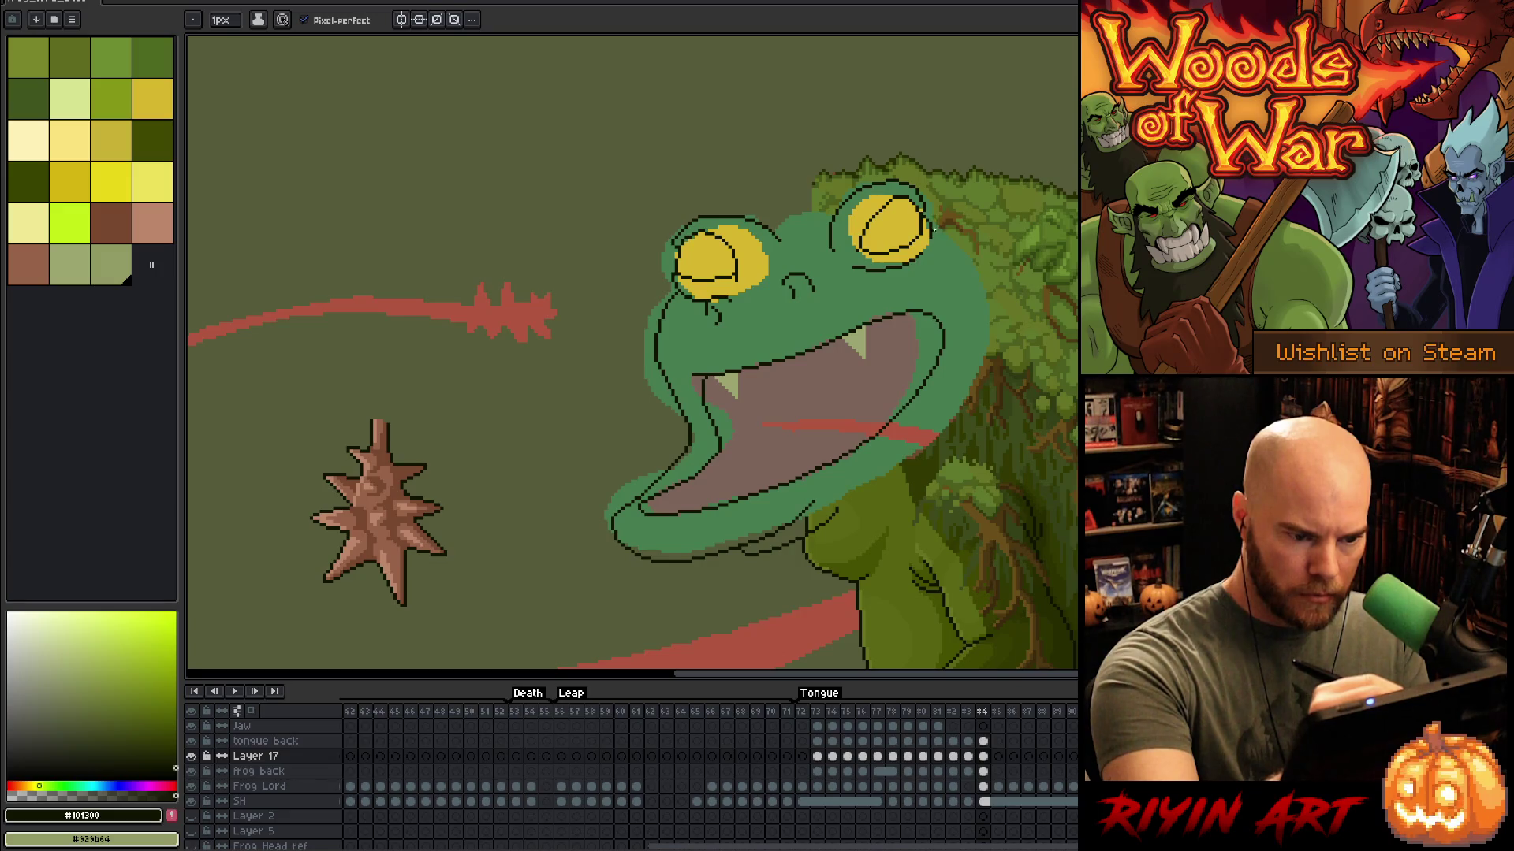
pyautogui.moveTo(938, 234)
pyautogui.mouseDown()
pyautogui.moveTo(972, 263)
pyautogui.moveTo(990, 322)
pyautogui.mouseUp()
pyautogui.hotkey('ctrl', 'z')
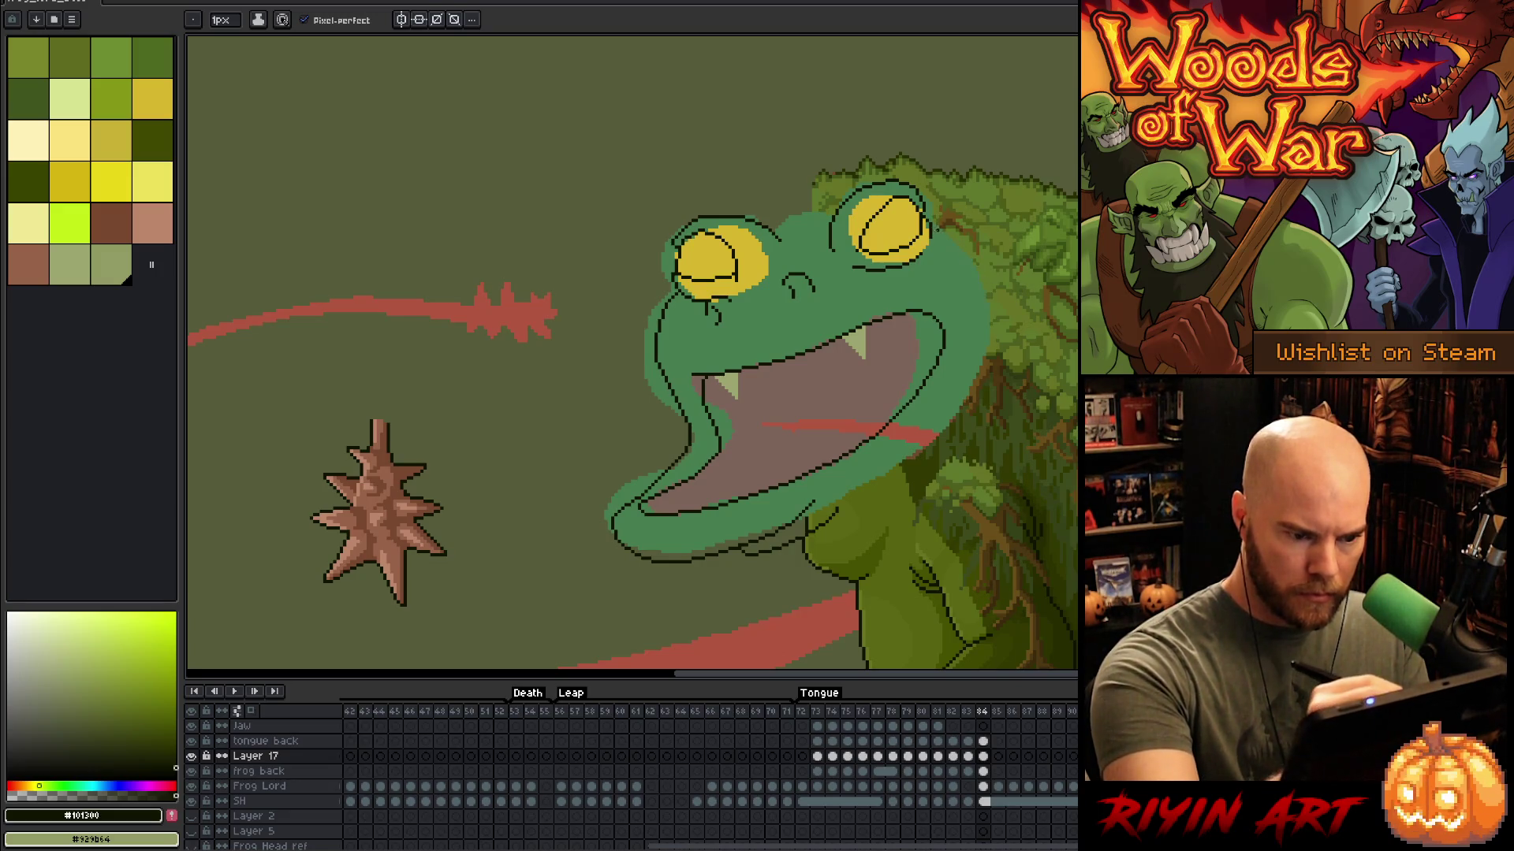
pyautogui.moveTo(944, 234)
pyautogui.mouseDown()
pyautogui.moveTo(986, 307)
pyautogui.moveTo(968, 390)
pyautogui.moveTo(901, 459)
pyautogui.mouseUp()
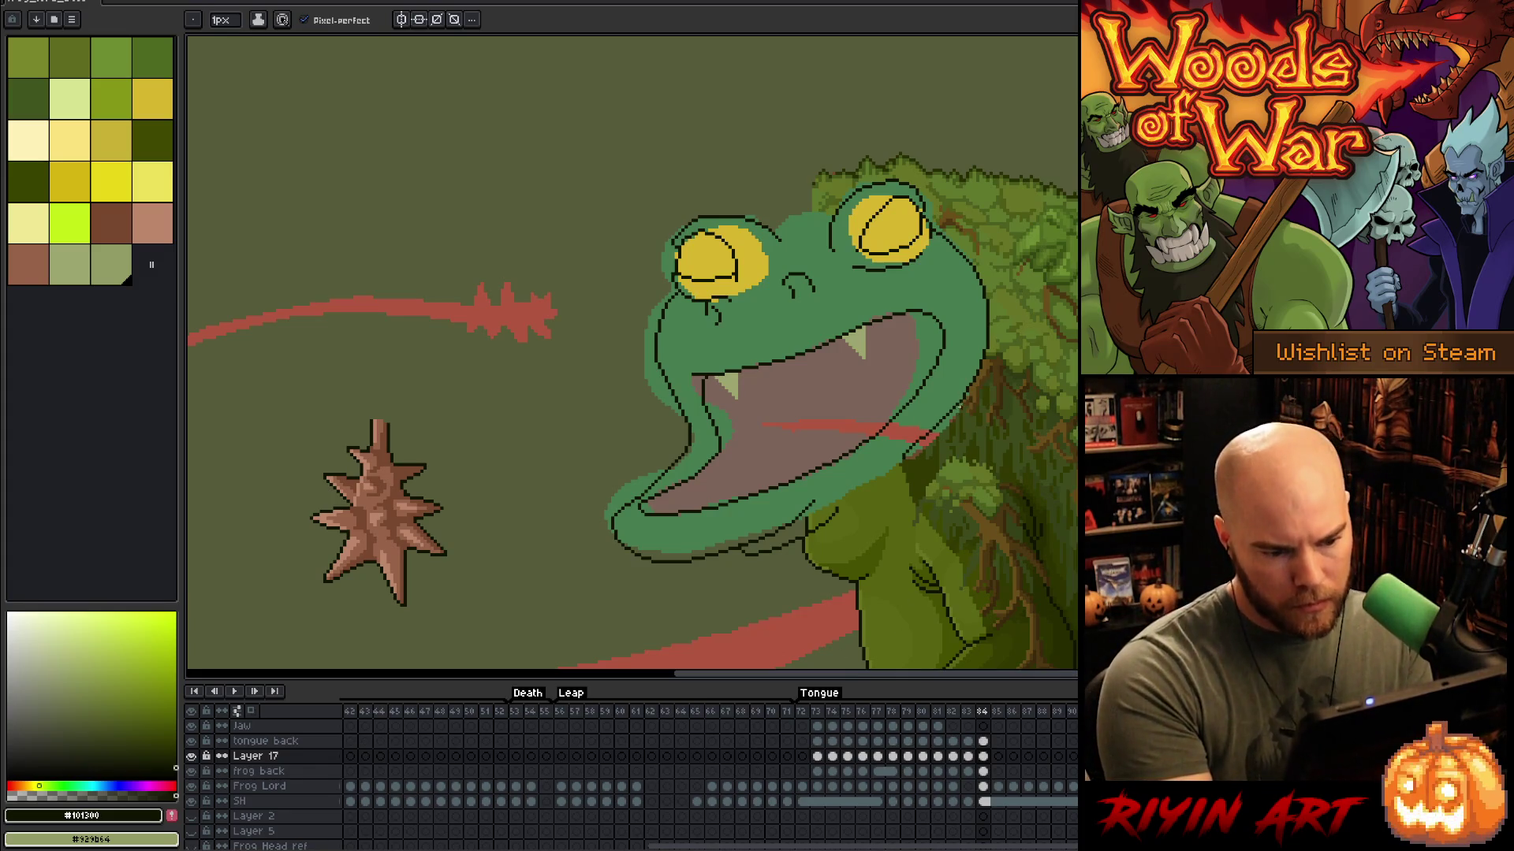
pyautogui.press('e')
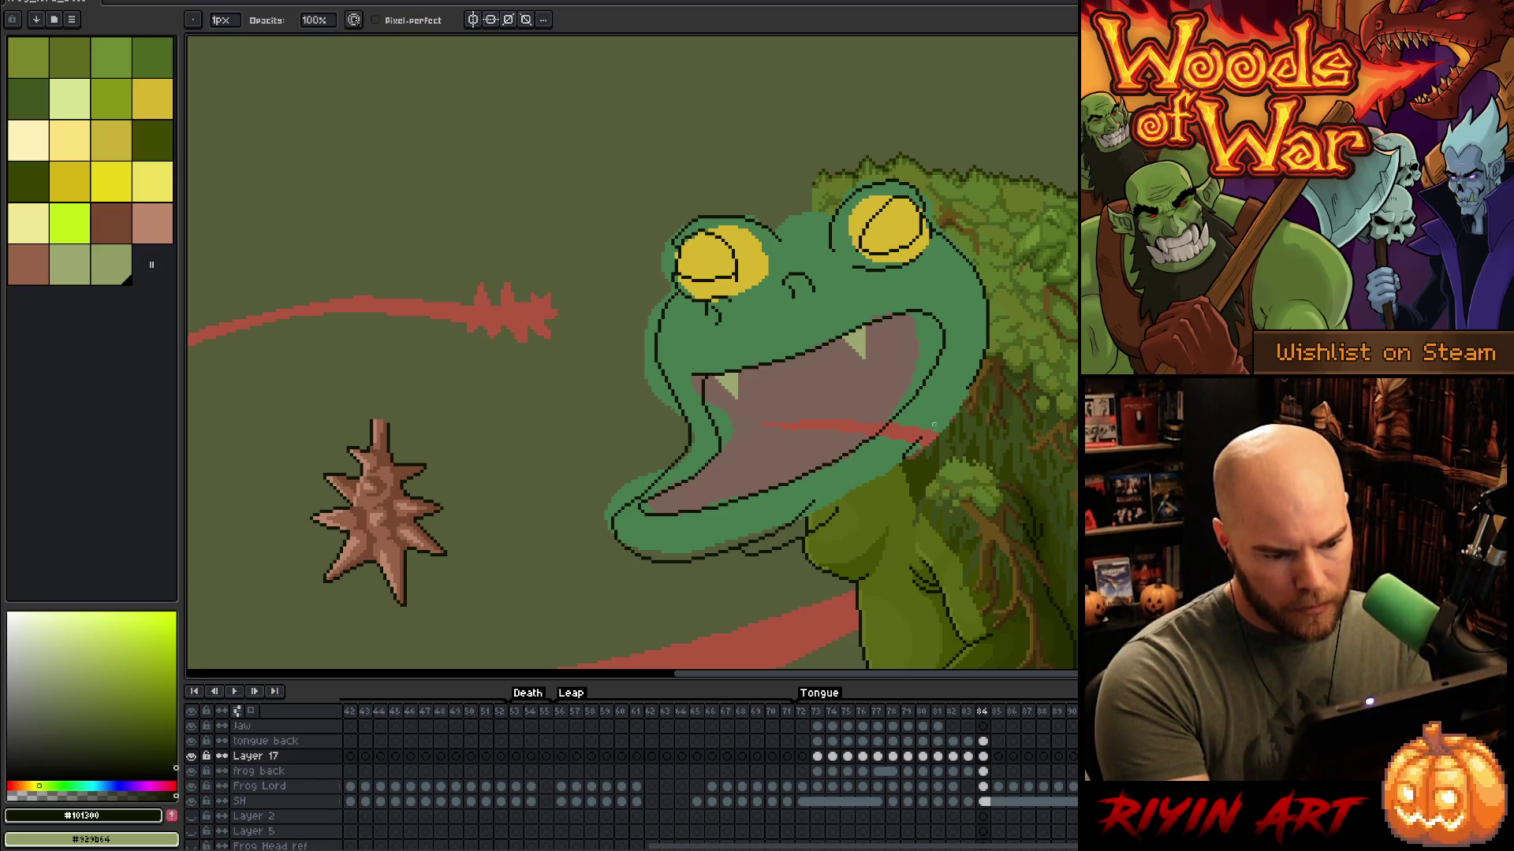
pyautogui.press('b')
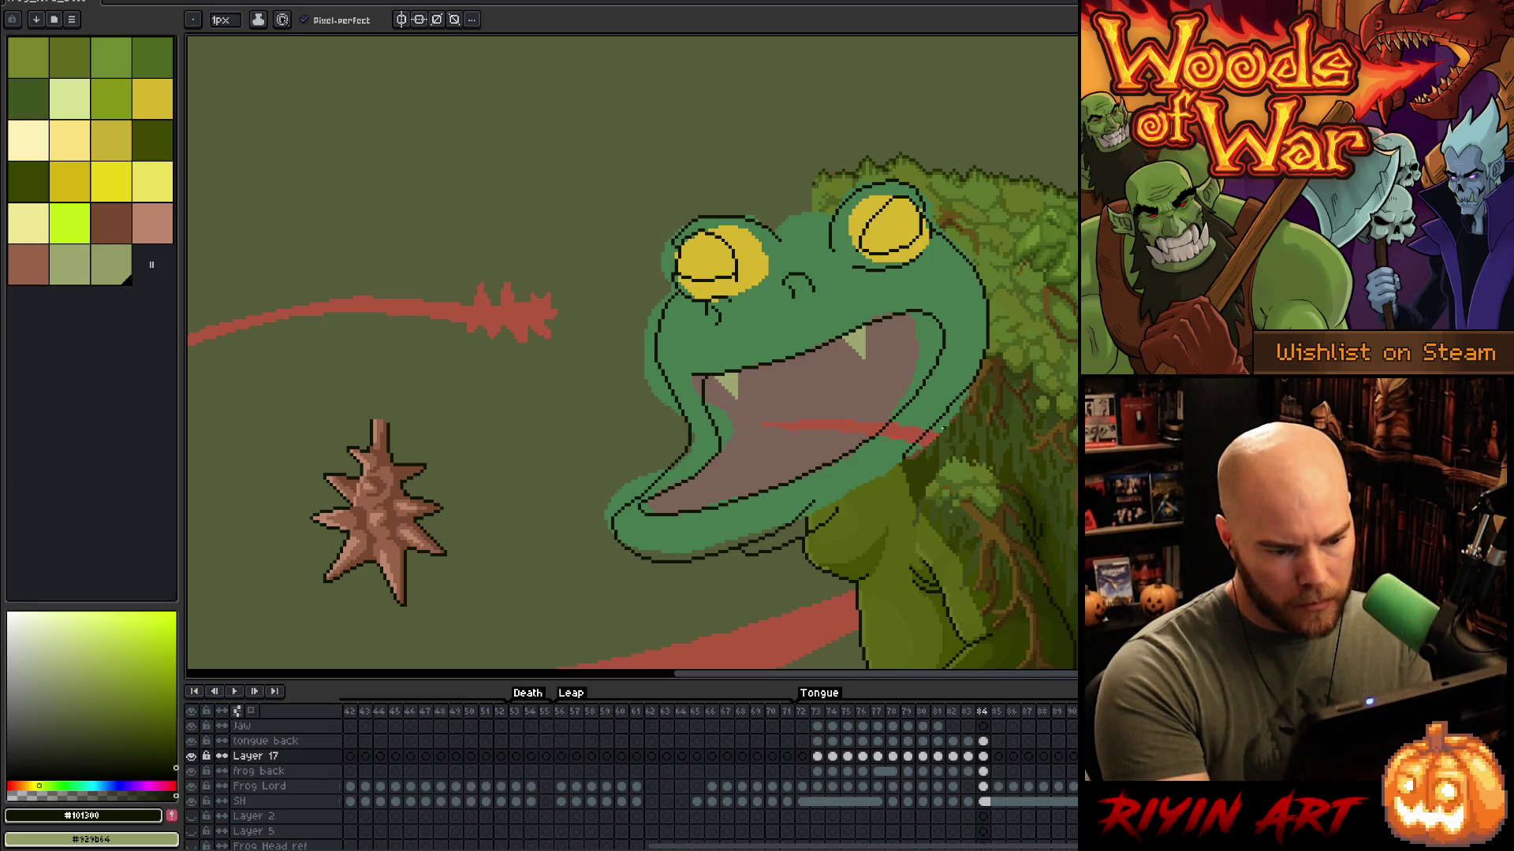
pyautogui.press('m')
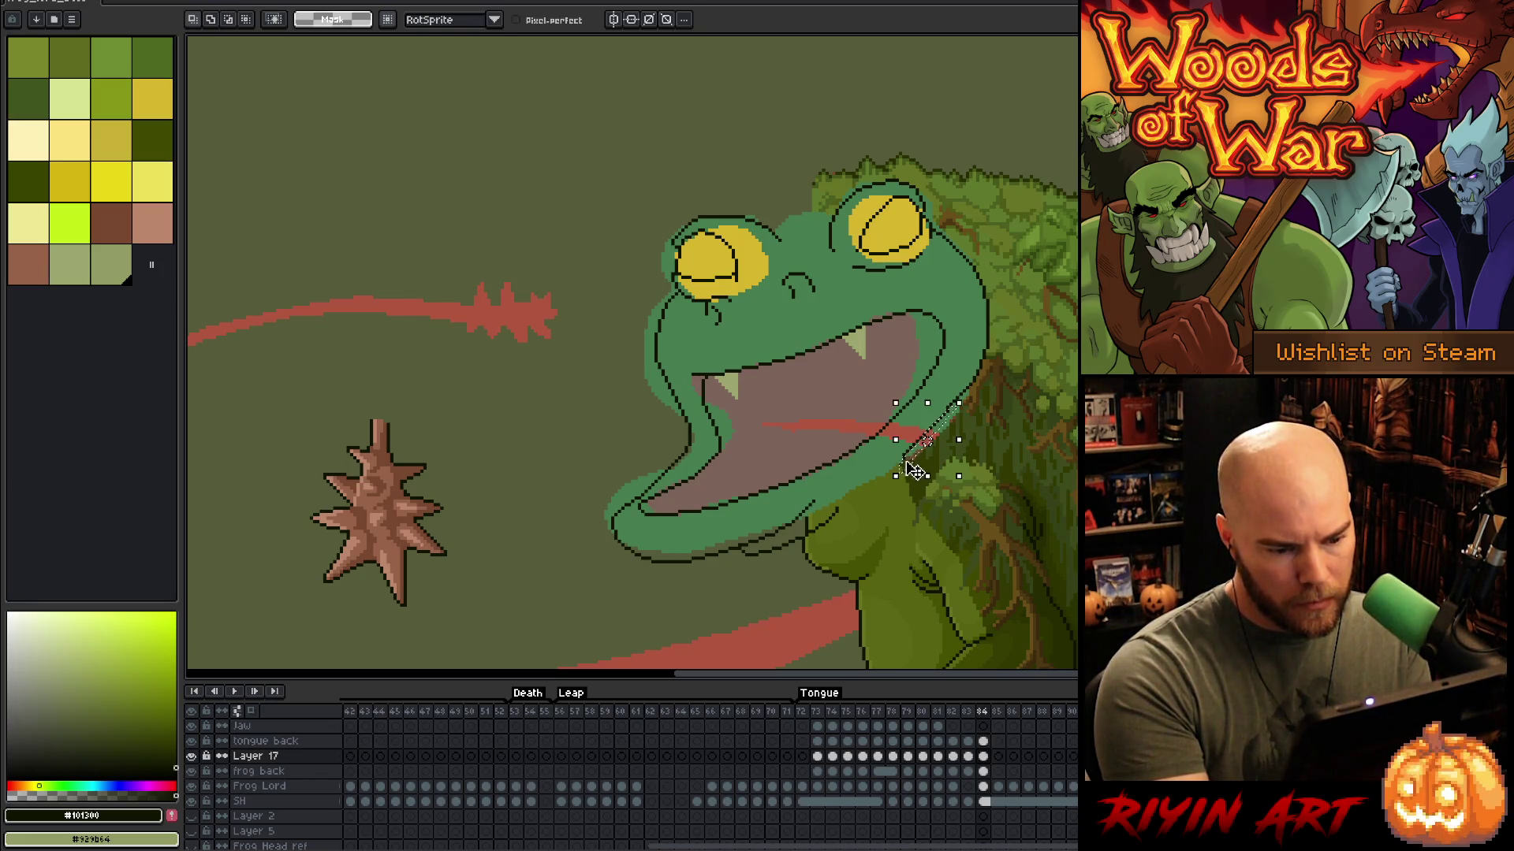
pyautogui.moveTo(950, 410)
pyautogui.mouseDown()
pyautogui.moveTo(903, 481)
pyautogui.moveTo(950, 406)
pyautogui.mouseUp()
pyautogui.click(924, 448)
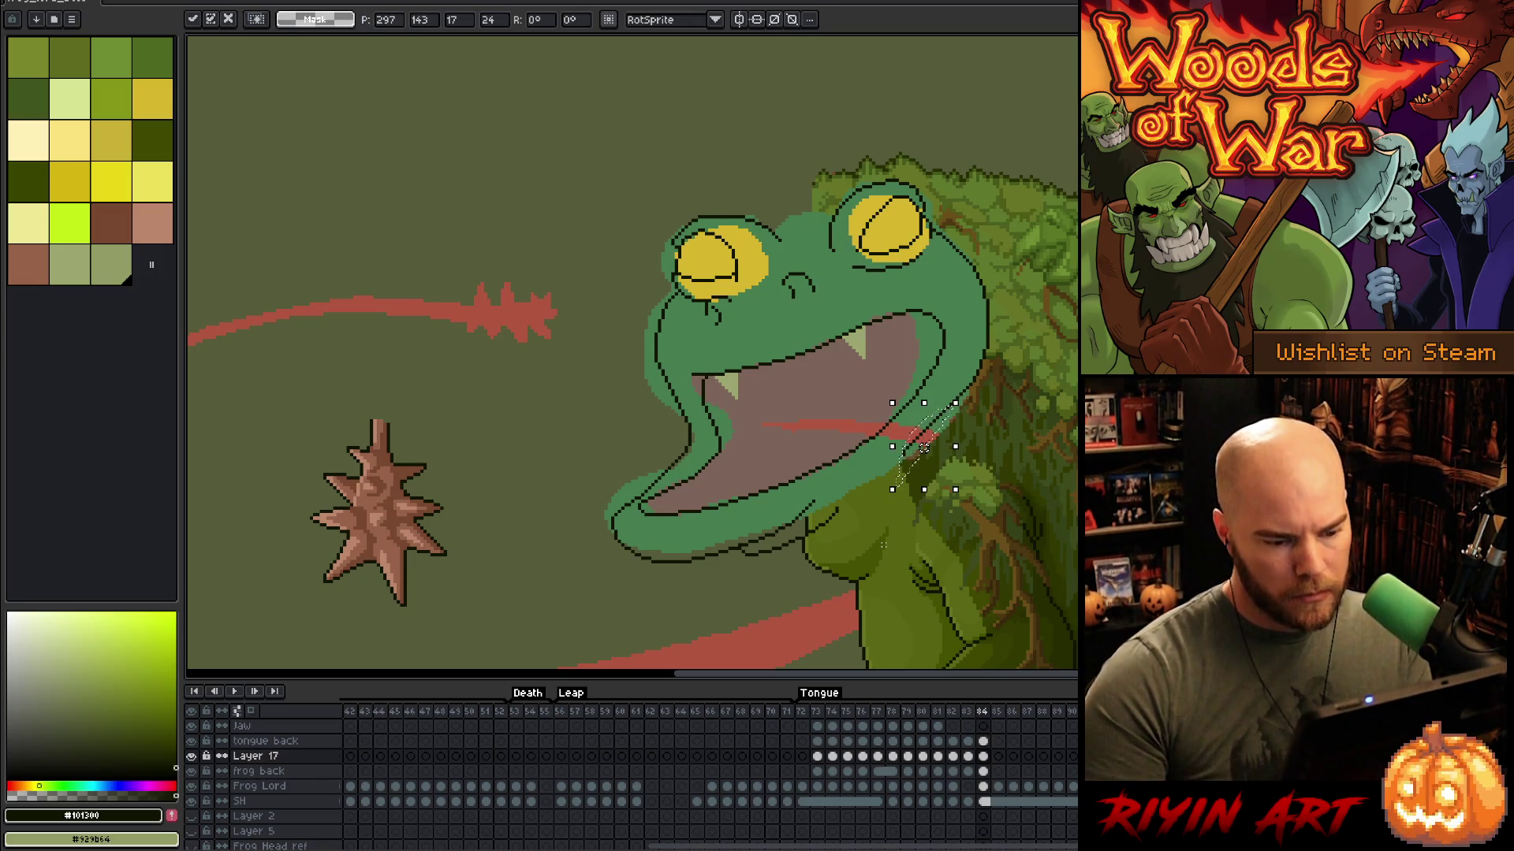
pyautogui.press('Return')
pyautogui.press('b')
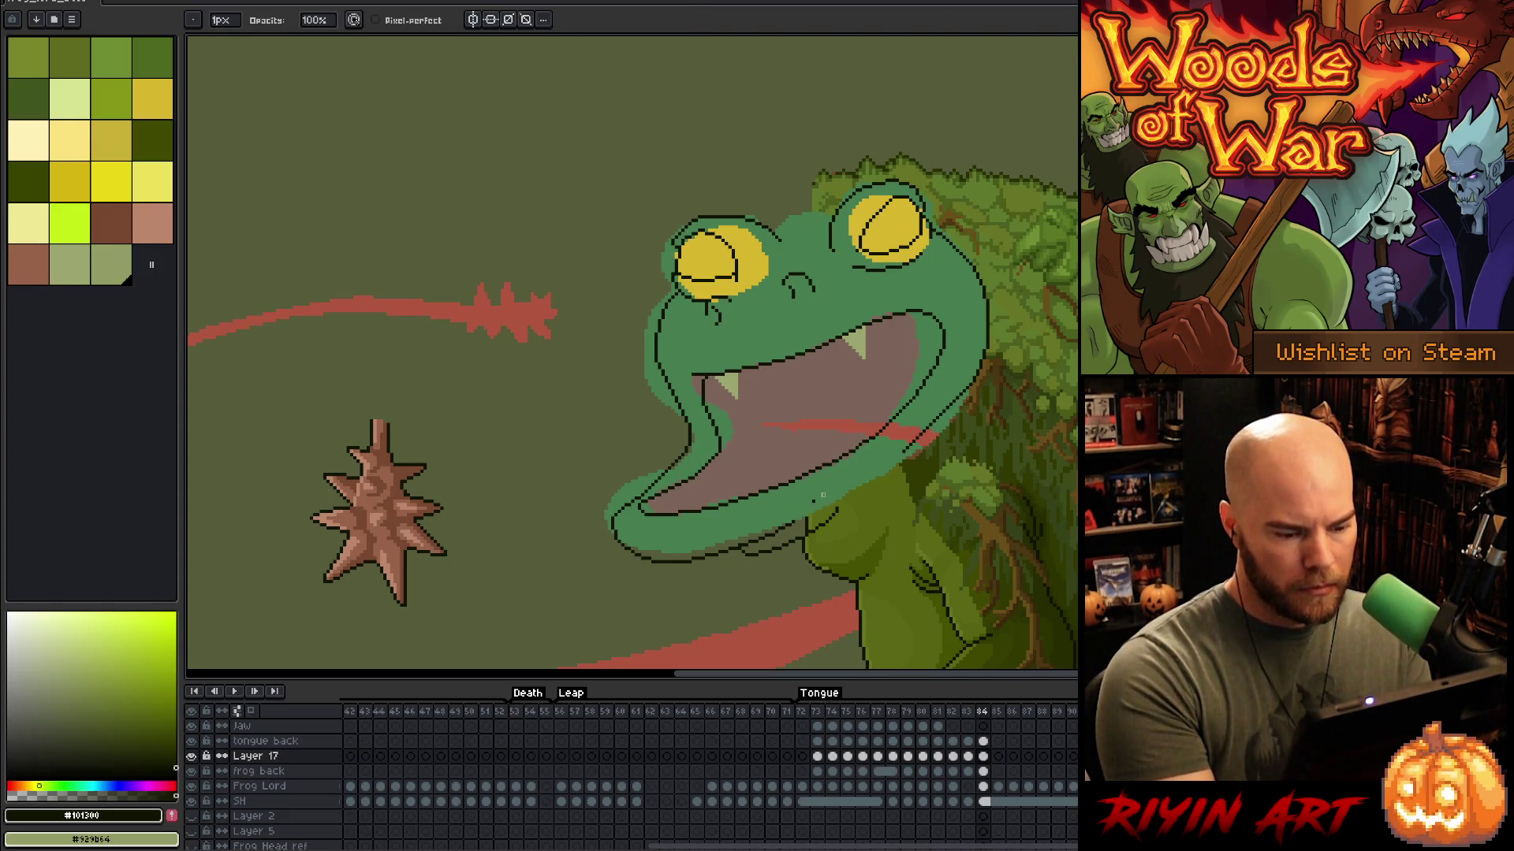
pyautogui.press('e')
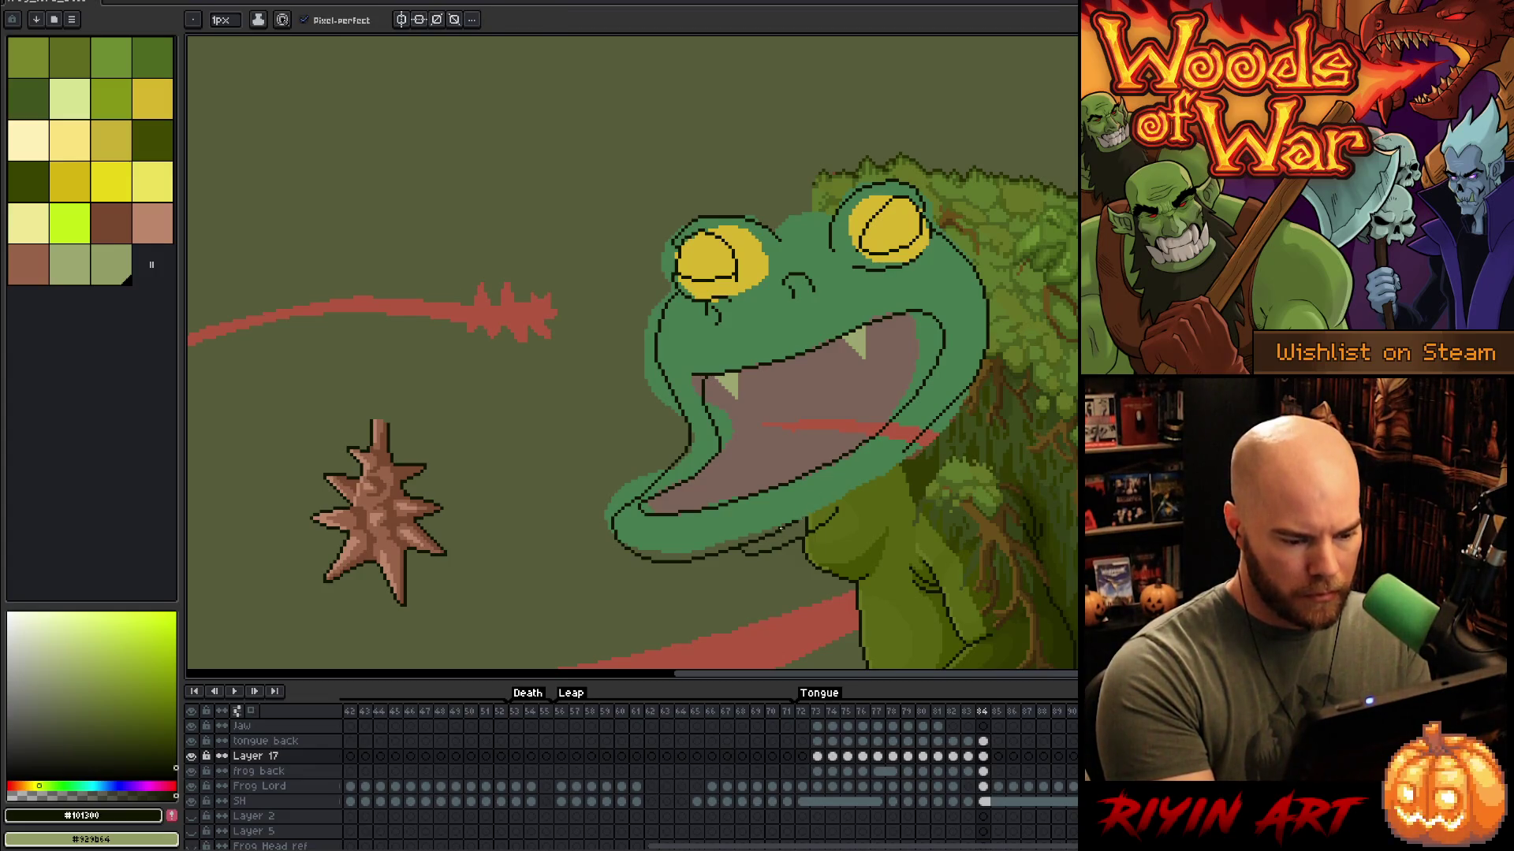
pyautogui.press('m')
pyautogui.moveTo(769, 533); pyautogui.dragTo(814, 500)
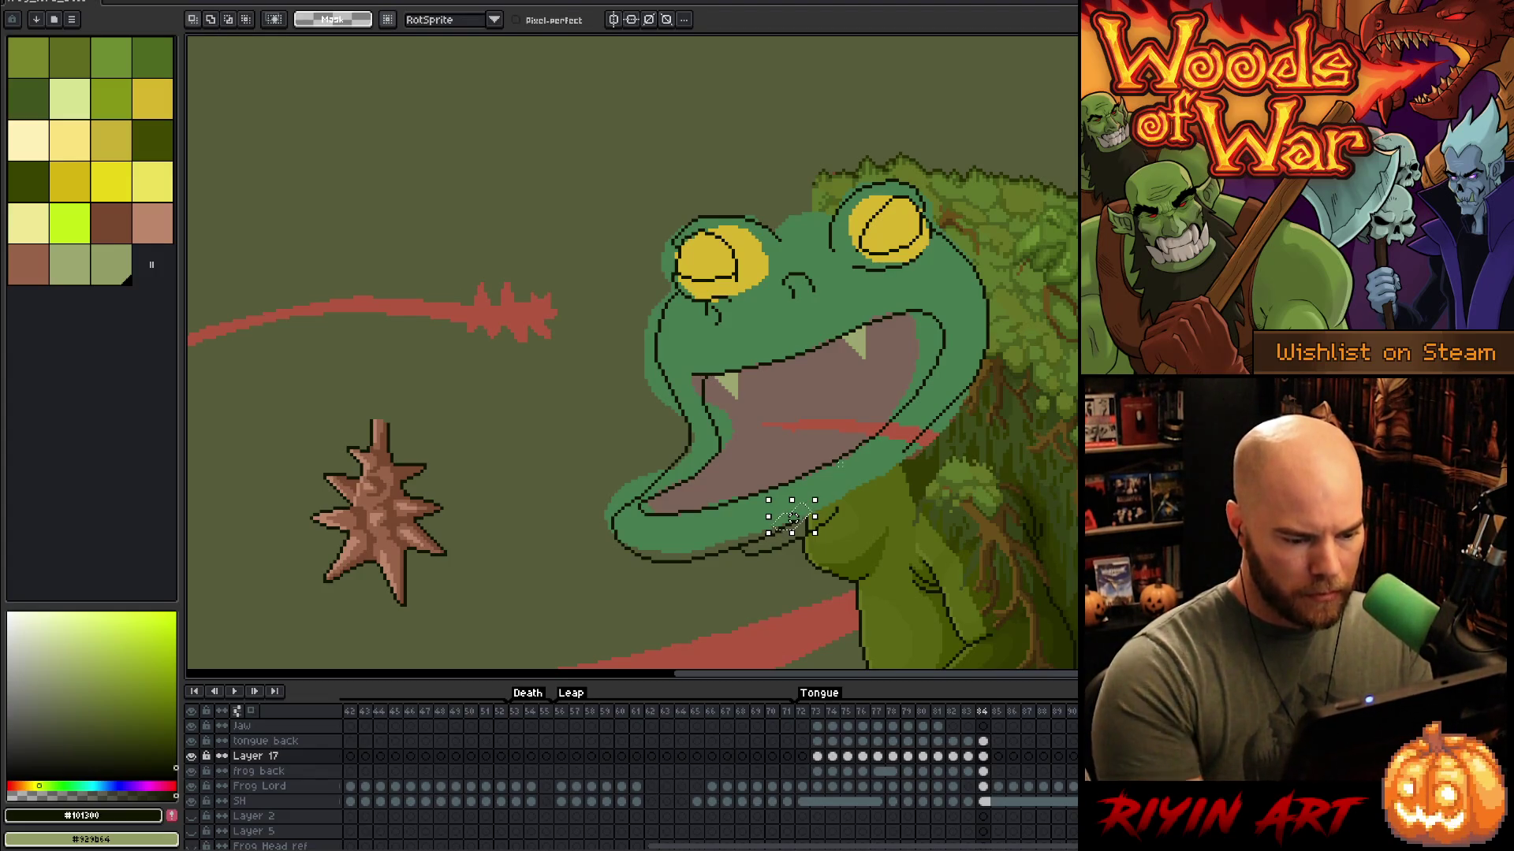
pyautogui.hotkey('ctrl', 'd')
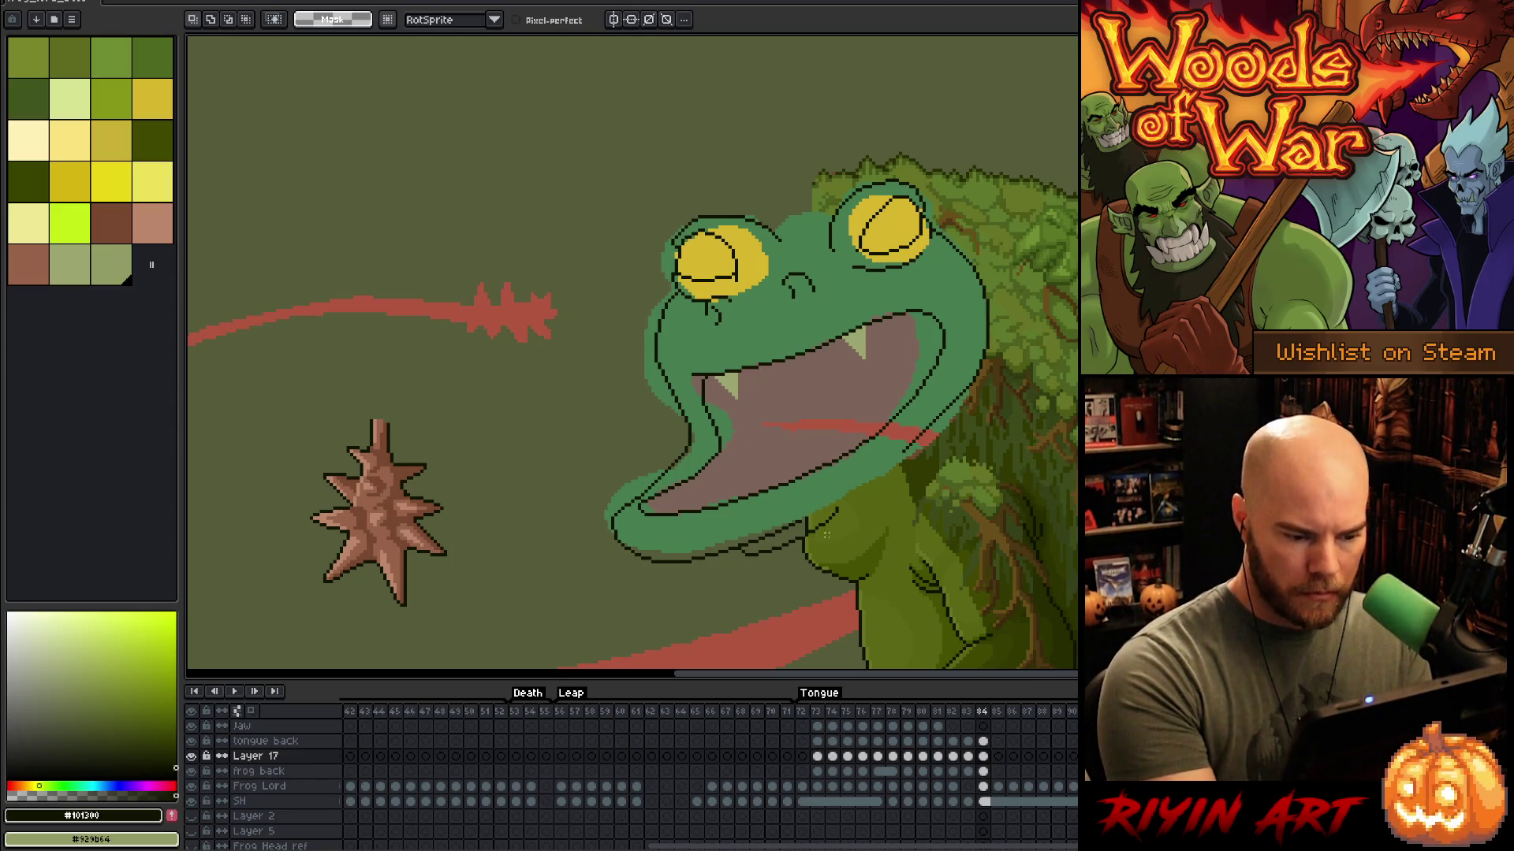
pyautogui.press('b')
pyautogui.press('e')
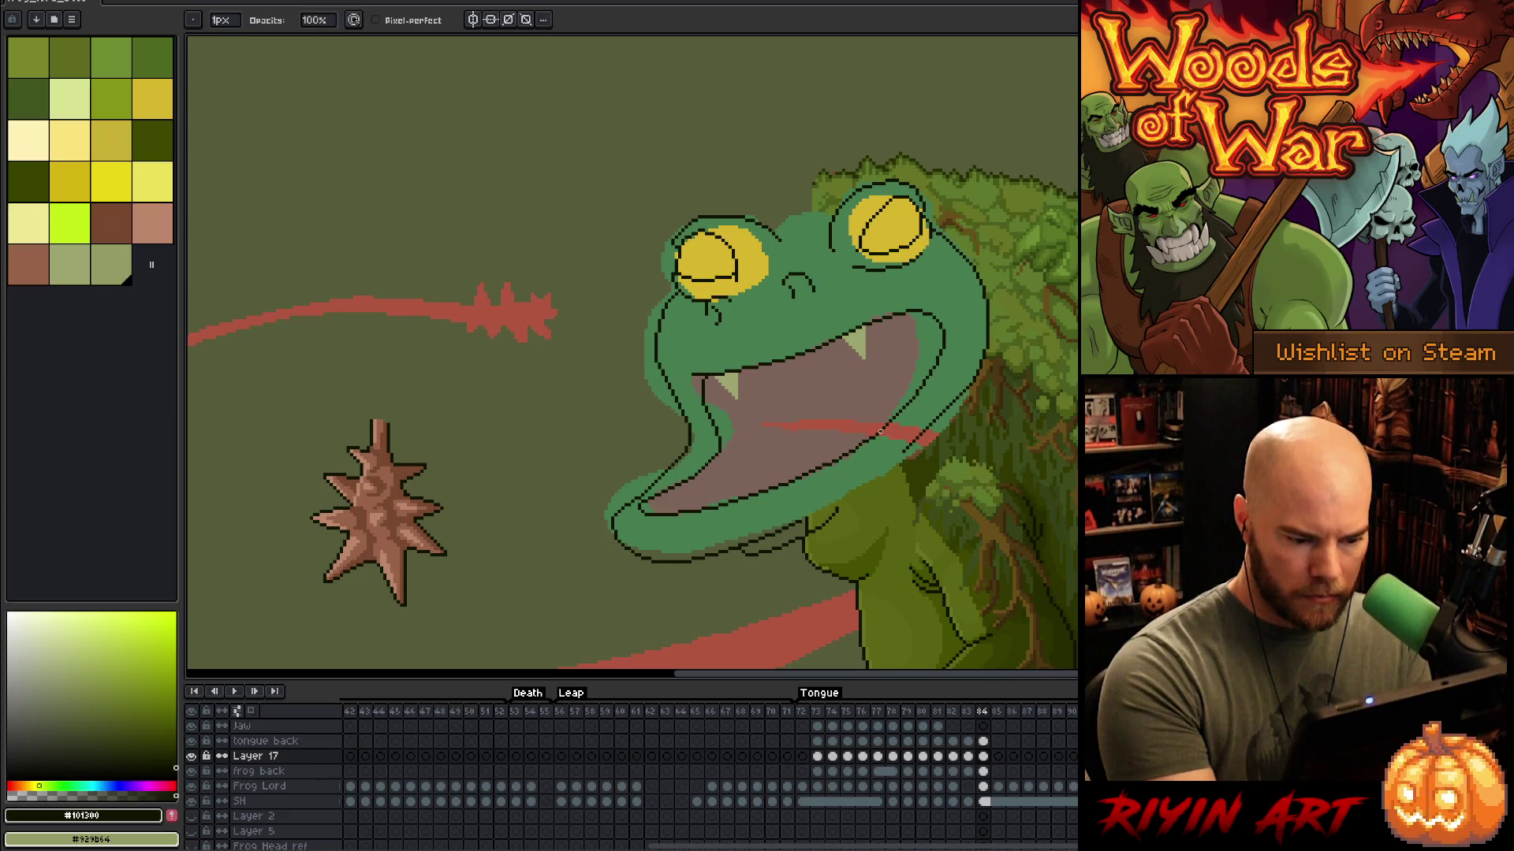
pyautogui.press('m')
pyautogui.press('v')
pyautogui.press('b')
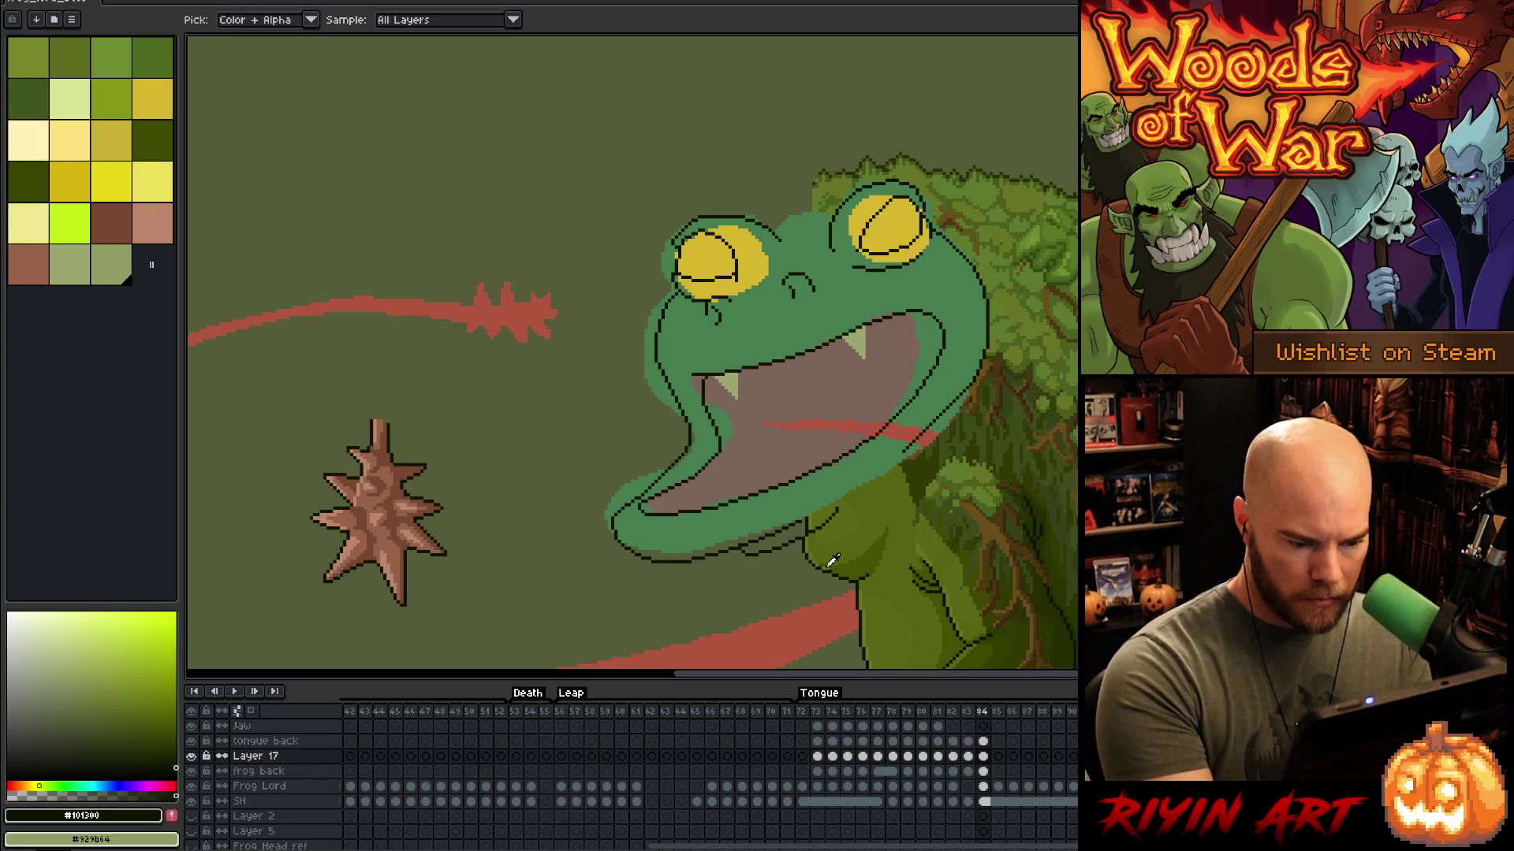
pyautogui.keyDown('alt'); pyautogui.click(826, 555); pyautogui.keyUp('alt')
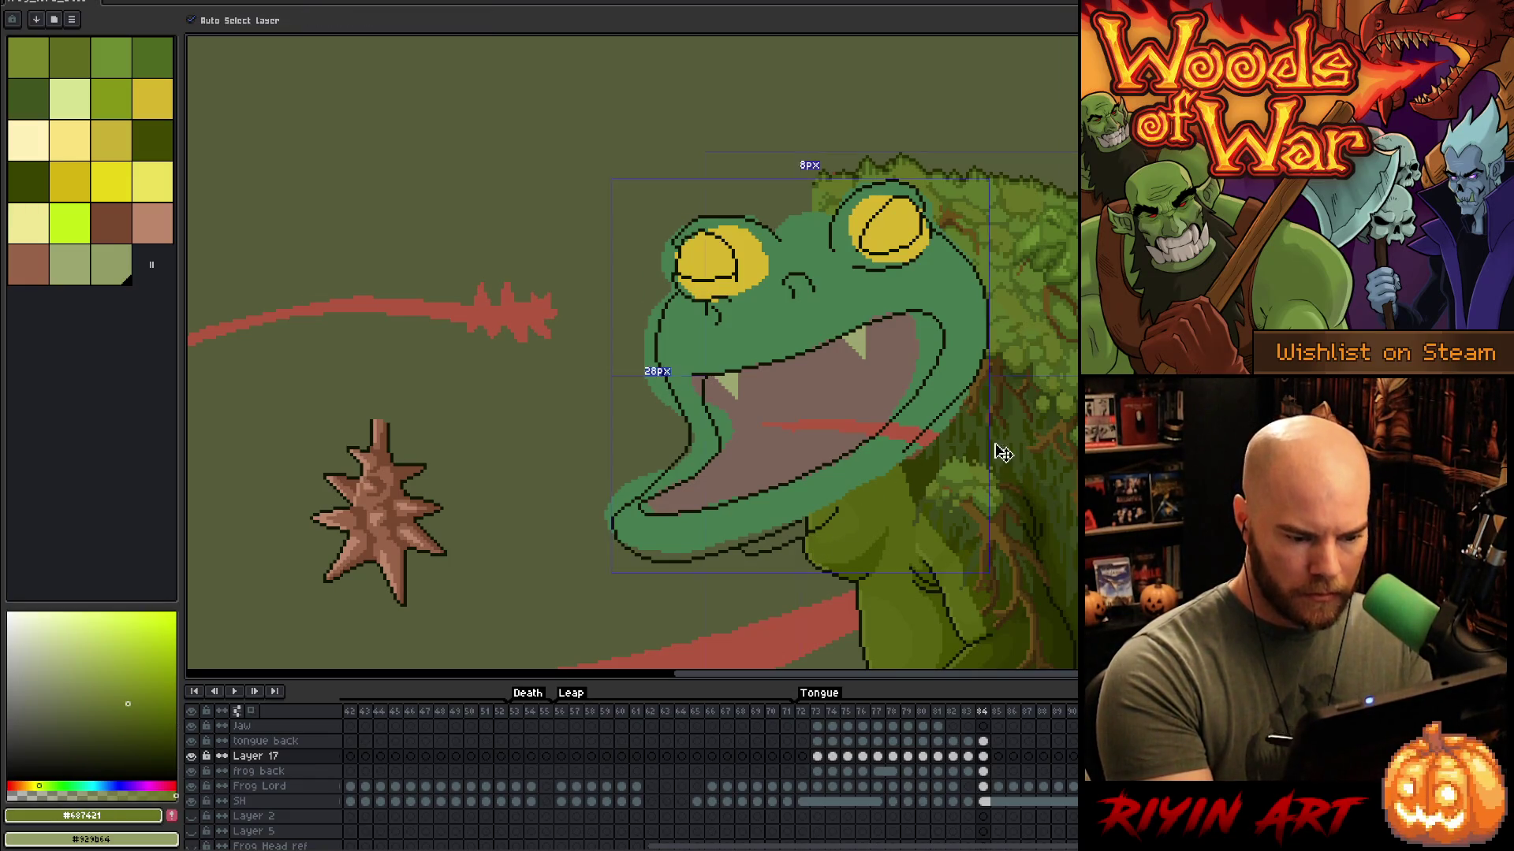
# Step: Lasso the frog's right lip and jaw and move it down about 4 px
pyautogui.press('h')
pyautogui.scroll(-2, 958, 476)
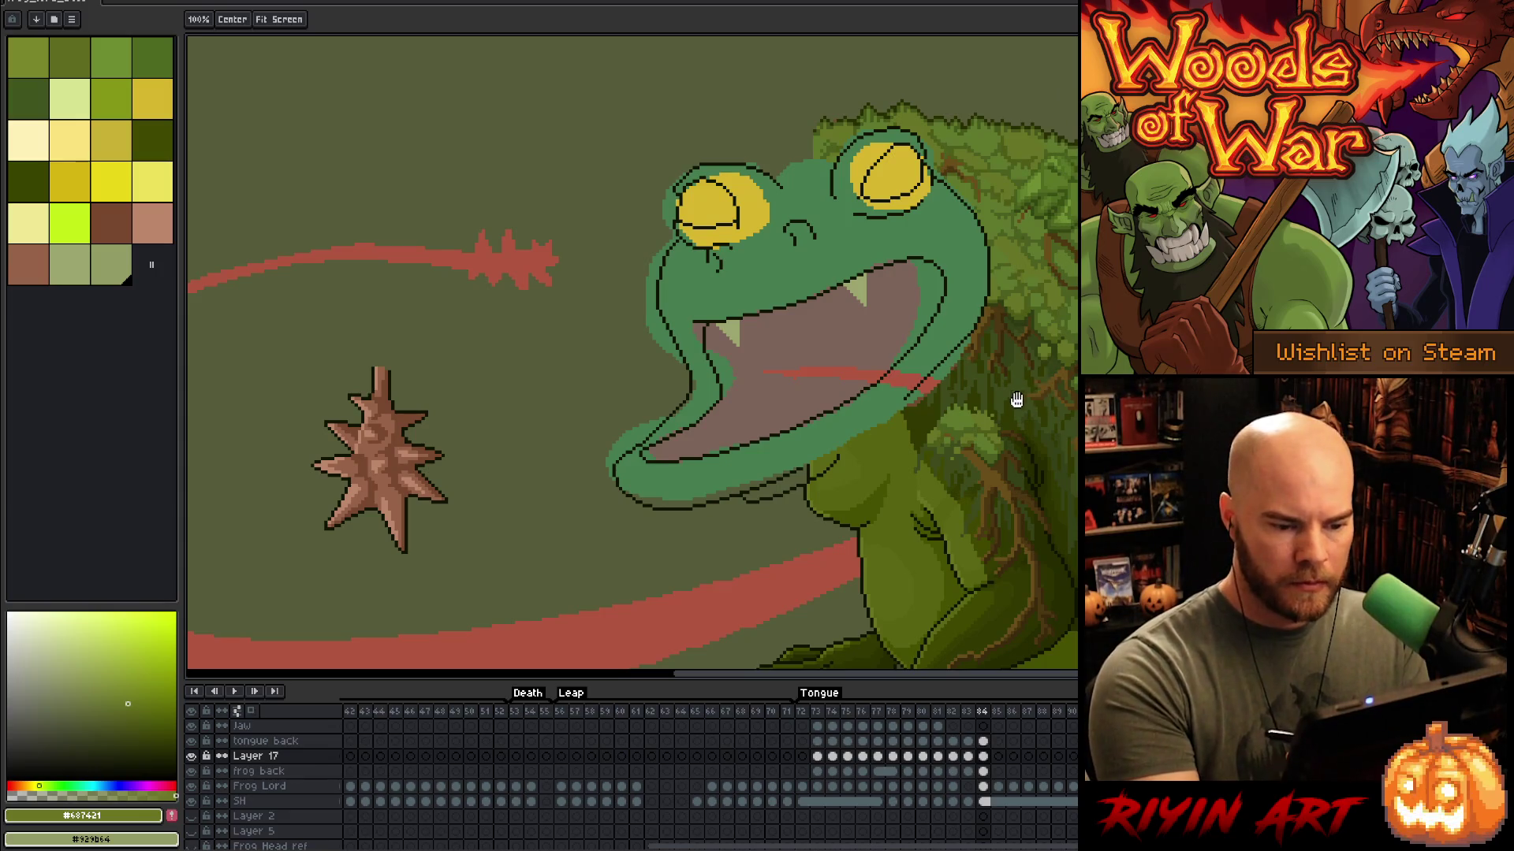
pyautogui.press('b')
pyautogui.press('q')
pyautogui.moveTo(977, 266)
pyautogui.mouseDown()
pyautogui.moveTo(1000, 308)
pyautogui.moveTo(893, 419)
pyautogui.mouseUp()
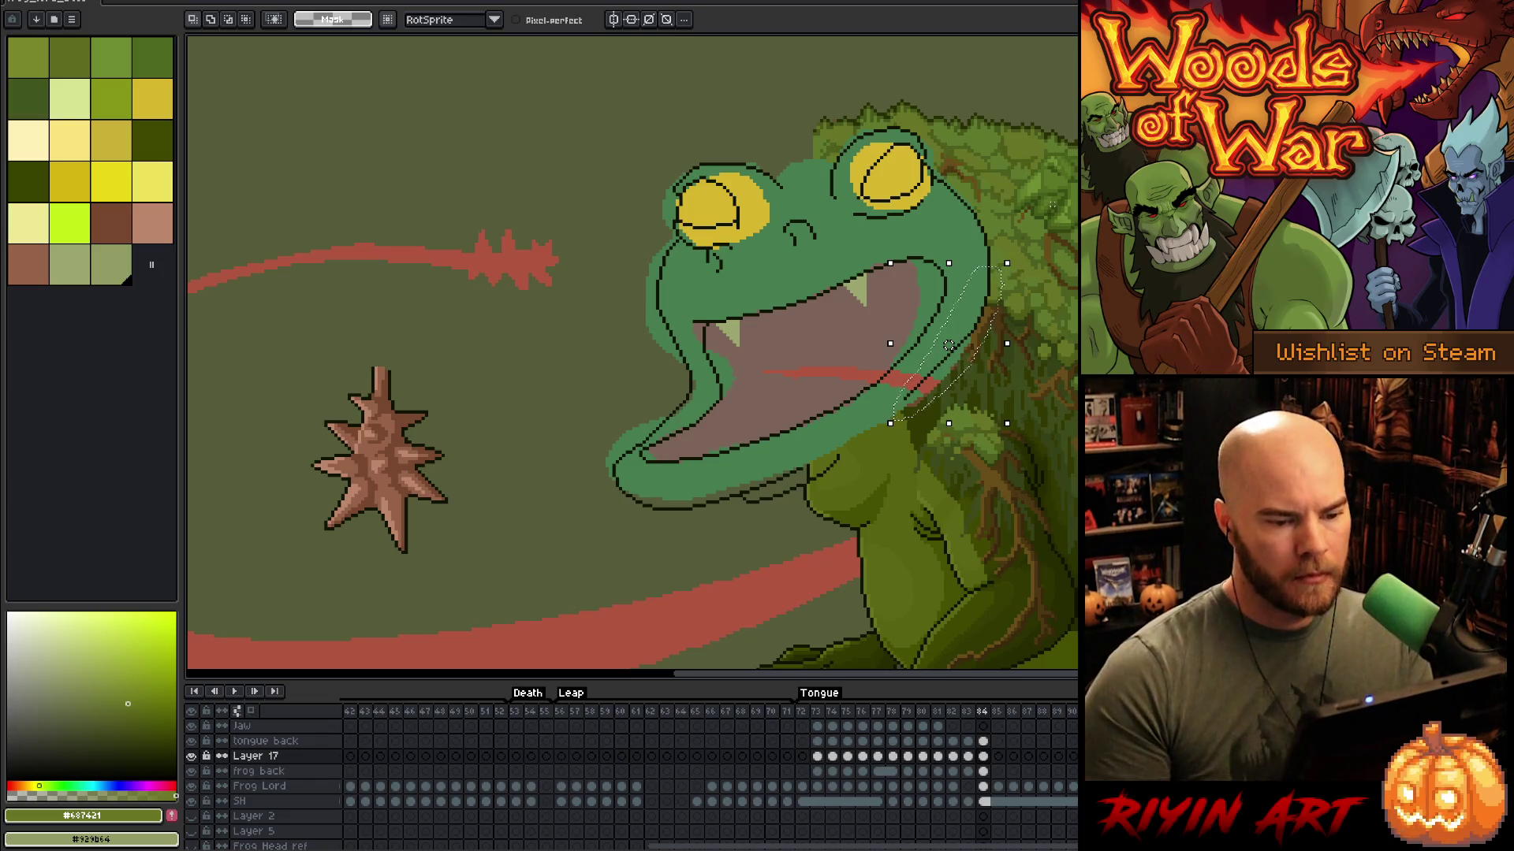
pyautogui.moveTo(948, 345); pyautogui.dragTo(949, 351)
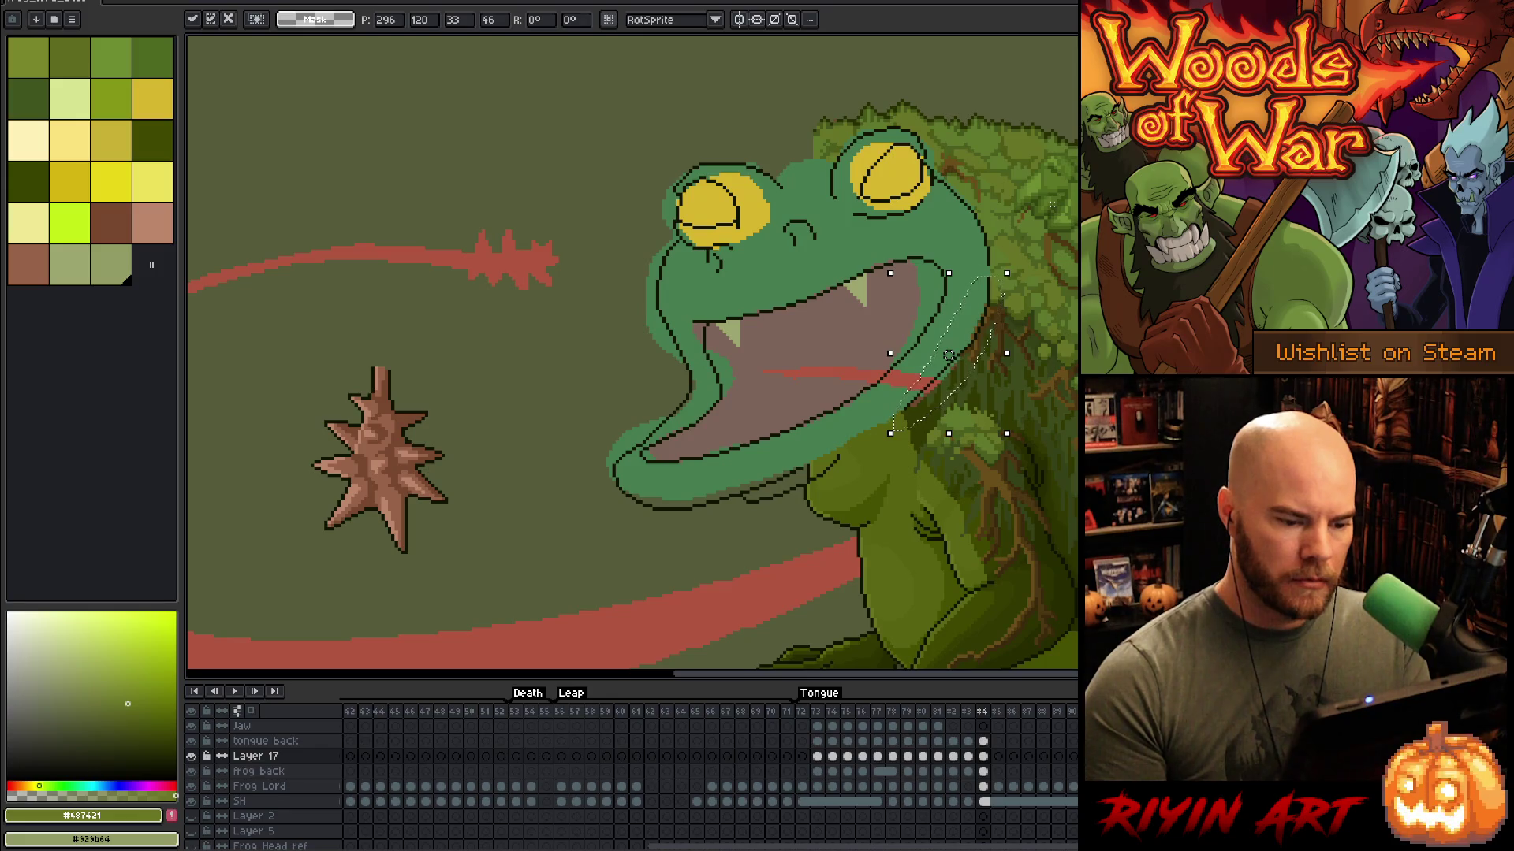
pyautogui.click(1052, 205)
# Step: Pick the dark outline colour, bring the whole tongue loop into view, and activate the tongue back layer
pyautogui.press('b')
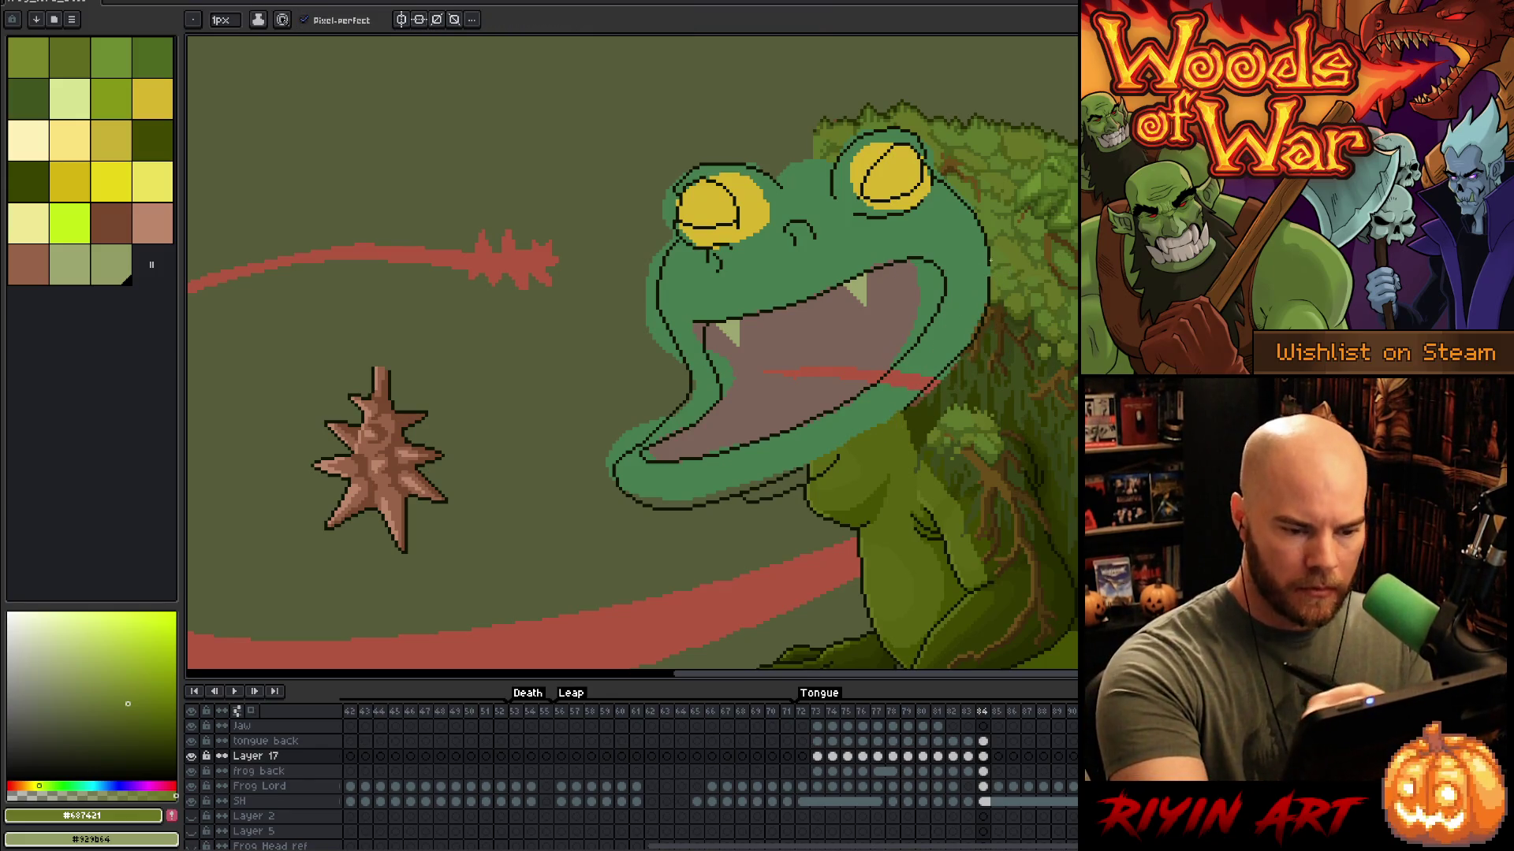
pyautogui.click(175, 769)
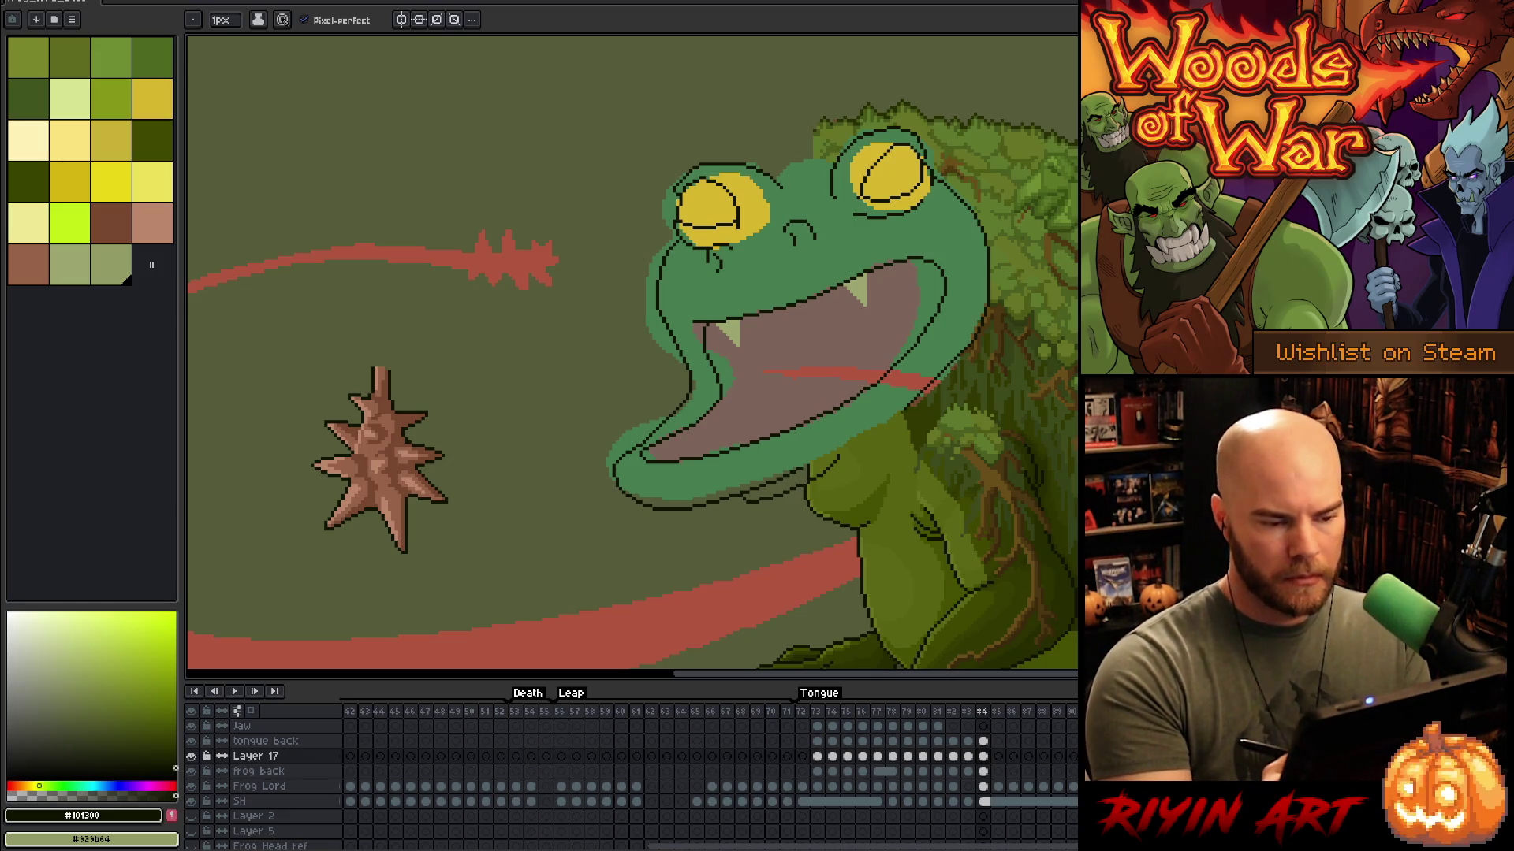
pyautogui.moveTo(552, 354)
pyautogui.mouseDown()
pyautogui.moveTo(621, 268)
pyautogui.moveTo(630, 279)
pyautogui.mouseUp()
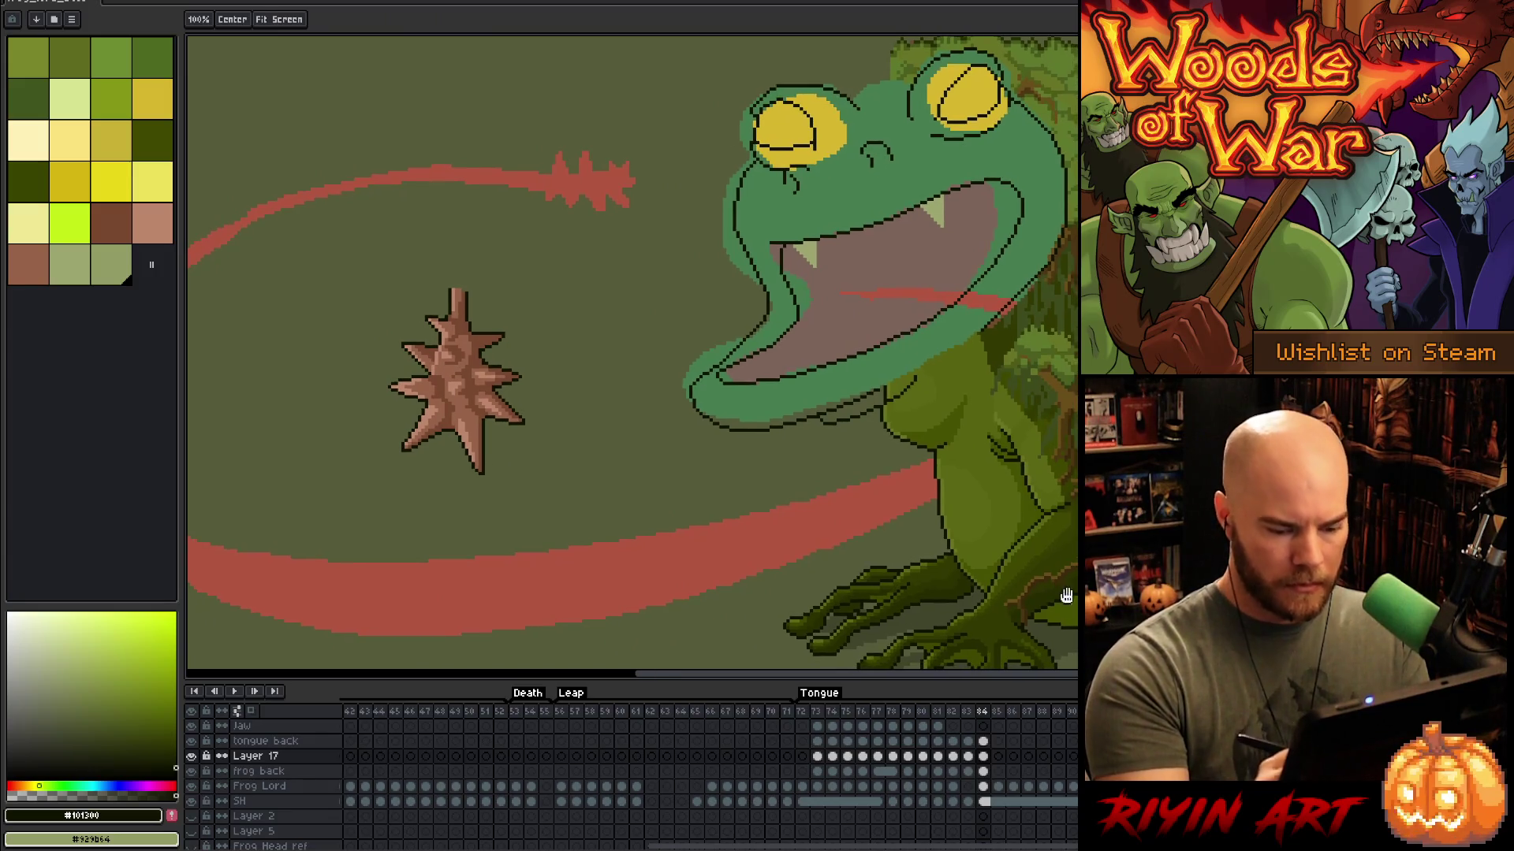
pyautogui.click(983, 741)
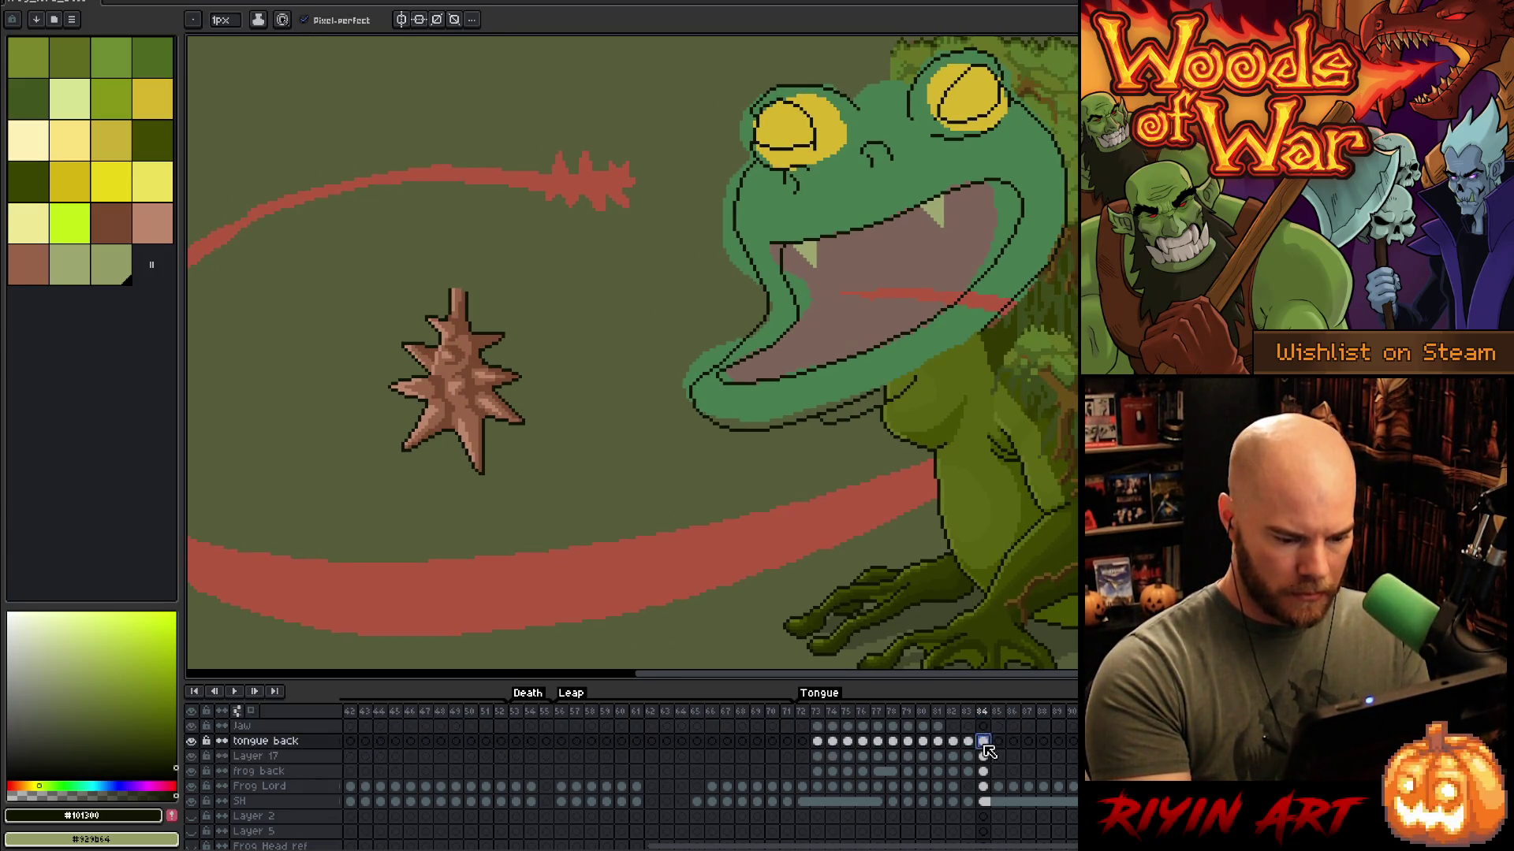
# Step: Line the tongue's inner and outer edges thinly, then bucket-fill the band between with light red
pyautogui.keyDown('alt'); pyautogui.click(483, 373); pyautogui.keyUp('alt')
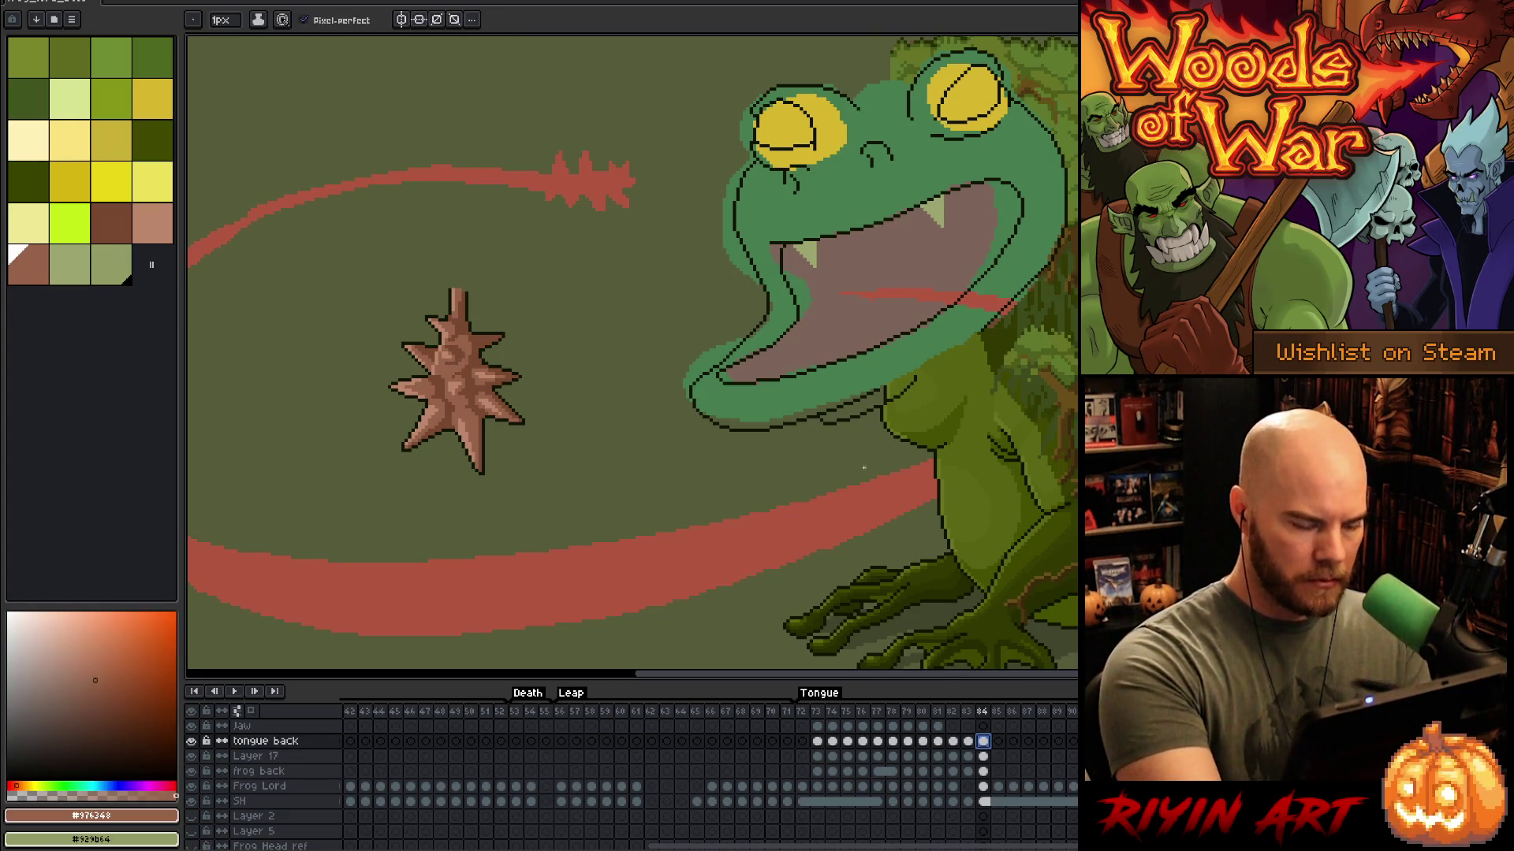
pyautogui.moveTo(879, 273); pyautogui.dragTo(1059, 226)
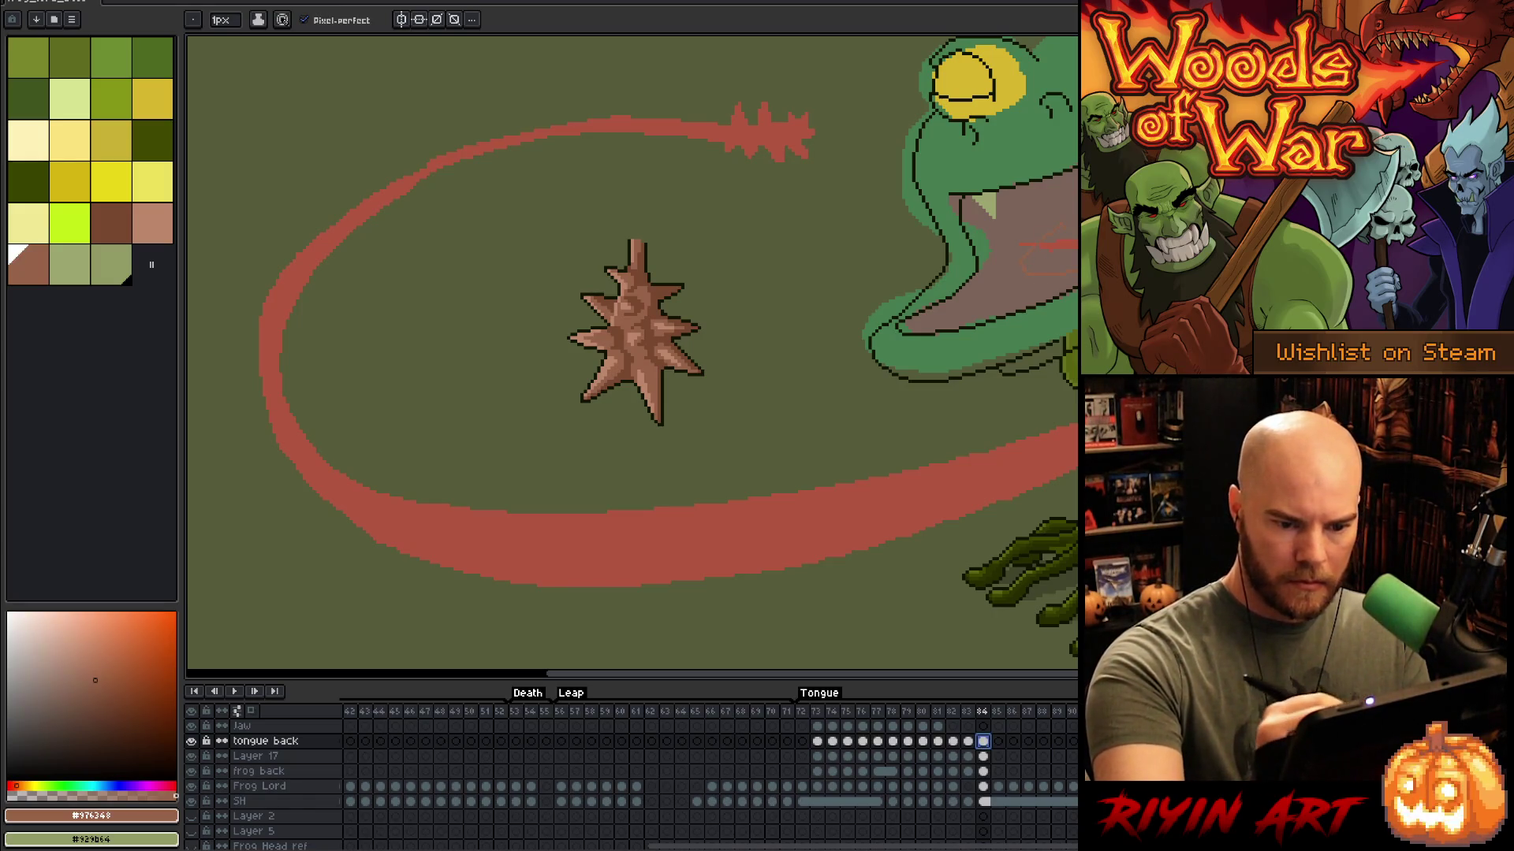
pyautogui.moveTo(1077, 422)
pyautogui.mouseDown()
pyautogui.moveTo(561, 503)
pyautogui.moveTo(316, 450)
pyautogui.moveTo(296, 252)
pyautogui.moveTo(553, 137)
pyautogui.moveTo(742, 129)
pyautogui.mouseUp()
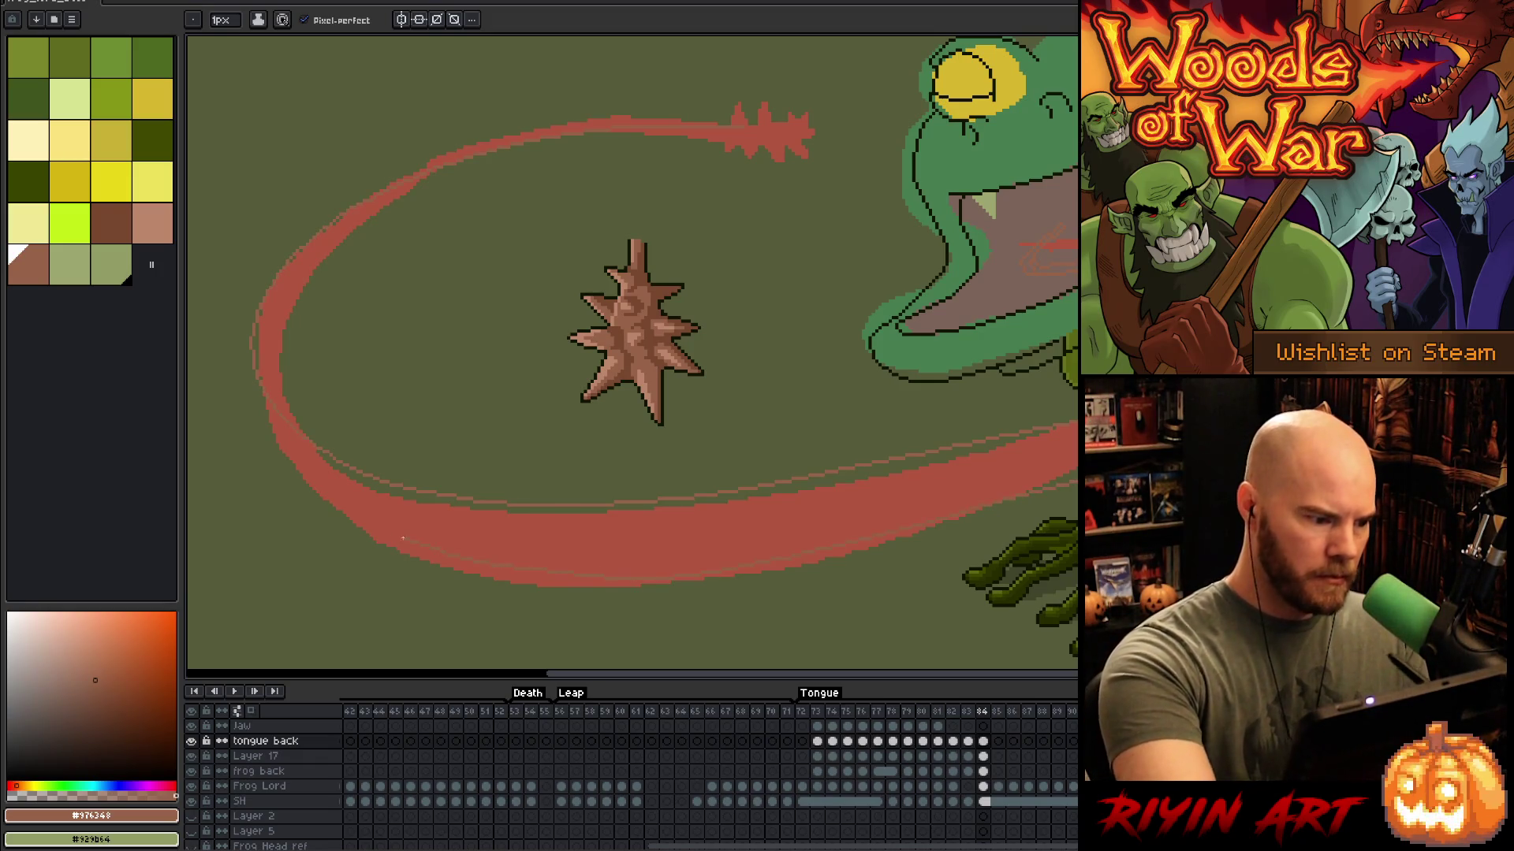
pyautogui.moveTo(300, 481)
pyautogui.mouseDown()
pyautogui.moveTo(237, 390)
pyautogui.moveTo(229, 285)
pyautogui.moveTo(376, 175)
pyautogui.moveTo(457, 149)
pyautogui.mouseUp()
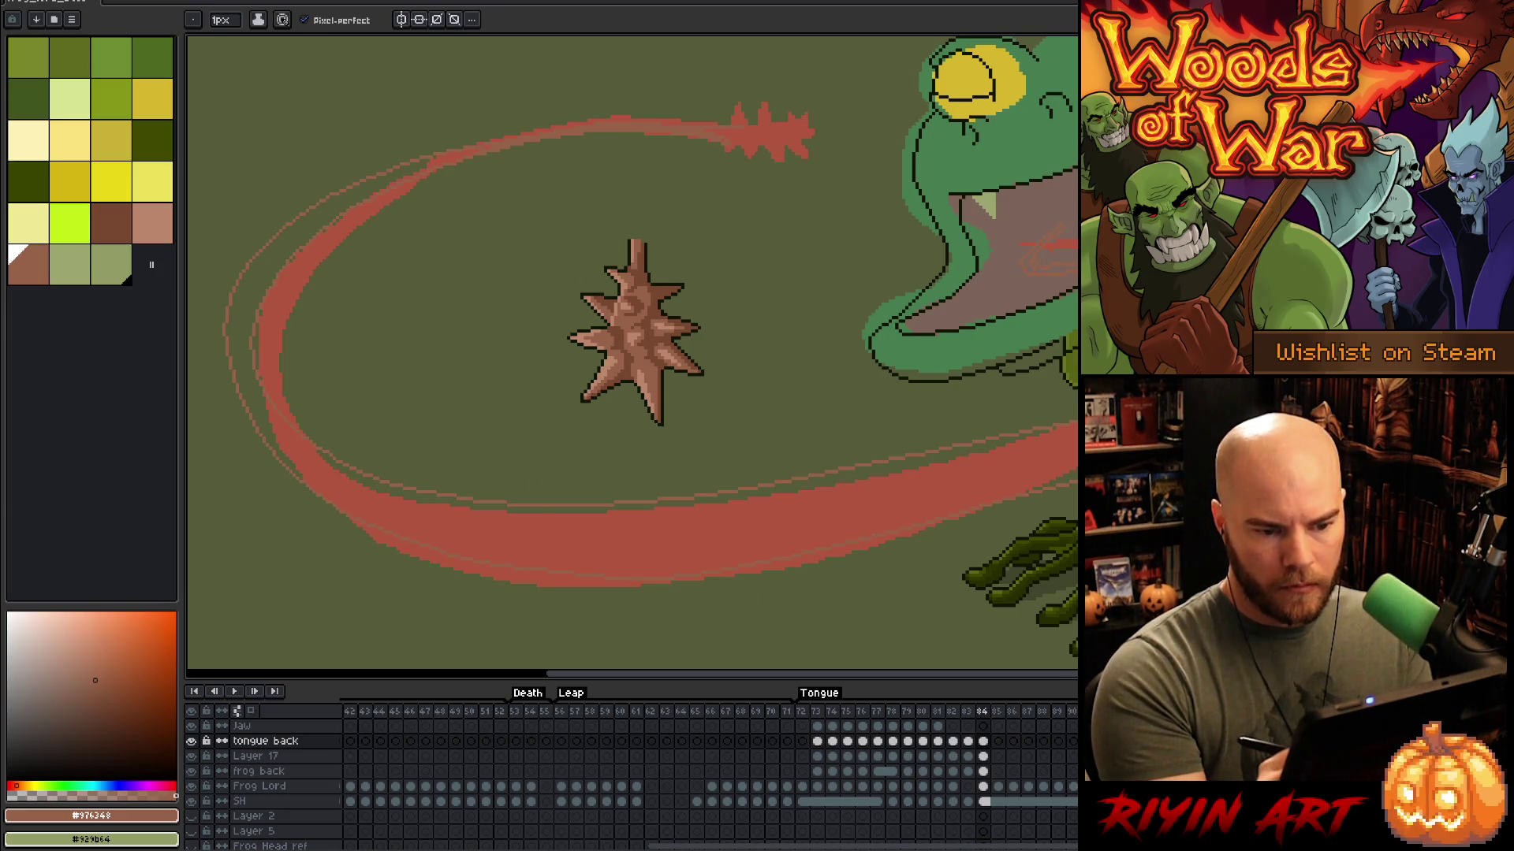
pyautogui.press('g')
pyautogui.click(240, 331)
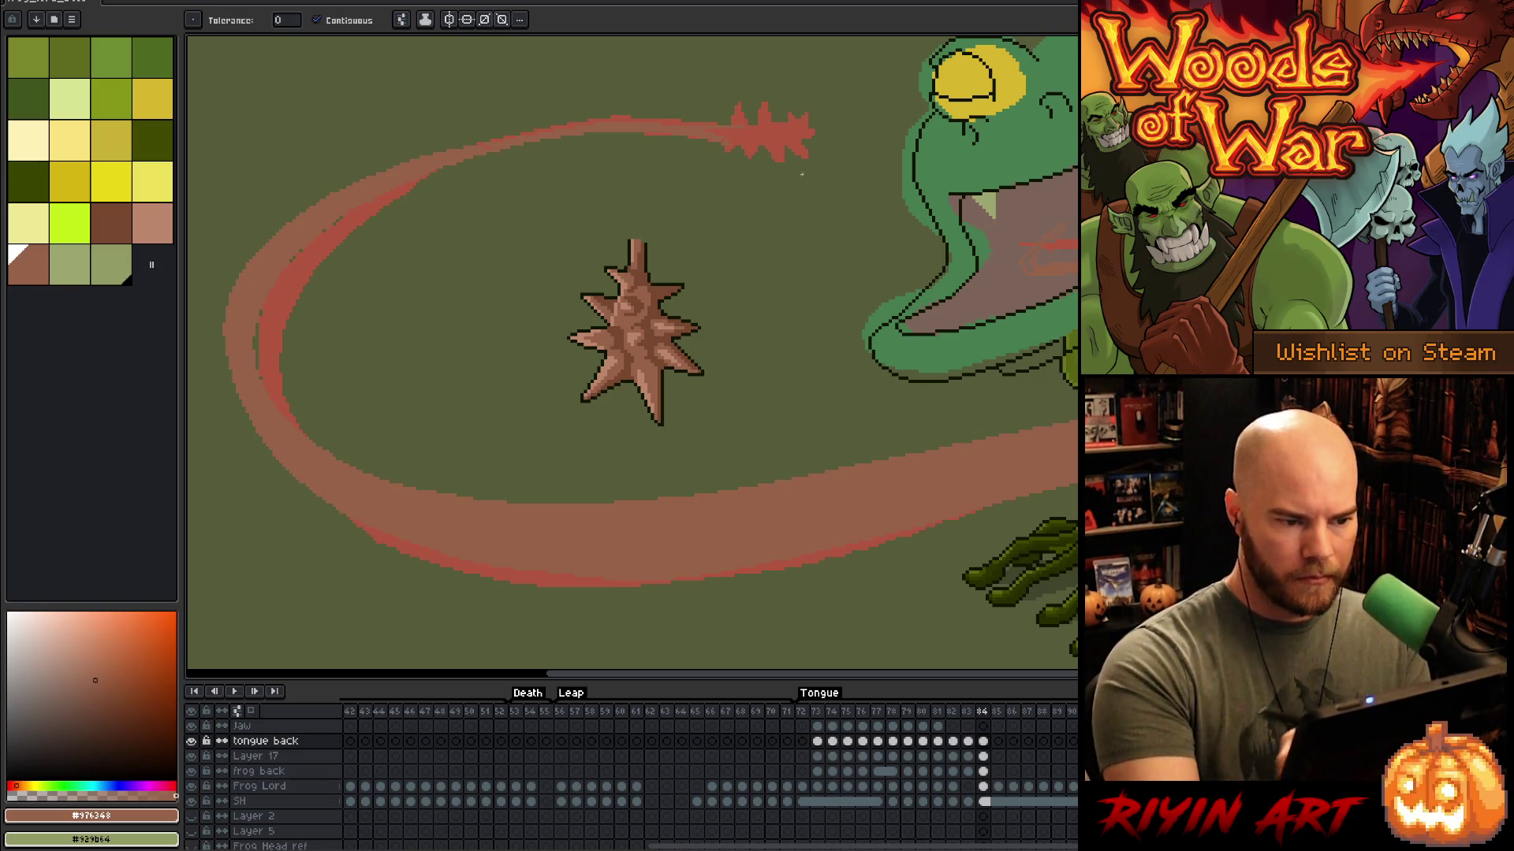
# Step: Select and copy the spiky tongue tip in the retracted-tongue frame
pyautogui.click(967, 711)
pyautogui.press('m')
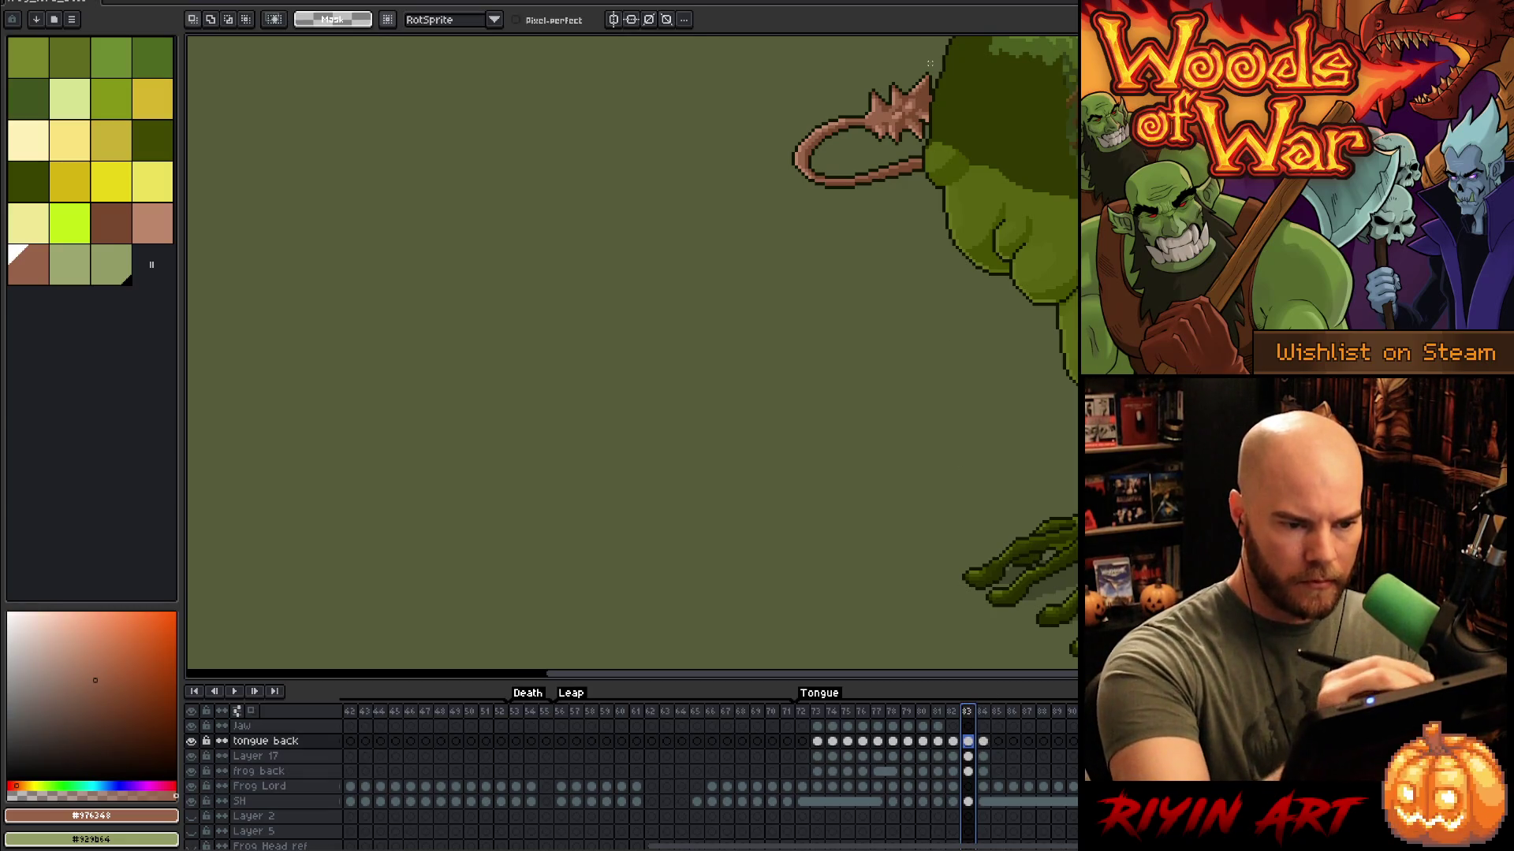
pyautogui.moveTo(943, 59)
pyautogui.mouseDown()
pyautogui.moveTo(867, 150)
pyautogui.moveTo(934, 55)
pyautogui.mouseUp()
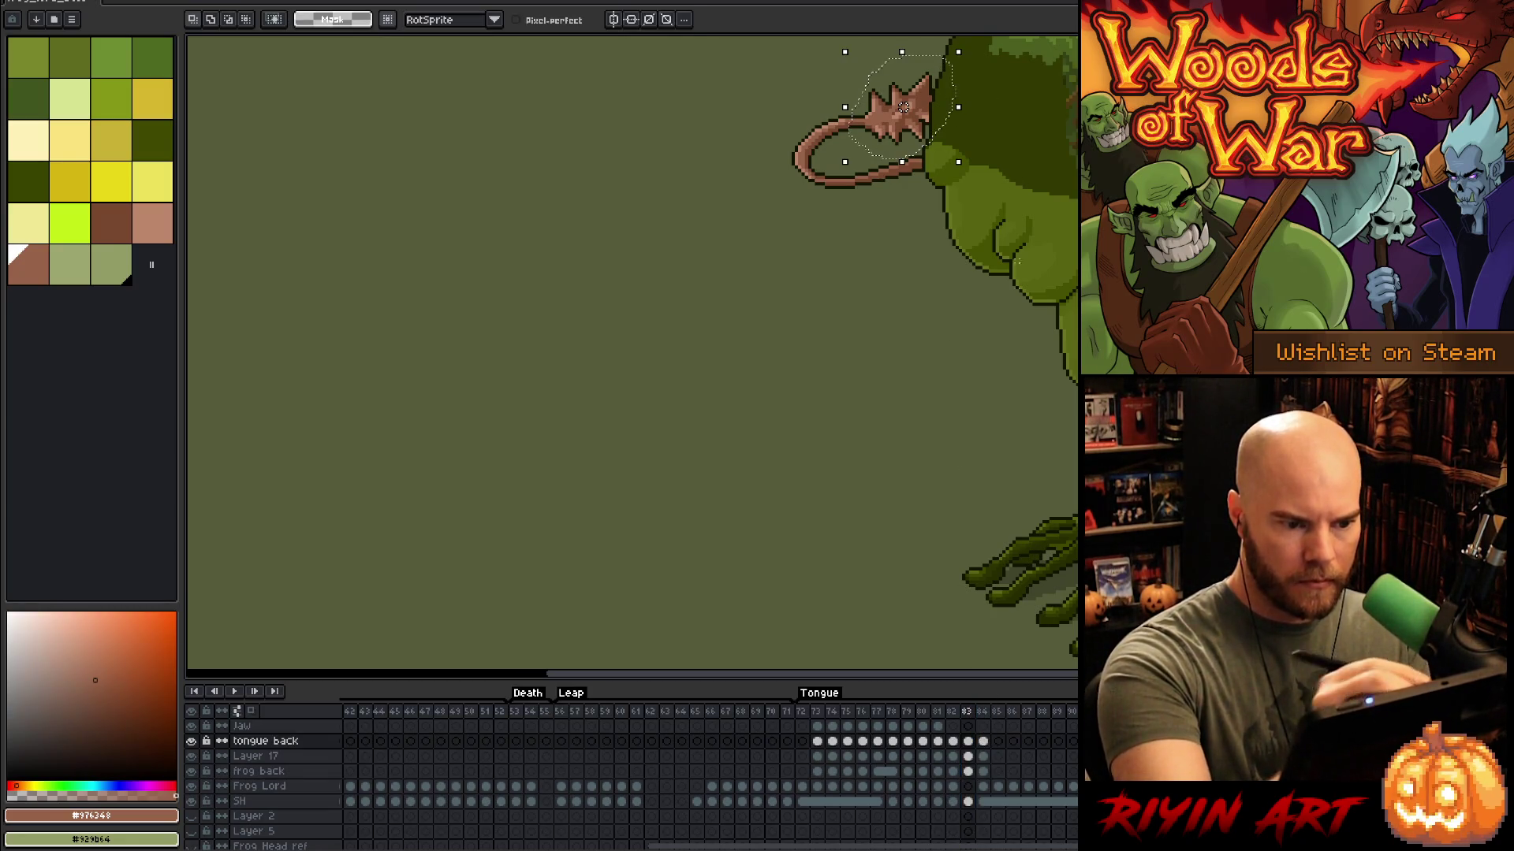
pyautogui.hotkey('ctrl', 'd')
pyautogui.press('v')
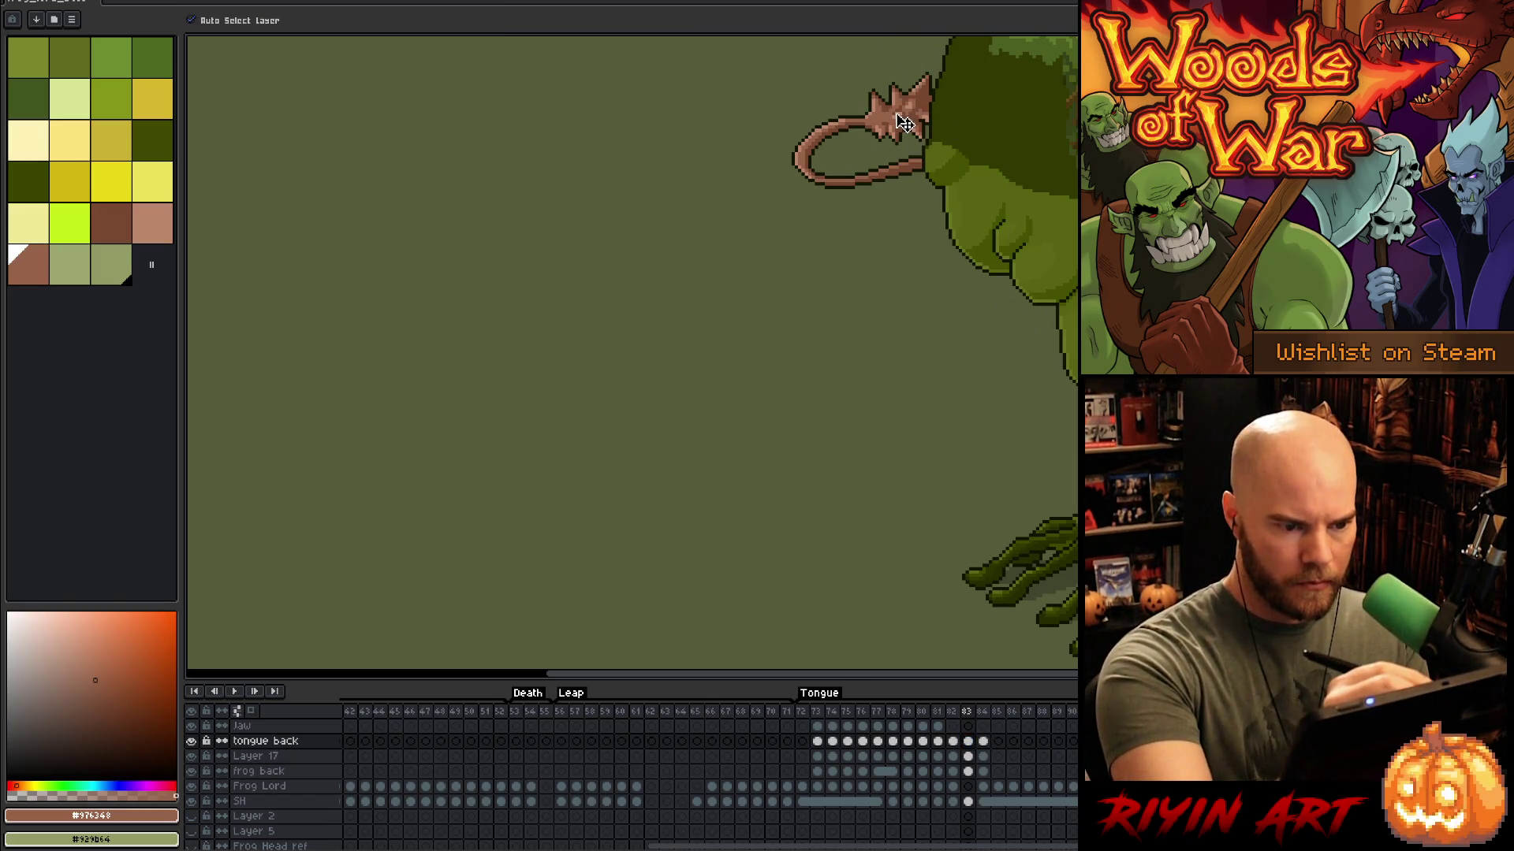
pyautogui.hotkey('ctrl', 'z')
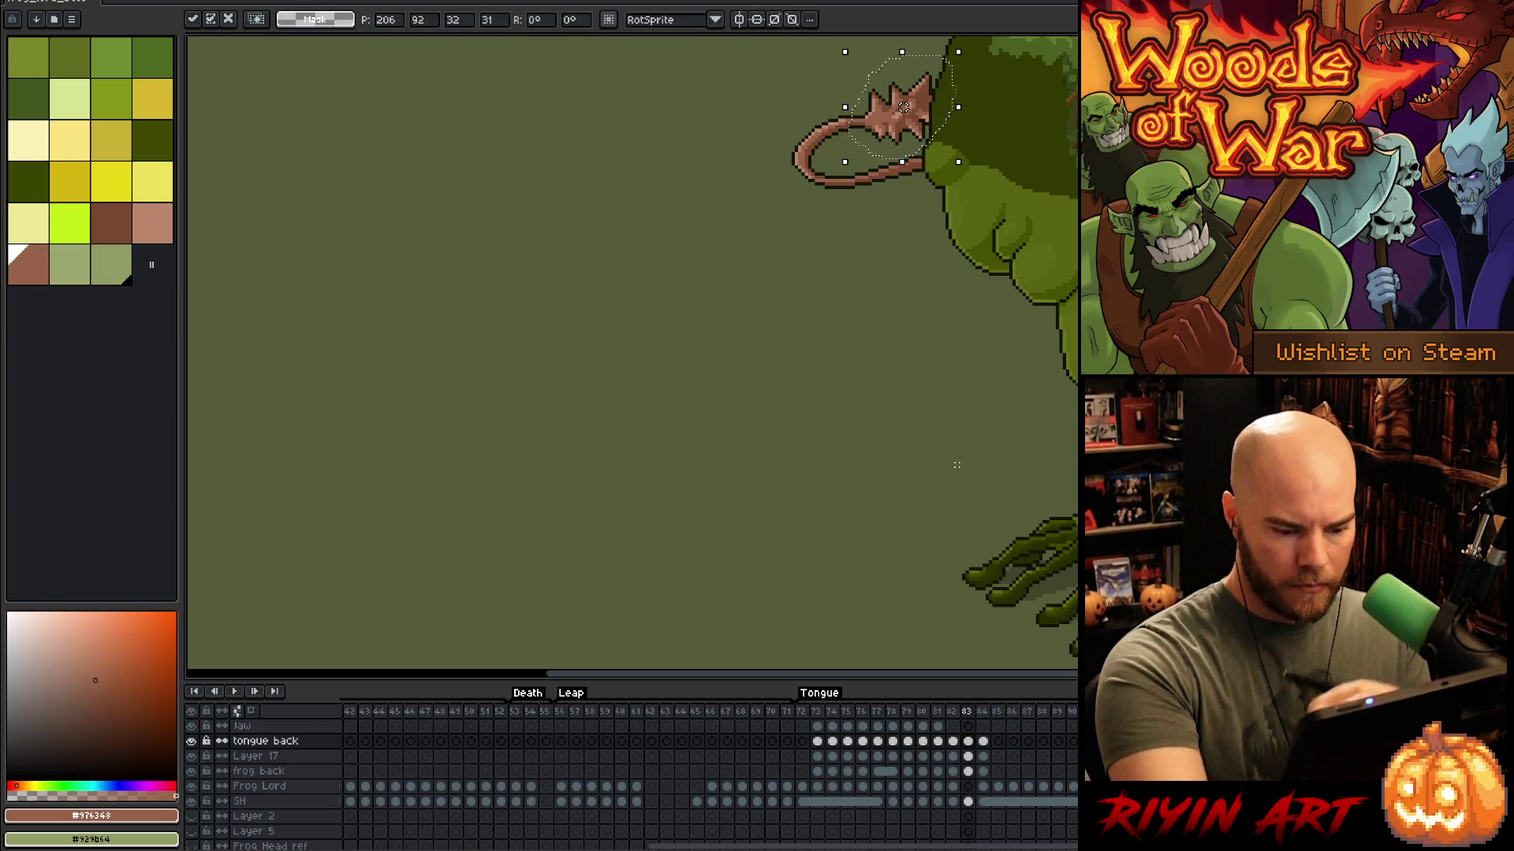
# Step: Paste the tip onto the extended tongue's end in the next frame, then select the Frog Lord layer
pyautogui.press('.')
pyautogui.moveTo(904, 107); pyautogui.dragTo(775, 135)
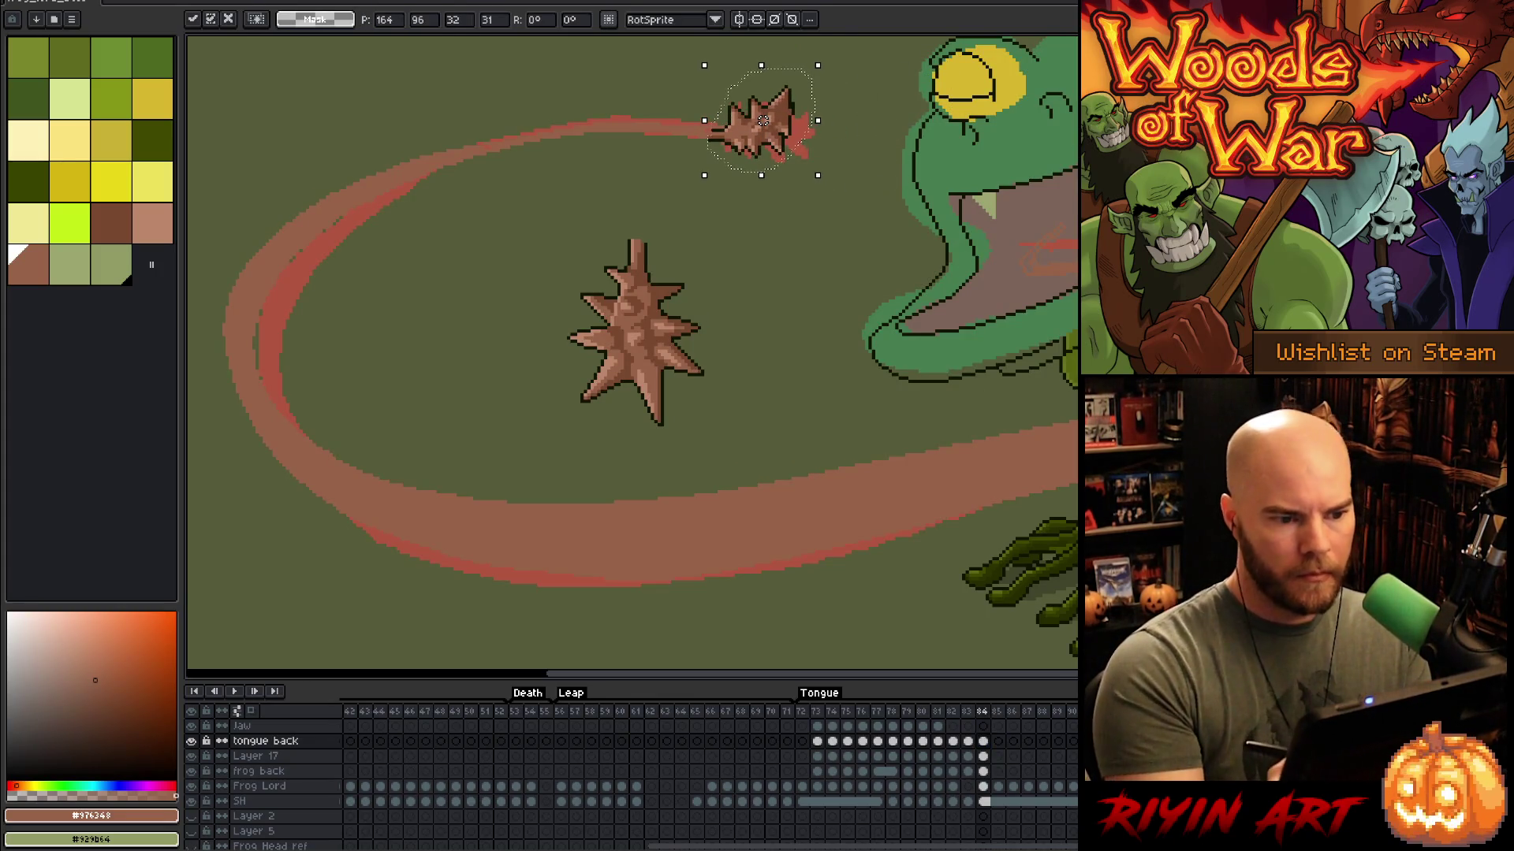
pyautogui.hotkey('ctrl', 'd')
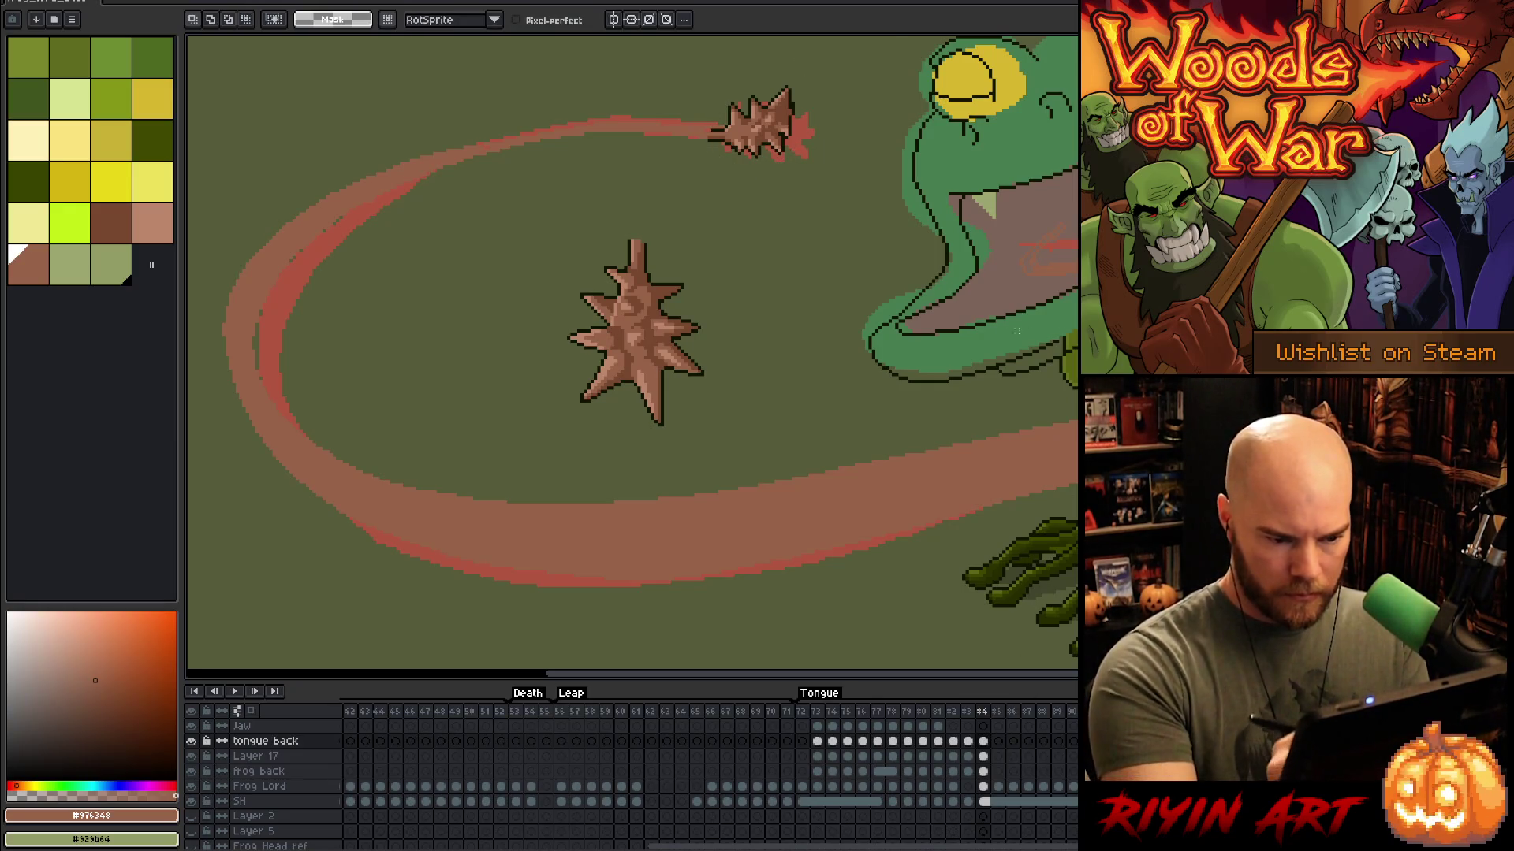
pyautogui.press('v')
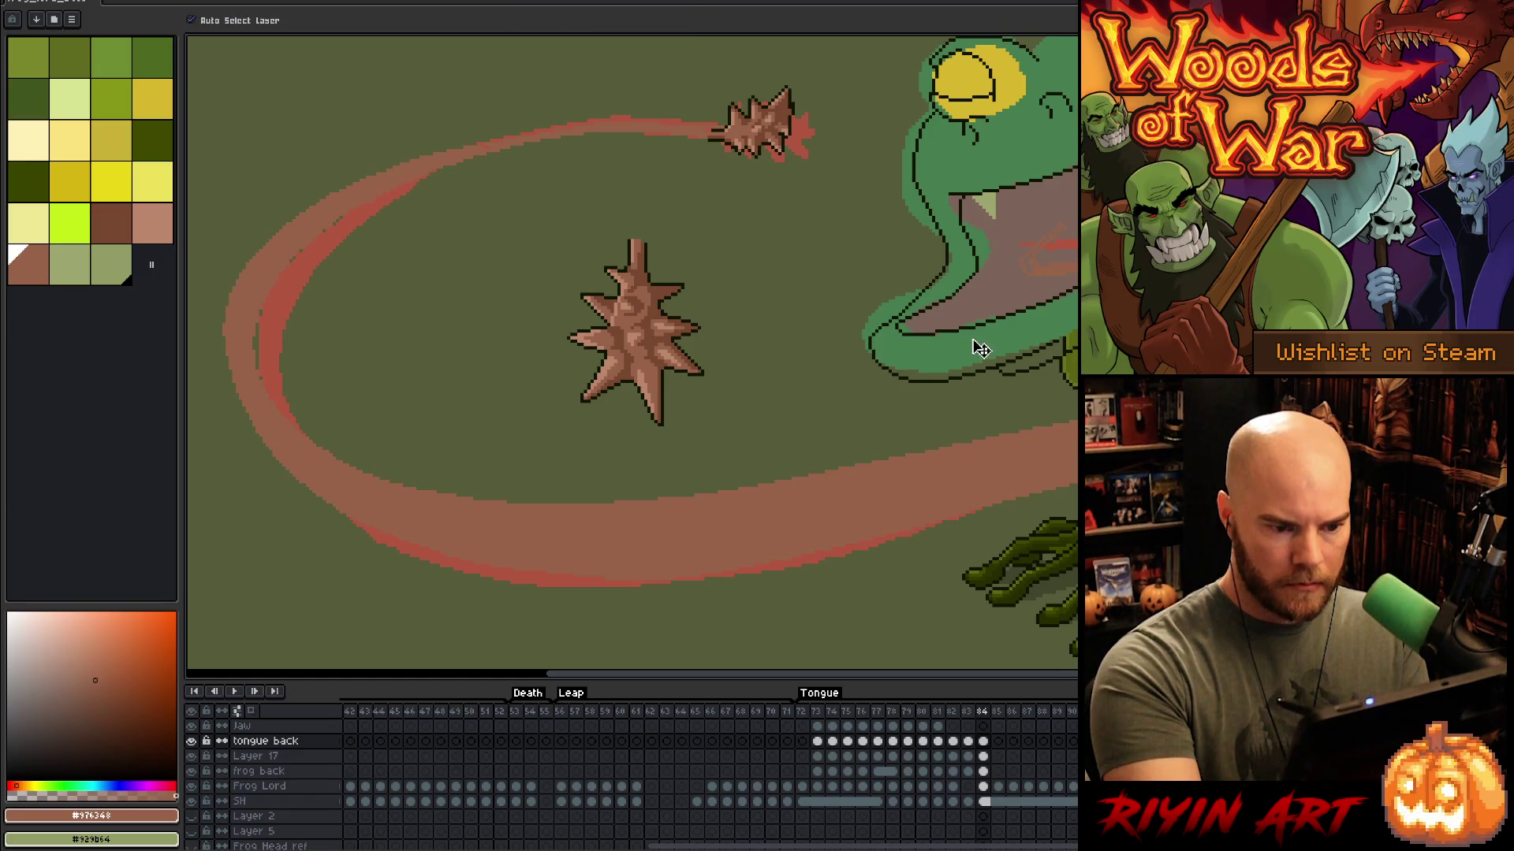
pyautogui.click(972, 338)
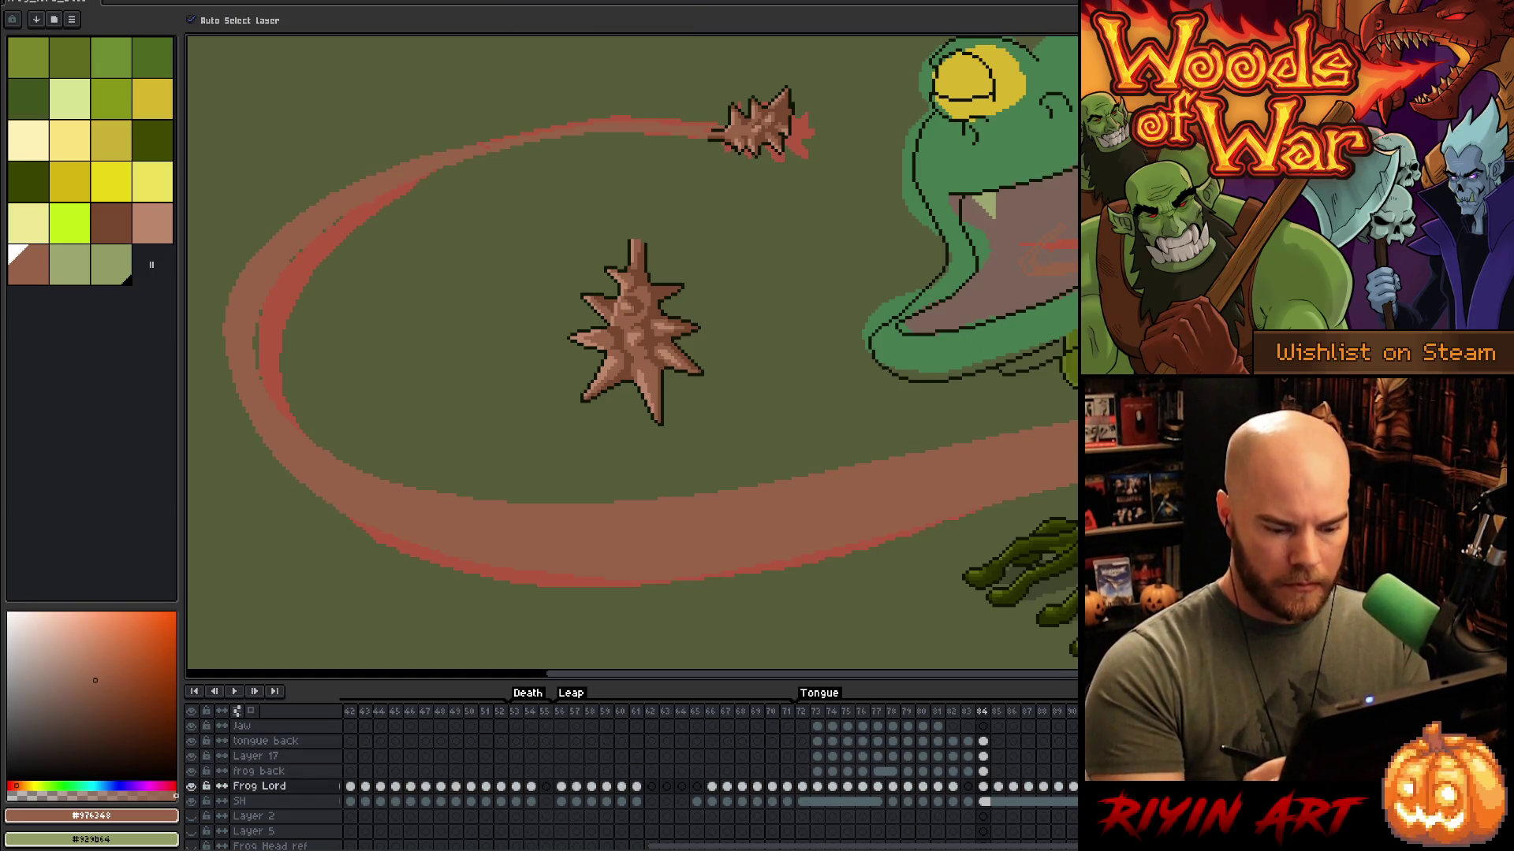
# Step: Select the Frog Lord cel in frame 84 and save the file
pyautogui.click(983, 786)
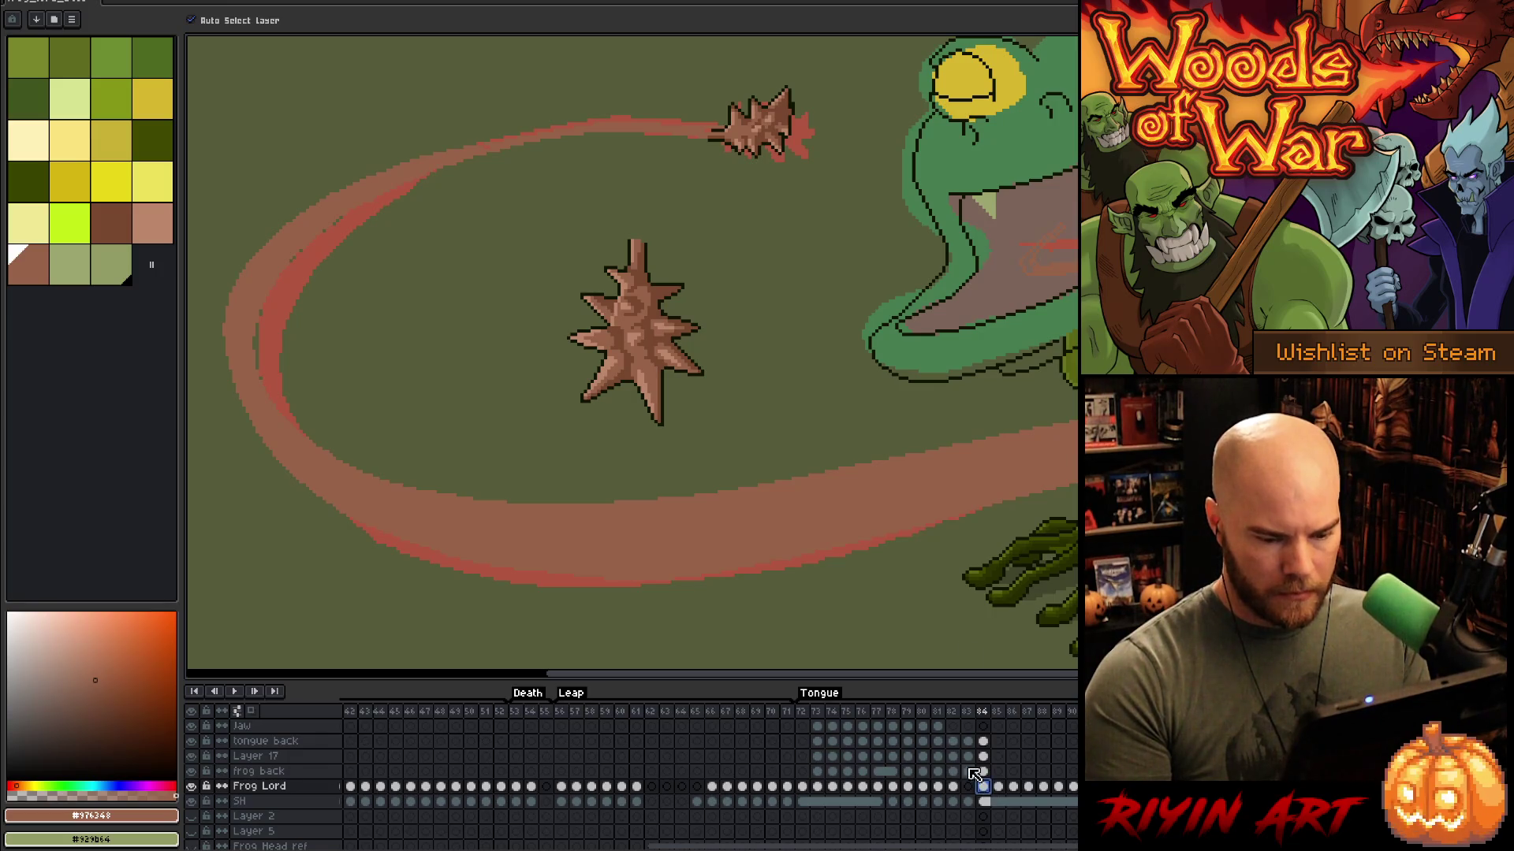
pyautogui.scroll(-2, 1009, 452)
pyautogui.scroll(1, 1009, 453)
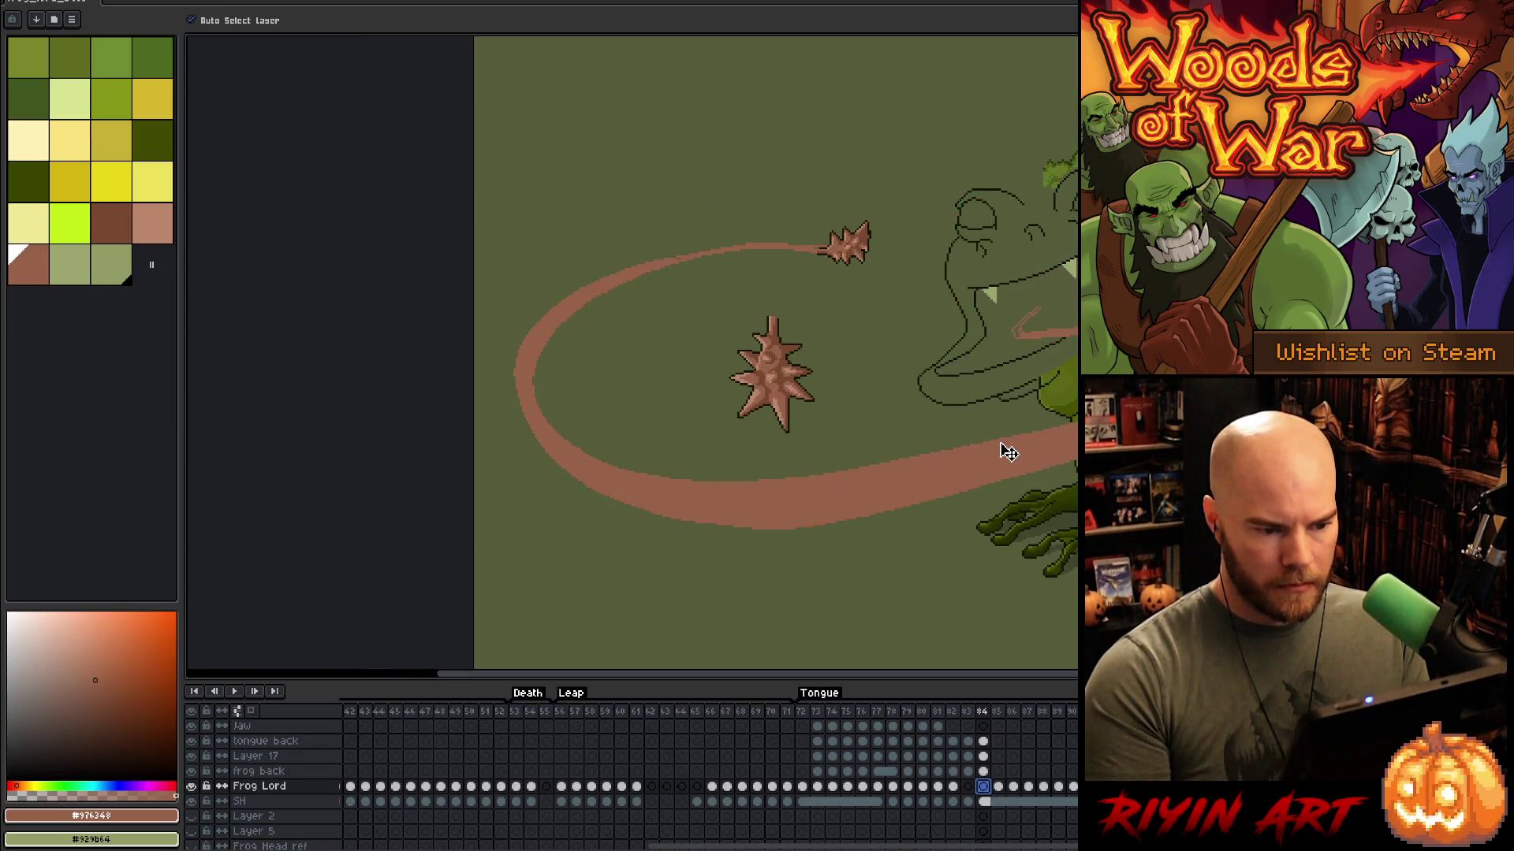
pyautogui.scroll(-1, 1005, 448)
pyautogui.scroll(2, 1024, 441)
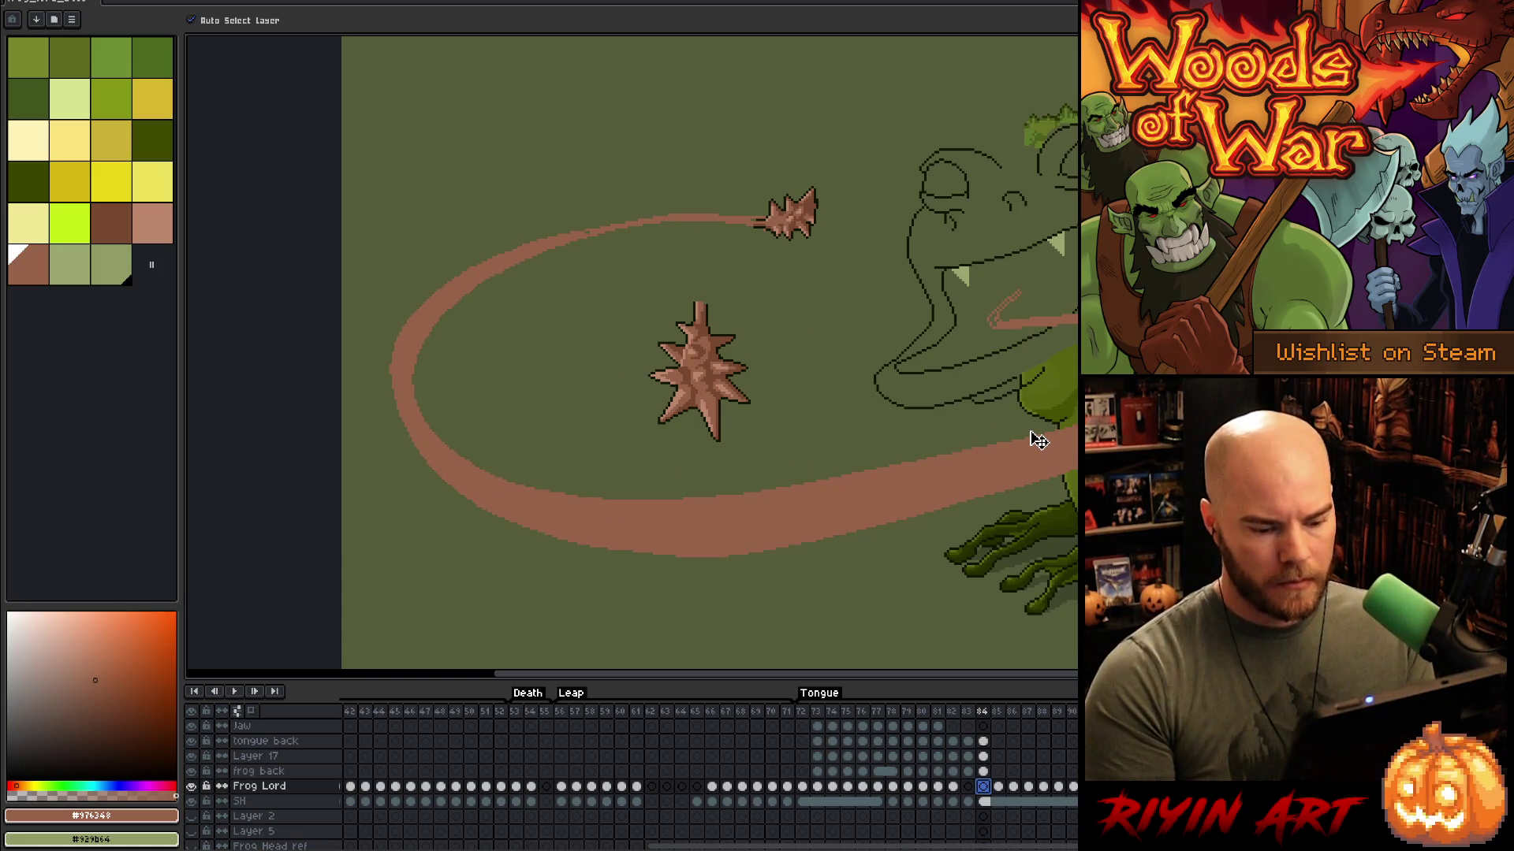
pyautogui.hotkey('ctrl', 's')
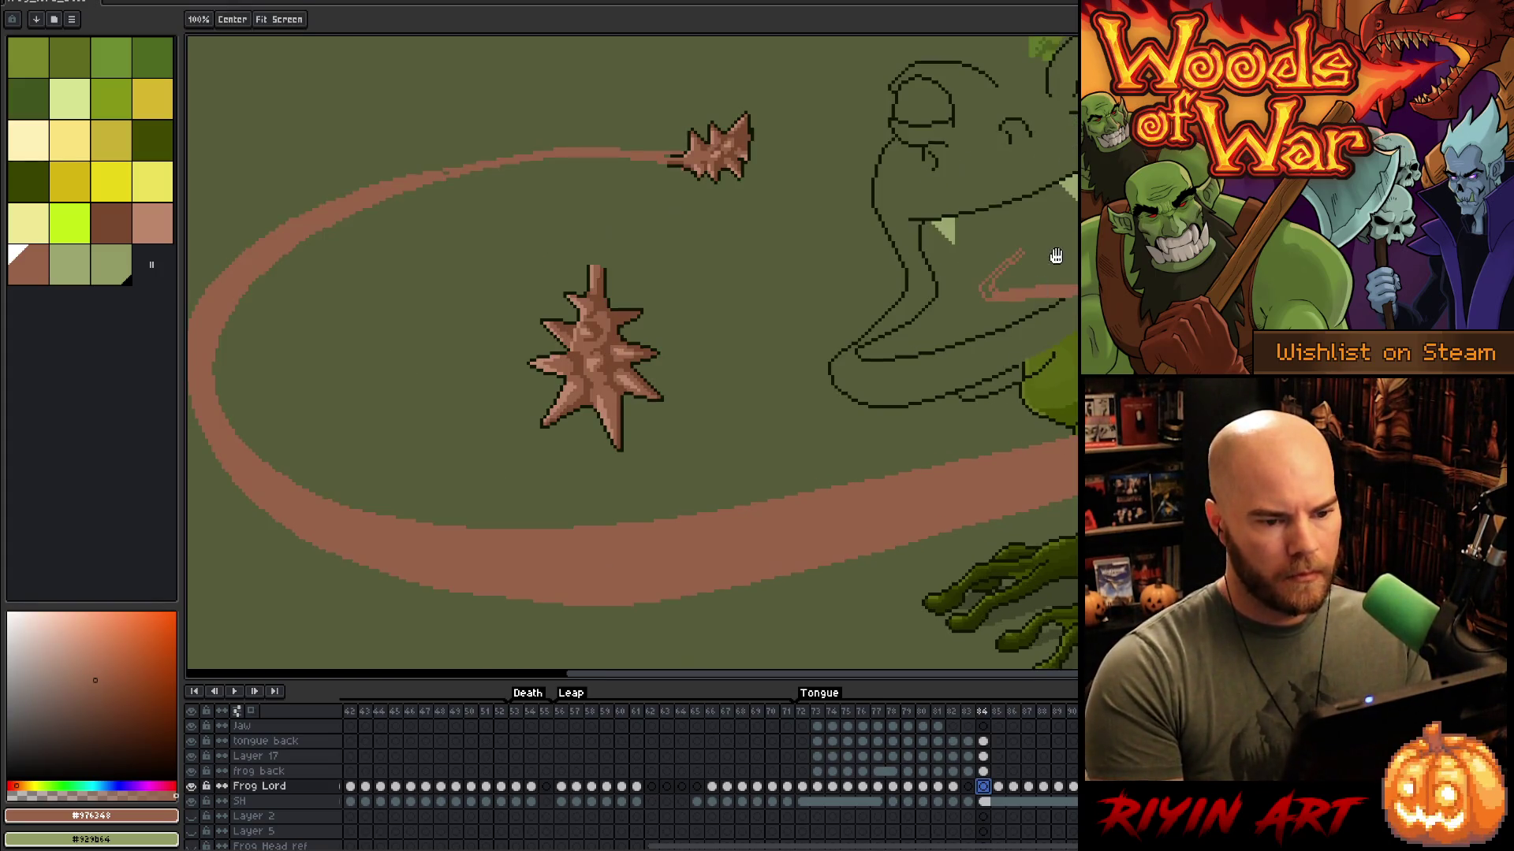
# Step: On Layer 17, pencil a dark #282e00 outline along the green patch of the frog's head
pyautogui.moveTo(1054, 253); pyautogui.dragTo(997, 405)
pyautogui.scroll(2, 1008, 137)
pyautogui.scroll(1, 1009, 150)
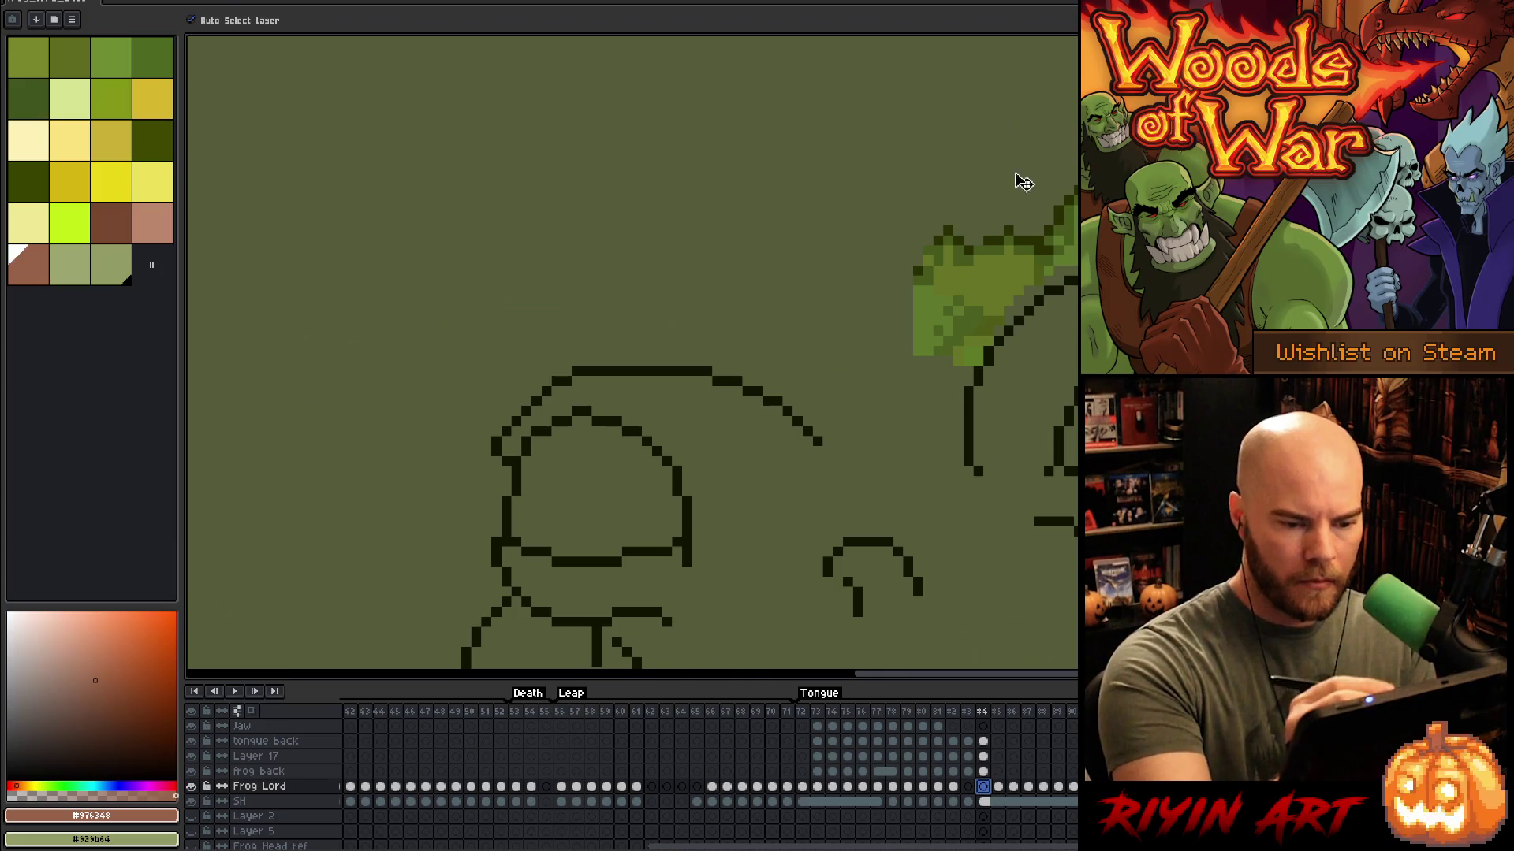
pyautogui.keyDown('alt'); pyautogui.click(986, 240); pyautogui.keyUp('alt')
pyautogui.press('b')
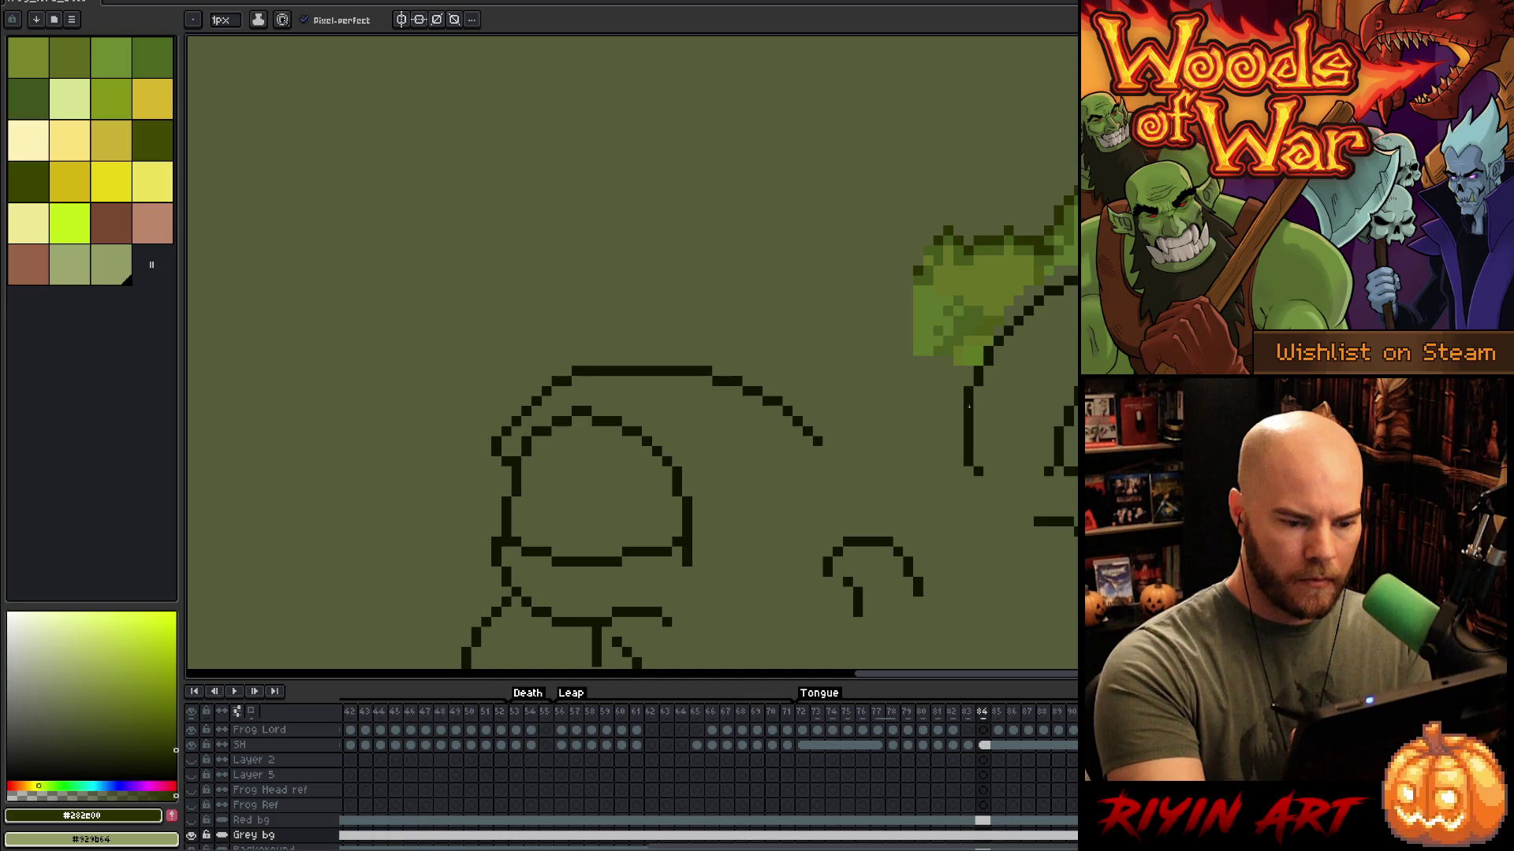
pyautogui.keyDown('alt'); pyautogui.click(976, 328); pyautogui.keyUp('alt')
pyautogui.moveTo(927, 246)
pyautogui.mouseDown()
pyautogui.moveTo(914, 268)
pyautogui.moveTo(698, 355)
pyautogui.moveTo(705, 329)
pyautogui.mouseUp()
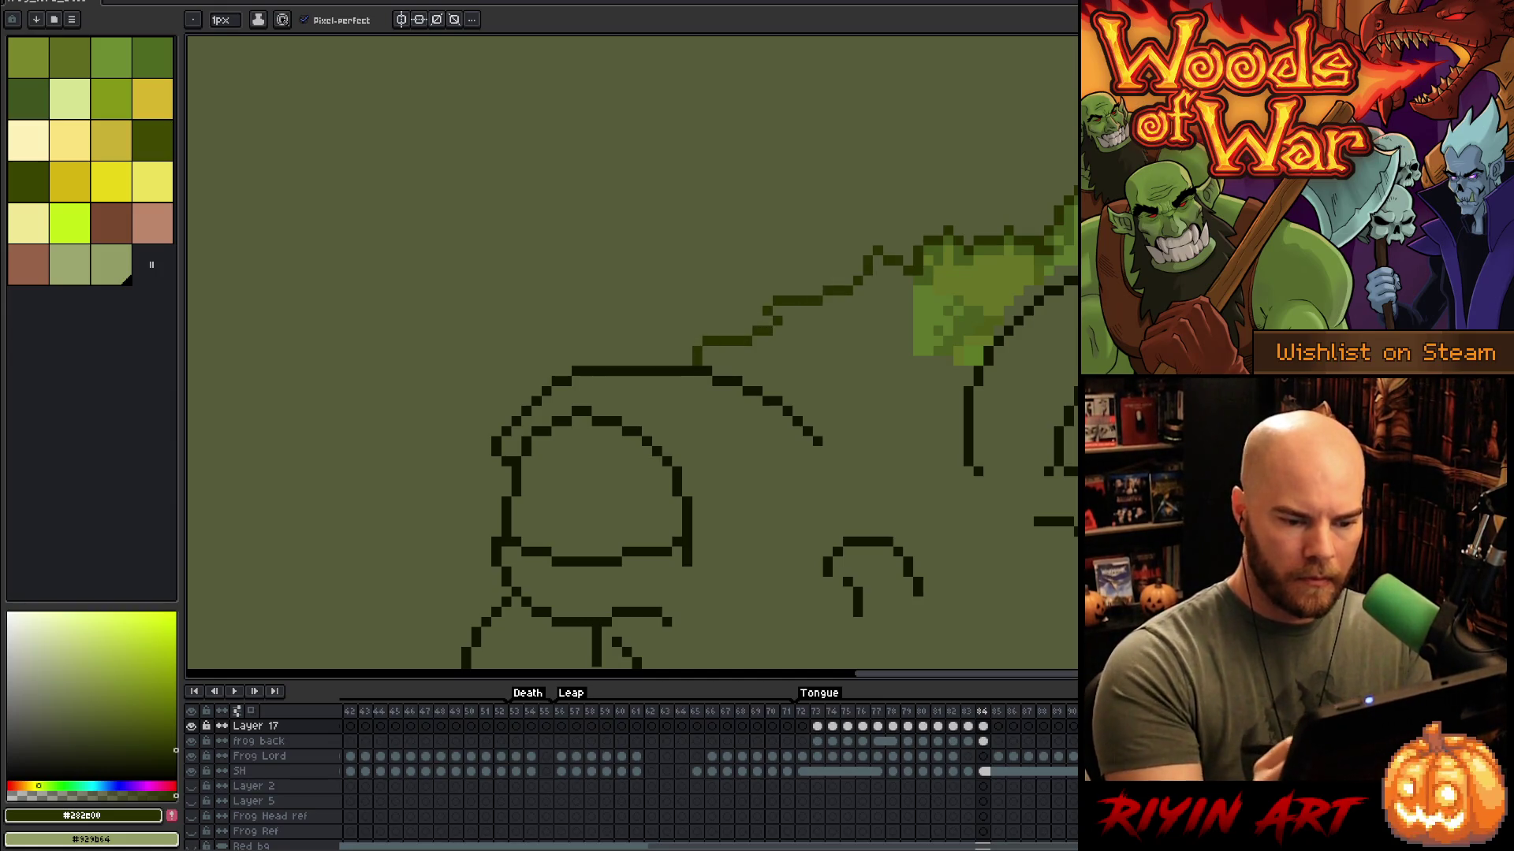
# Step: Sample greens #4b5f1f and #5f792c, and briefly show only Layer 17 to check its pixels
pyautogui.keyDown('alt'); pyautogui.click(969, 356); pyautogui.keyUp('alt')
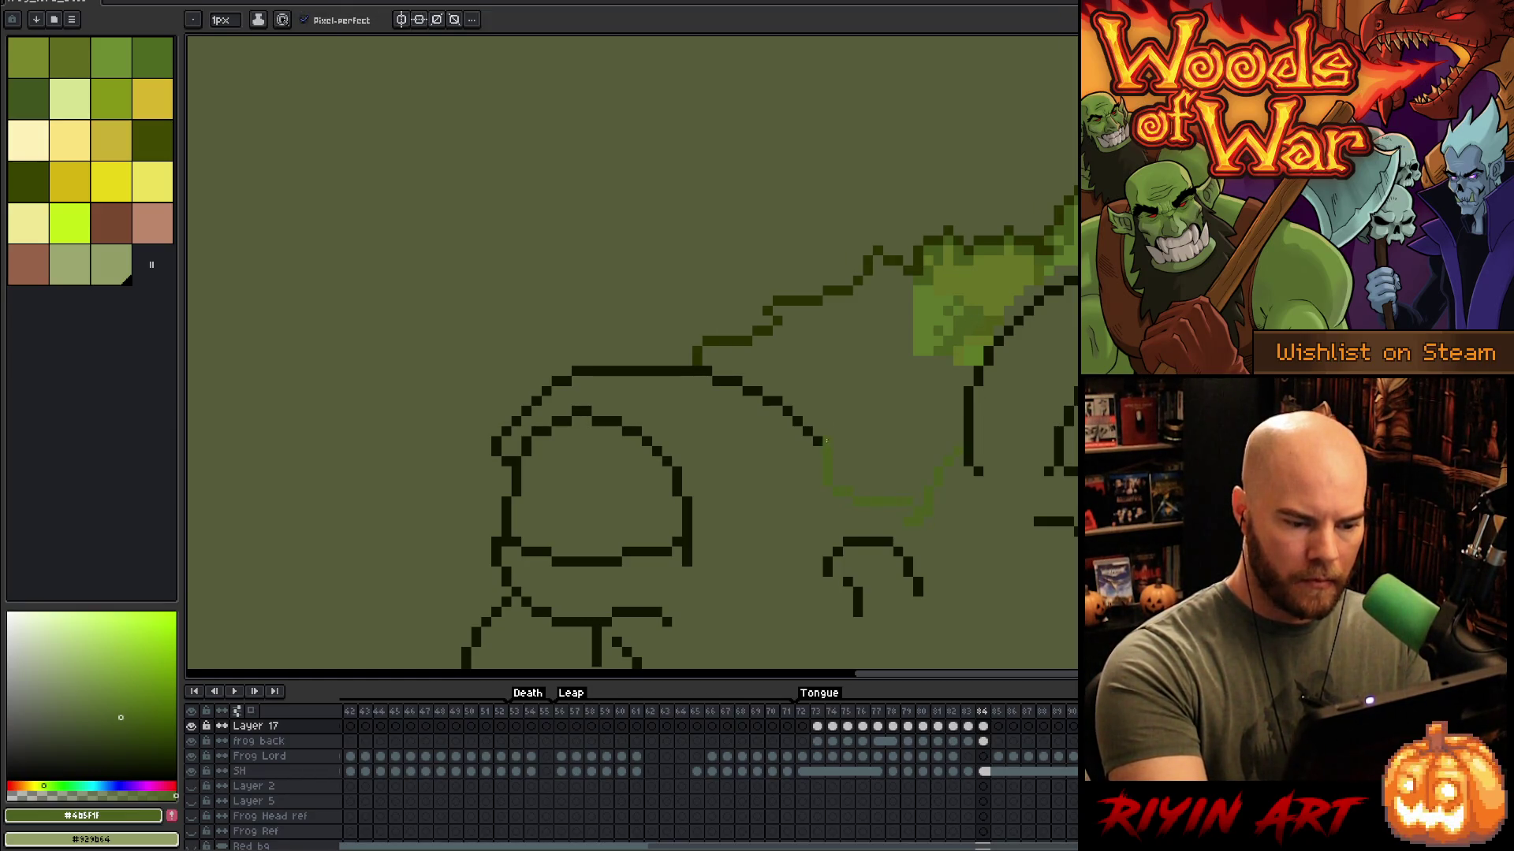
pyautogui.moveTo(1020, 561); pyautogui.dragTo(1020, 314)
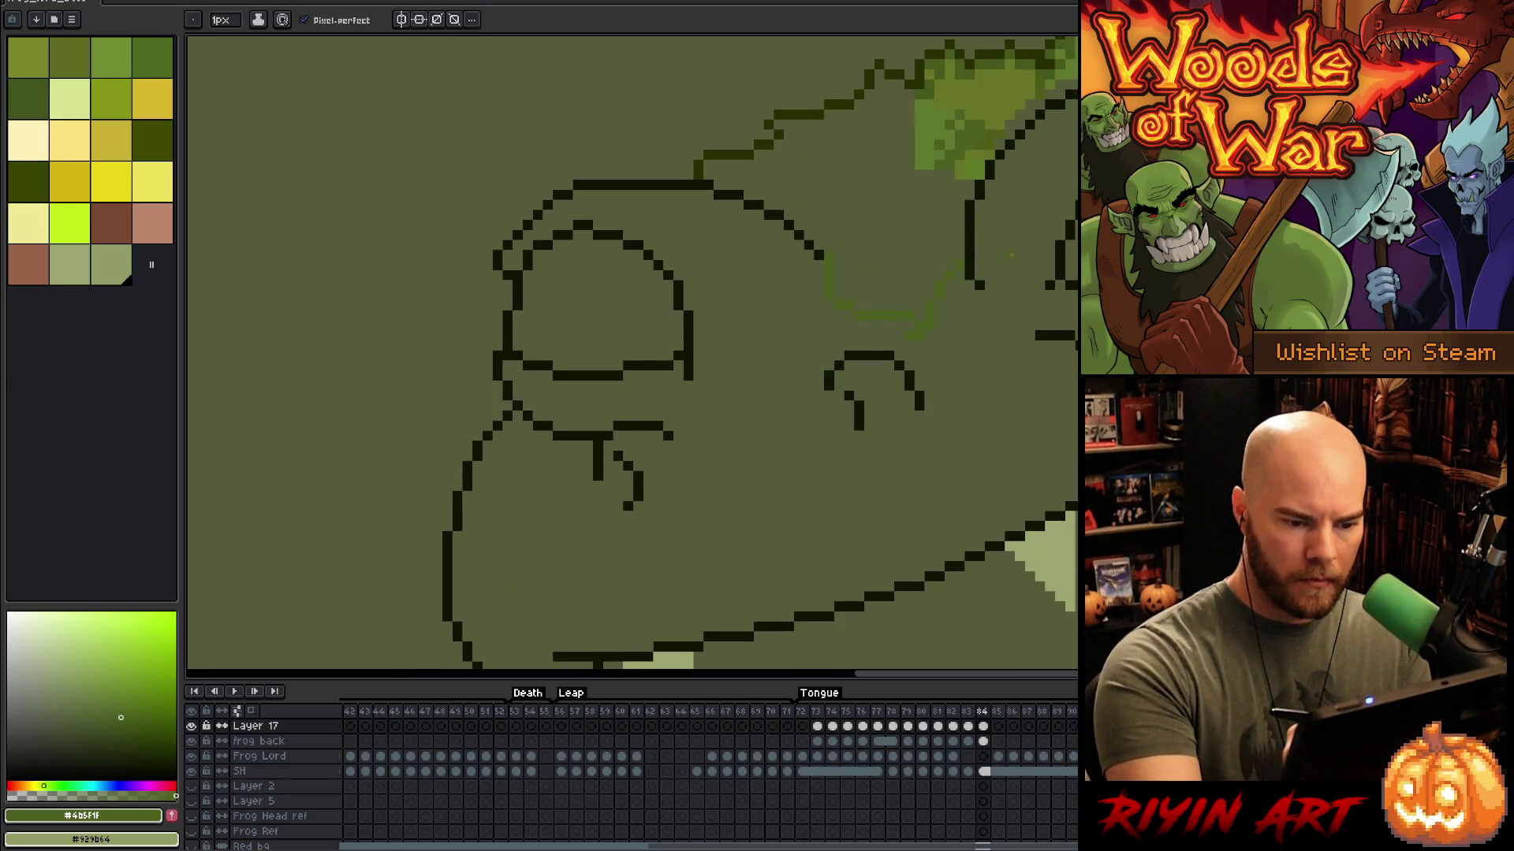
pyautogui.moveTo(952, 300); pyautogui.dragTo(990, 362)
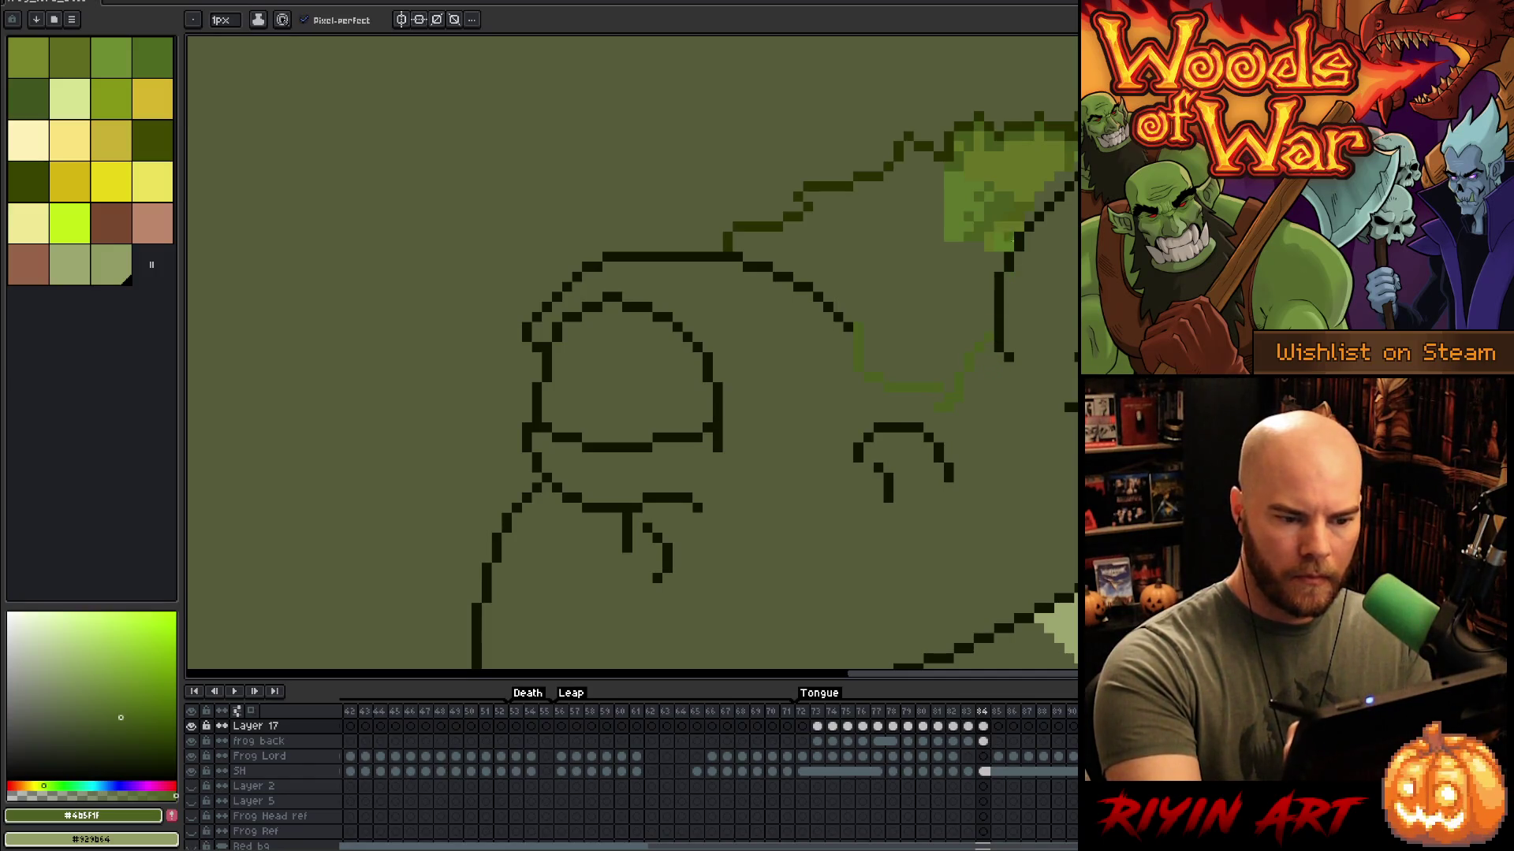
pyautogui.keyDown('alt'); pyautogui.click(959, 196); pyautogui.keyUp('alt')
pyautogui.keyDown('alt'); pyautogui.click(984, 223); pyautogui.keyUp('alt')
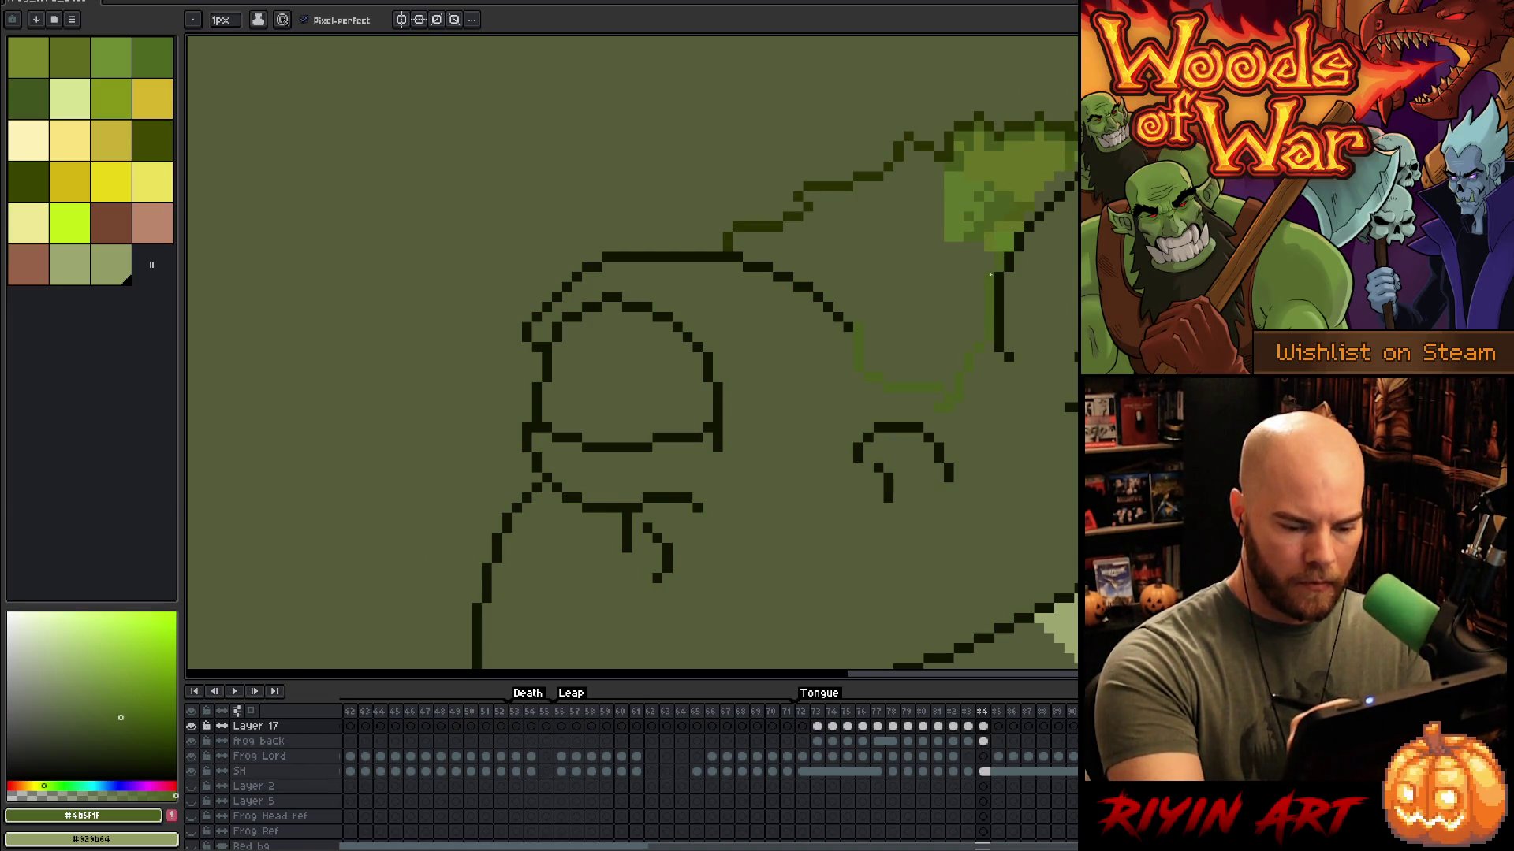
pyautogui.keyDown('alt'); pyautogui.click(191, 727); pyautogui.keyUp('alt')
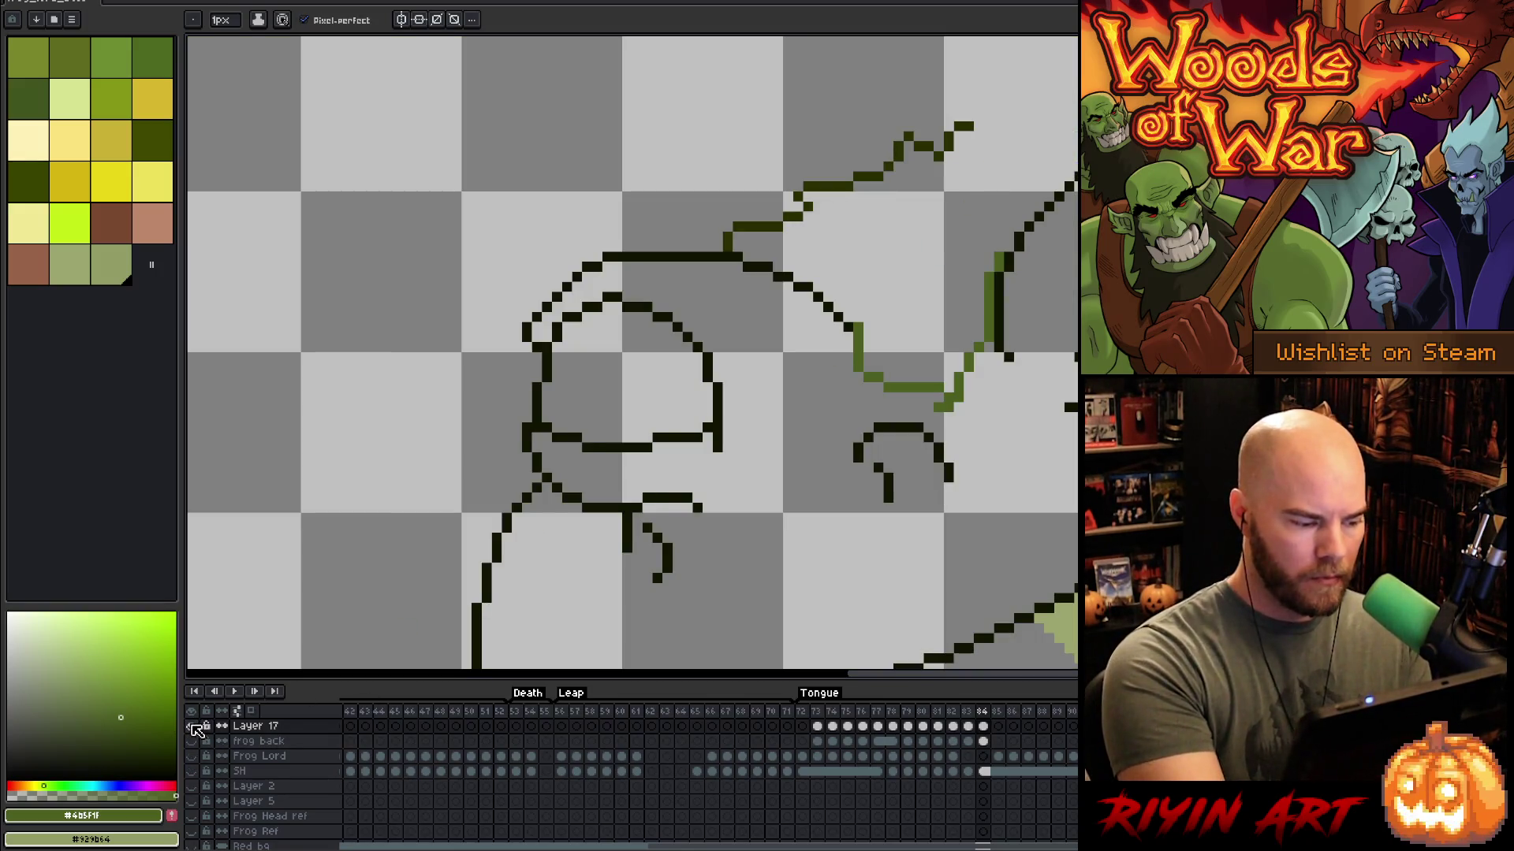
pyautogui.keyDown('alt'); pyautogui.click(191, 726); pyautogui.keyUp('alt')
# Step: Pick green #465915 for bucket filling and frame the whole frog head
pyautogui.keyDown('alt'); pyautogui.click(950, 162); pyautogui.keyUp('alt')
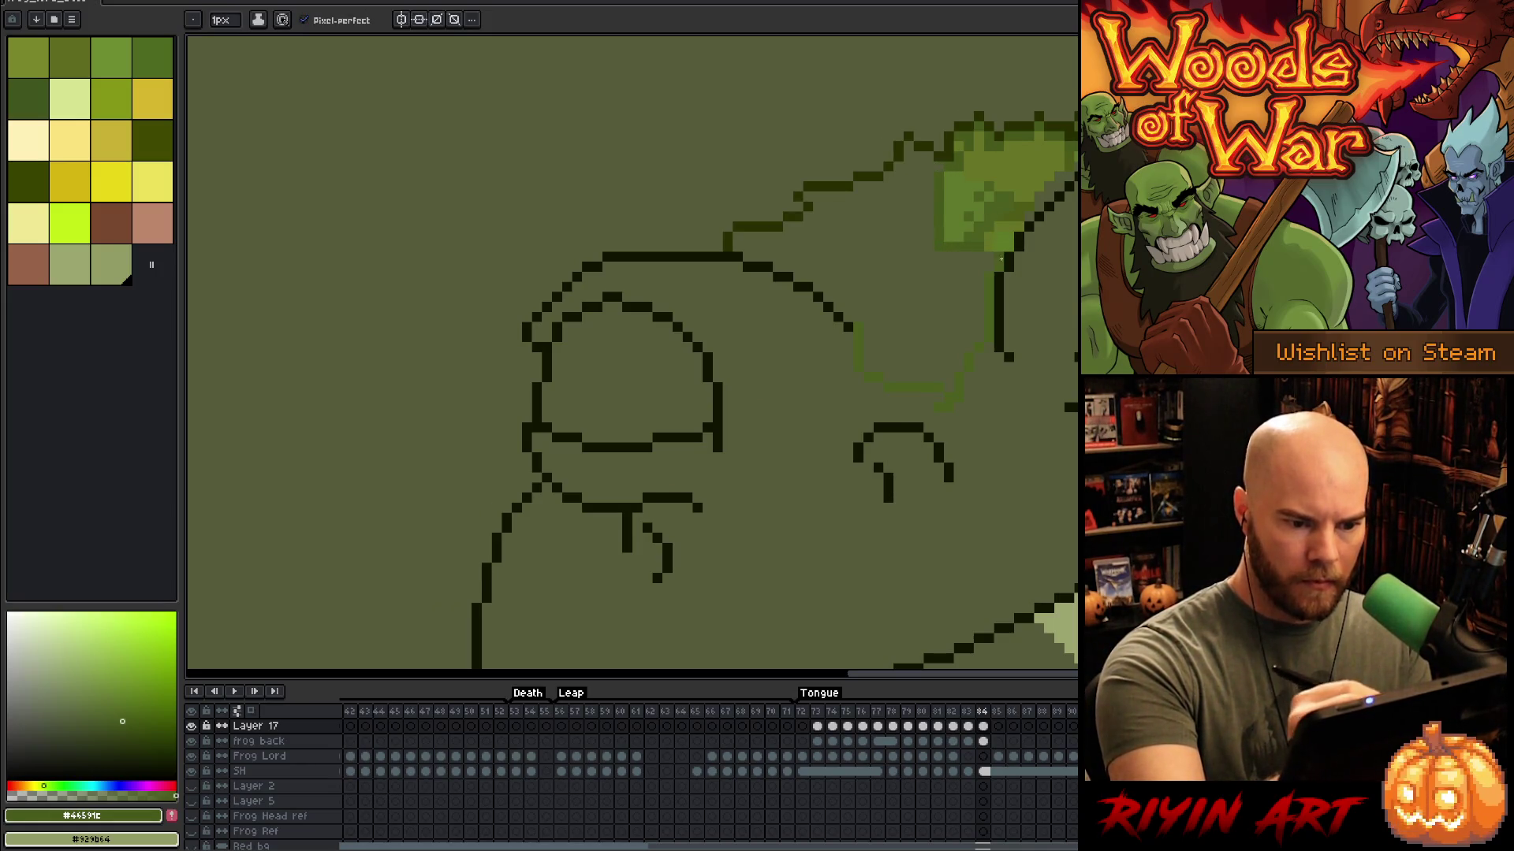
pyautogui.press('g')
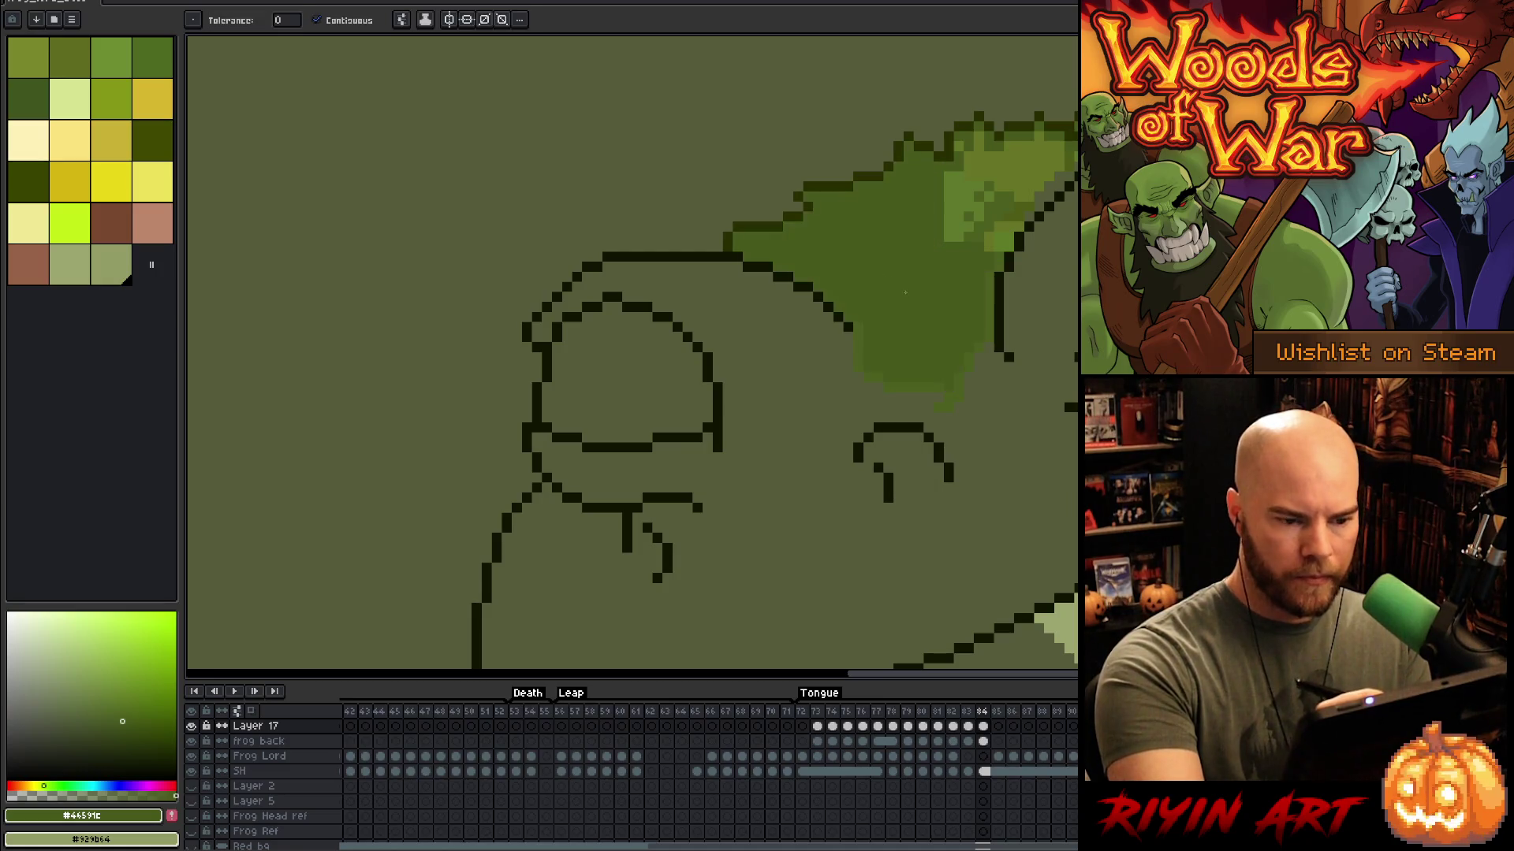
pyautogui.scroll(-3, 915, 505)
pyautogui.moveTo(915, 505); pyautogui.dragTo(858, 321)
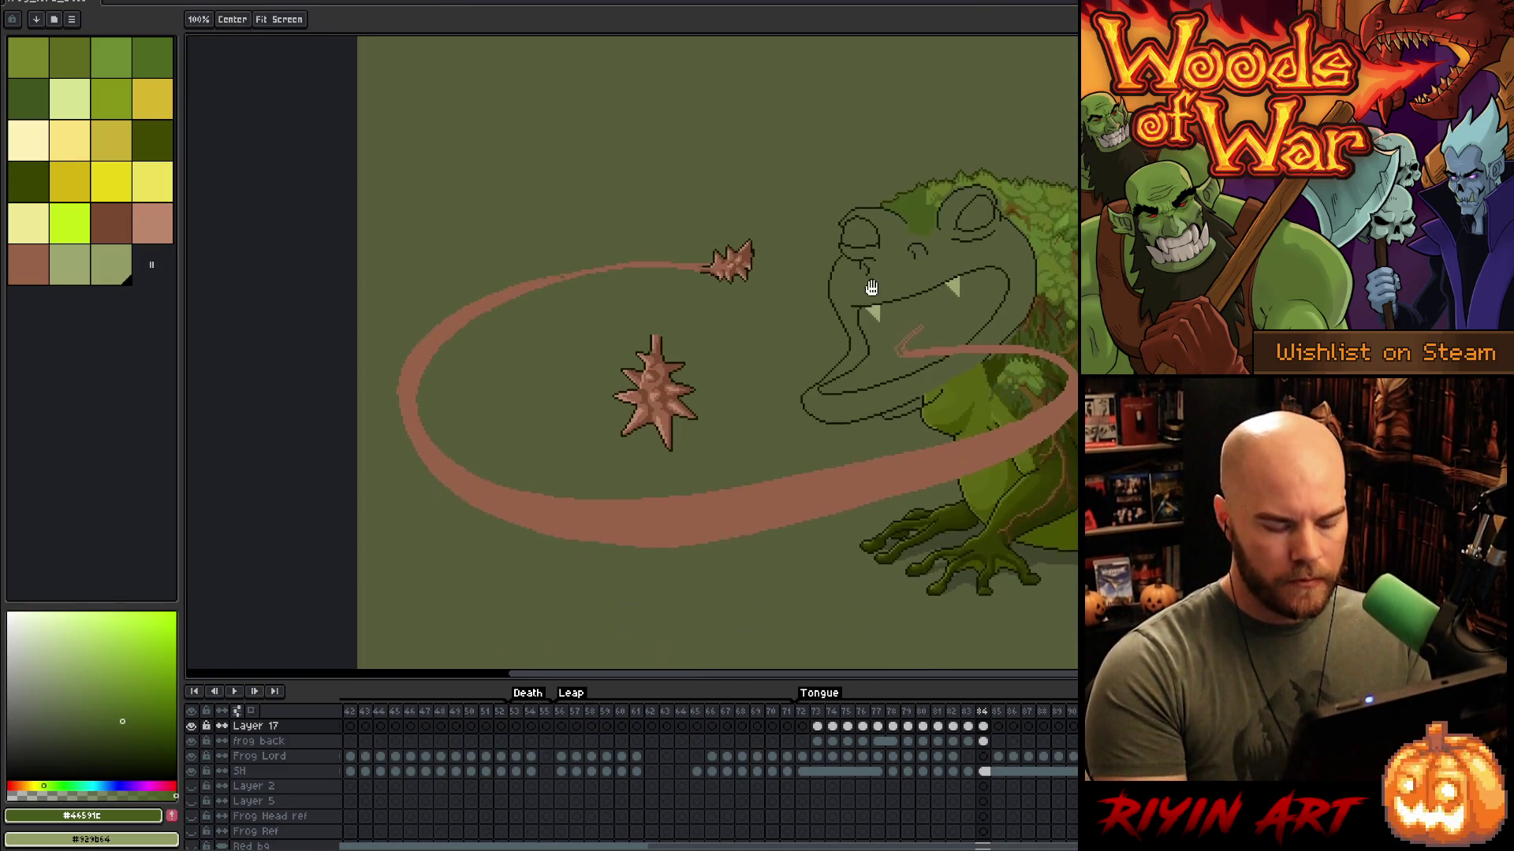
pyautogui.scroll(2, 882, 370)
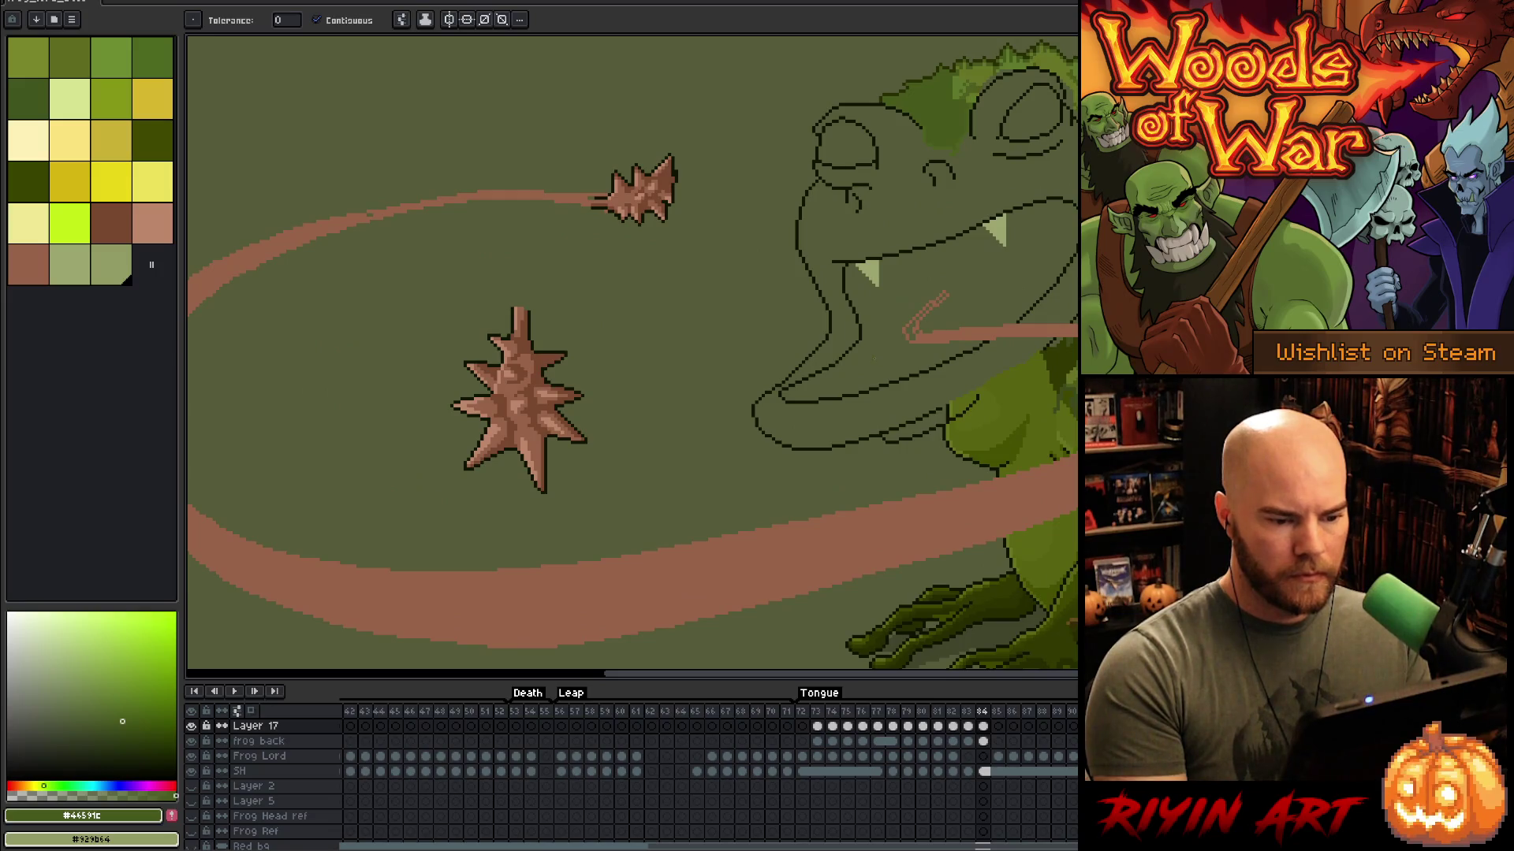
# Step: Extend the dark #313900 mouth outline and fill the frog's head with dark green
pyautogui.keyDown('alt'); pyautogui.click(931, 623); pyautogui.keyUp('alt')
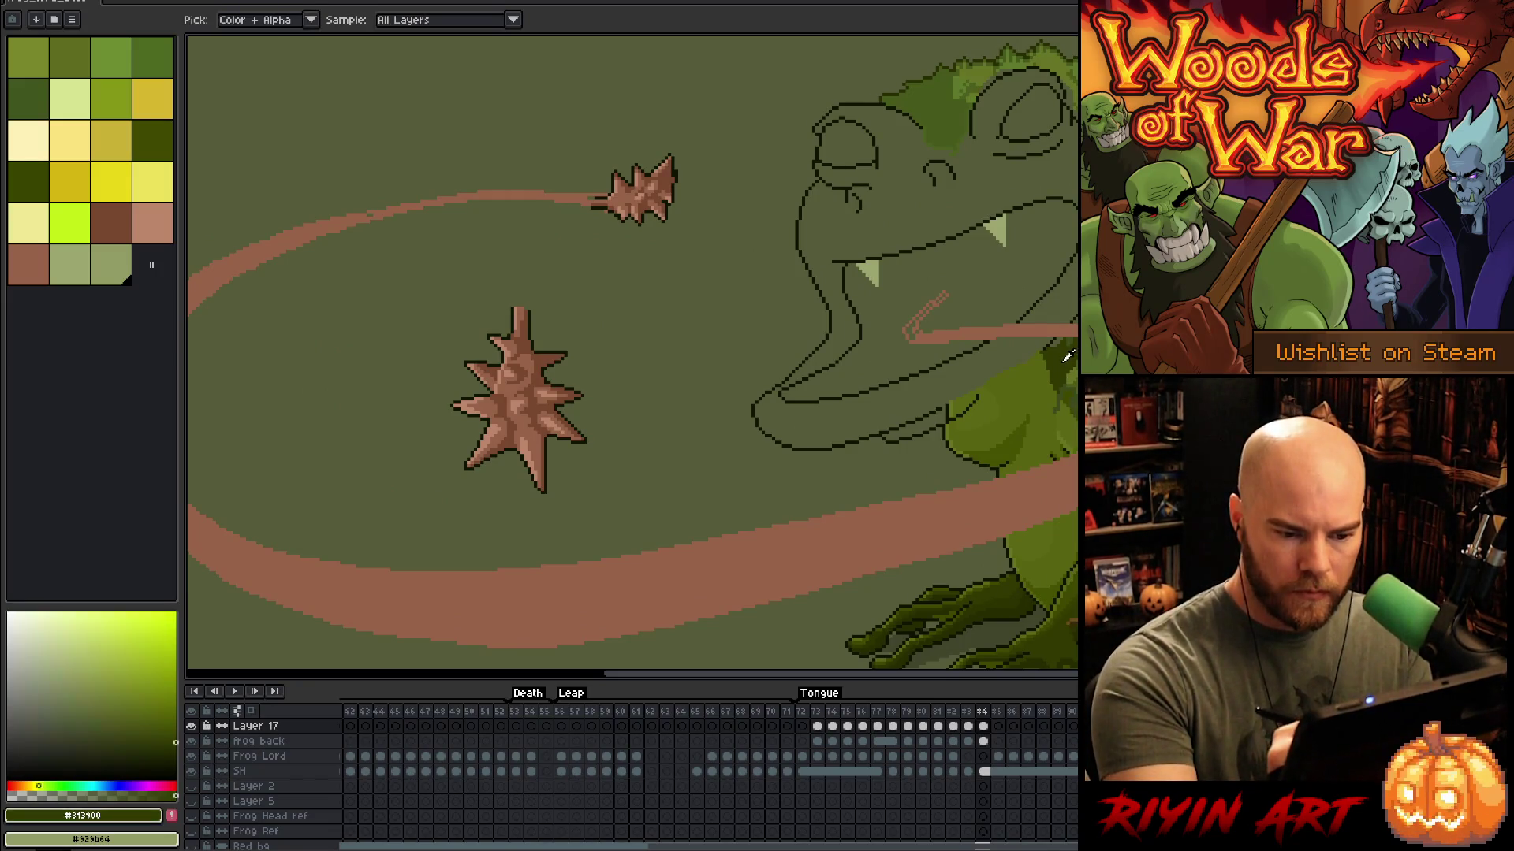
pyautogui.press('b')
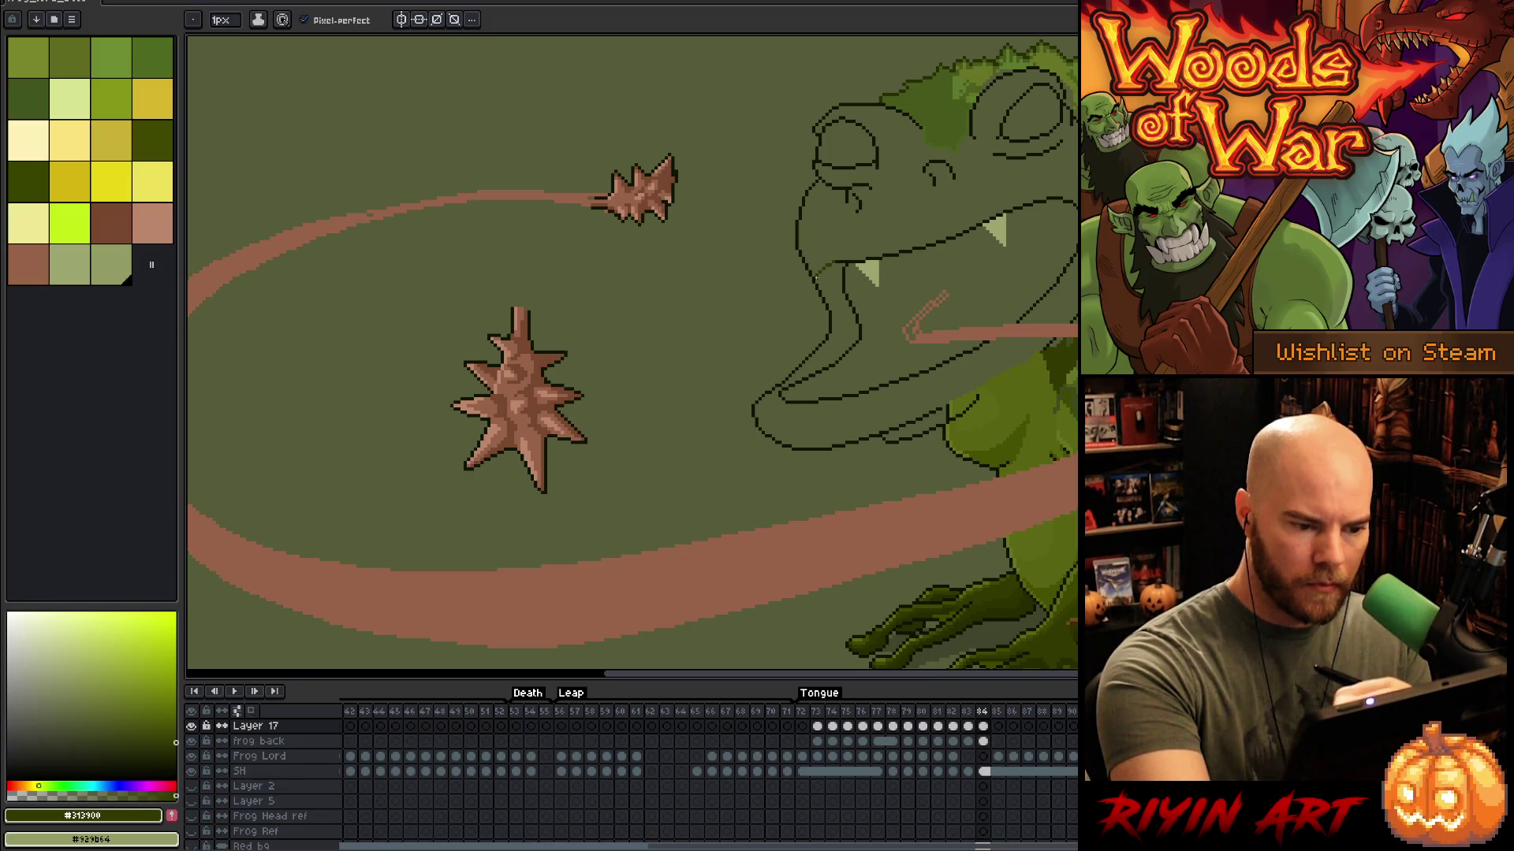
pyautogui.moveTo(827, 266); pyautogui.dragTo(825, 298)
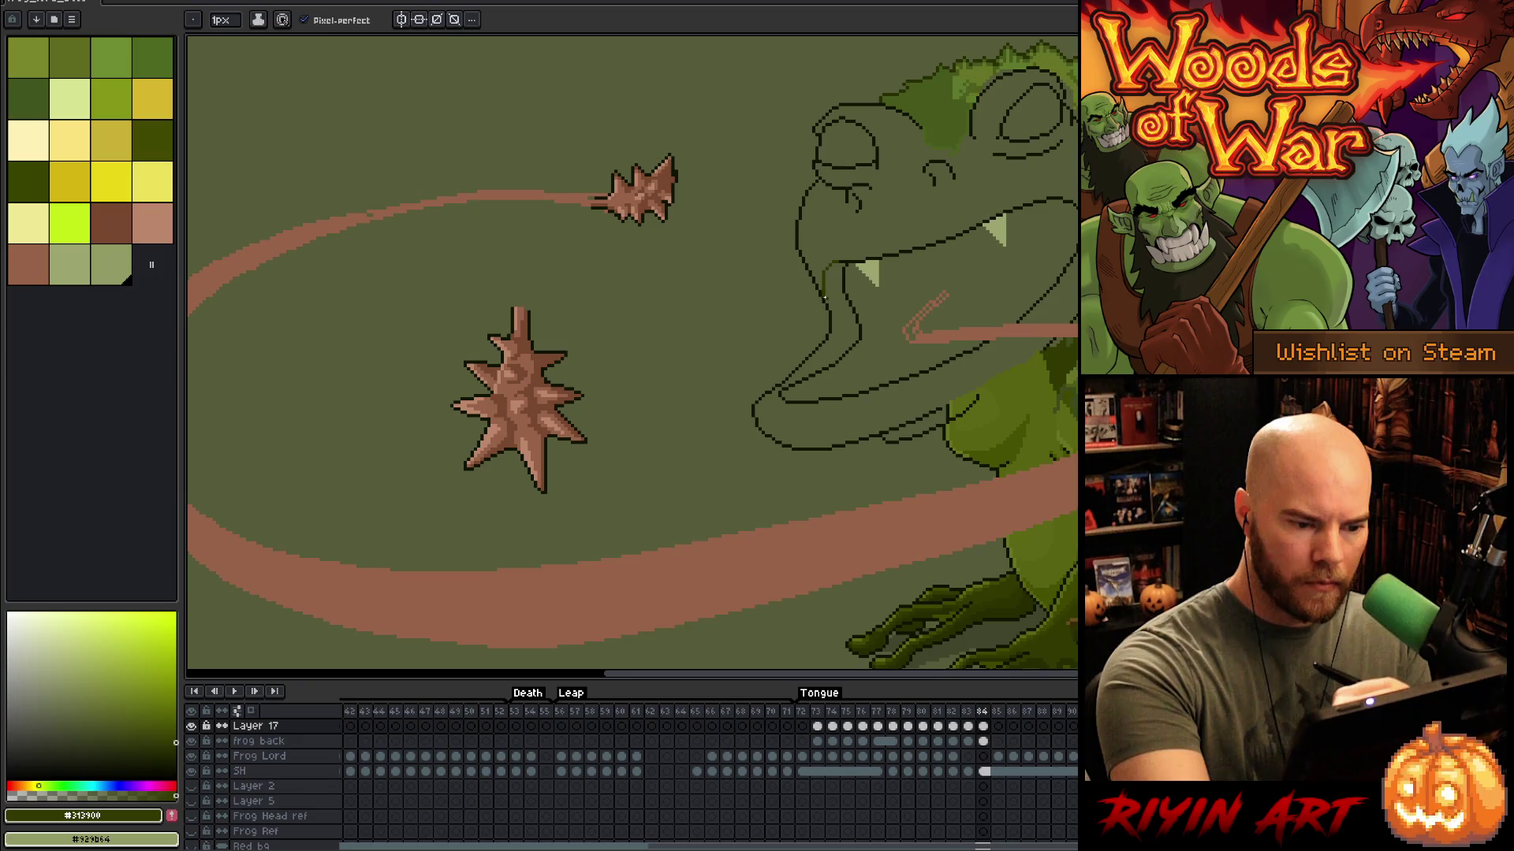
pyautogui.press('g')
pyautogui.click(919, 209)
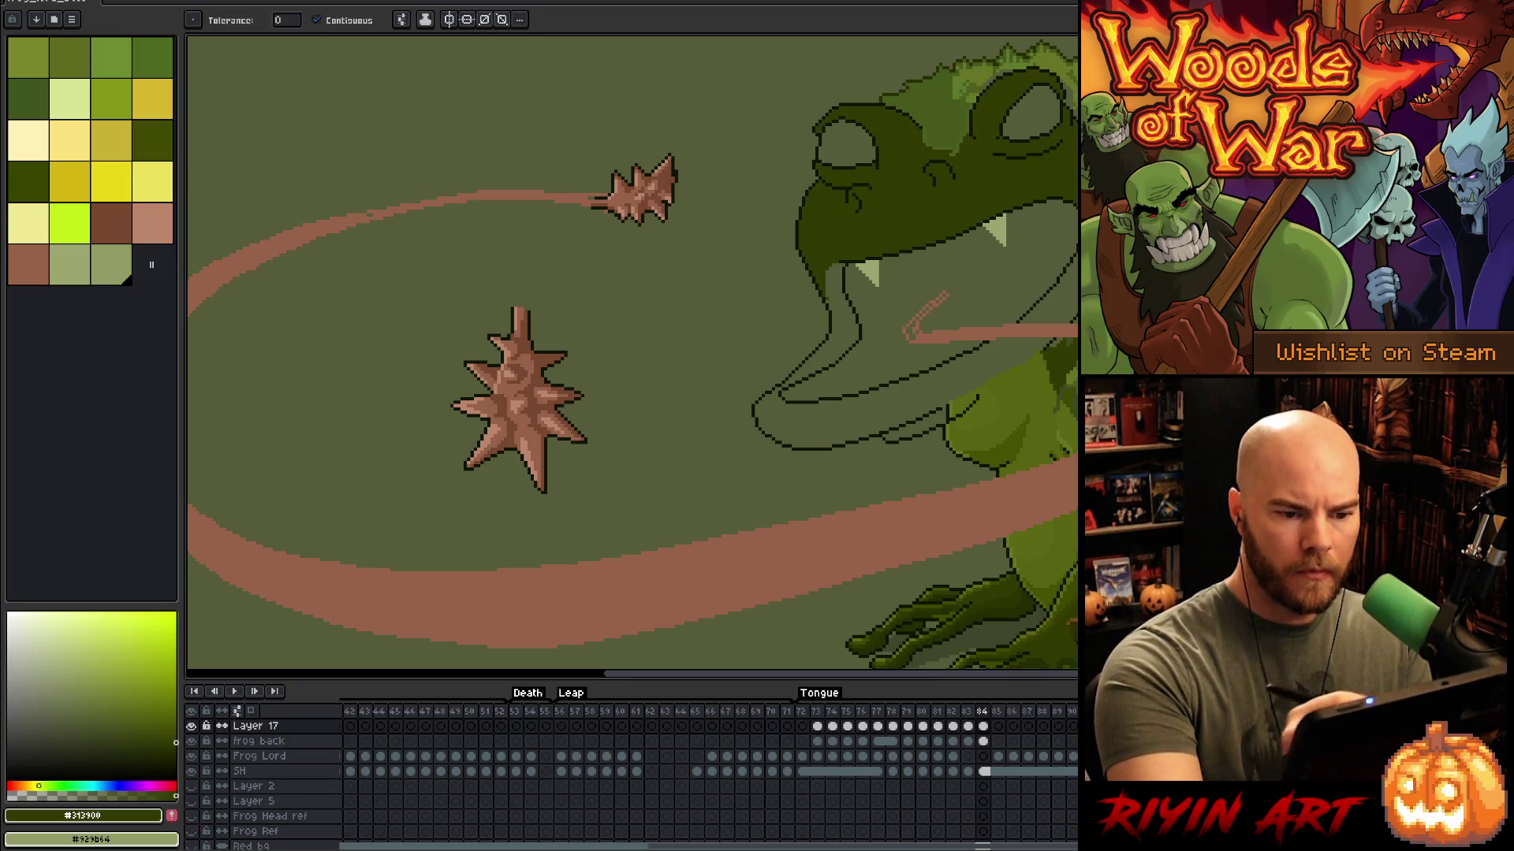
# Step: Fill the frog's lower jaw with green, undoing a fill that spilled into the background
pyautogui.click(148, 715)
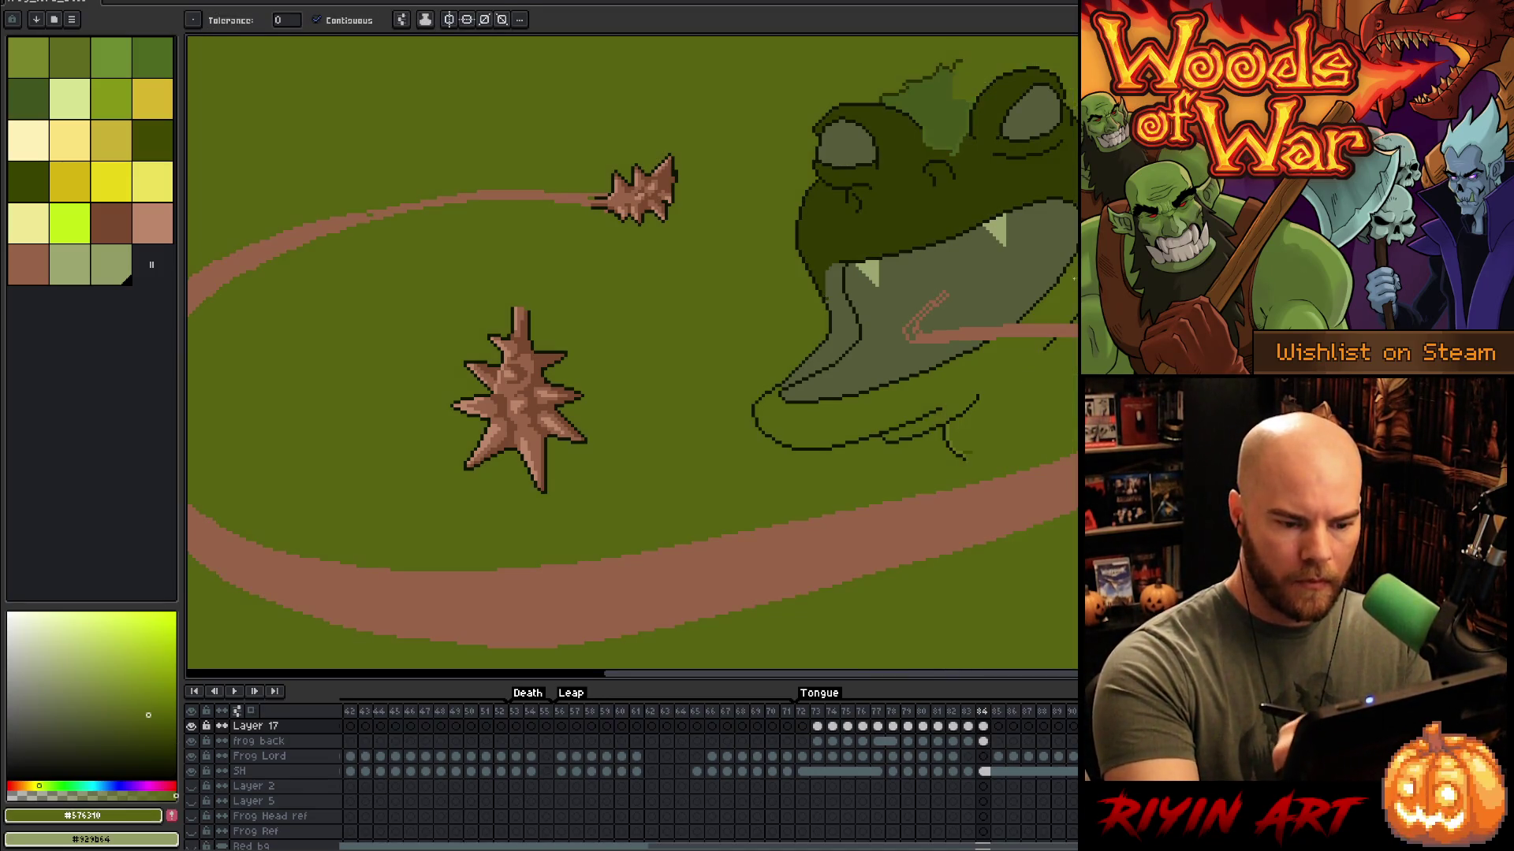
pyautogui.hotkey('ctrl', 'z')
pyautogui.press('b')
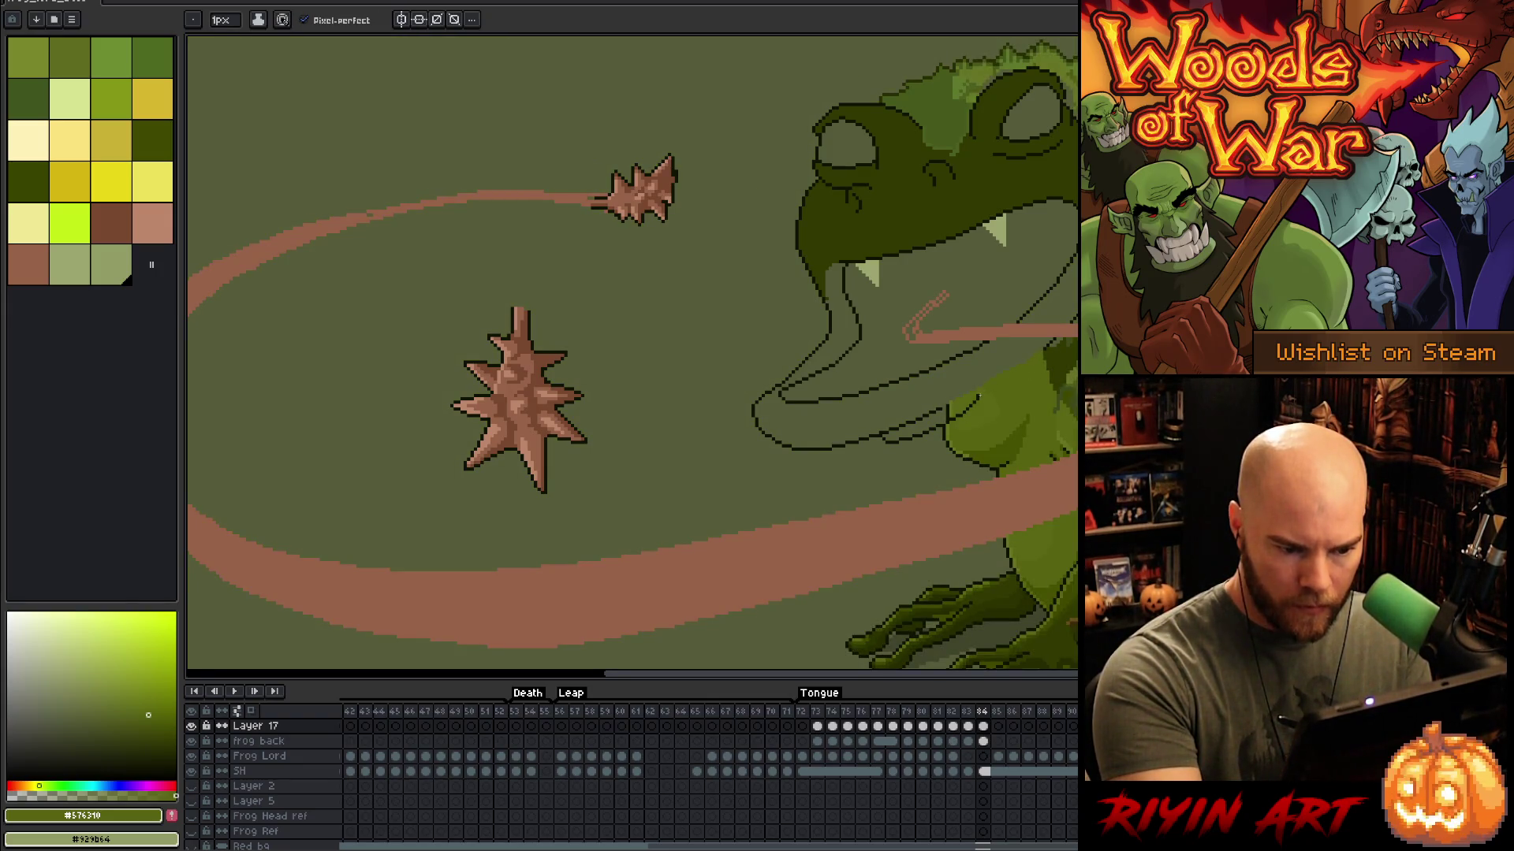
pyautogui.press('g')
pyautogui.click(1004, 367)
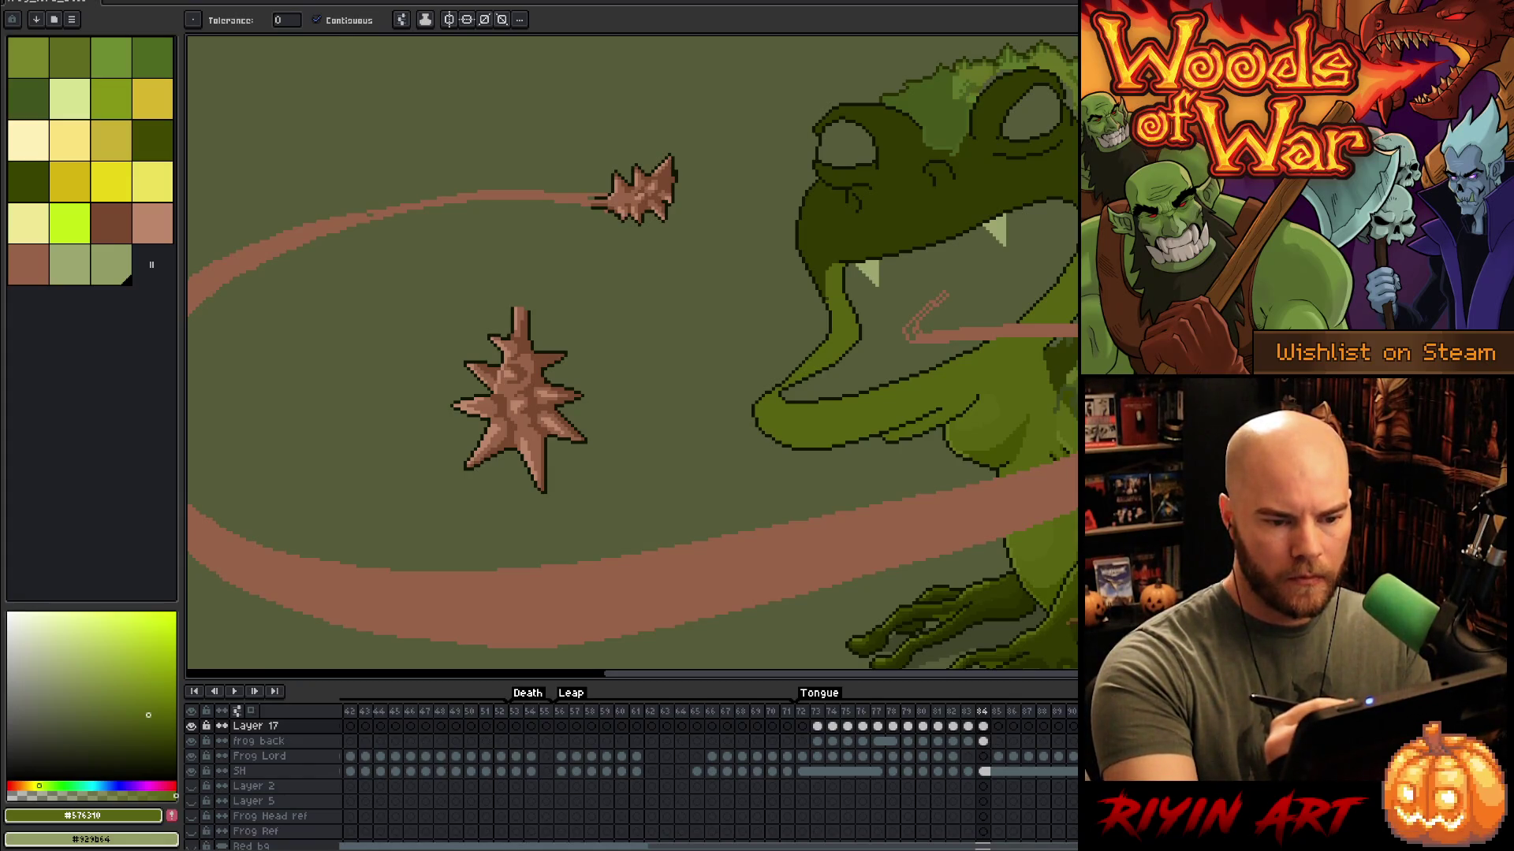
pyautogui.press('b')
pyautogui.keyDown('alt'); pyautogui.click(859, 332); pyautogui.keyUp('alt')
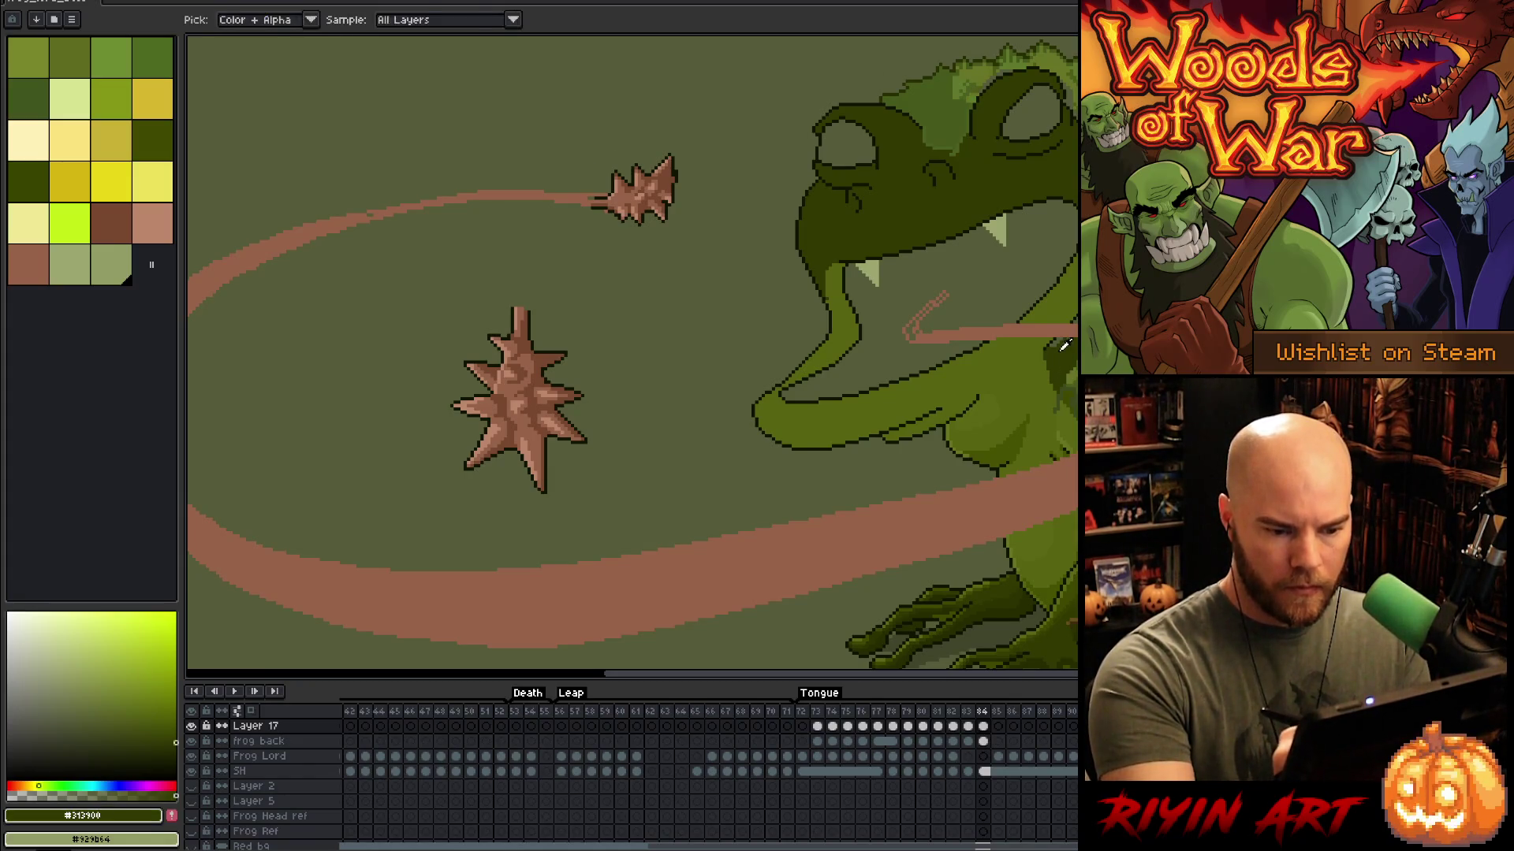
# Step: Add a 'tongue back' layer and draw the brown tongue curling up inside the mouth
pyautogui.scroll(2, 922, 332)
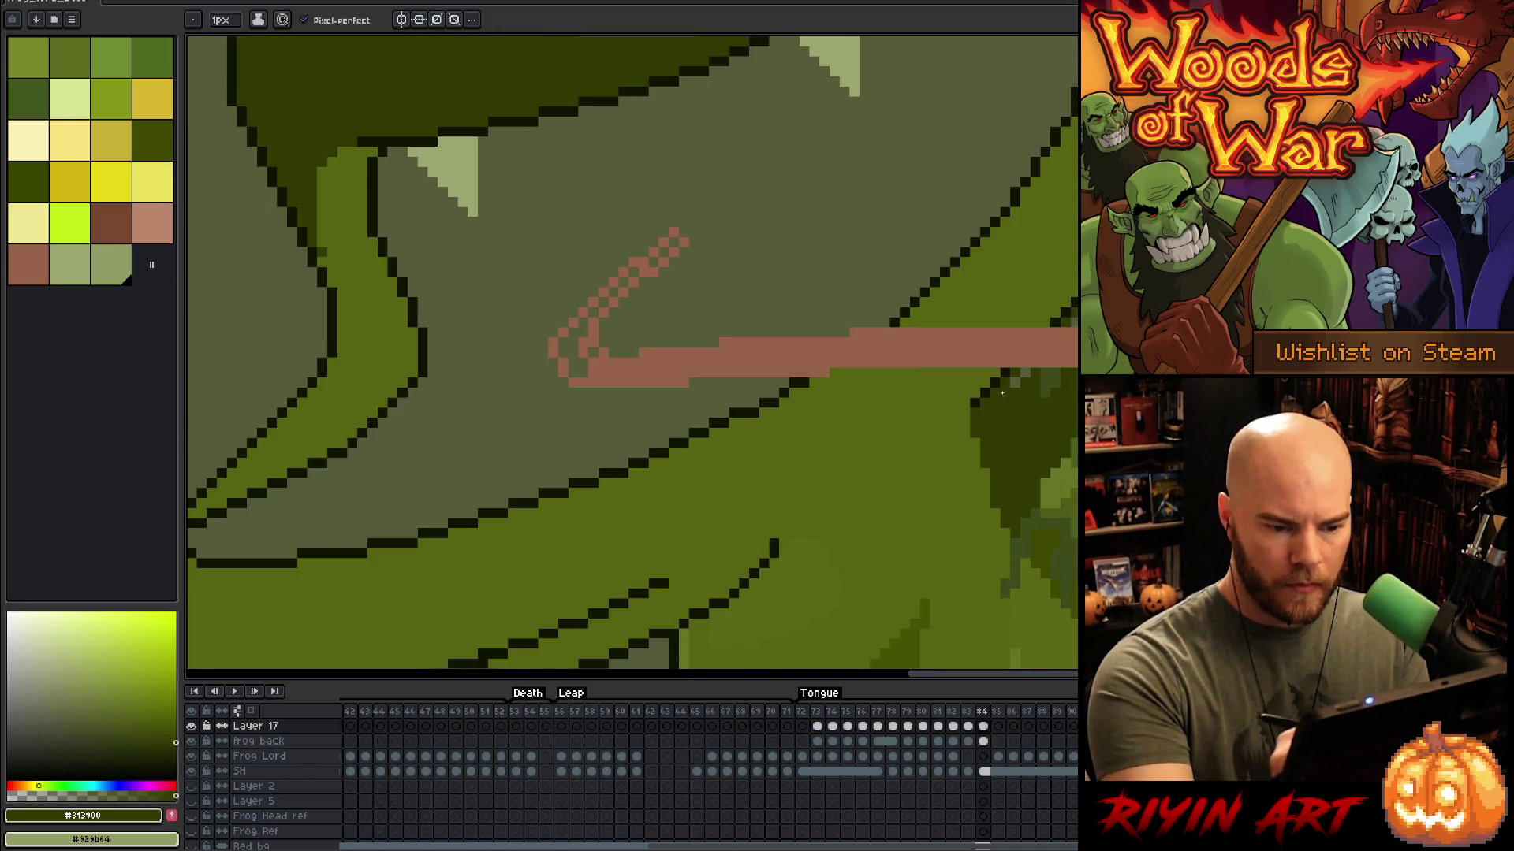
pyautogui.scroll(-1, 971, 461)
pyautogui.scroll(-2, 971, 460)
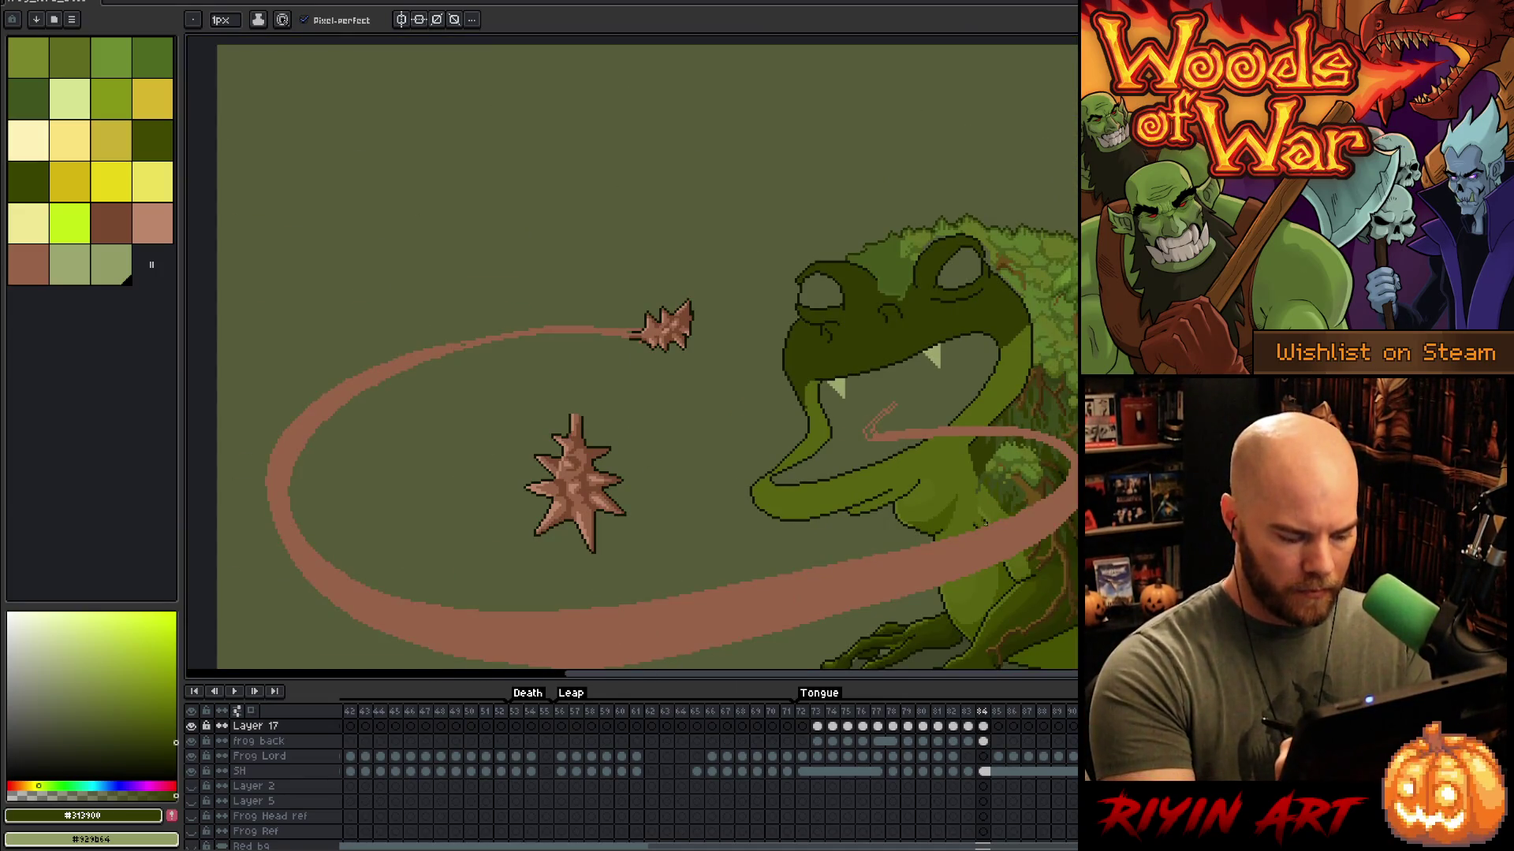
pyautogui.hotkey('shift', 'n')
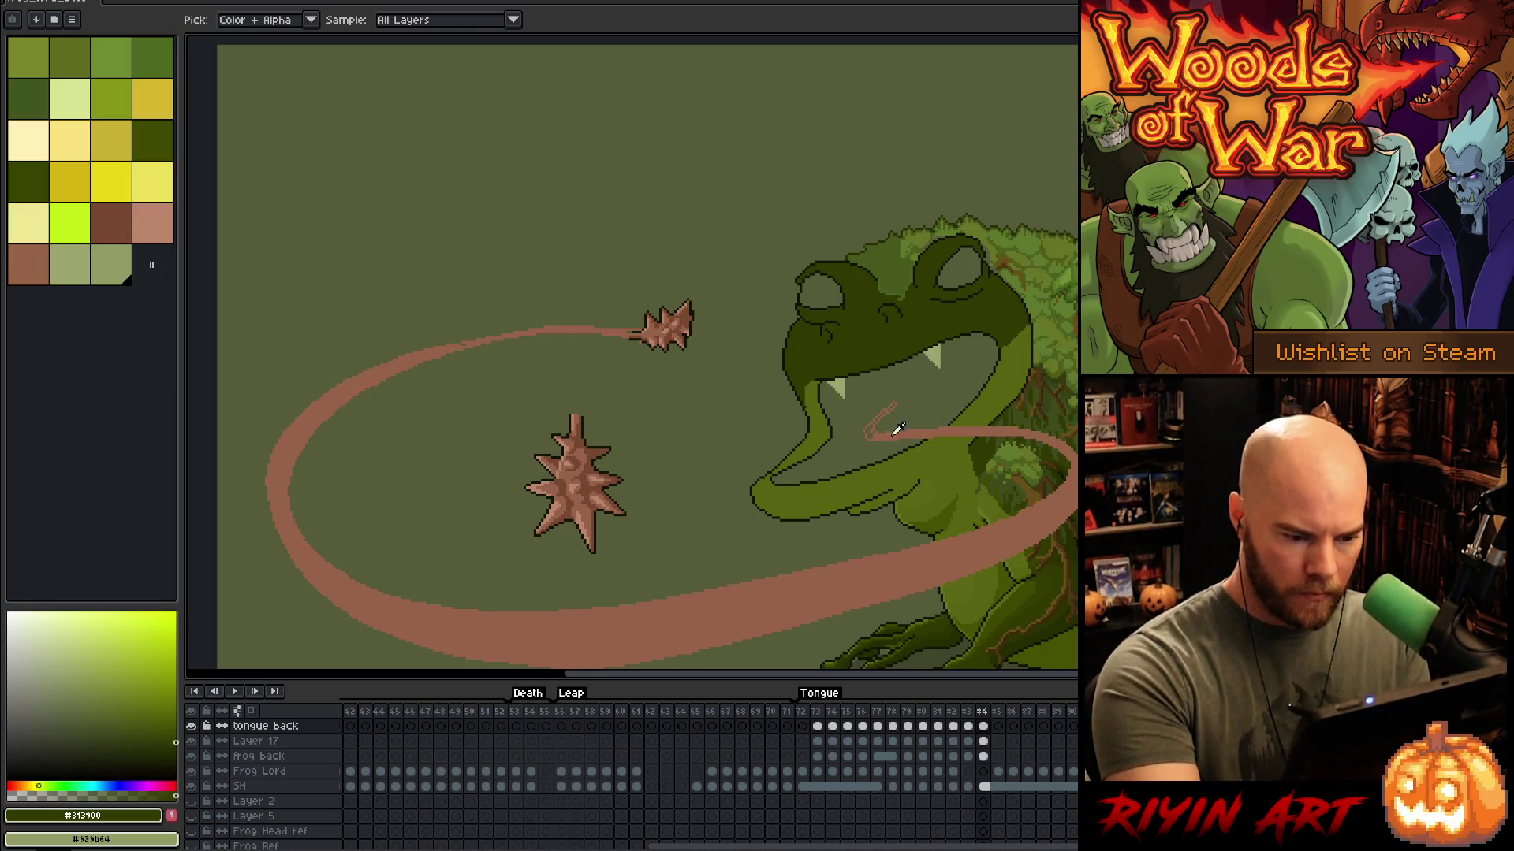
pyautogui.keyDown('alt'); pyautogui.click(899, 427); pyautogui.keyUp('alt')
pyautogui.scroll(2, 917, 383)
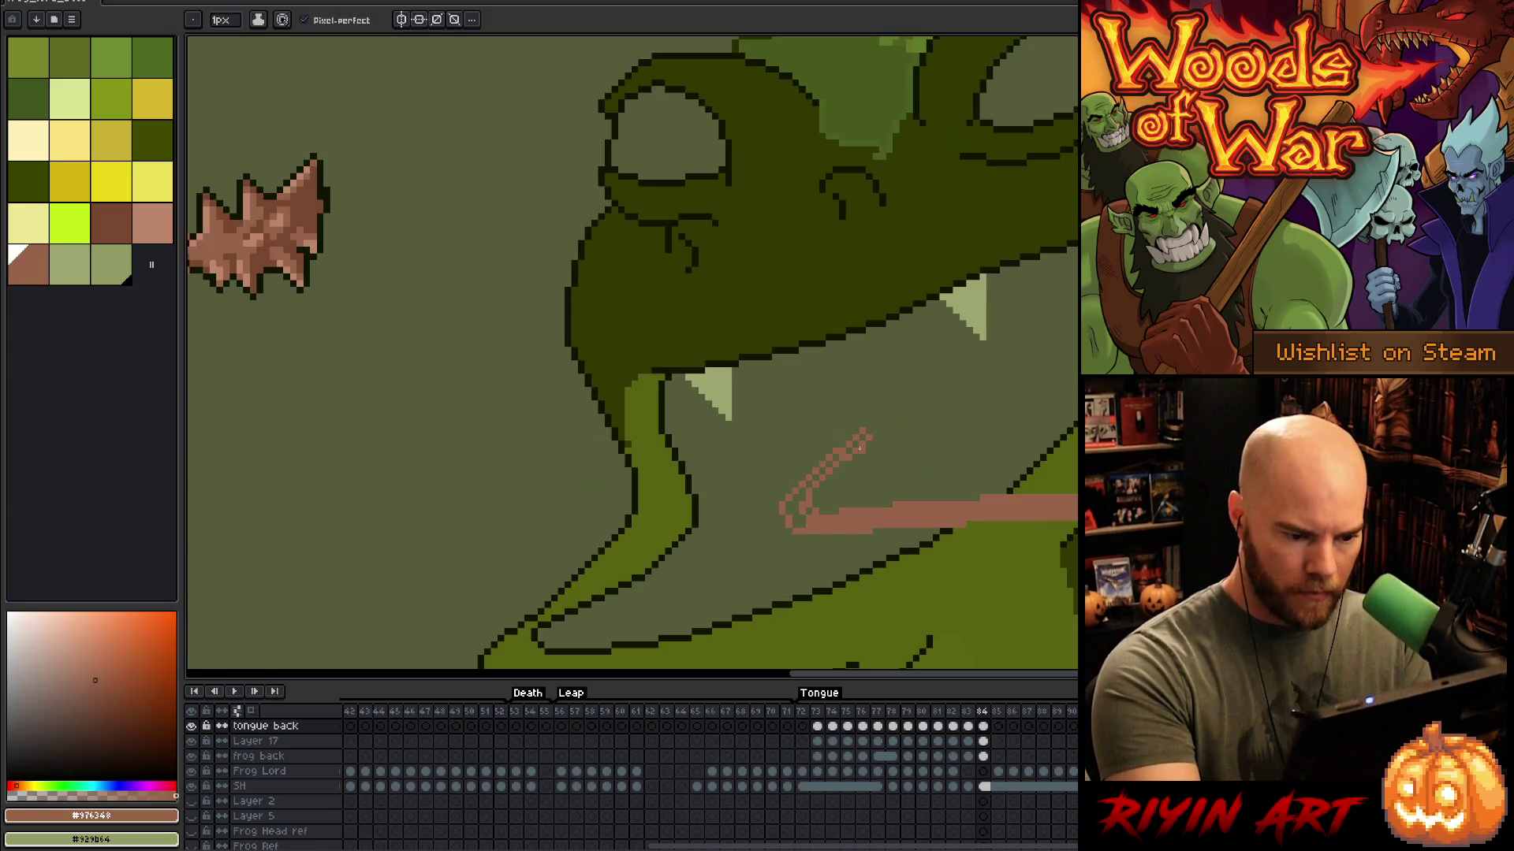
pyautogui.moveTo(866, 444)
pyautogui.mouseDown()
pyautogui.moveTo(915, 451)
pyautogui.moveTo(854, 430)
pyautogui.moveTo(807, 486)
pyautogui.mouseUp()
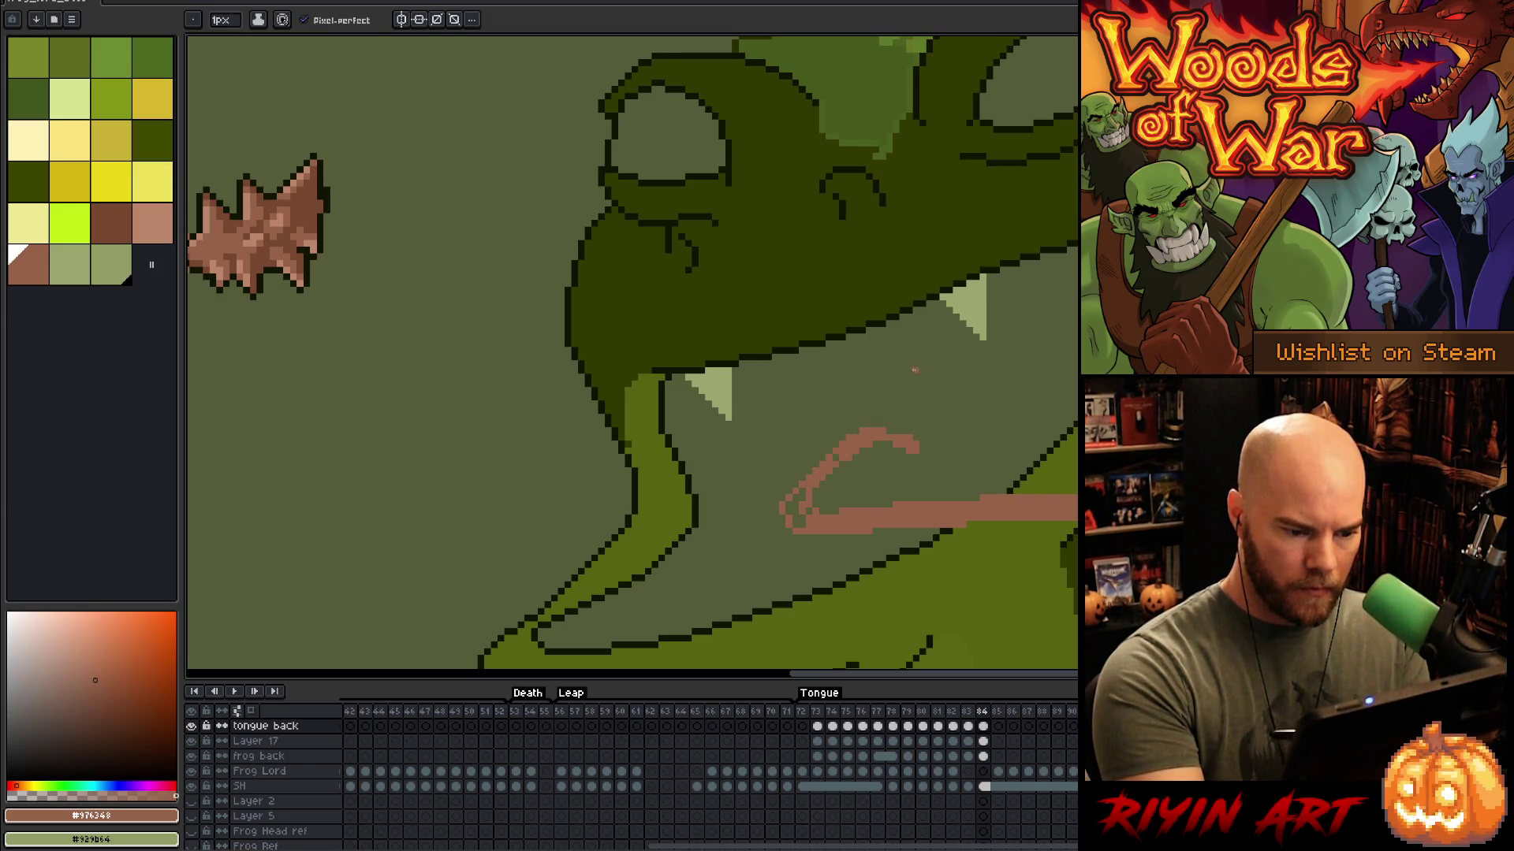
pyautogui.moveTo(802, 492)
pyautogui.mouseDown()
pyautogui.moveTo(798, 518)
pyautogui.moveTo(790, 507)
pyautogui.mouseUp()
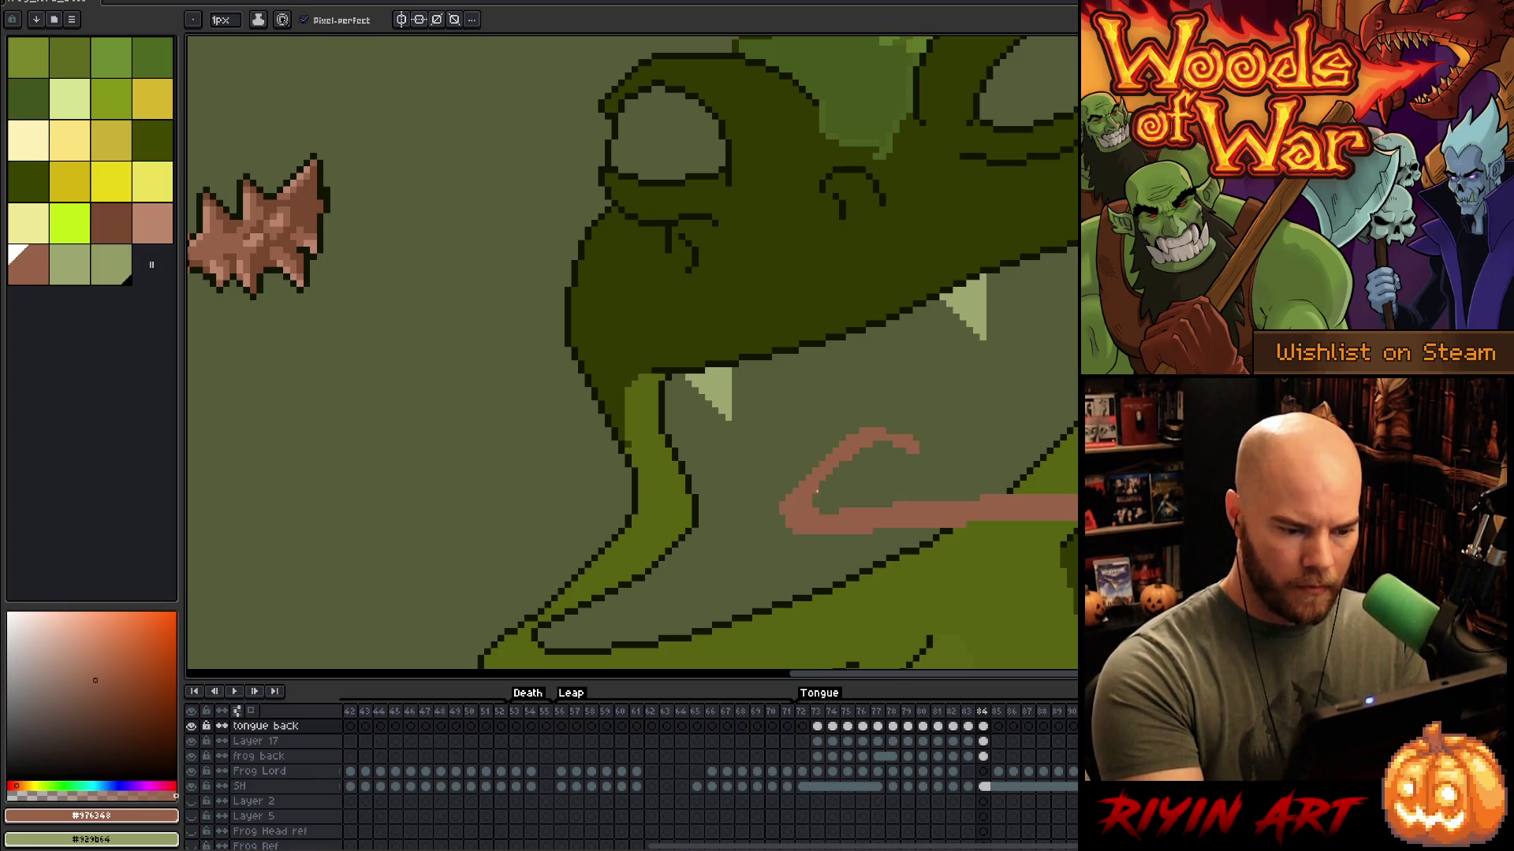
# Step: Bring the lower jaw back into view and save the file
pyautogui.press('e')
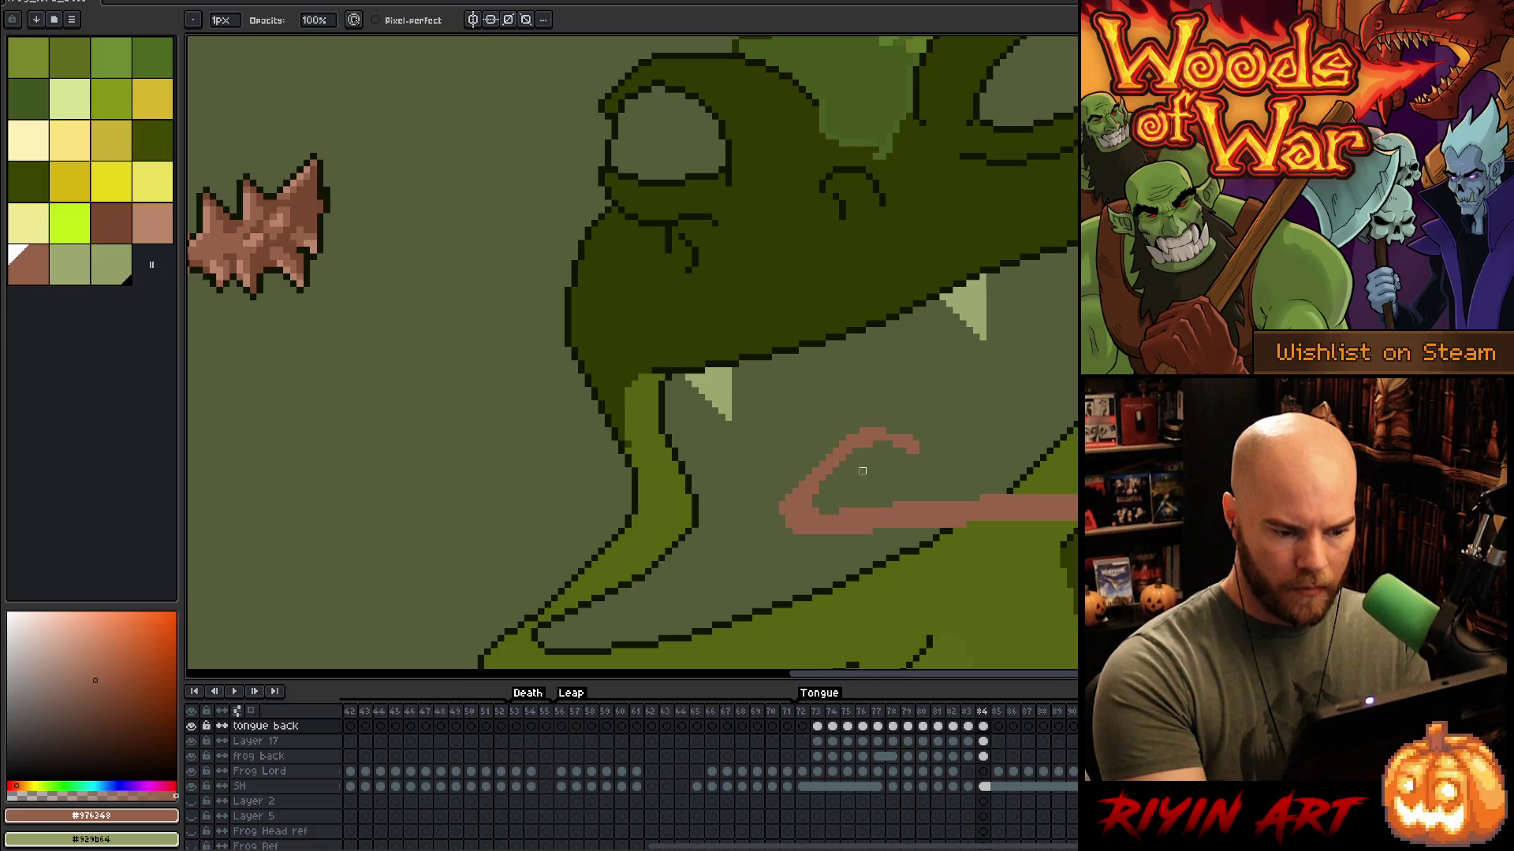
pyautogui.press('b')
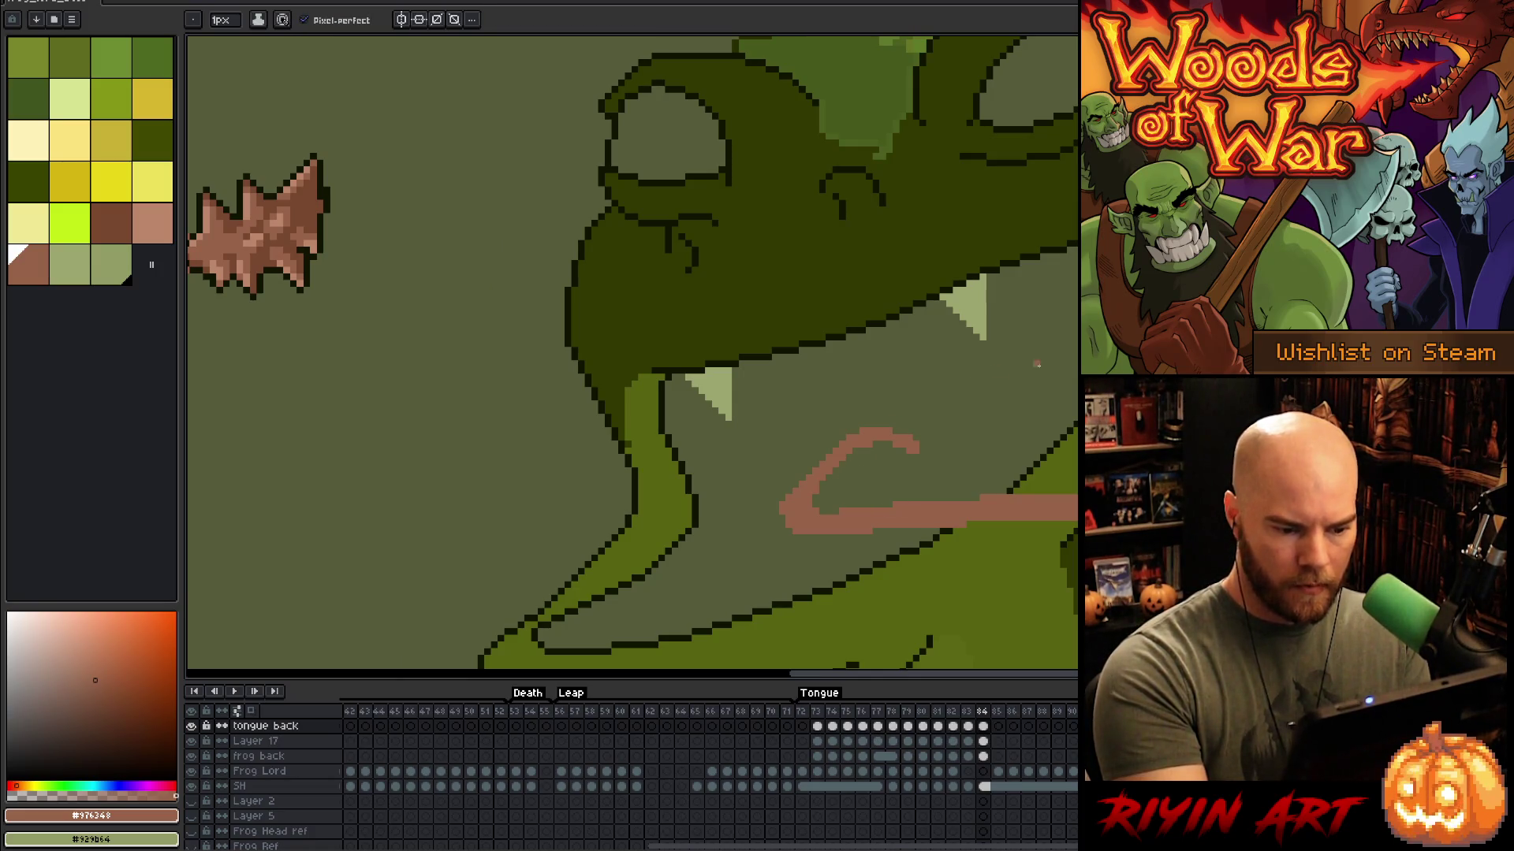
pyautogui.press('e')
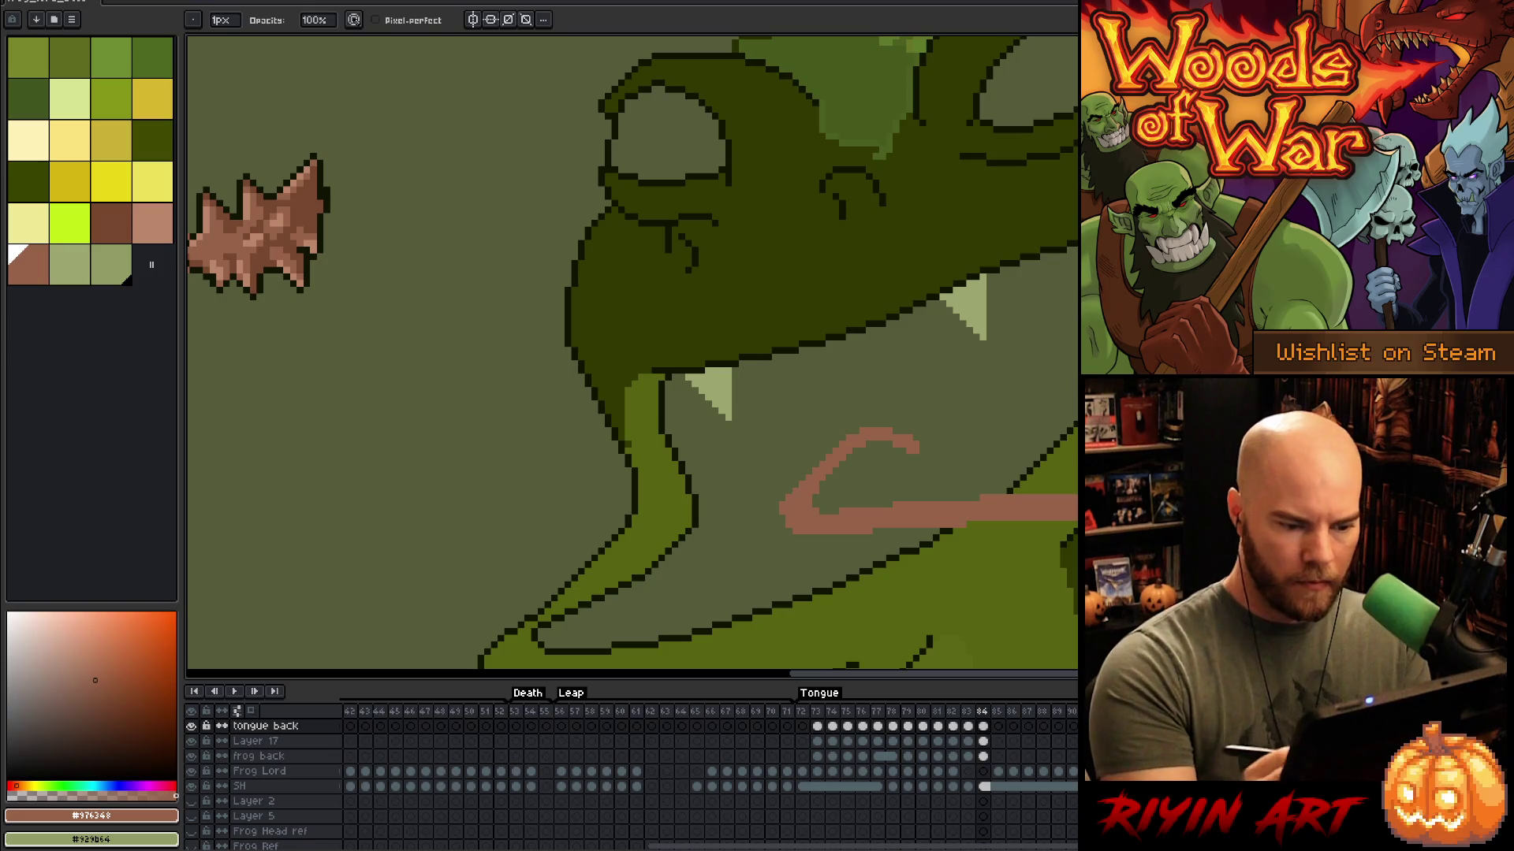
pyautogui.press('space')
pyautogui.moveTo(790, 565); pyautogui.dragTo(802, 407)
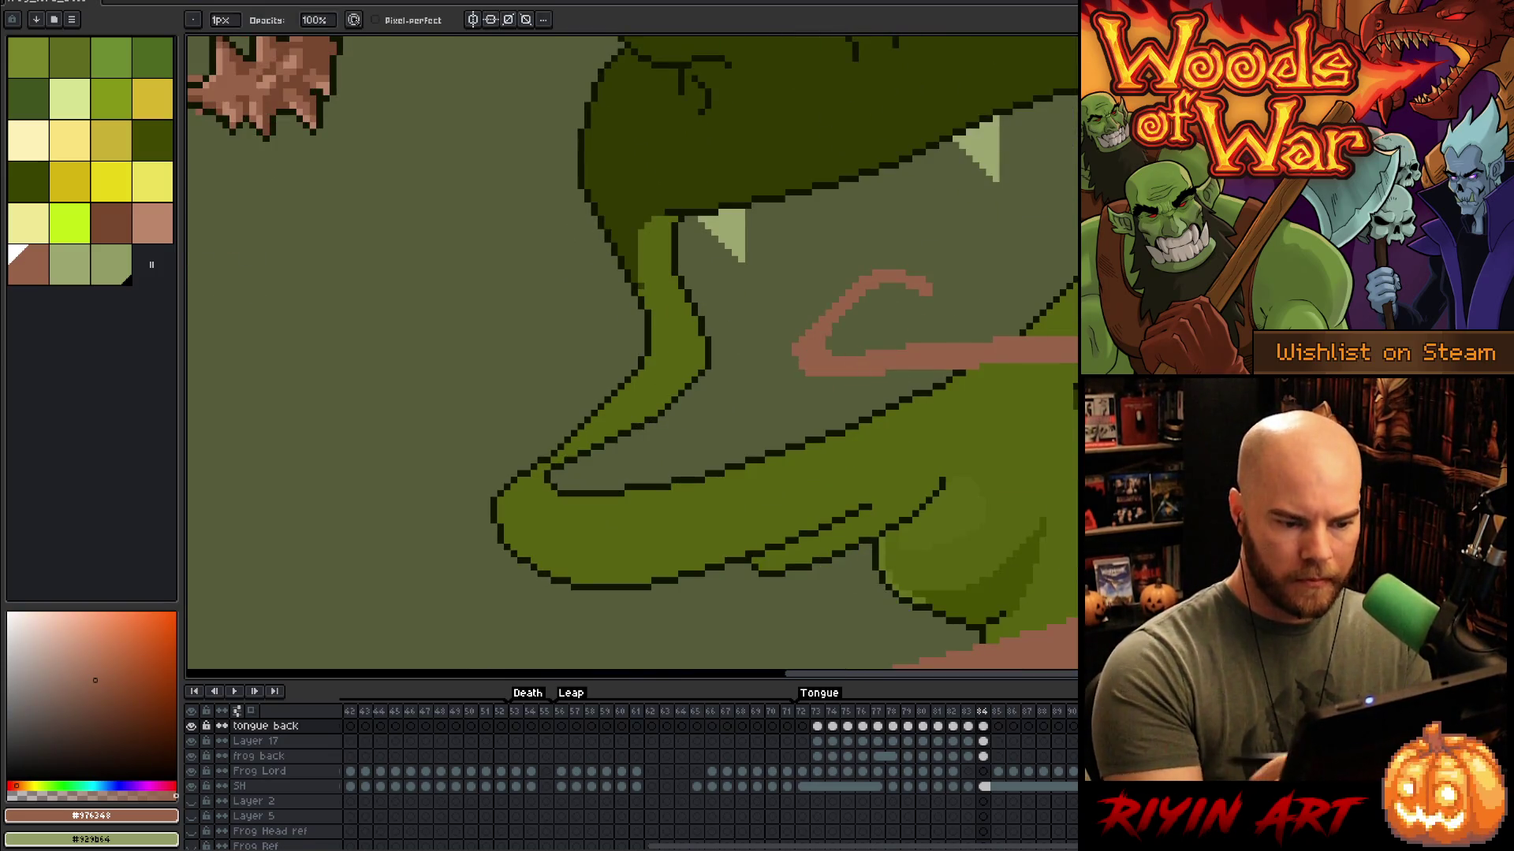
pyautogui.press('b')
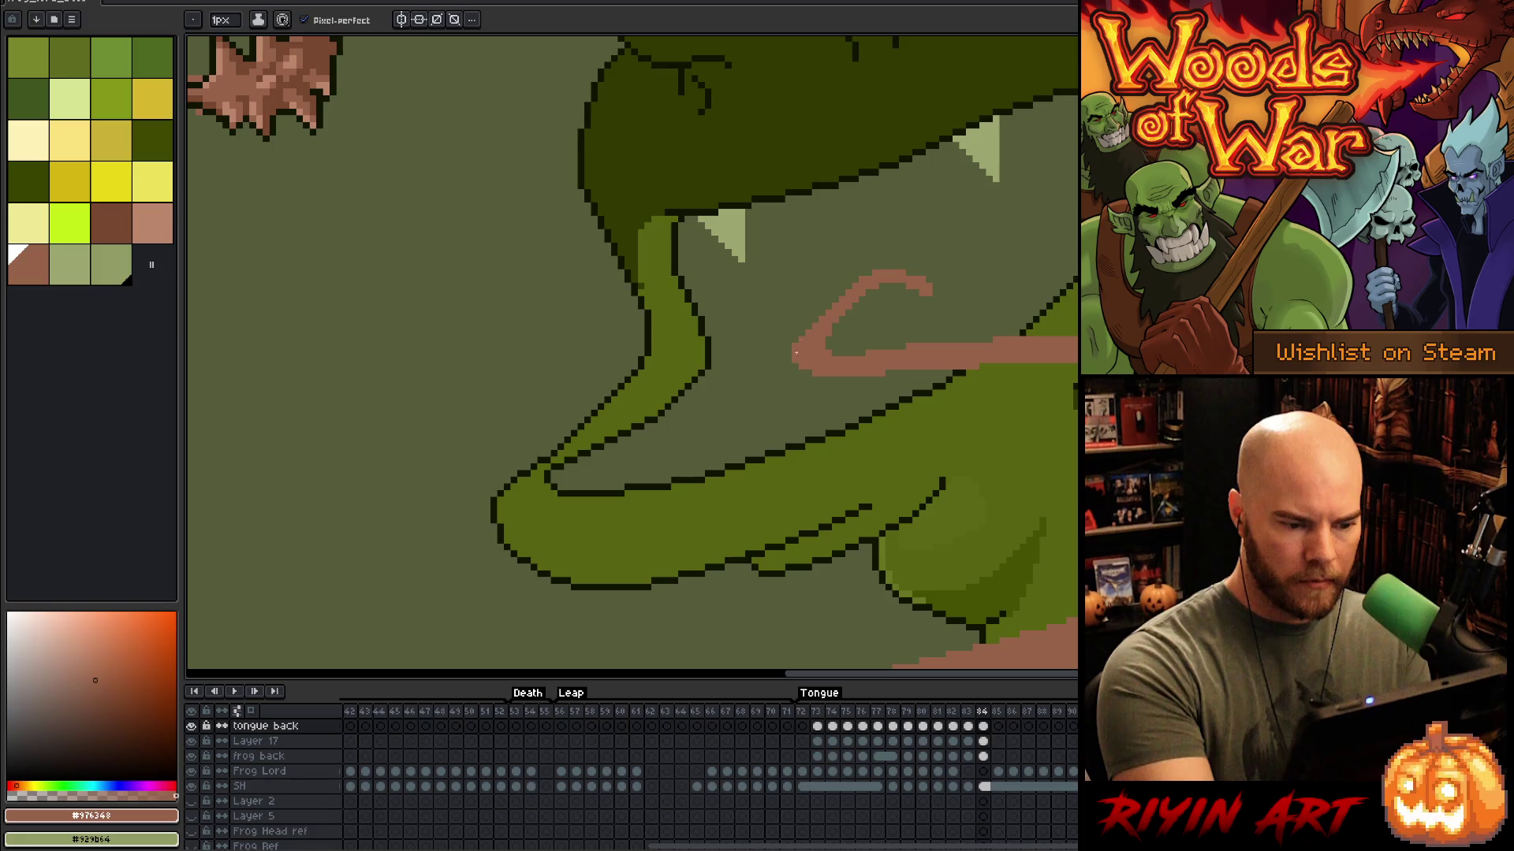
pyautogui.hotkey('ctrl', 's')
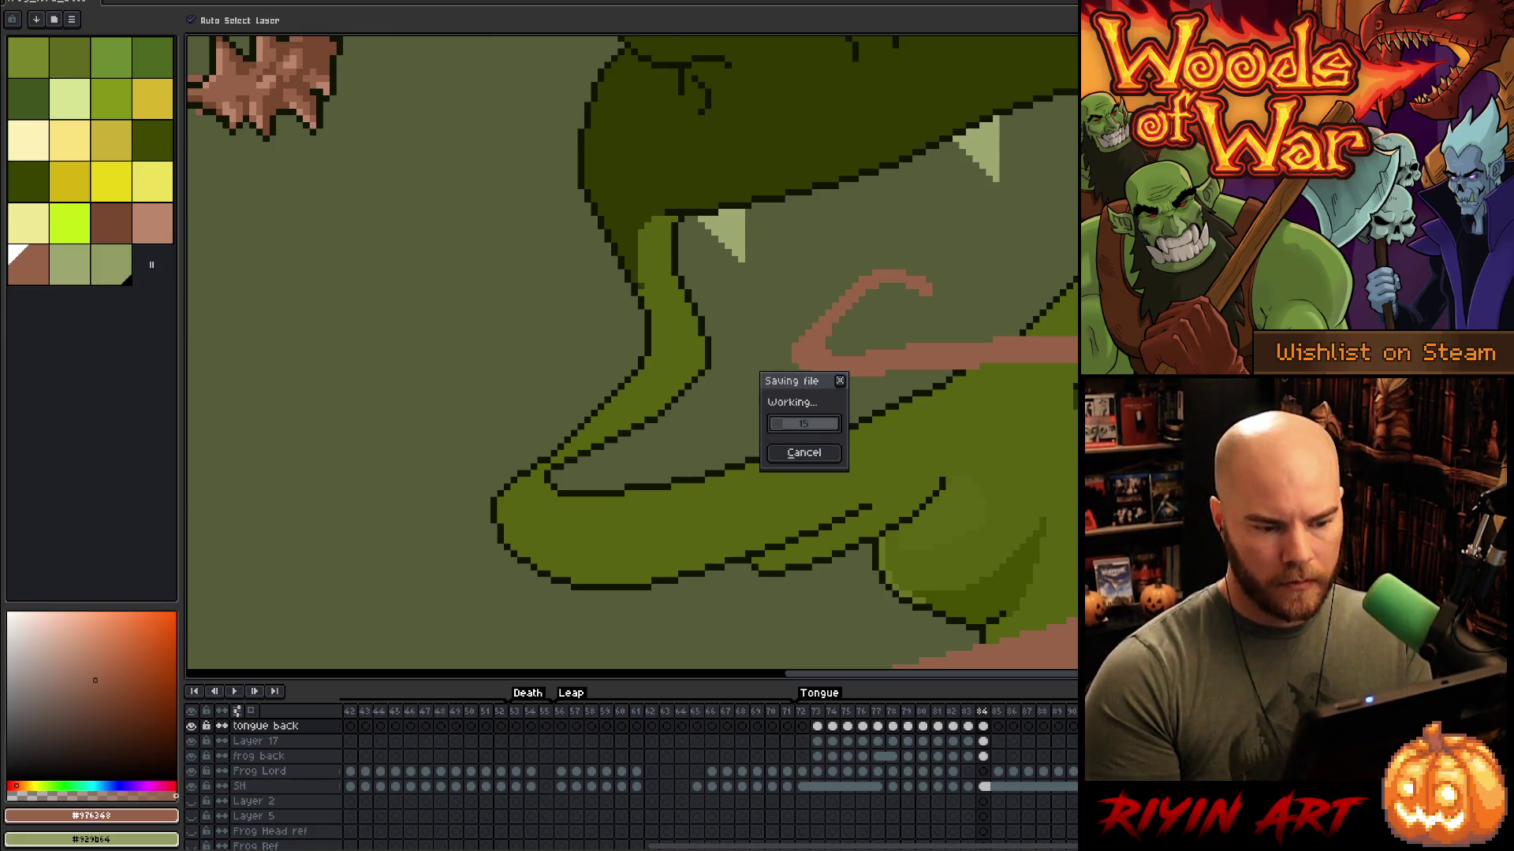
# Step: Pan to the spiked tongue tip and erase the tongue's top pixel row just before it
pyautogui.scroll(-4, 1072, 426)
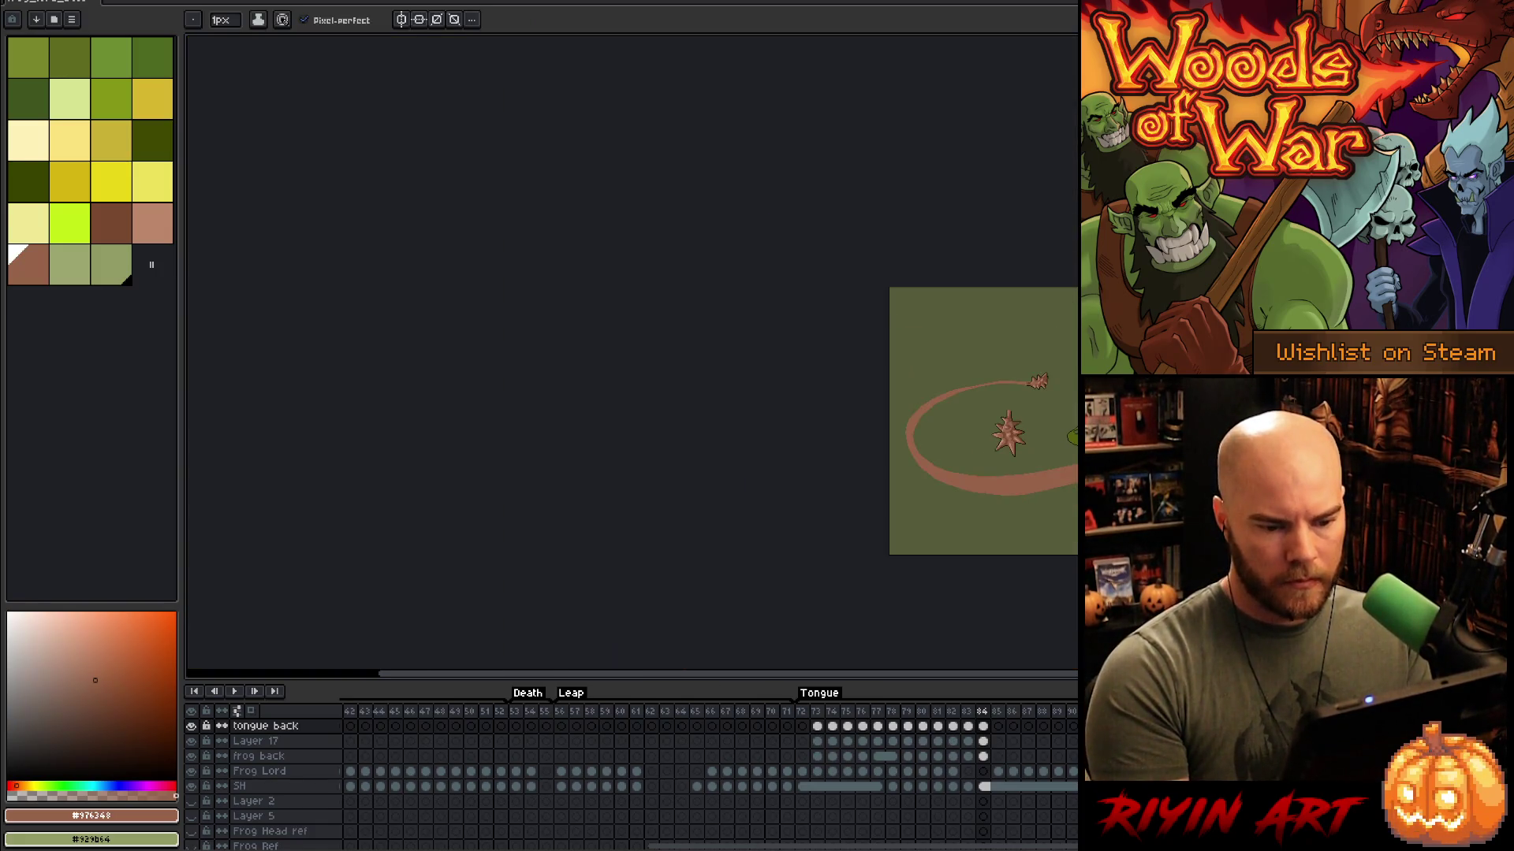
pyautogui.scroll(3, 1072, 442)
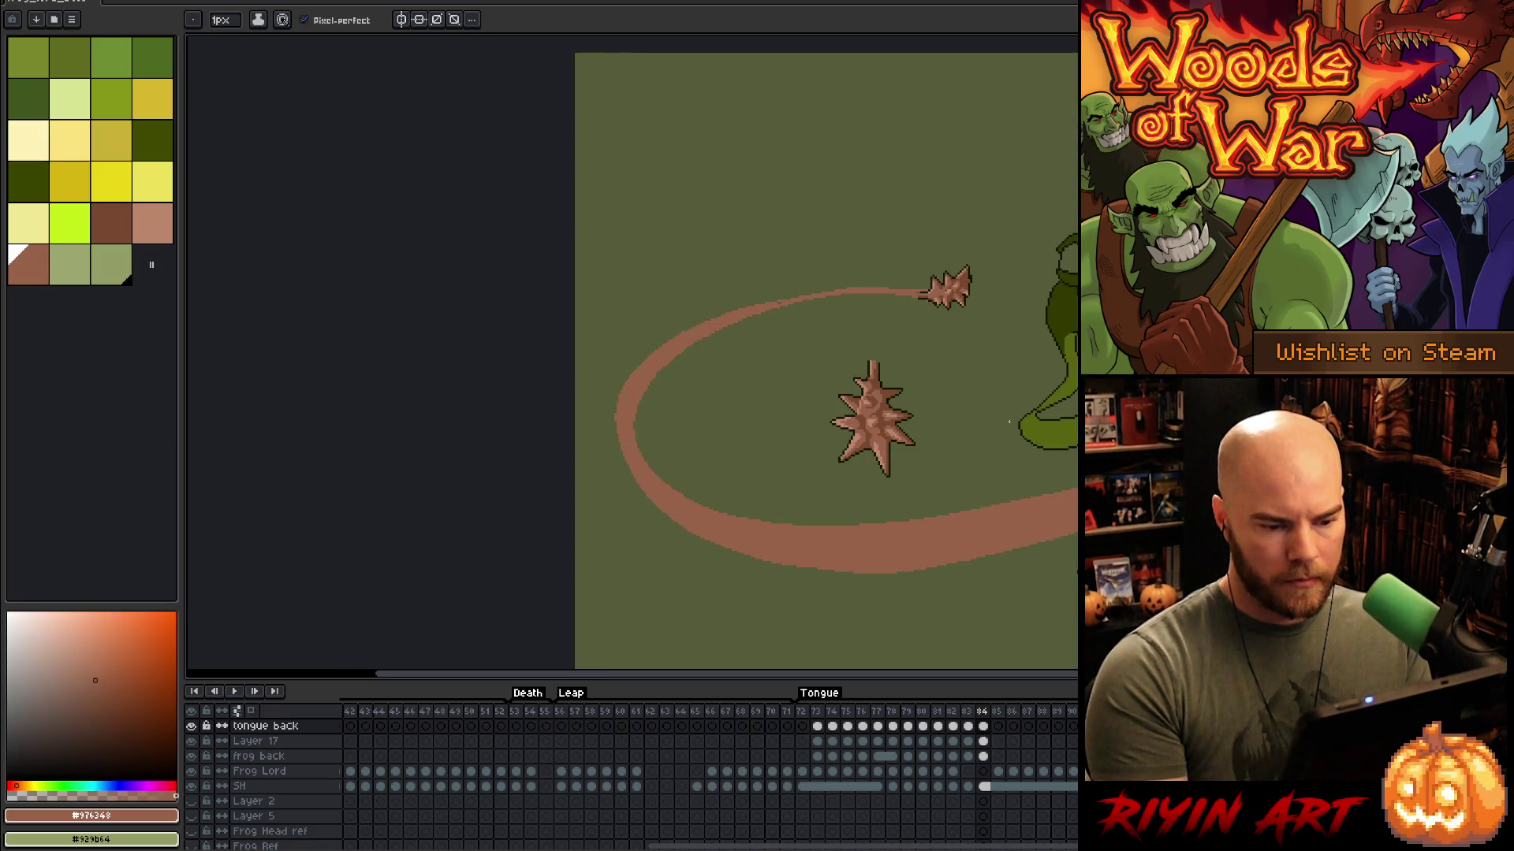
pyautogui.moveTo(1229, 466); pyautogui.dragTo(1058, 404)
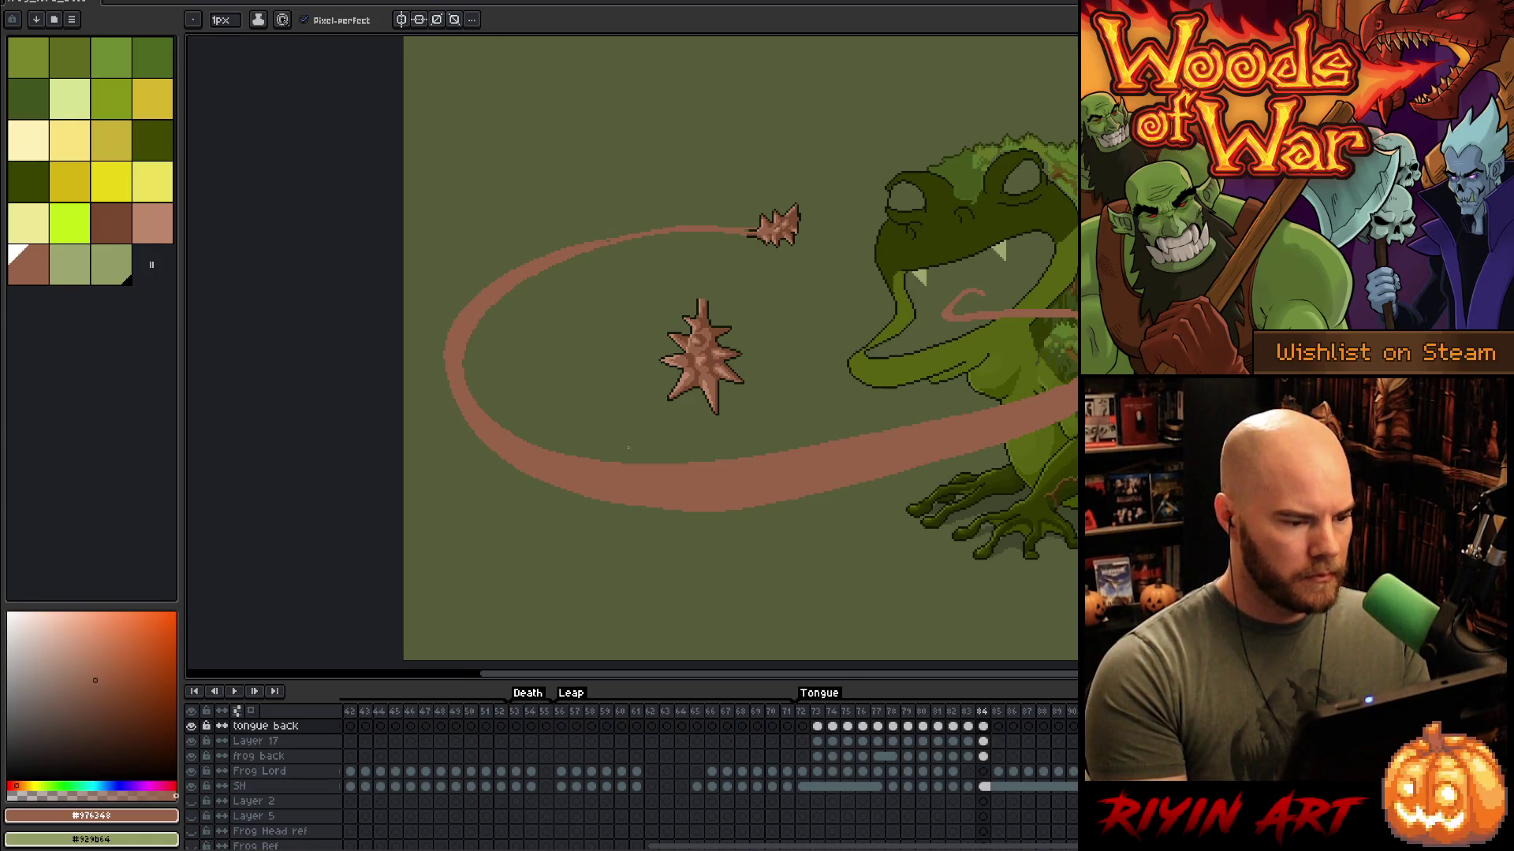
pyautogui.scroll(1, 654, 453)
pyautogui.moveTo(757, 374); pyautogui.dragTo(915, 452)
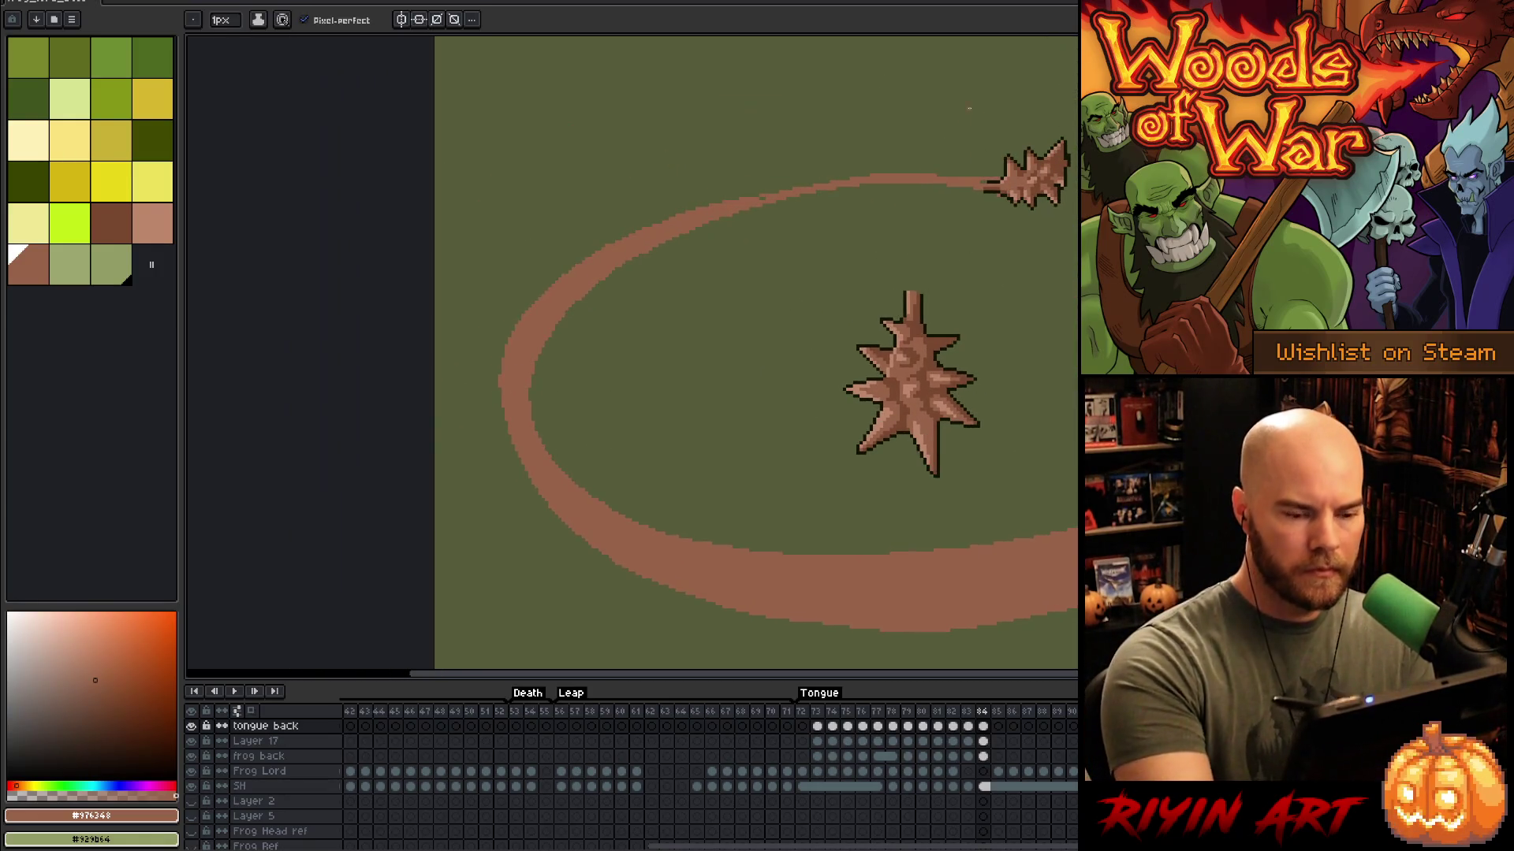
pyautogui.press('e')
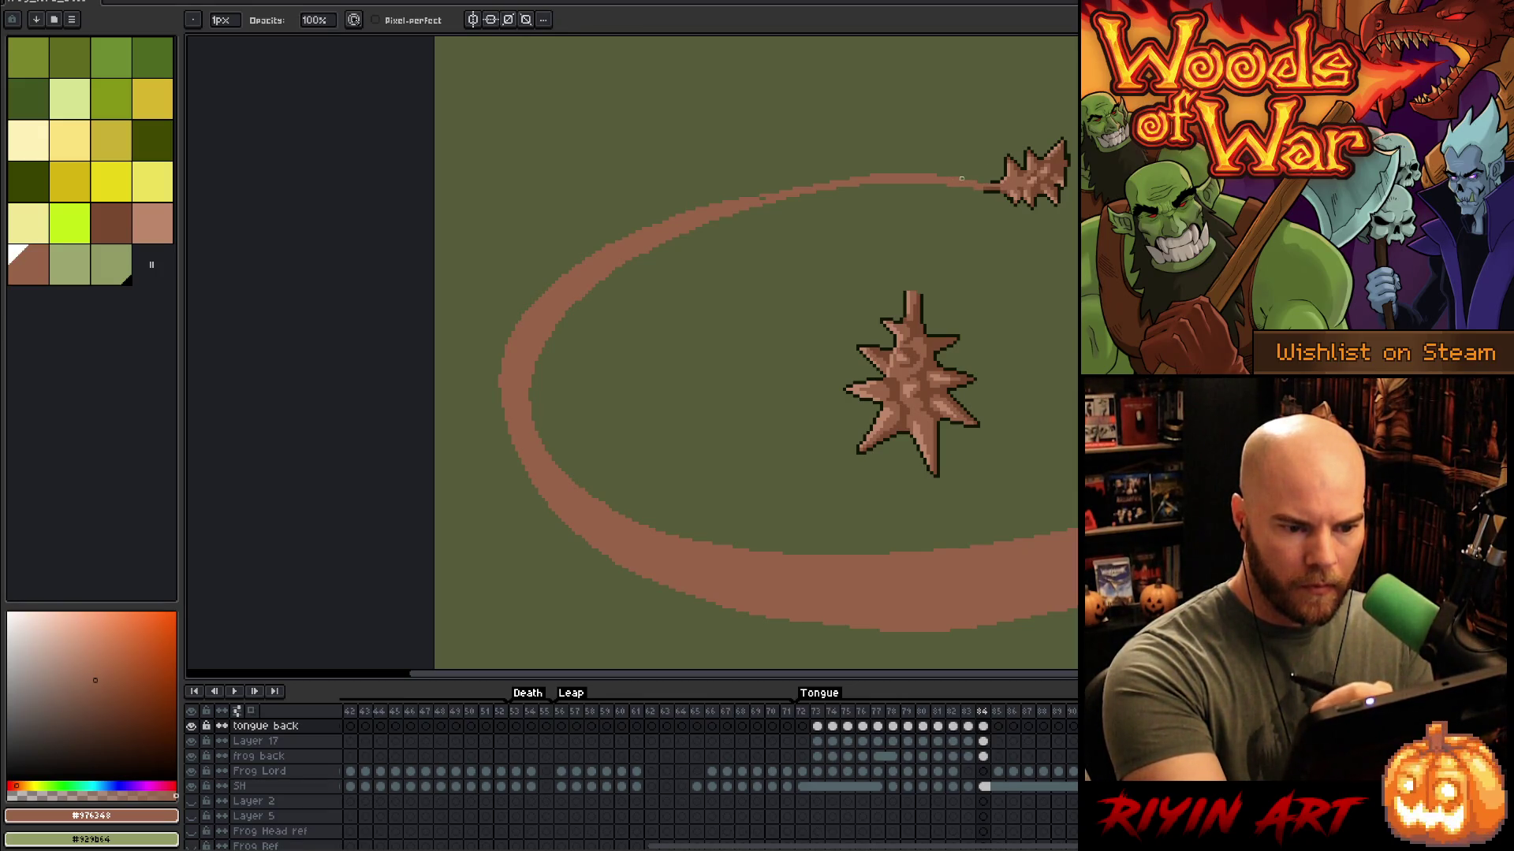
pyautogui.moveTo(941, 175); pyautogui.dragTo(868, 175)
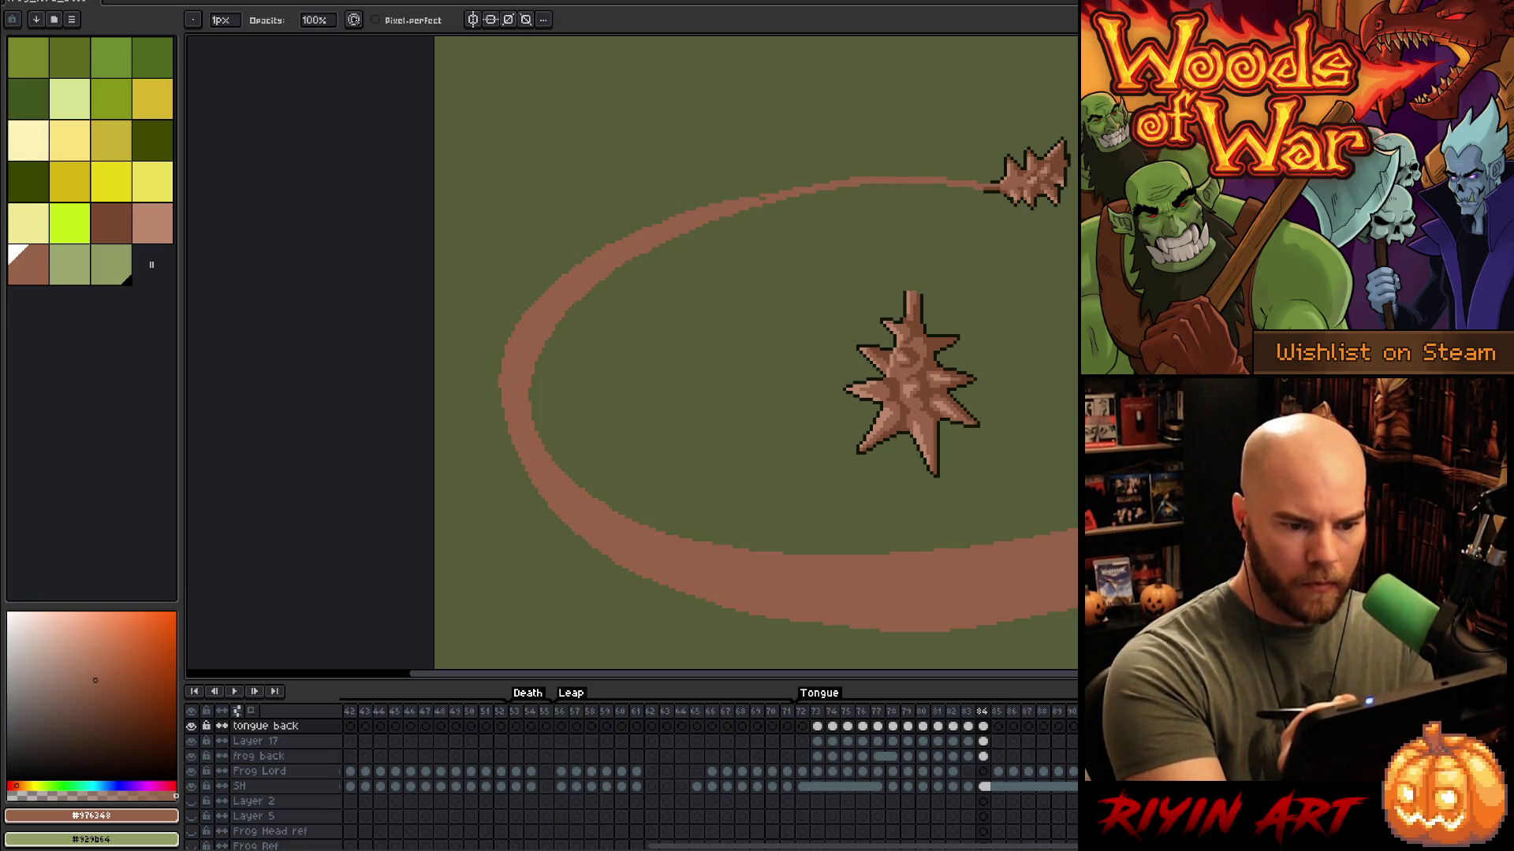
# Step: Lasso-select along the tongue's inner edge, then return to the pencil
pyautogui.press('e')
pyautogui.press('b')
pyautogui.press('e')
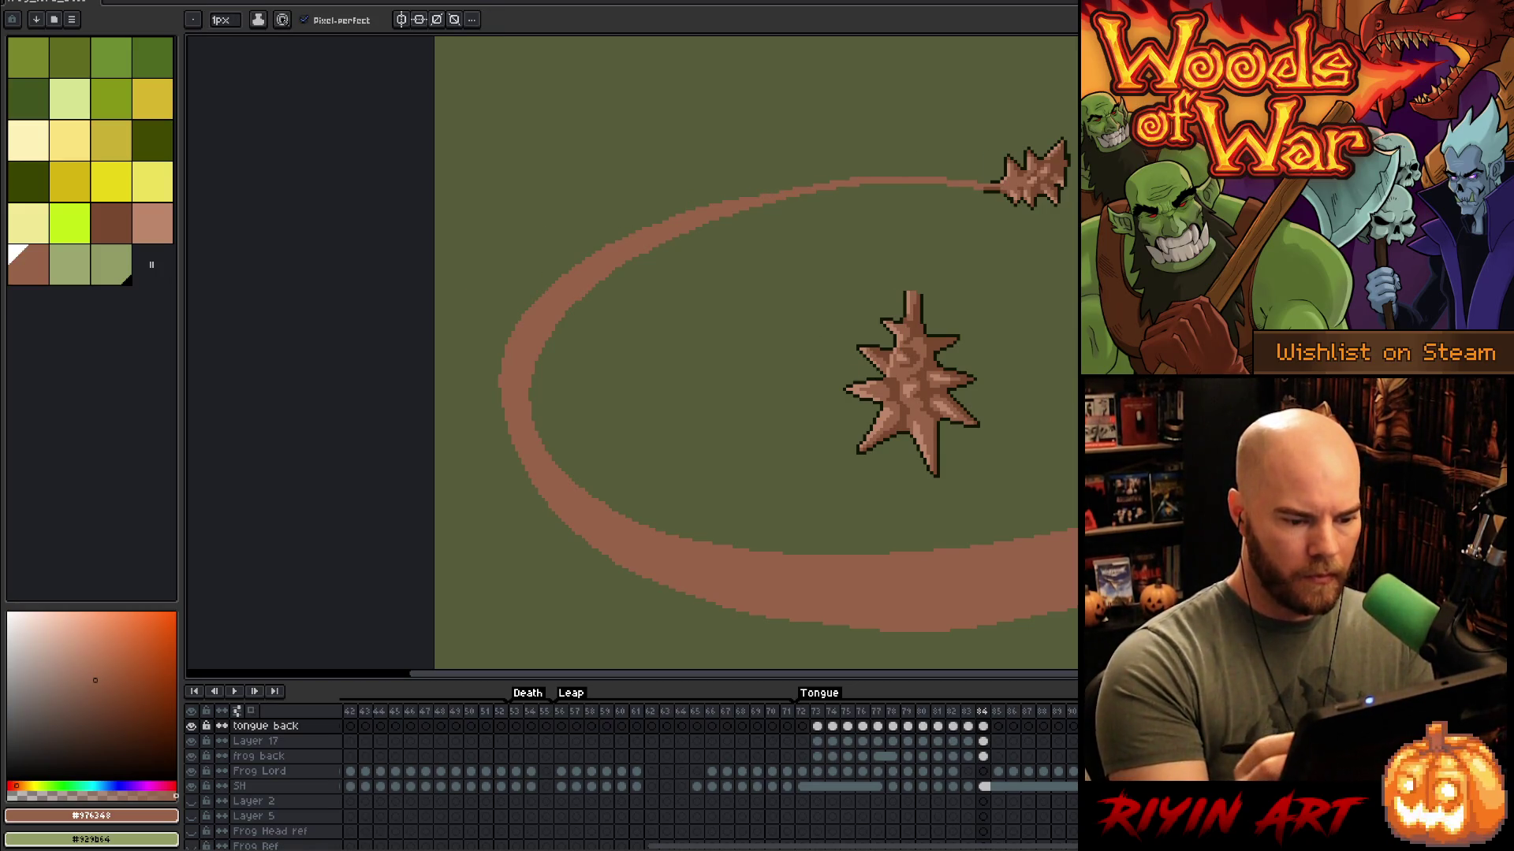
pyautogui.press('m')
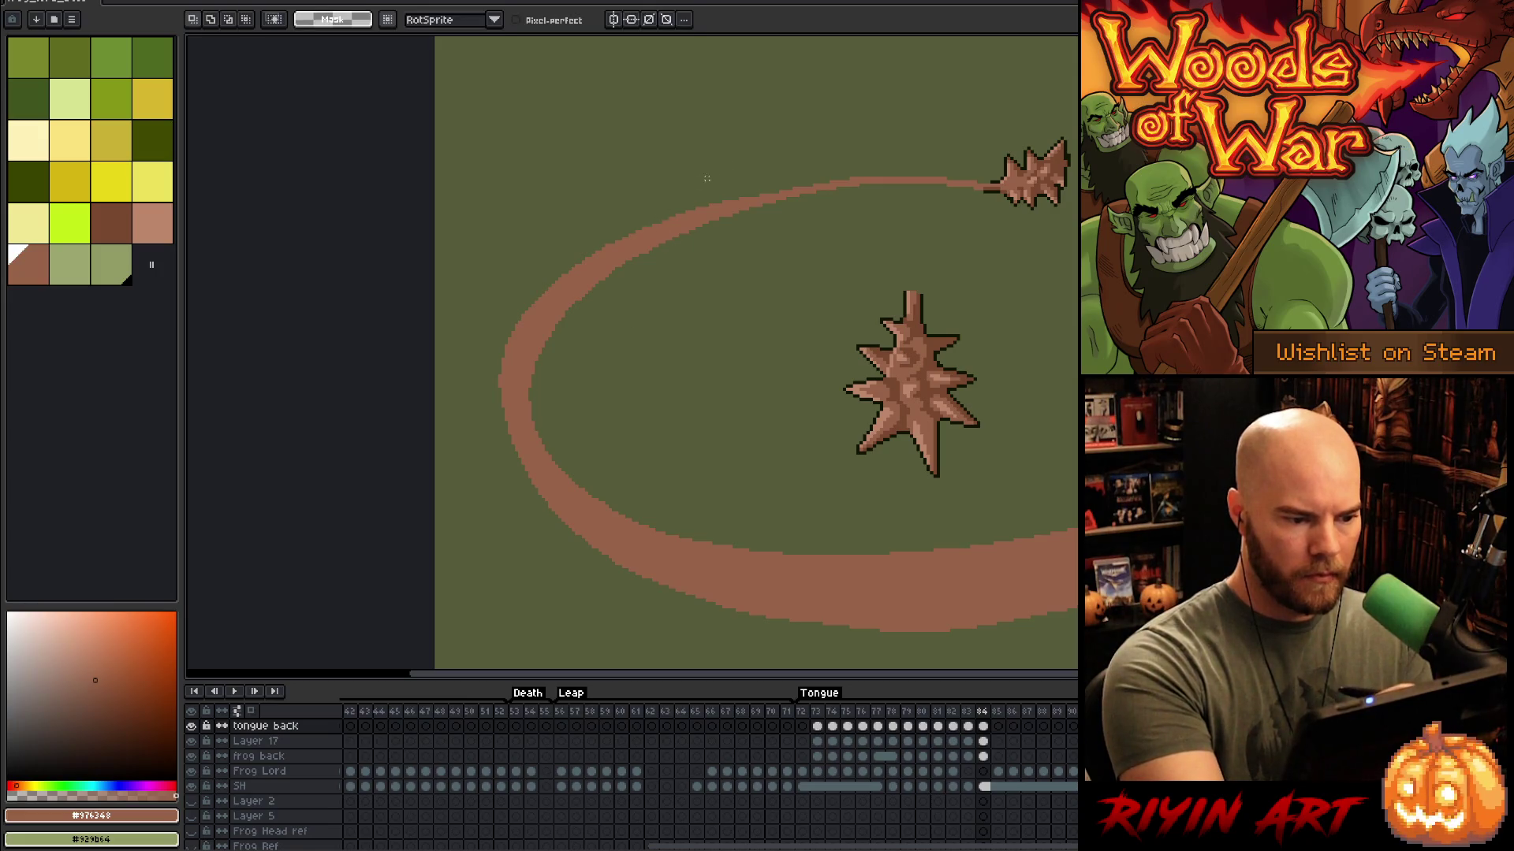
pyautogui.moveTo(795, 194)
pyautogui.mouseDown()
pyautogui.moveTo(648, 243)
pyautogui.moveTo(566, 303)
pyautogui.moveTo(529, 379)
pyautogui.moveTo(561, 461)
pyautogui.moveTo(781, 295)
pyautogui.mouseUp()
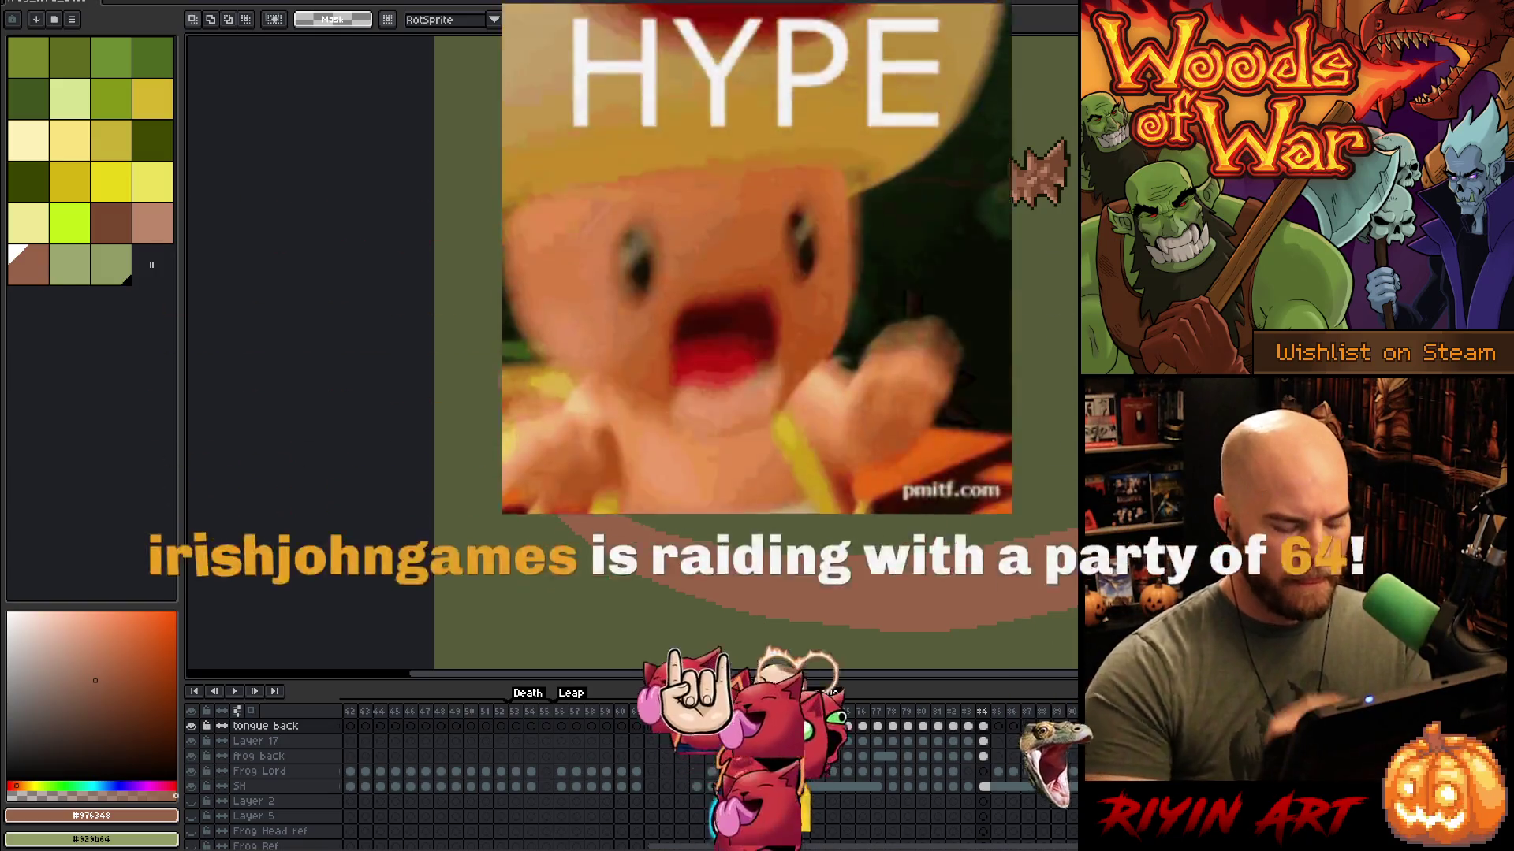
pyautogui.press('b')
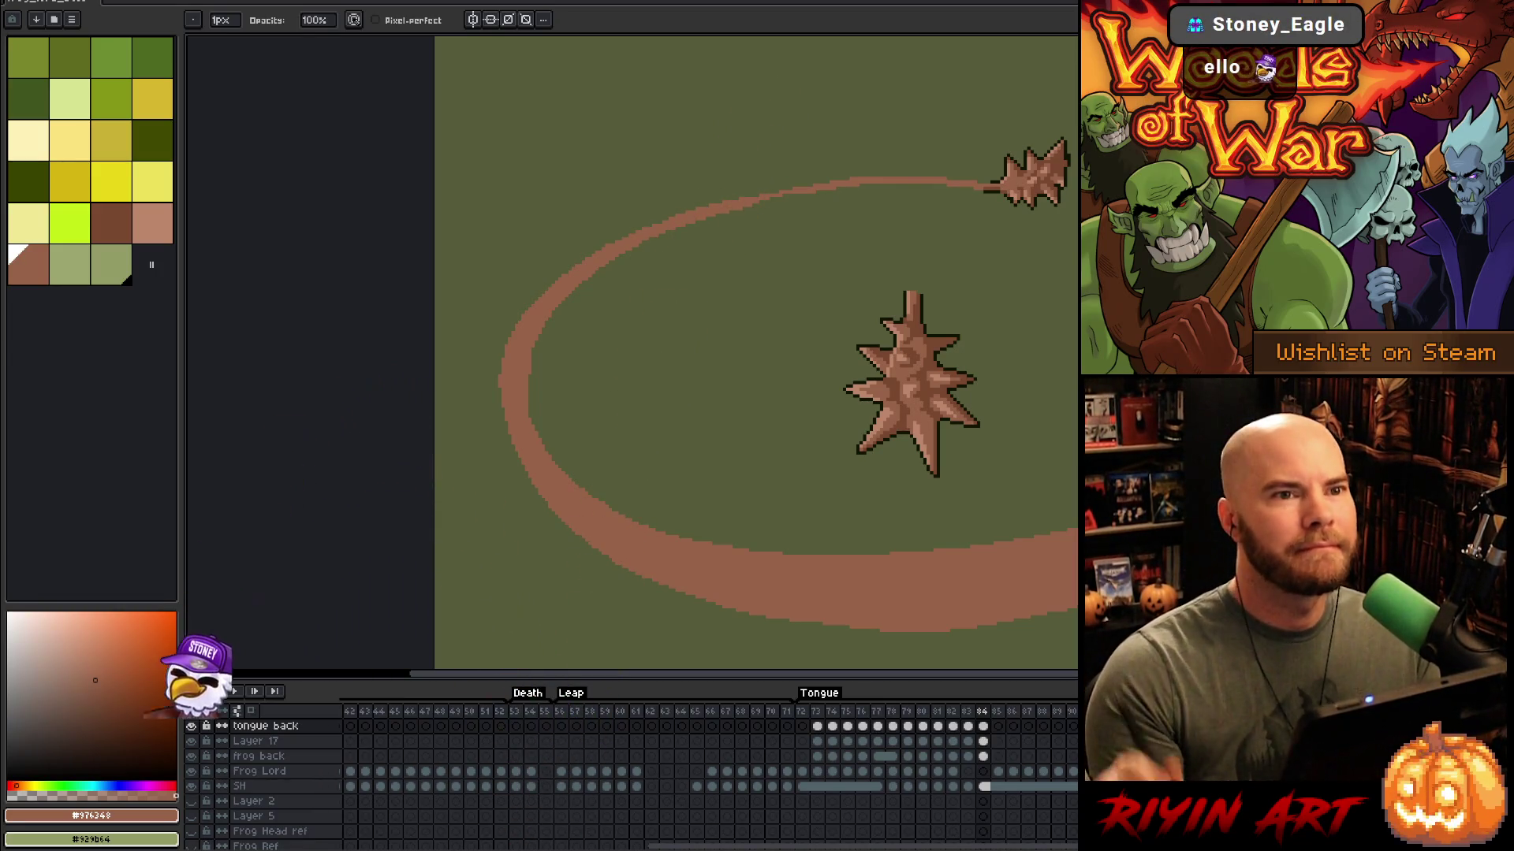
# Step: Fit the sprite to the screen and play, then stop, the animation
pyautogui.press('1')
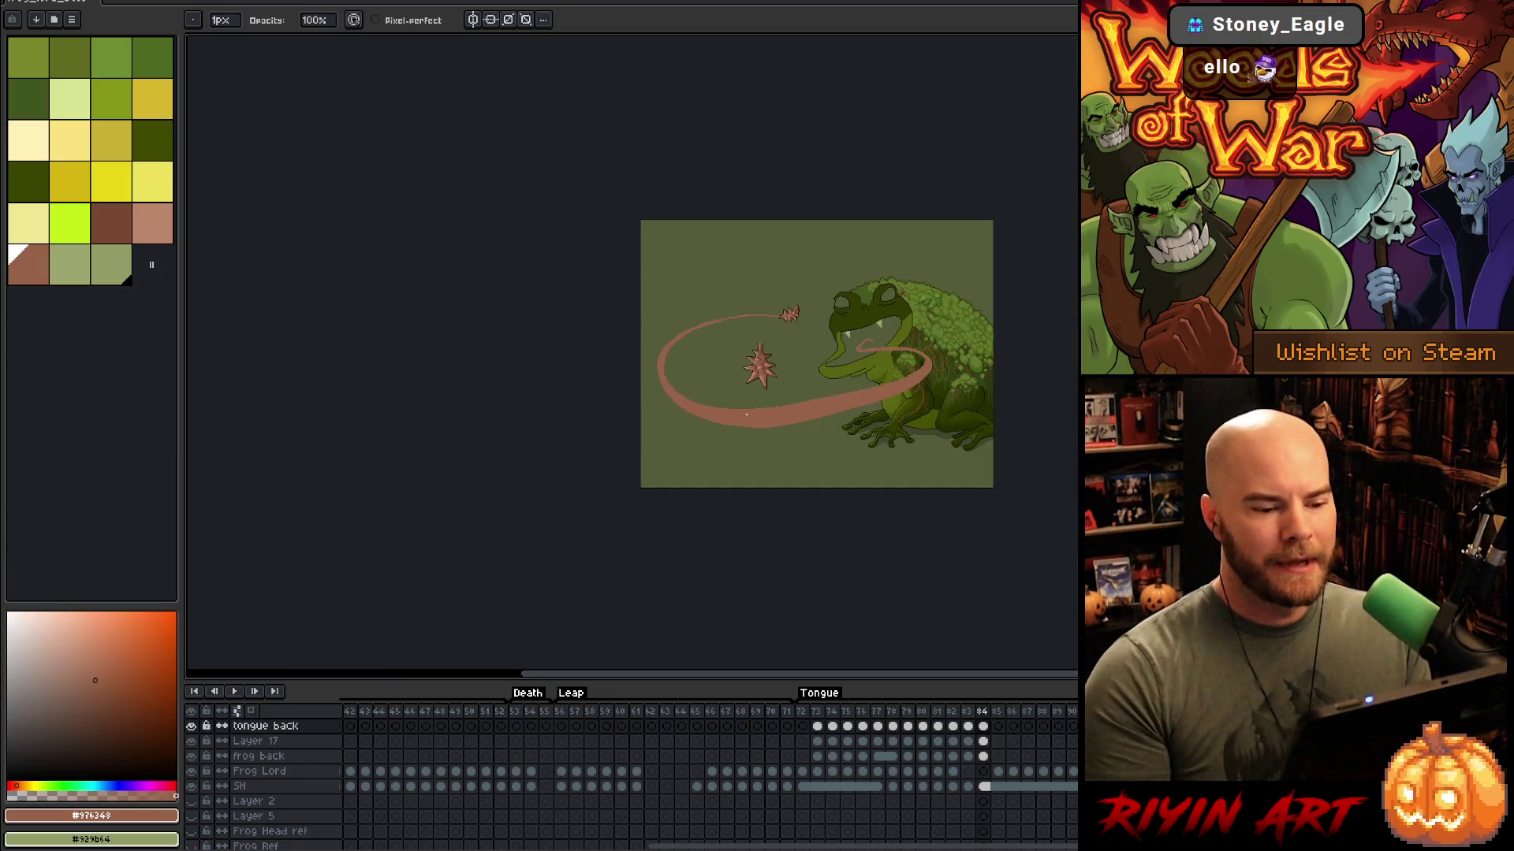
pyautogui.press('Return')
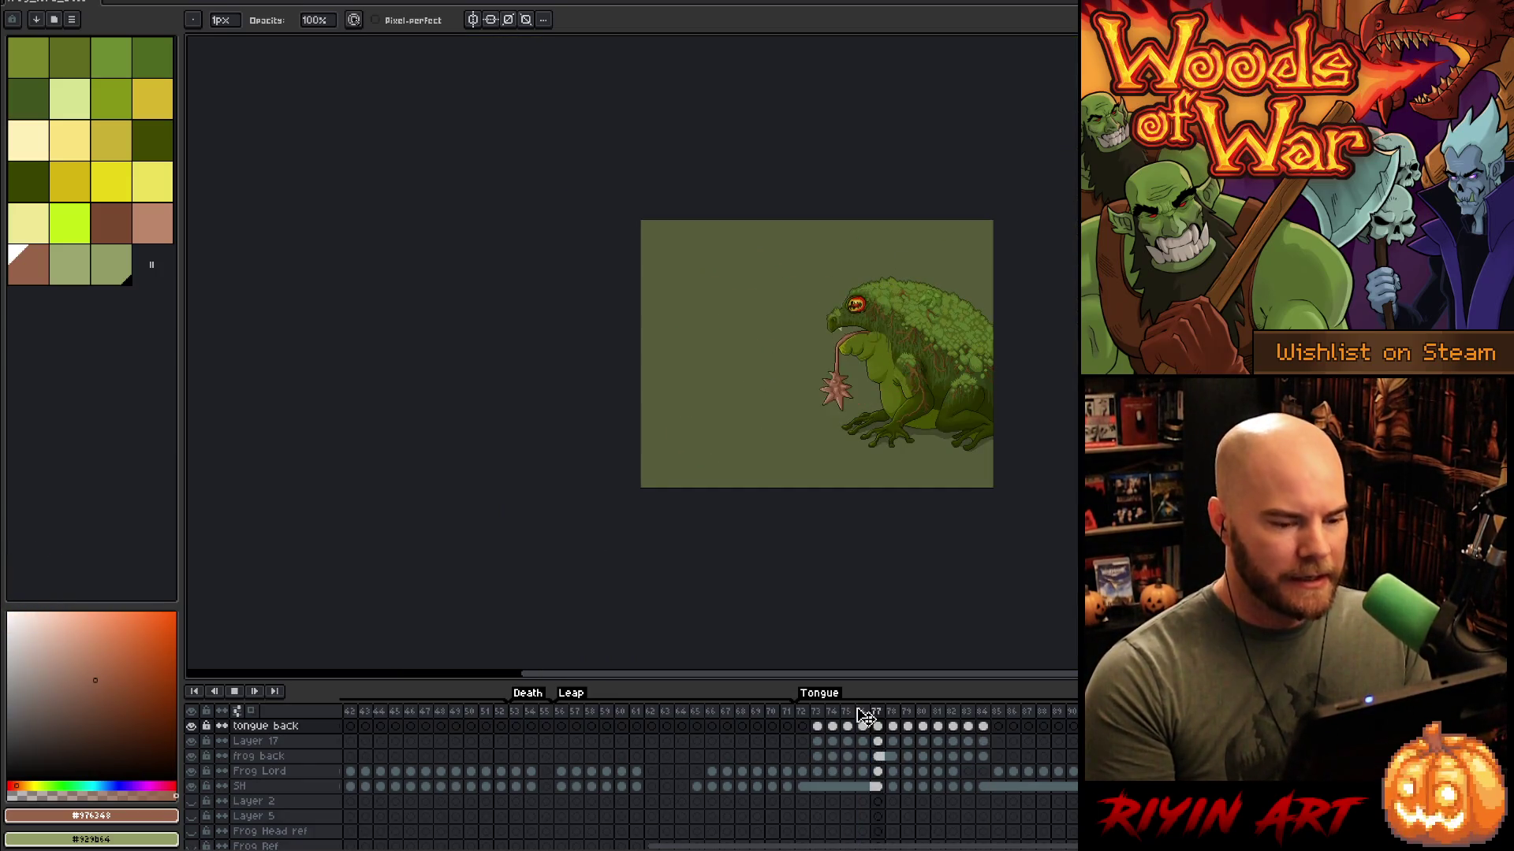
pyautogui.scroll(1, 982, 465)
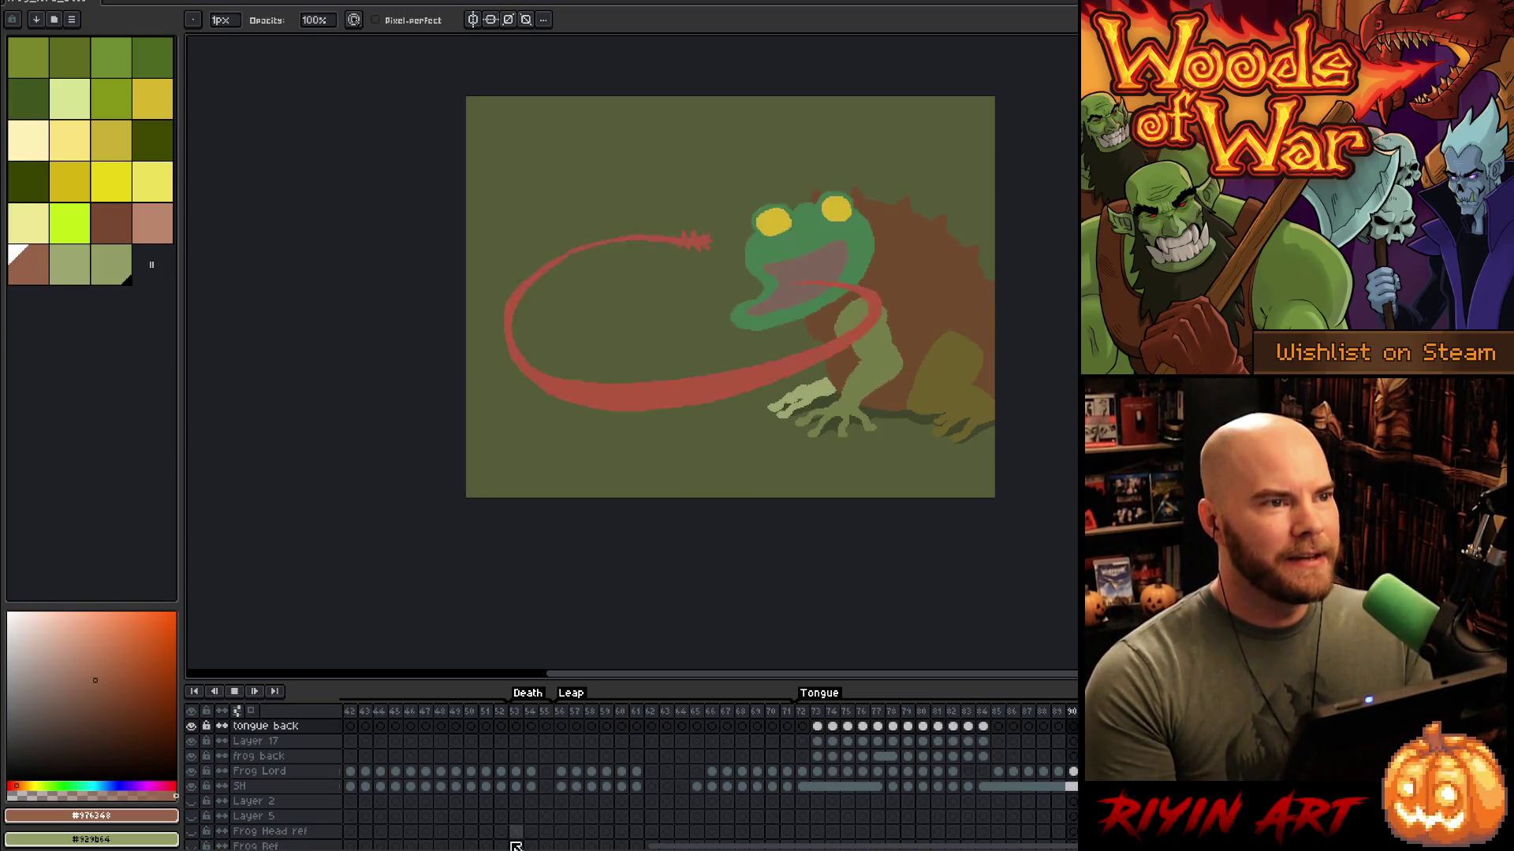
pyautogui.press('Return')
pyautogui.press('Return')
# Step: Frame the idle frog and stop playback on a frame of the Idle sequence
pyautogui.scroll(1, 820, 314)
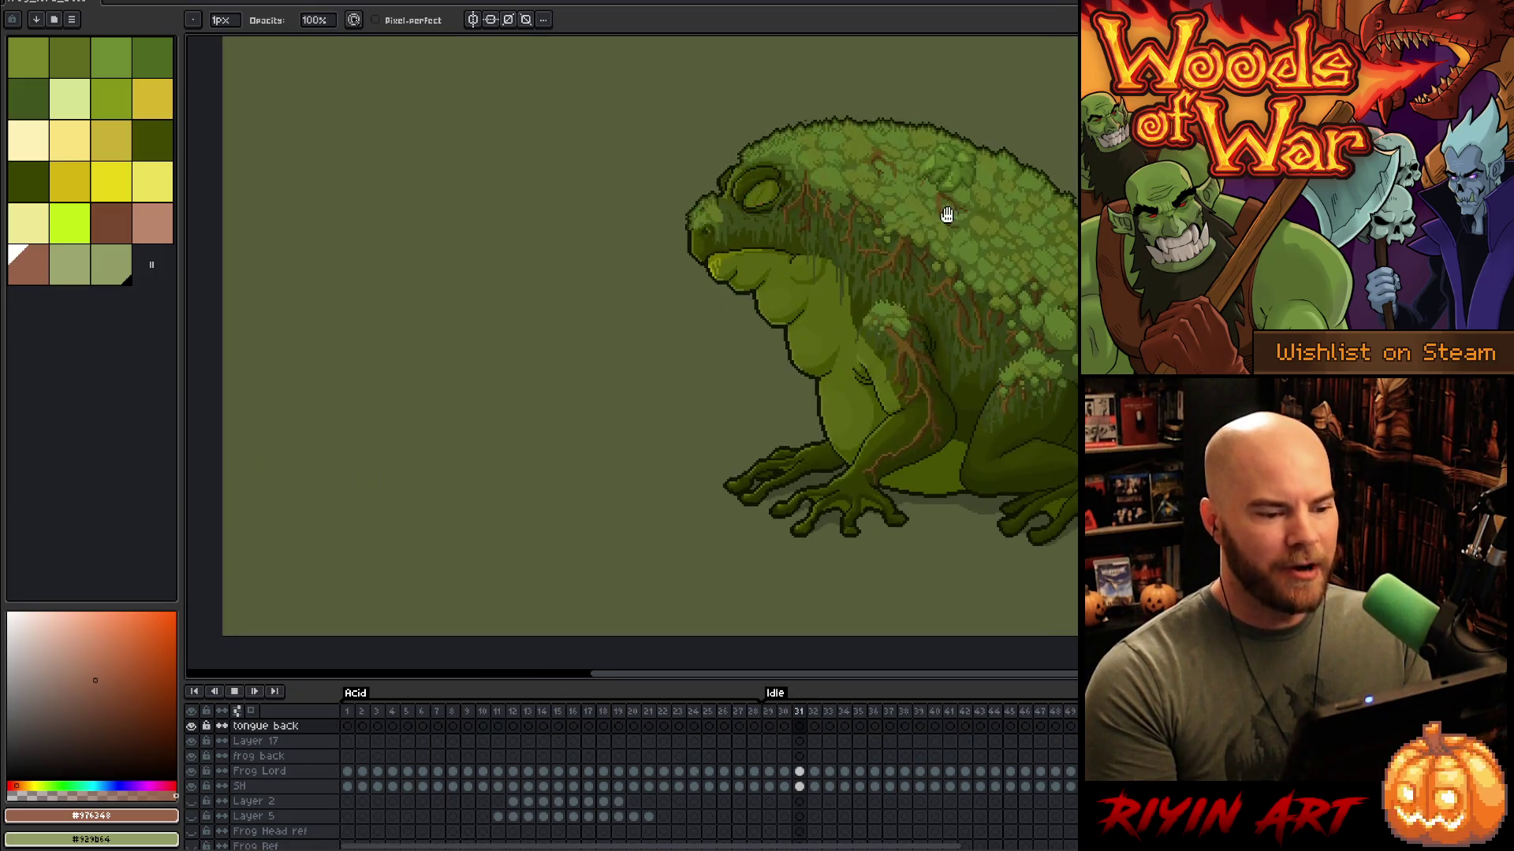
pyautogui.press('h')
pyautogui.moveTo(1021, 355); pyautogui.dragTo(838, 386)
pyautogui.scroll(1, 872, 338)
pyautogui.press('b')
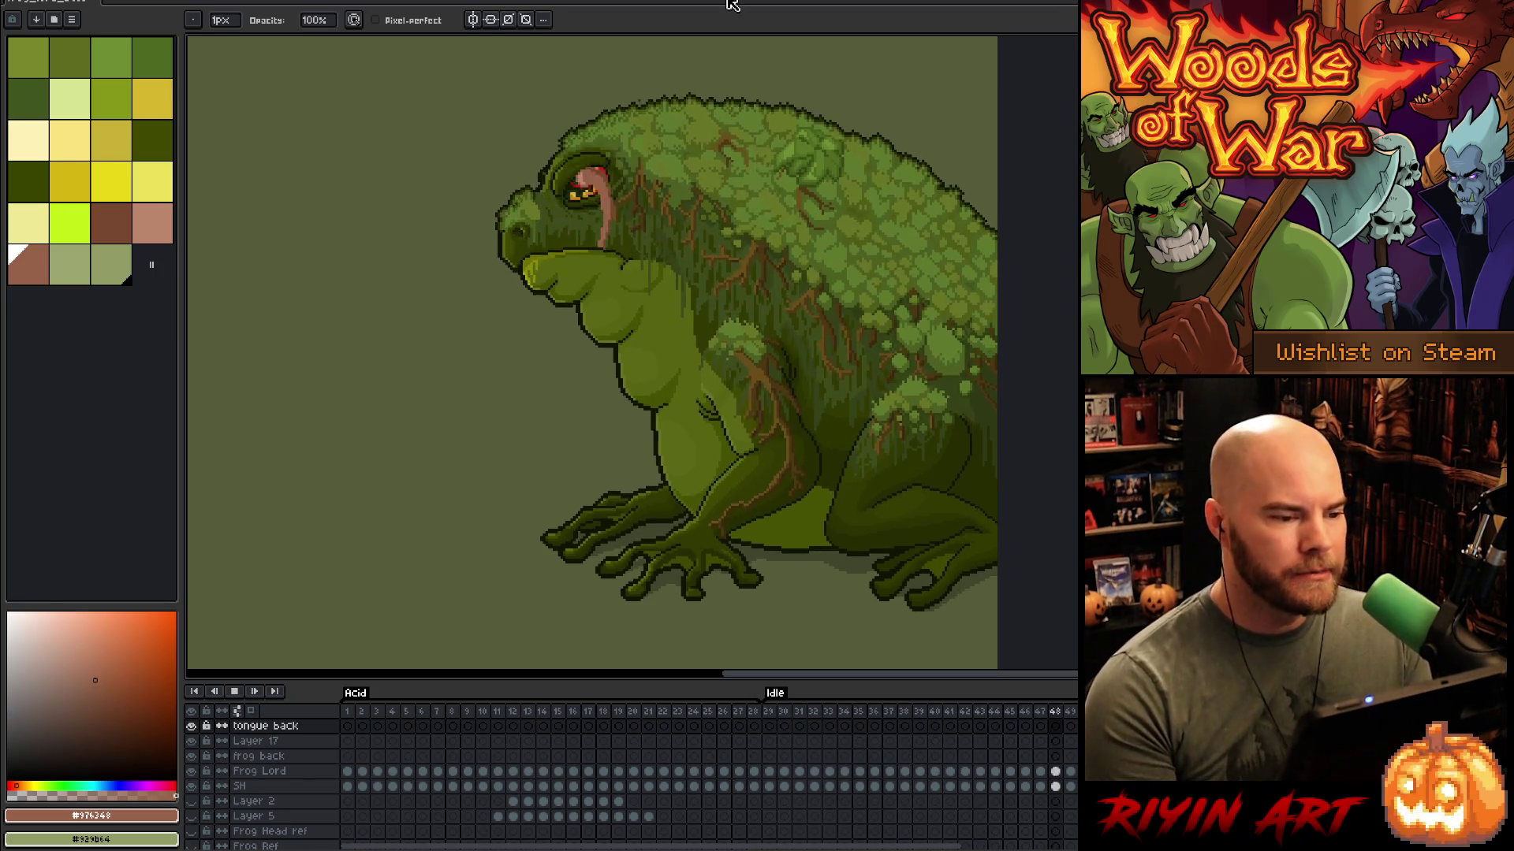
pyautogui.scroll(-1, 613, 361)
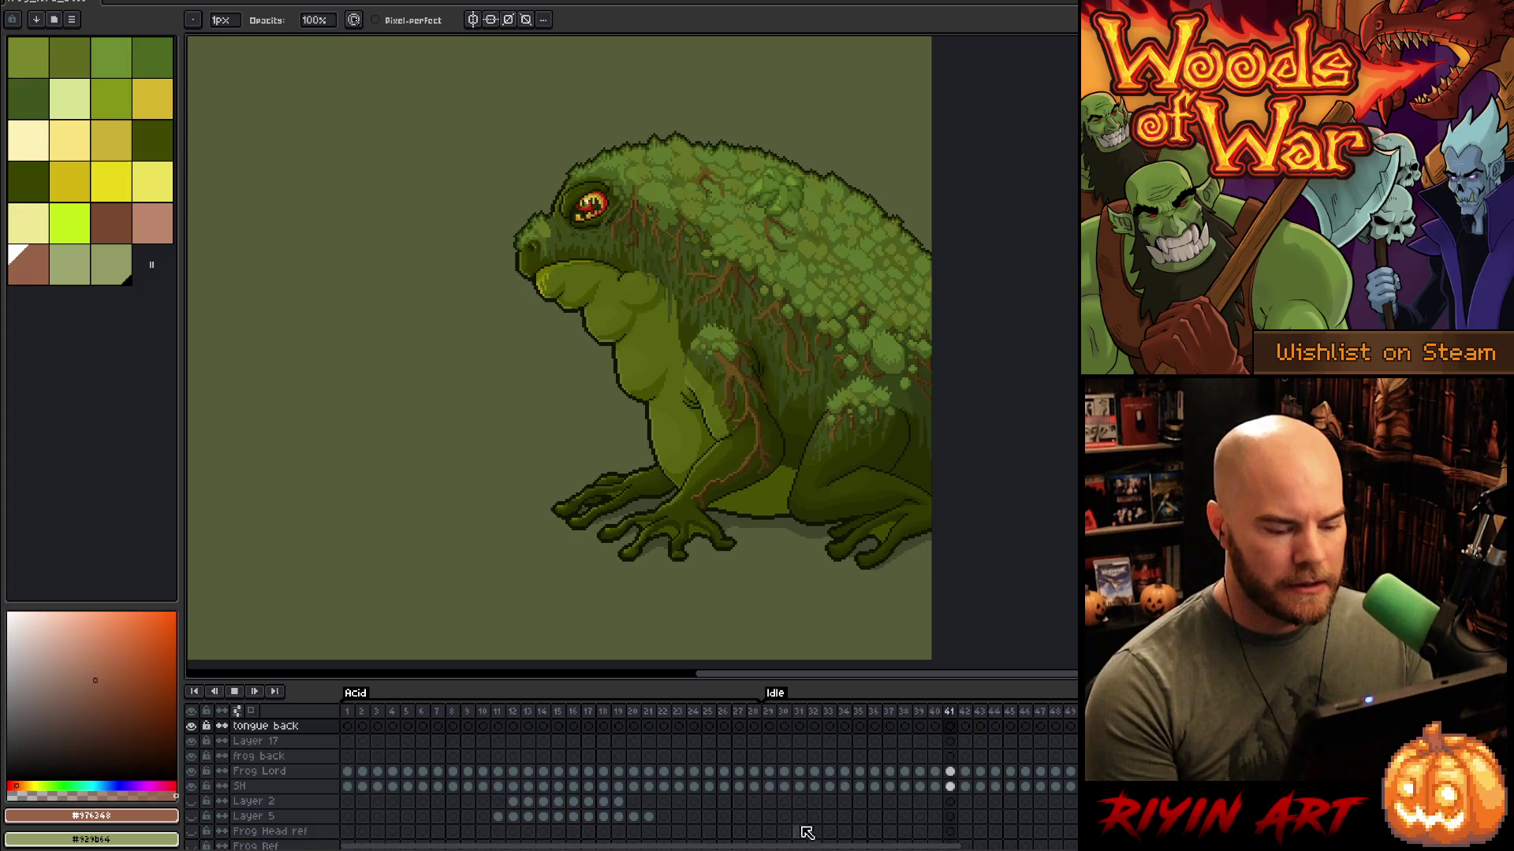
pyautogui.press('Return')
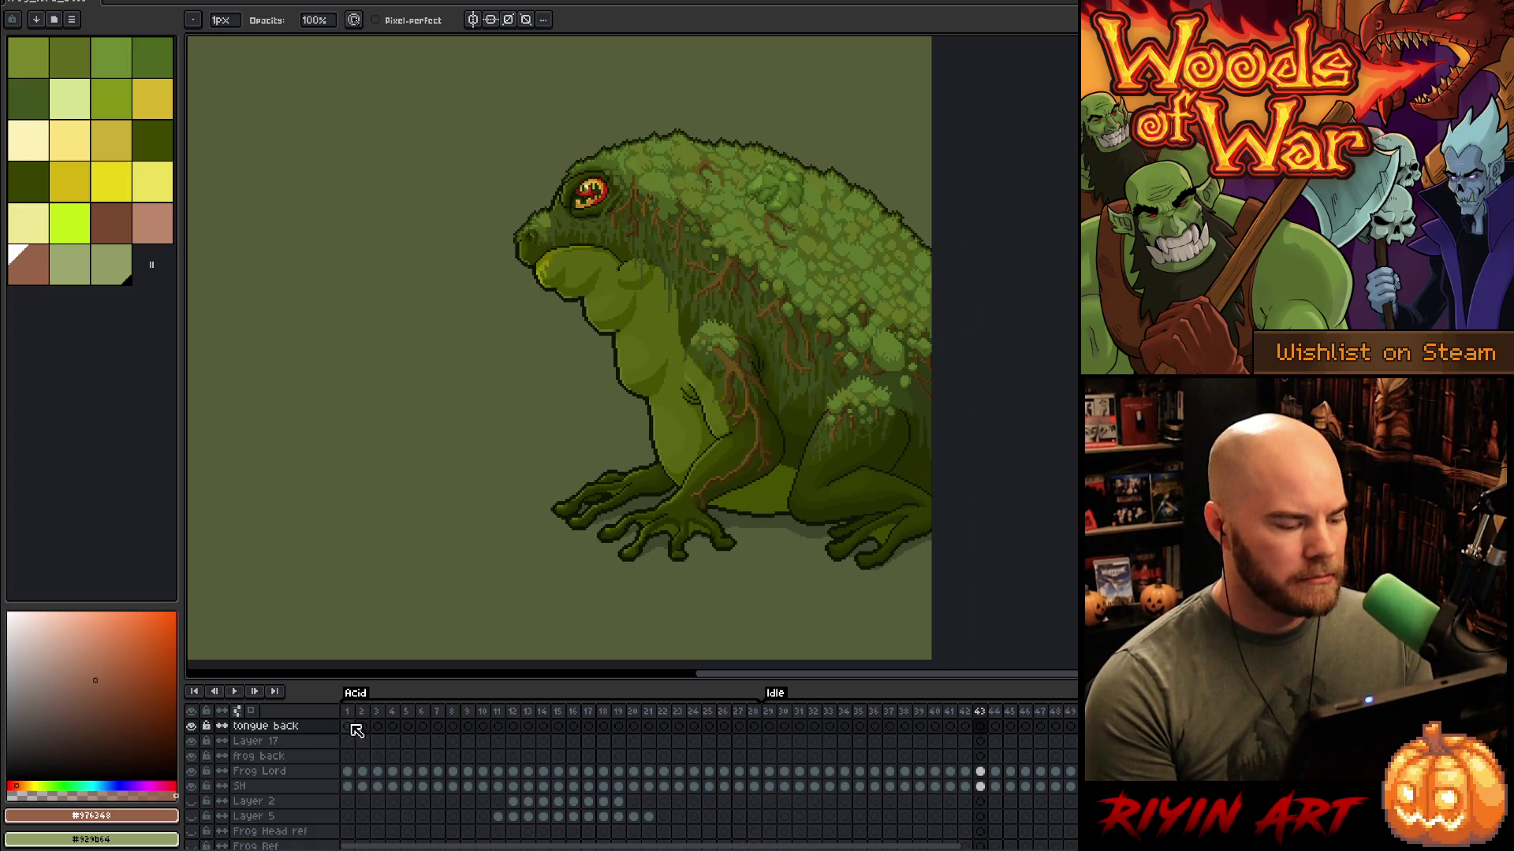
# Step: Play the animation from frame 1, then play the Tongue attack from its first frame
pyautogui.click(348, 726)
pyautogui.press('Return')
pyautogui.scroll(-2, 591, 447)
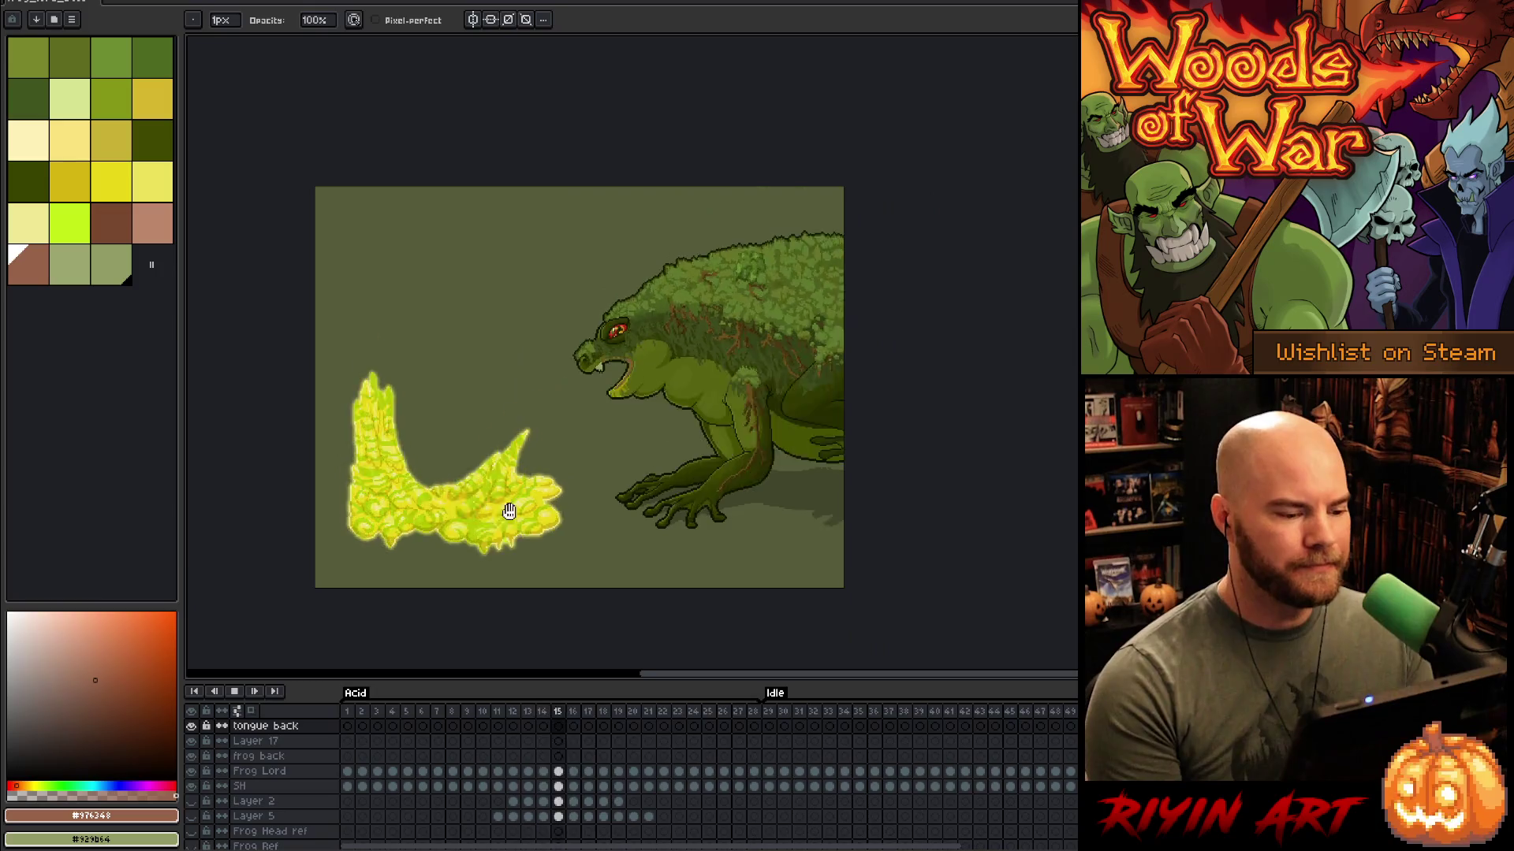
pyautogui.scroll(2, 344, 484)
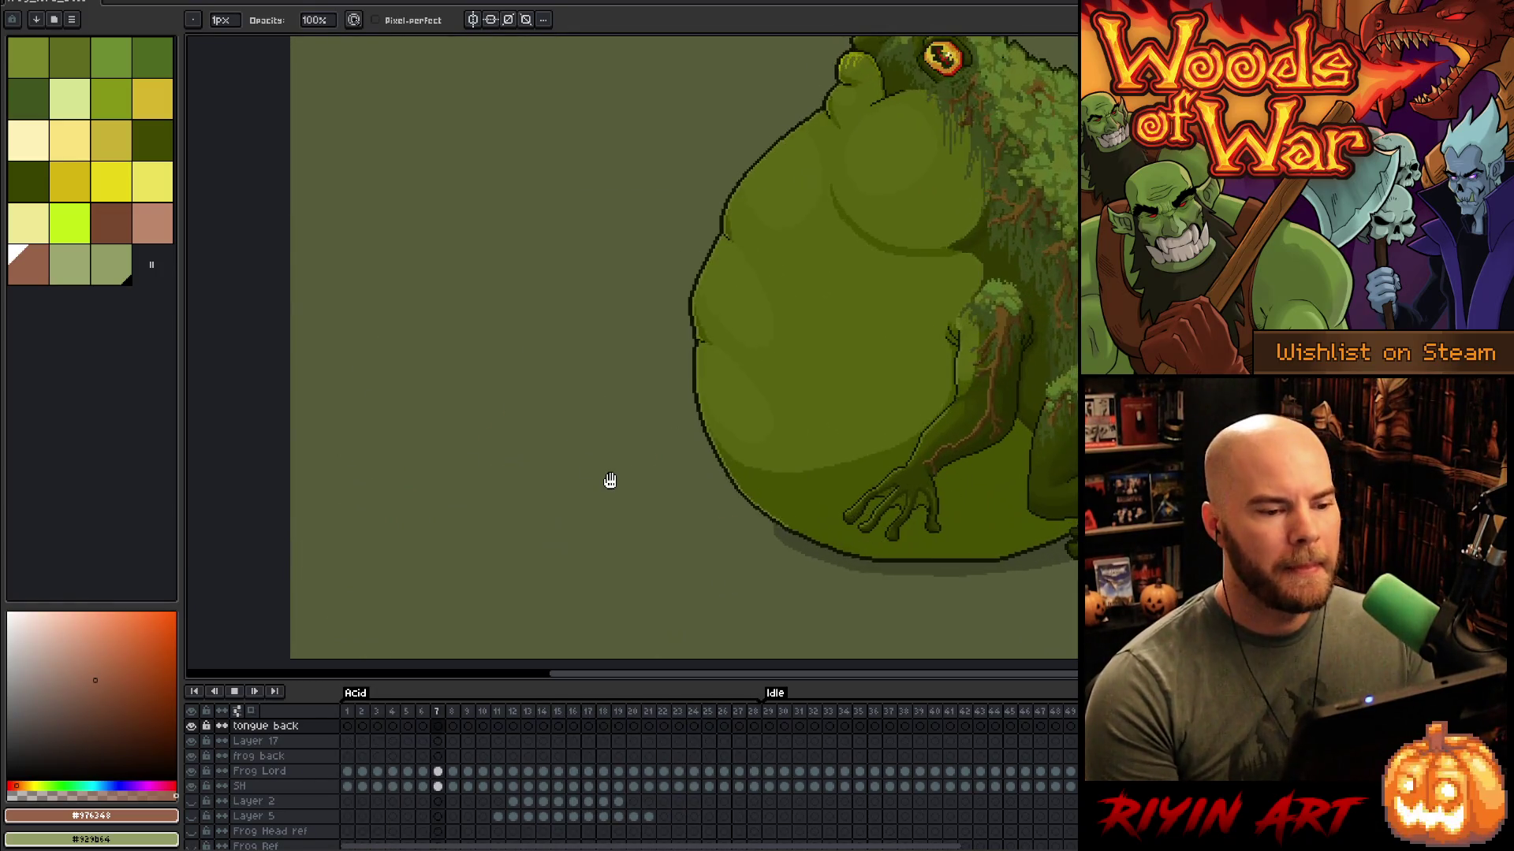
pyautogui.scroll(-2, 822, 365)
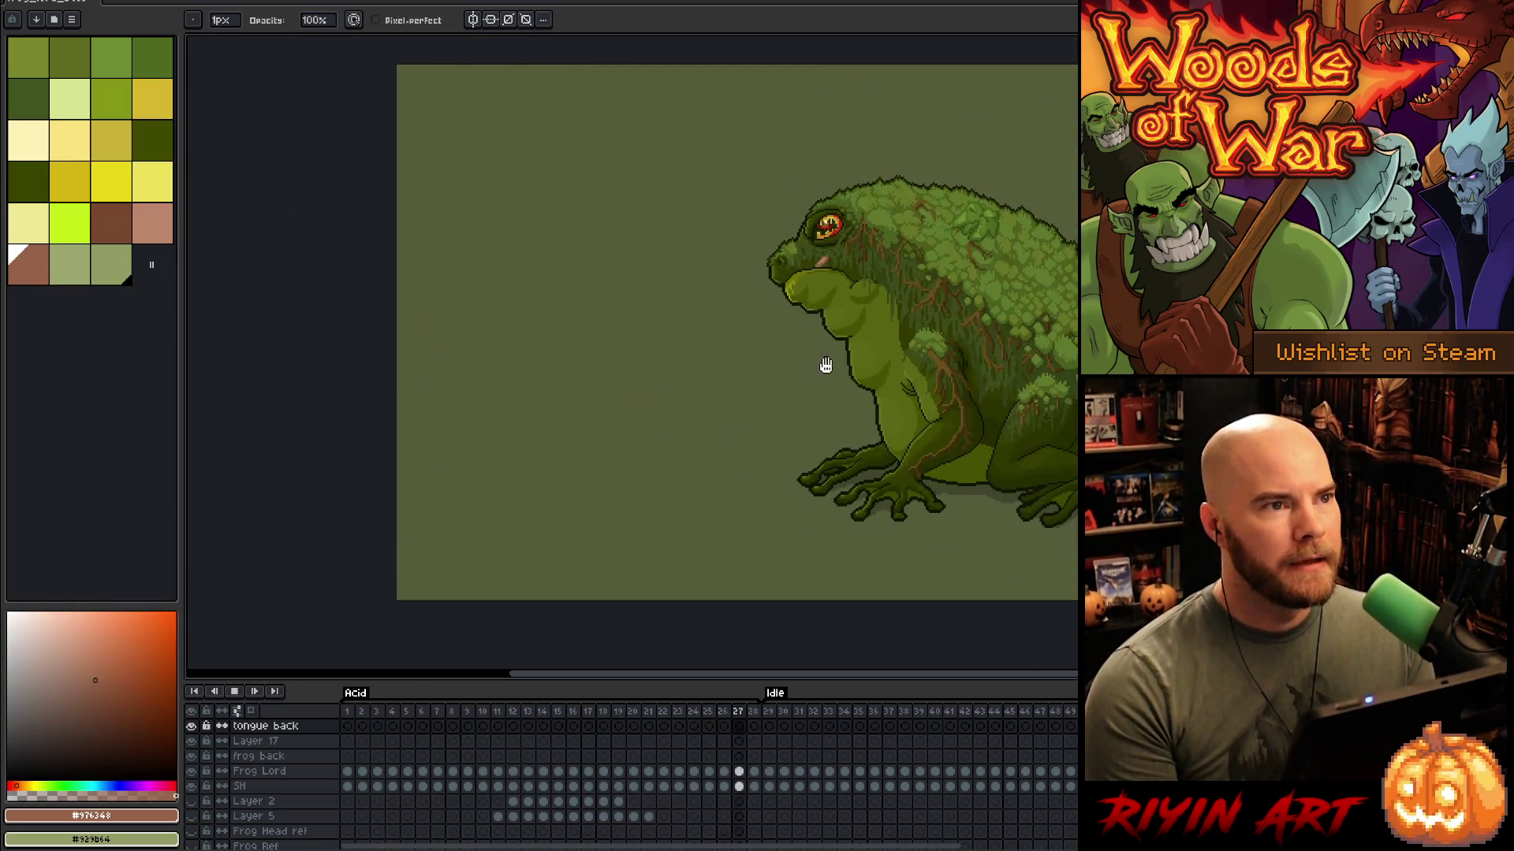
pyautogui.moveTo(984, 382); pyautogui.dragTo(881, 397)
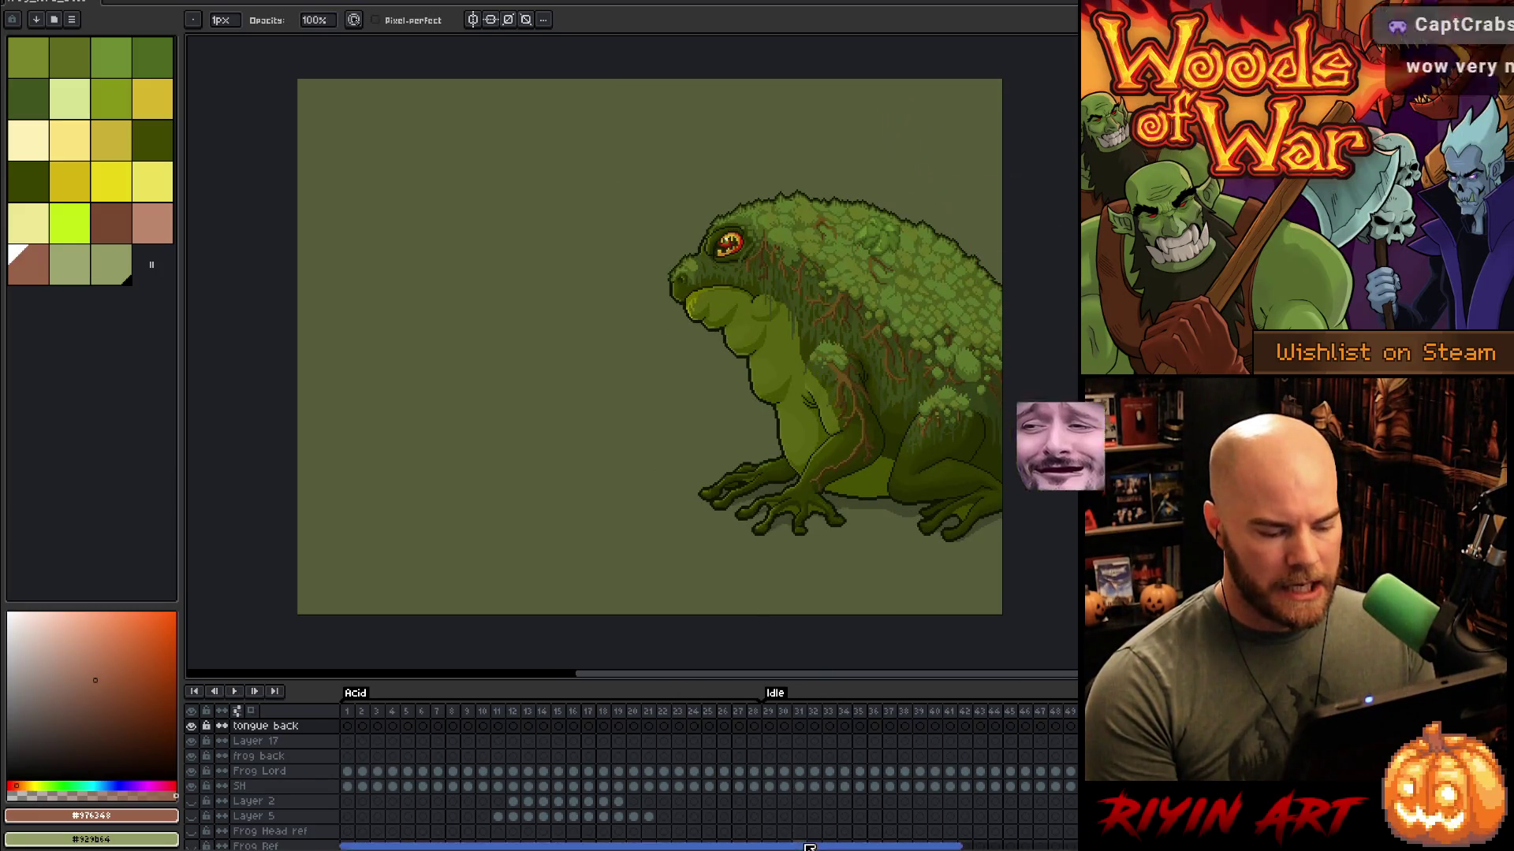
pyautogui.press('Return')
pyautogui.click(963, 721)
pyautogui.press('Return')
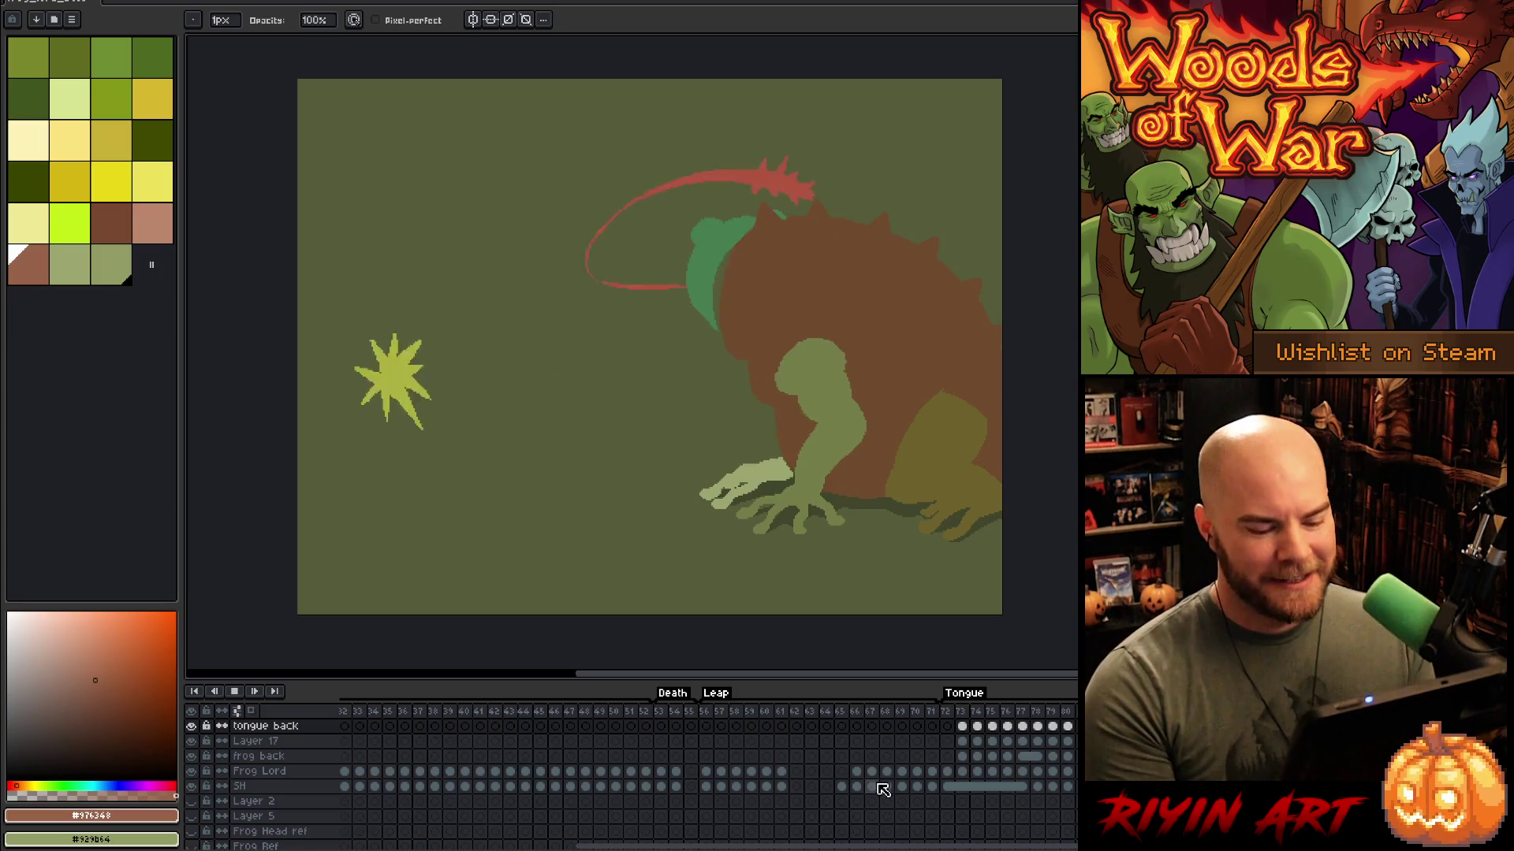
# Step: Stop on Tongue attack frame 72, save the sprite, and zoom in on that frame
pyautogui.click(944, 733)
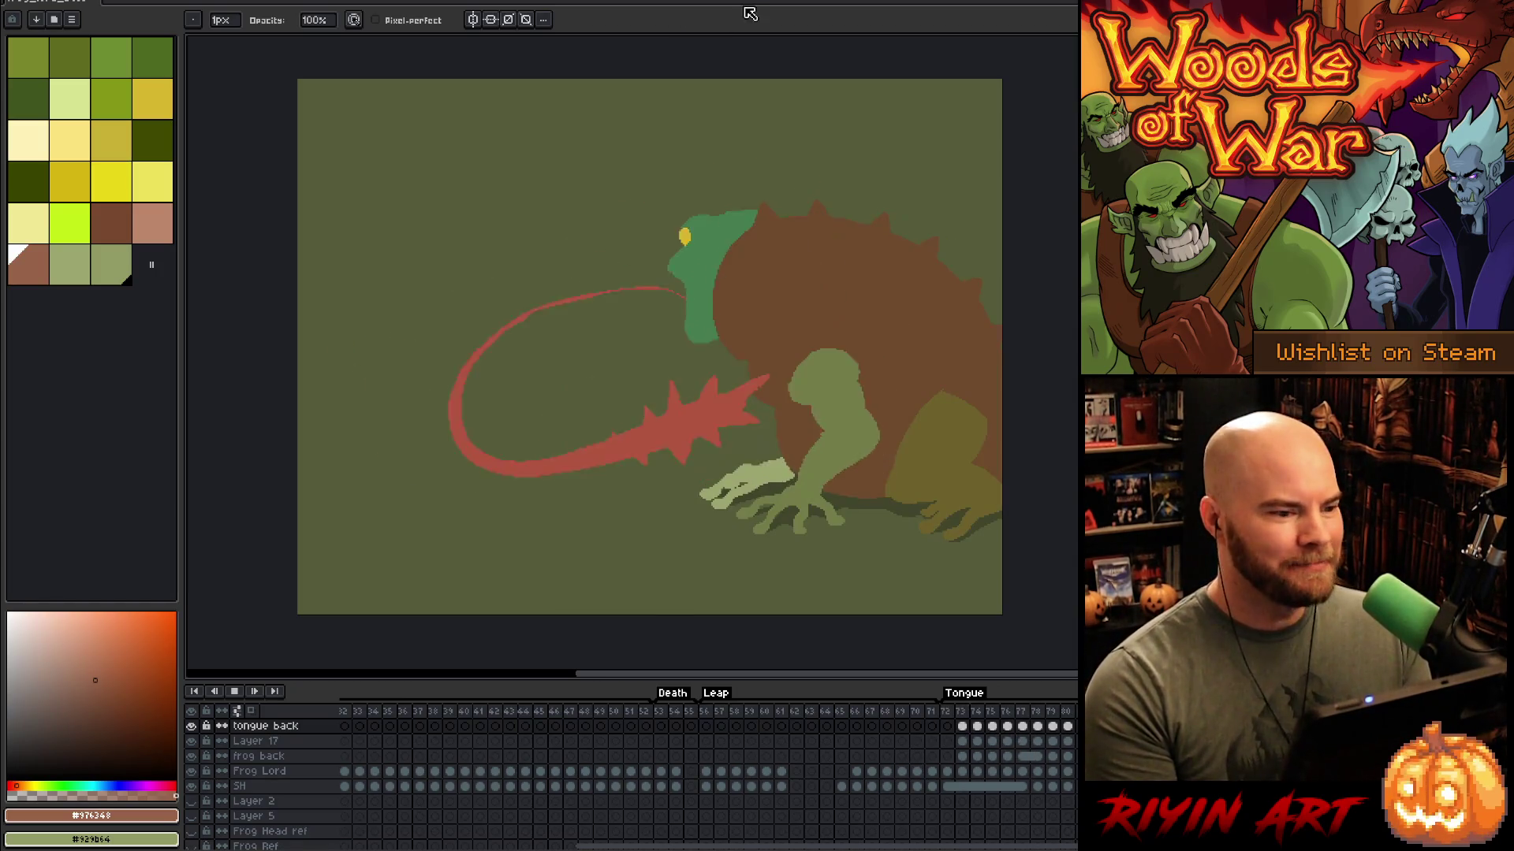
pyautogui.hotkey('ctrl', 's')
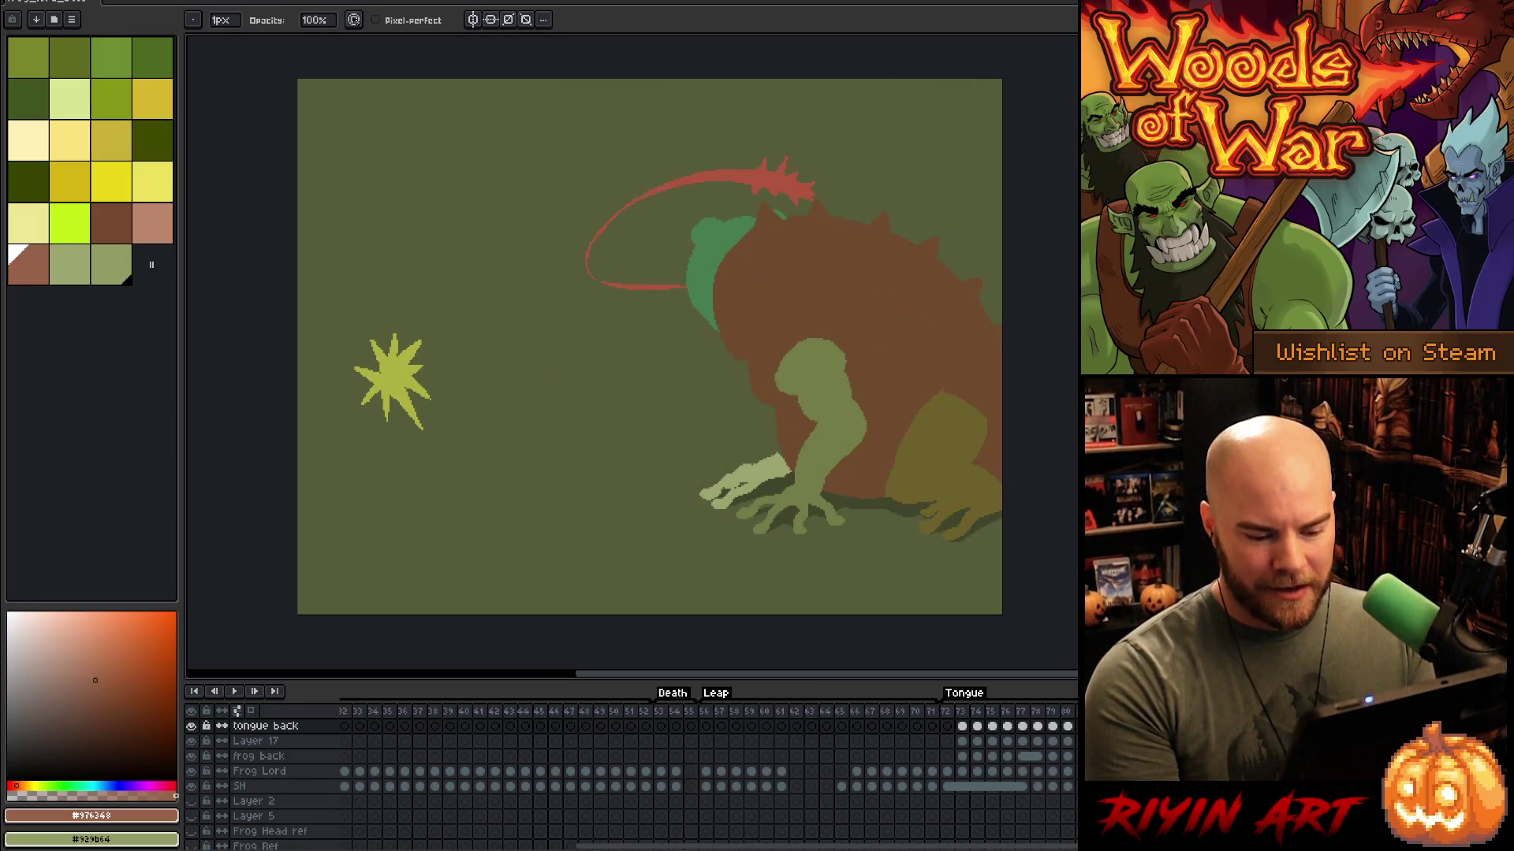
pyautogui.scroll(2, 816, 281)
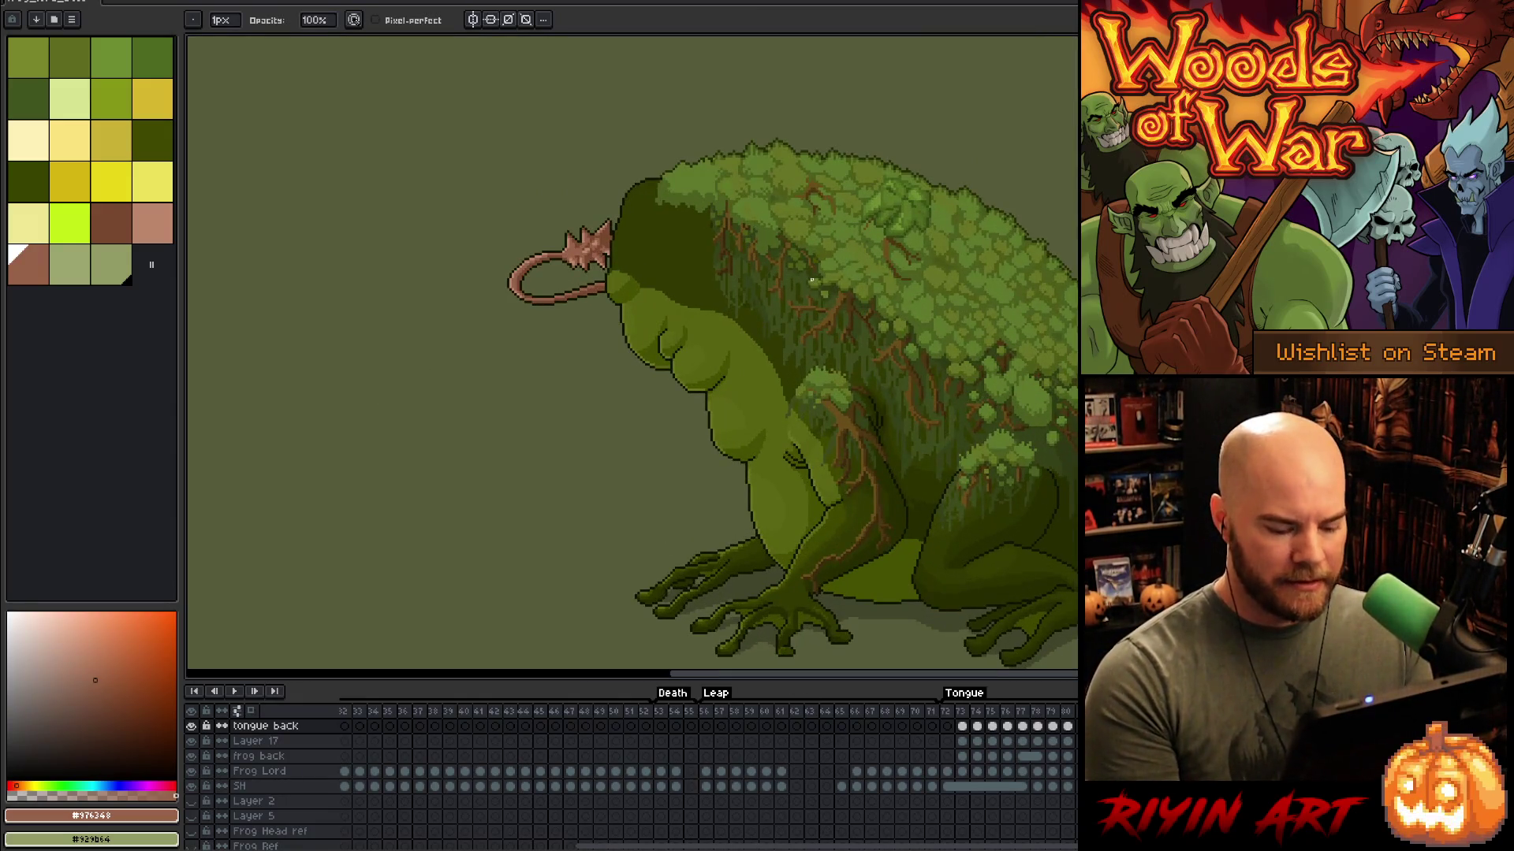
pyautogui.scroll(-2, 547, 200)
pyautogui.scroll(2, 547, 199)
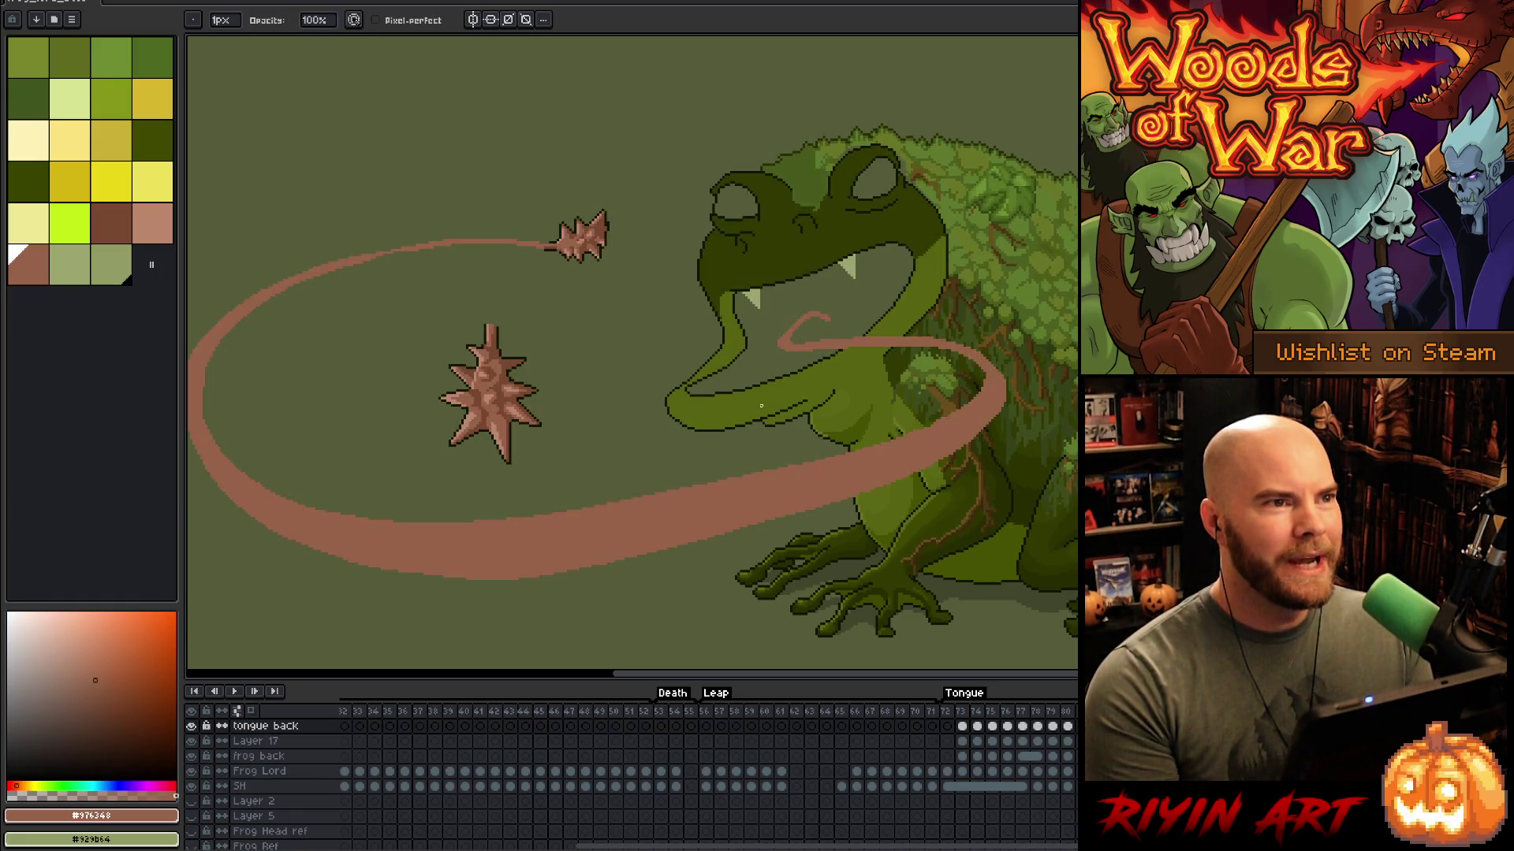
# Step: Pan across the tongue frame and save the sprite
pyautogui.hscroll(-3, 733, 423)
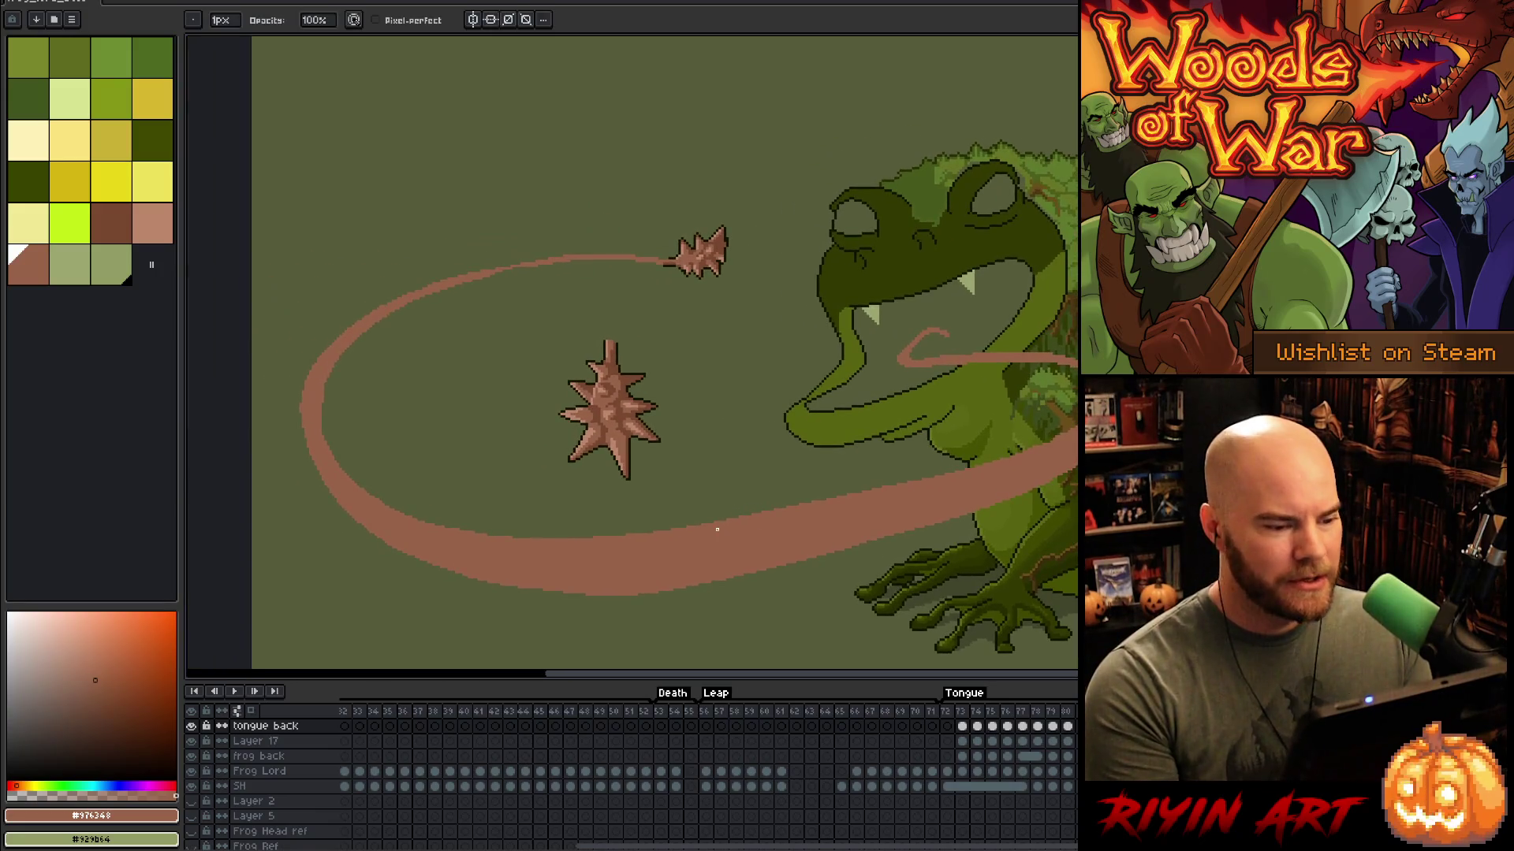
pyautogui.moveTo(795, 533); pyautogui.dragTo(760, 523)
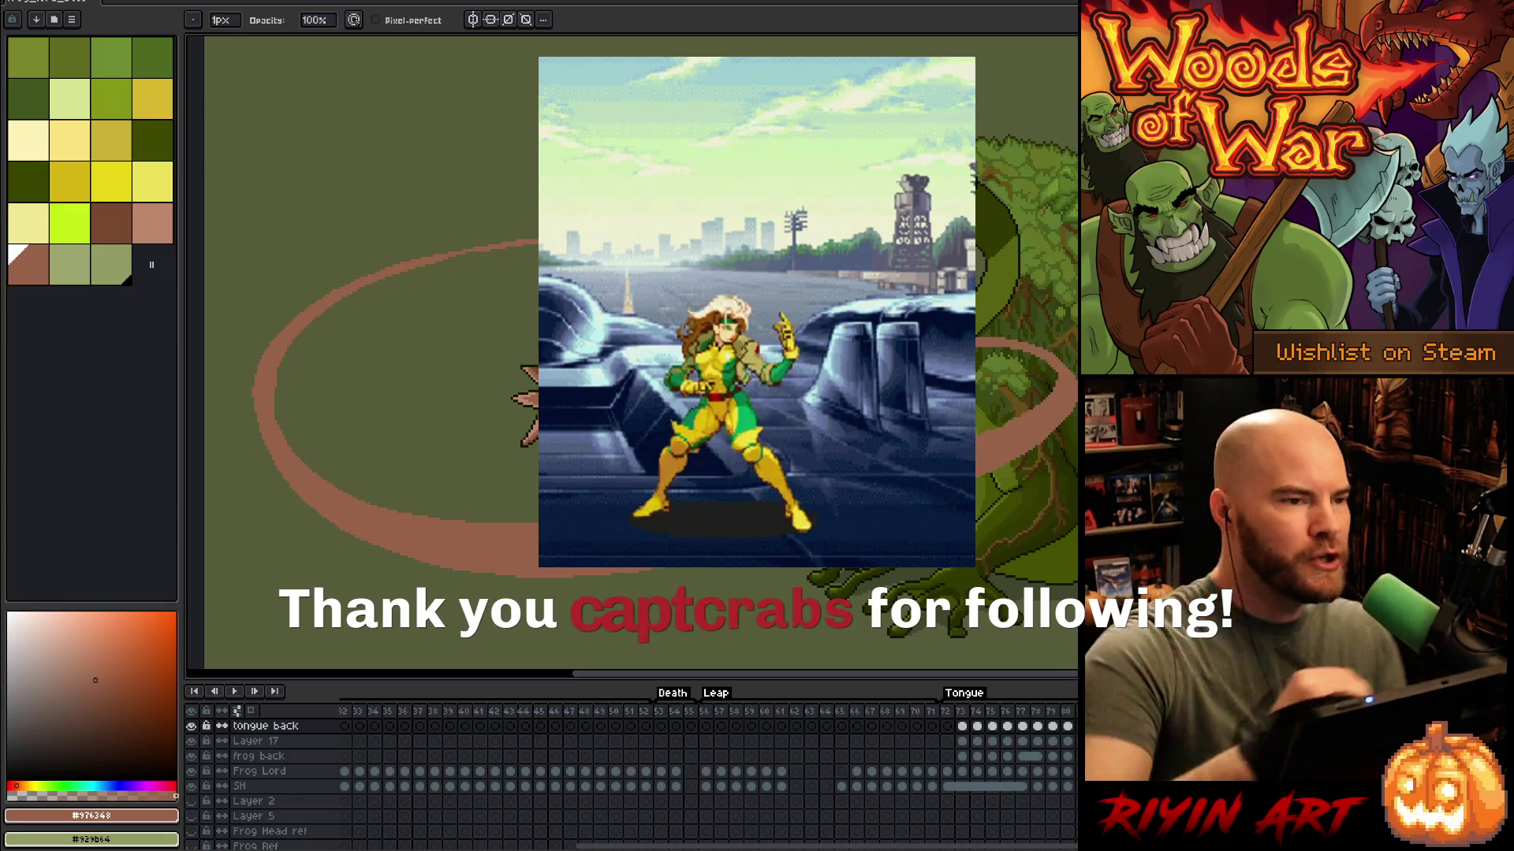
pyautogui.press('v')
pyautogui.rightClick(780, 501)
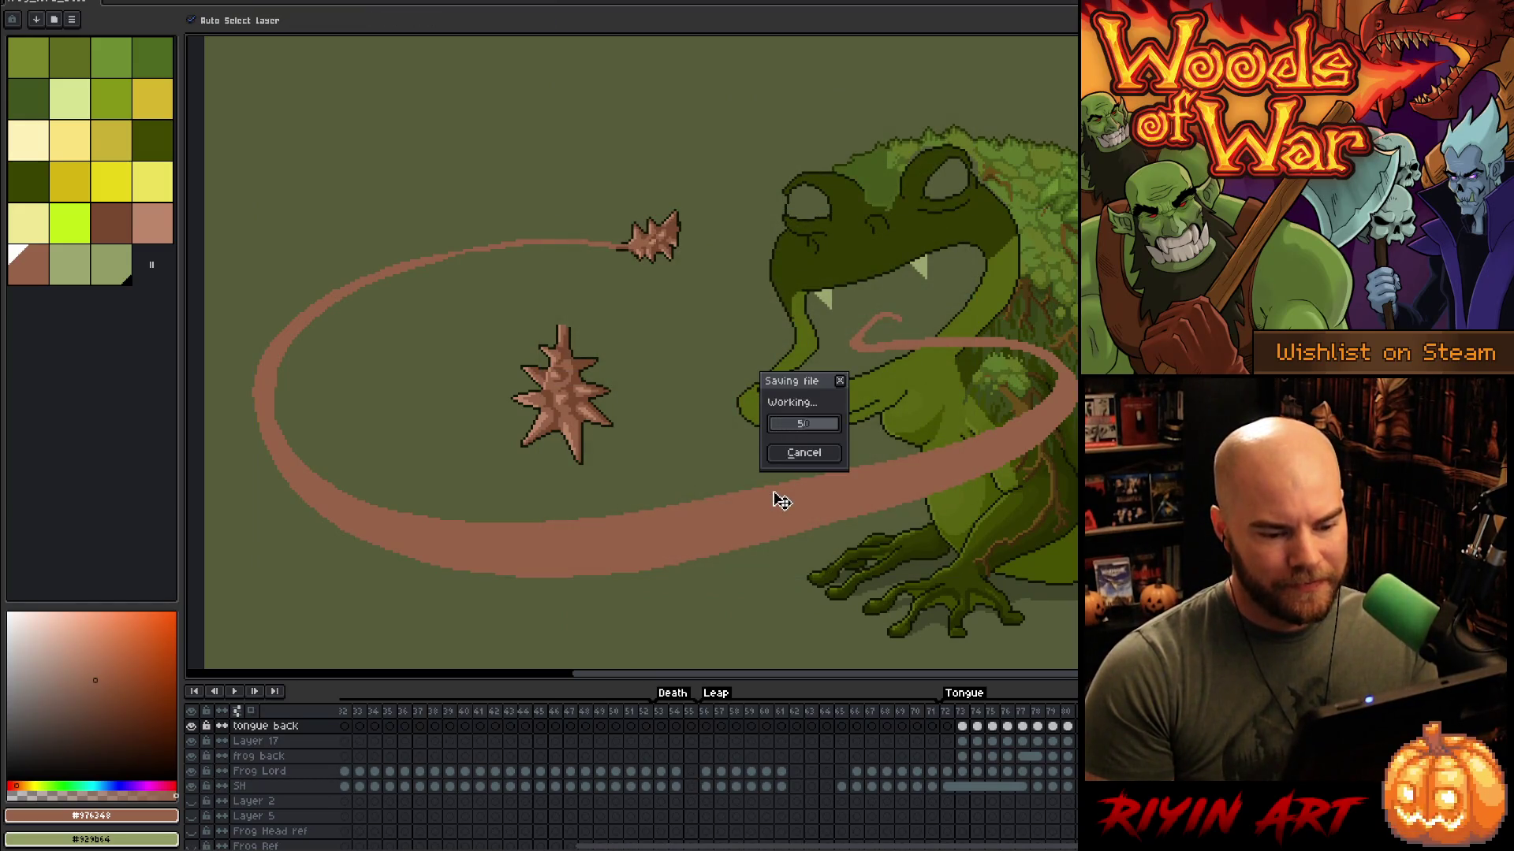
pyautogui.press('b')
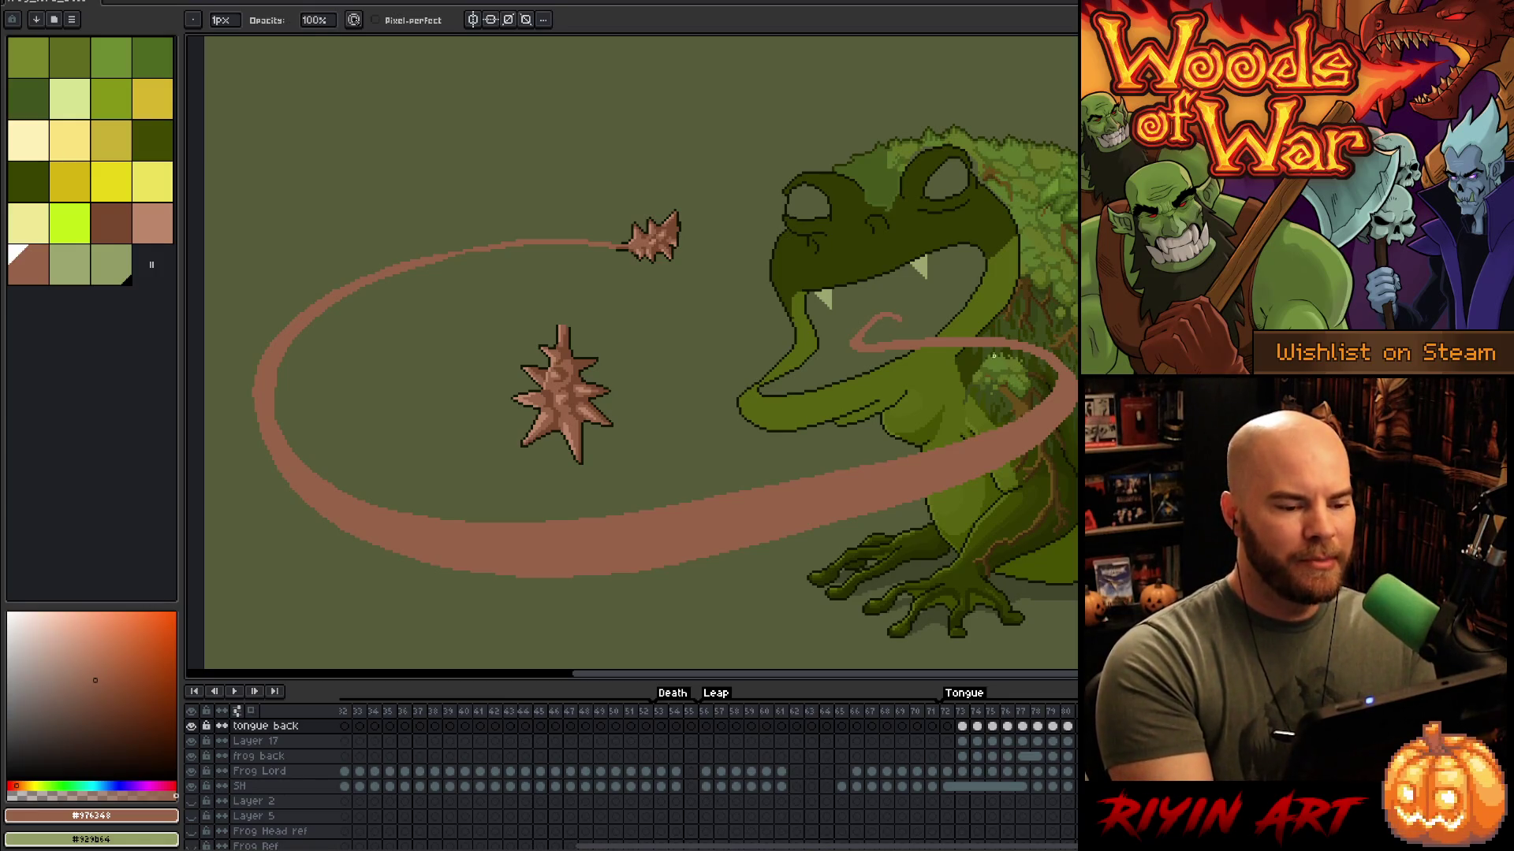
# Step: Re-centre the frog, tongue and spiked ball, then zoom out to the whole sprite
pyautogui.moveTo(1003, 356); pyautogui.dragTo(1068, 389)
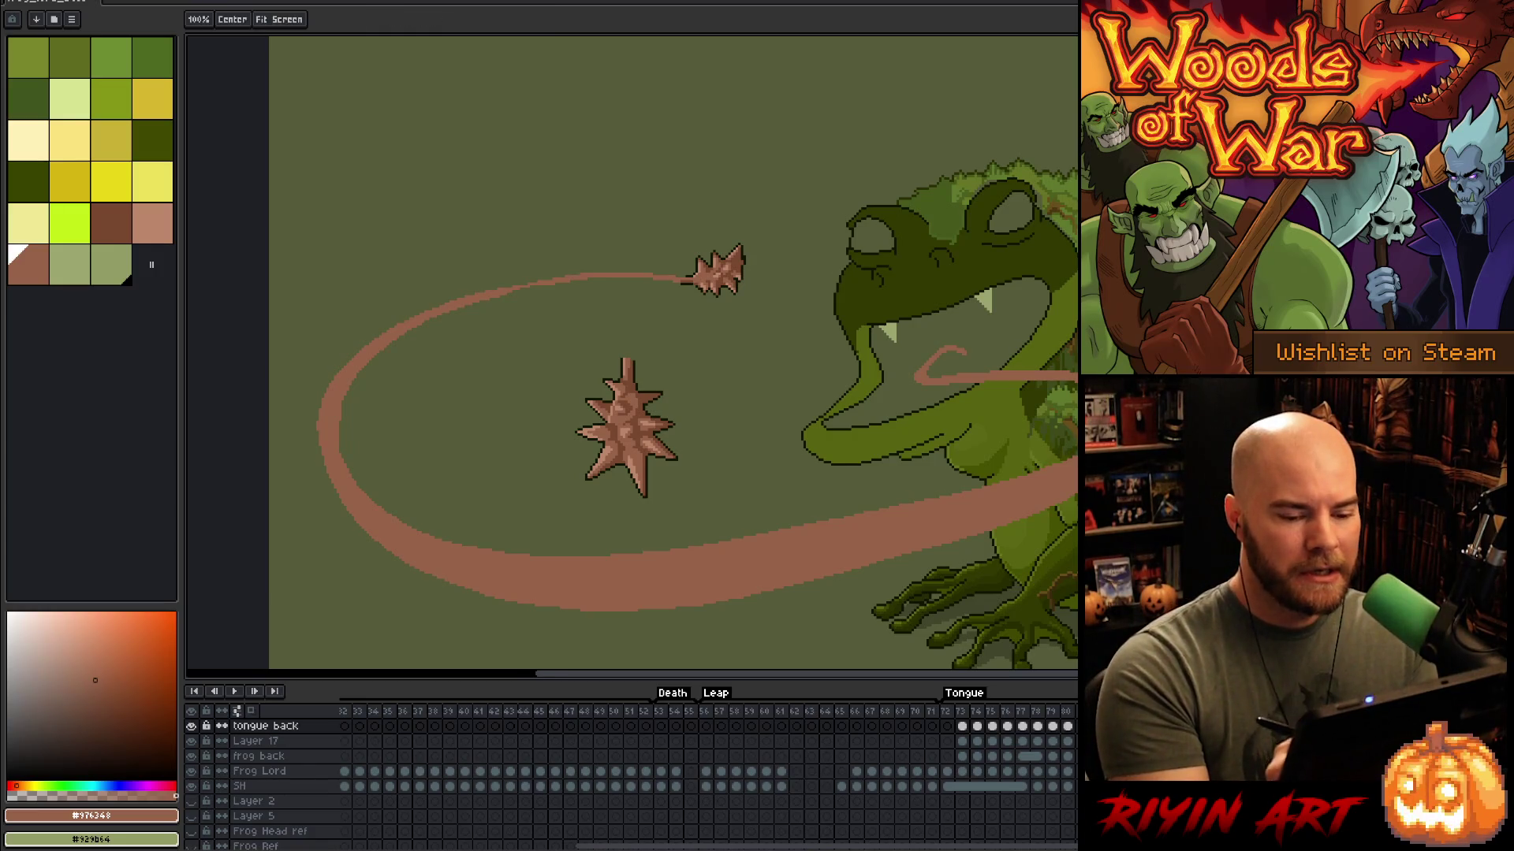
pyautogui.moveTo(1017, 356); pyautogui.dragTo(975, 344)
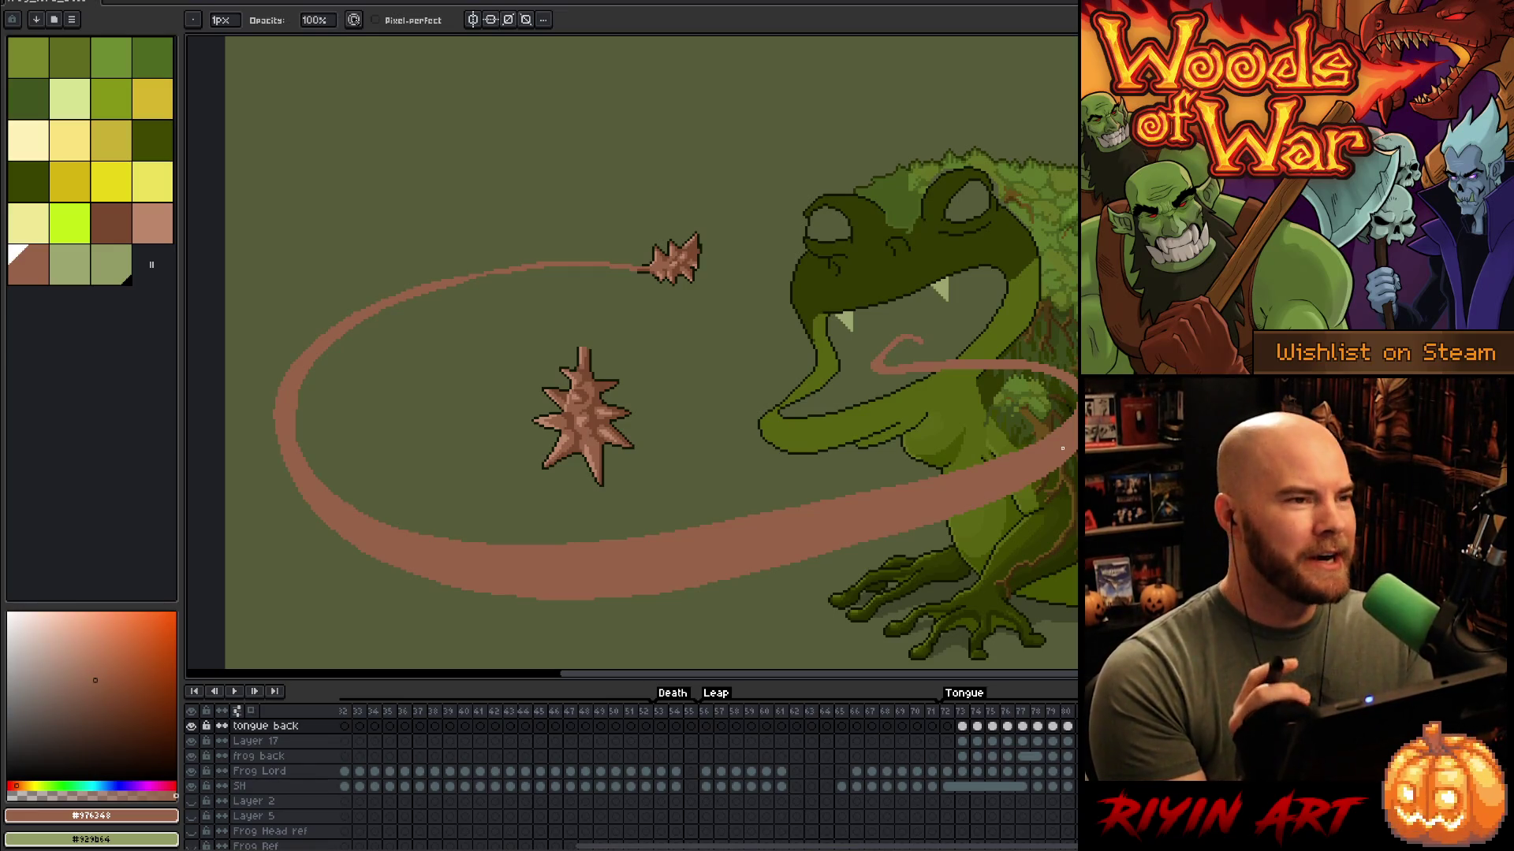
pyautogui.moveTo(1067, 472); pyautogui.dragTo(1039, 426)
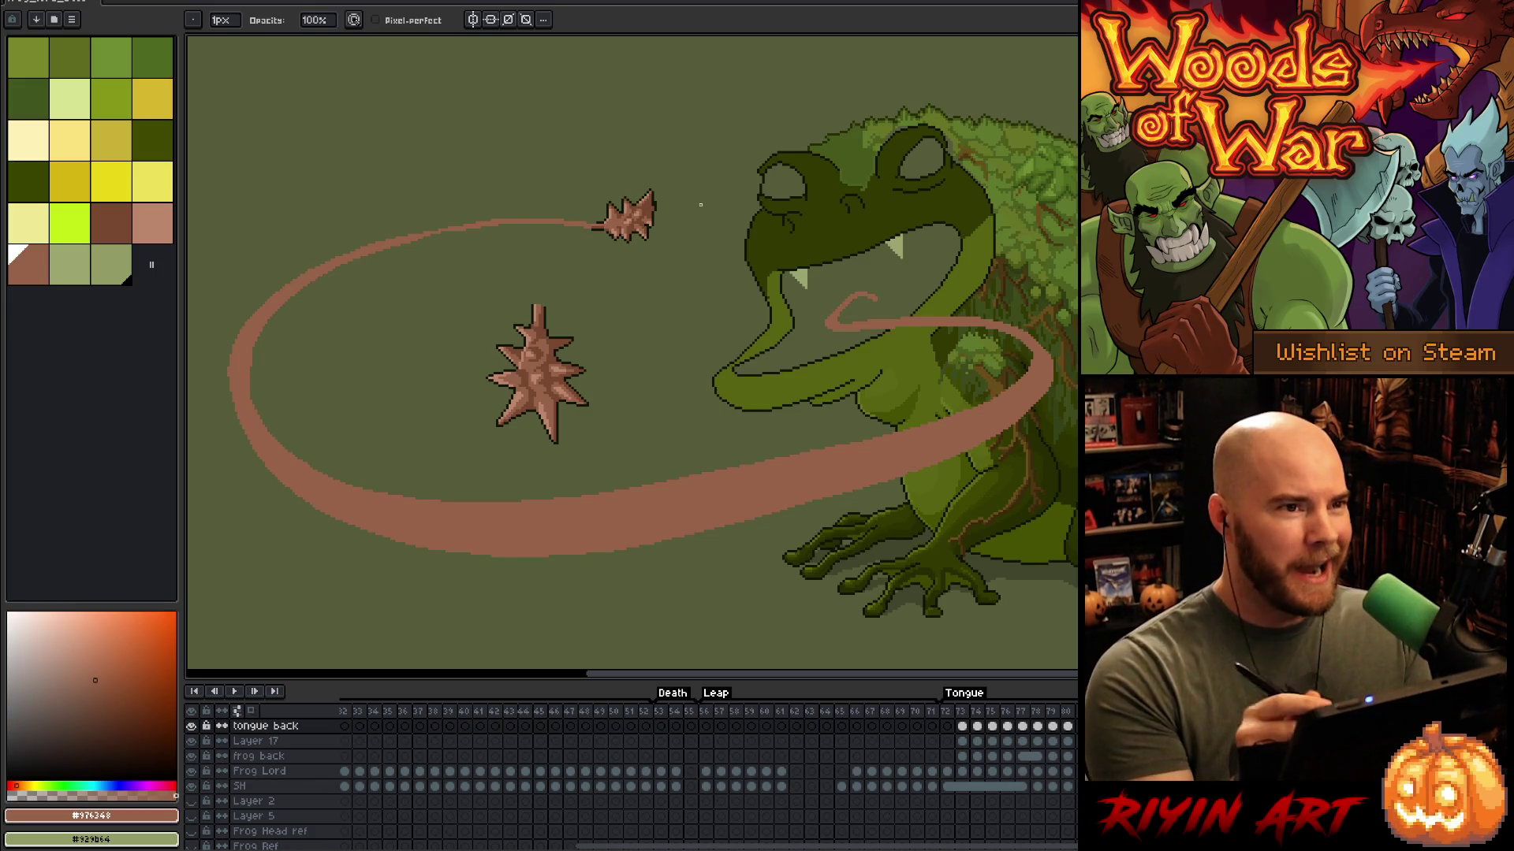
pyautogui.moveTo(705, 205); pyautogui.dragTo(669, 225)
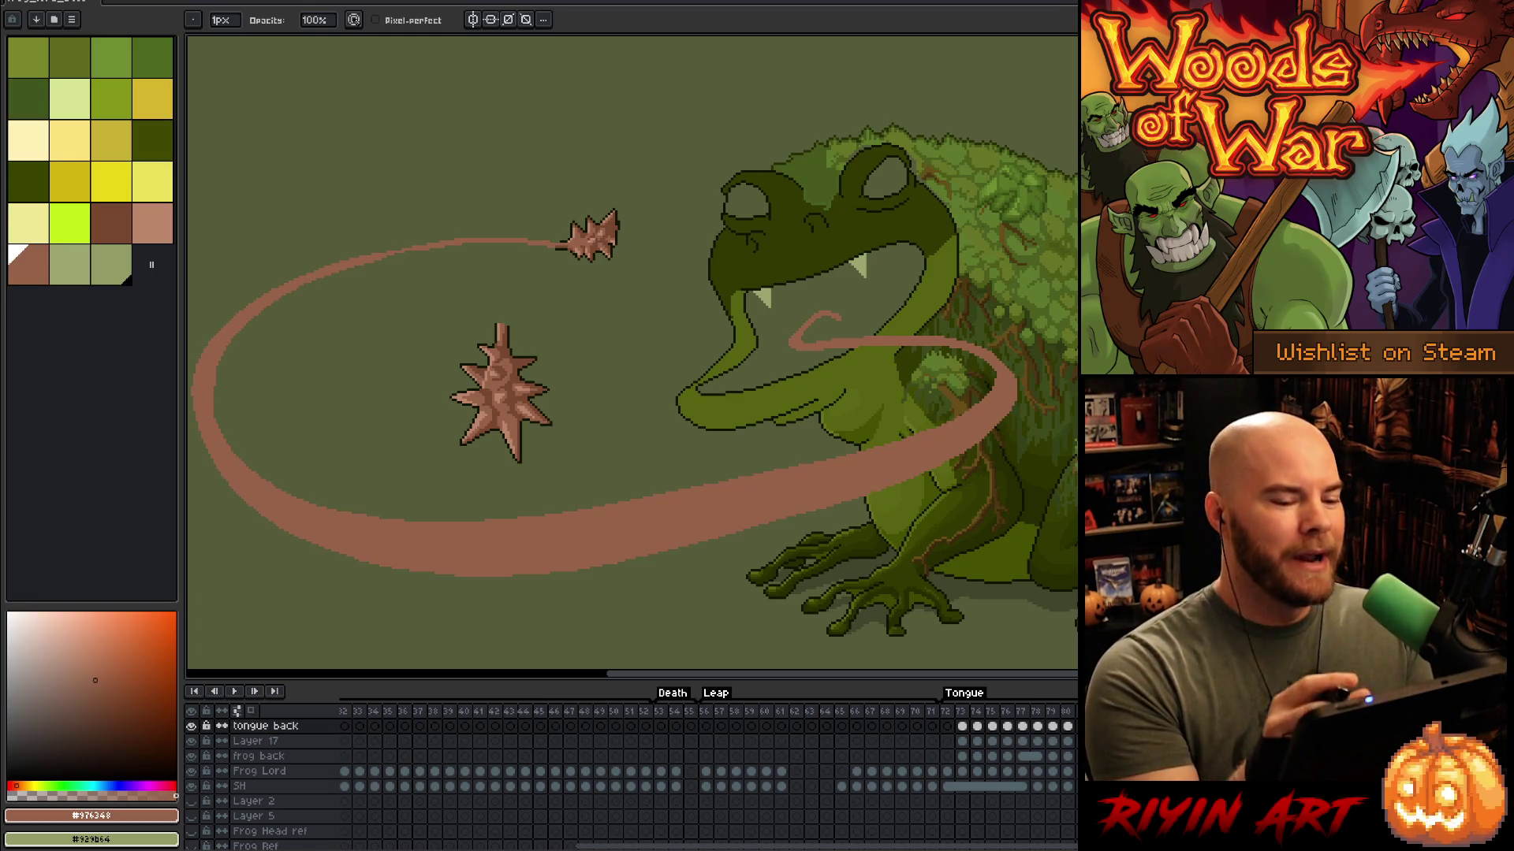
pyautogui.press('-')
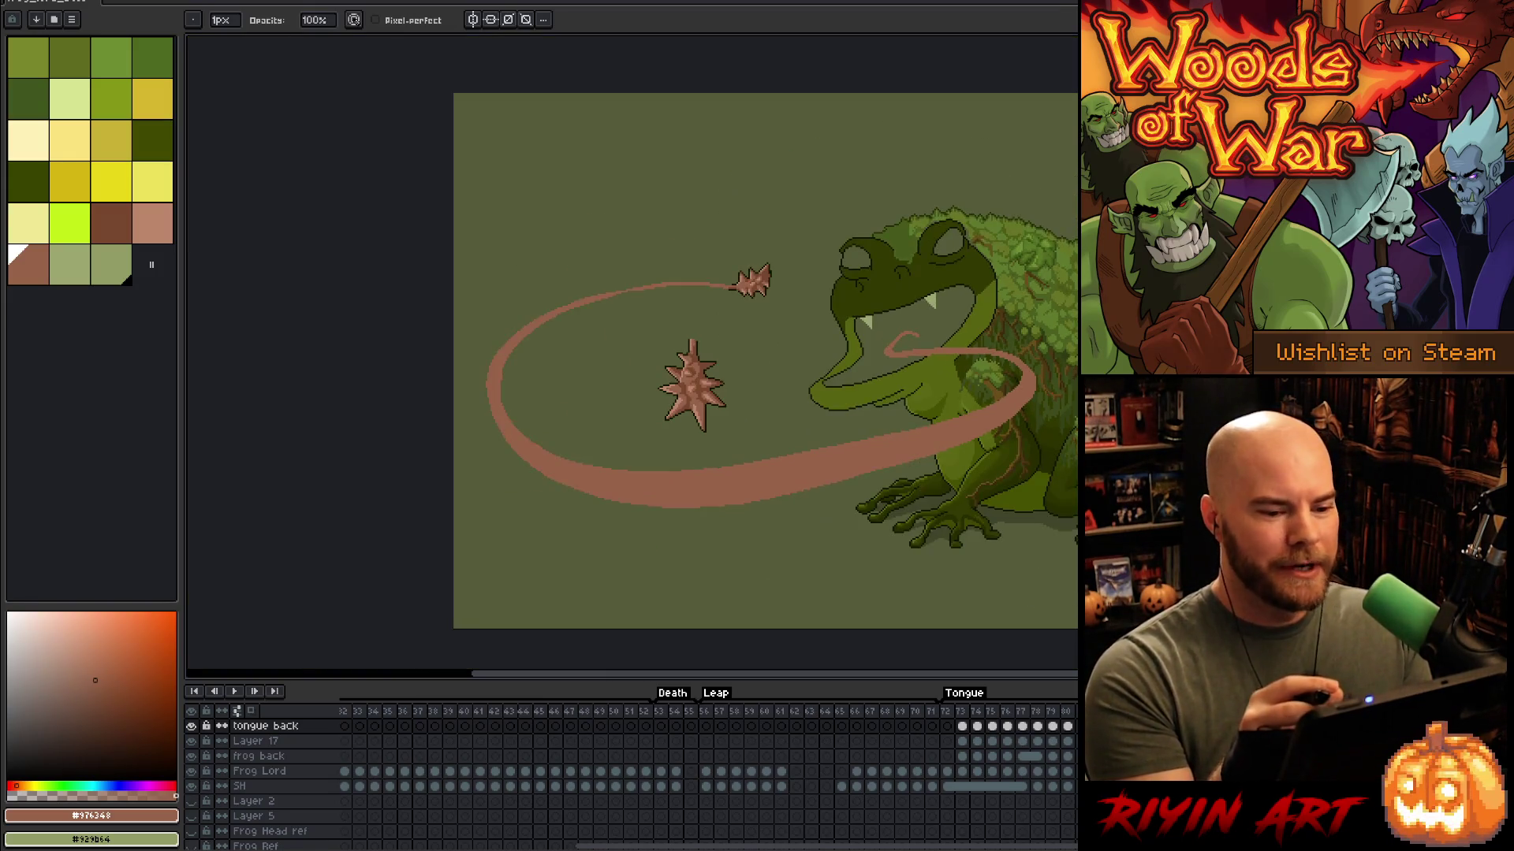
pyautogui.scroll(2, 1072, 320)
pyautogui.scroll(-1, 956, 347)
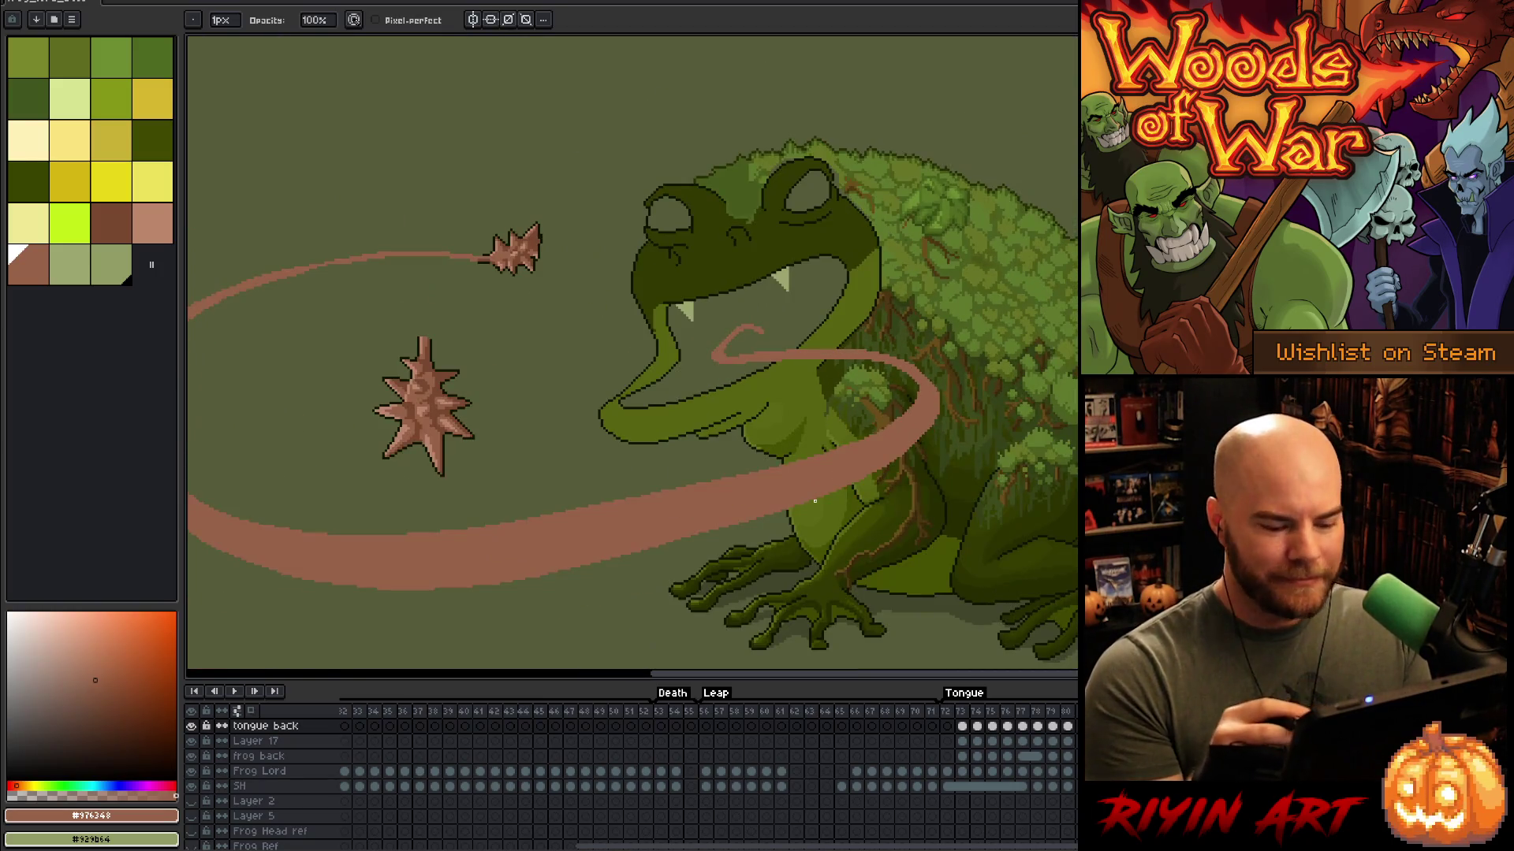
# Step: Review frame 55 with the three laughing frogs
pyautogui.click(692, 723)
pyautogui.scroll(3, 582, 528)
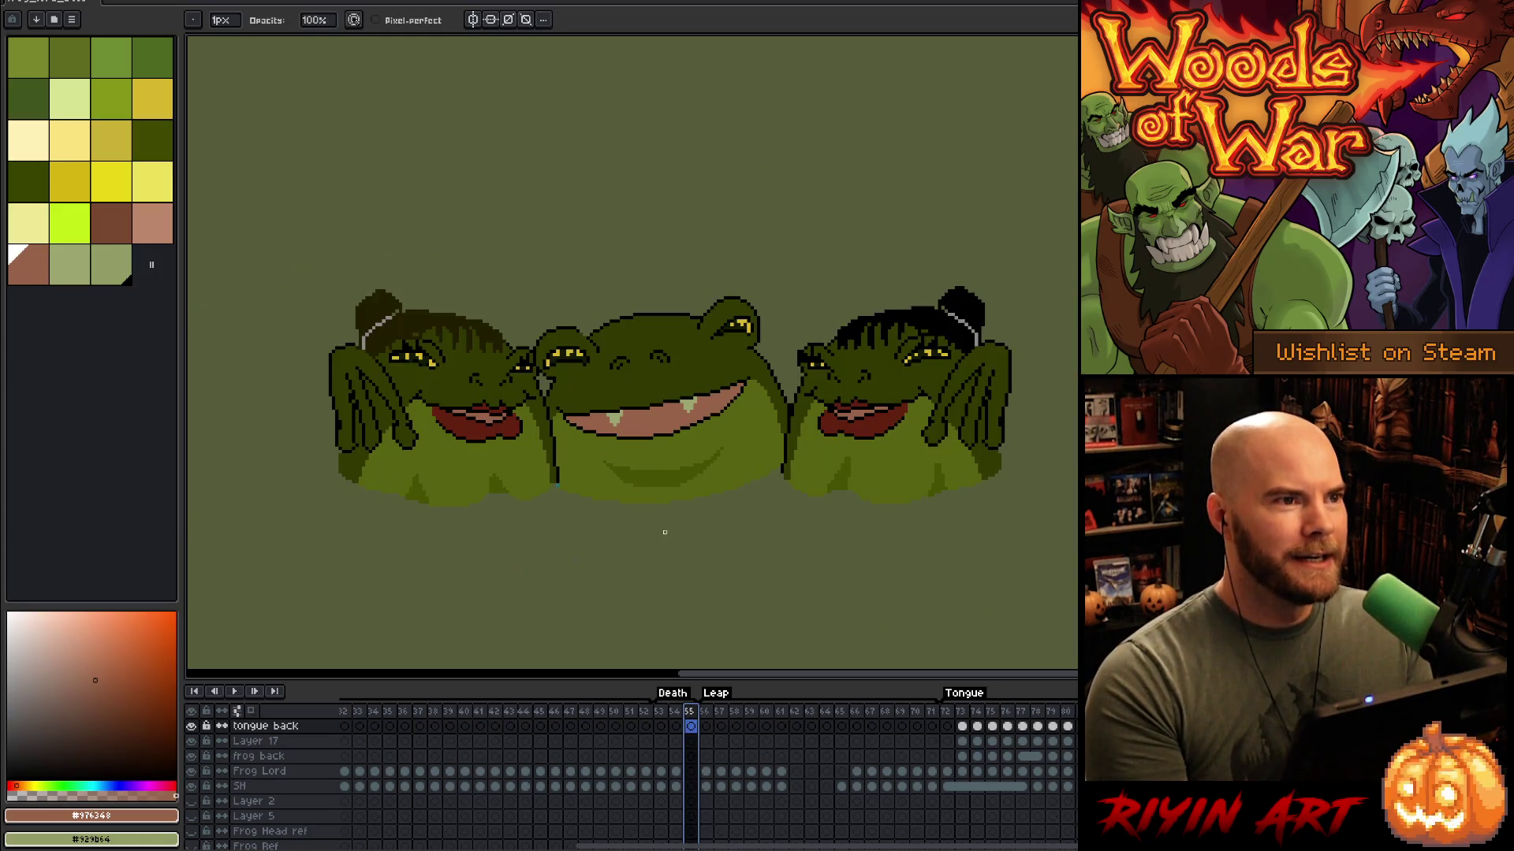
pyautogui.scroll(1, 565, 375)
pyautogui.scroll(-1, 579, 374)
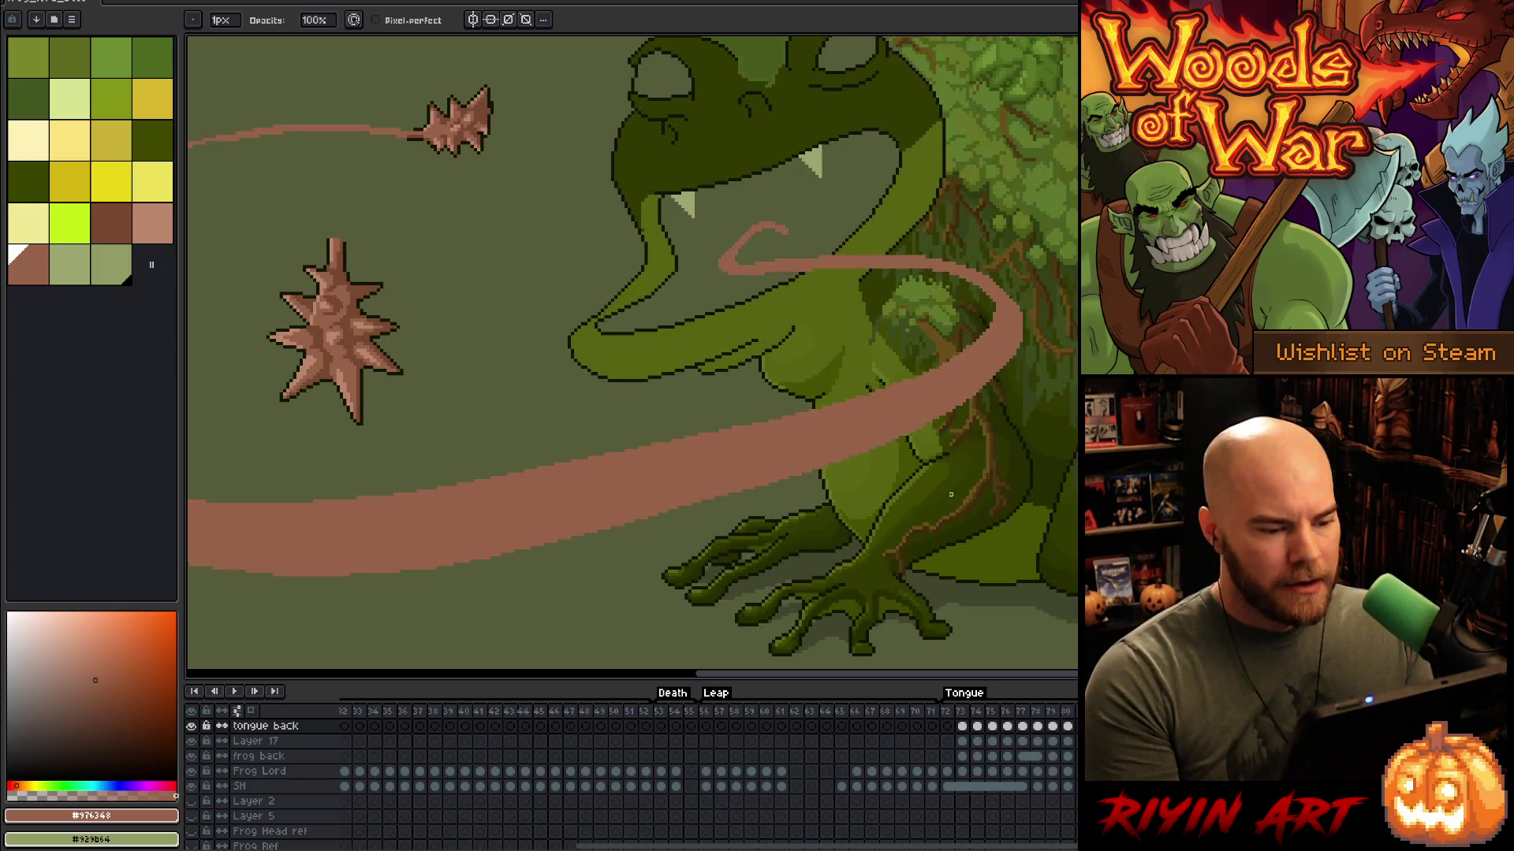
pyautogui.scroll(3, 856, 422)
pyautogui.scroll(1, 856, 421)
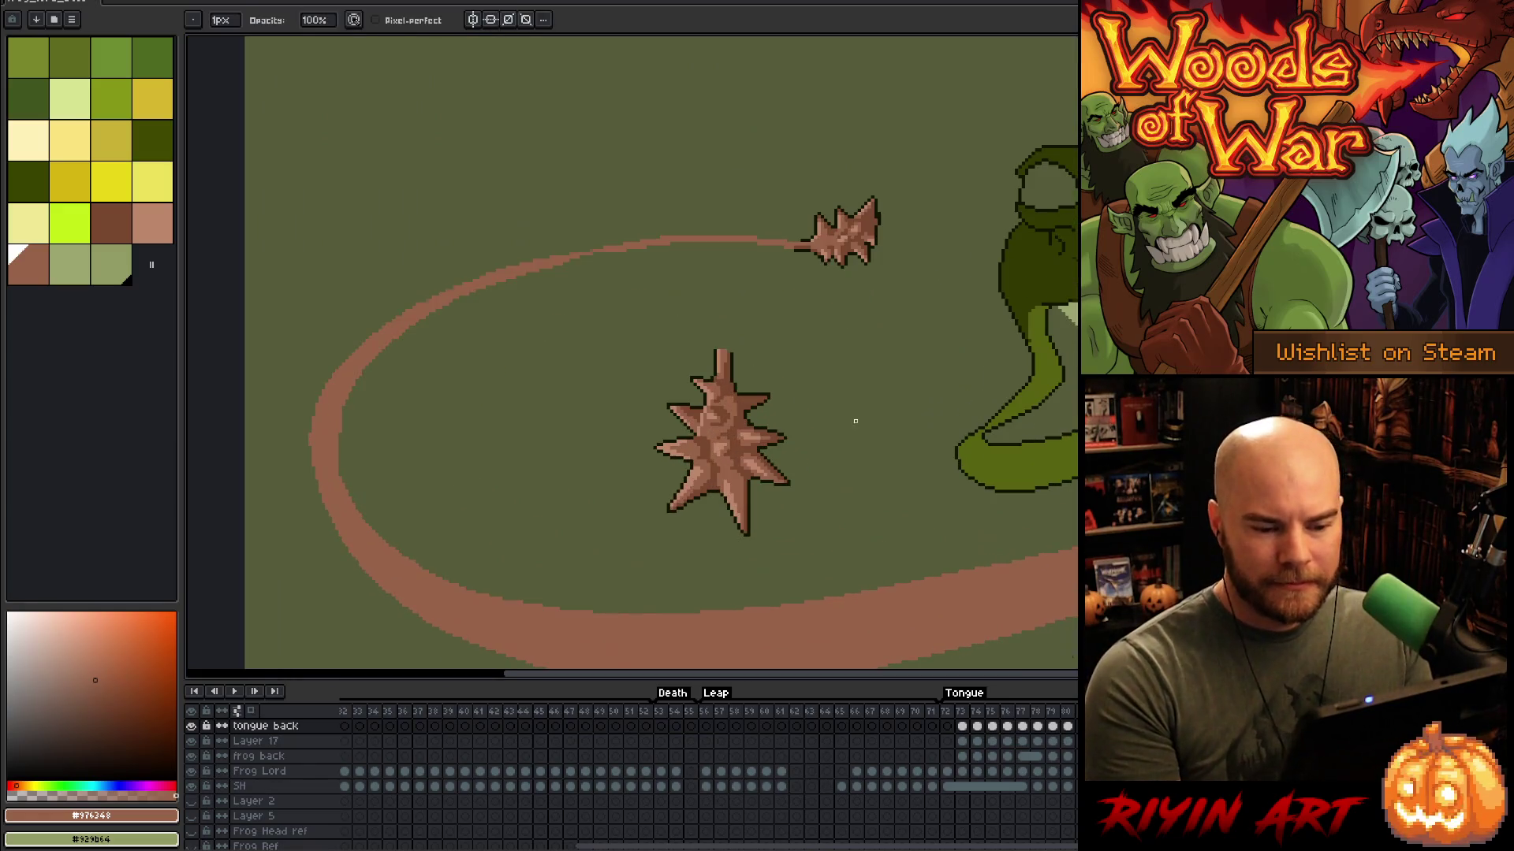
# Step: Zoom in on the spiked tongue tip and sample the dark #101300 outline colour
pyautogui.moveTo(916, 514); pyautogui.dragTo(787, 469)
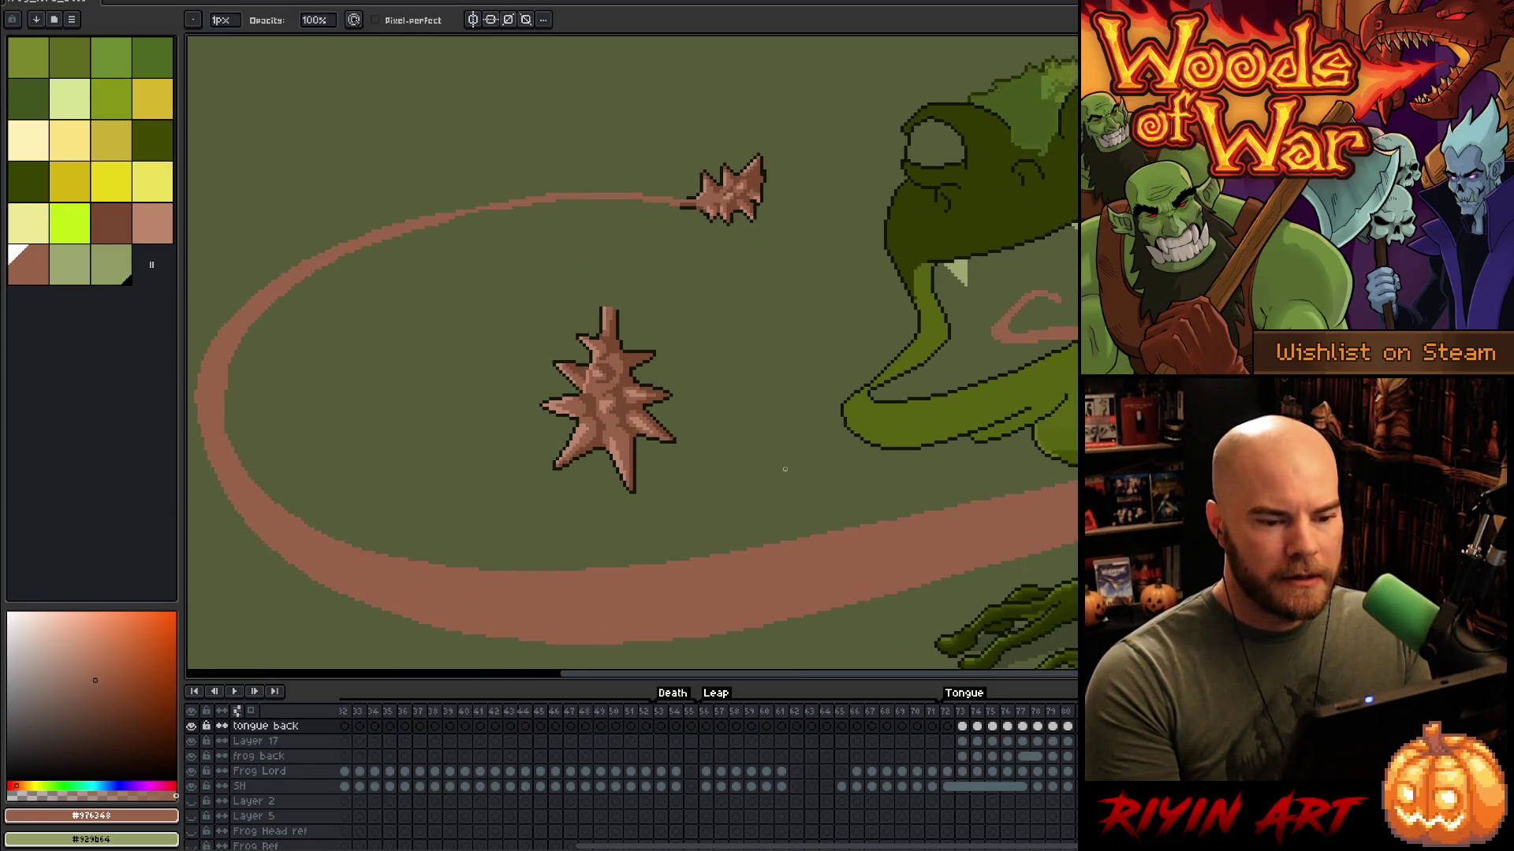
pyautogui.scroll(-1, 784, 470)
pyautogui.scroll(-1, 785, 469)
pyautogui.scroll(2, 784, 469)
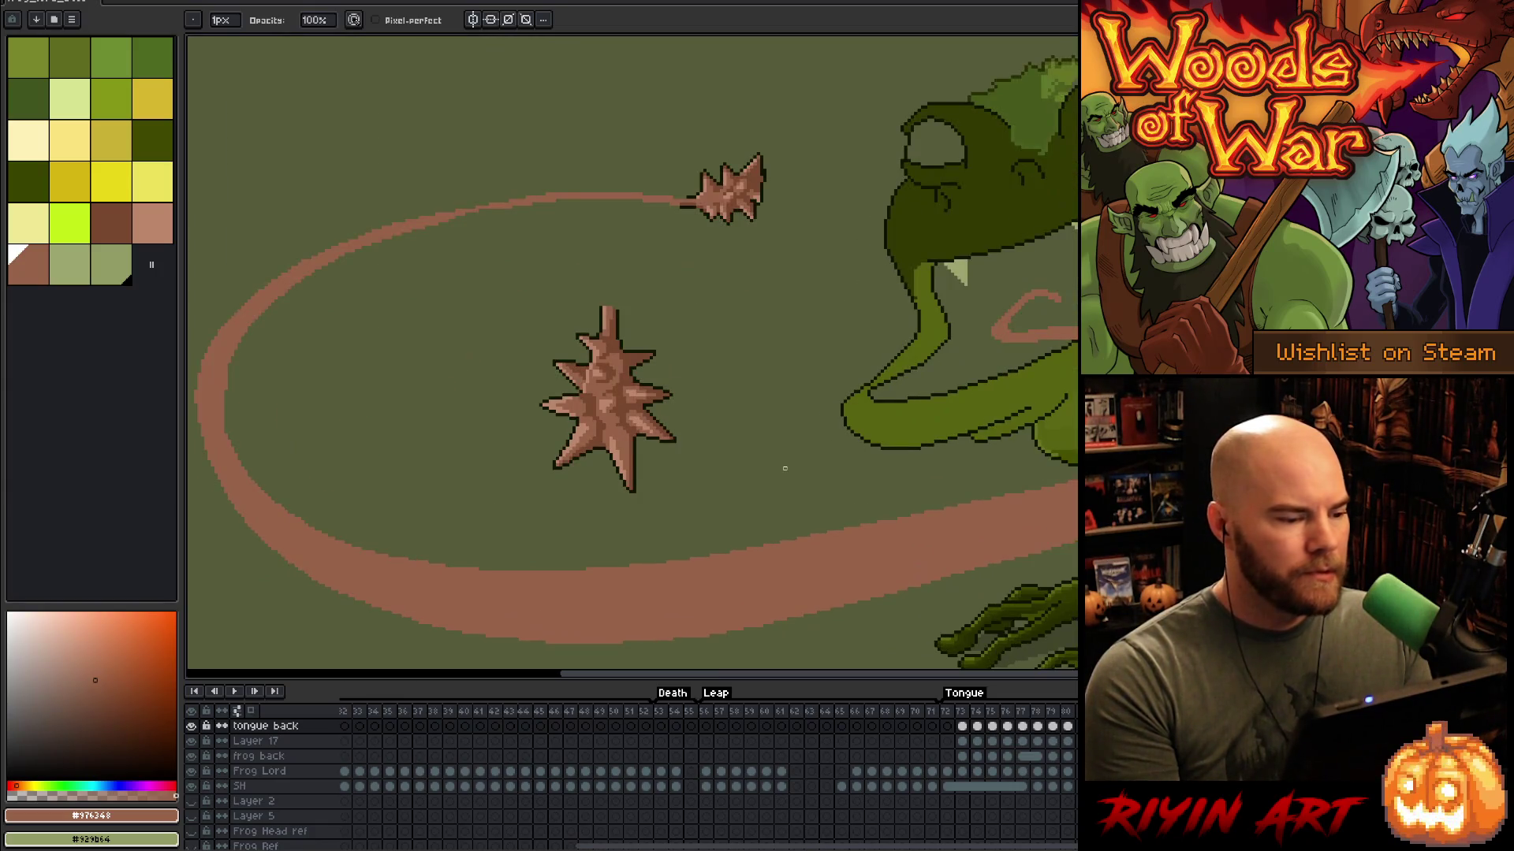
pyautogui.scroll(-1, 785, 468)
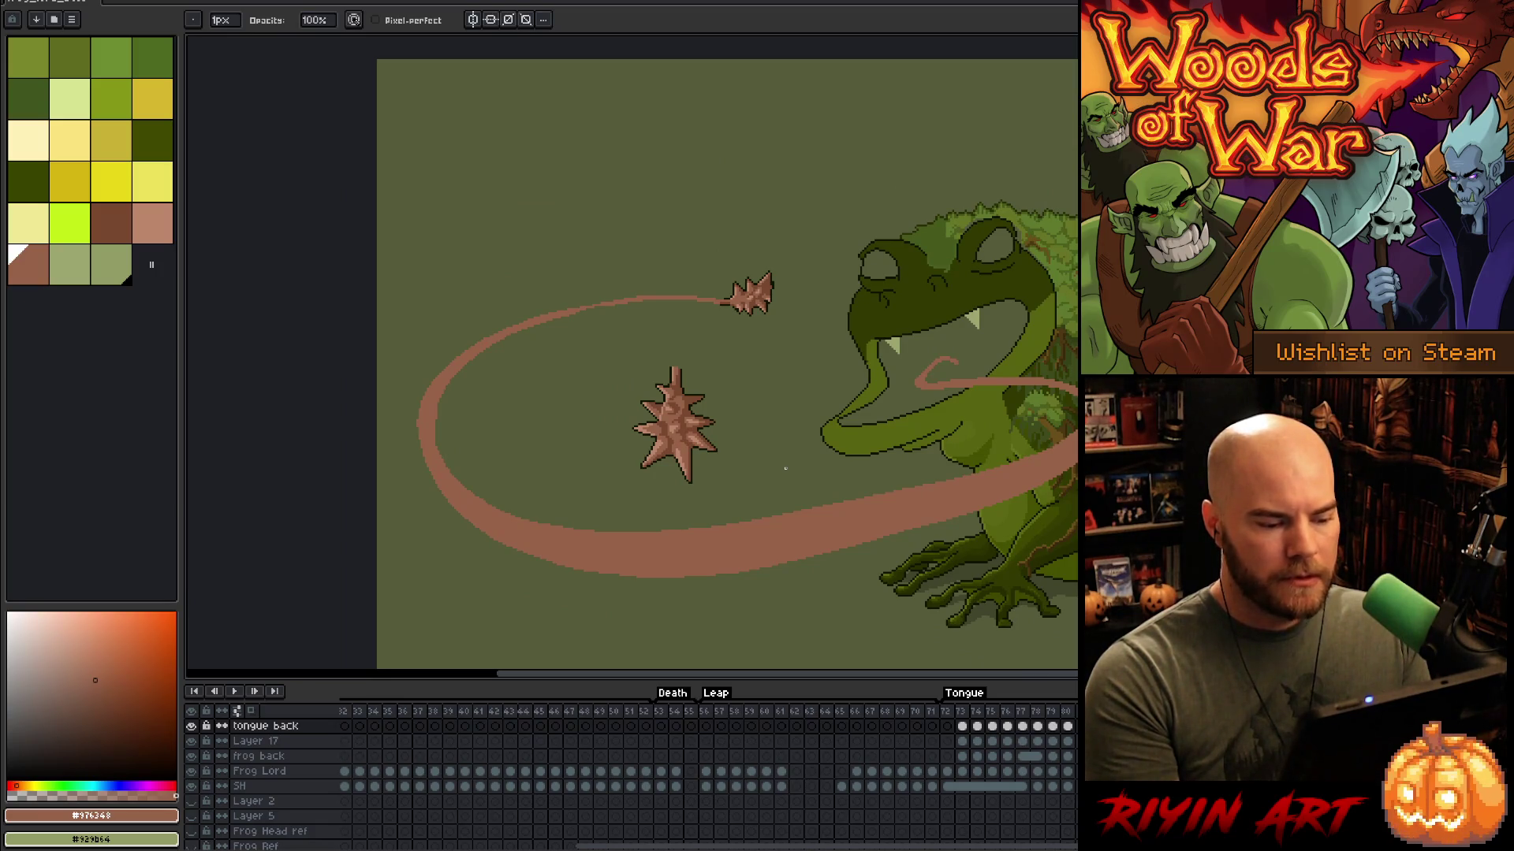
pyautogui.press('space')
pyautogui.moveTo(862, 463)
pyautogui.mouseDown()
pyautogui.moveTo(794, 473)
pyautogui.moveTo(678, 438)
pyautogui.mouseUp()
pyautogui.scroll(2, 619, 358)
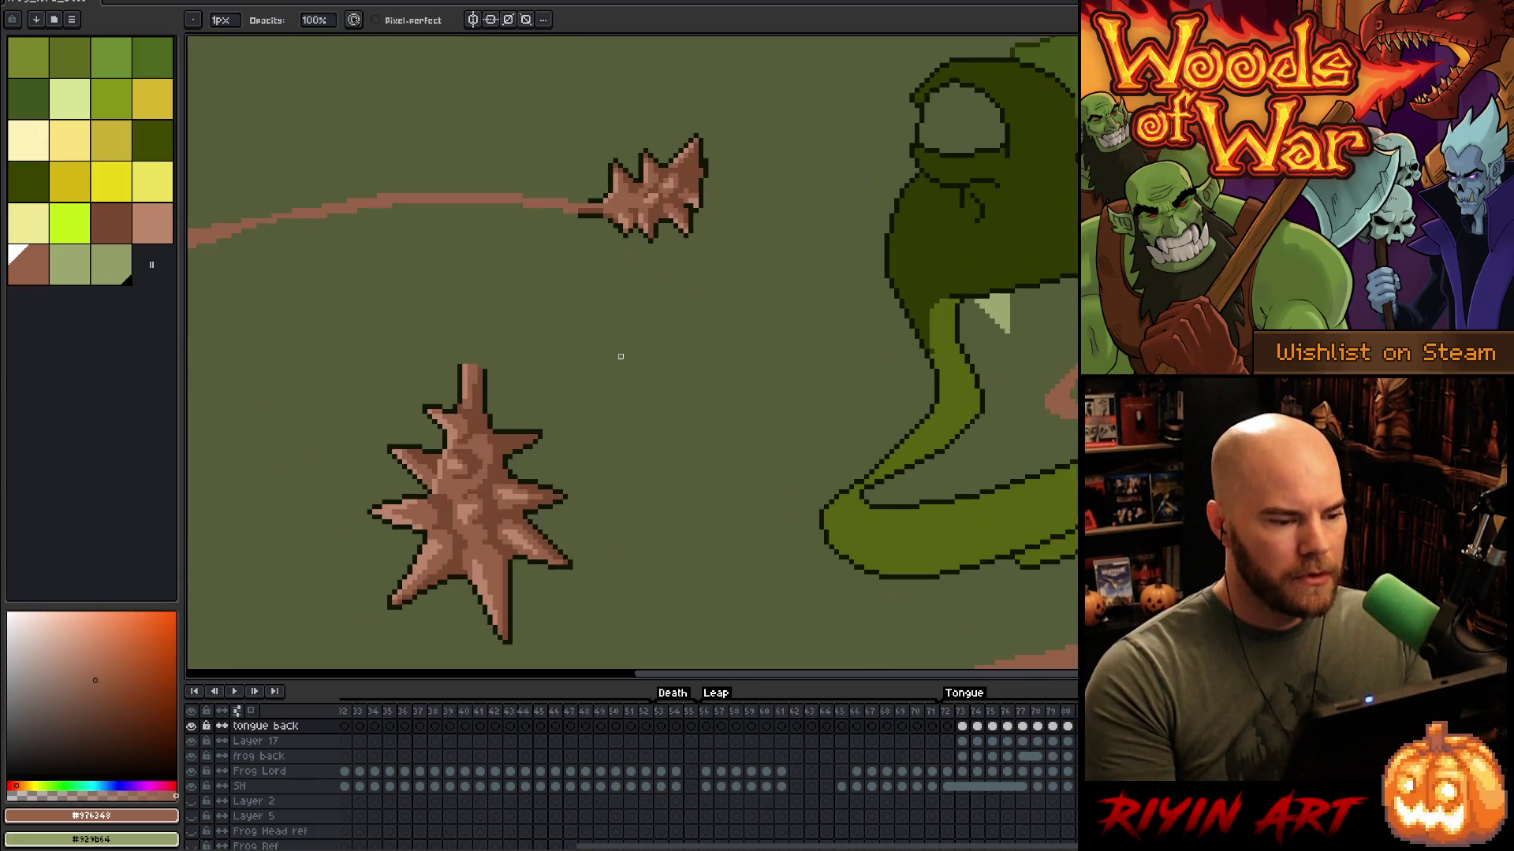
pyautogui.keyDown('alt'); pyautogui.click(702, 183); pyautogui.keyUp('alt')
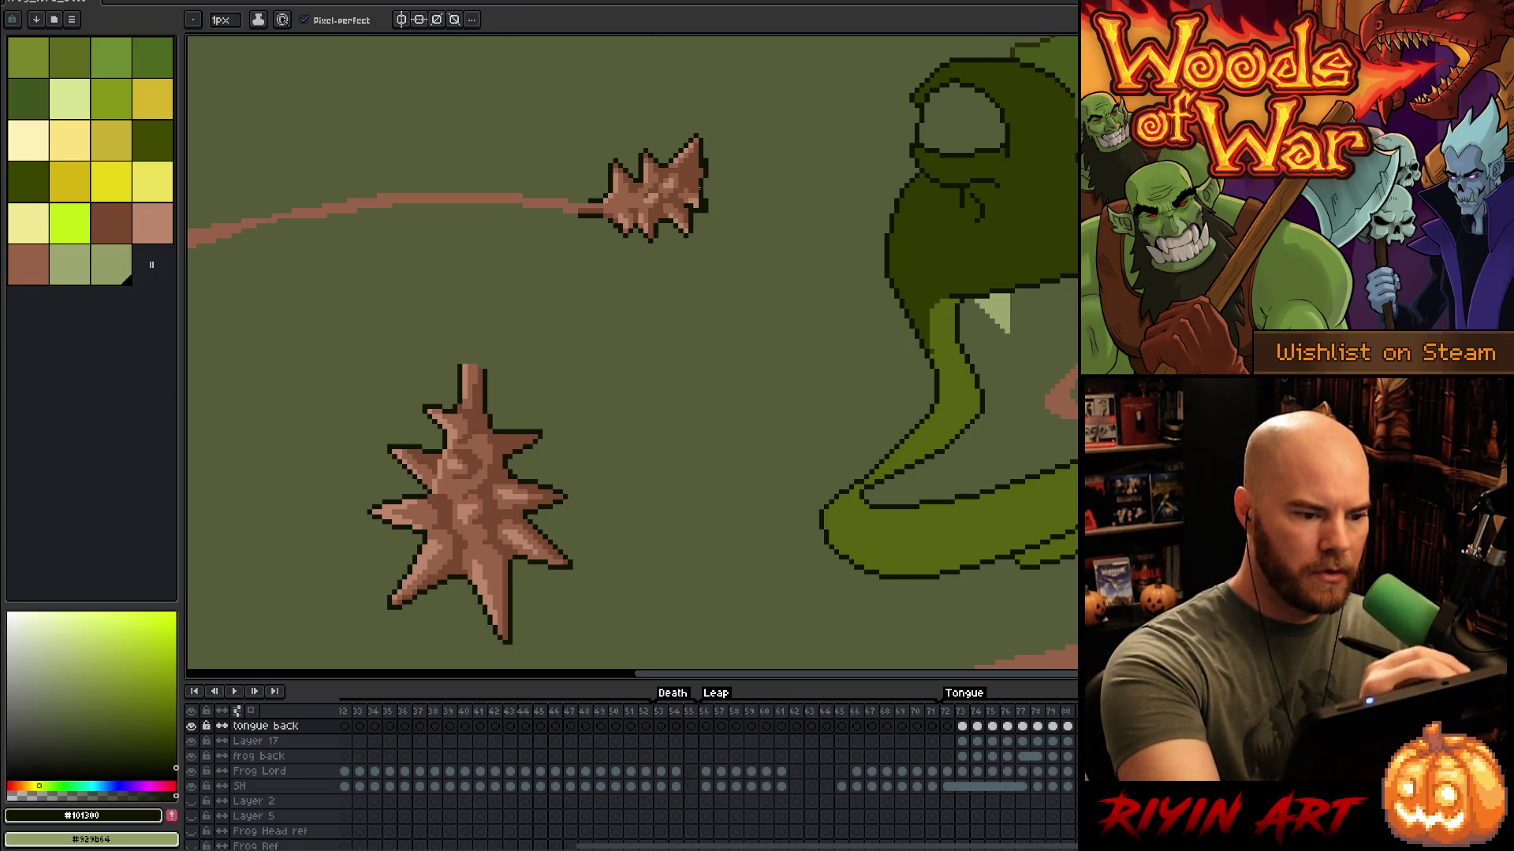
# Step: Try the brown palette shades and outline a new spike on the small star's right tip
pyautogui.keyDown('alt'); pyautogui.click(699, 185); pyautogui.keyUp('alt')
pyautogui.keyDown('alt'); pyautogui.click(699, 203); pyautogui.keyUp('alt')
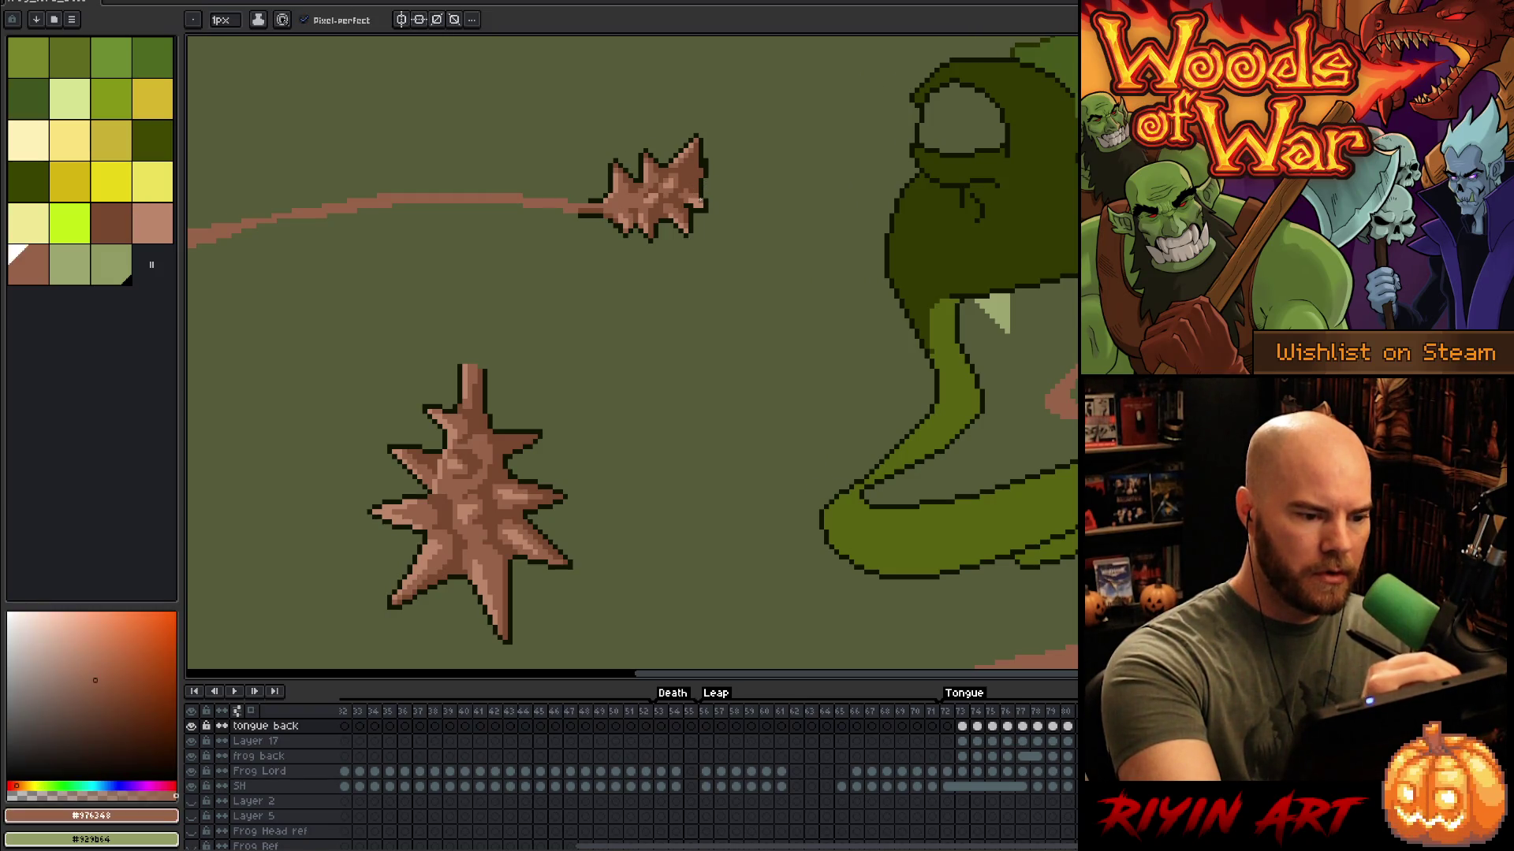
pyautogui.keyDown('alt'); pyautogui.click(699, 203); pyautogui.keyUp('alt')
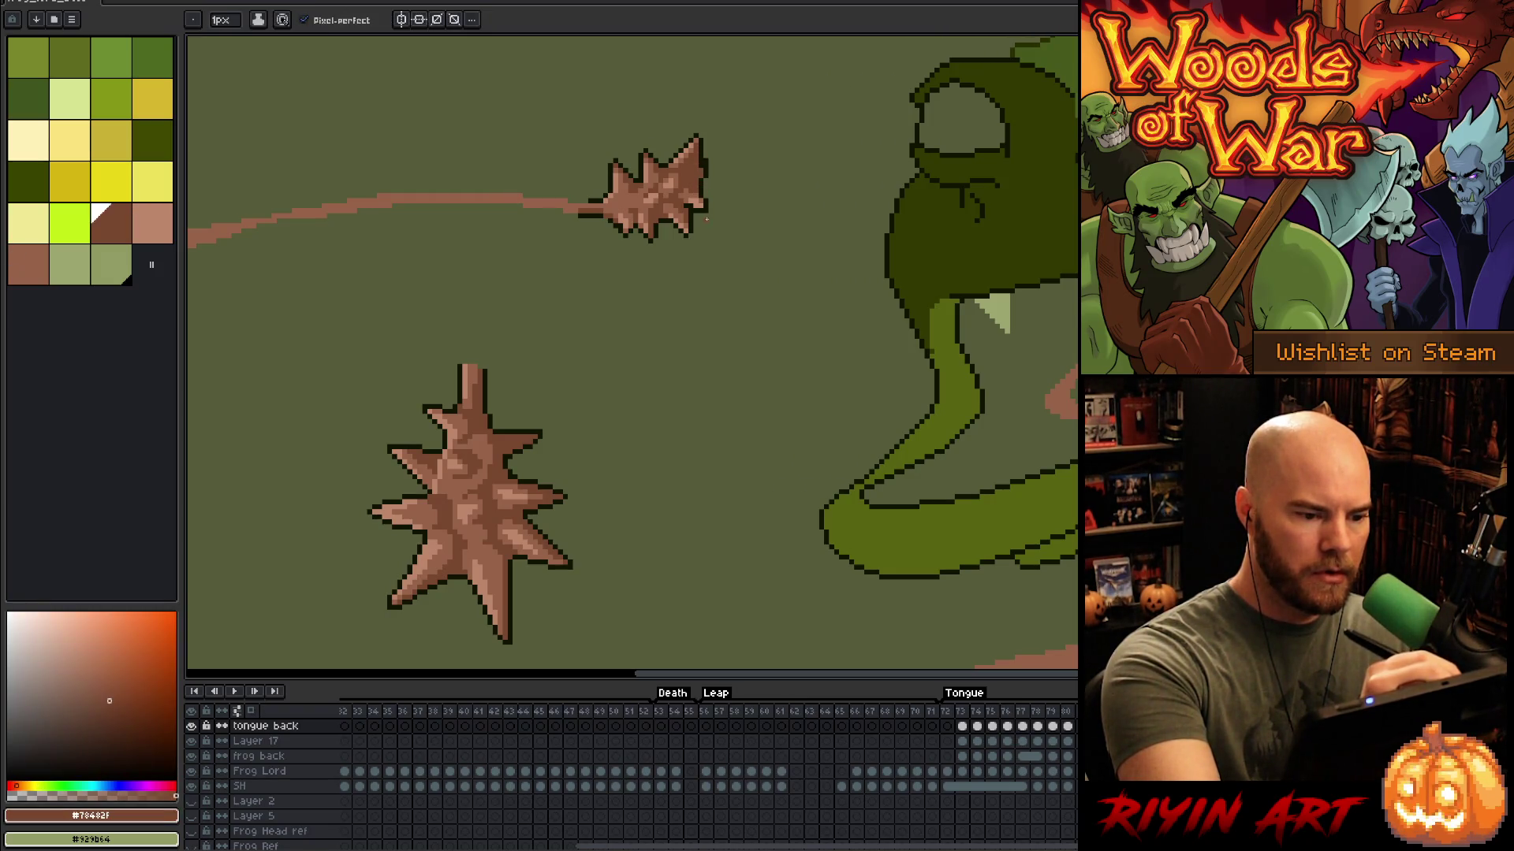
pyautogui.keyDown('alt'); pyautogui.click(708, 202); pyautogui.keyUp('alt')
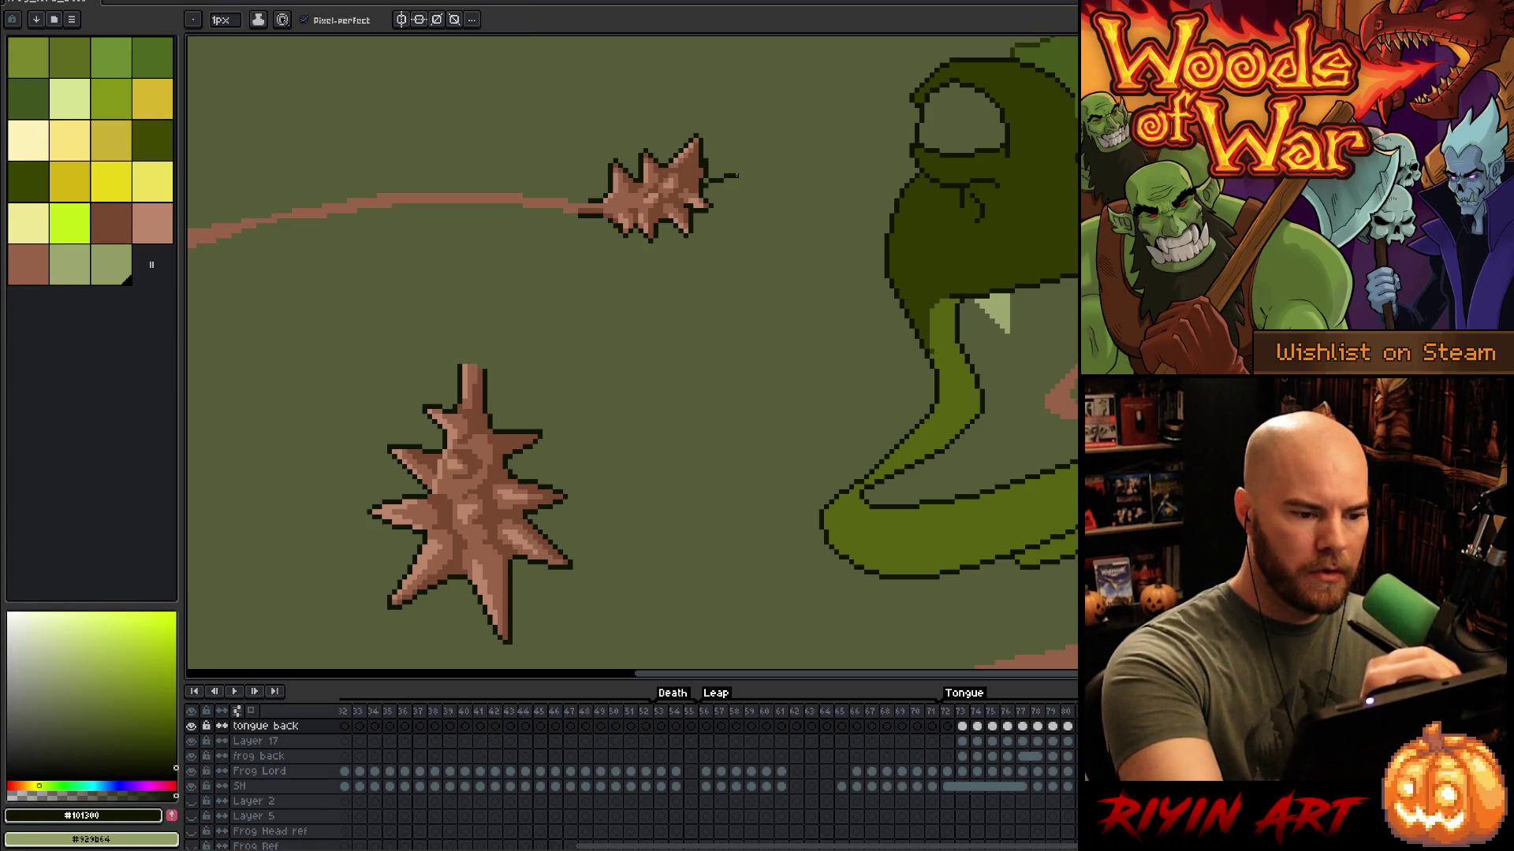
pyautogui.moveTo(716, 166)
pyautogui.mouseDown()
pyautogui.moveTo(741, 166)
pyautogui.moveTo(708, 185)
pyautogui.mouseUp()
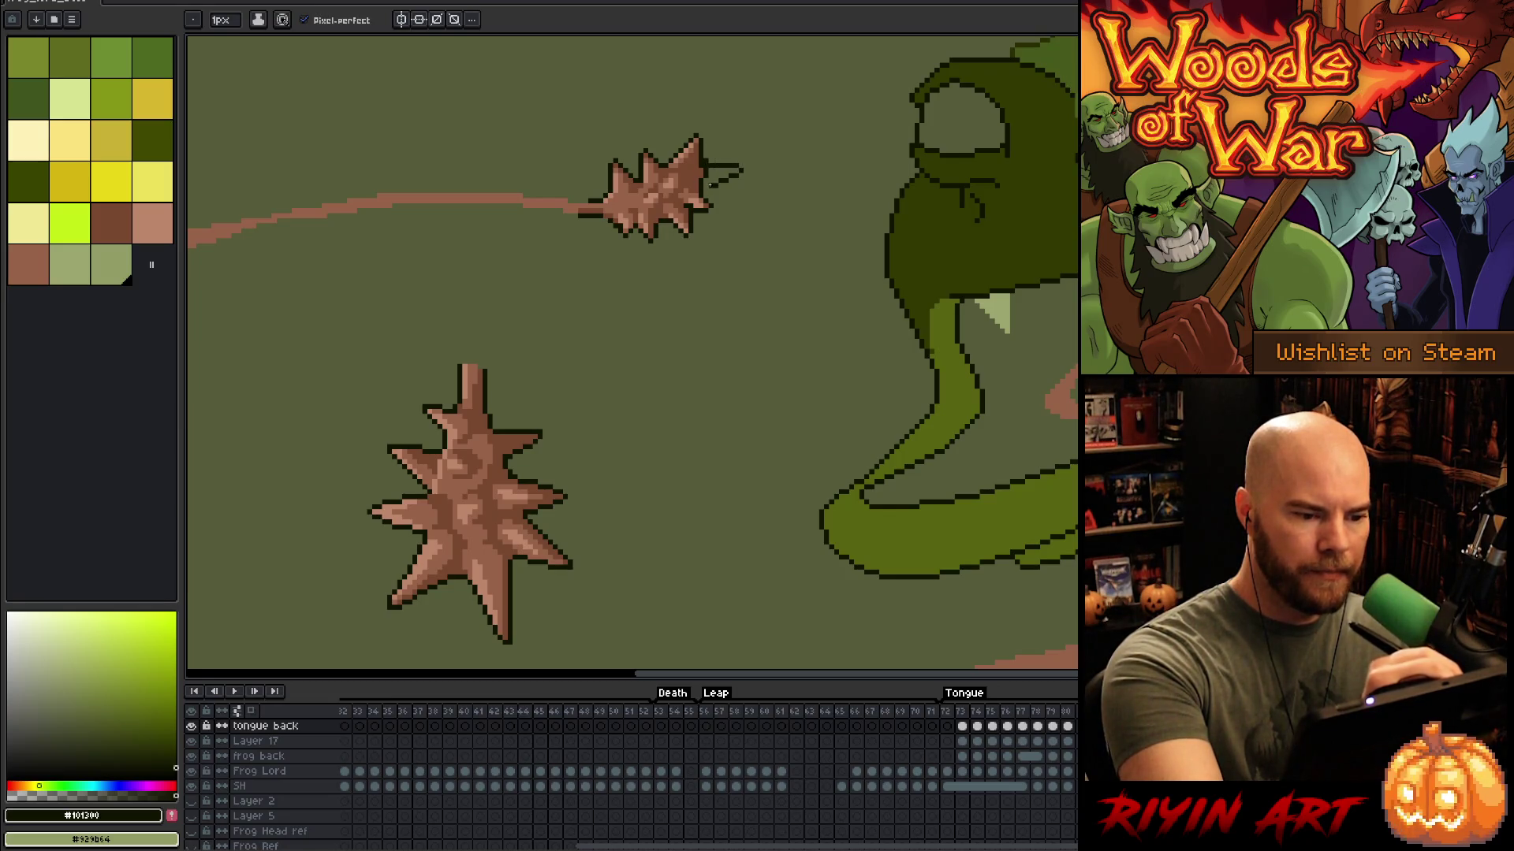
pyautogui.keyDown('alt'); pyautogui.click(705, 162); pyautogui.keyUp('alt')
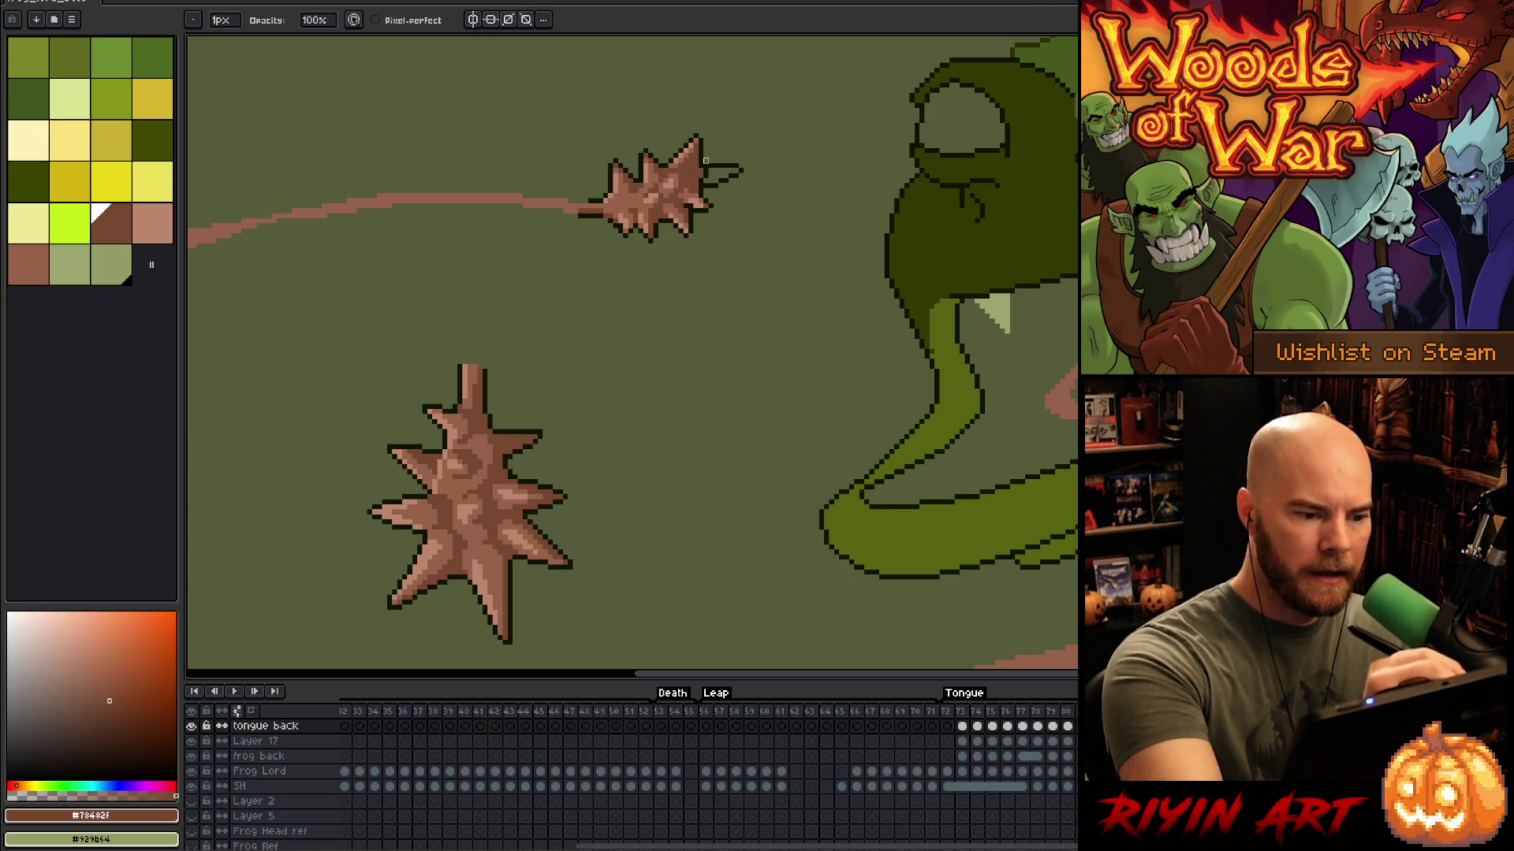
# Step: Touch up tongue-tip pixels on the looping-tongue frame, then return to the extended-tongue frame
pyautogui.press('e')
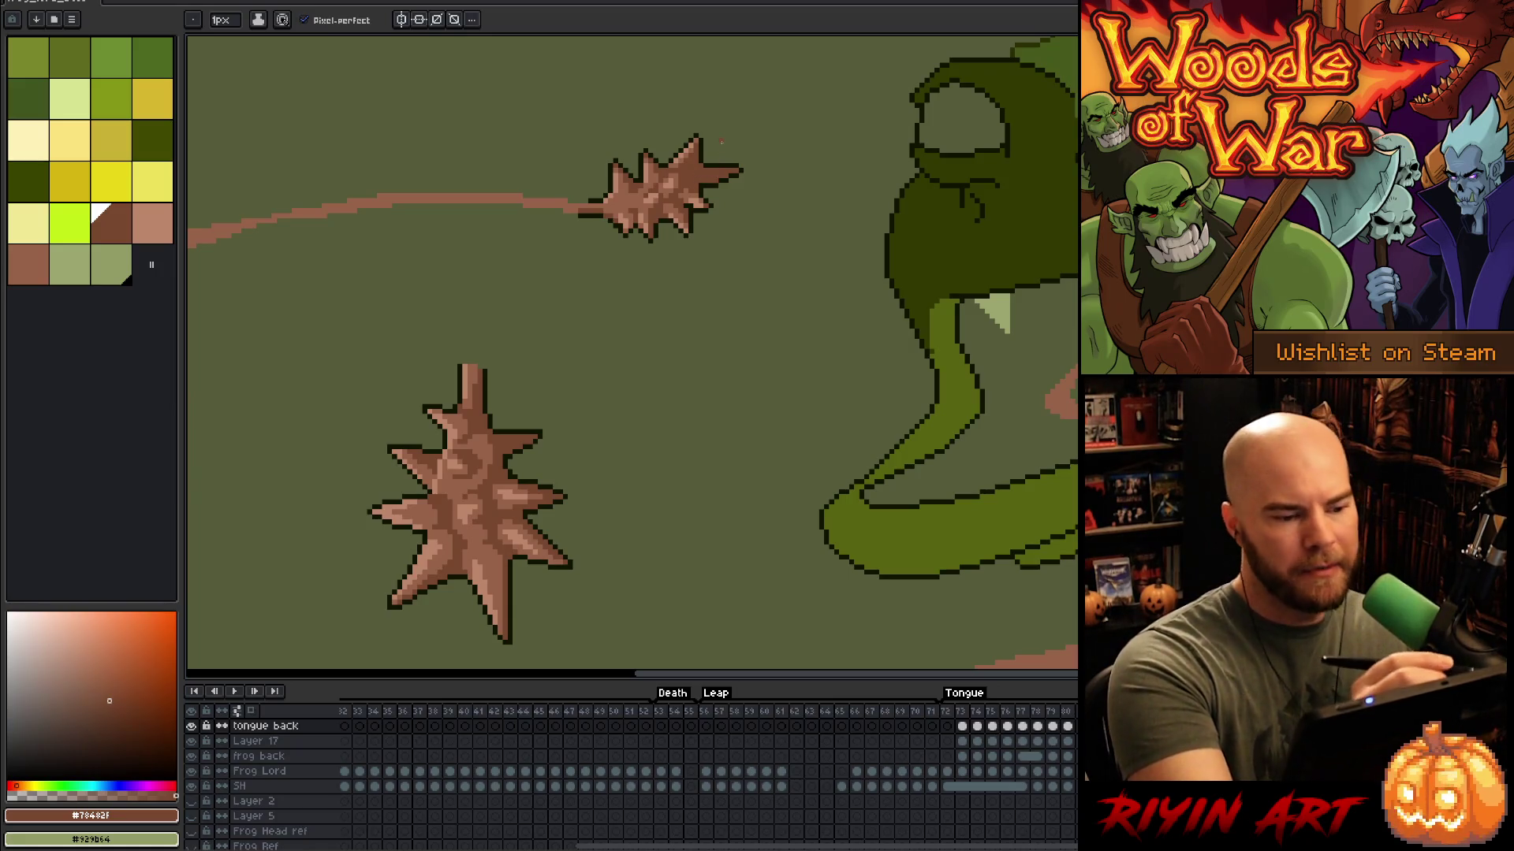
pyautogui.moveTo(801, 338)
pyautogui.mouseDown()
pyautogui.moveTo(890, 367)
pyautogui.moveTo(754, 363)
pyautogui.mouseUp()
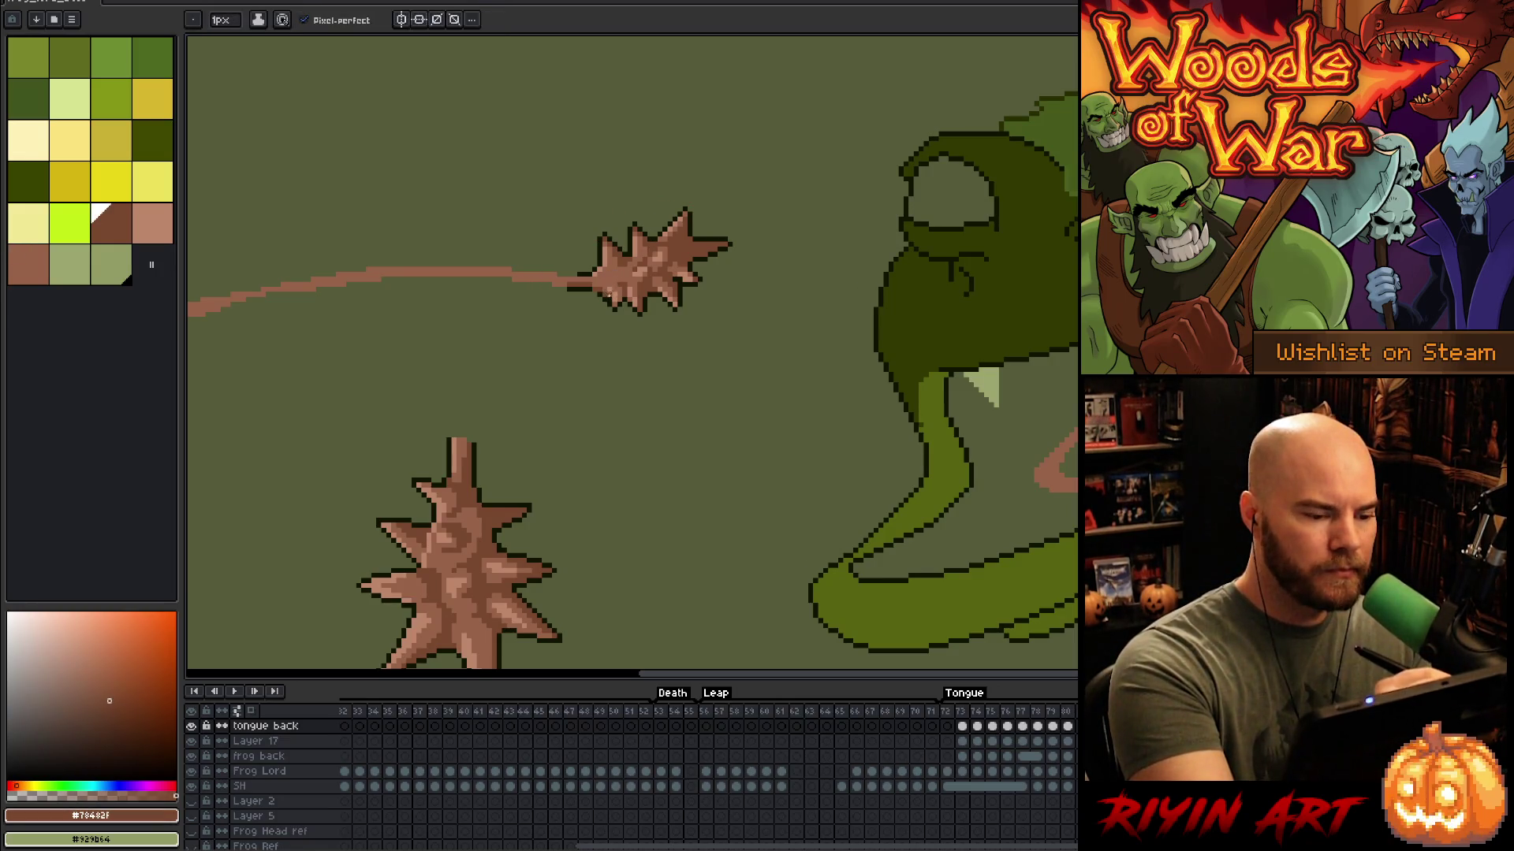
pyautogui.press('Right')
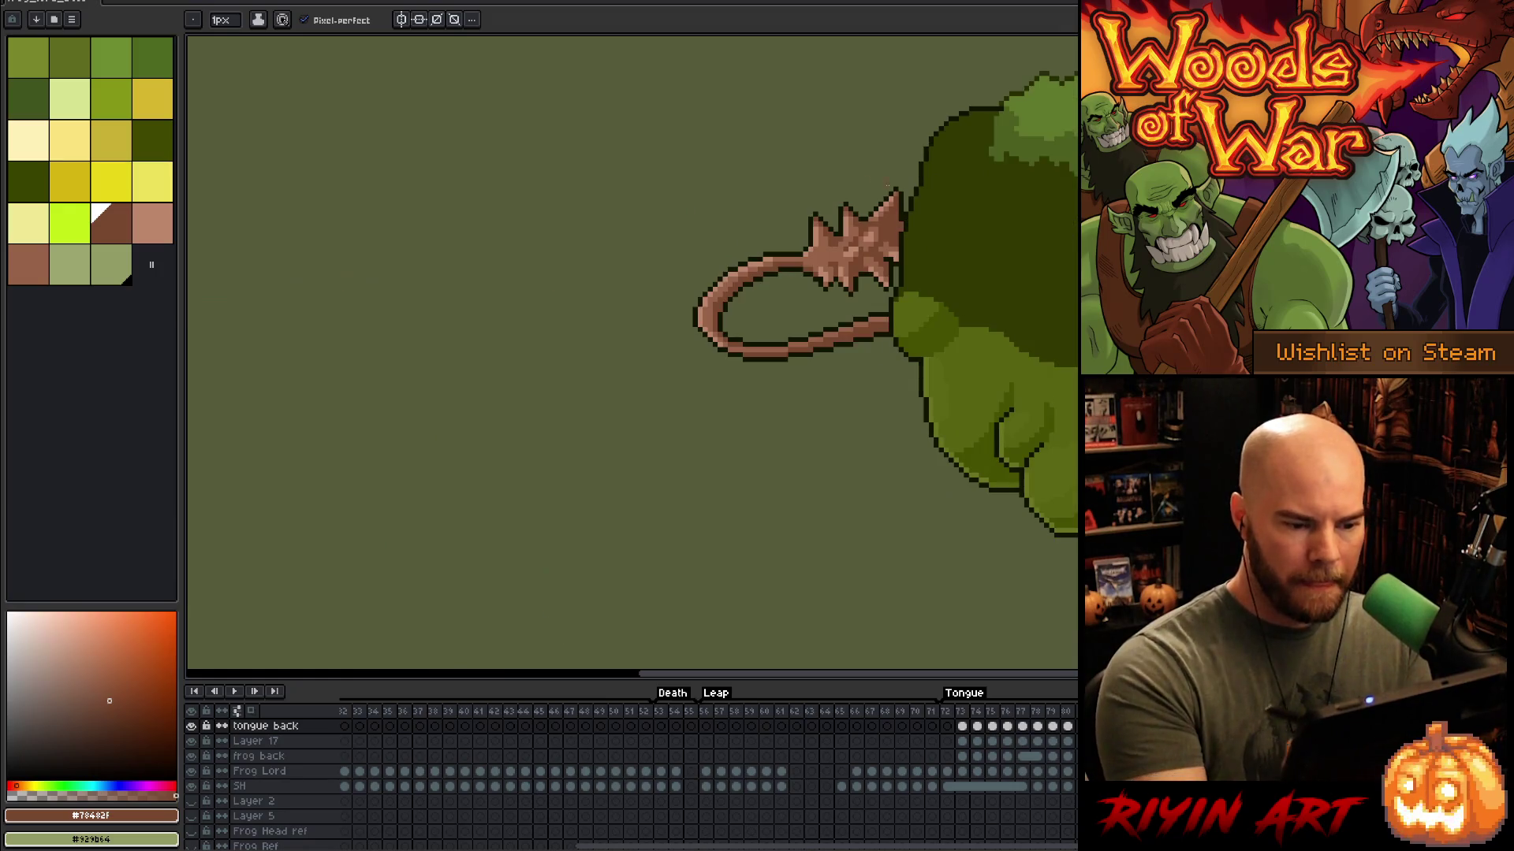
pyautogui.click(824, 268)
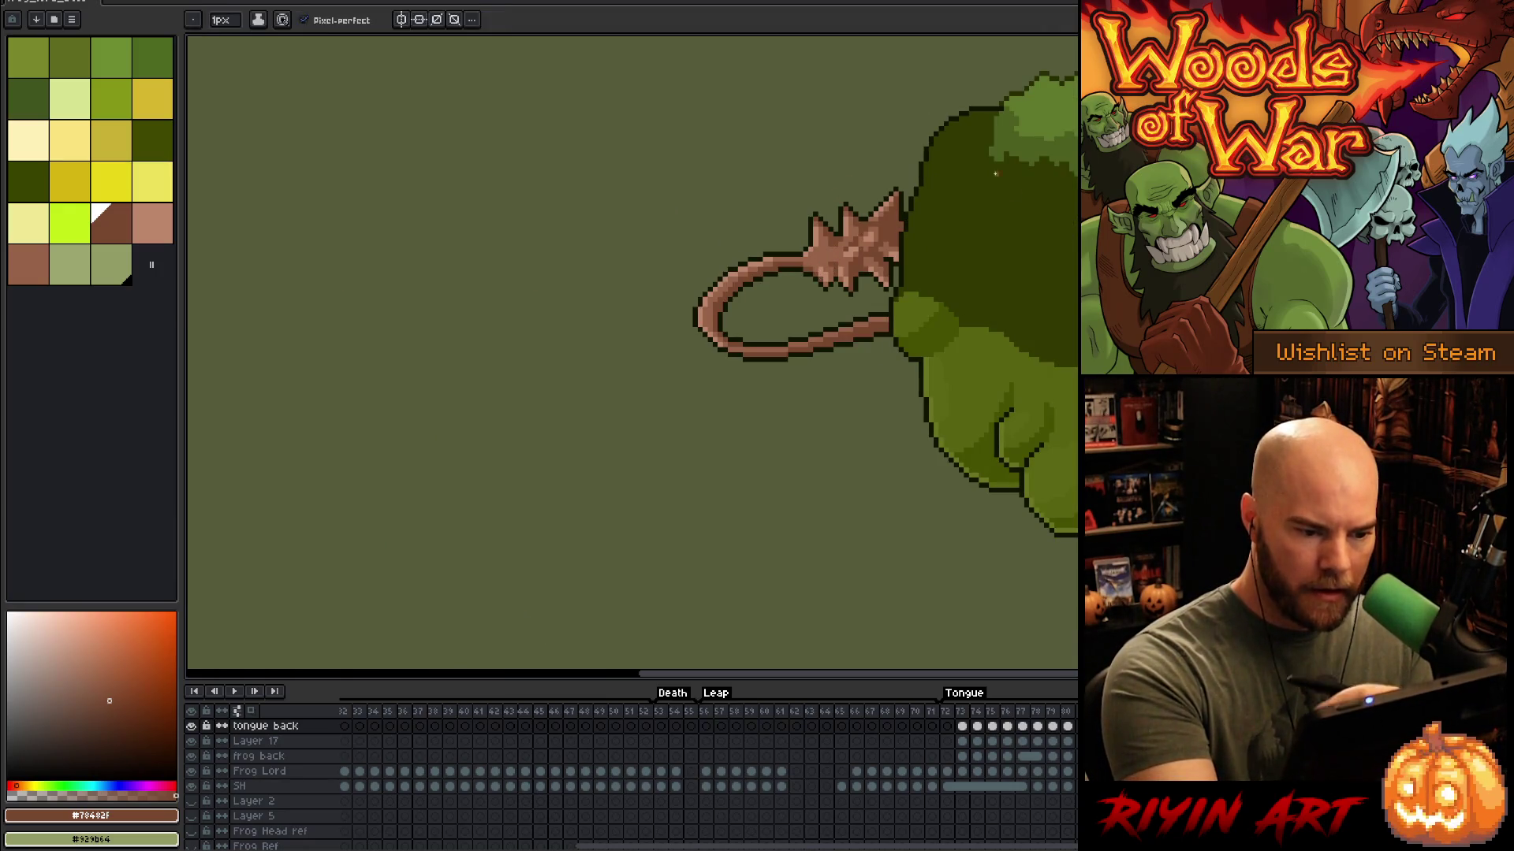
pyautogui.press('Return')
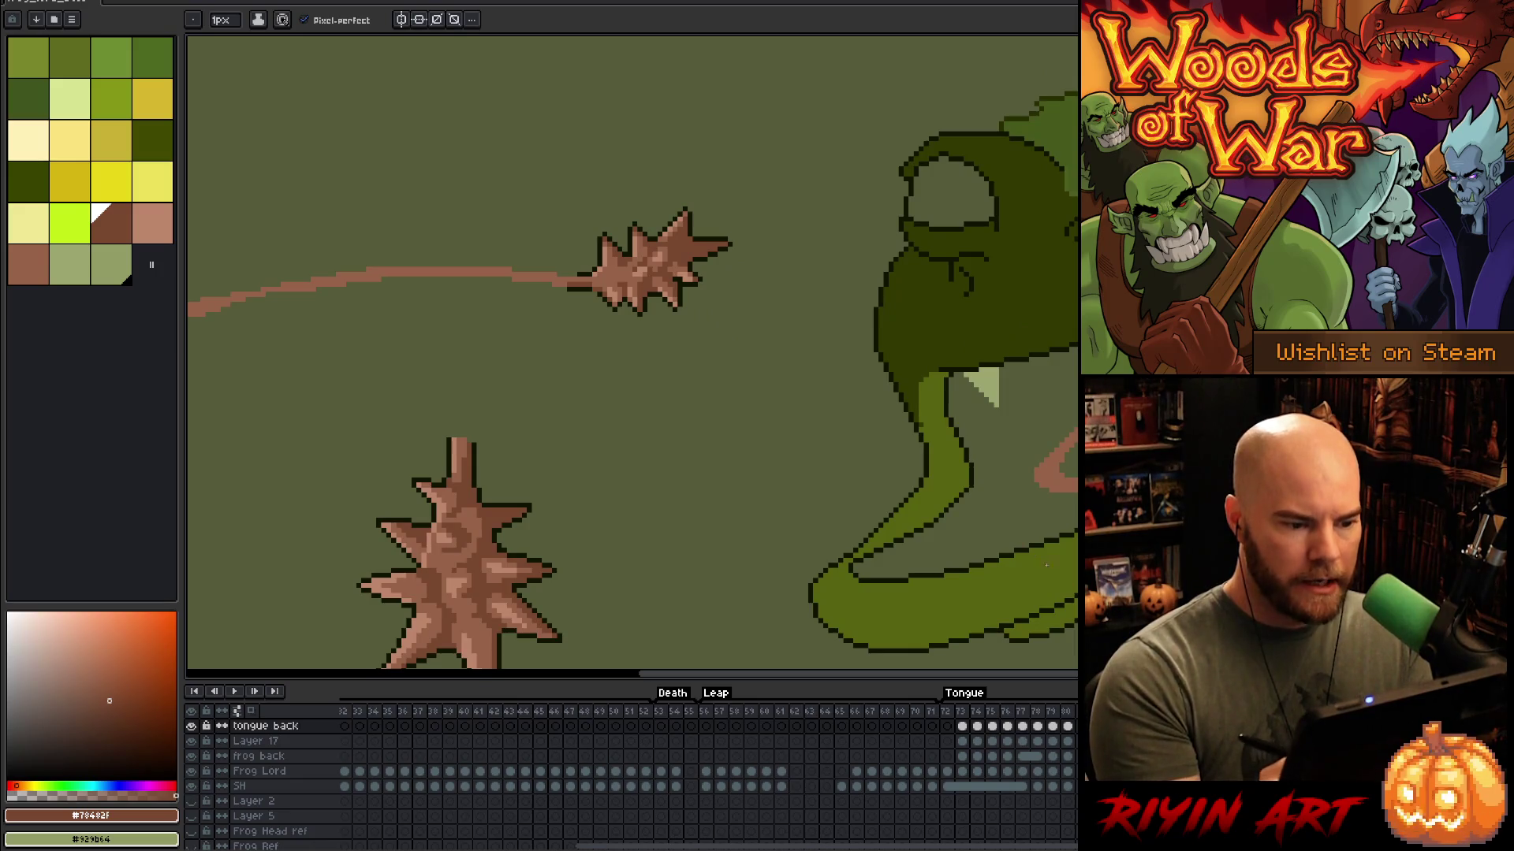
pyautogui.moveTo(670, 460)
pyautogui.mouseDown()
pyautogui.moveTo(906, 372)
pyautogui.moveTo(1031, 406)
pyautogui.moveTo(1096, 378)
pyautogui.mouseUp()
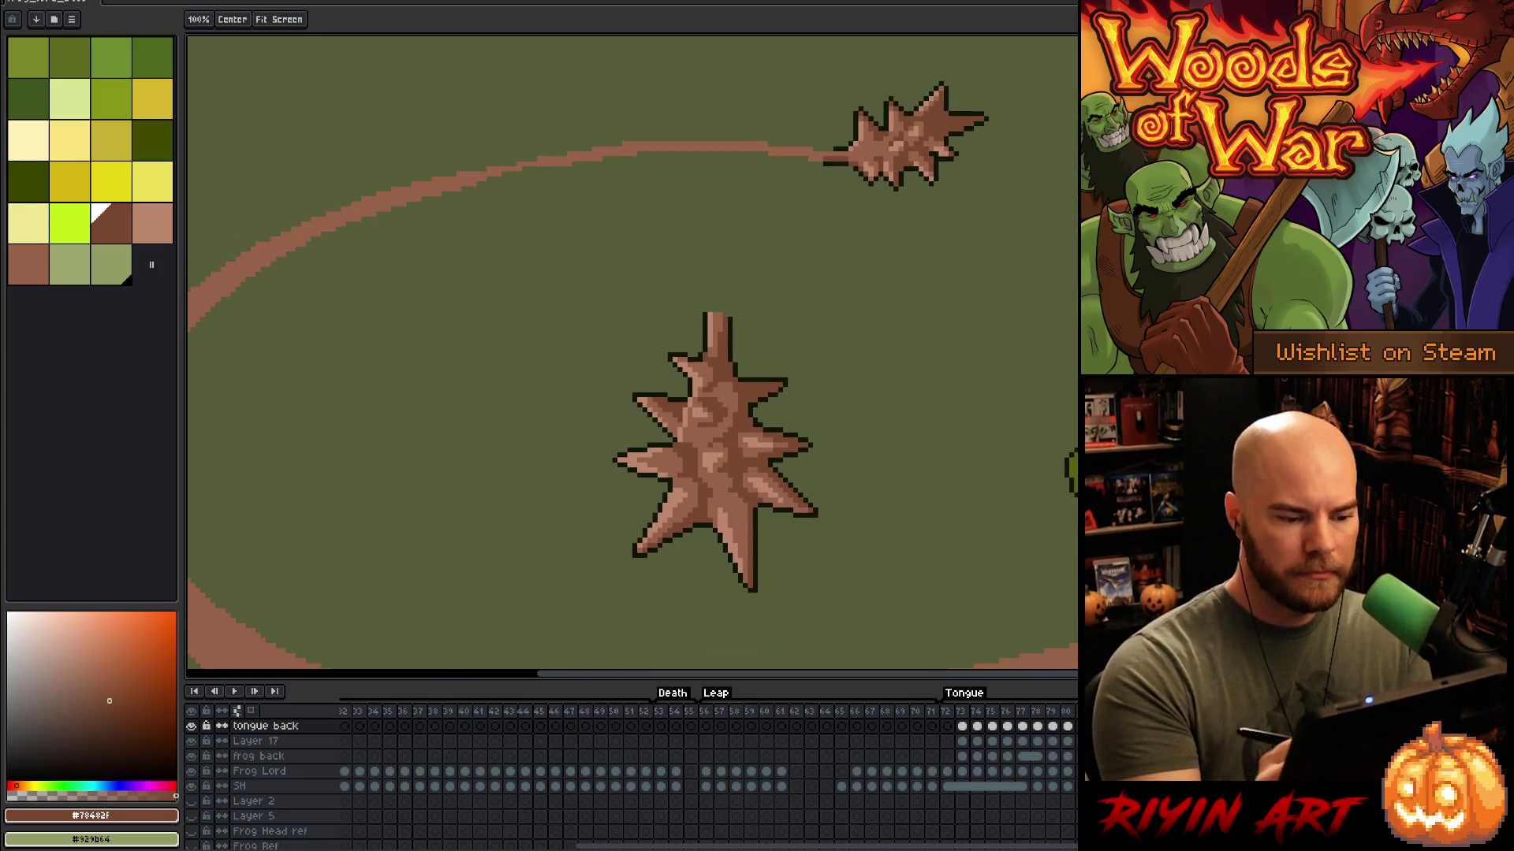
# Step: Move the large spiked ball into the coloured frog frame, above the star burst
pyautogui.moveTo(1022, 453); pyautogui.dragTo(882, 419)
pyautogui.scroll(-2, 883, 419)
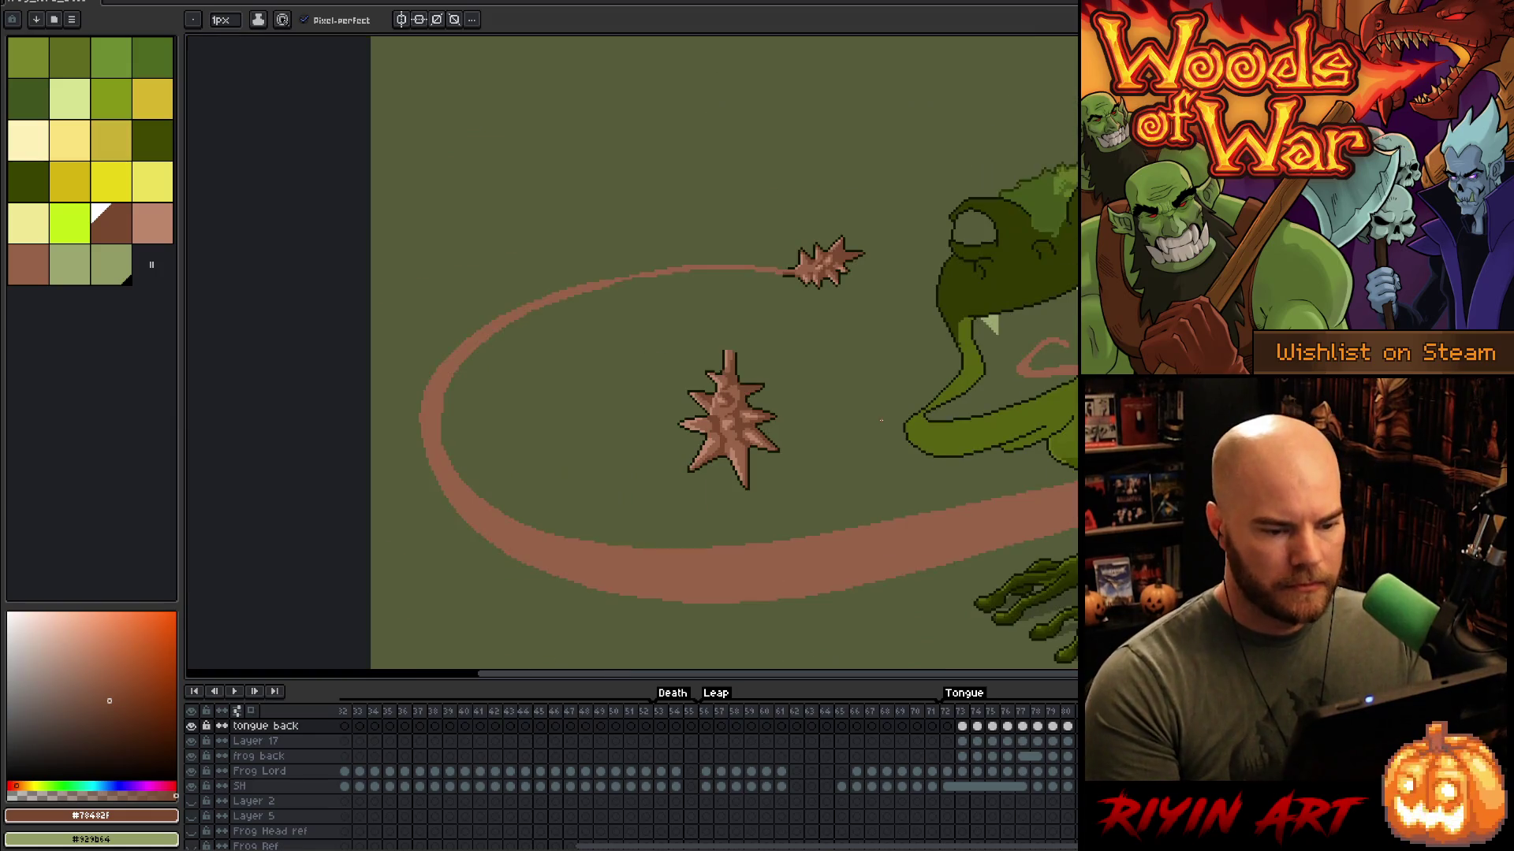
pyautogui.press('q')
pyautogui.moveTo(796, 410)
pyautogui.mouseDown()
pyautogui.moveTo(729, 507)
pyautogui.moveTo(812, 347)
pyautogui.moveTo(798, 398)
pyautogui.mouseUp()
pyautogui.press('Delete')
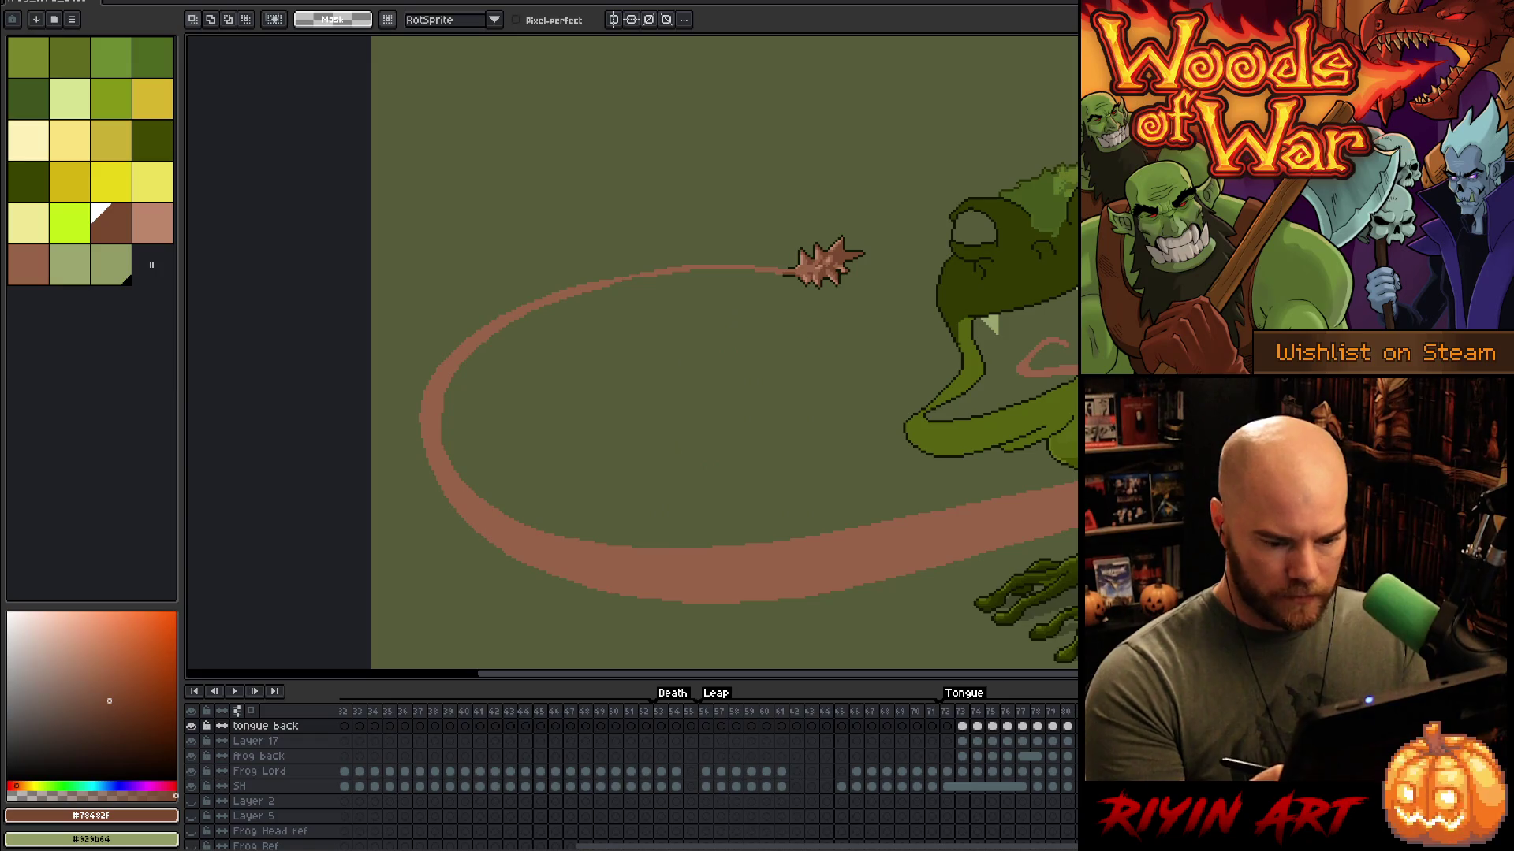
pyautogui.press('Right')
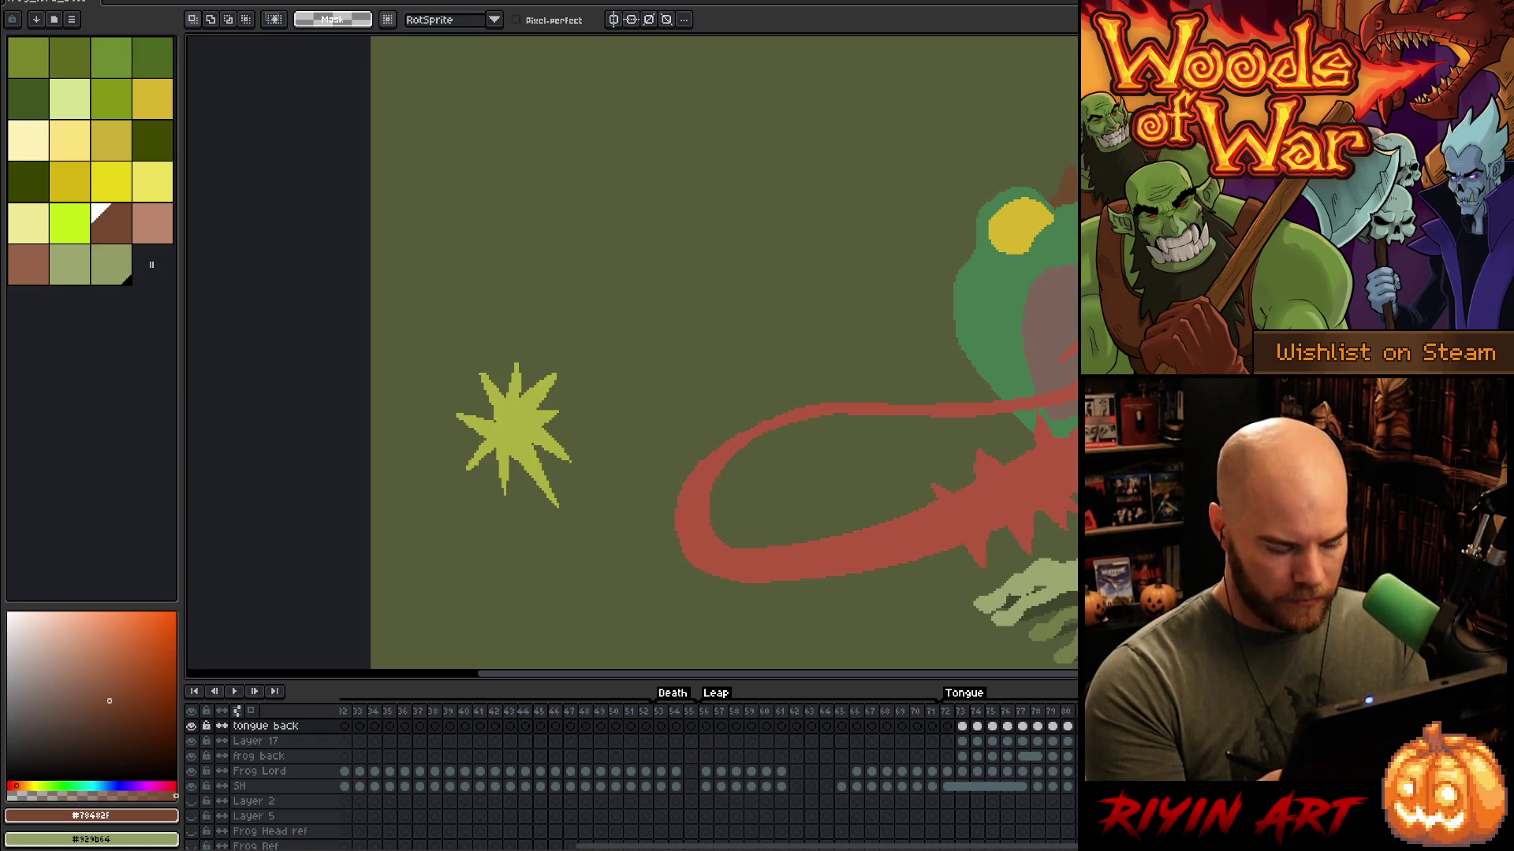
pyautogui.hotkey('ctrl', 'v')
pyautogui.moveTo(741, 455); pyautogui.dragTo(741, 289)
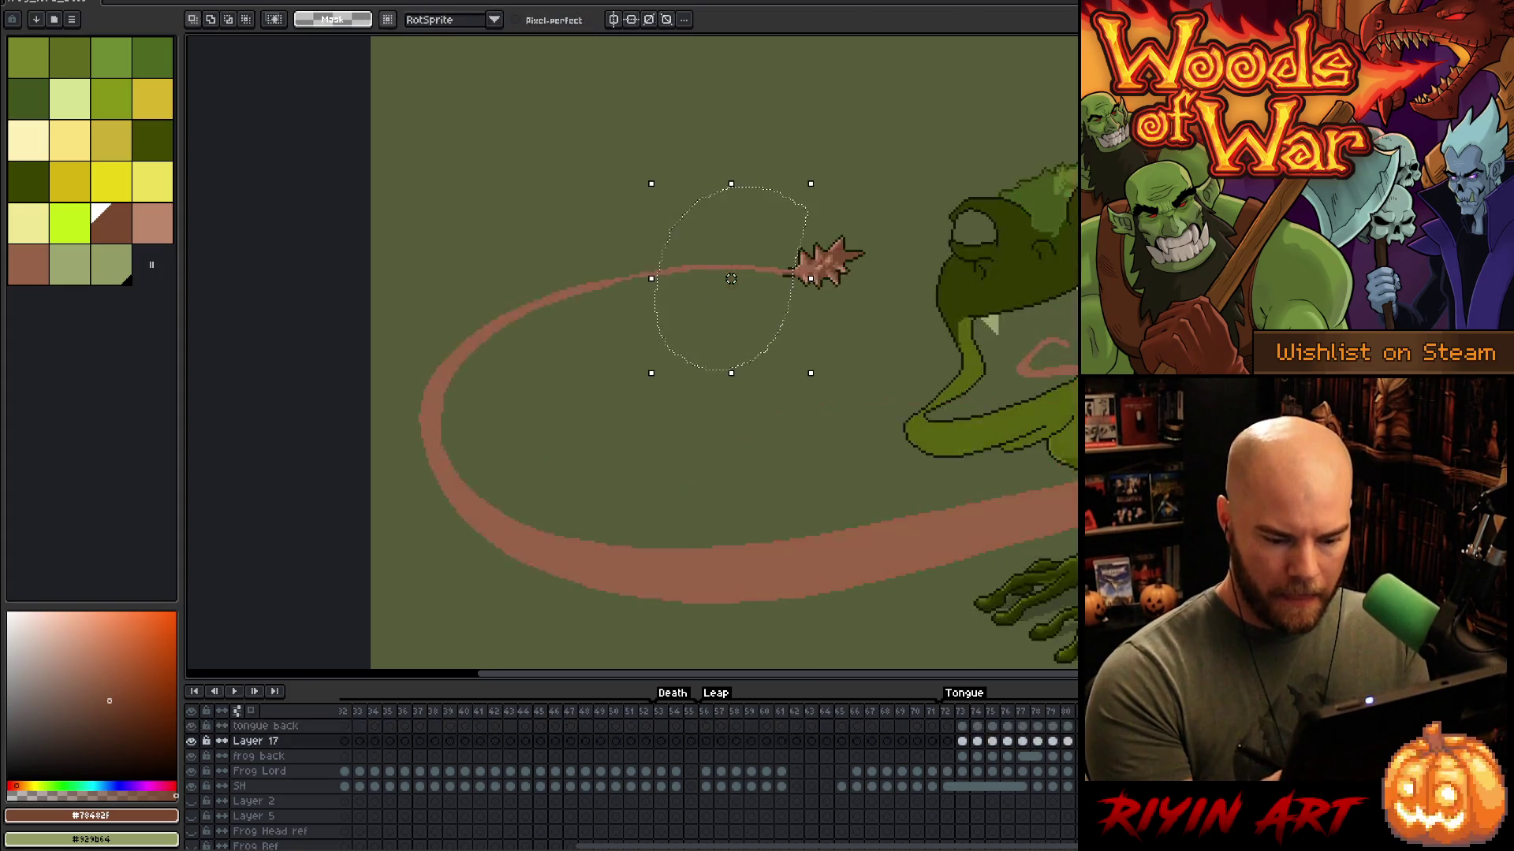
pyautogui.hotkey('alt', 'Up')
pyautogui.hotkey('ctrl', 'd')
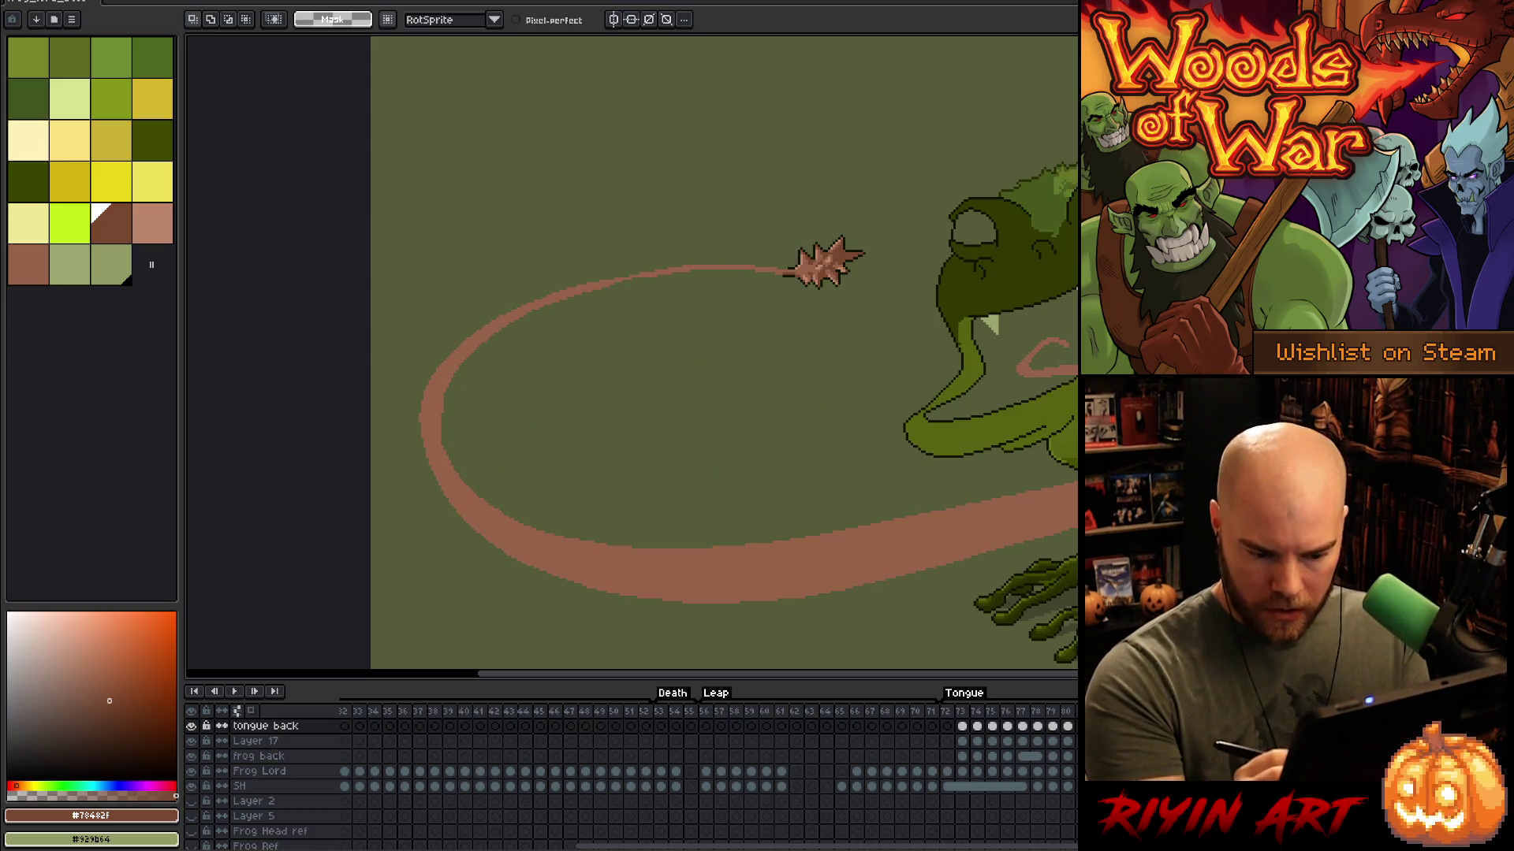
# Step: Select the tongue loop and tip, sample the dark outline colour, then deselect and ready the pencil
pyautogui.moveTo(1077, 311)
pyautogui.mouseDown()
pyautogui.moveTo(847, 400)
pyautogui.moveTo(770, 296)
pyautogui.moveTo(785, 260)
pyautogui.moveTo(477, 252)
pyautogui.moveTo(406, 548)
pyautogui.moveTo(856, 635)
pyautogui.moveTo(1024, 630)
pyautogui.mouseUp()
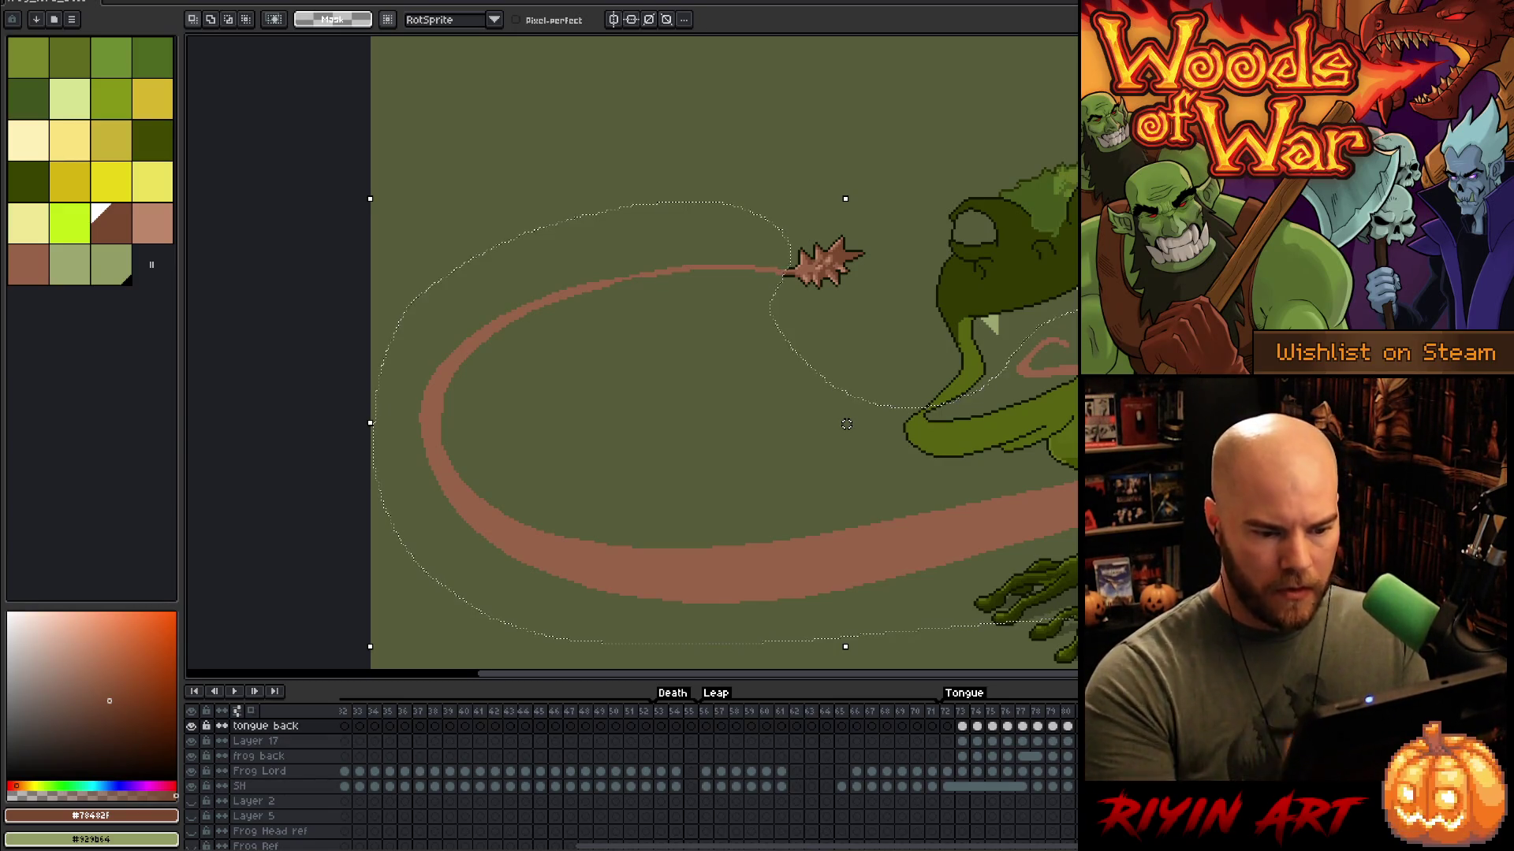
pyautogui.scroll(-1, 914, 398)
pyautogui.scroll(4, 861, 291)
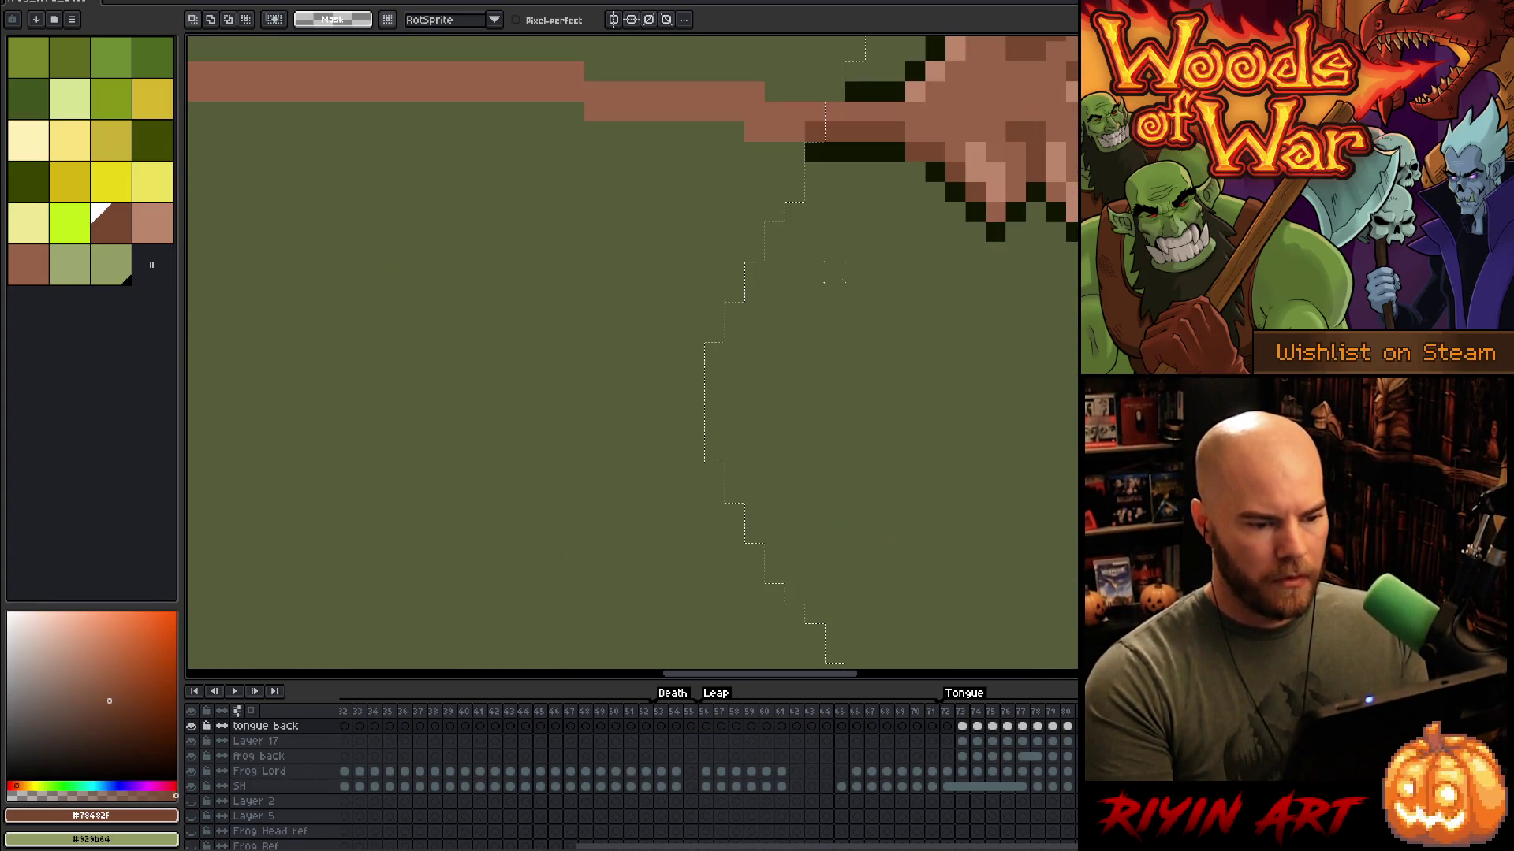
pyautogui.press('i')
pyautogui.click(994, 231)
pyautogui.scroll(-4, 1005, 225)
pyautogui.press('h')
pyautogui.hotkey('ctrl', 'd')
pyautogui.press('i')
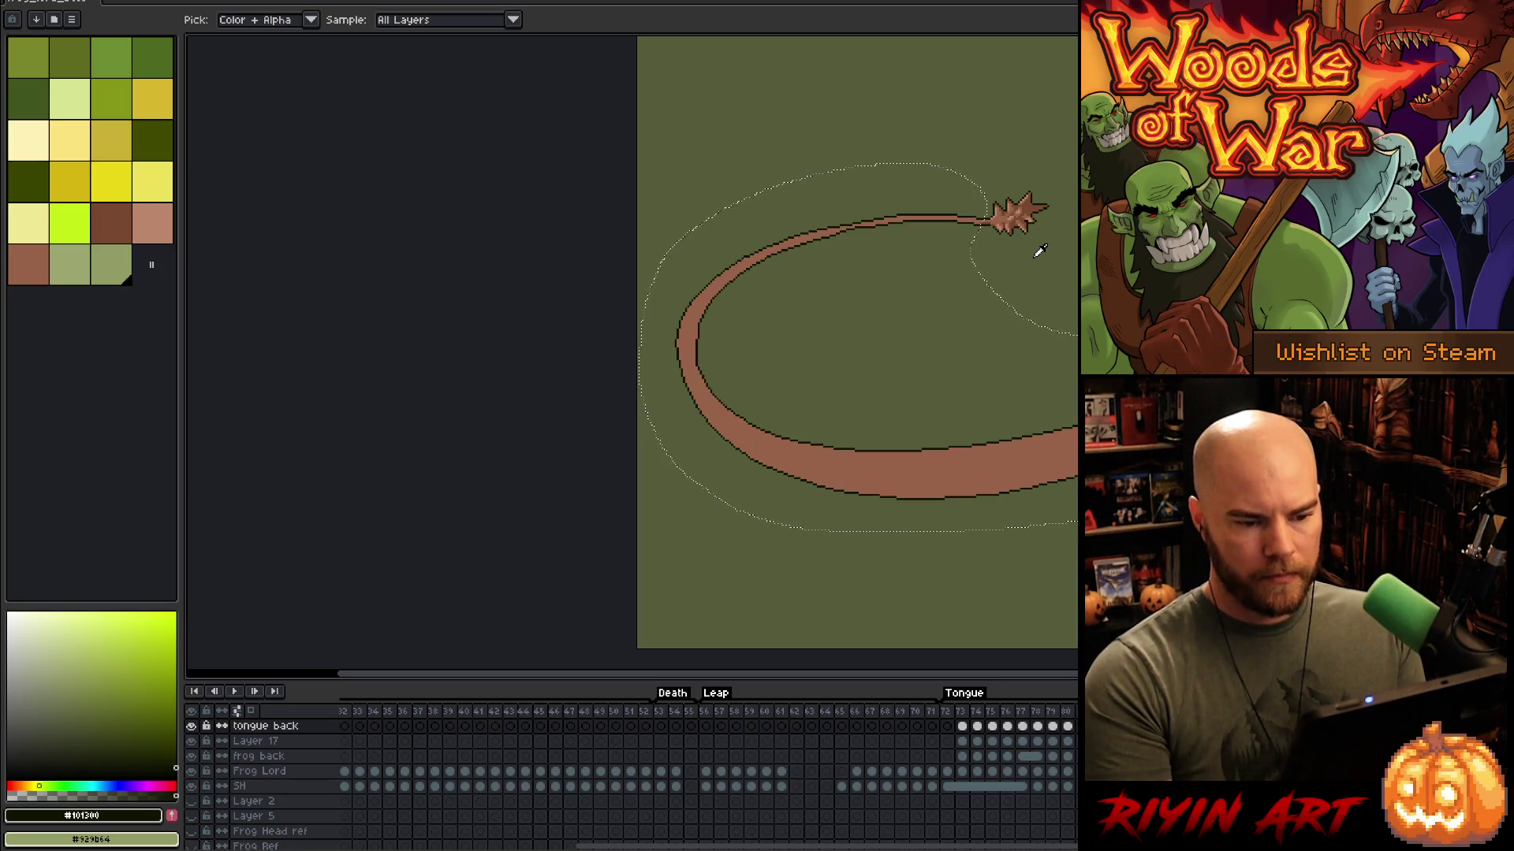
pyautogui.scroll(5, 1031, 211)
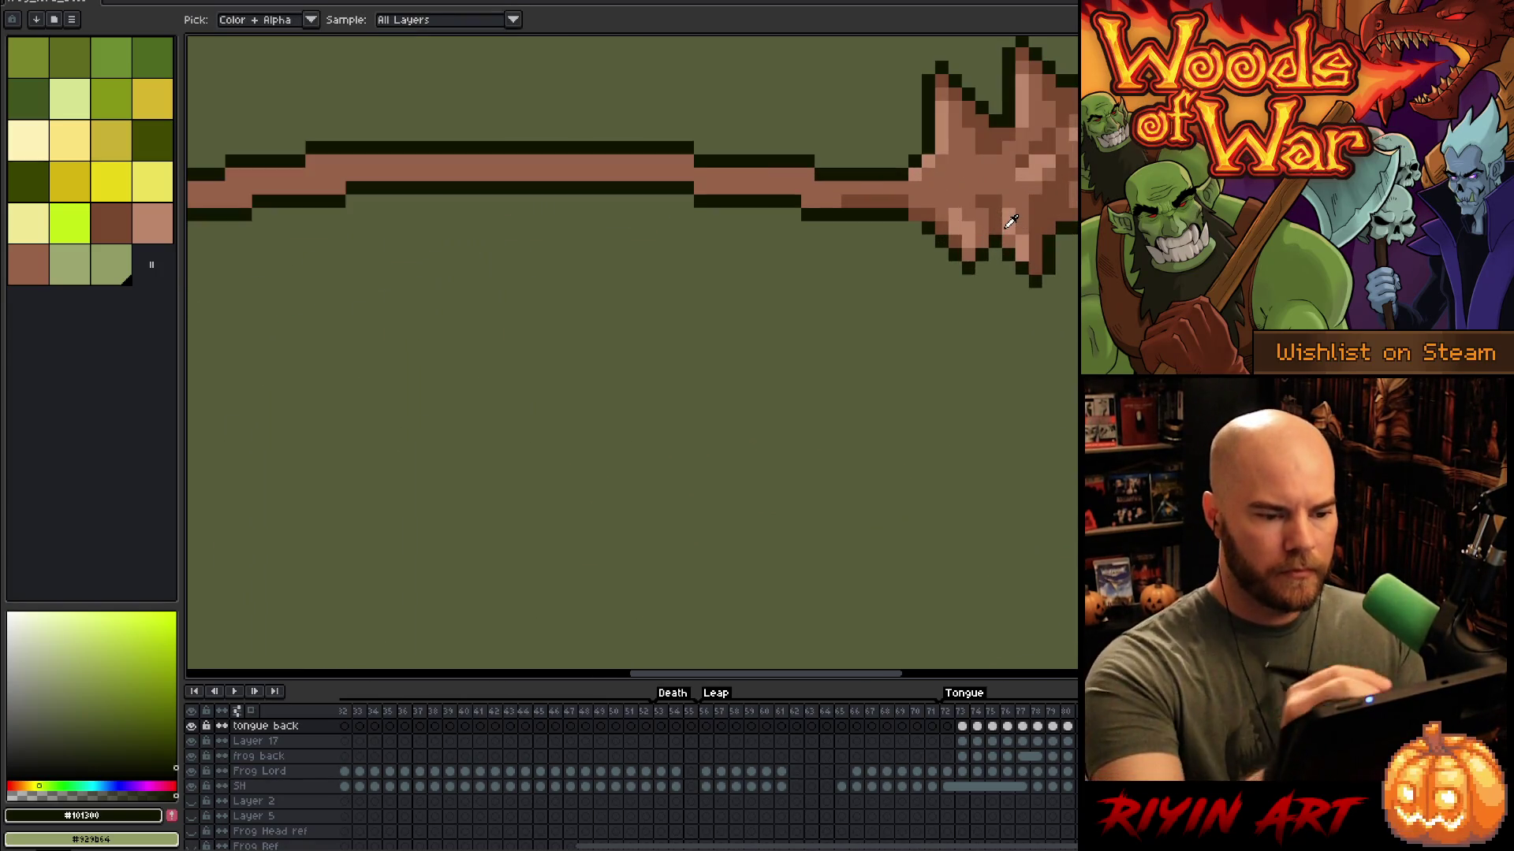
pyautogui.press('b')
pyautogui.scroll(-5, 998, 292)
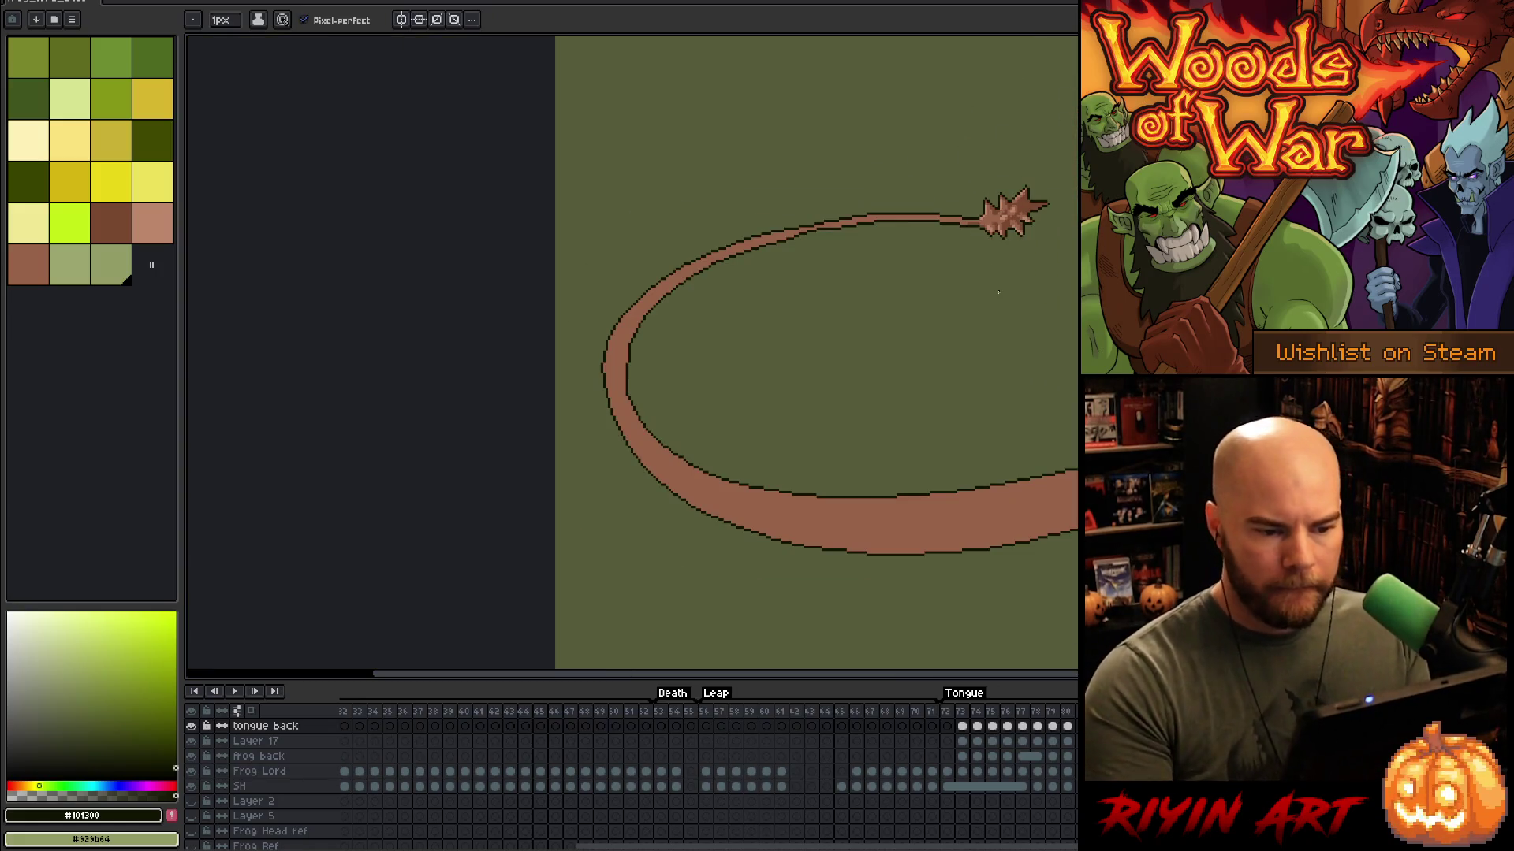
pyautogui.scroll(5, 998, 293)
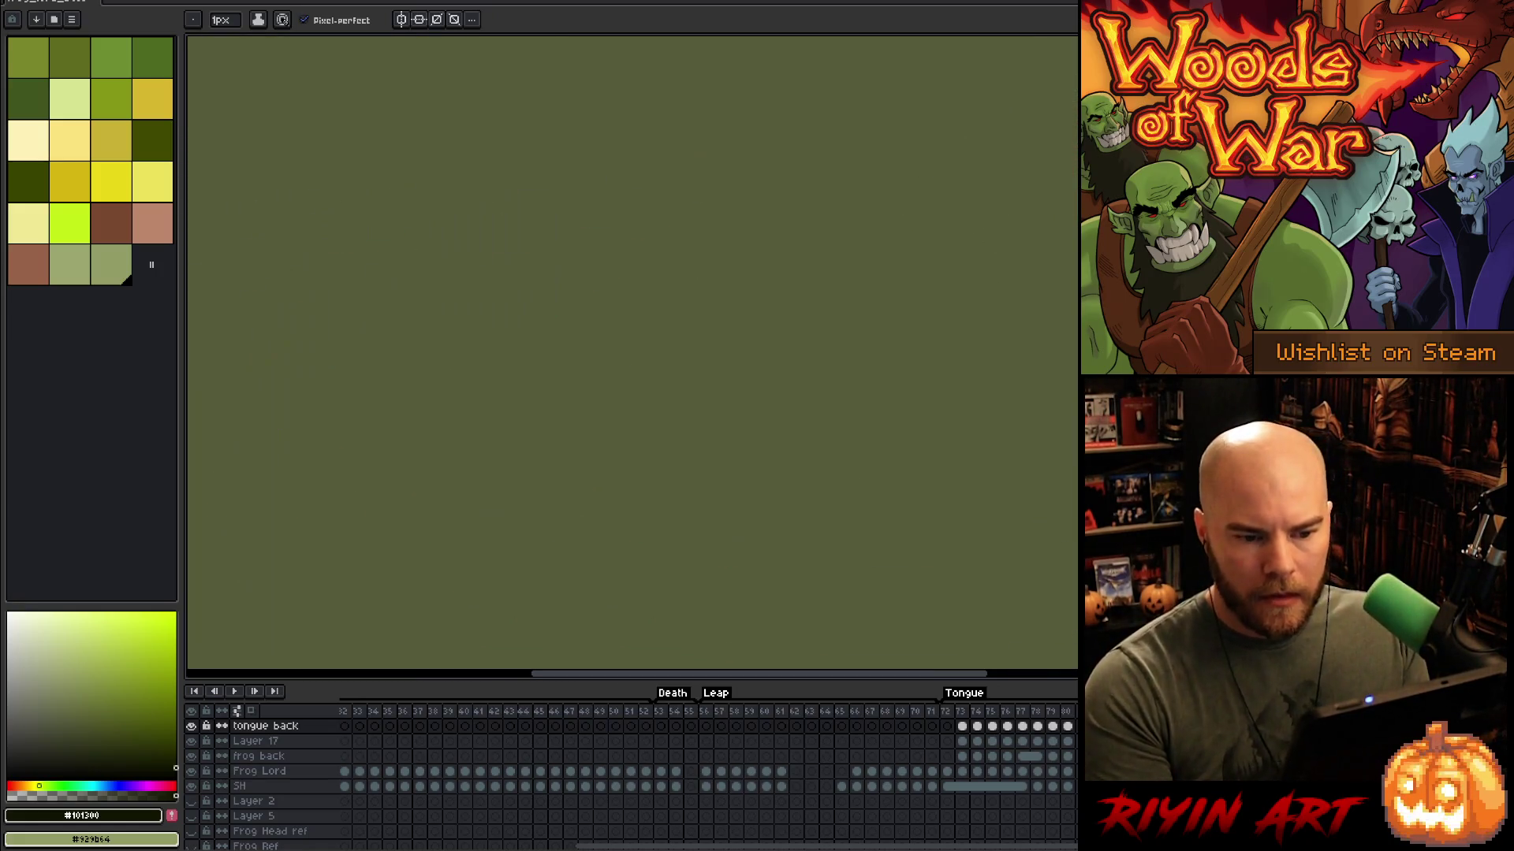
pyautogui.scroll(-5, 999, 292)
# Step: Pencil dark outline pixels above and below the tongue, fixing brown and stray green pixels
pyautogui.moveTo(980, 388); pyautogui.dragTo(701, 452)
pyautogui.press('b')
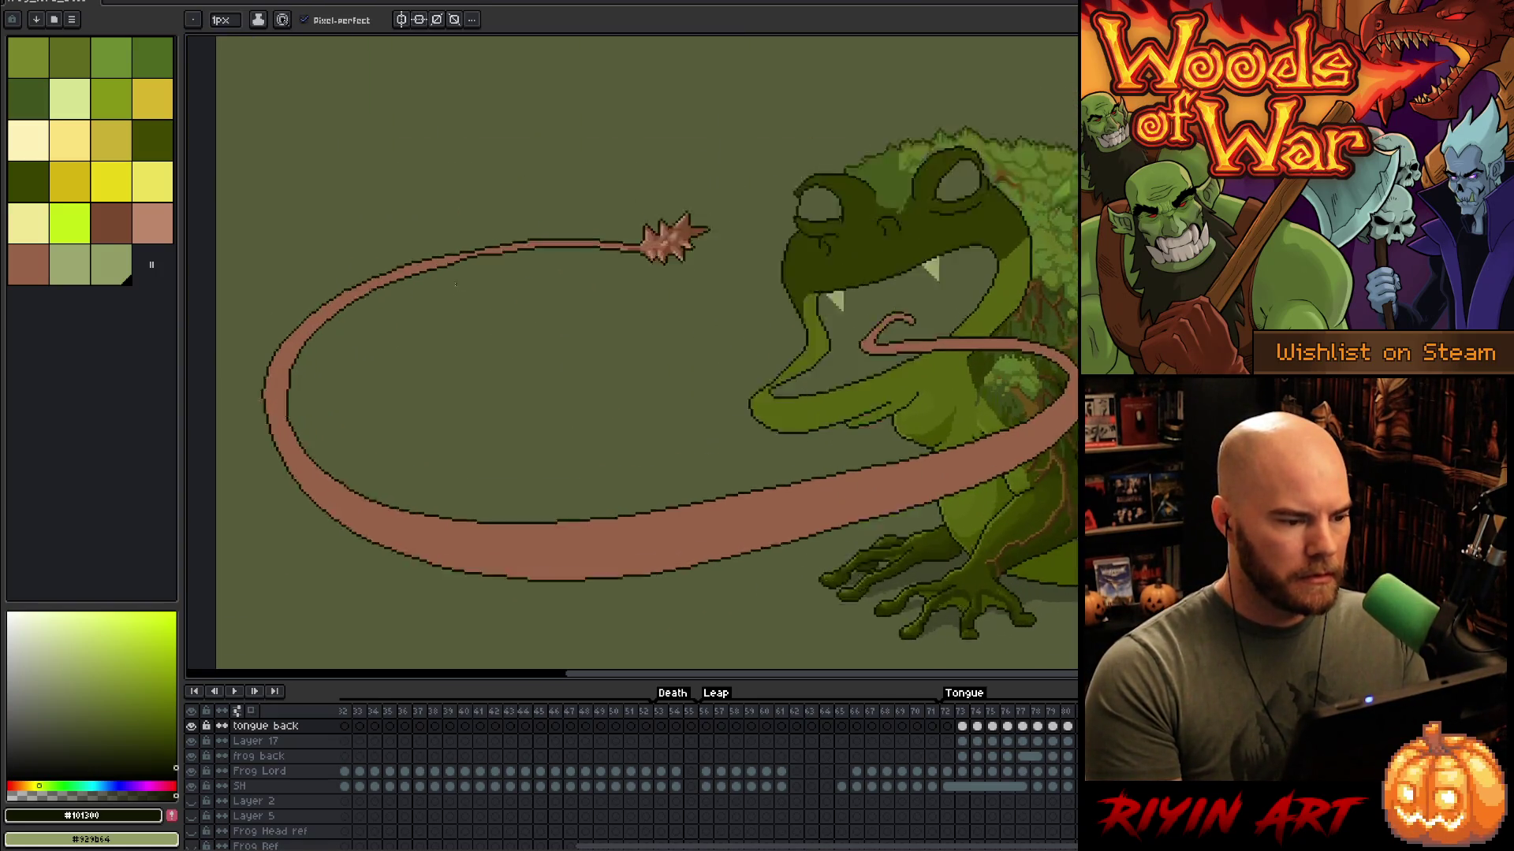
pyautogui.scroll(5, 520, 253)
pyautogui.click(905, 380)
pyautogui.click(895, 380)
pyautogui.keyDown('alt'); pyautogui.click(921, 349); pyautogui.keyUp('alt')
pyautogui.click(899, 368)
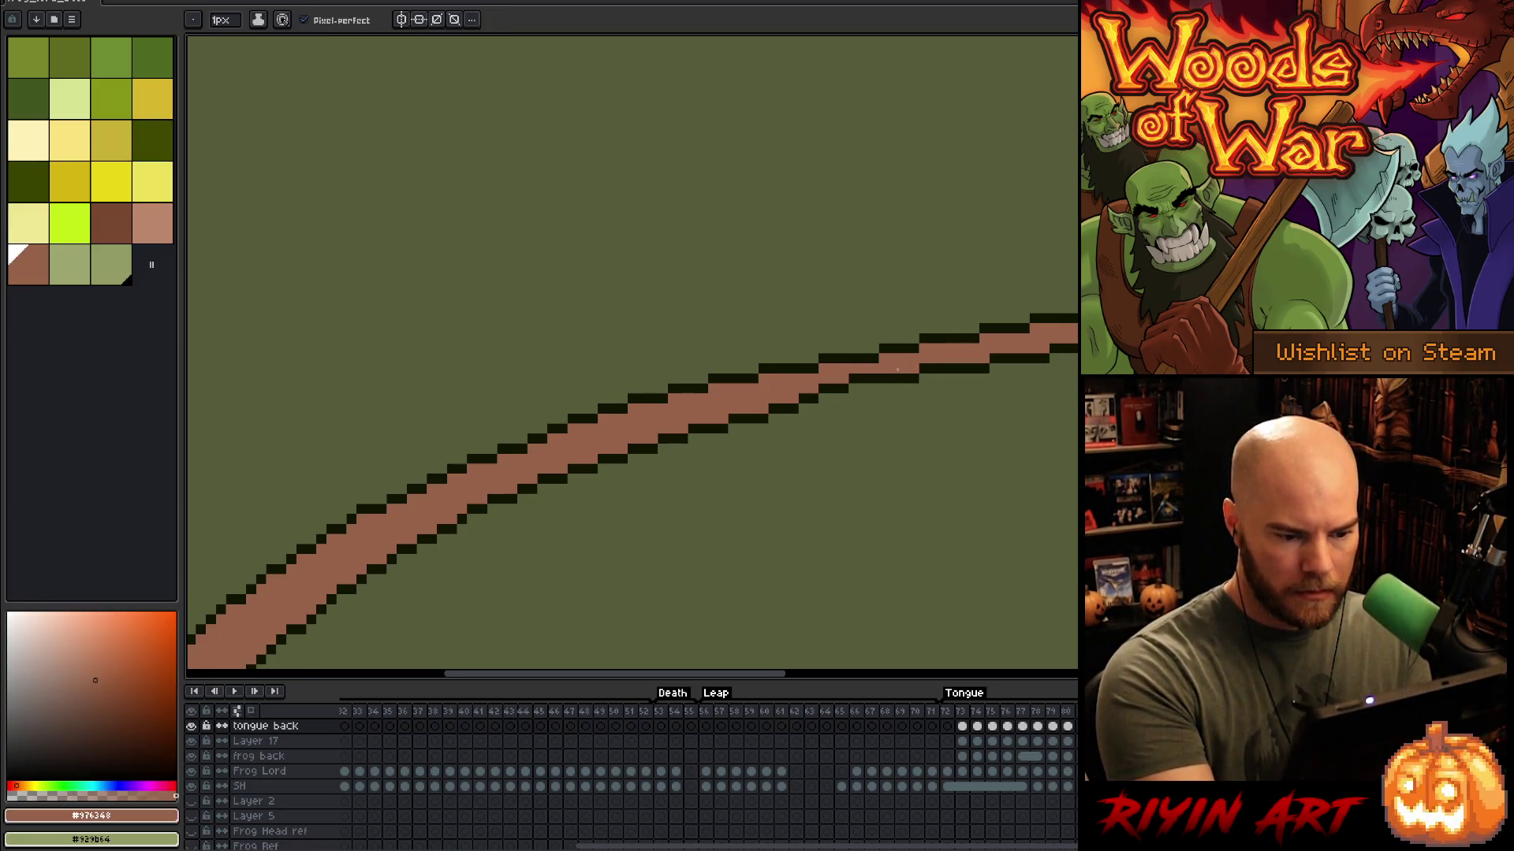
pyautogui.keyDown('alt'); pyautogui.click(874, 360); pyautogui.keyUp('alt')
pyautogui.click(864, 389)
pyautogui.click(852, 389)
pyautogui.keyDown('alt'); pyautogui.click(875, 368); pyautogui.keyUp('alt')
pyautogui.click(854, 379)
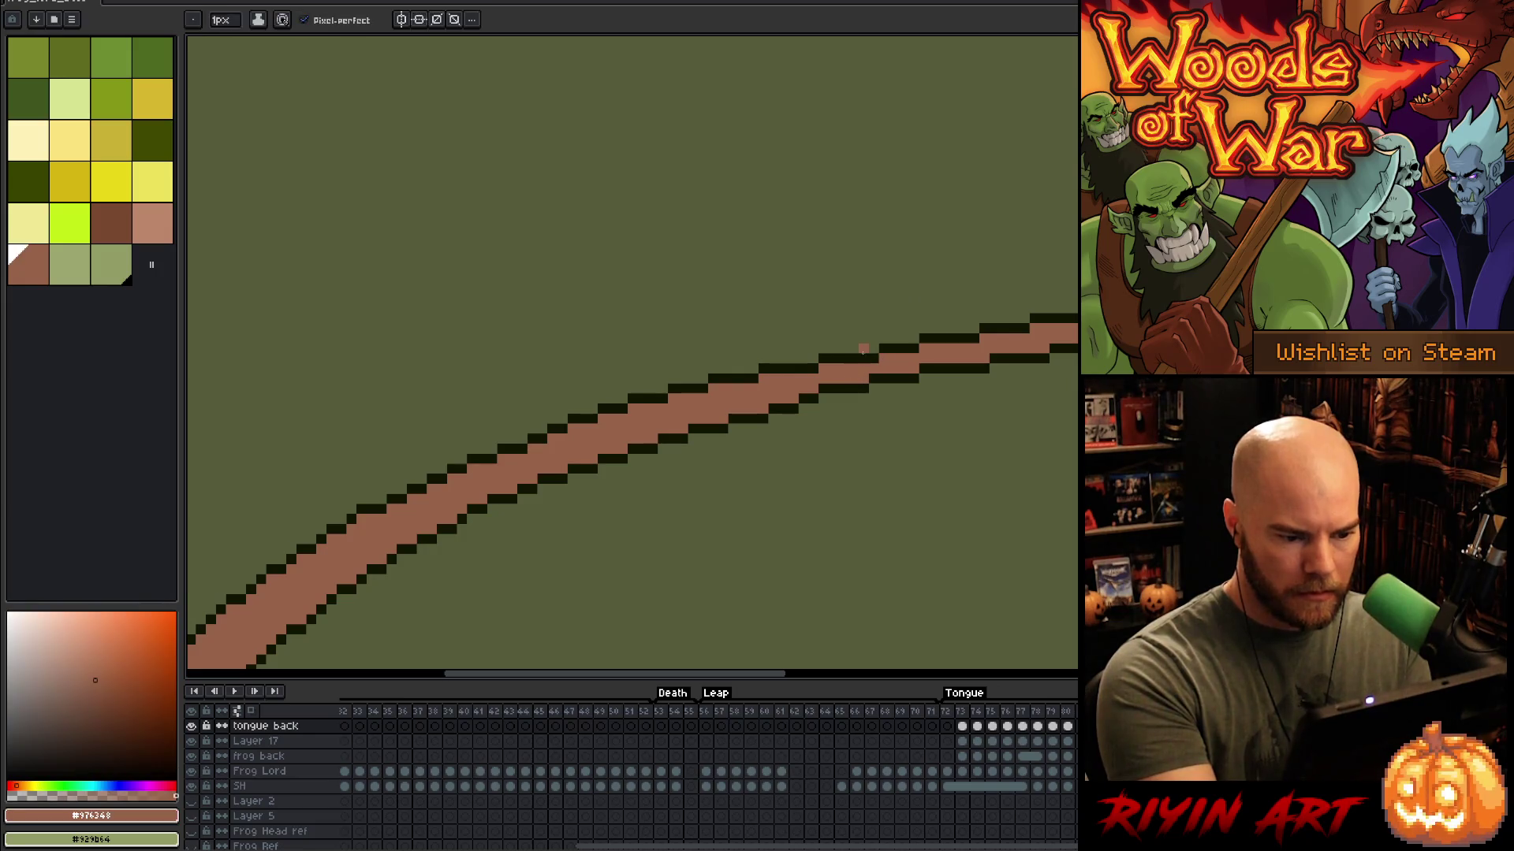
pyautogui.keyDown('alt'); pyautogui.click(839, 347); pyautogui.keyUp('alt')
pyautogui.click(839, 374)
pyautogui.keyDown('alt'); pyautogui.click(824, 374); pyautogui.keyUp('alt')
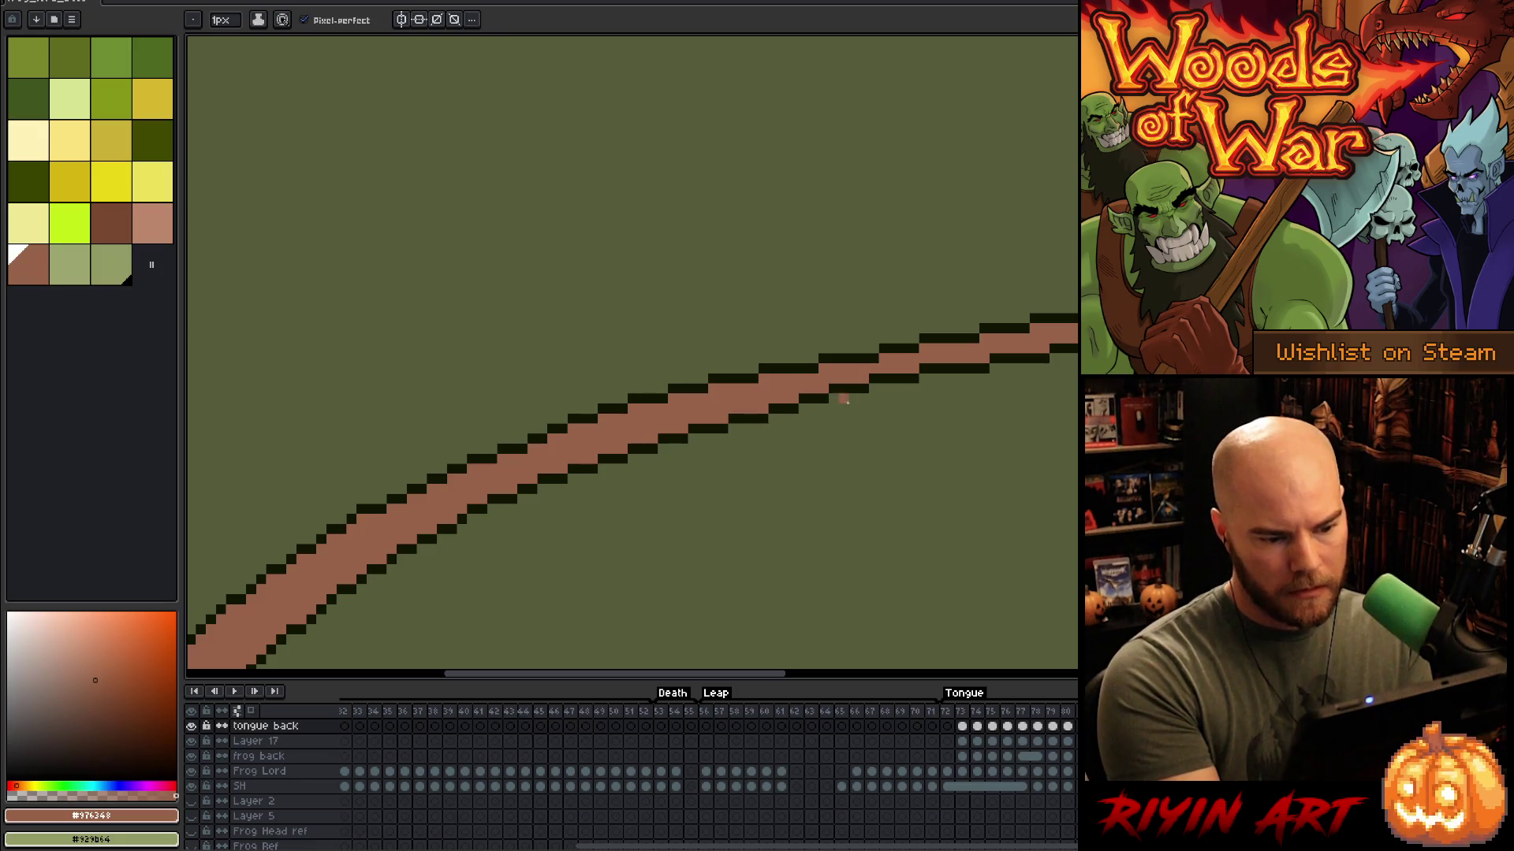
# Step: Magic Wand the tongue fill near the tip, deselect, and darken its upper edge outline
pyautogui.press('space')
pyautogui.moveTo(1003, 369)
pyautogui.mouseDown()
pyautogui.moveTo(1030, 395)
pyautogui.moveTo(759, 404)
pyautogui.mouseUp()
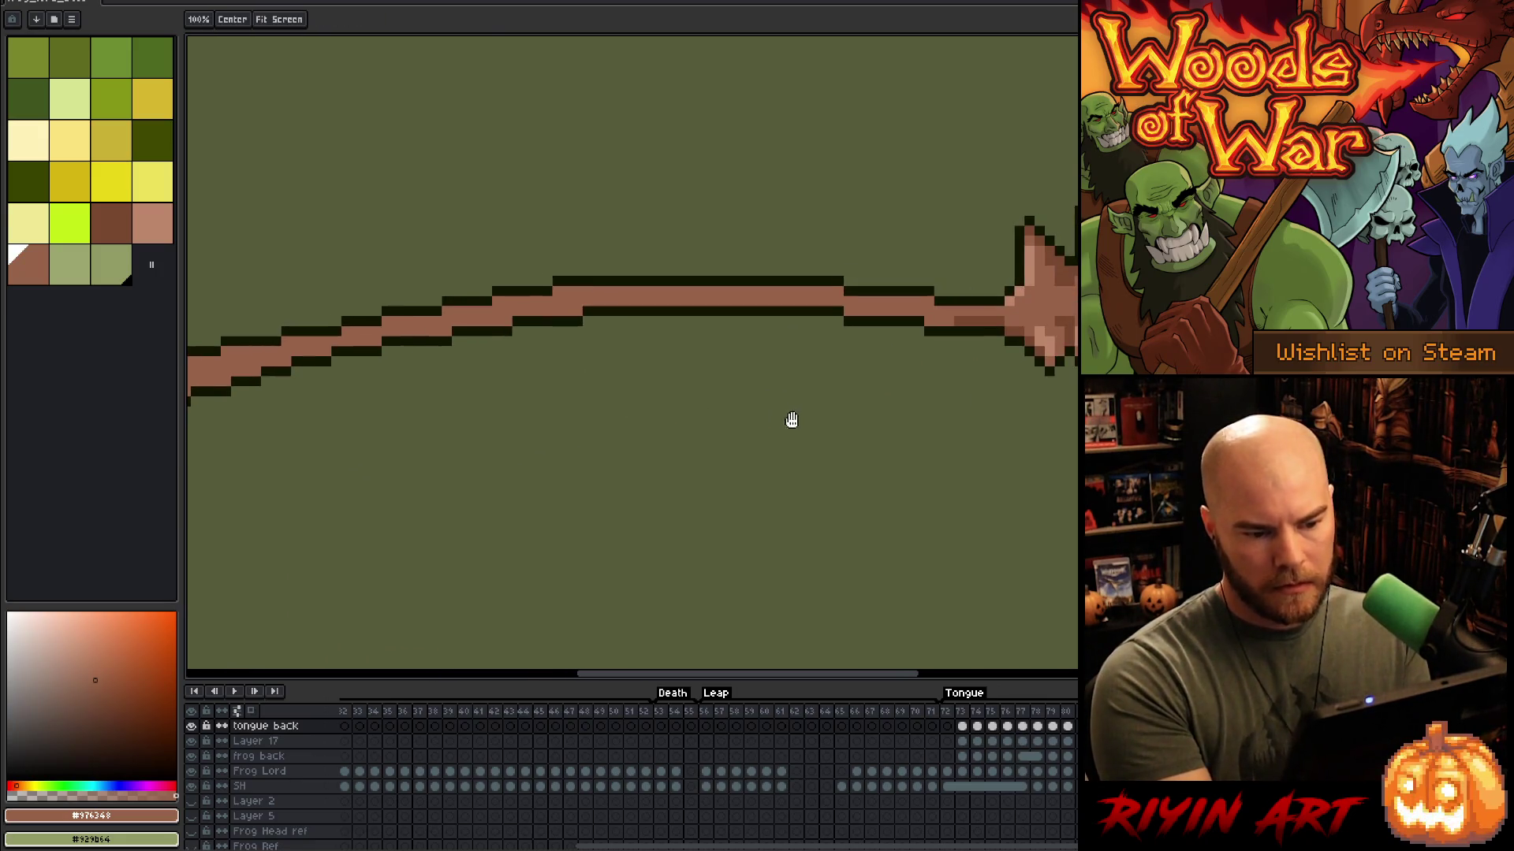
pyautogui.press('w')
pyautogui.click(985, 313)
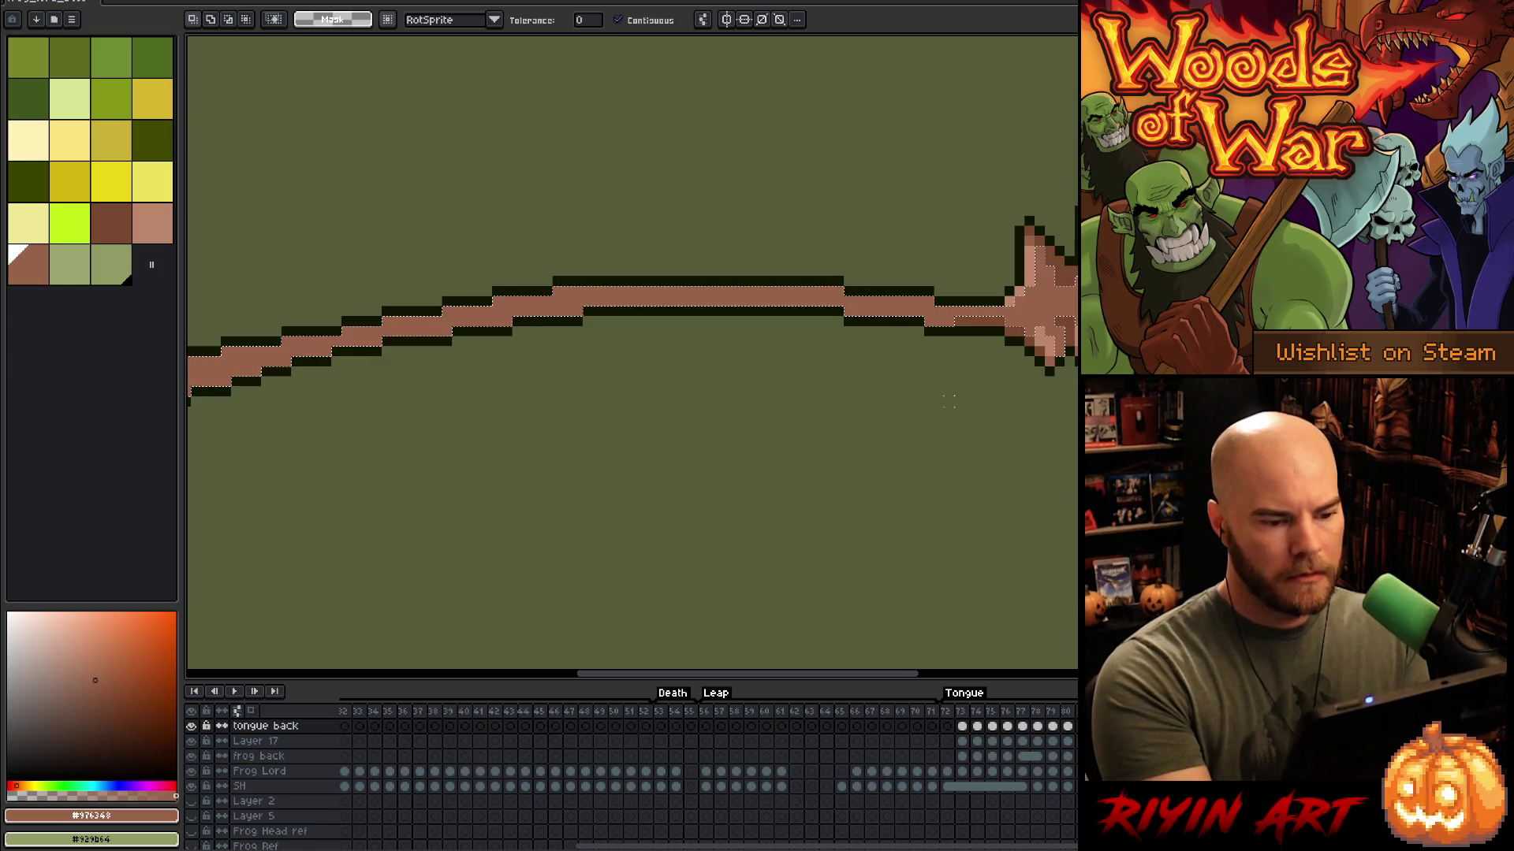
pyautogui.press('b')
pyautogui.hotkey('ctrl', 'd')
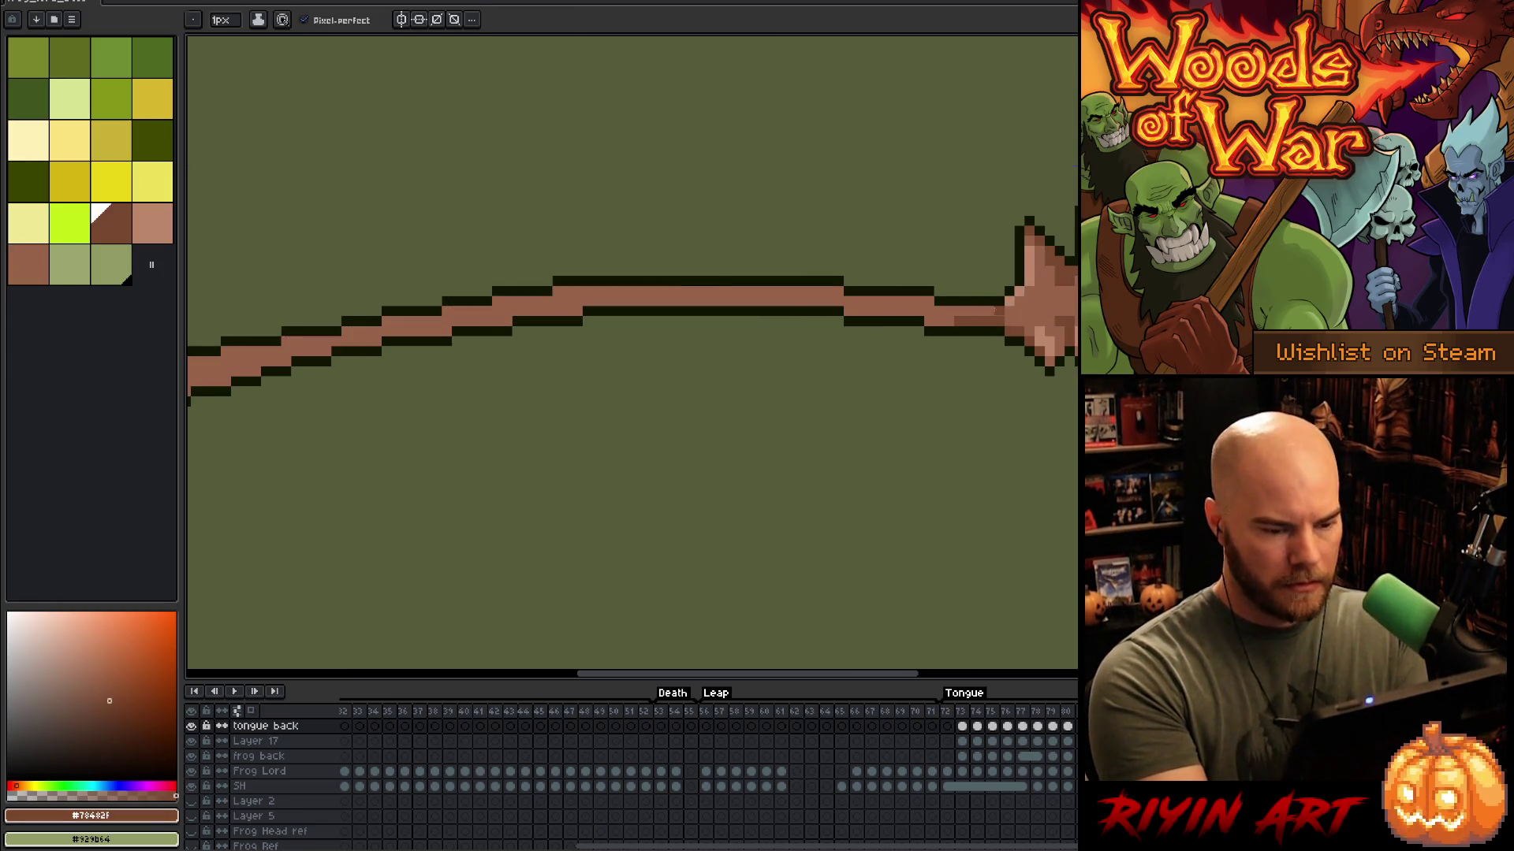
pyautogui.moveTo(946, 321); pyautogui.dragTo(842, 311)
pyautogui.press('space')
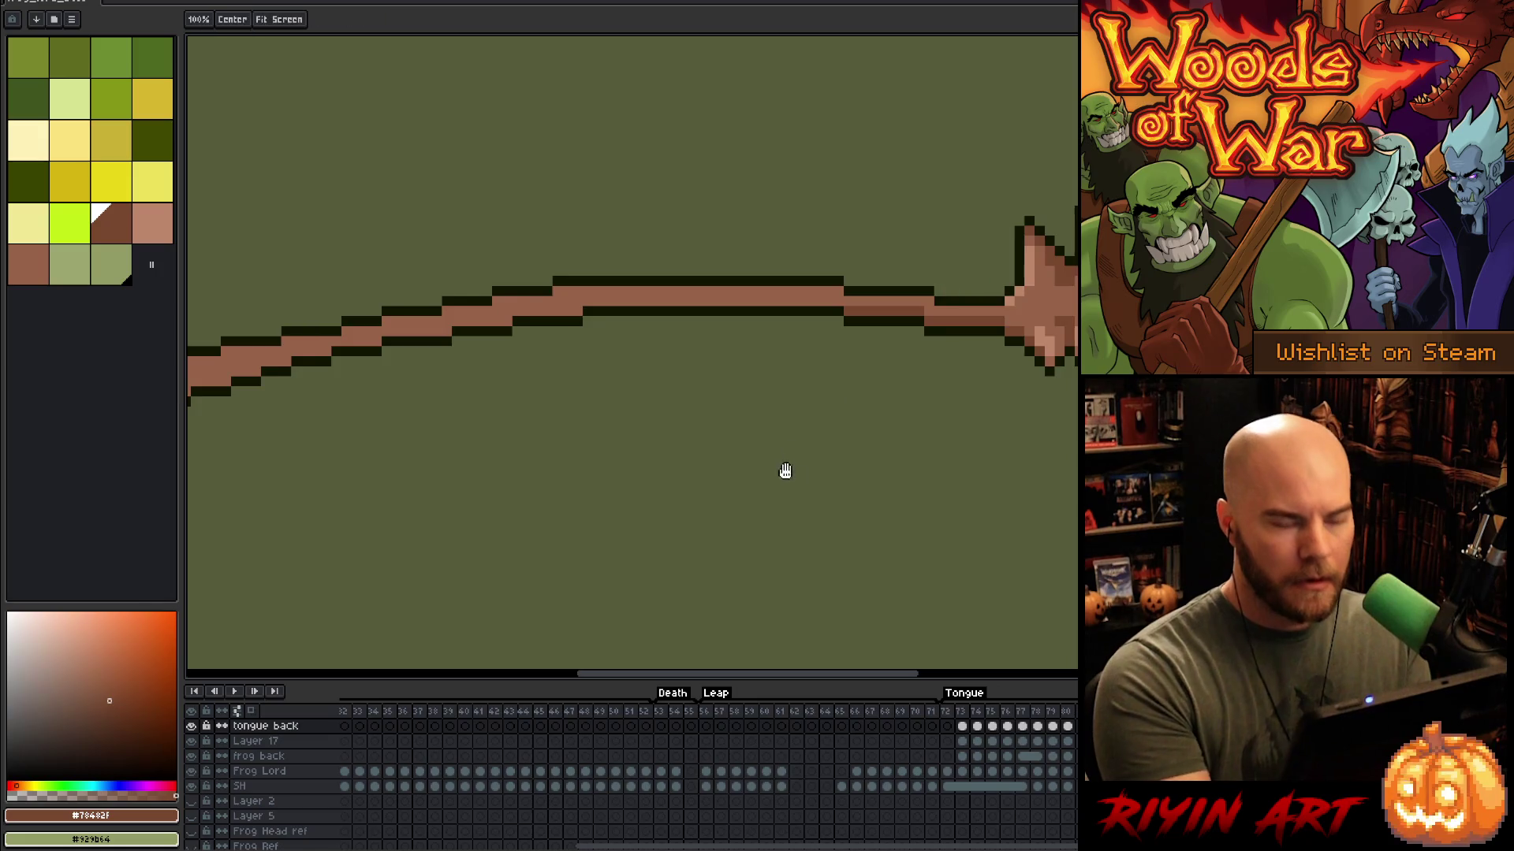
pyautogui.moveTo(784, 463); pyautogui.dragTo(1023, 377)
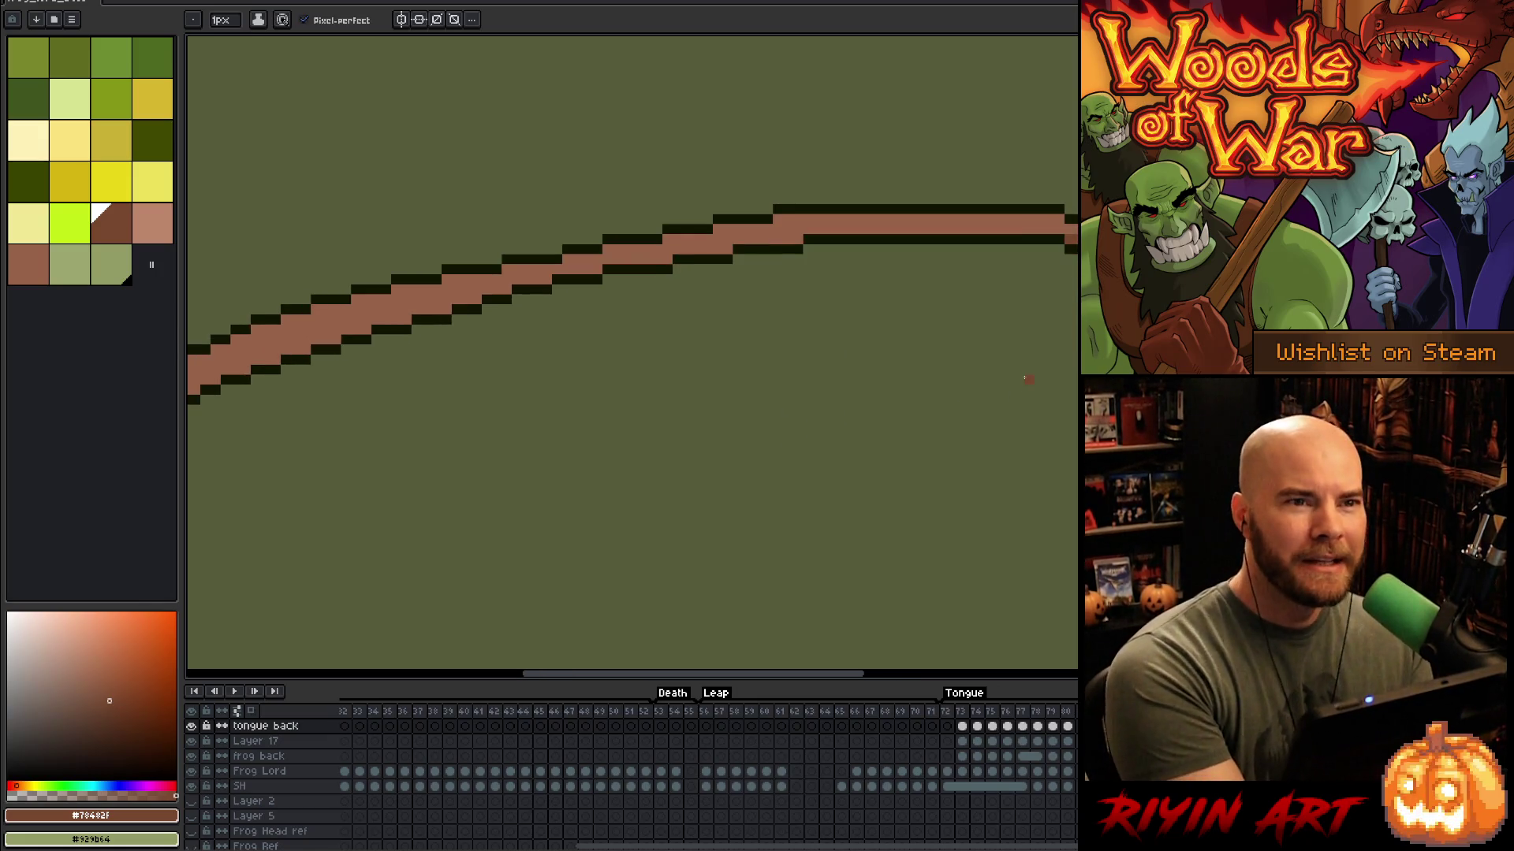